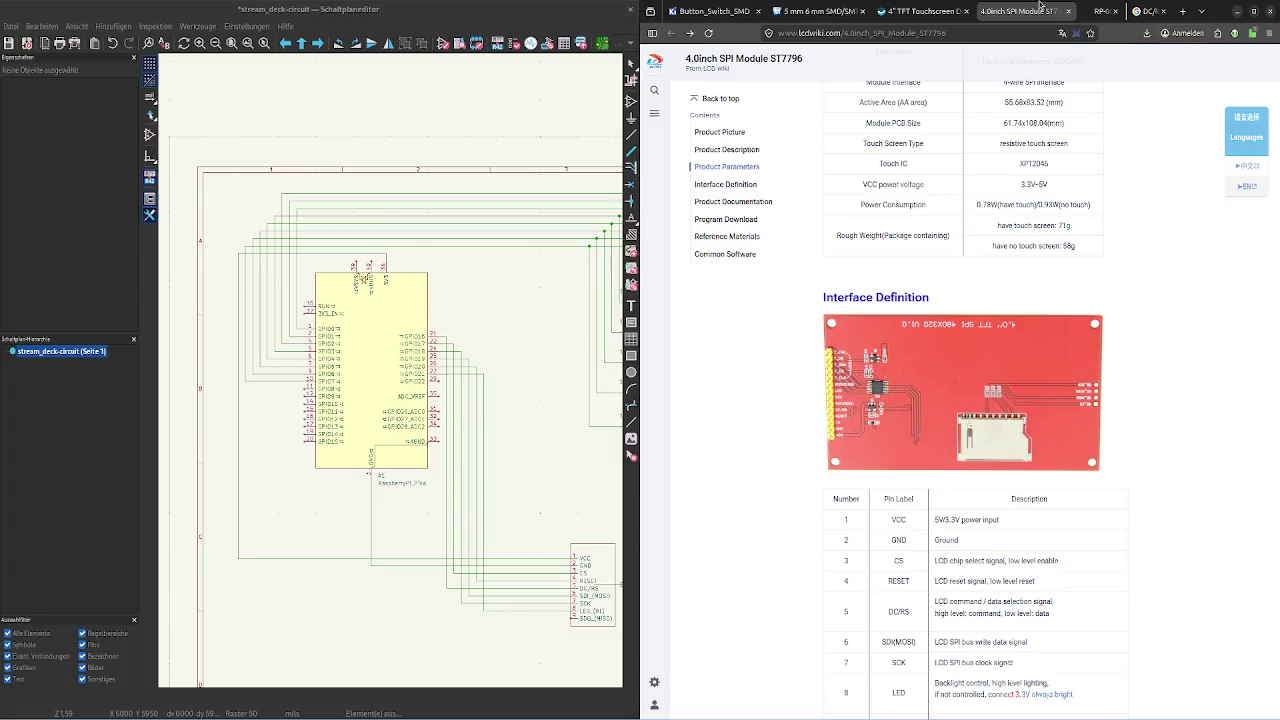
On the ST7796 wiki page, highlight the SDI(MOSI) and SCK pin descriptions
click(1020, 11)
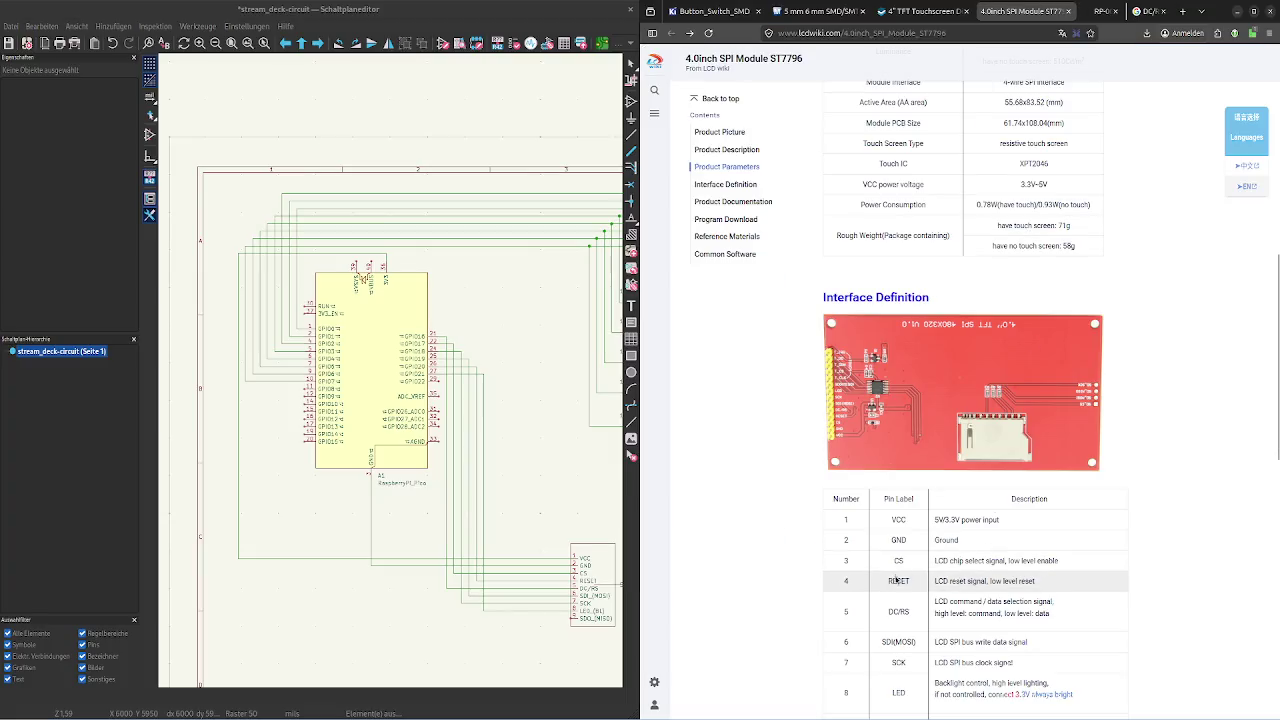
scroll(970, 470, down, 3)
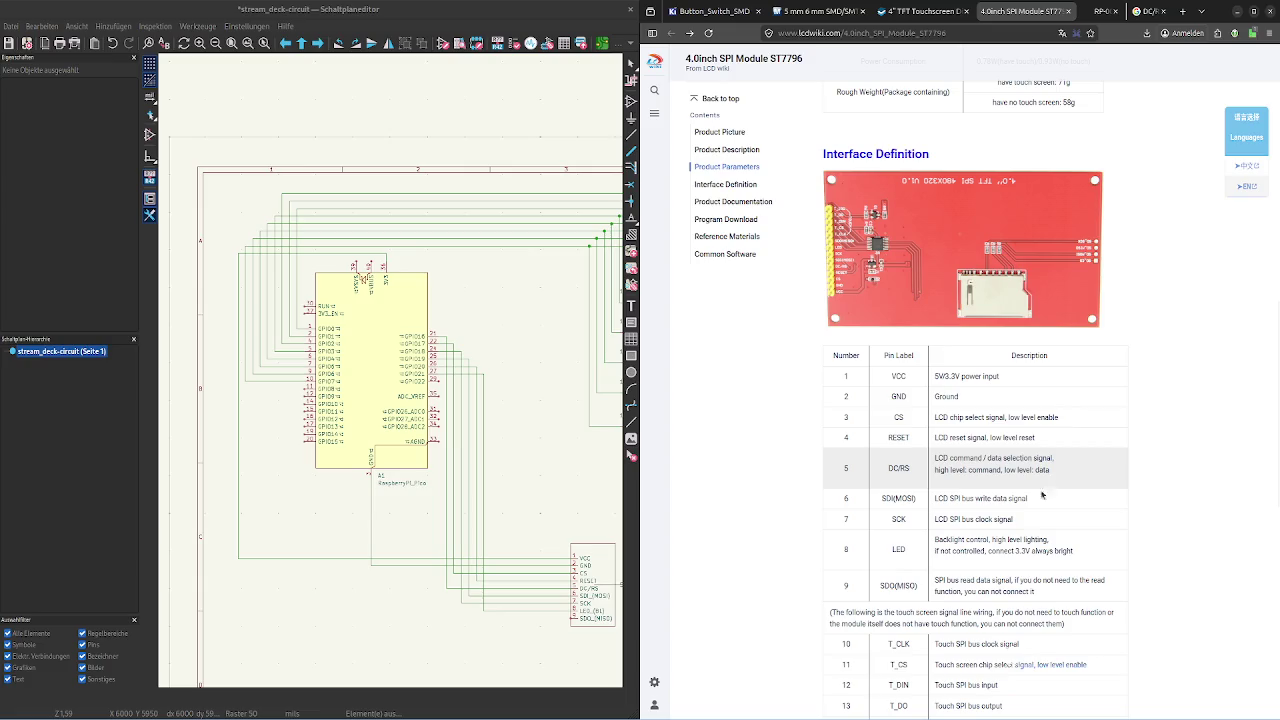
drag(935, 498, 1029, 499)
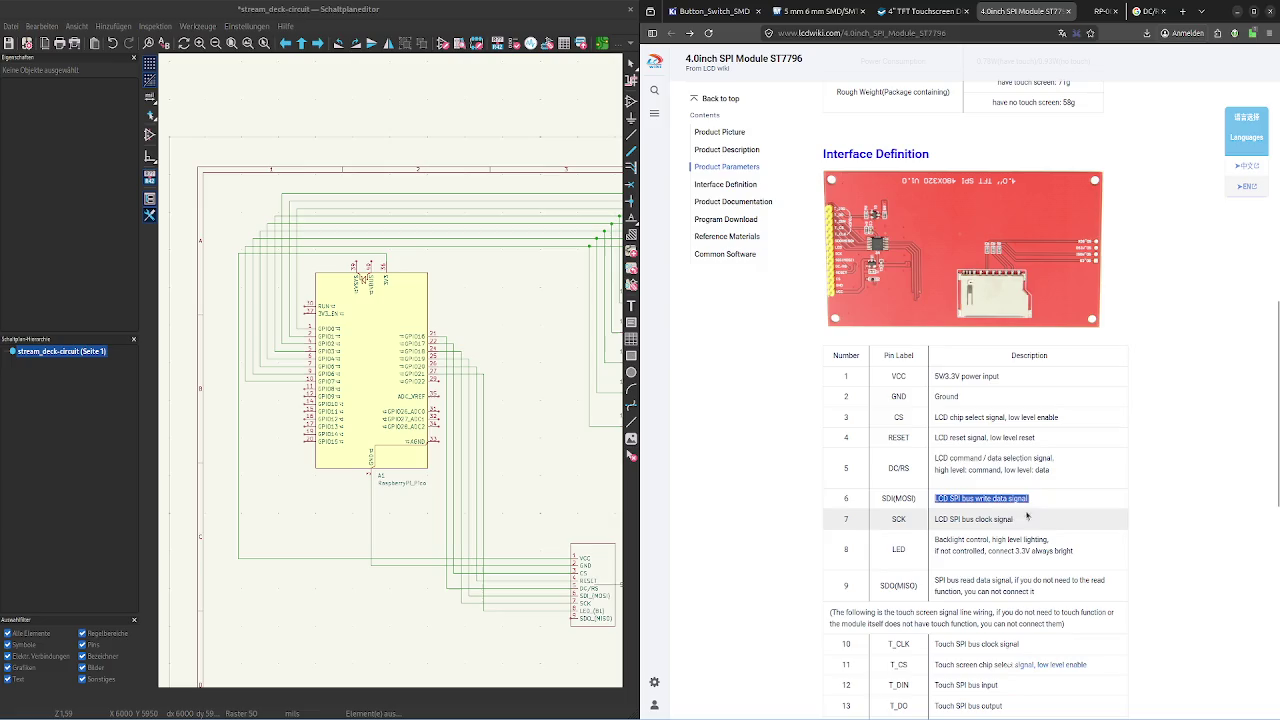
double_click(998, 498)
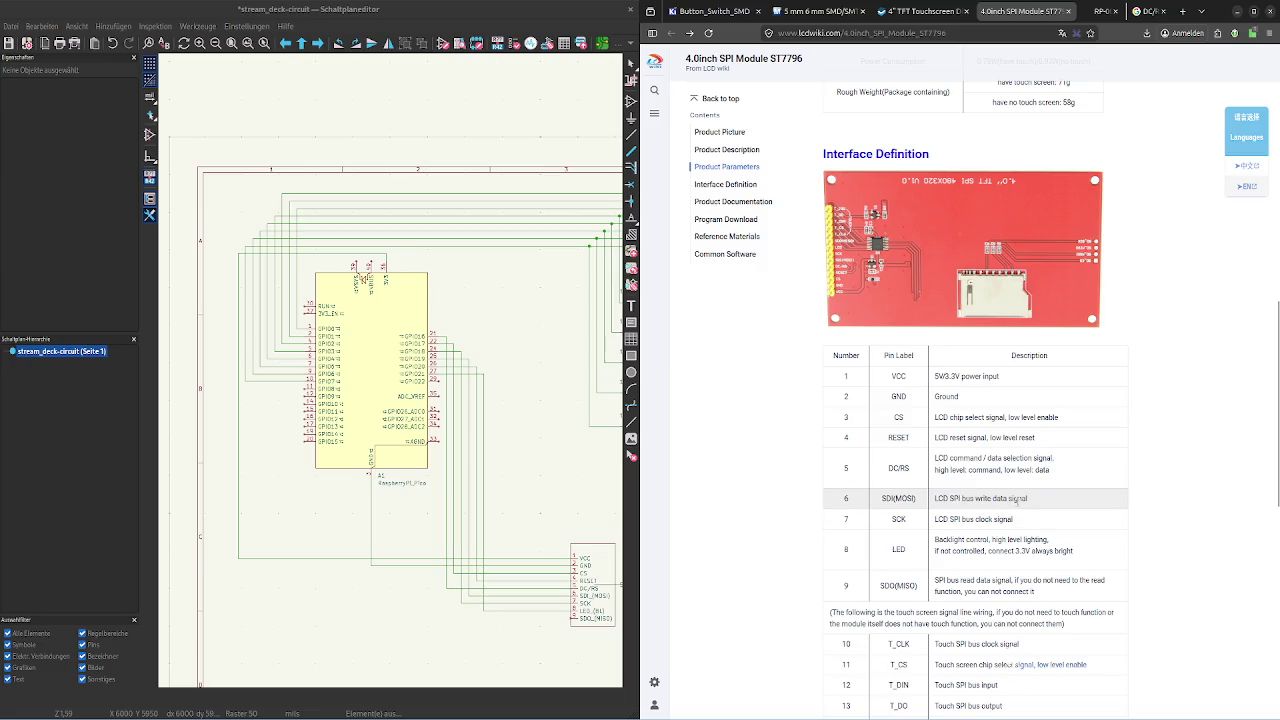
double_click(1017, 498)
double_click(1003, 519)
drag(1020, 523, 962, 521)
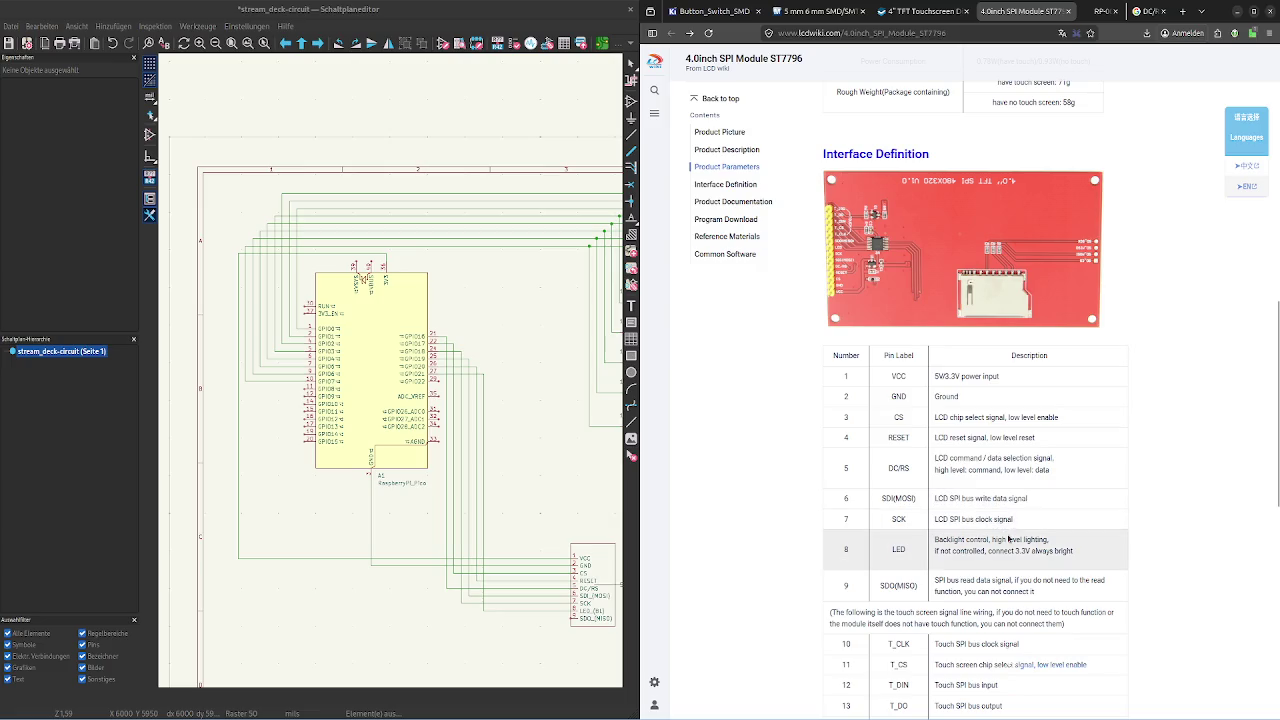
click(985, 532)
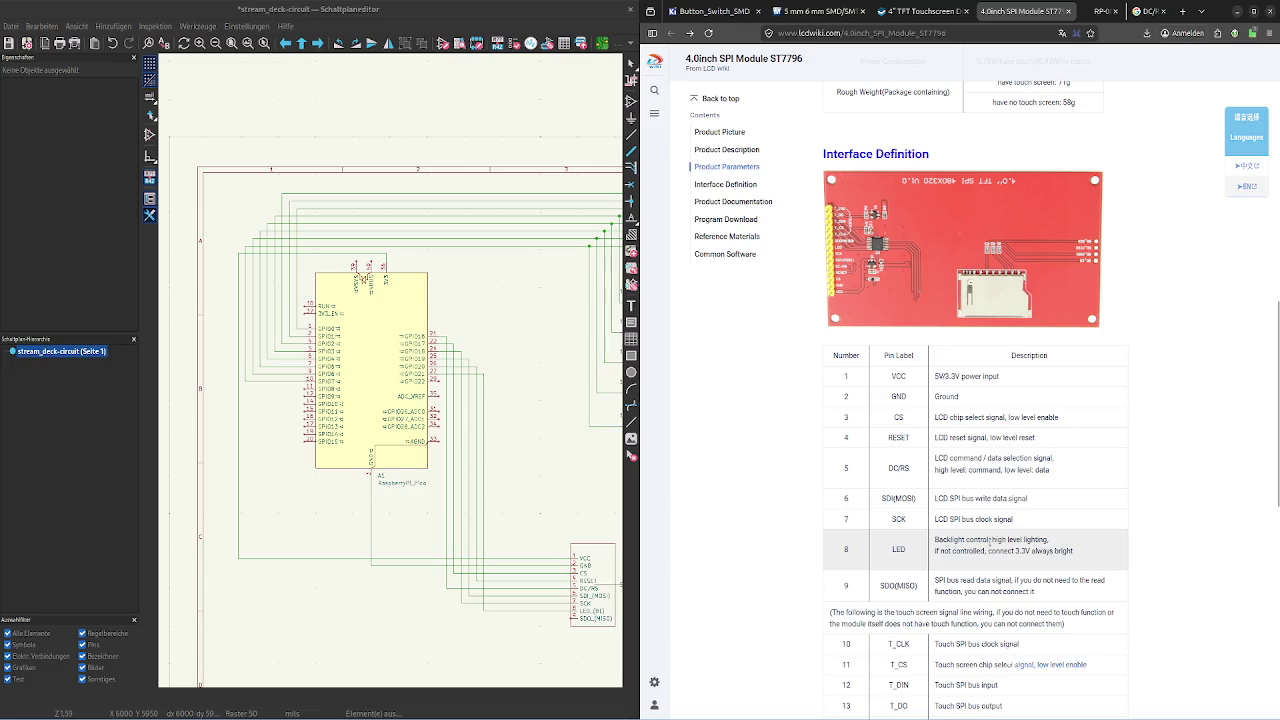
Highlight the CS and DC/RS pin descriptions, then skim down to Product Documentation and back
drag(957, 420, 976, 418)
double_click(975, 418)
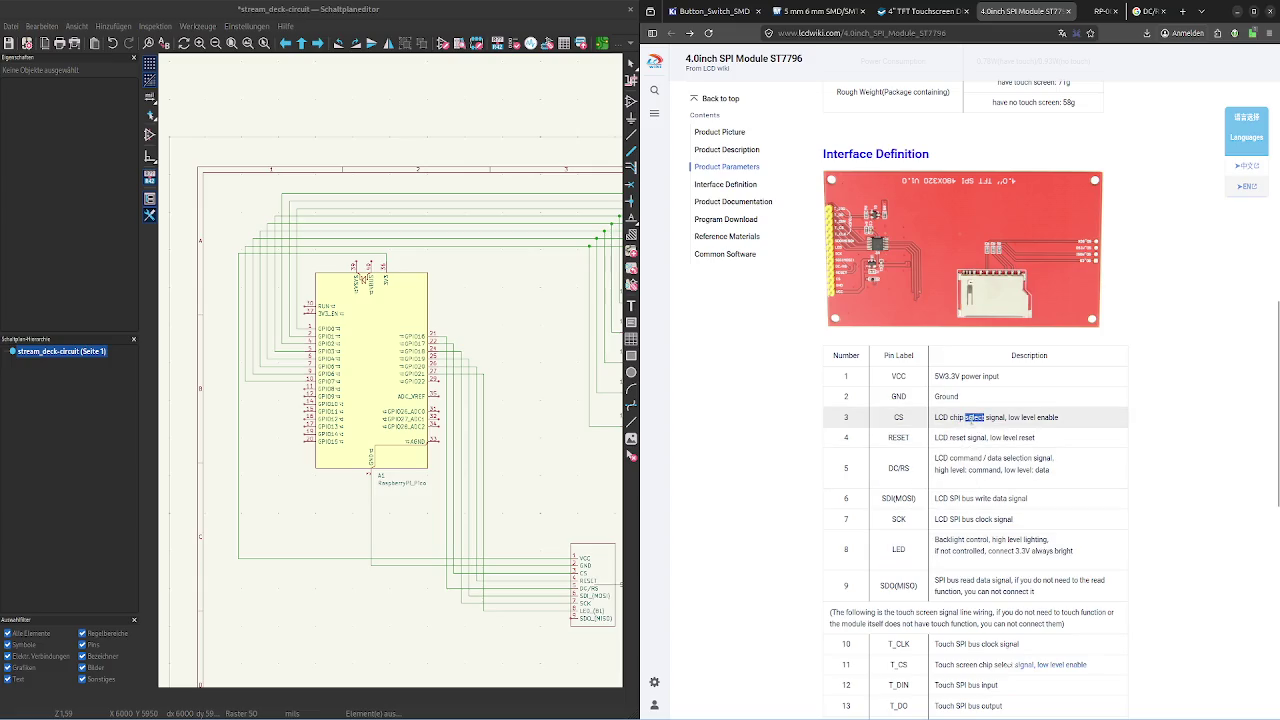
click(1019, 419)
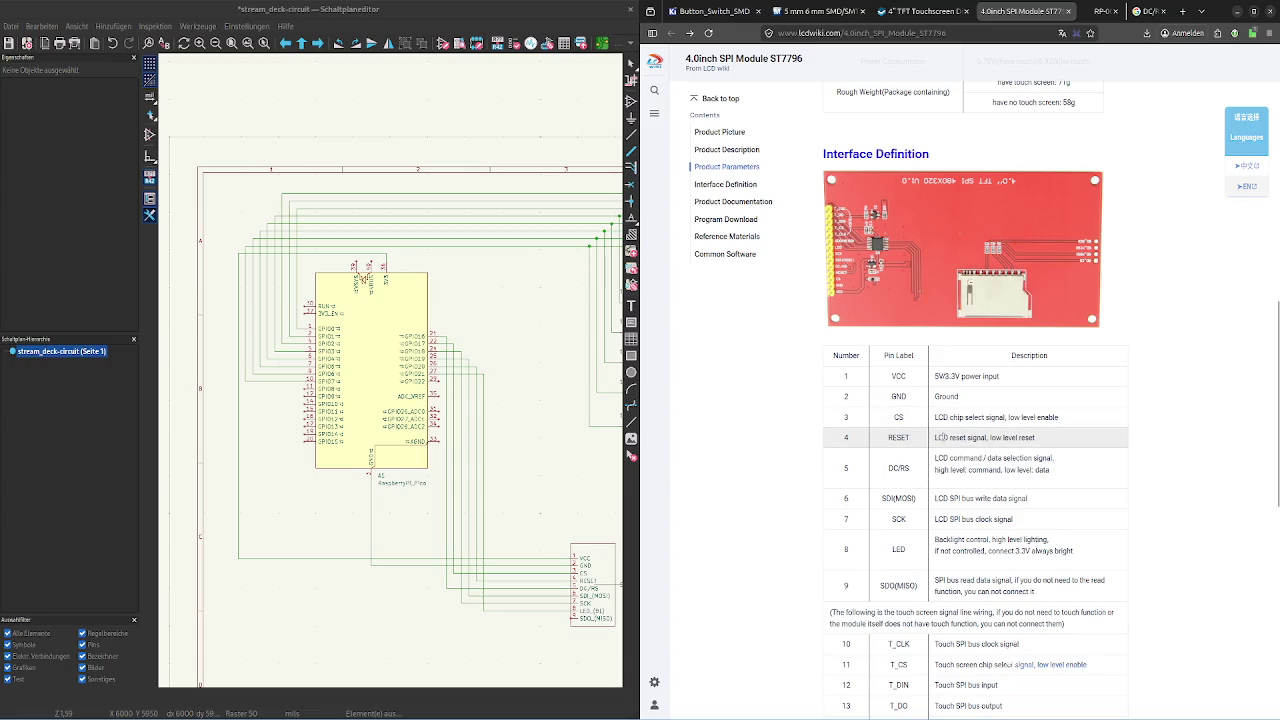
drag(1115, 478, 935, 457)
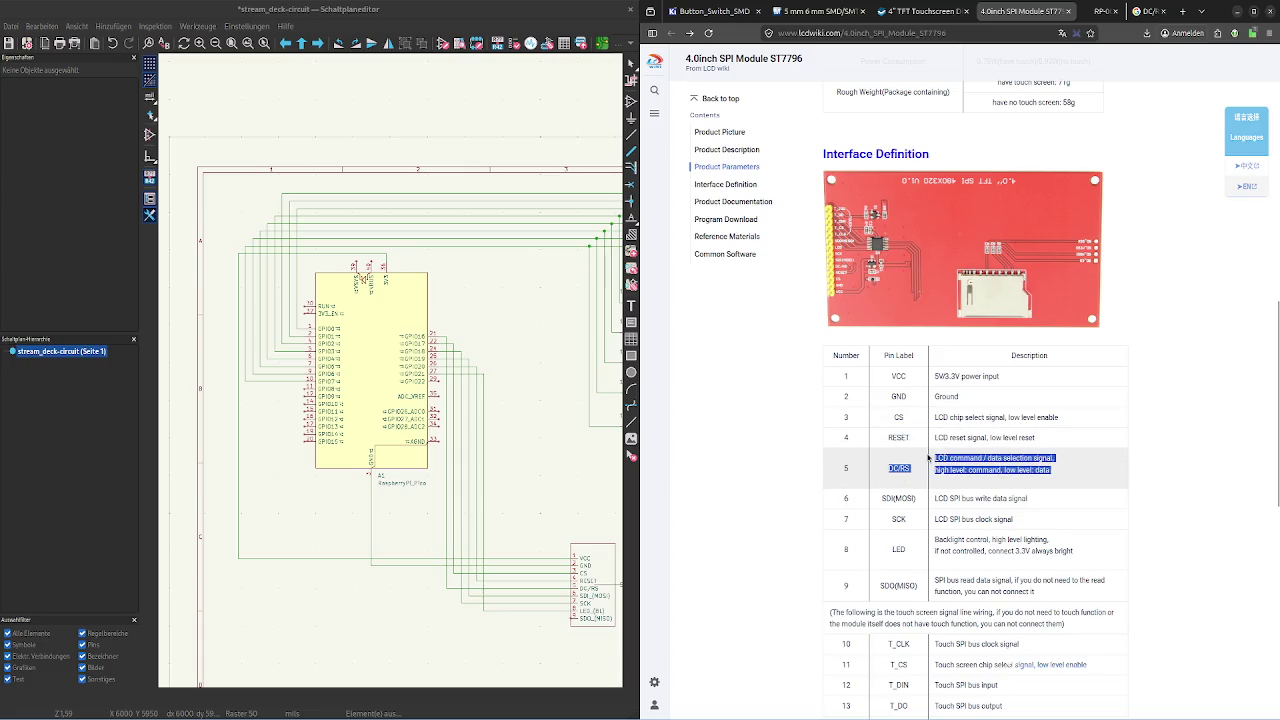
click(977, 468)
scroll(978, 472, down, 5)
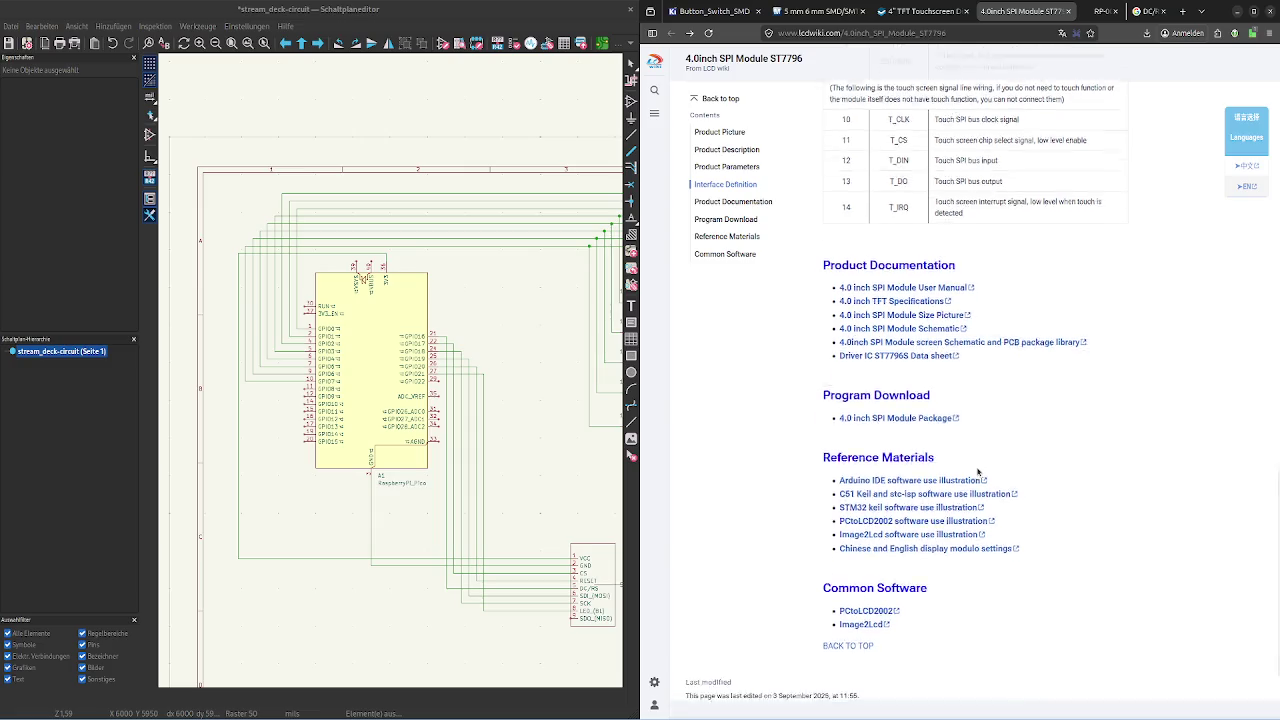
scroll(980, 480, up, 2)
scroll(980, 480, up, 3)
Expand the 'DC/RS spi' AI overview via 'Mehr anzeigen' and read through the results
click(1106, 10)
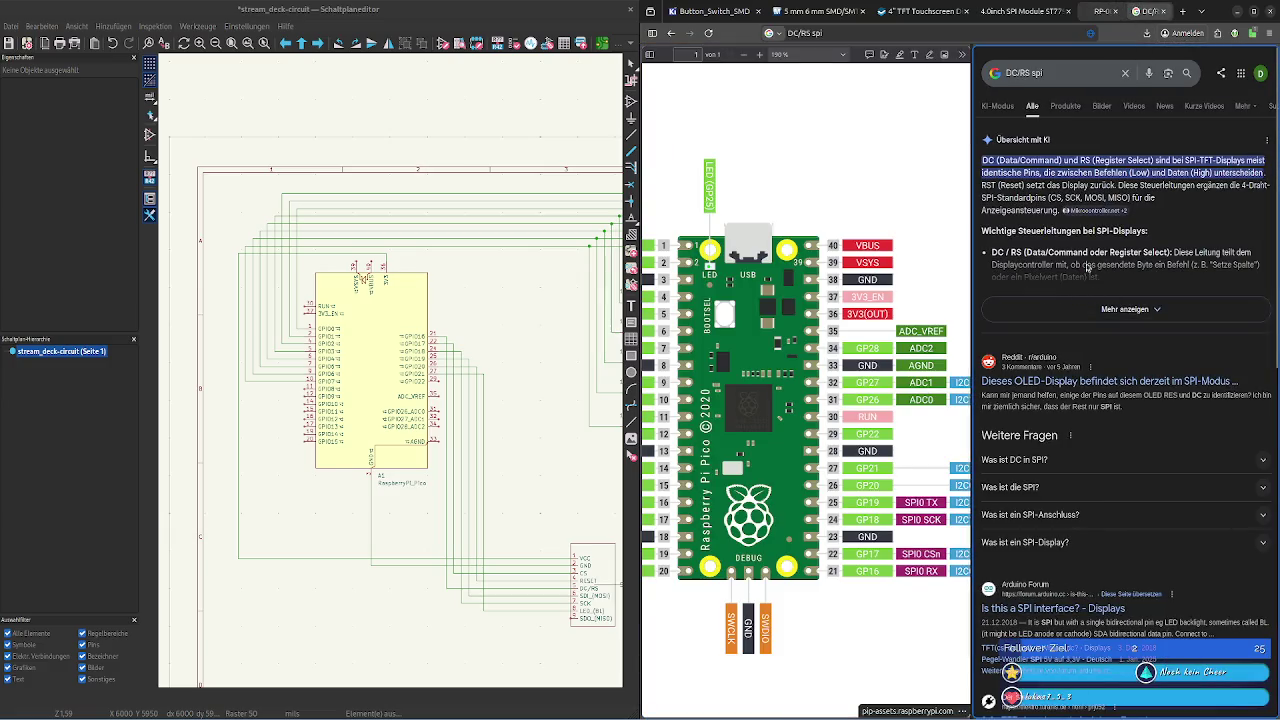
click(1085, 294)
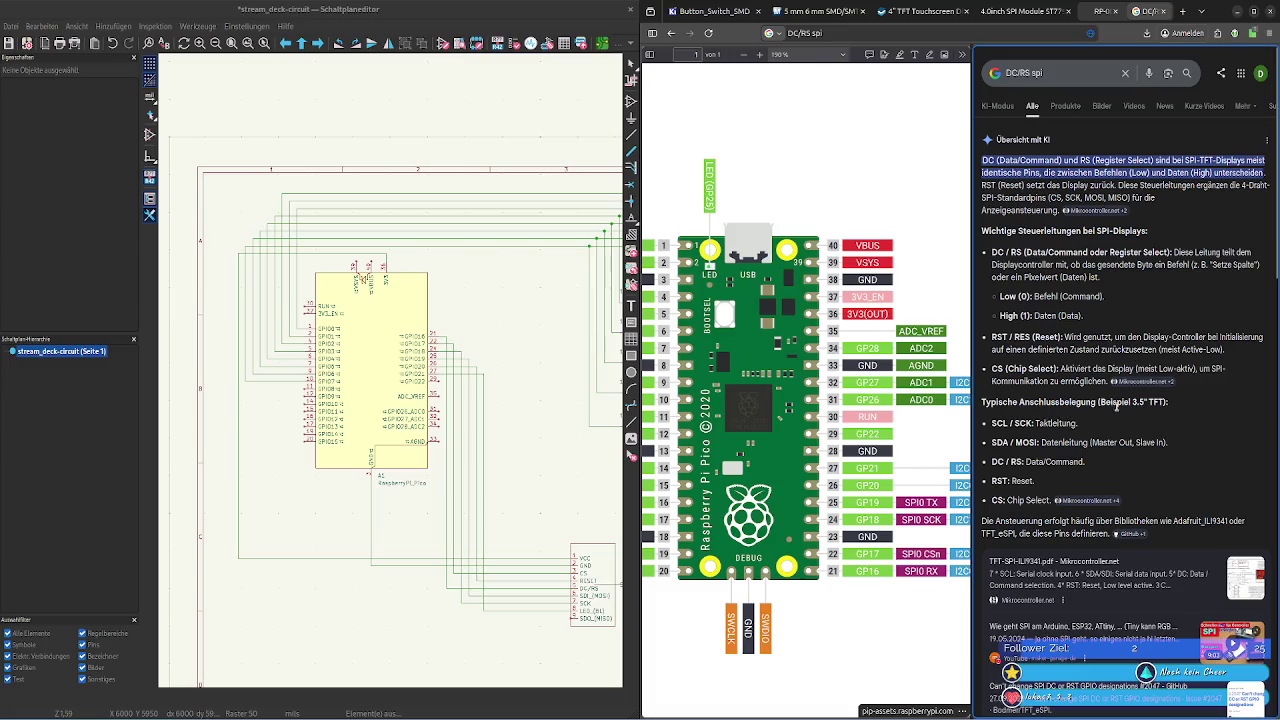
scroll(1123, 404, down, 1)
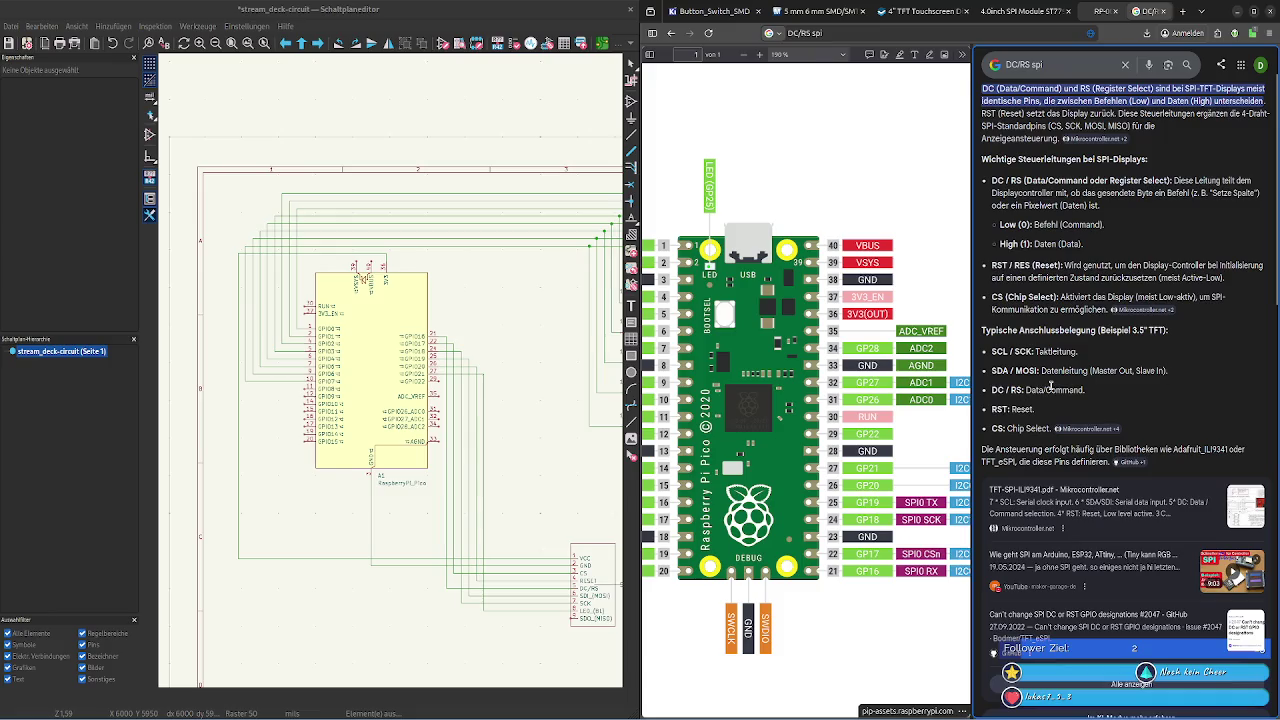
scroll(1051, 388, down, 3)
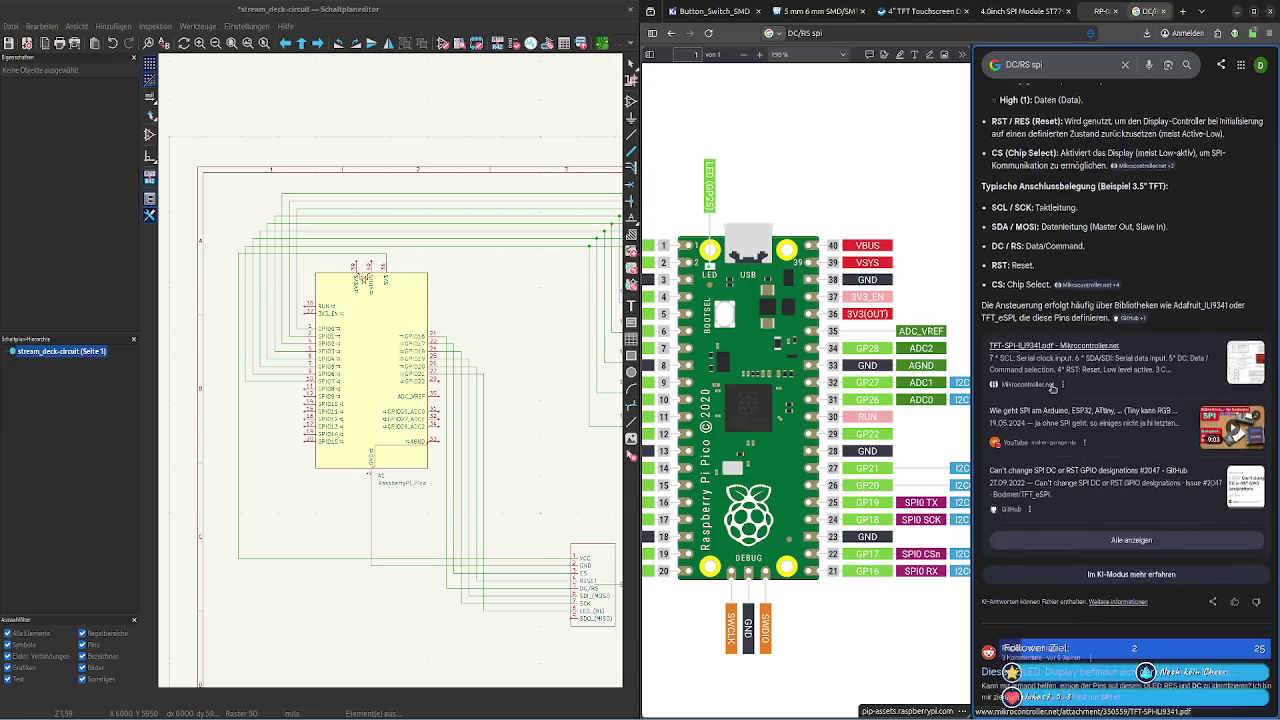
scroll(1052, 388, down, 5)
scroll(1053, 395, down, 4)
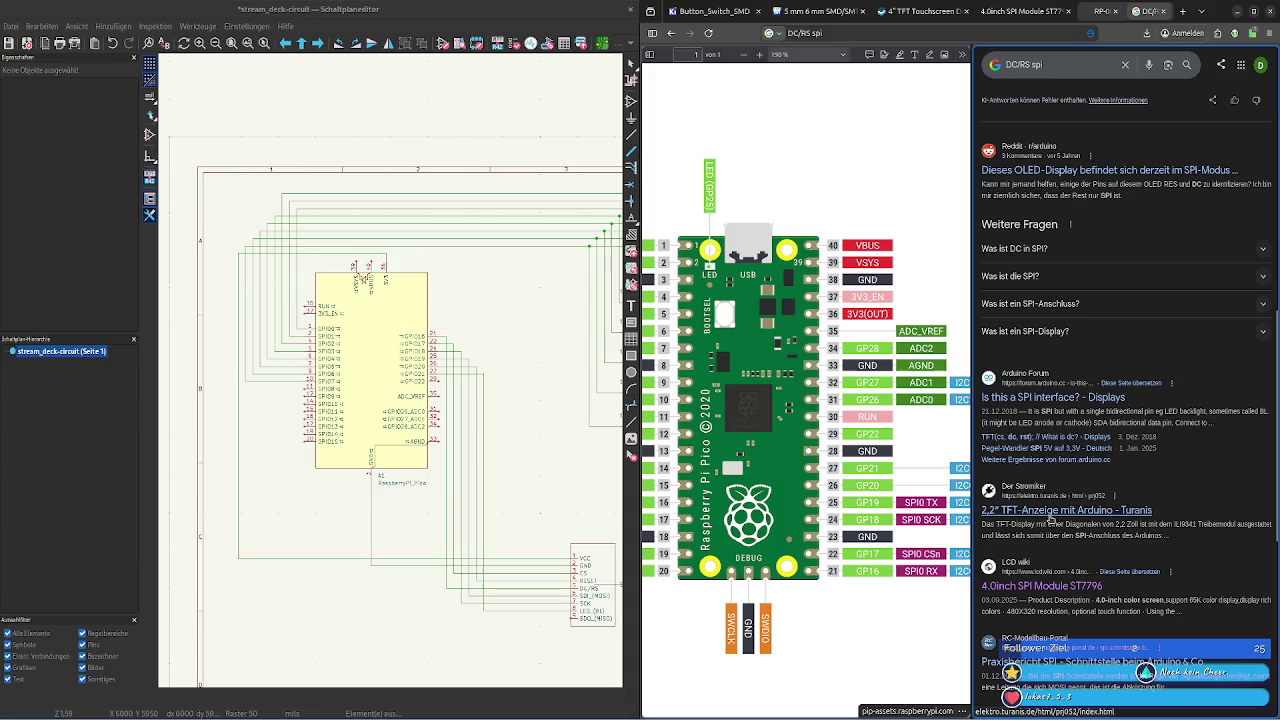
Open the Turanis 2,2″ TFT-Anzeige article and scroll to its Anschlüsse section
click(1060, 511)
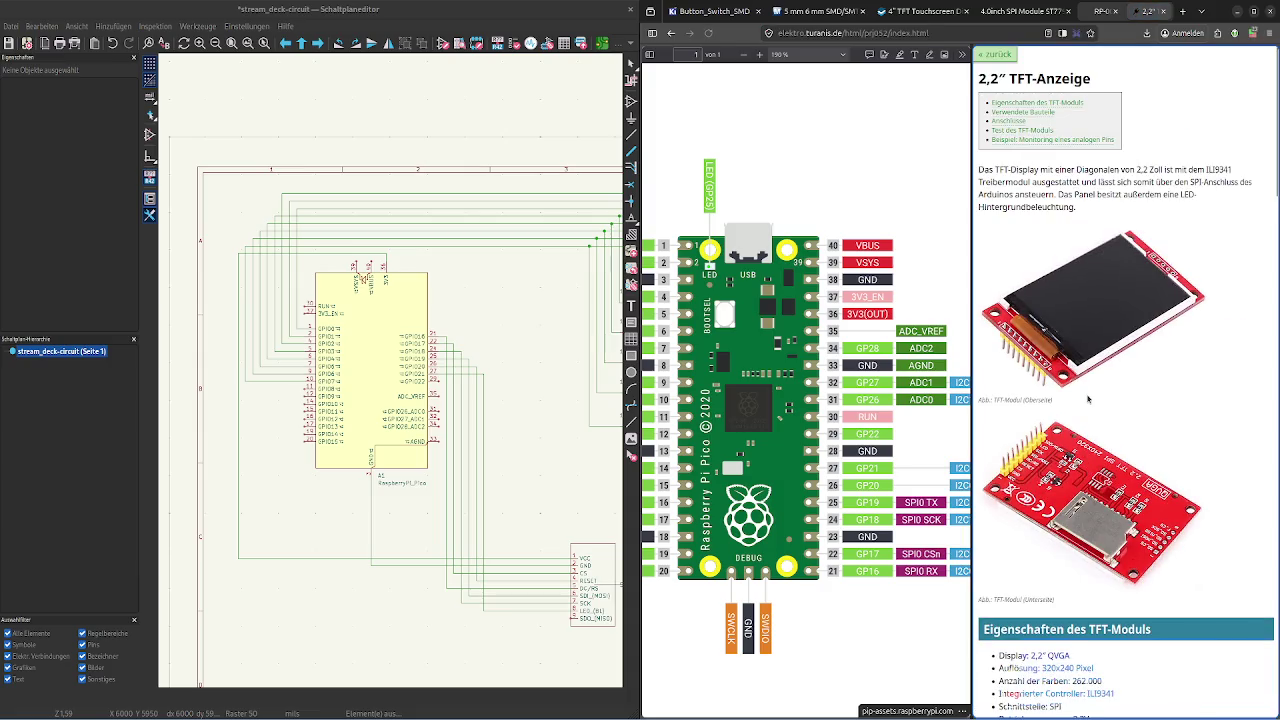
scroll(1088, 399, down, 2)
scroll(1088, 397, down, 1)
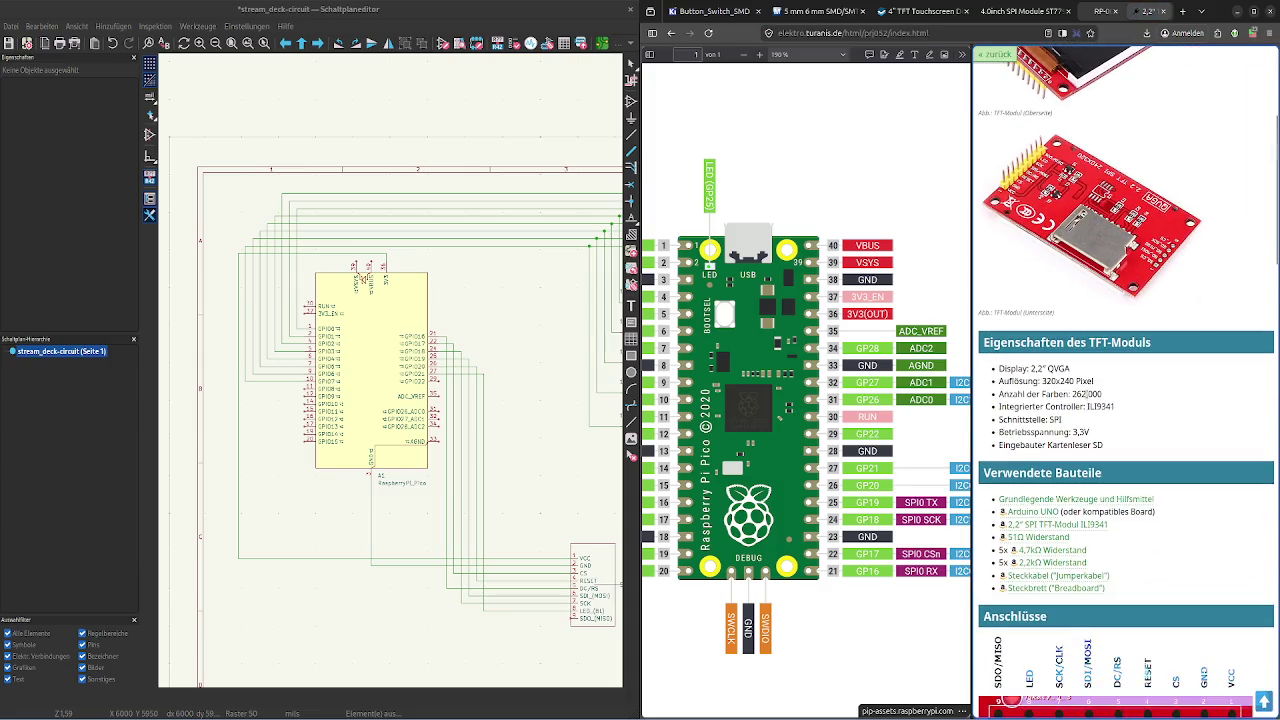
scroll(1088, 394, down, 2)
scroll(1088, 394, up, 1)
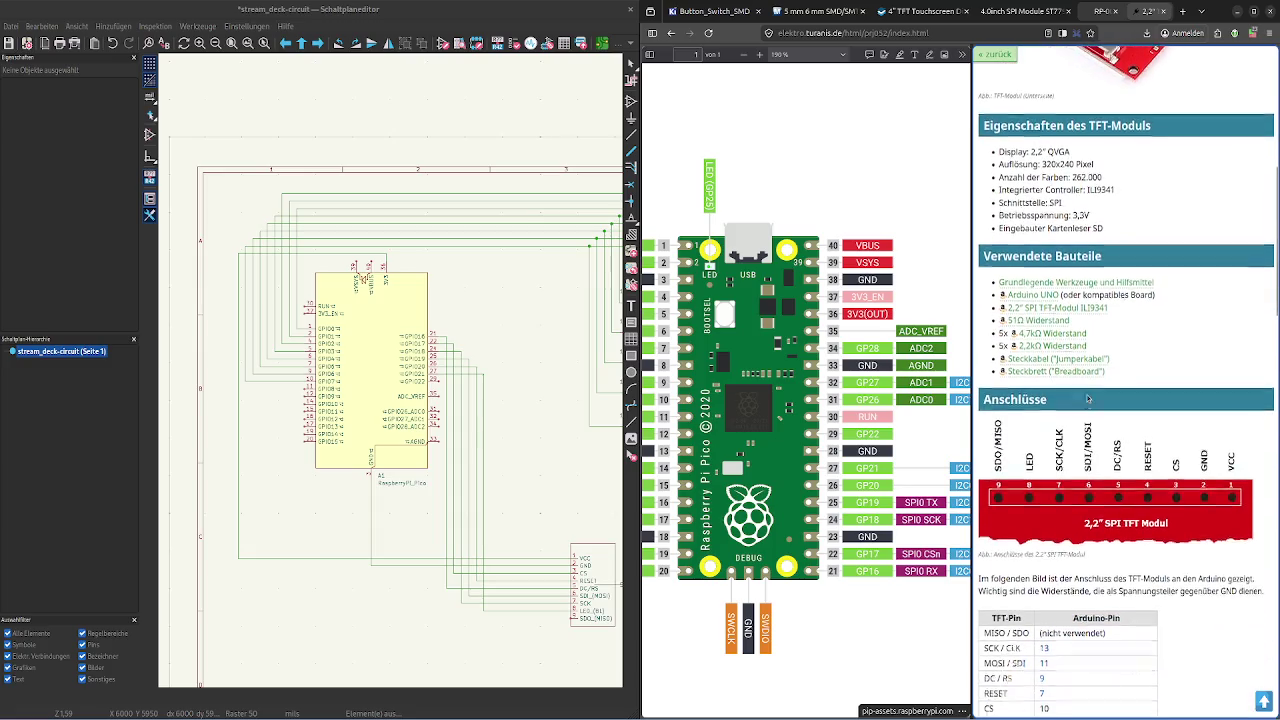
scroll(1088, 394, down, 2)
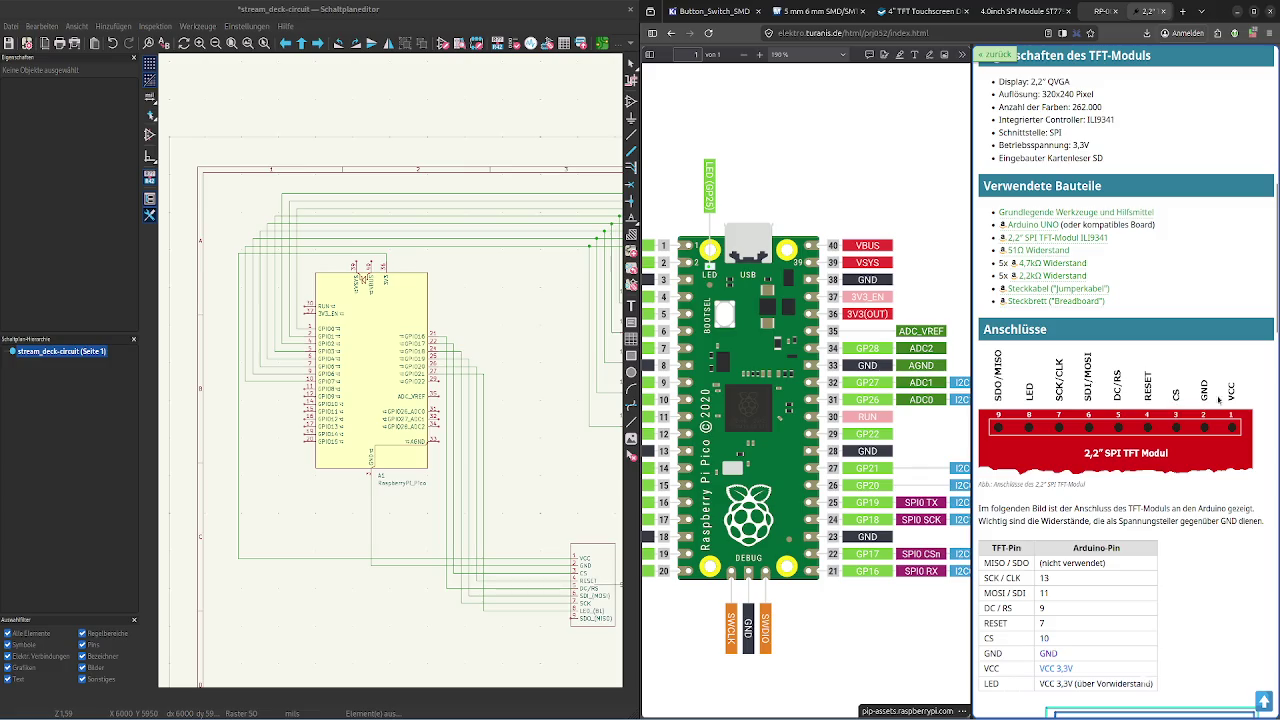
scroll(1188, 388, down, 3)
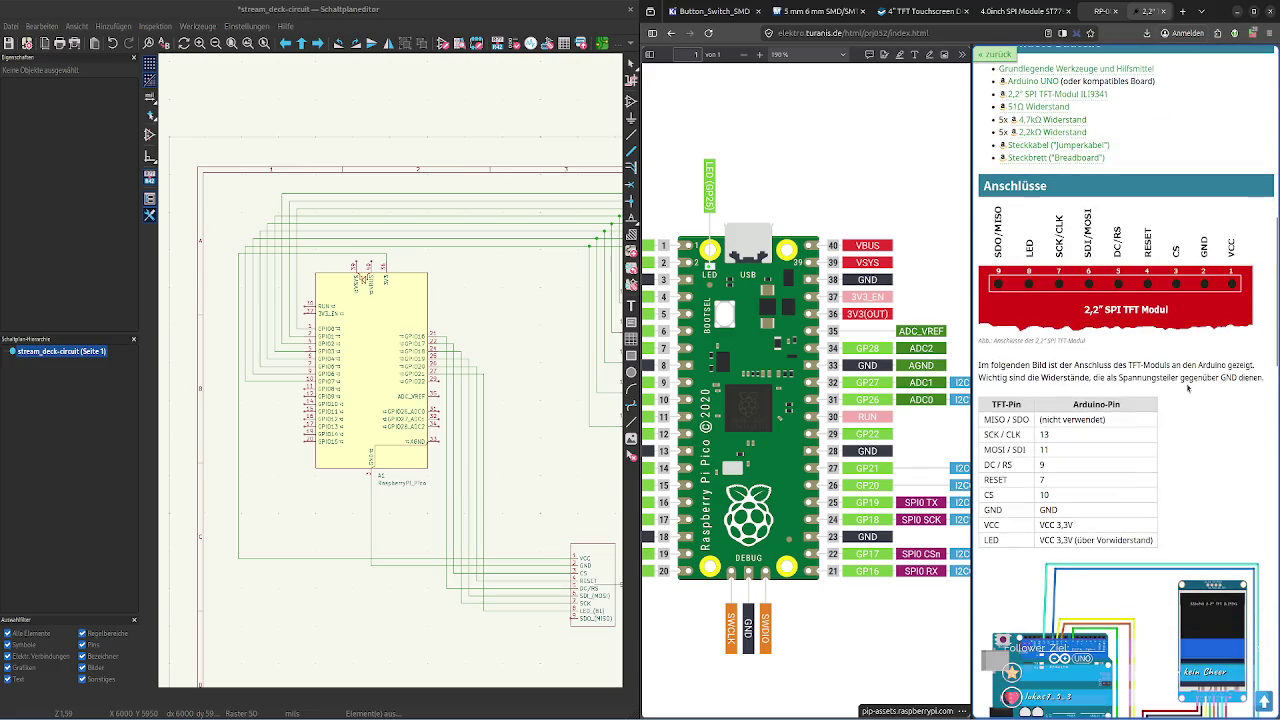
Highlight the module connection sentence, then scroll to the TFT-Pin table and wiring picture
drag(1020, 365, 1113, 366)
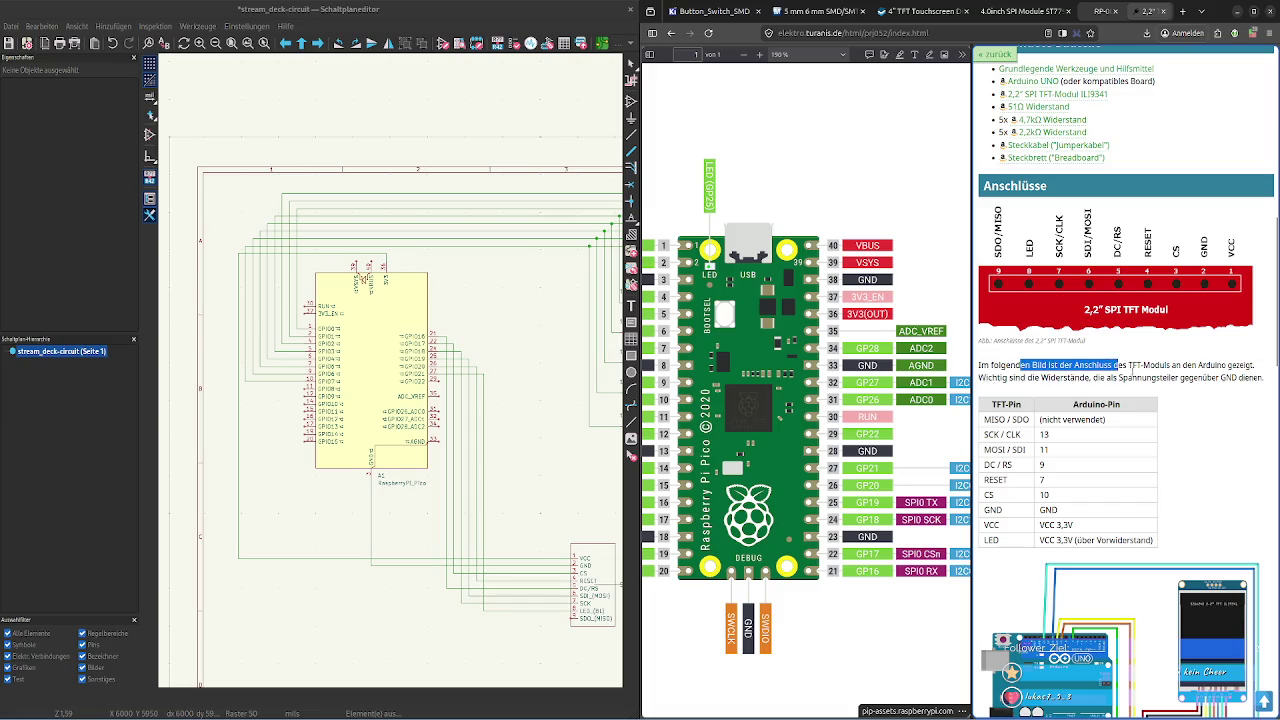
click(1113, 366)
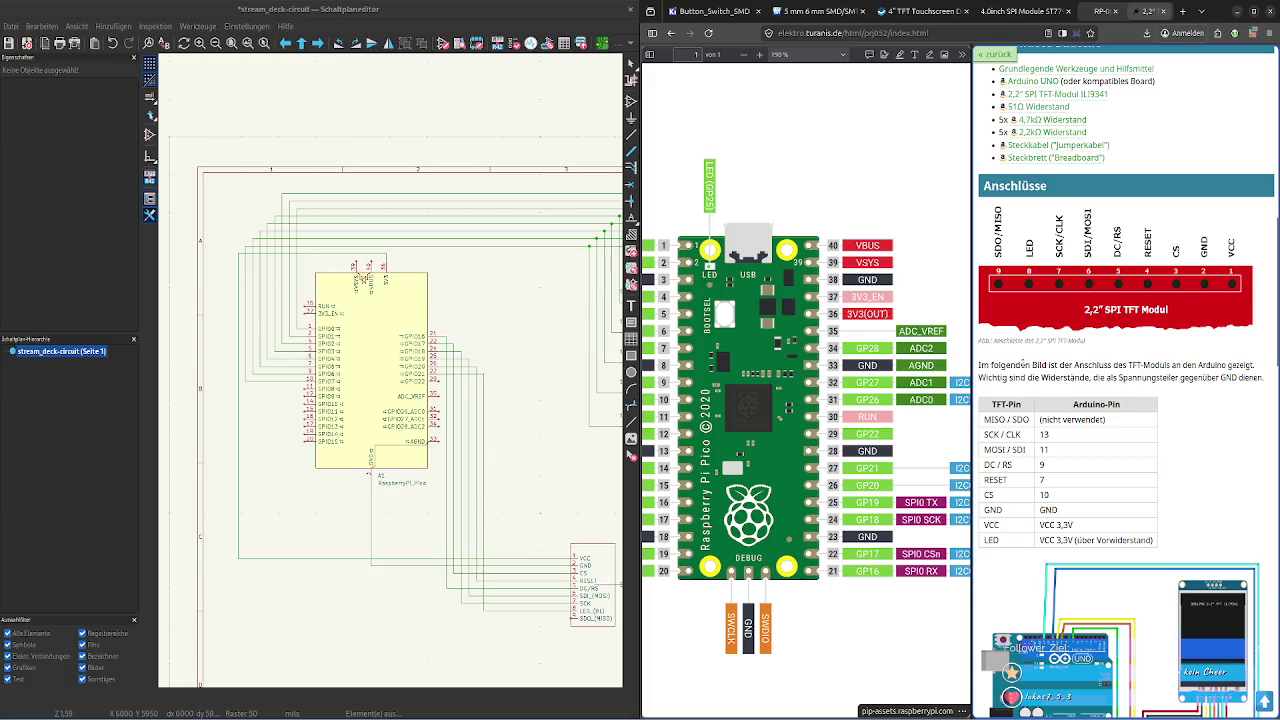
drag(1014, 365, 1174, 365)
click(1127, 381)
scroll(1194, 366, down, 1)
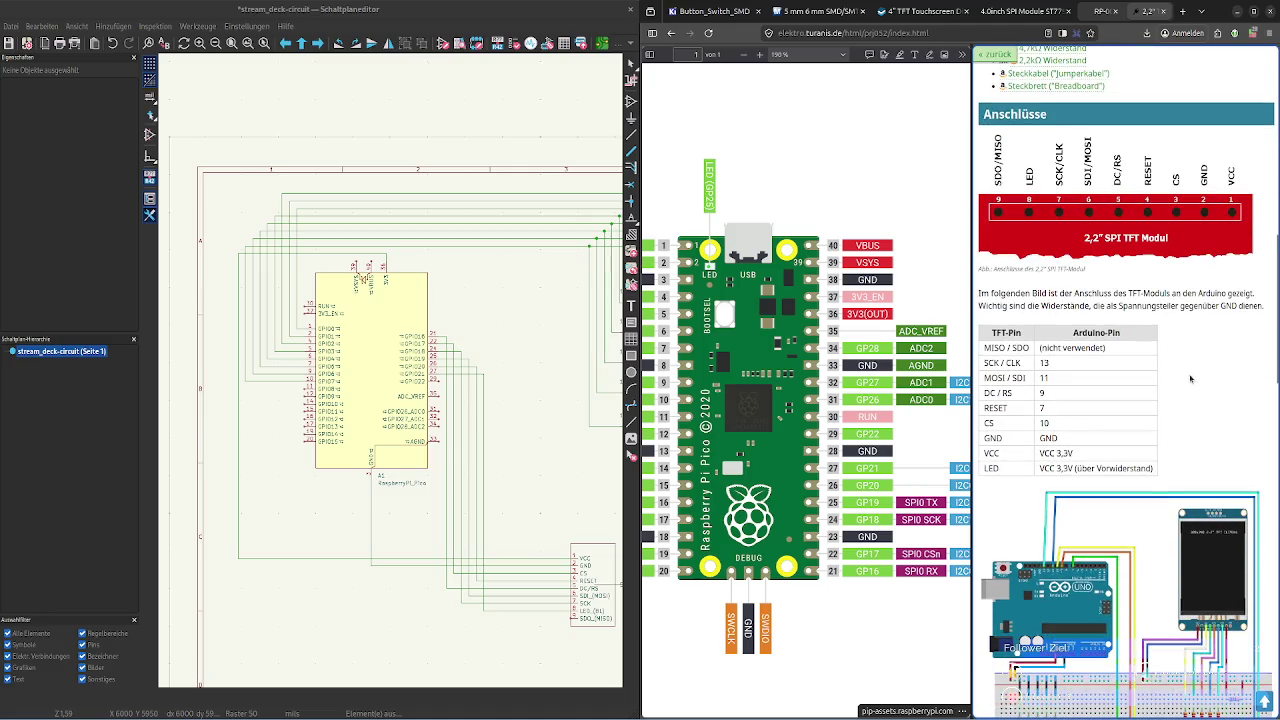
scroll(1190, 342, down, 2)
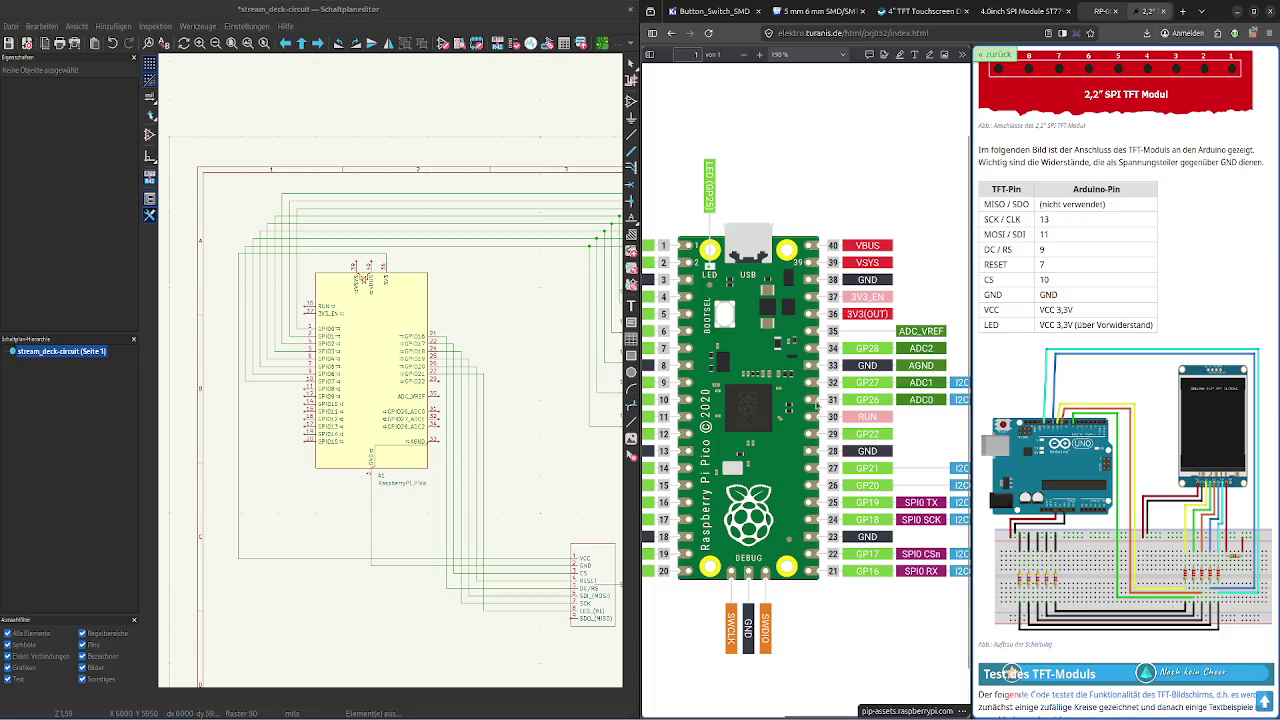
Scroll through the Raspberry Pi Pico pinout document
click(792, 406)
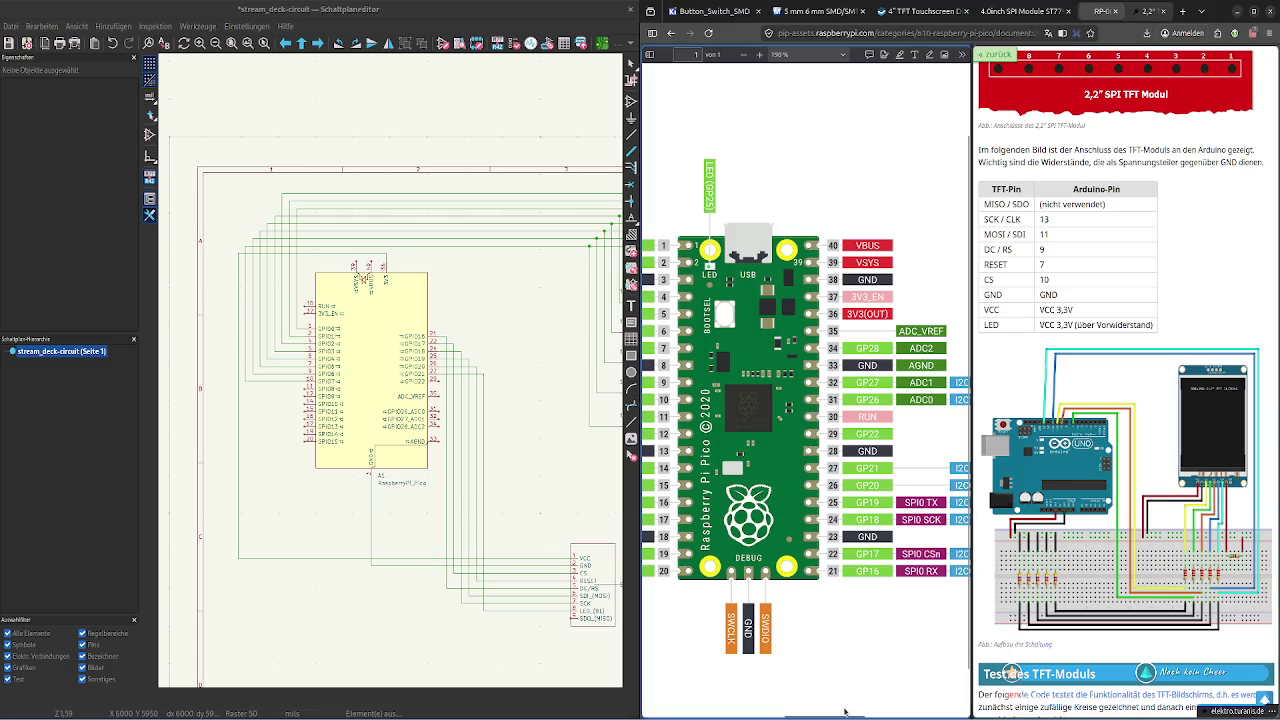
mouse_move(845, 714)
mouse_down()
mouse_move(796, 716)
mouse_move(856, 716)
mouse_up()
scroll(1091, 445, up, 2)
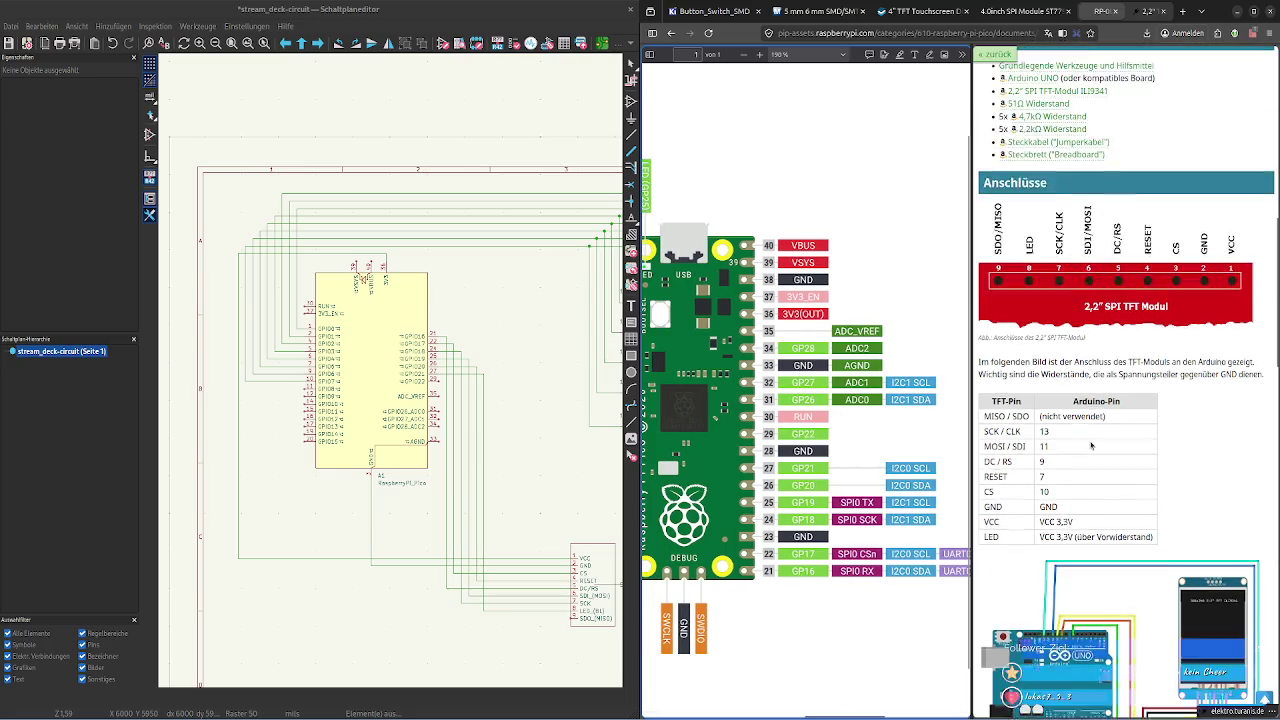
scroll(1091, 445, down, 3)
scroll(1089, 438, down, 4)
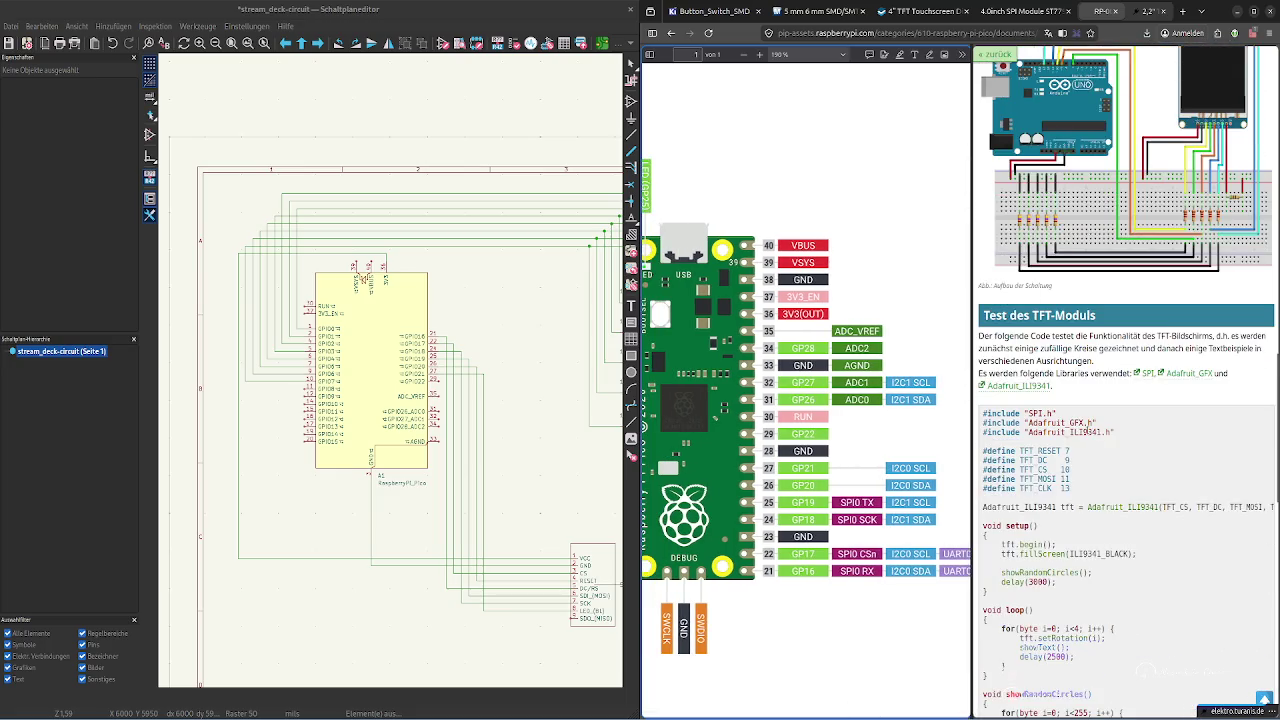
scroll(1088, 432, down, 5)
scroll(1088, 432, down, 2)
scroll(1088, 433, down, 5)
scroll(1089, 435, down, 3)
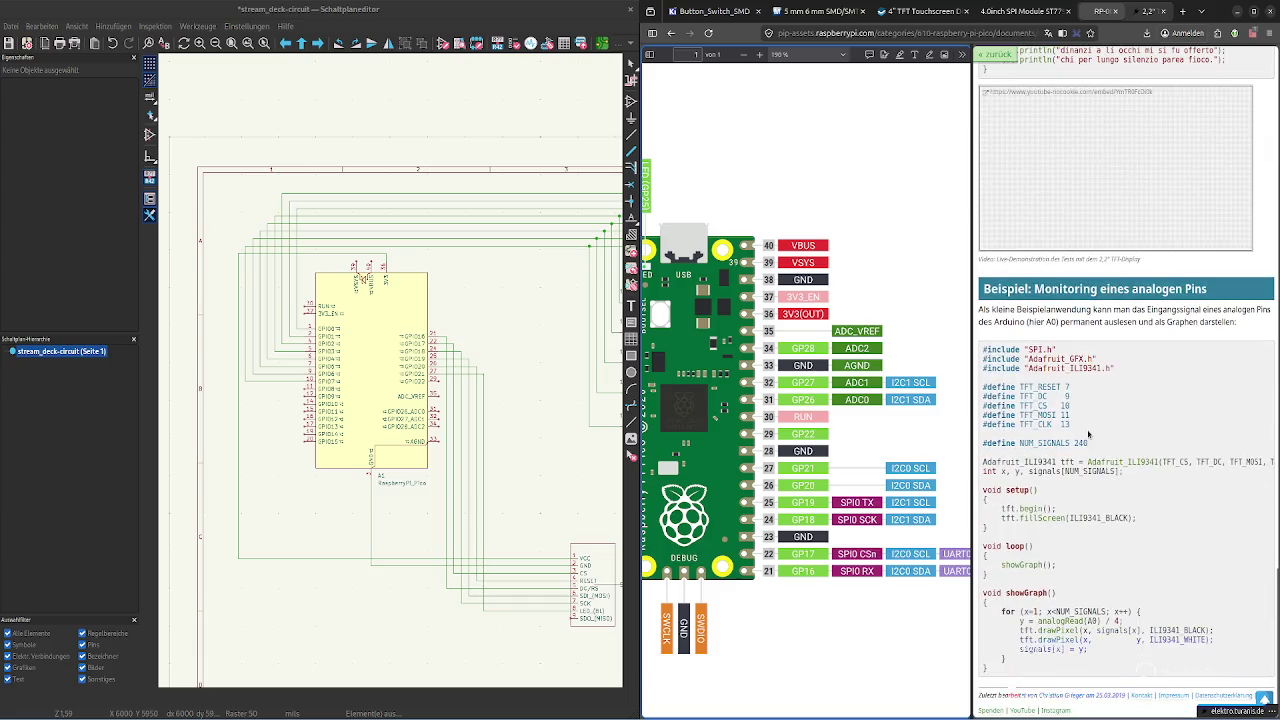
scroll(1089, 434, up, 5)
scroll(1088, 432, up, 5)
scroll(1088, 432, up, 3)
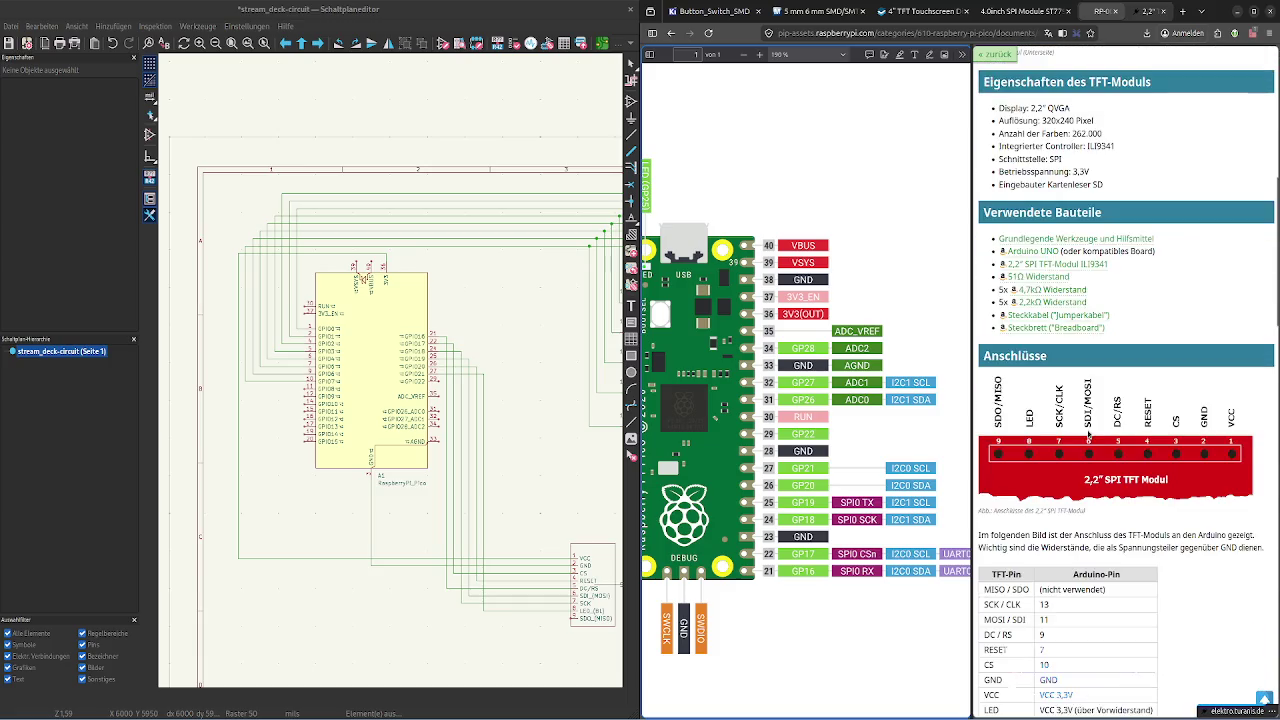
scroll(1087, 430, down, 1)
scroll(1044, 449, down, 1)
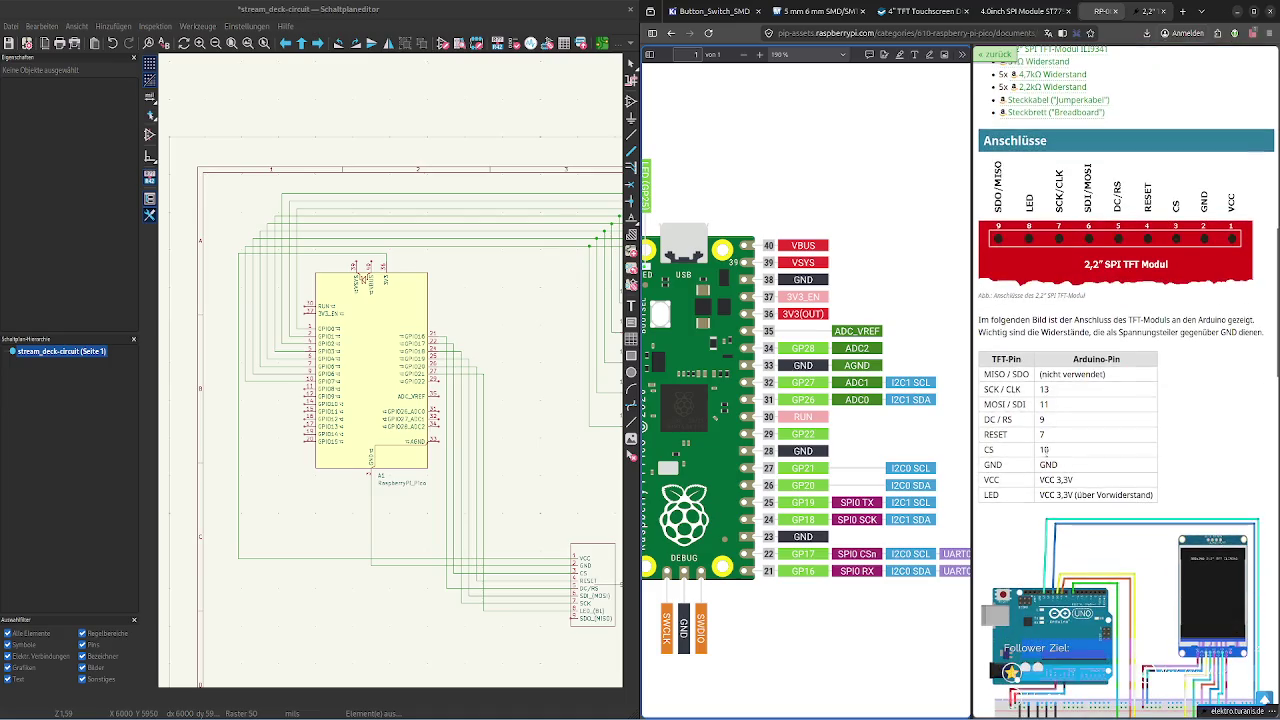
Review the TFT wiring page, then detach the ST7796 module page into its own window
click(1041, 452)
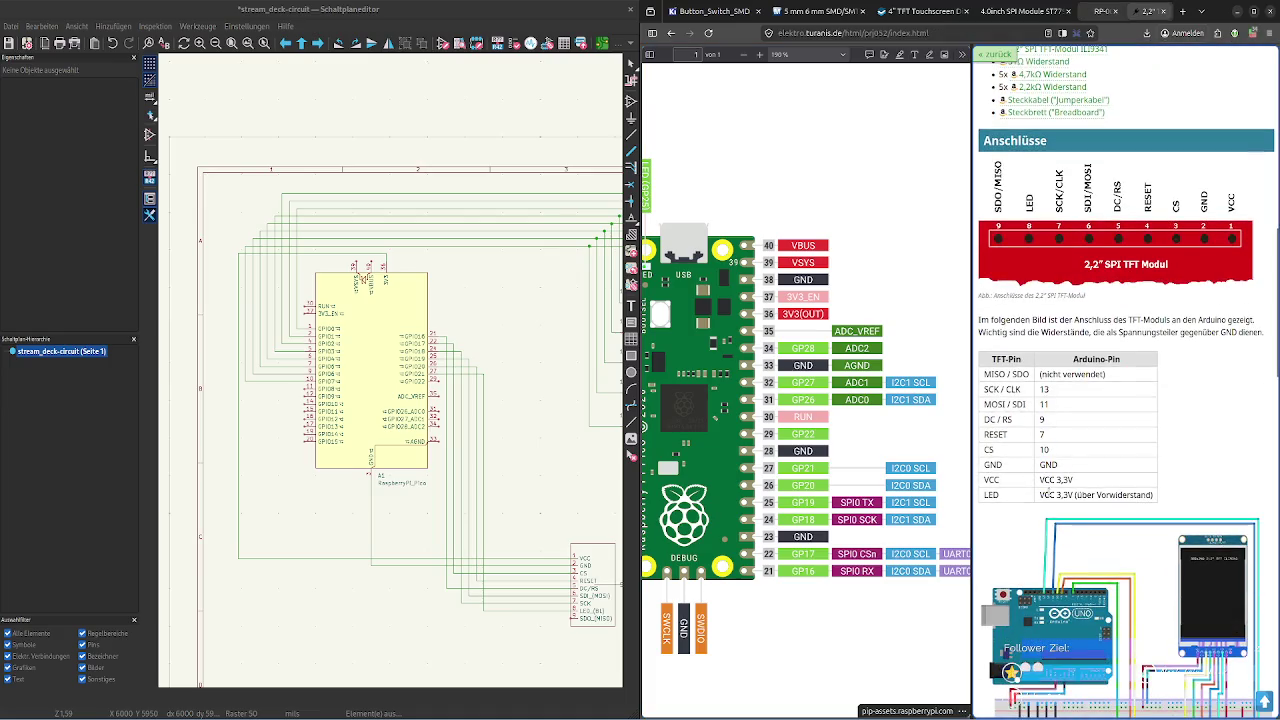
scroll(1126, 481, down, 1)
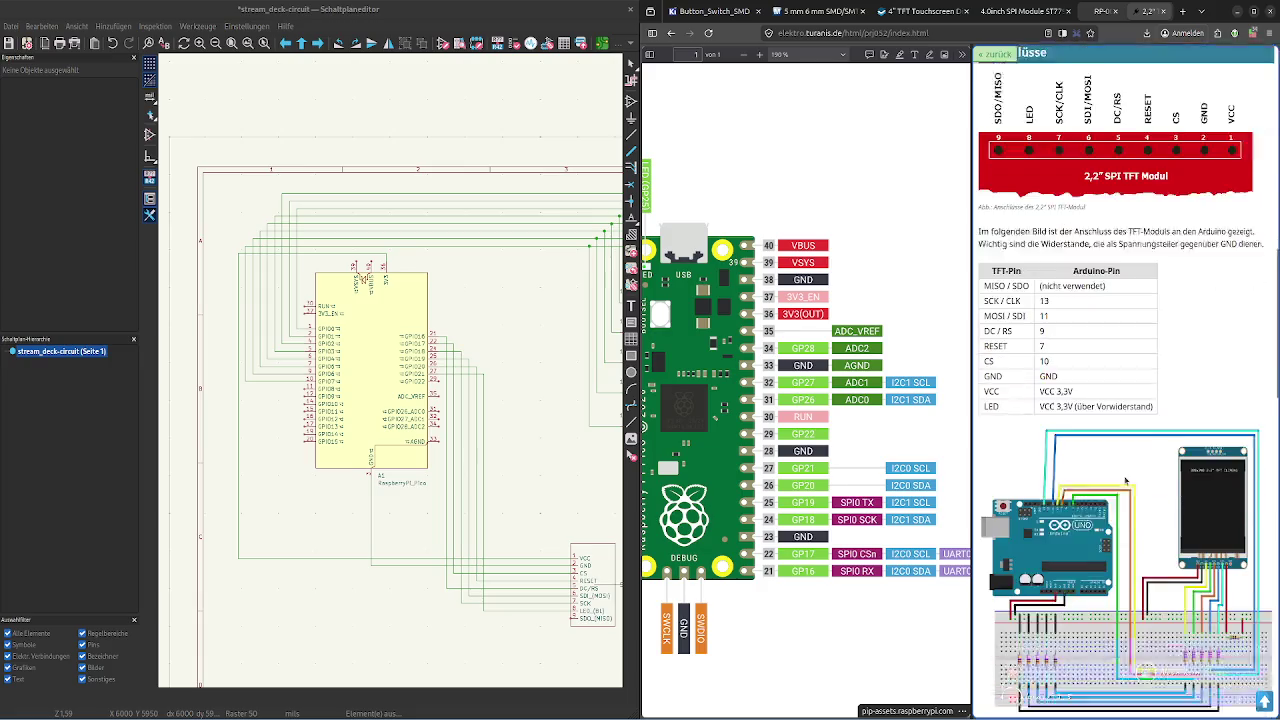
scroll(1126, 481, down, 1)
scroll(1126, 481, up, 1)
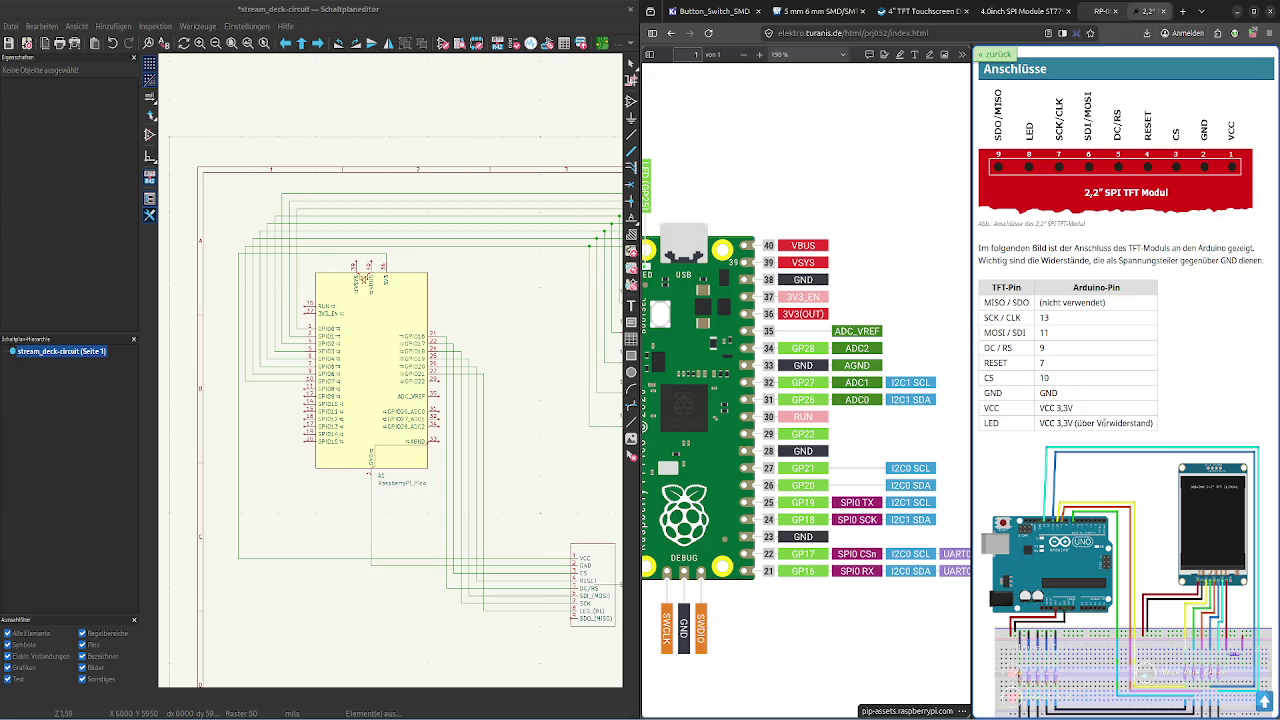
drag(1030, 11, 420, 11)
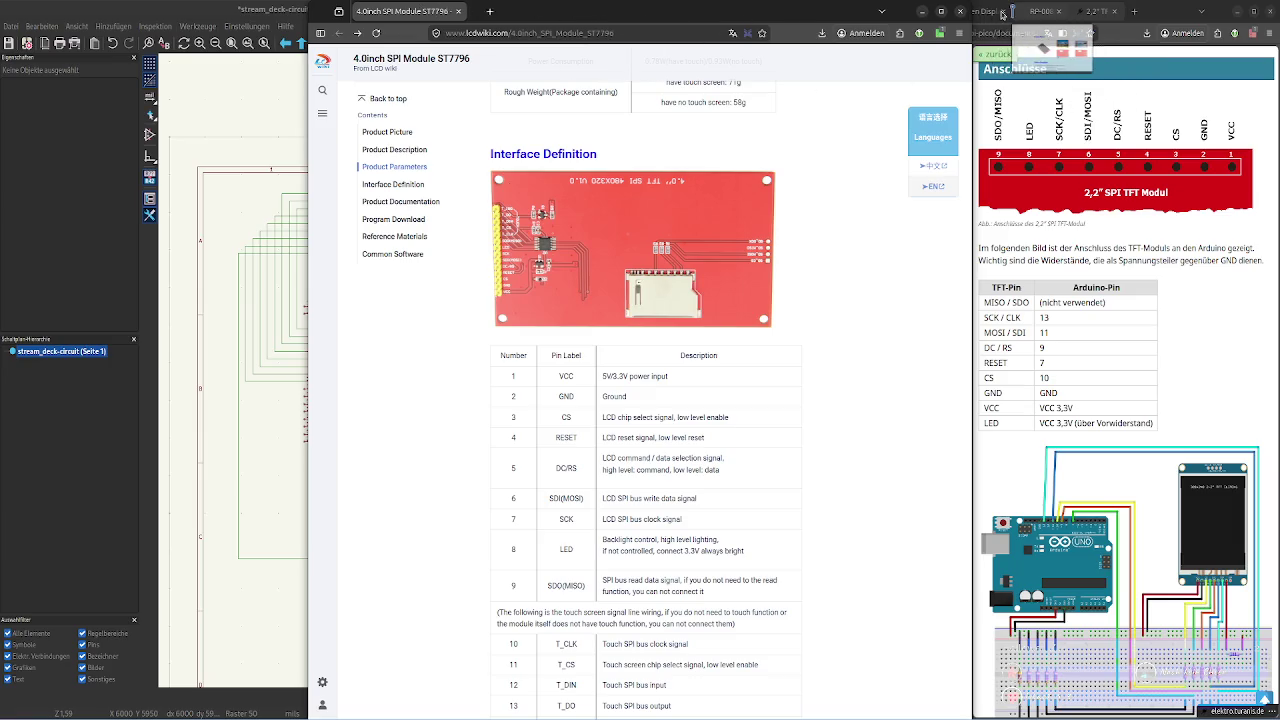
Search Google for 'arduino uno pinout' in a new tab
right_click(1010, 20)
click(1040, 34)
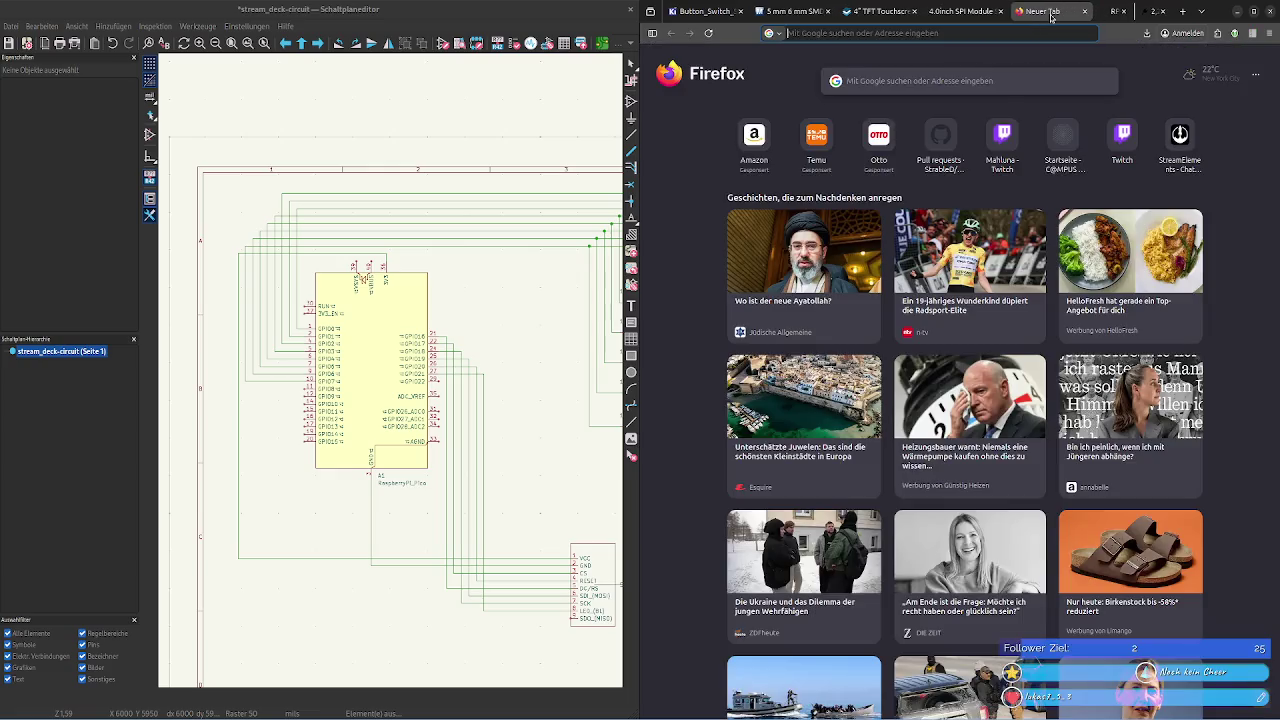
text(ard)
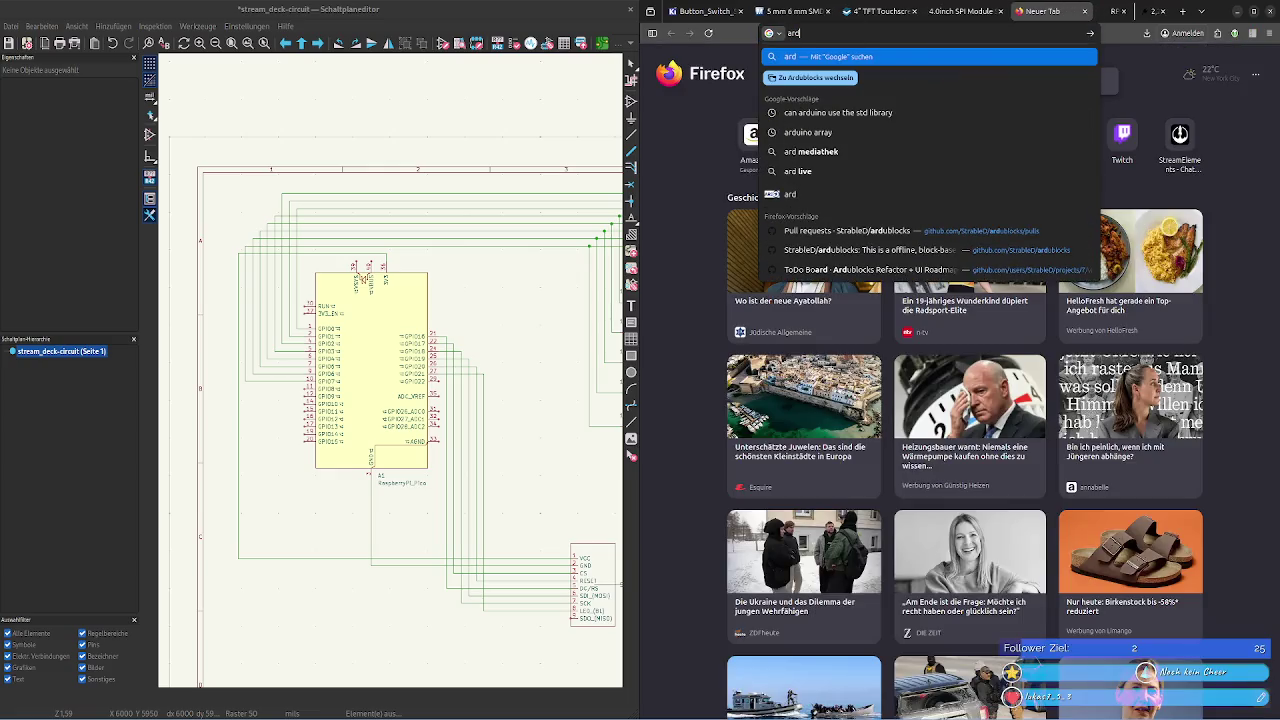
text(uino)
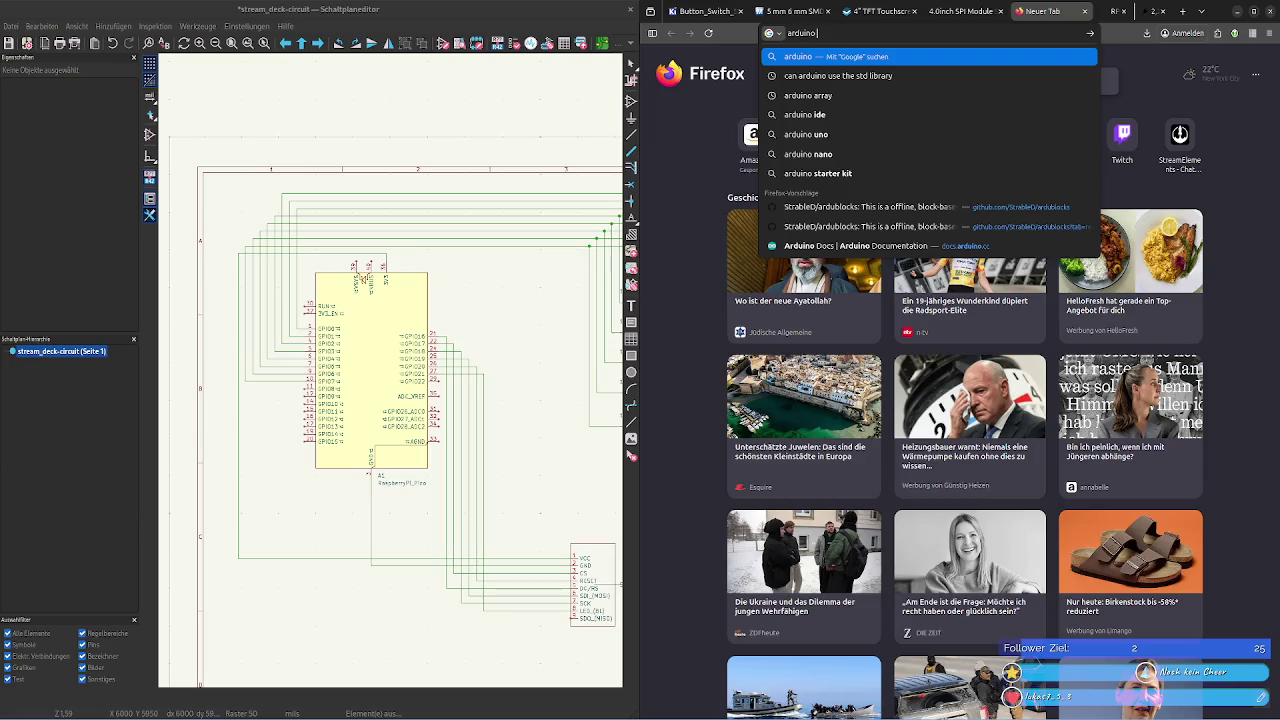
click(1152, 11)
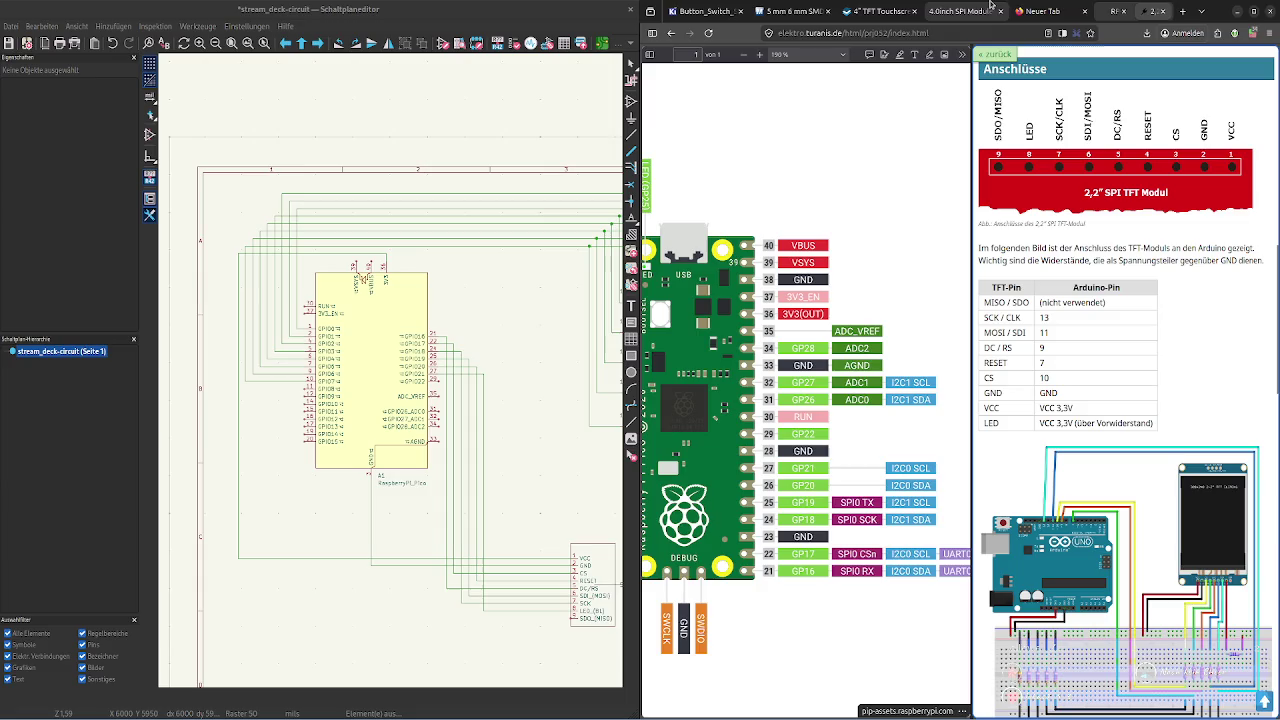
click(1043, 11)
text(ui)
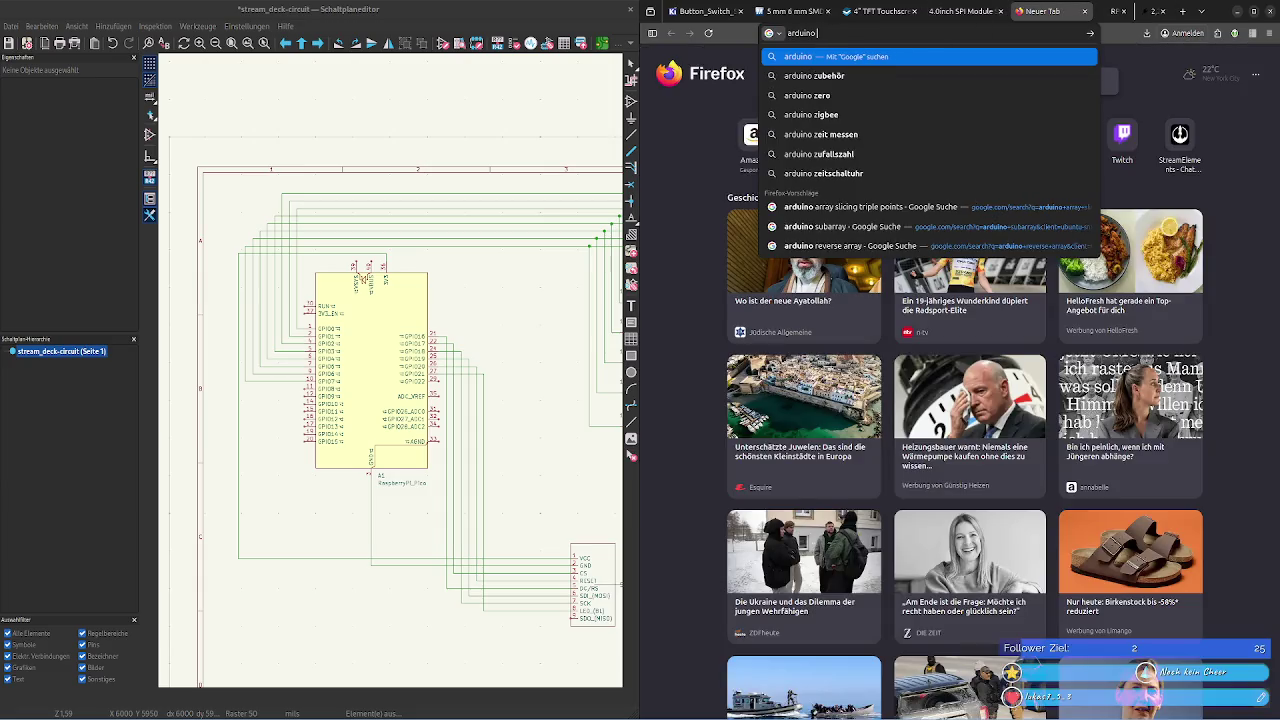
text(no r3)
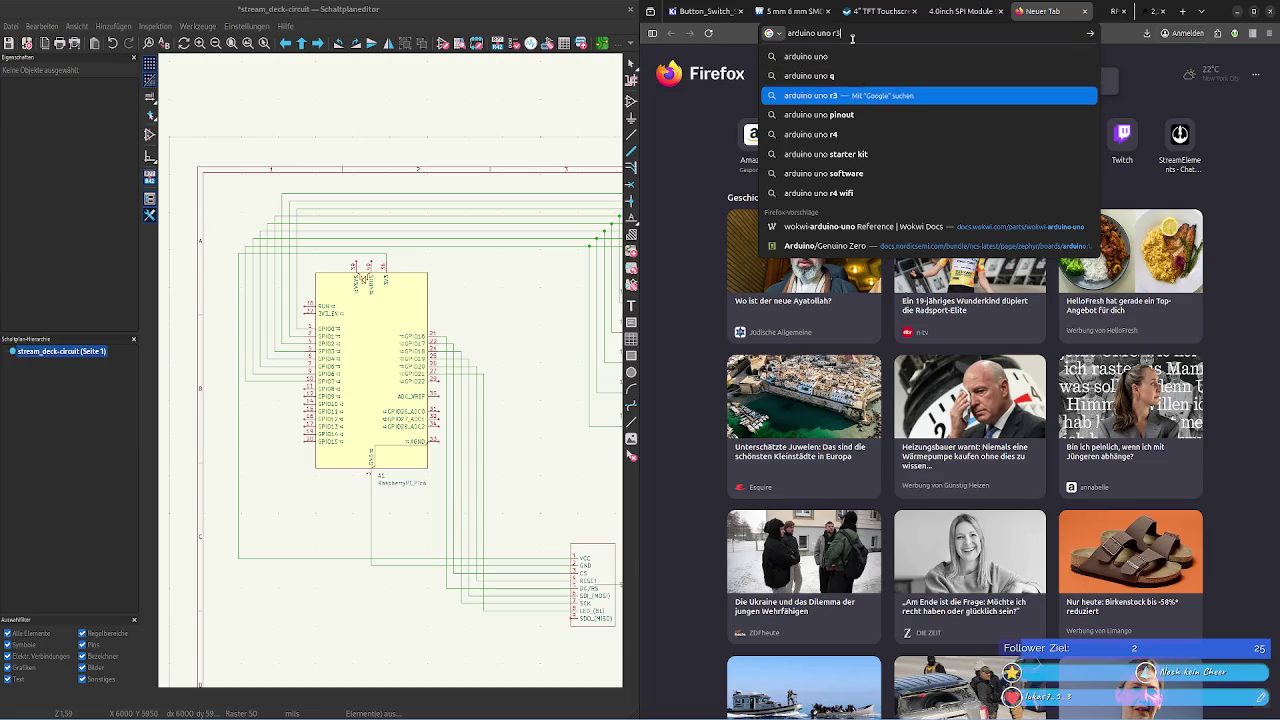
click(819, 114)
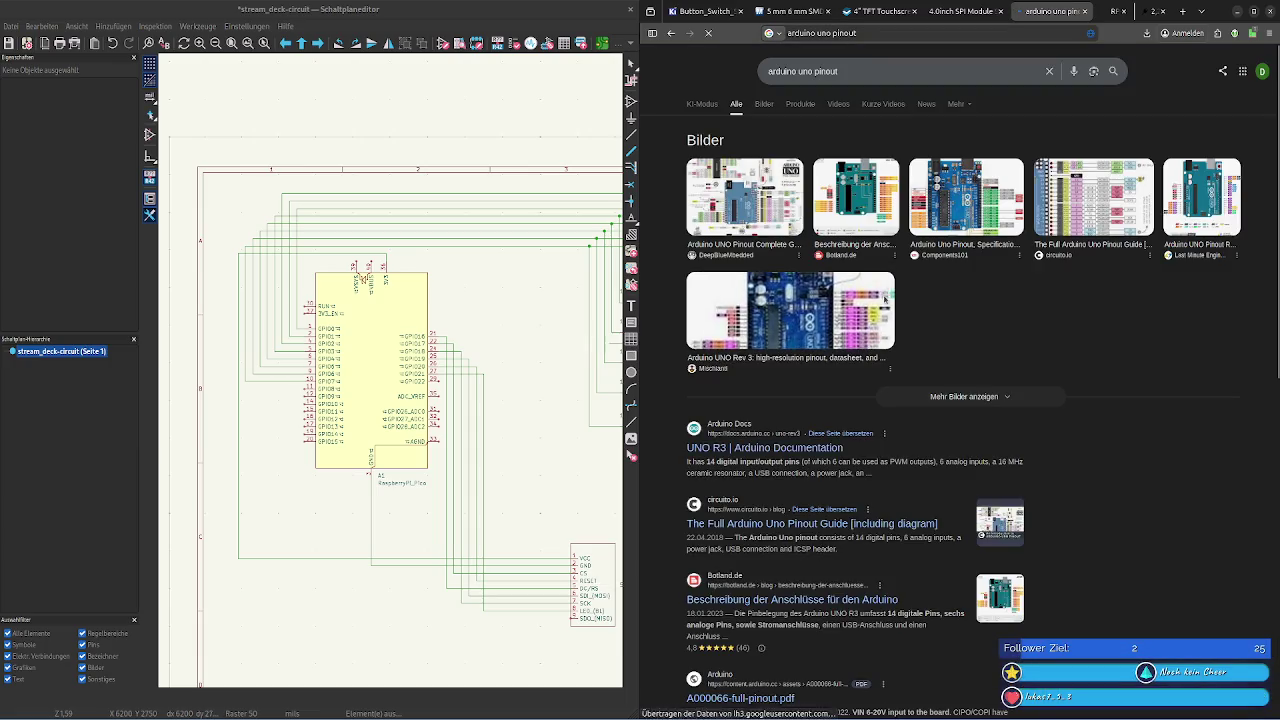
Open the Arduino UNO R3 docs and its A000066 full pinout PDF
click(760, 448)
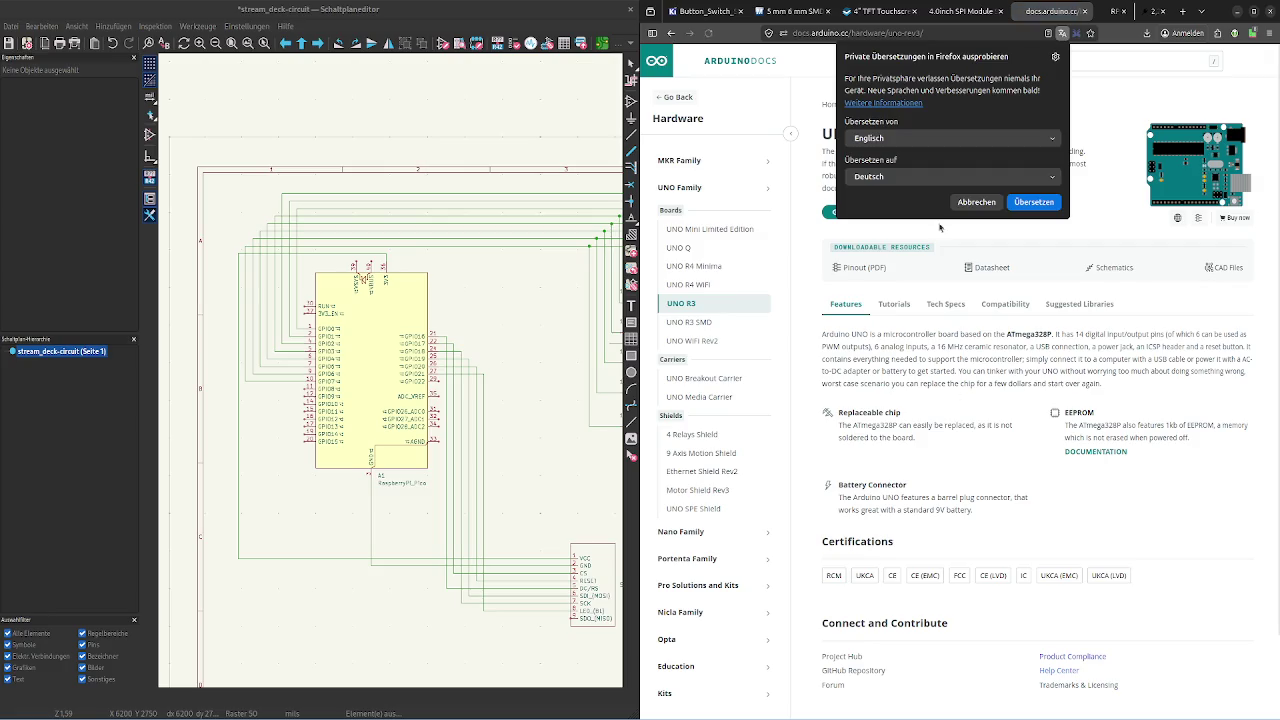
click(971, 200)
click(979, 279)
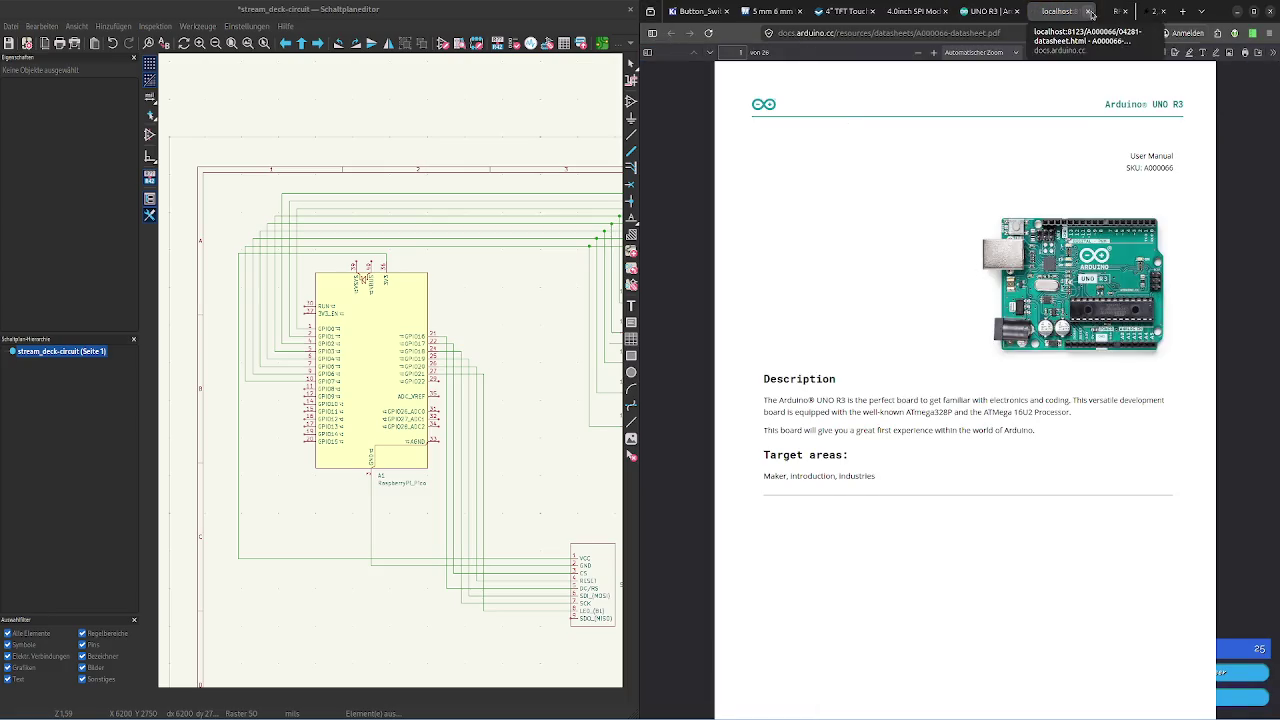
click(1089, 11)
click(860, 267)
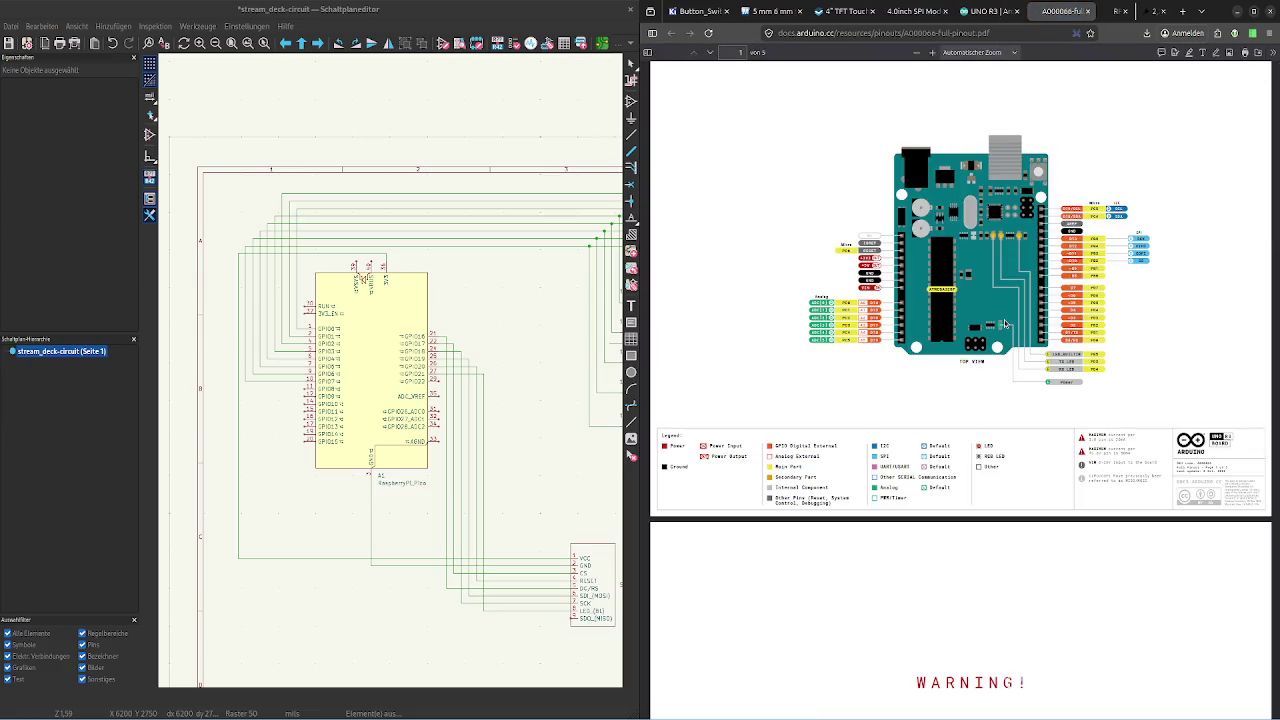
Zoom the pinout PDF to 300% around the SPI pins and highlight the D10 label
ctrl+scroll(1005, 323, up, 3)
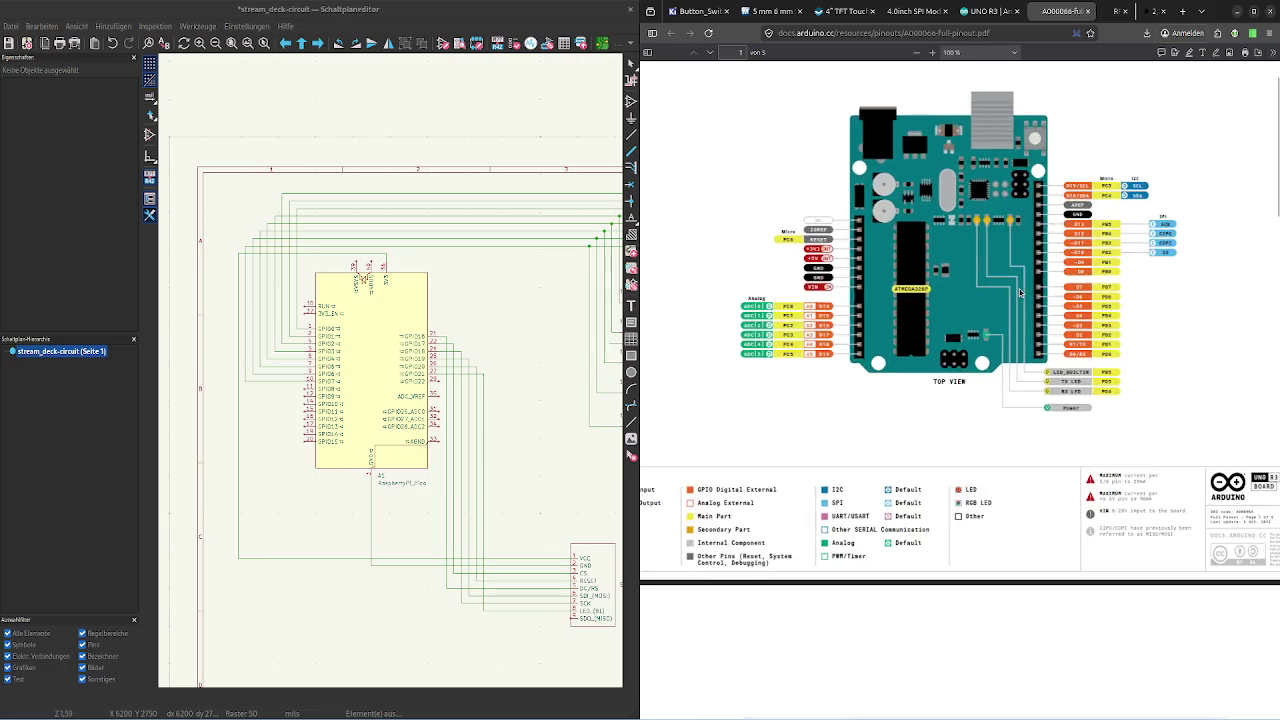
ctrl+scroll(1019, 289, up, 3)
ctrl+scroll(1019, 289, down, 5)
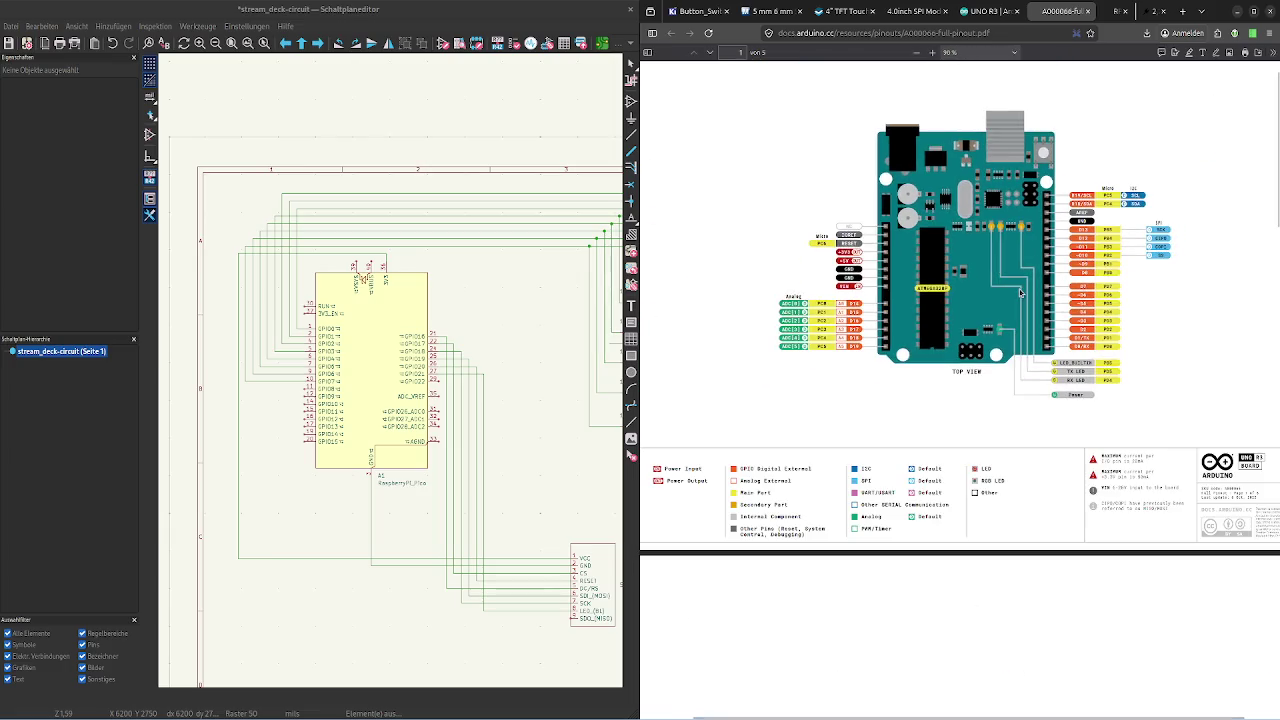
scroll(1019, 289, down, 3)
scroll(1019, 289, up, 3)
ctrl+scroll(1166, 271, up, 5)
ctrl+scroll(1166, 271, up, 3)
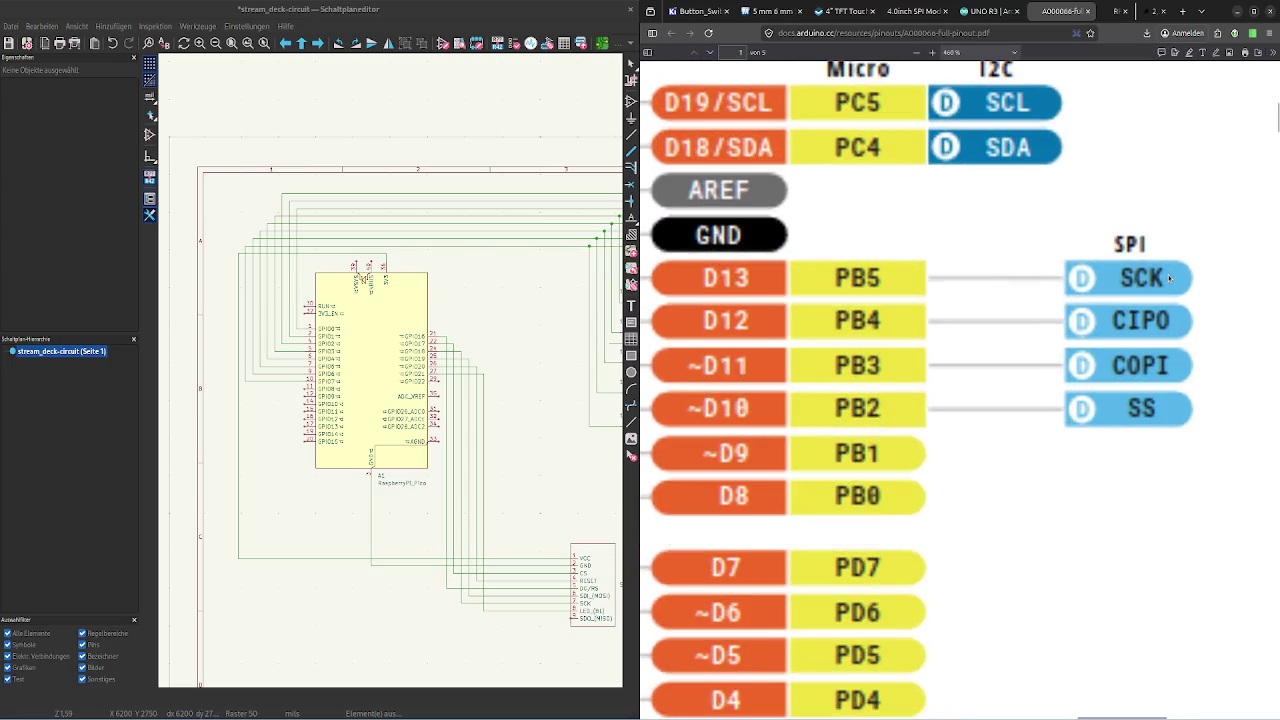
ctrl+scroll(1168, 275, down, 3)
ctrl+scroll(1168, 277, up, 1)
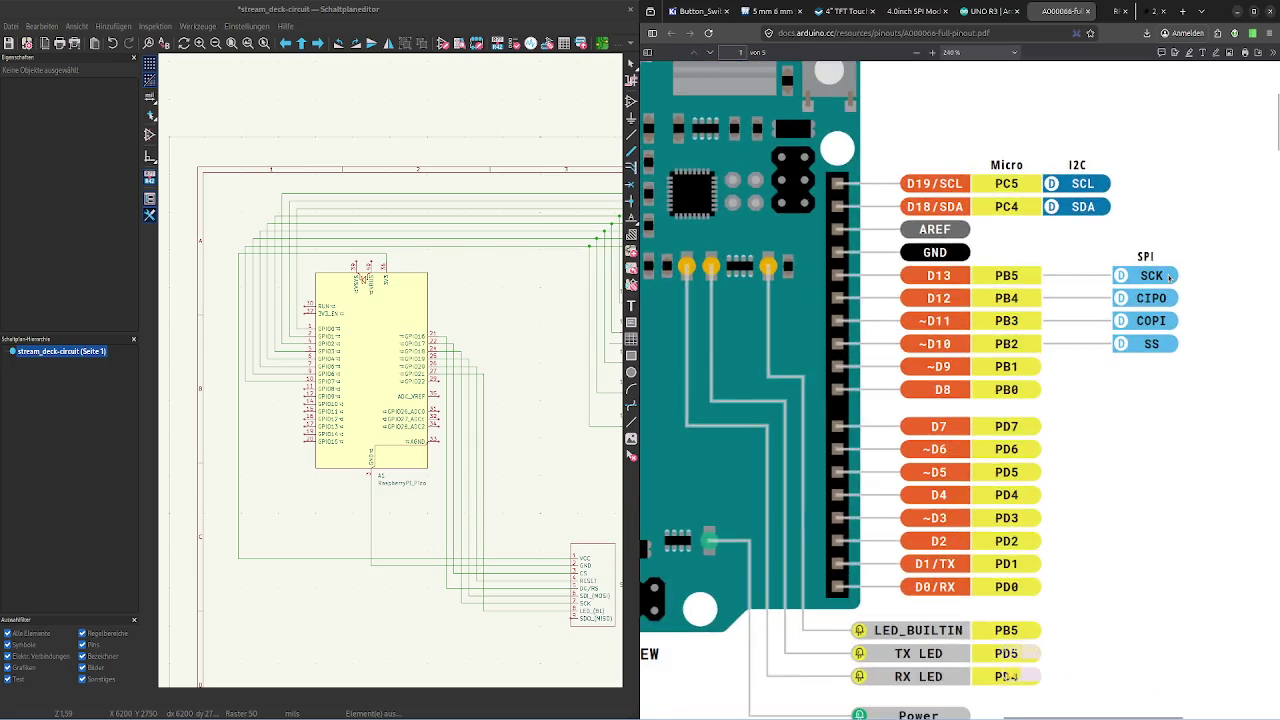
ctrl+scroll(1168, 277, up, 2)
ctrl+scroll(1168, 277, up, 1)
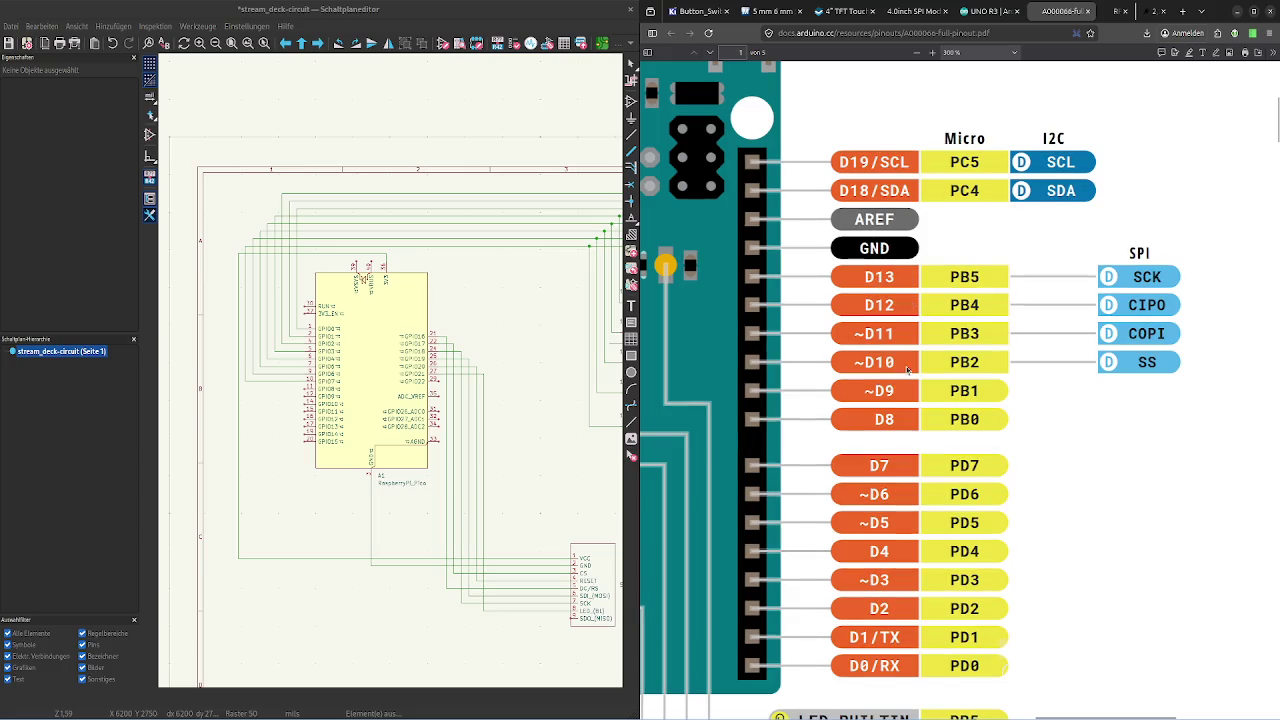
drag(907, 370, 866, 362)
Compare the CS entry in the TFT pin table against the Pico and Arduino pinouts
click(1151, 8)
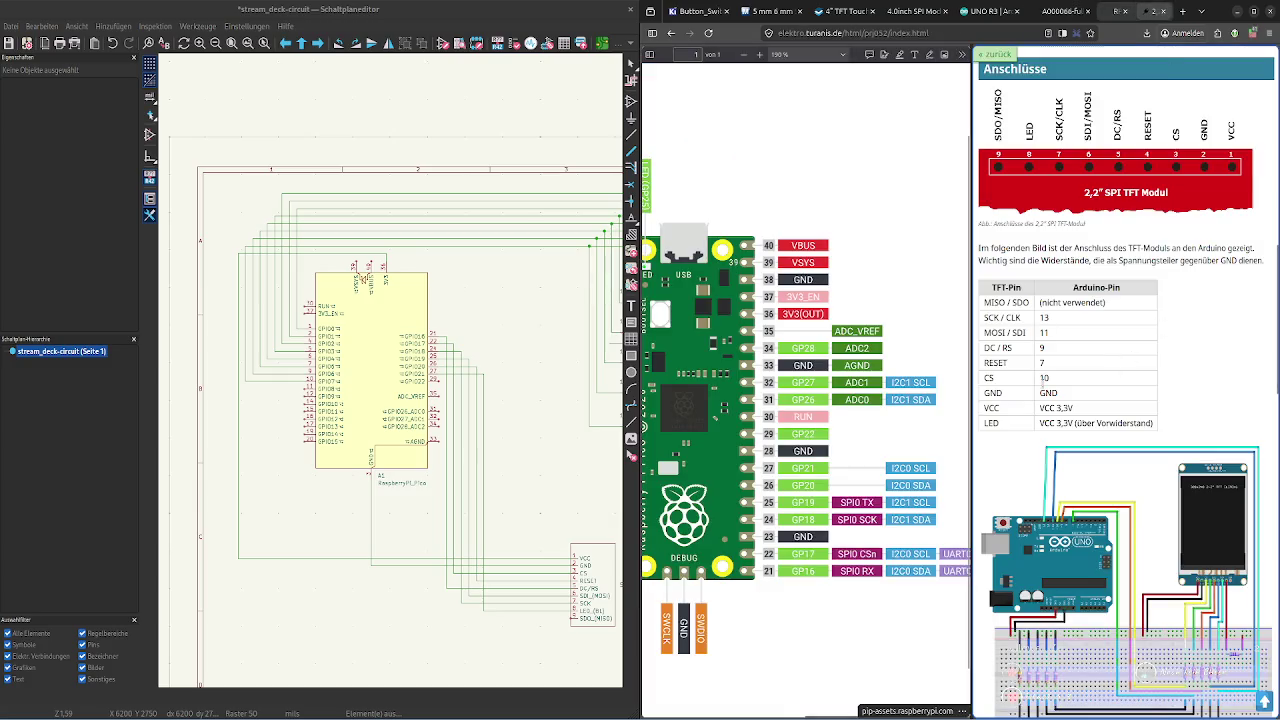
double_click(989, 378)
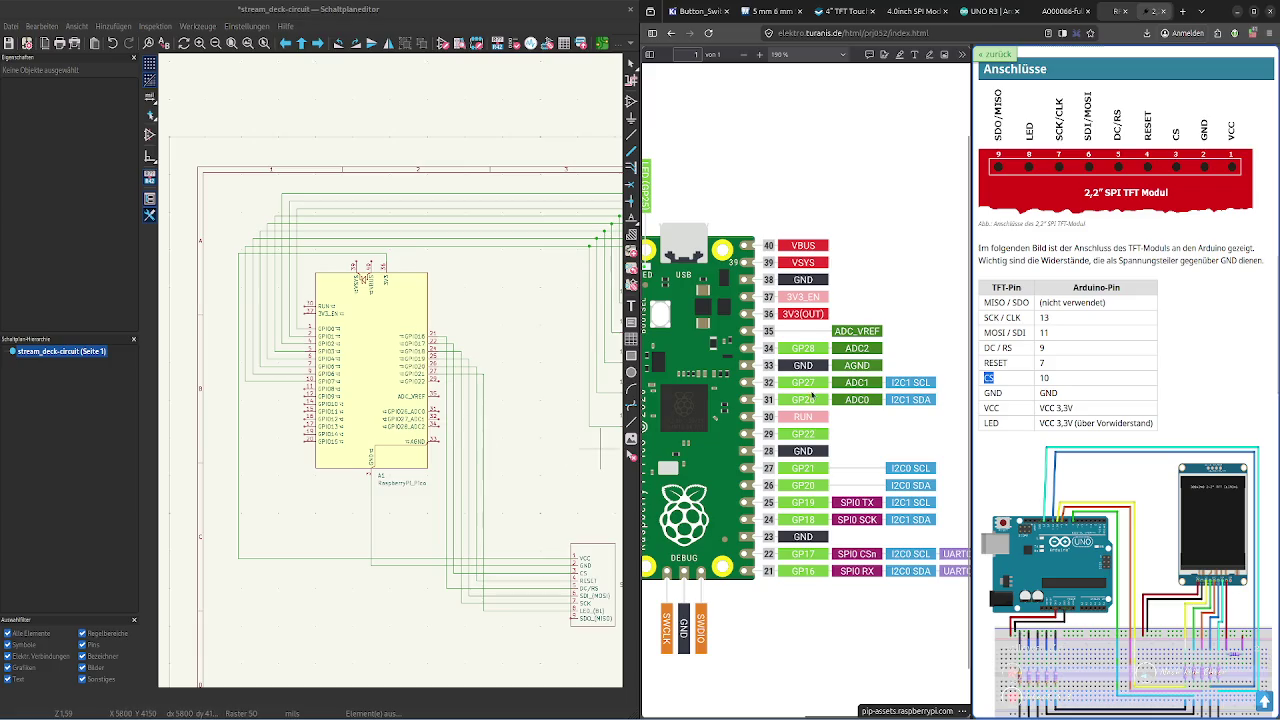
click(866, 570)
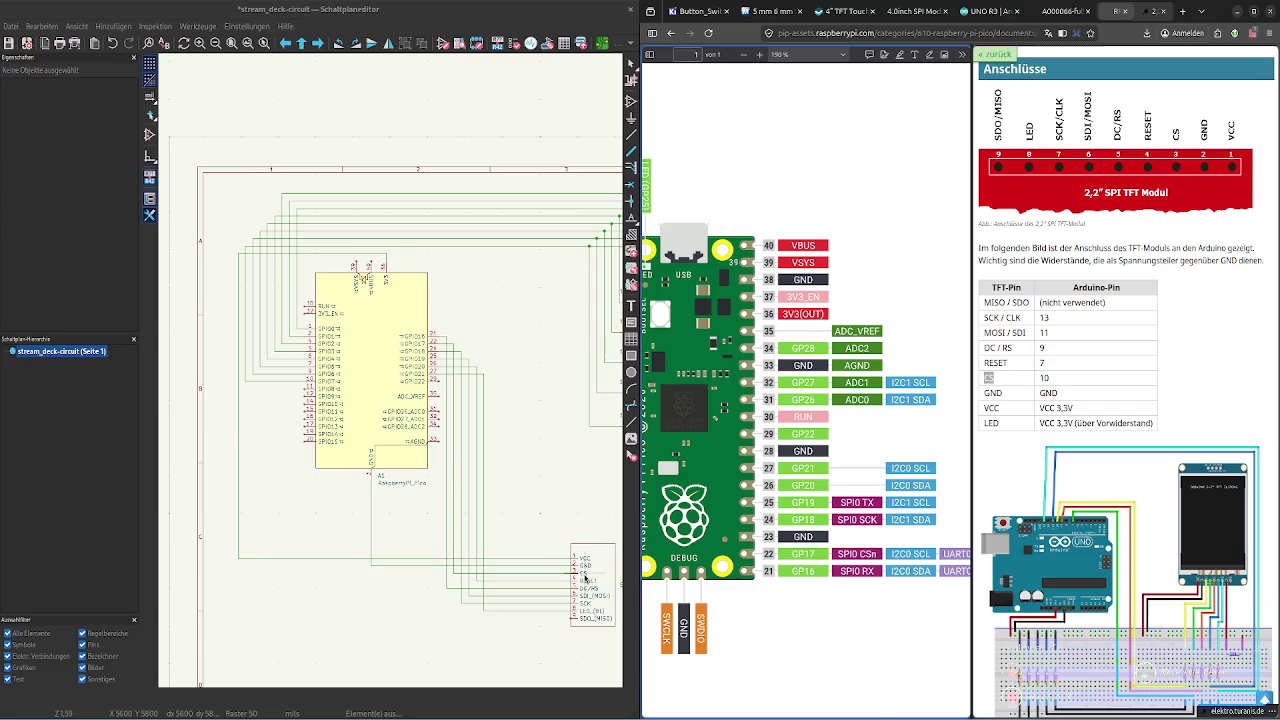
click(1147, 120)
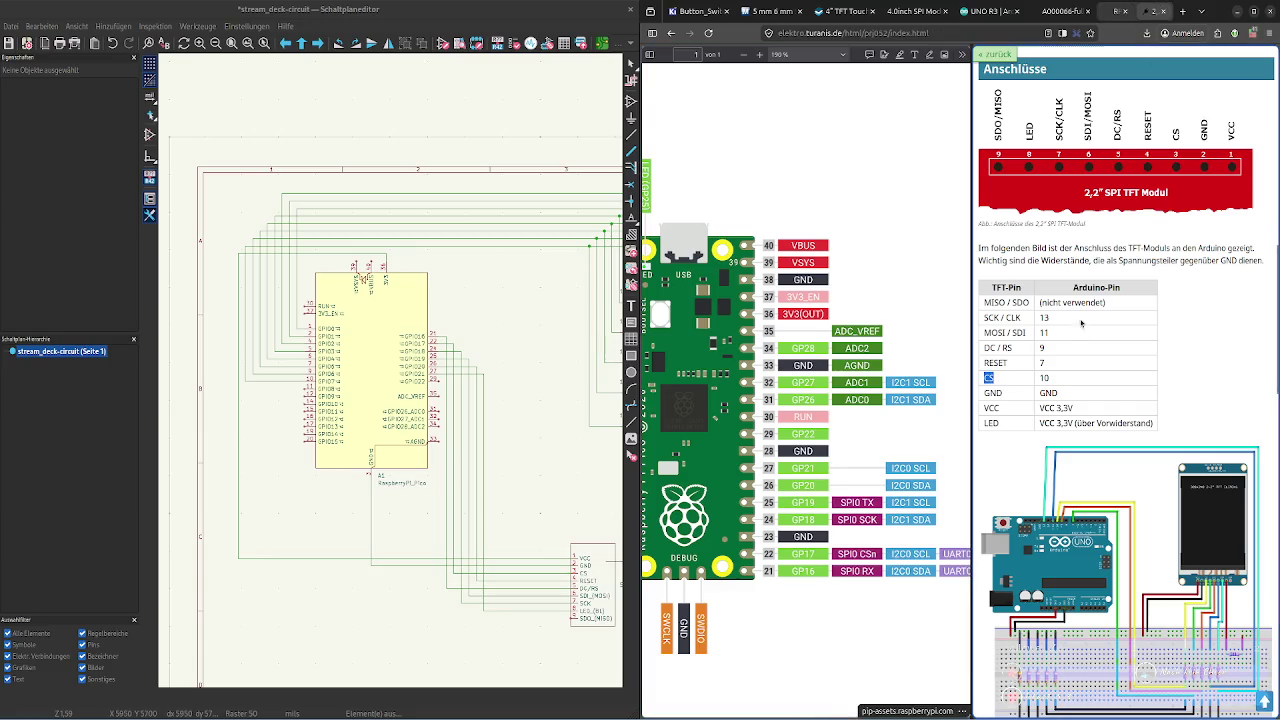
click(1062, 11)
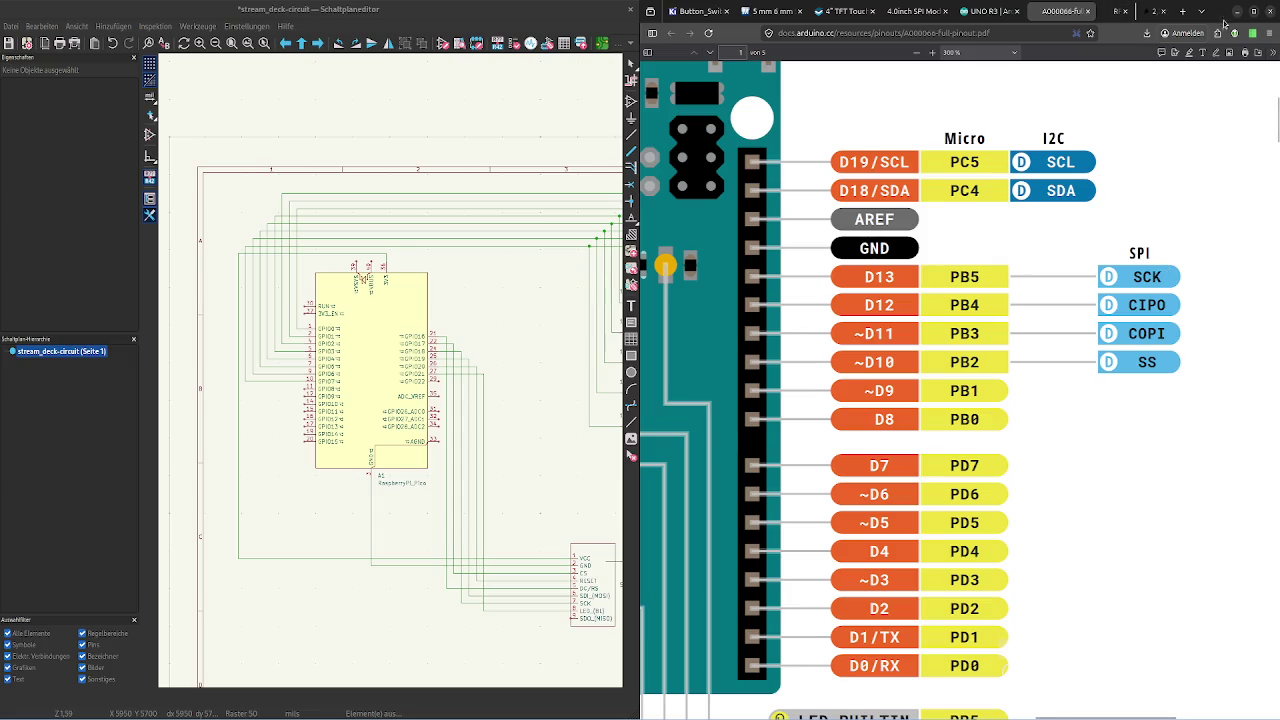
click(1153, 12)
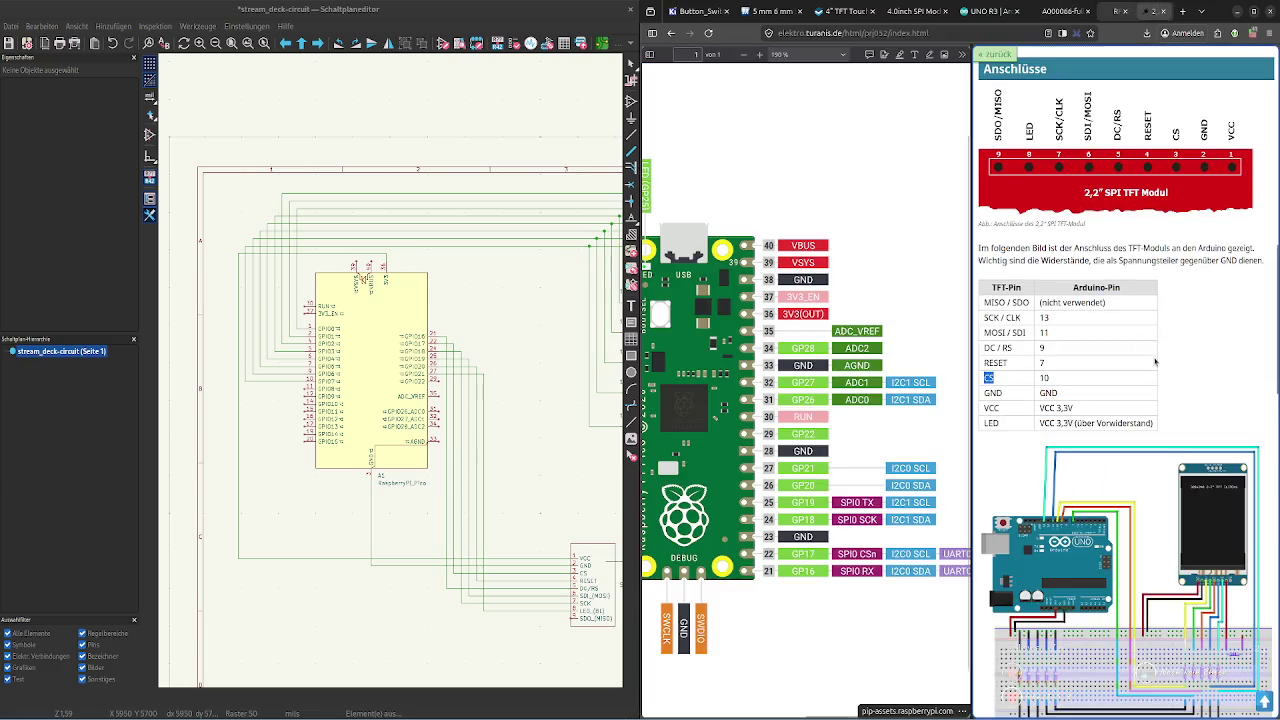
click(1118, 11)
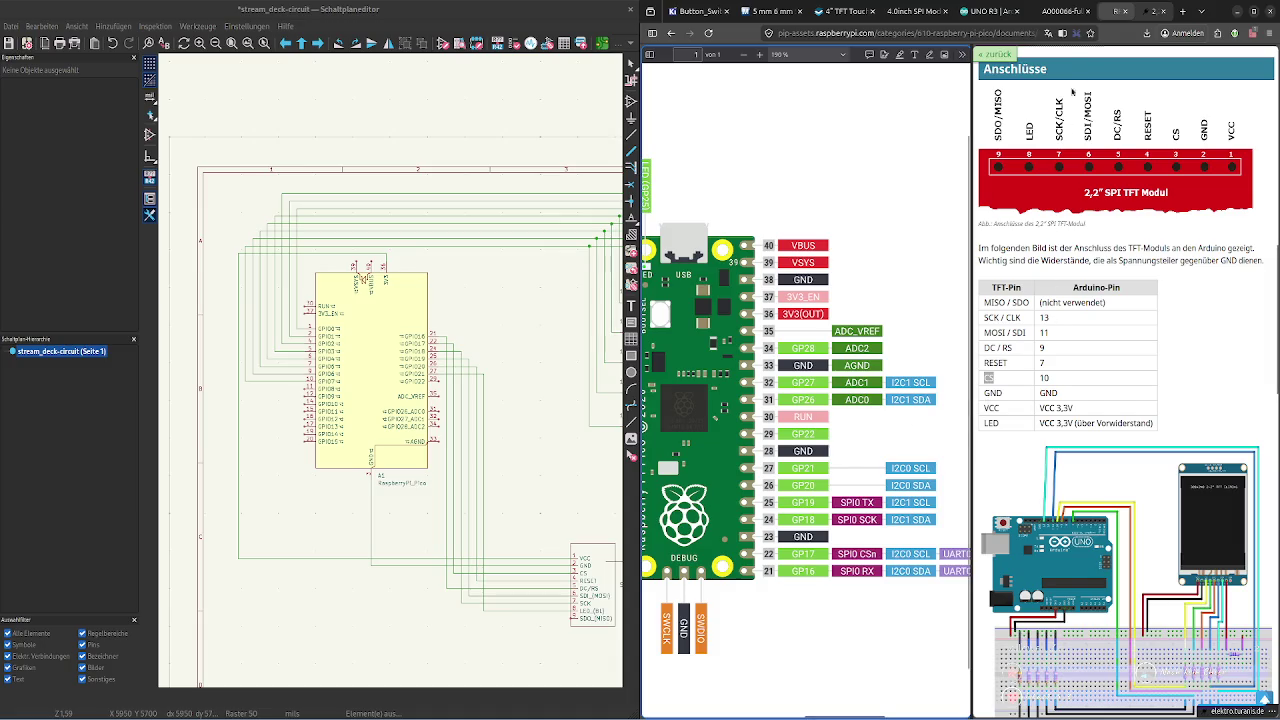
Check the D9 label on the Arduino pinout, then close the A000066 and UNO R3 tabs
key(ctrl+shift+Tab)
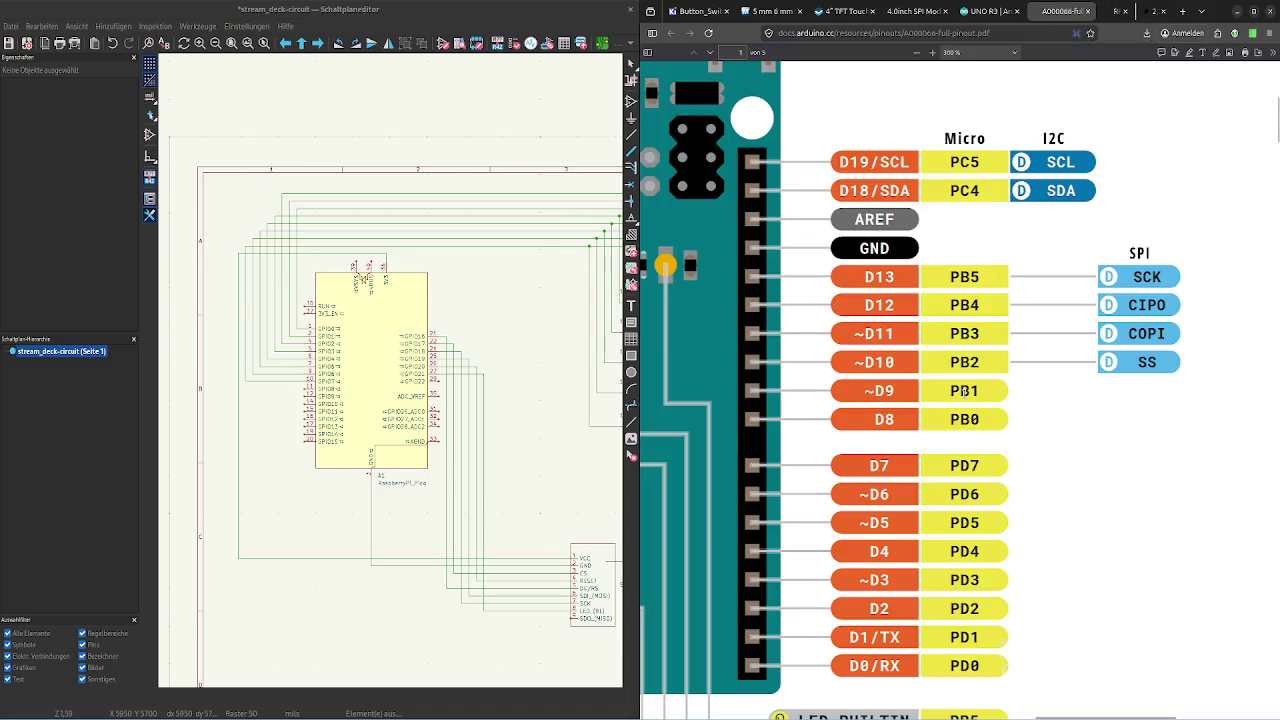
double_click(878, 391)
click(982, 411)
click(1088, 12)
click(1020, 12)
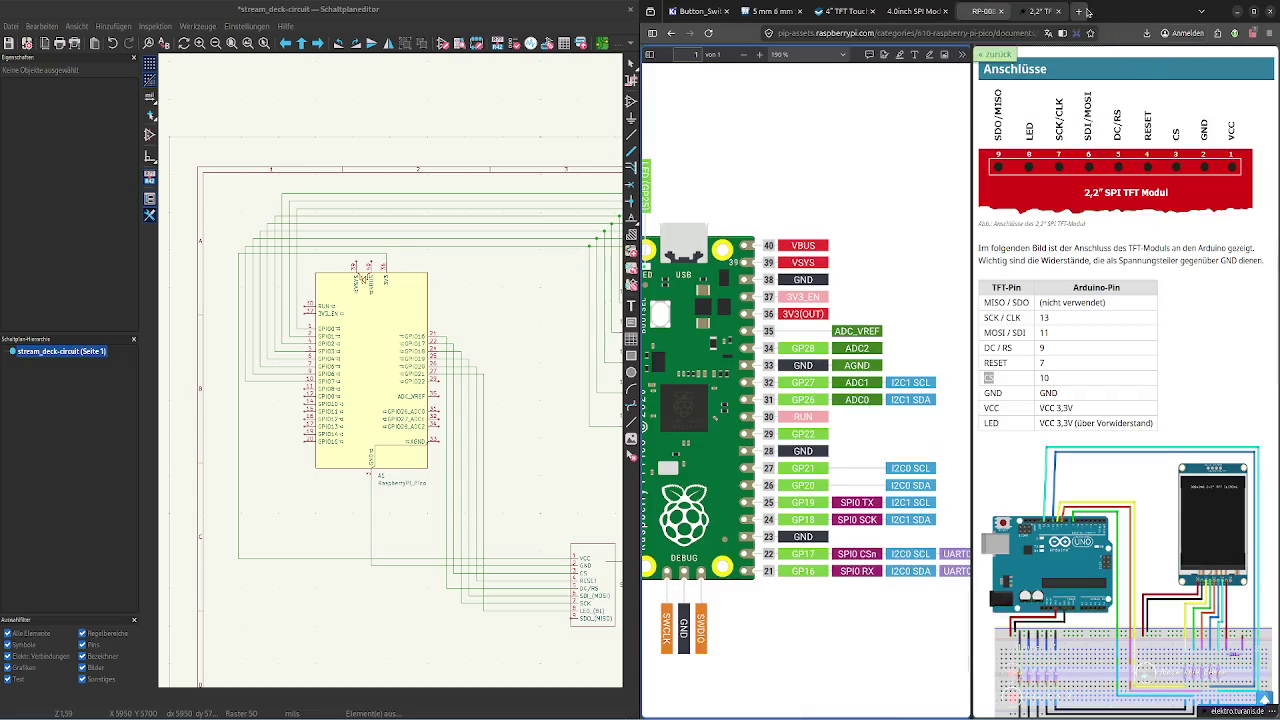
Search Google for 'spi tft display raspberry pi' and scroll through the results
click(954, 34)
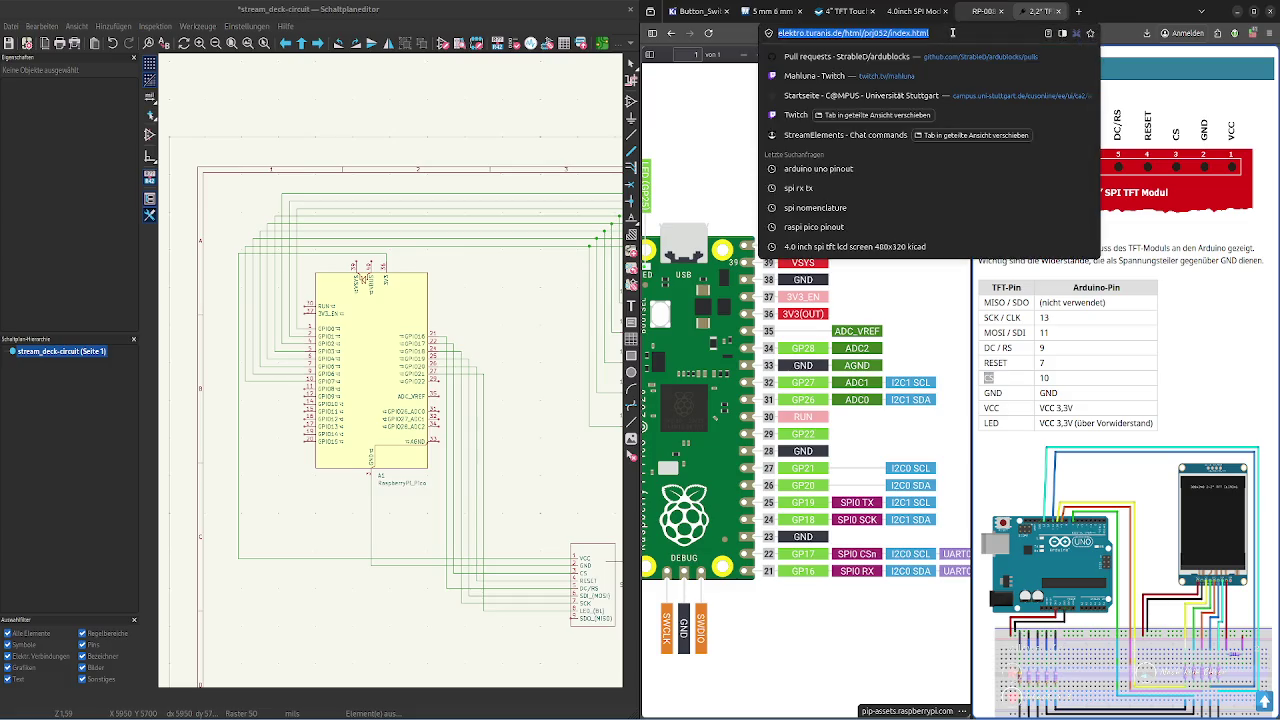
text(spi)
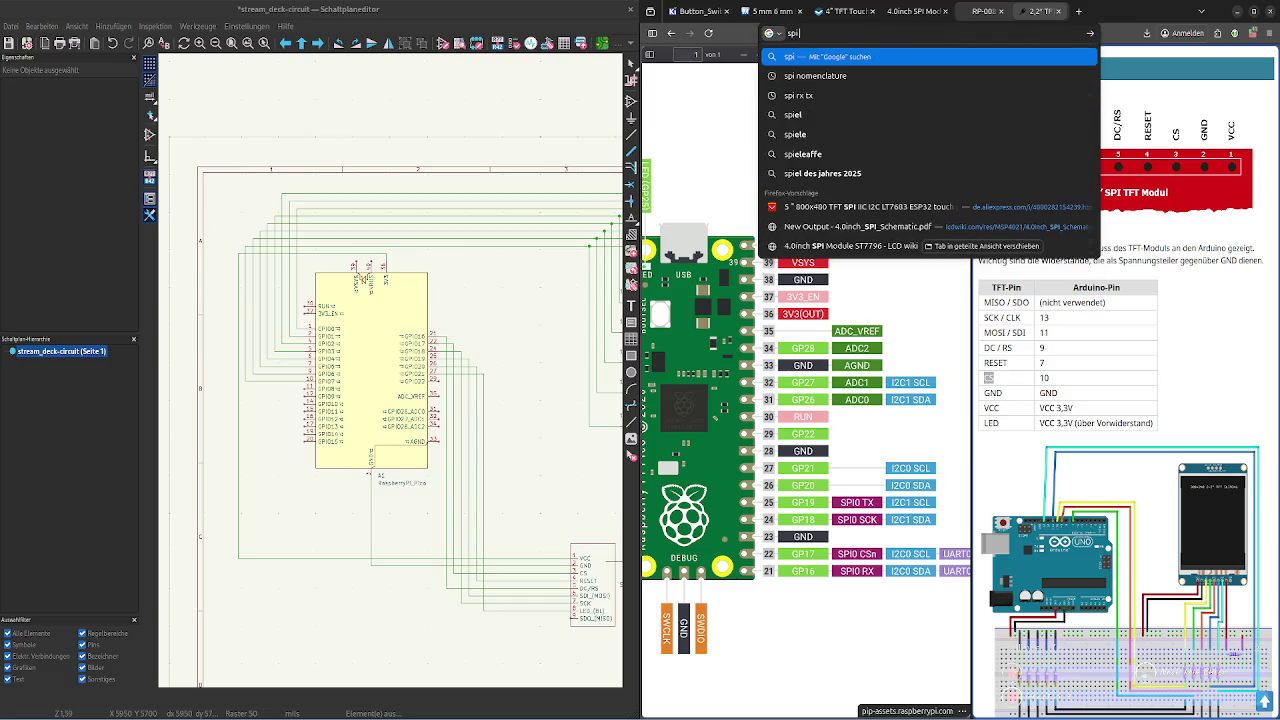
text( tft)
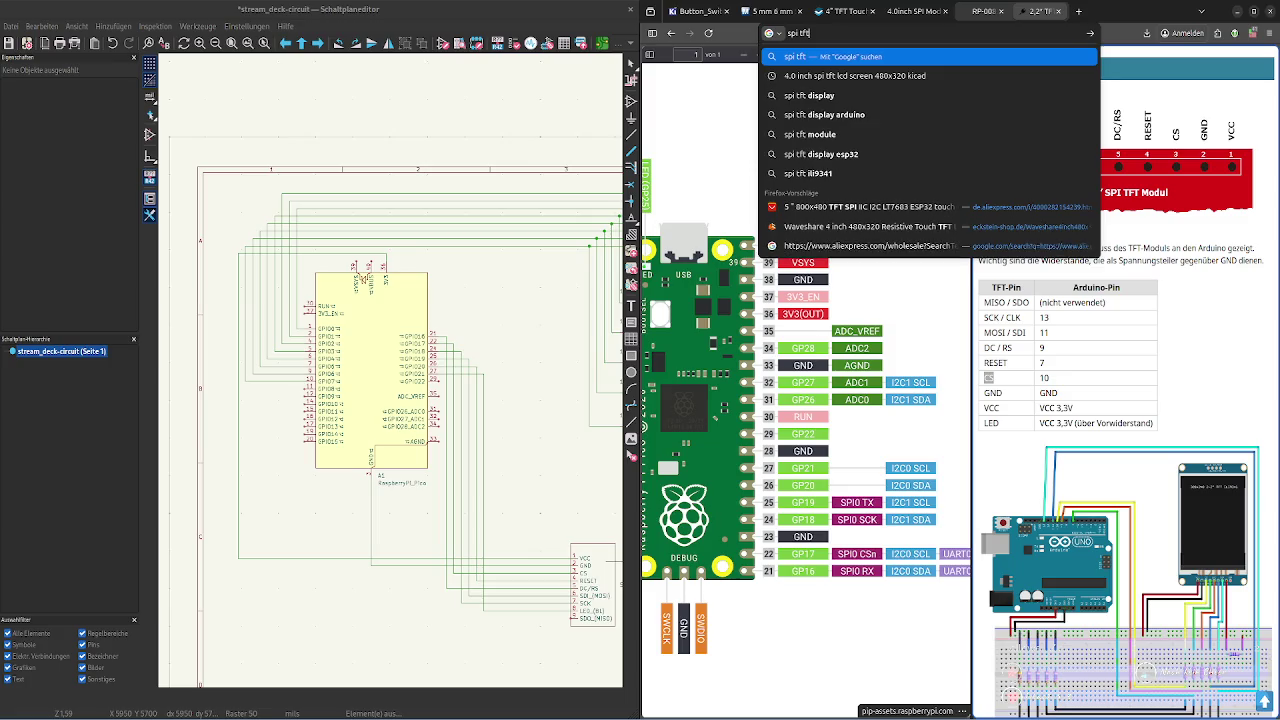
text( display)
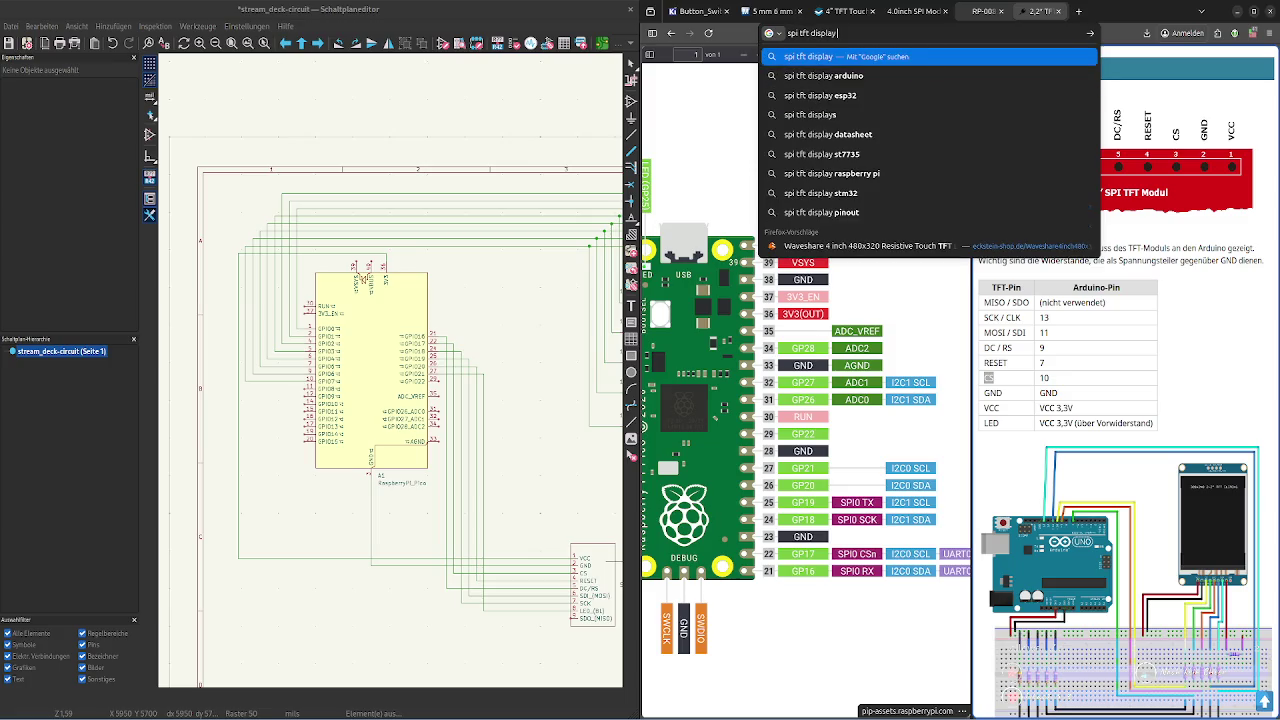
text( raspberry pi)
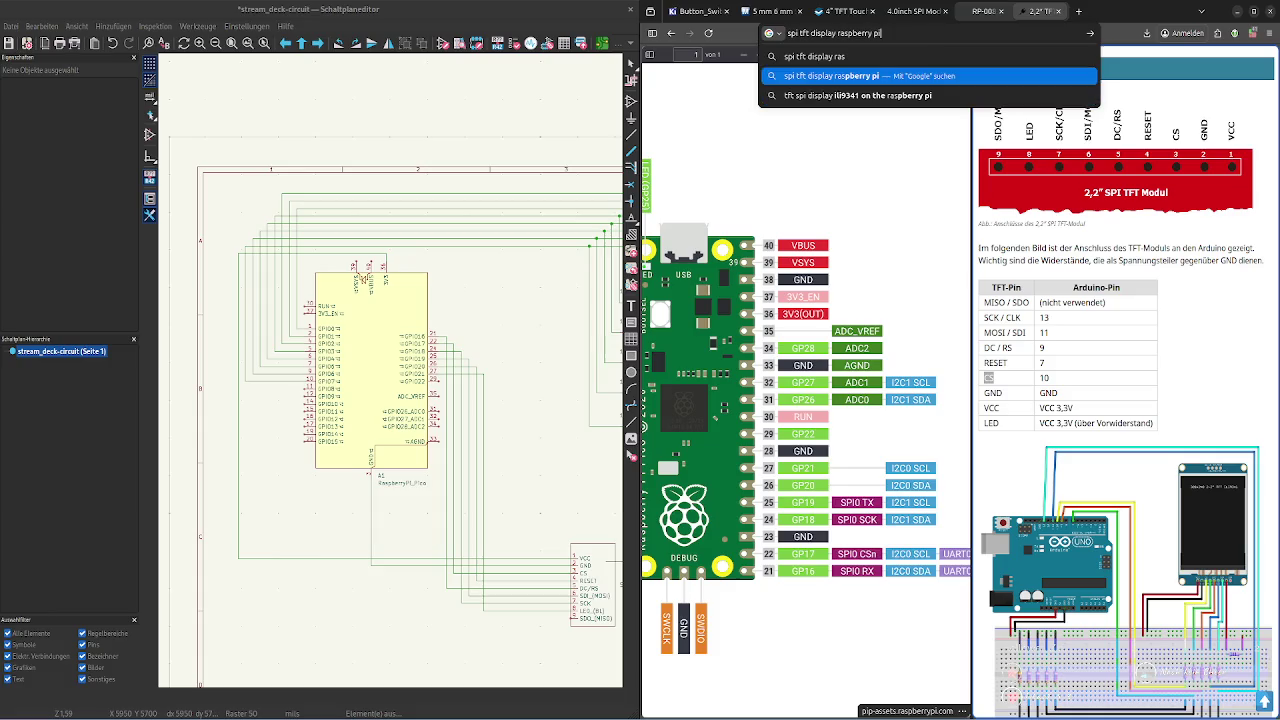
key(Return)
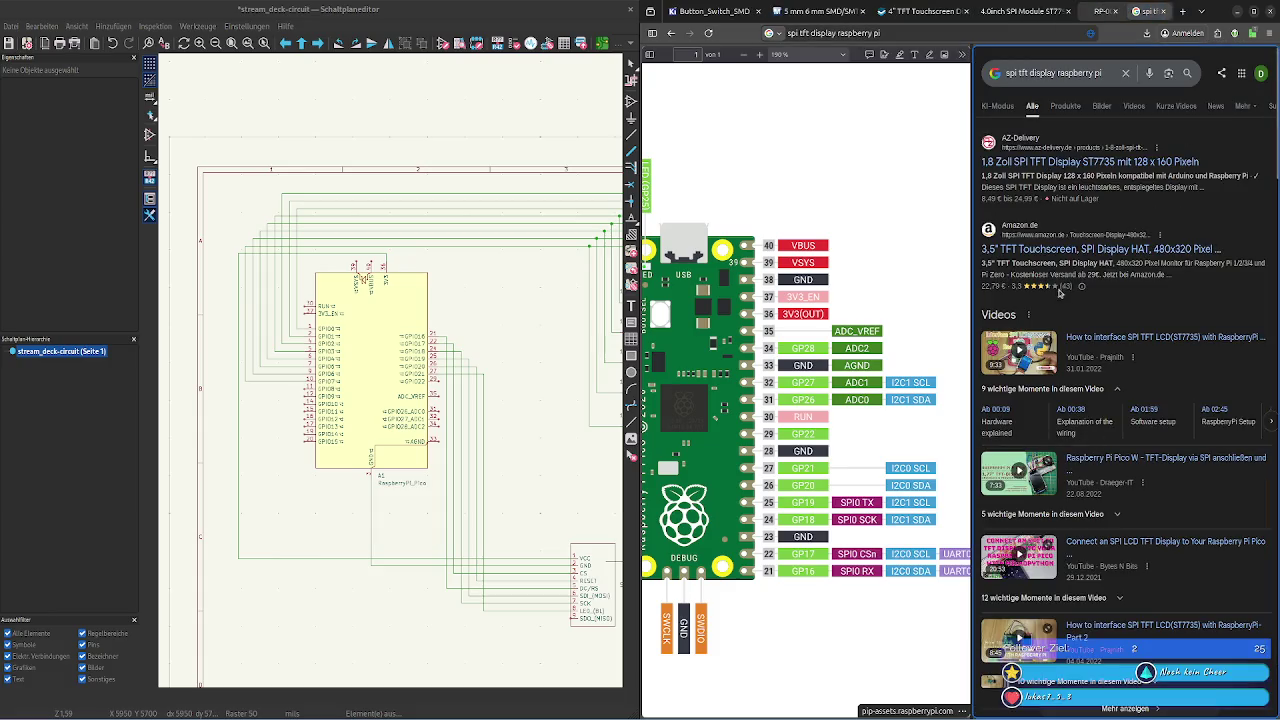
scroll(1059, 300, down, 1)
scroll(1058, 360, down, 3)
scroll(1056, 425, down, 1)
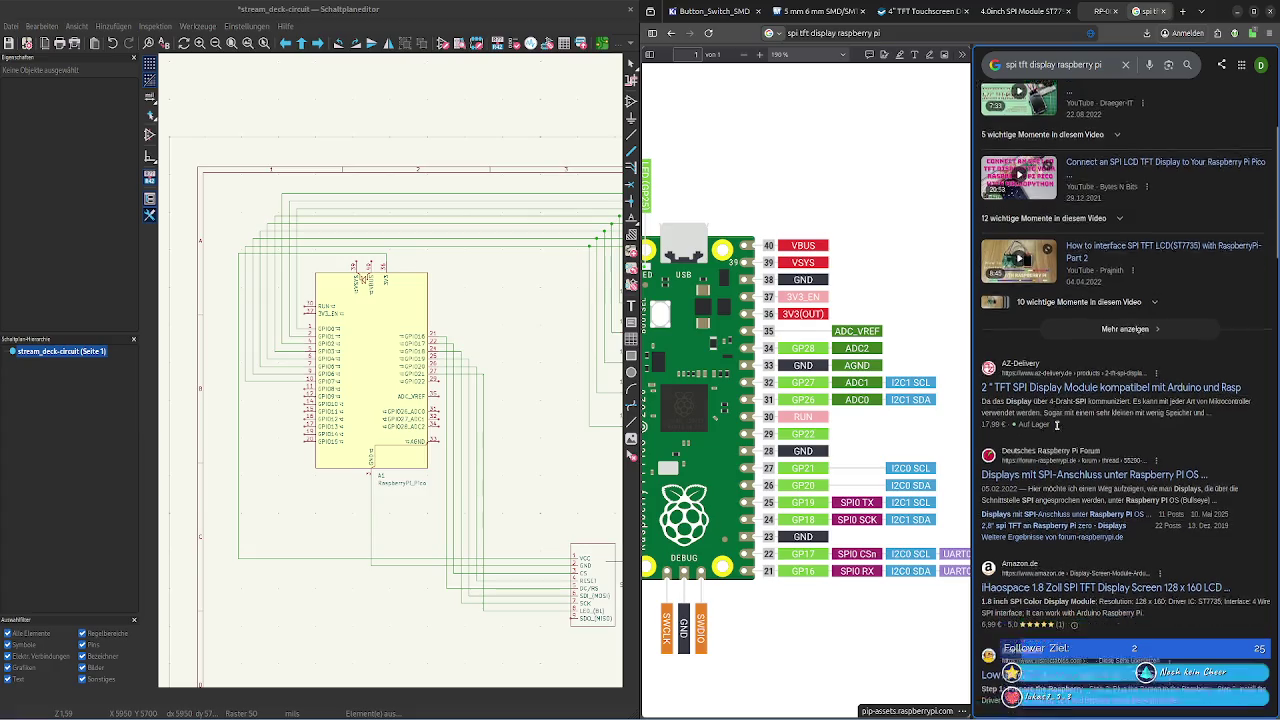
scroll(1056, 425, down, 1)
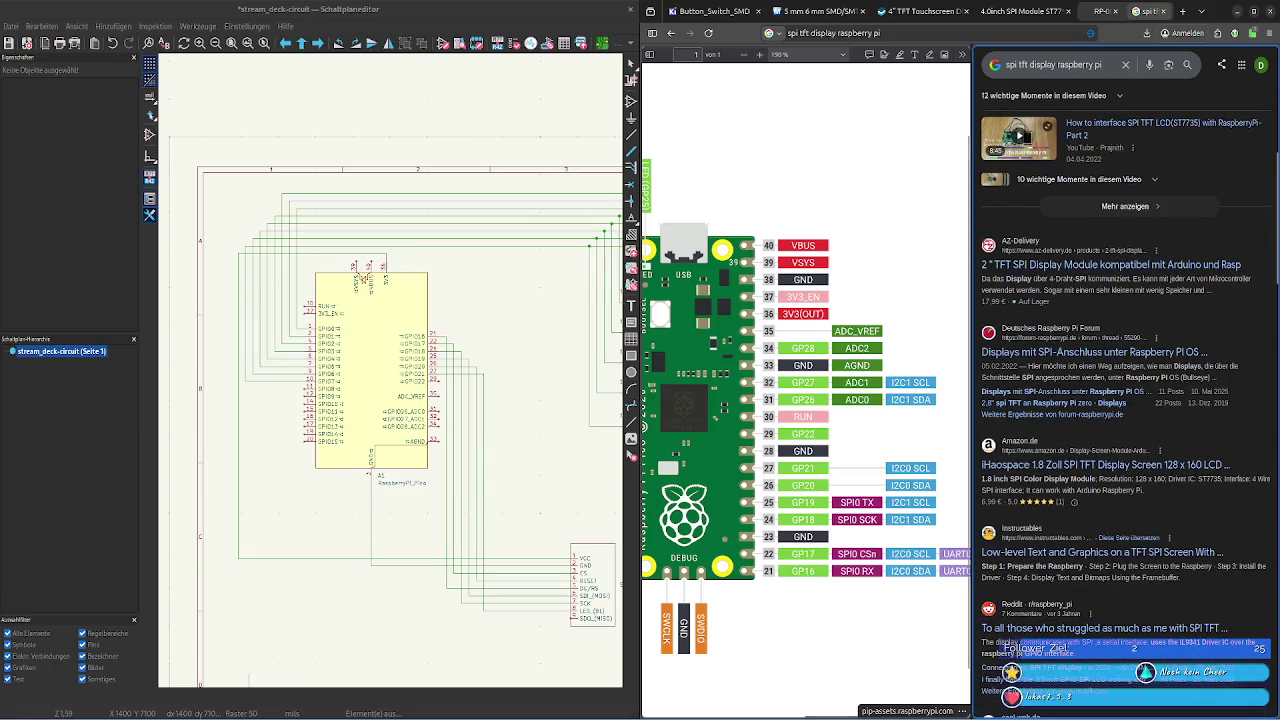
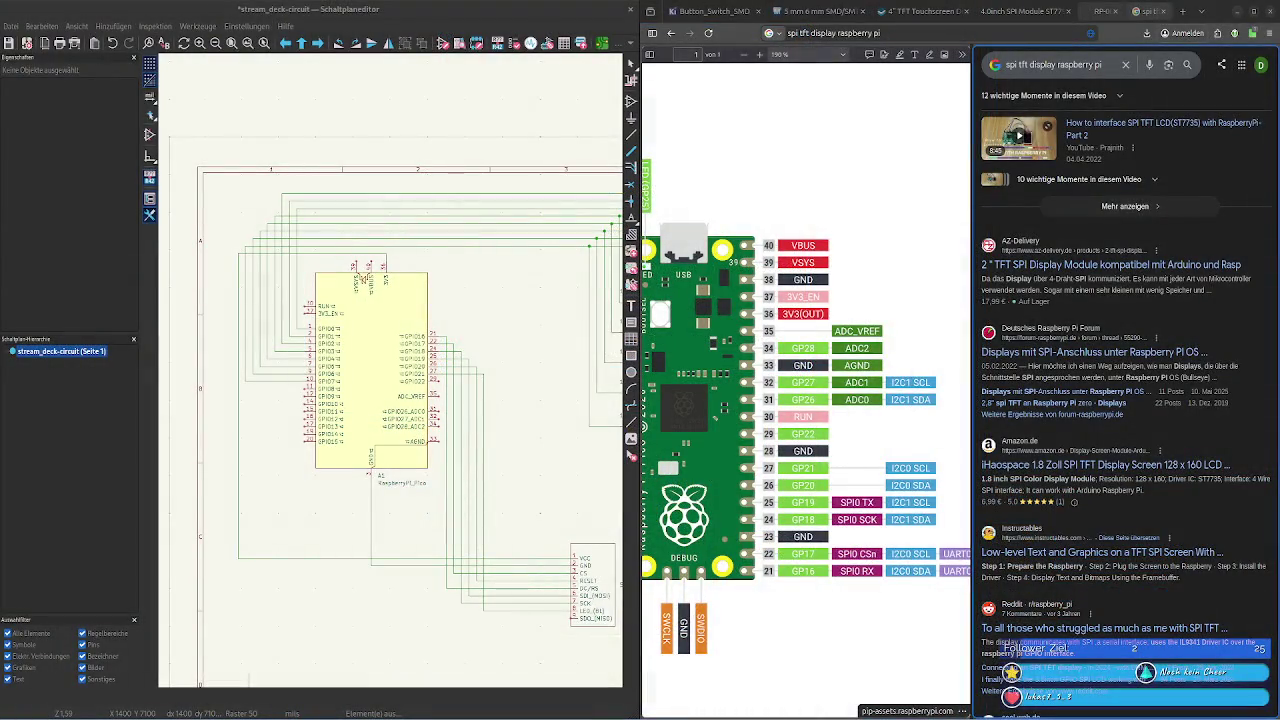
Maximize the browser, widen the pinout PDF pane, and skim the SPI display forum thread
click(1255, 13)
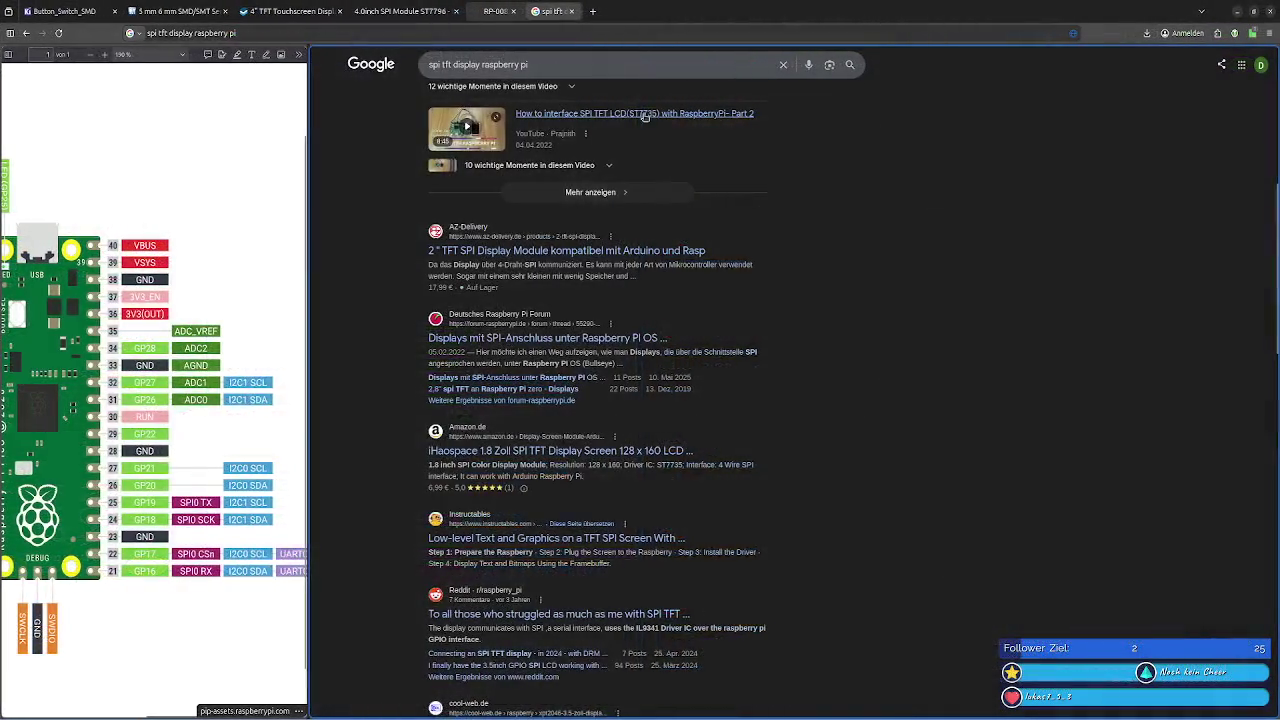
drag(305, 131, 530, 131)
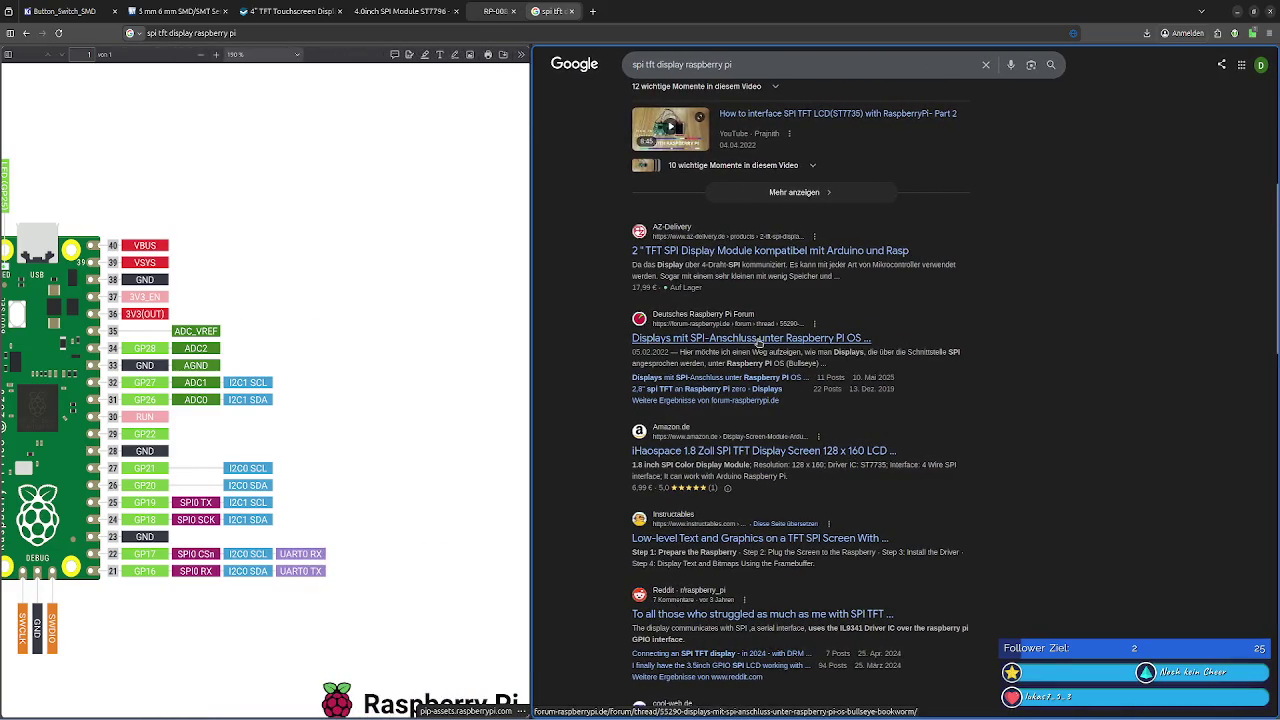
click(757, 341)
scroll(905, 380, down, 2)
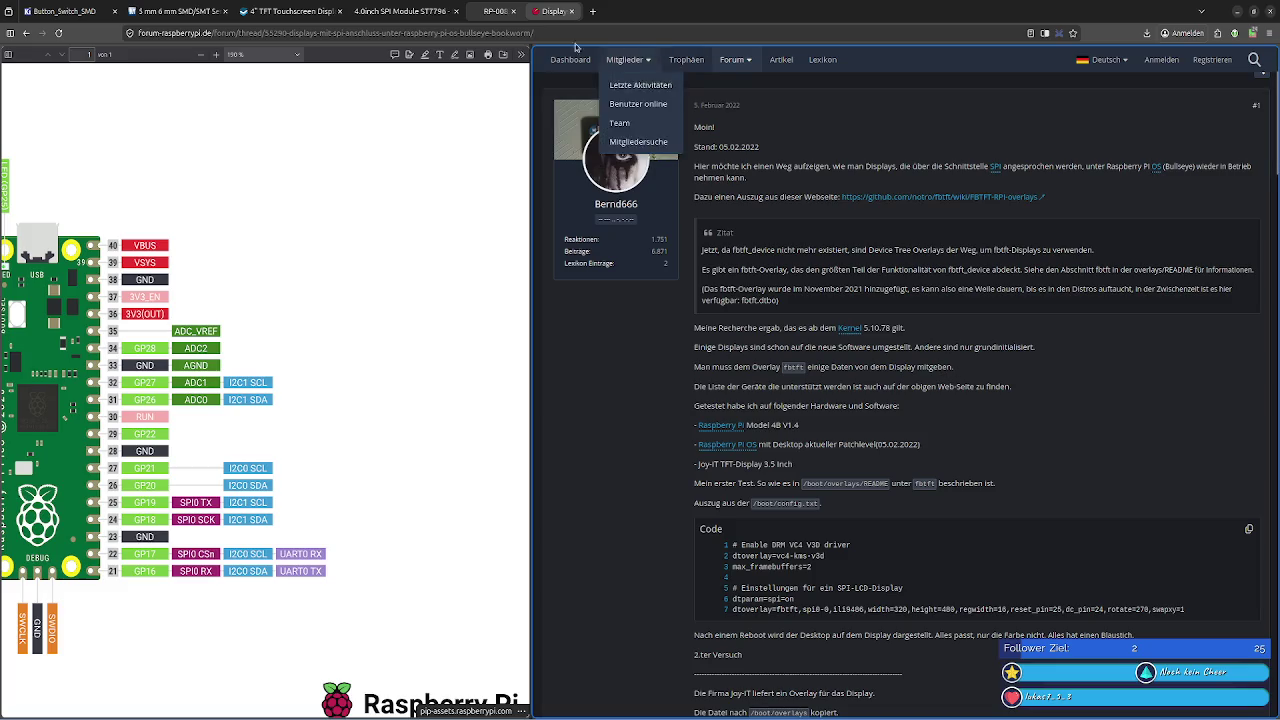
Refine the search to 'spi tft display raspberry pi pico' and scroll the new results
click(26, 33)
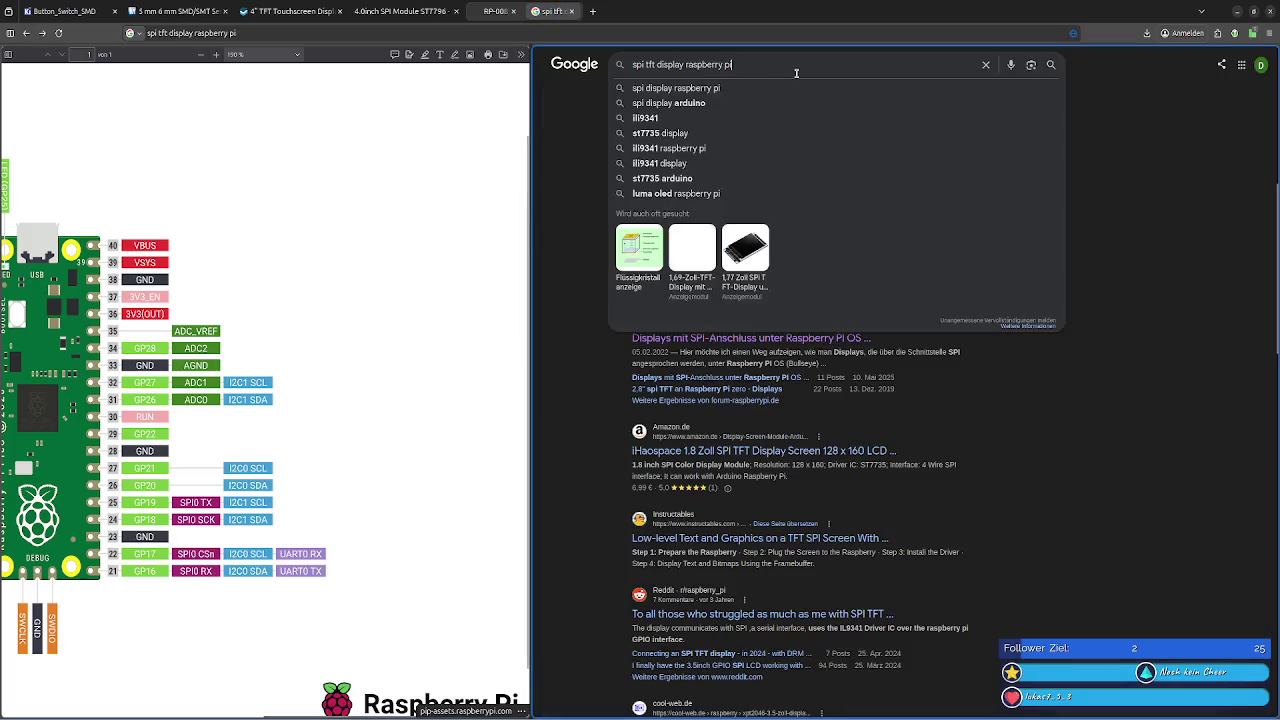
text( pico)
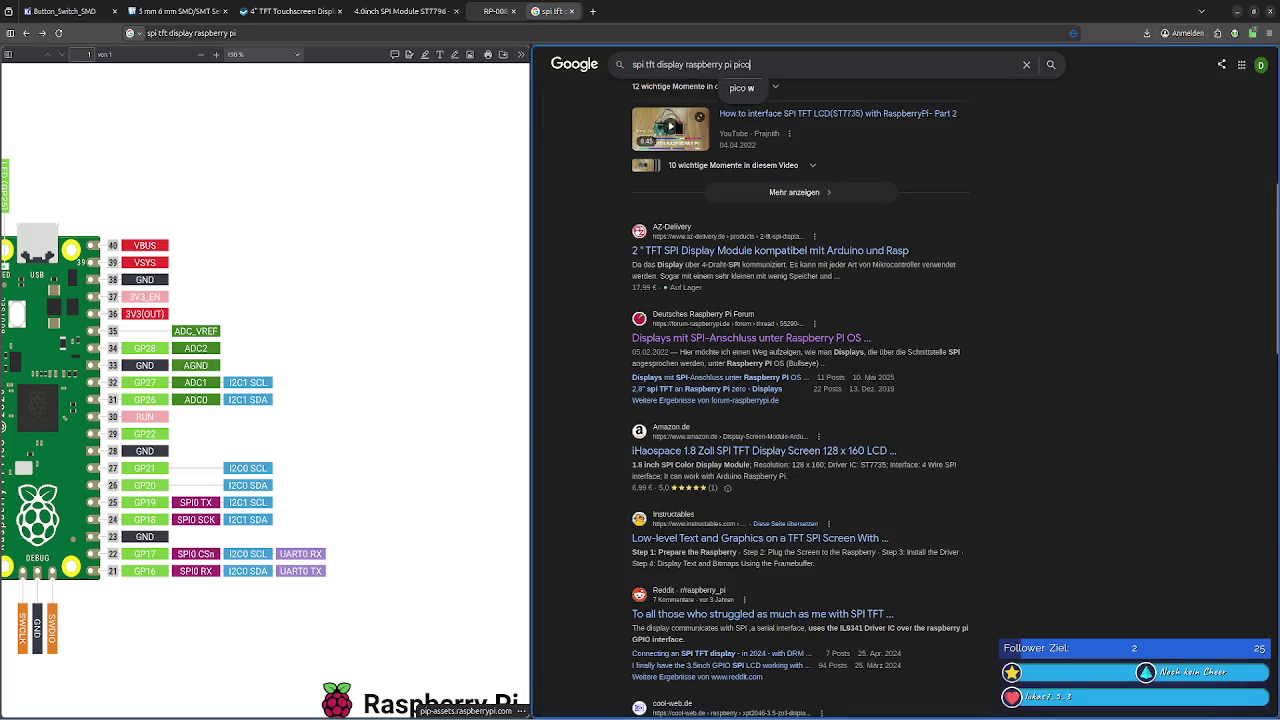
key(Return)
scroll(867, 330, down, 2)
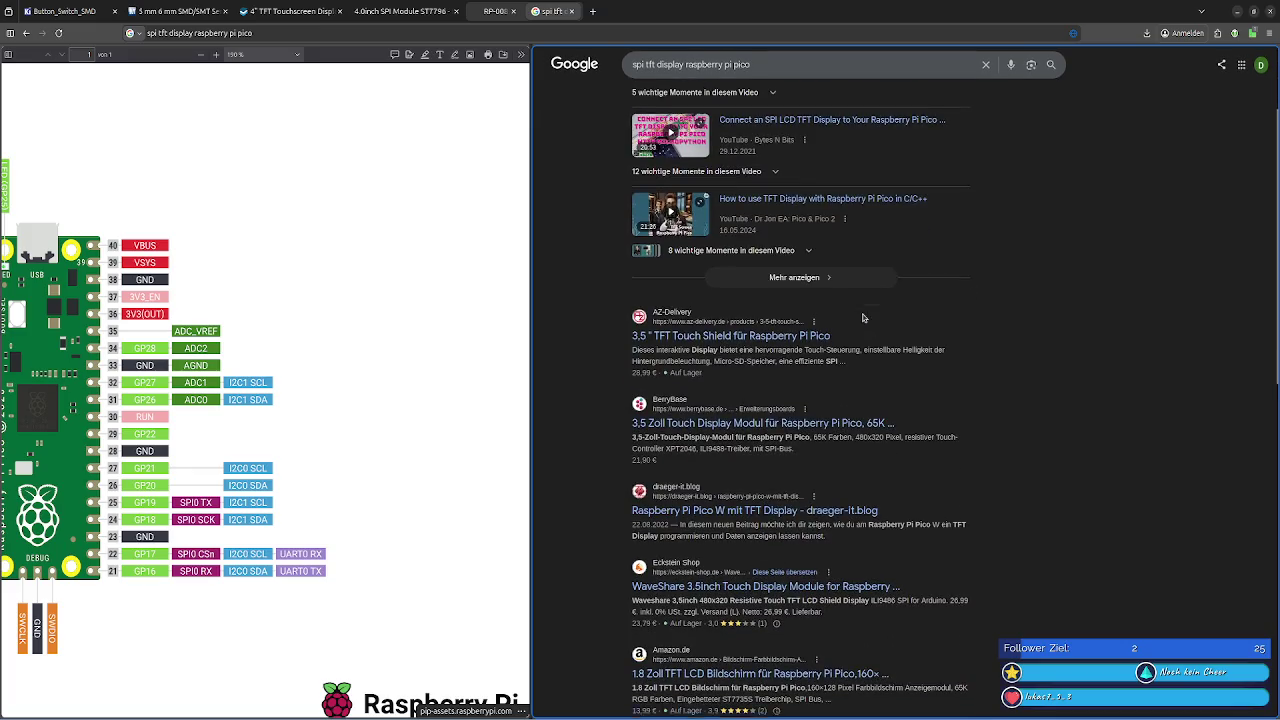
Open the AZ-Delivery 3.5" TFT Touch Shield page and browse its first product photos
click(708, 330)
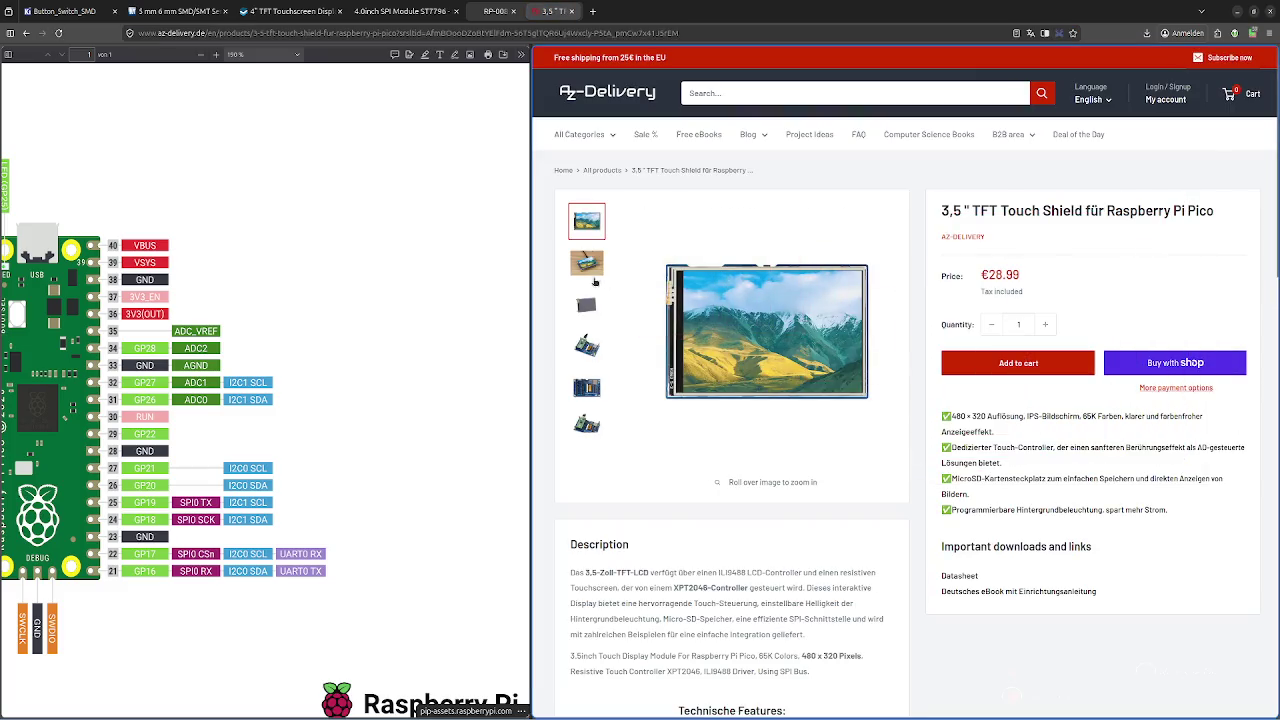
click(590, 266)
click(594, 295)
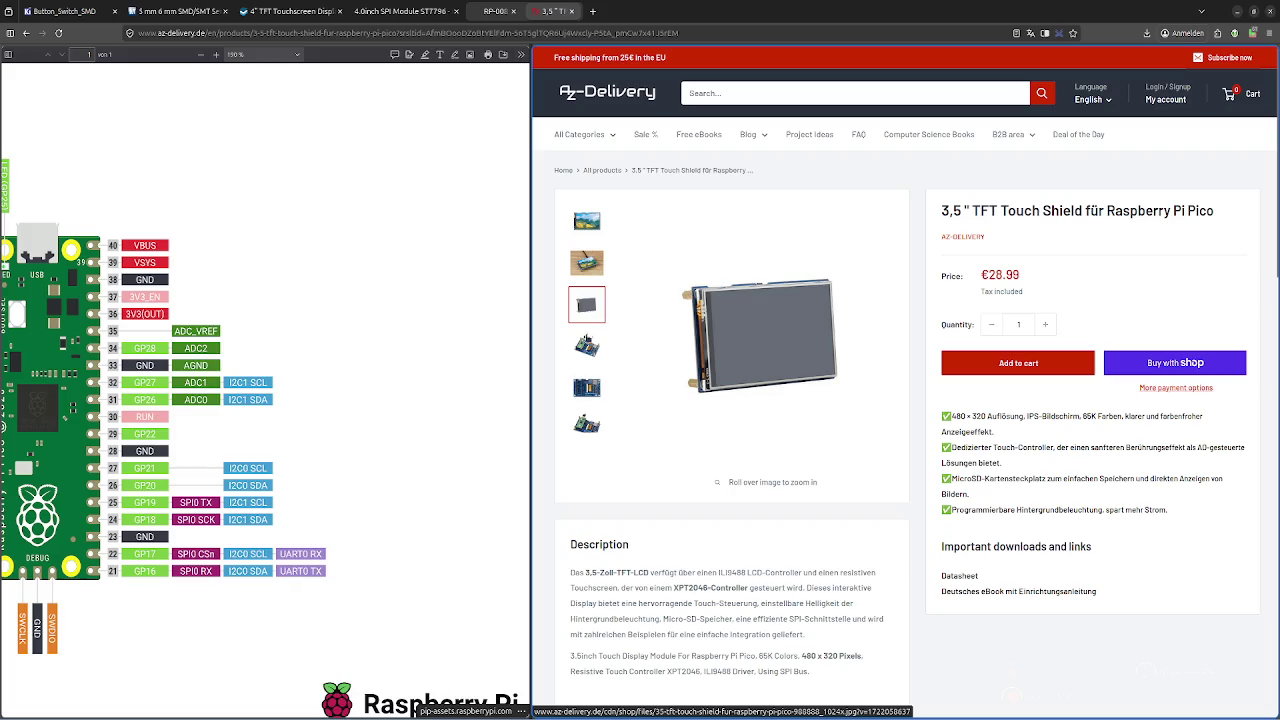
click(586, 344)
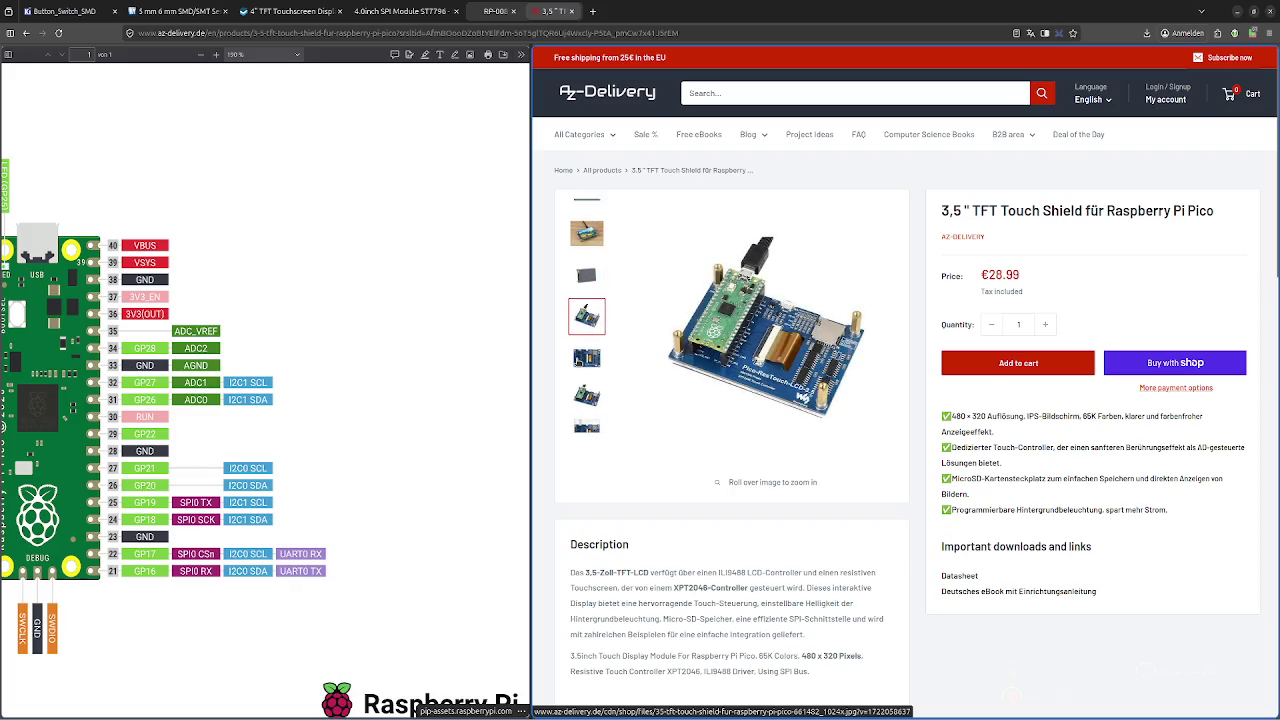
click(579, 362)
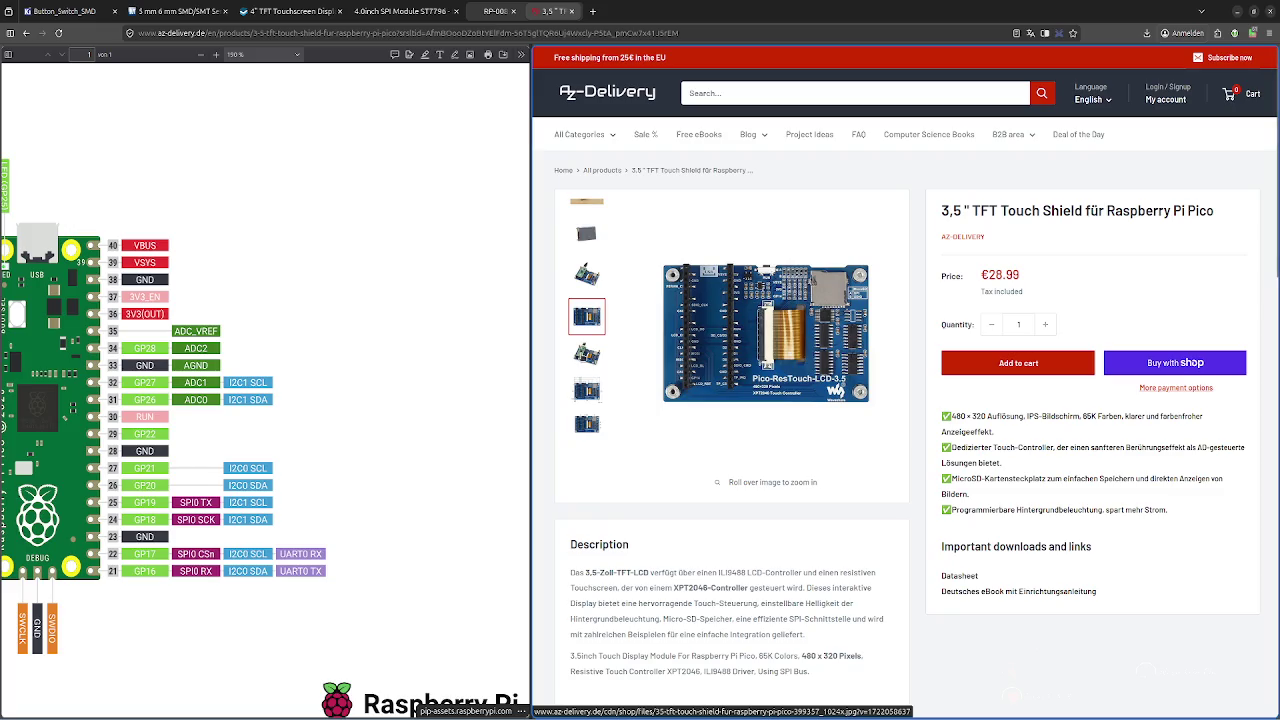
Step through the remaining photos to the Pico pin-assignment table and pan across it
click(582, 355)
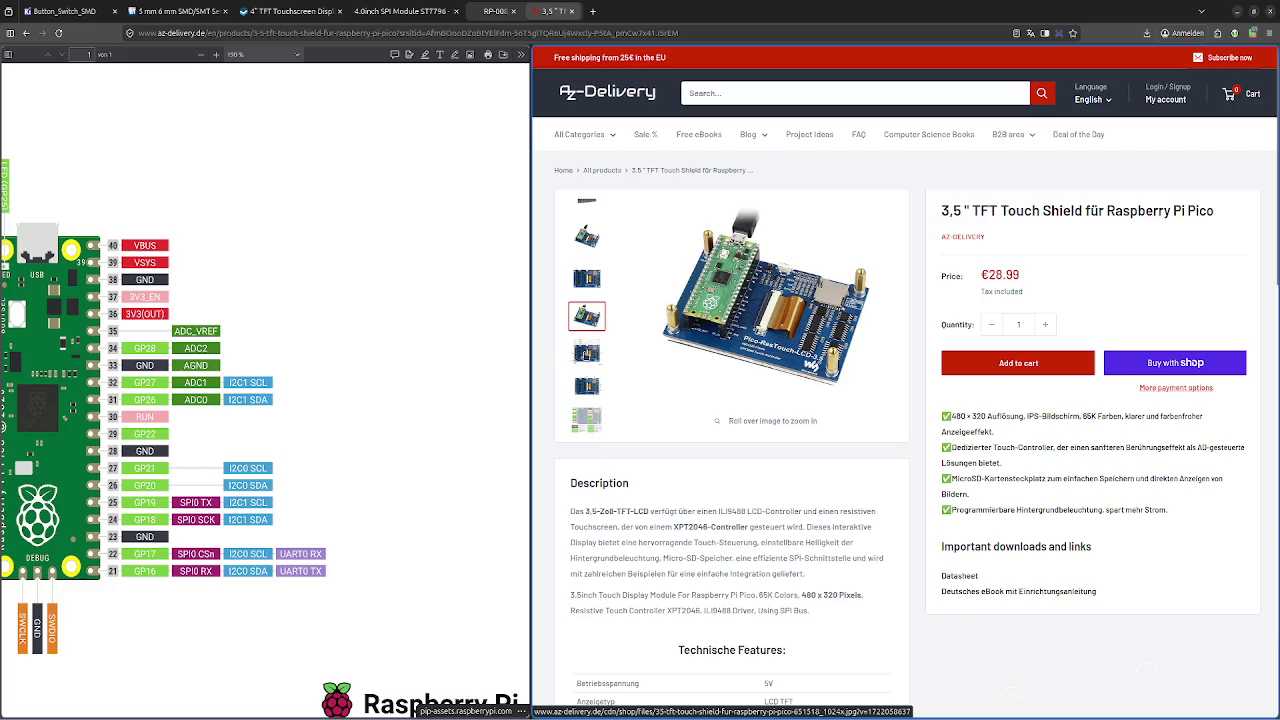
click(587, 354)
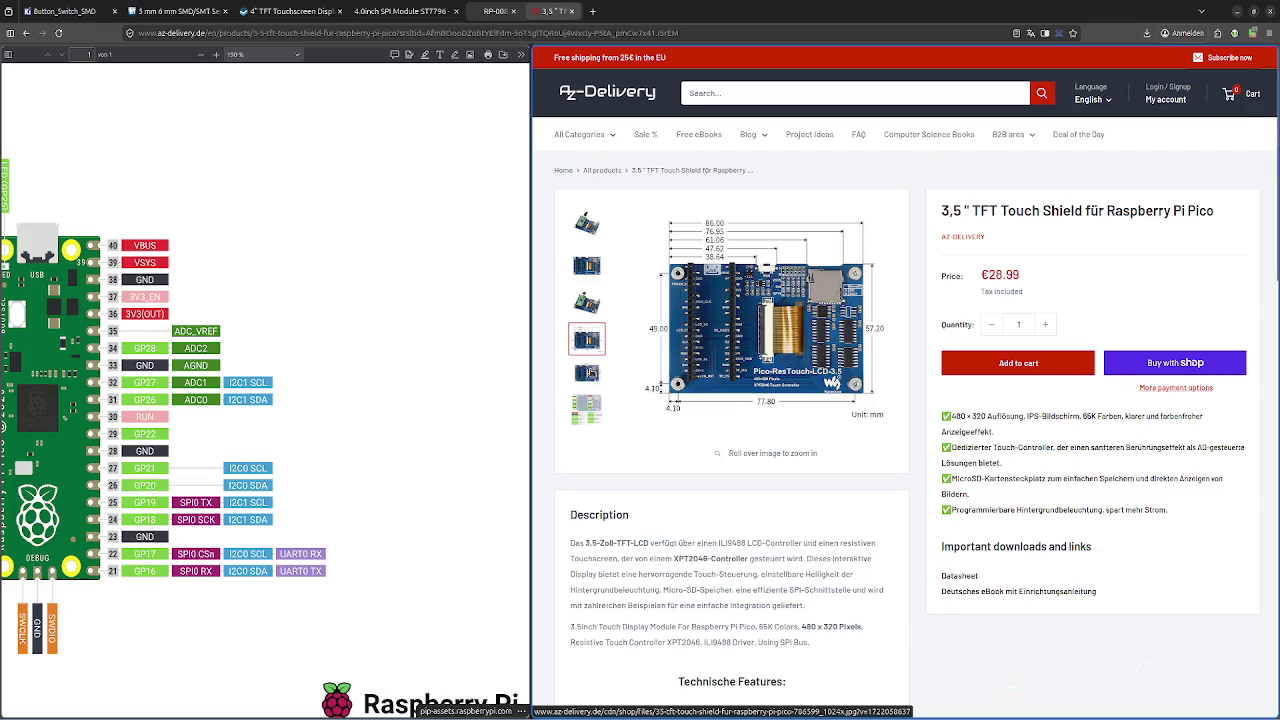
mouse_move(783, 311)
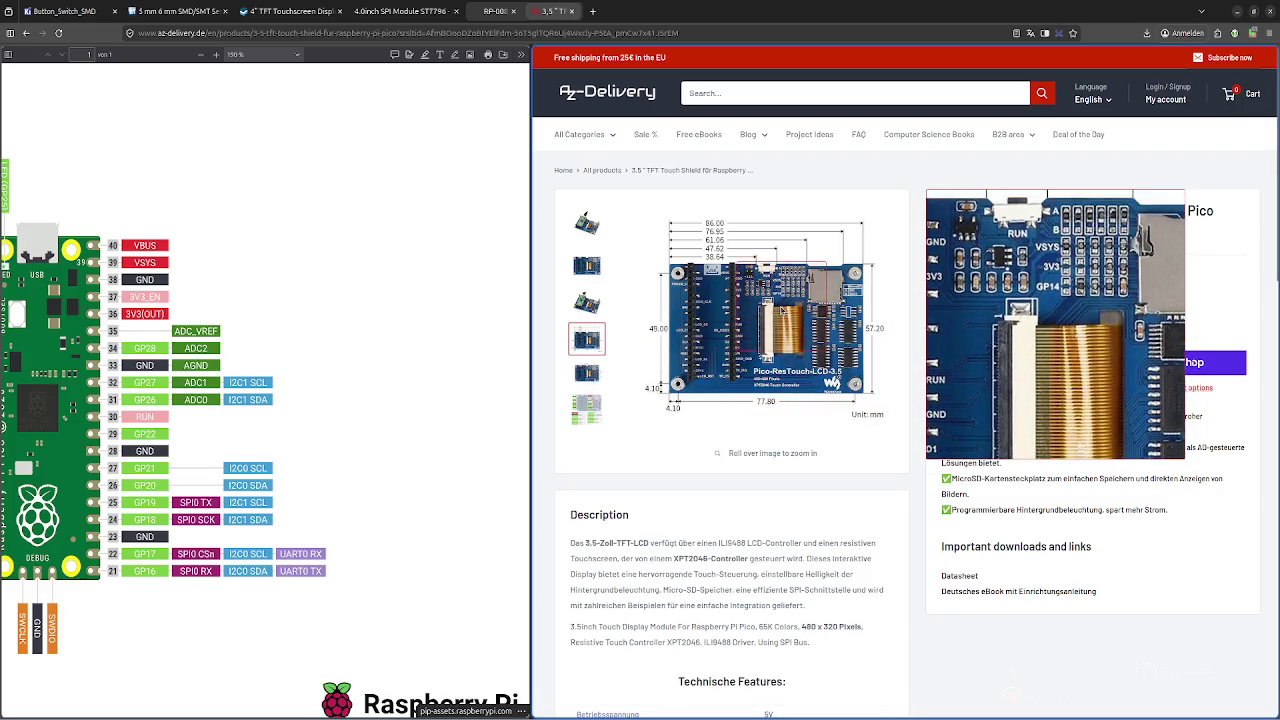
click(587, 372)
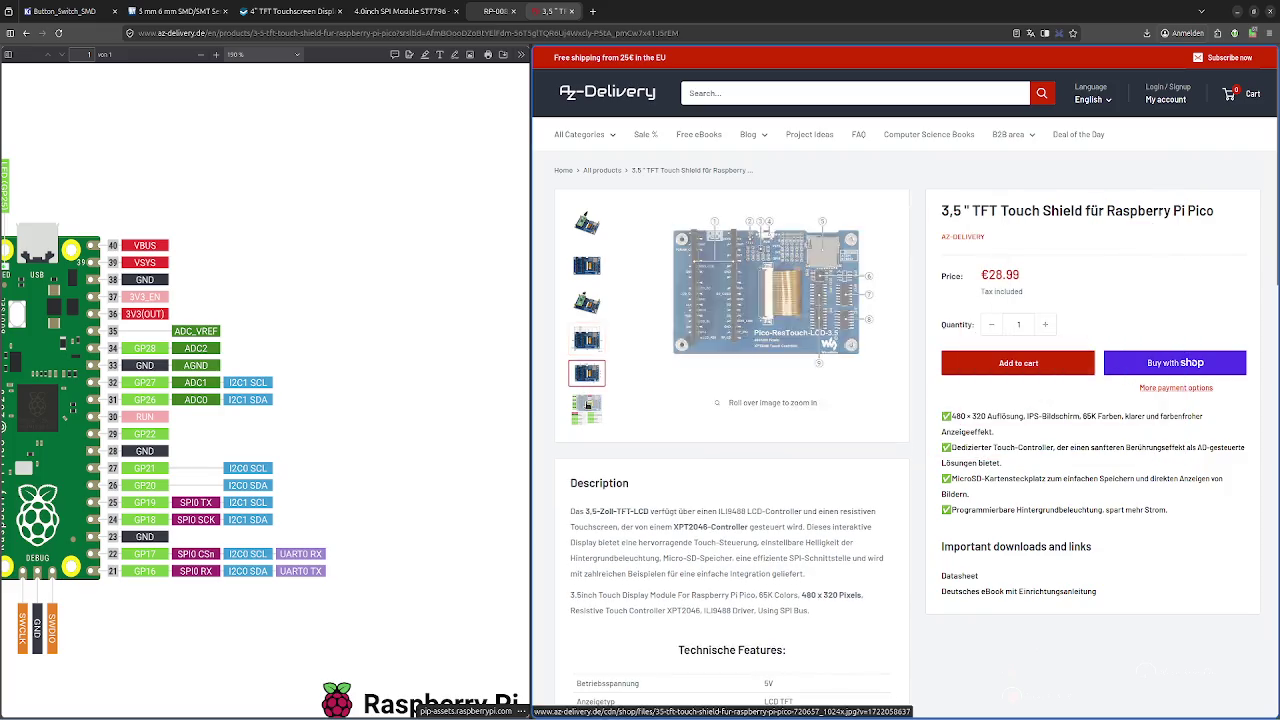
click(587, 409)
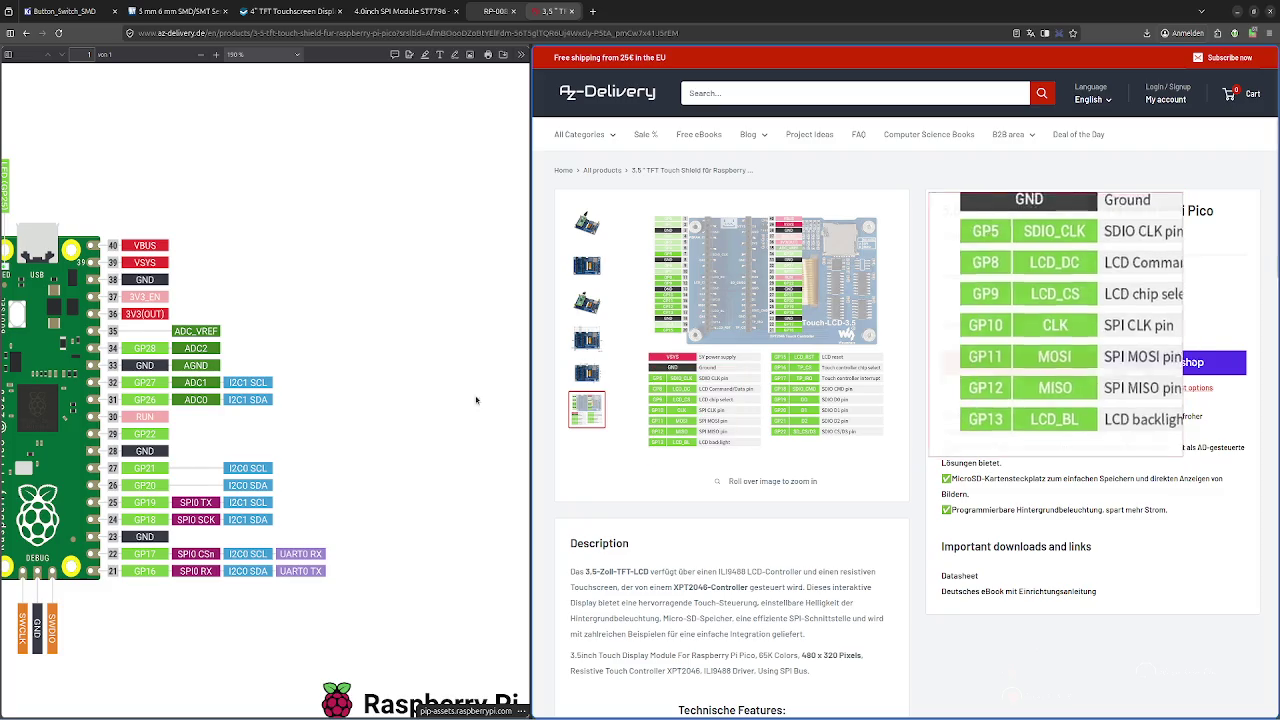
scroll(275, 383, left, 1)
scroll(275, 383, left, 2)
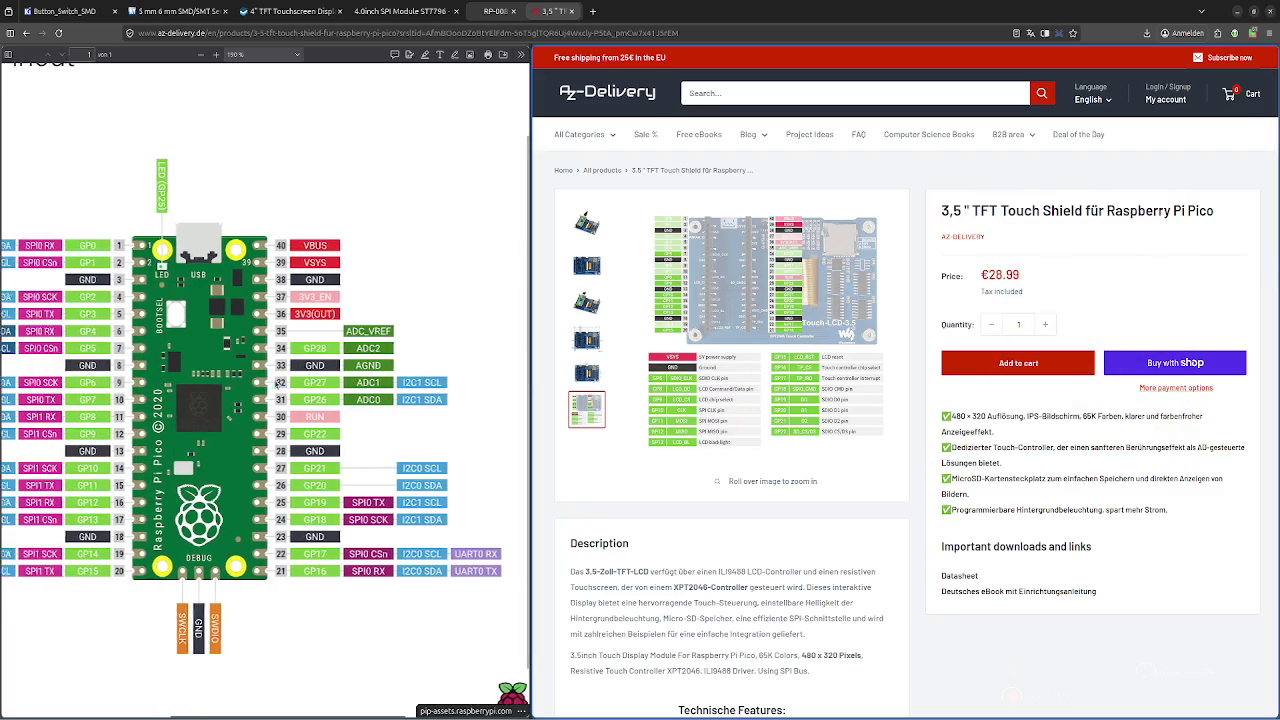
scroll(275, 383, left, 1)
scroll(275, 383, left, 1)
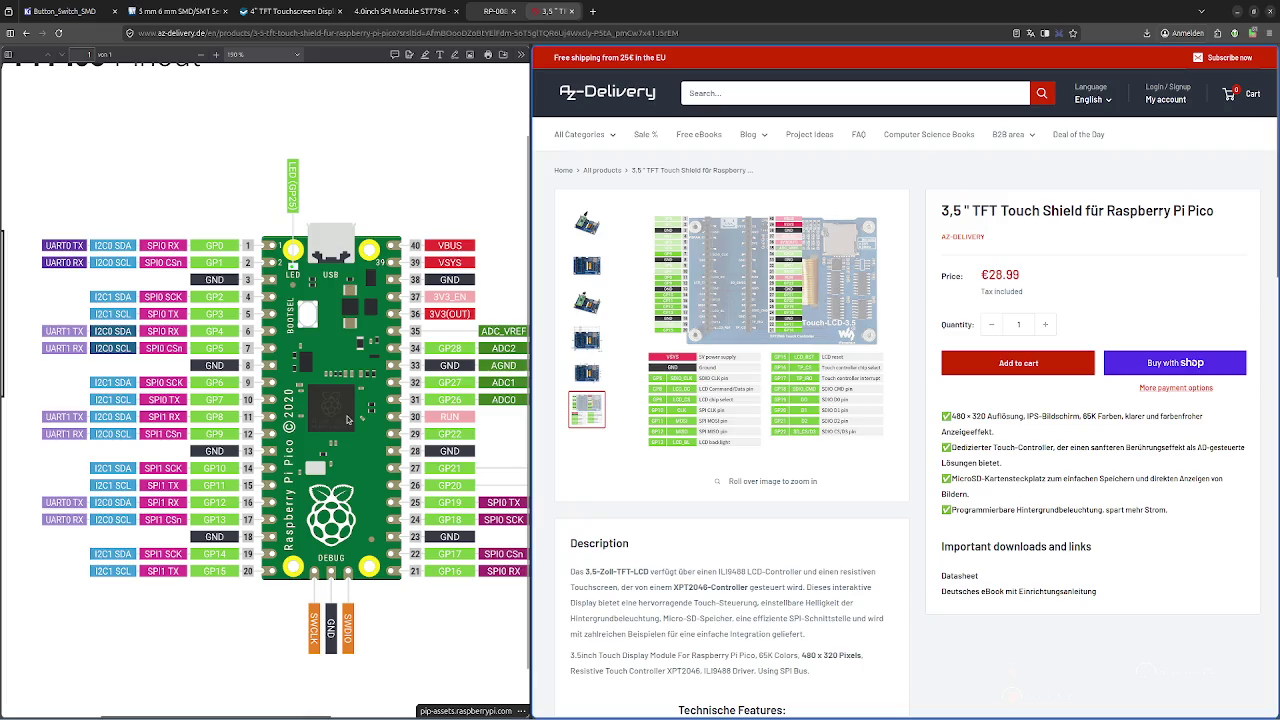
scroll(348, 420, right, 3)
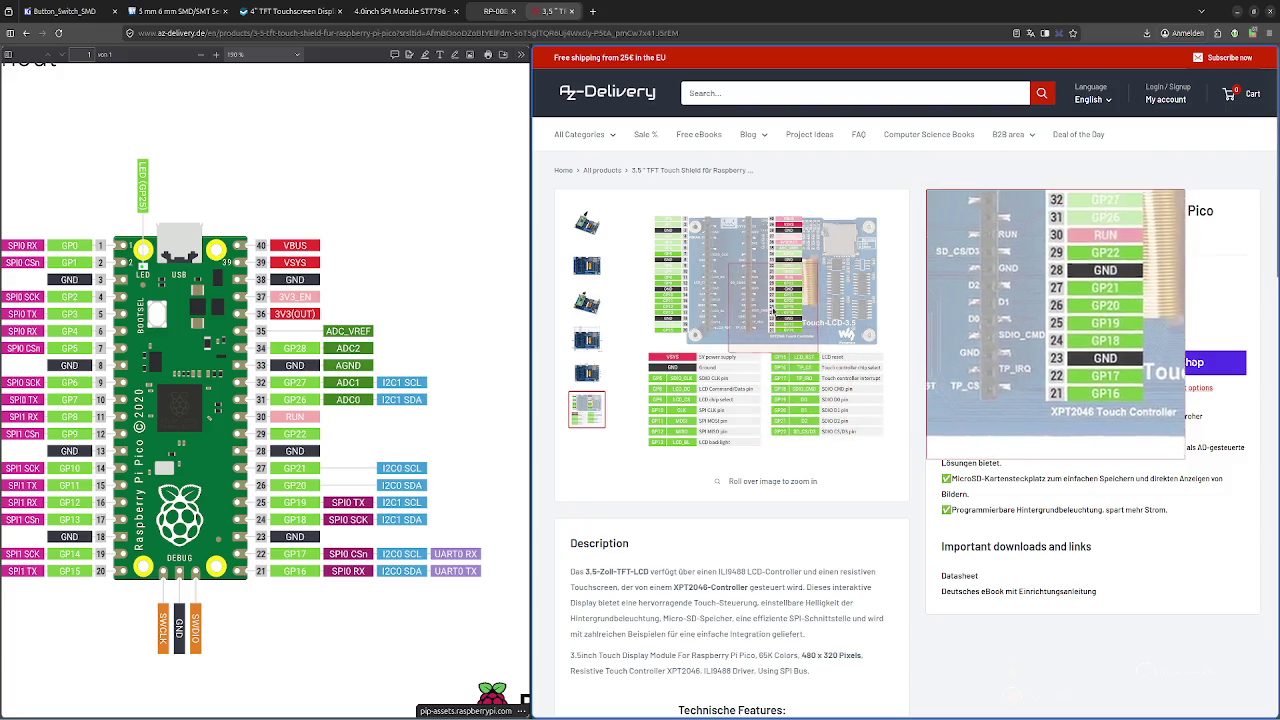
Tidy the browser windows and return to the 'spi tft display raspberry pi pico' results
key(super+h)
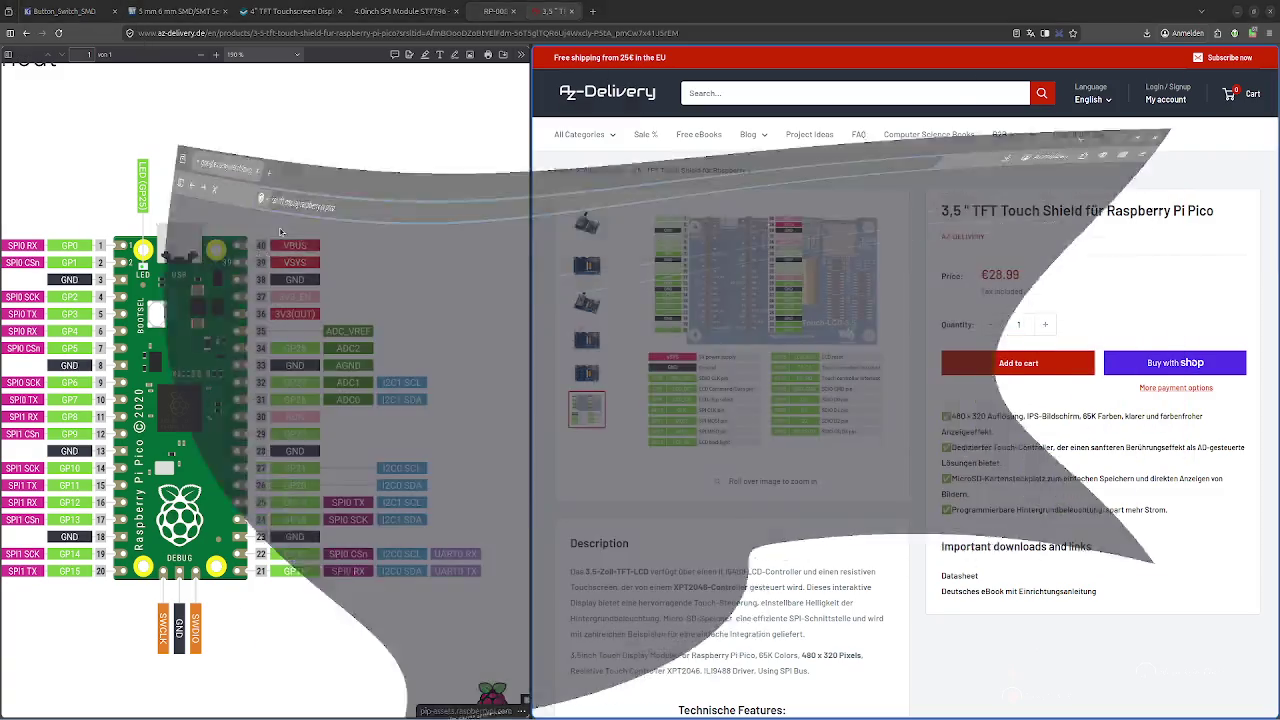
double_click(143, 17)
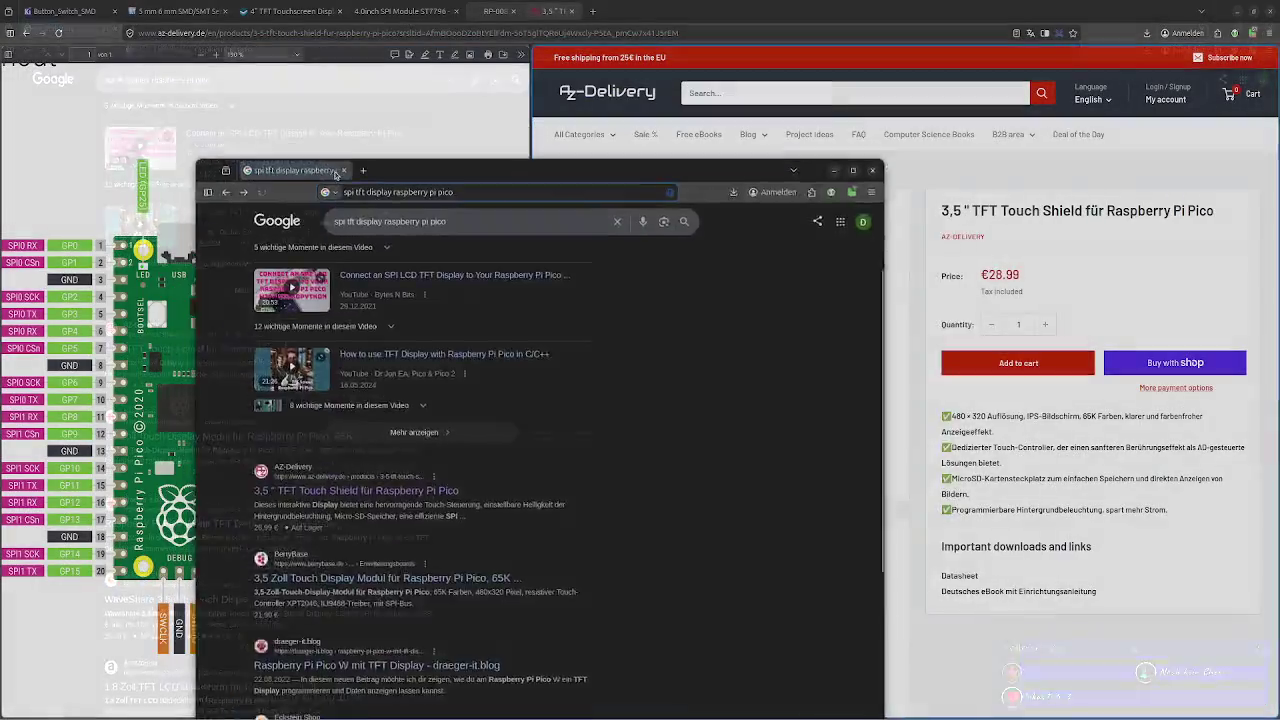
key(super+h)
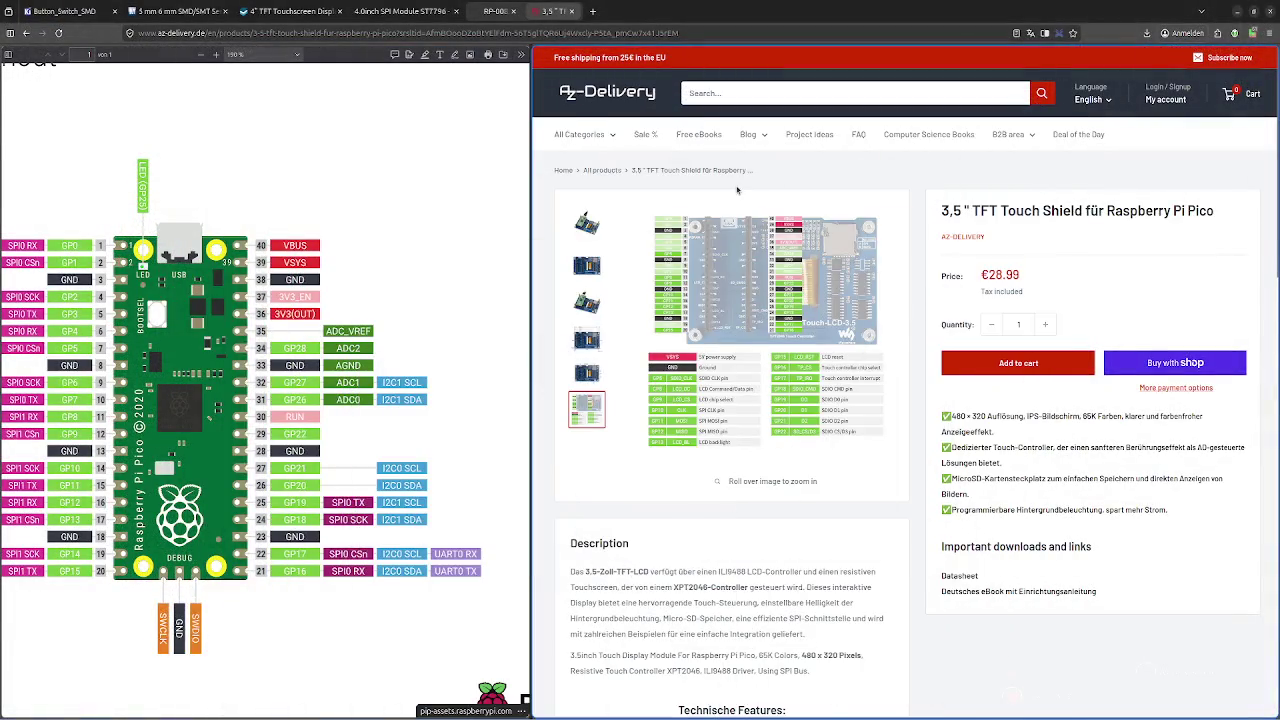
click(25, 33)
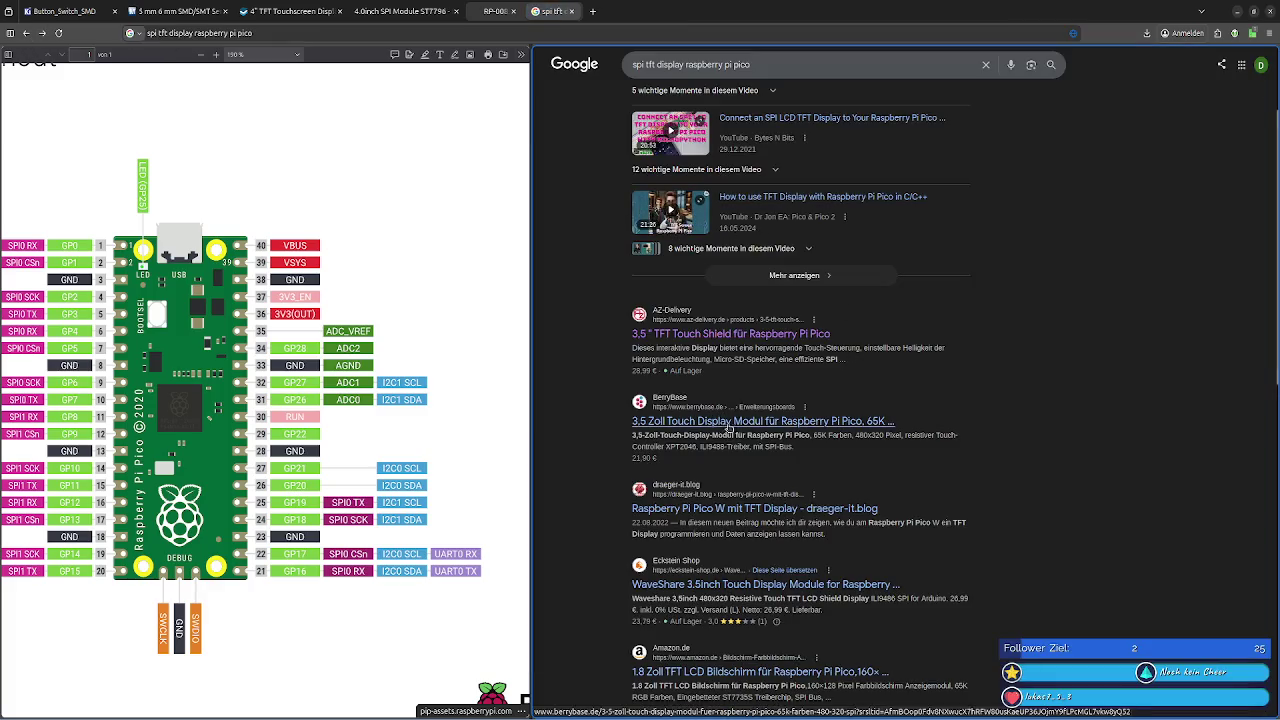
Open the draeger-it.blog Pico W TFT article and scroll through it
click(743, 507)
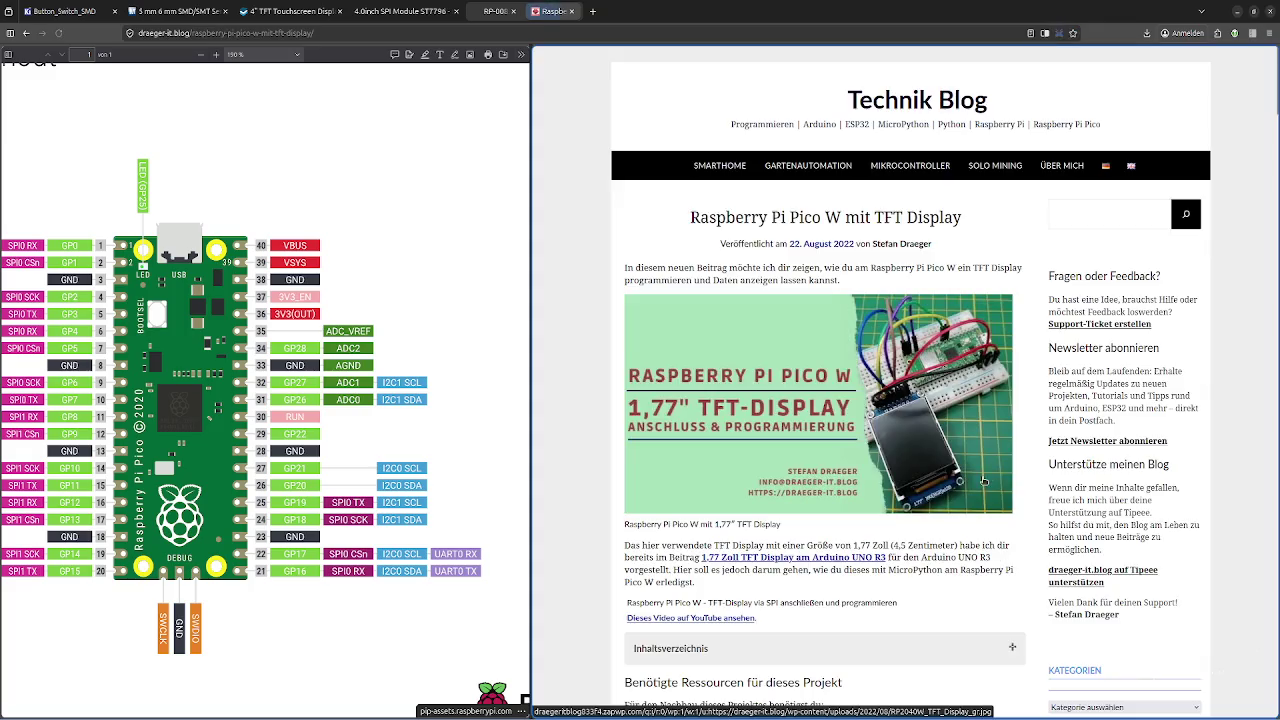
scroll(895, 378, down, 2)
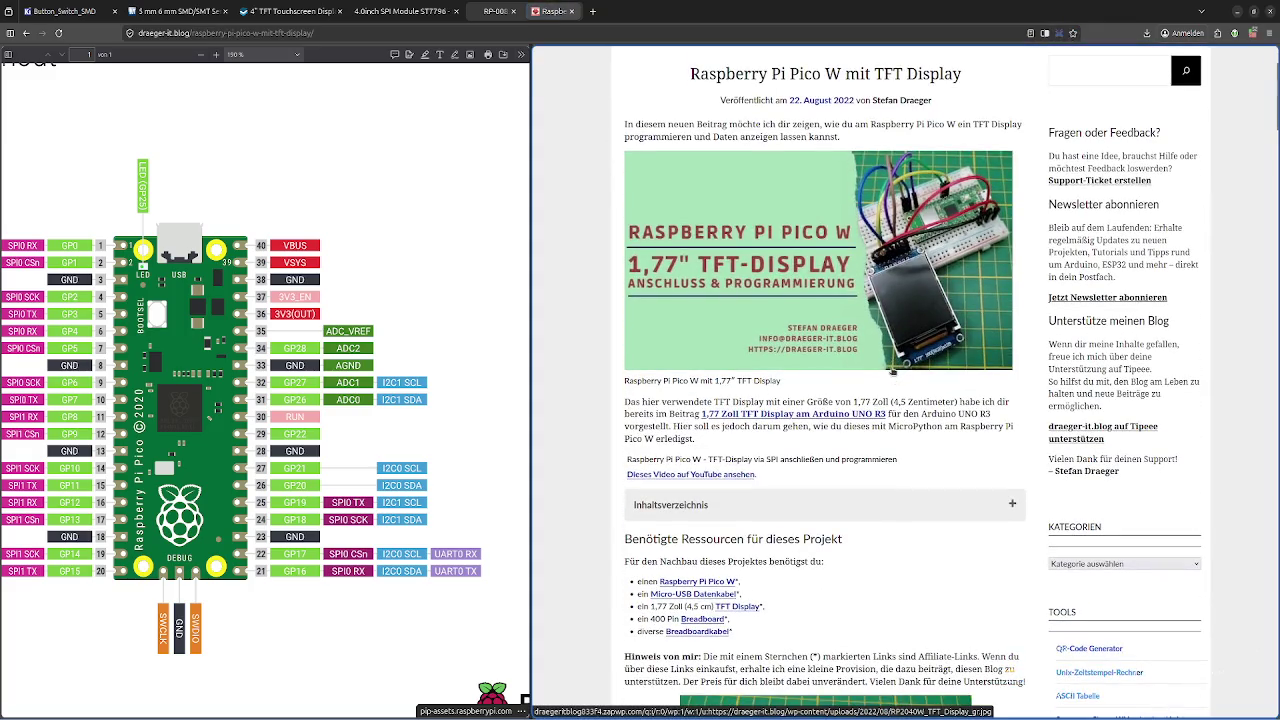
scroll(893, 376, down, 2)
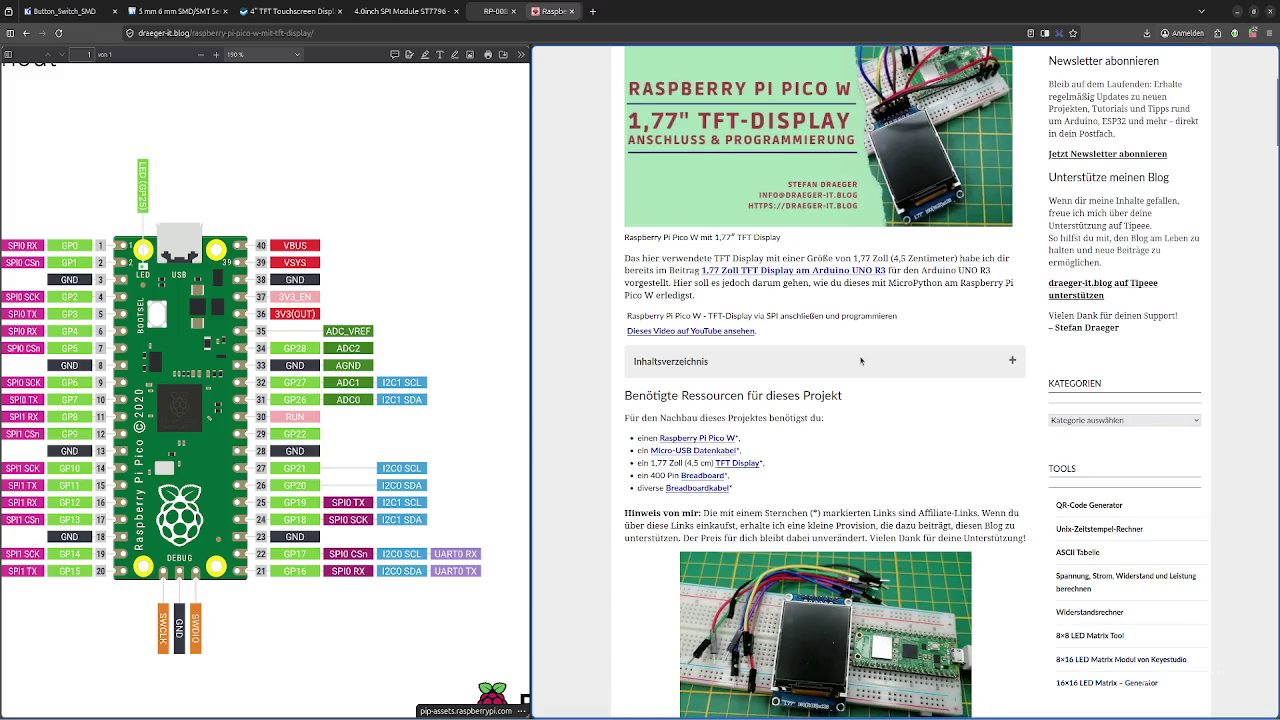
scroll(861, 361, down, 2)
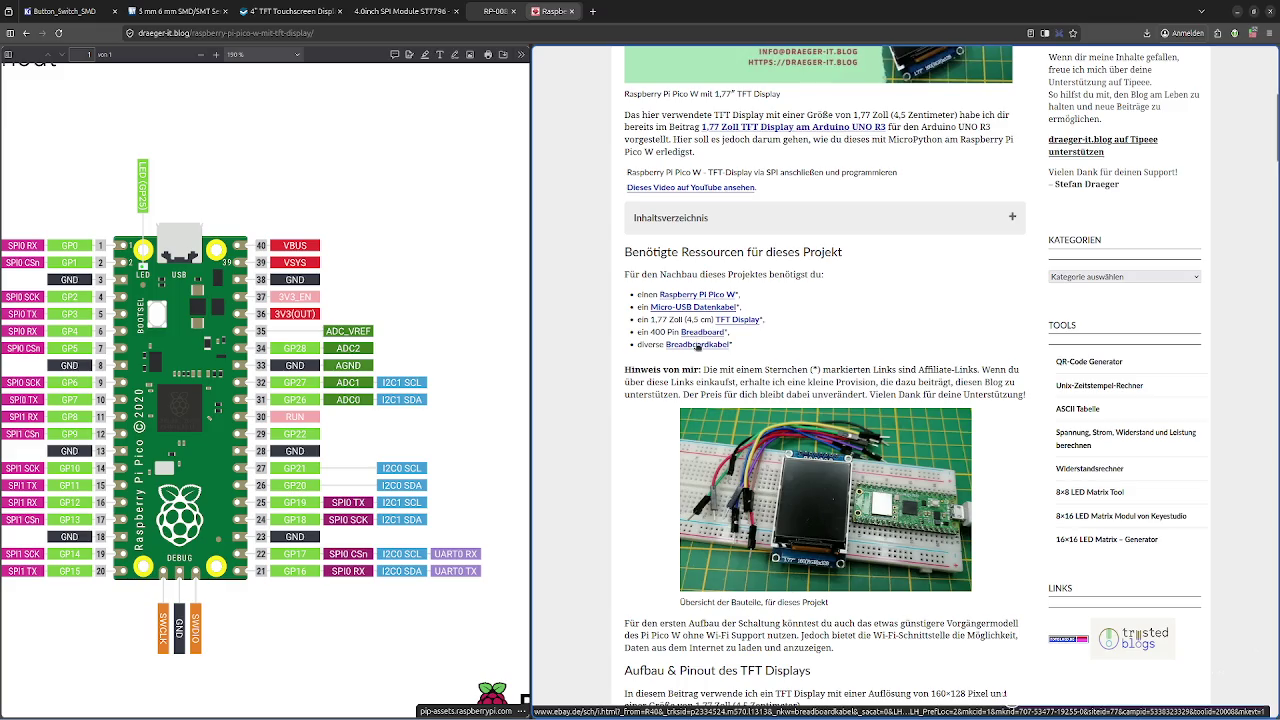
scroll(834, 399, down, 3)
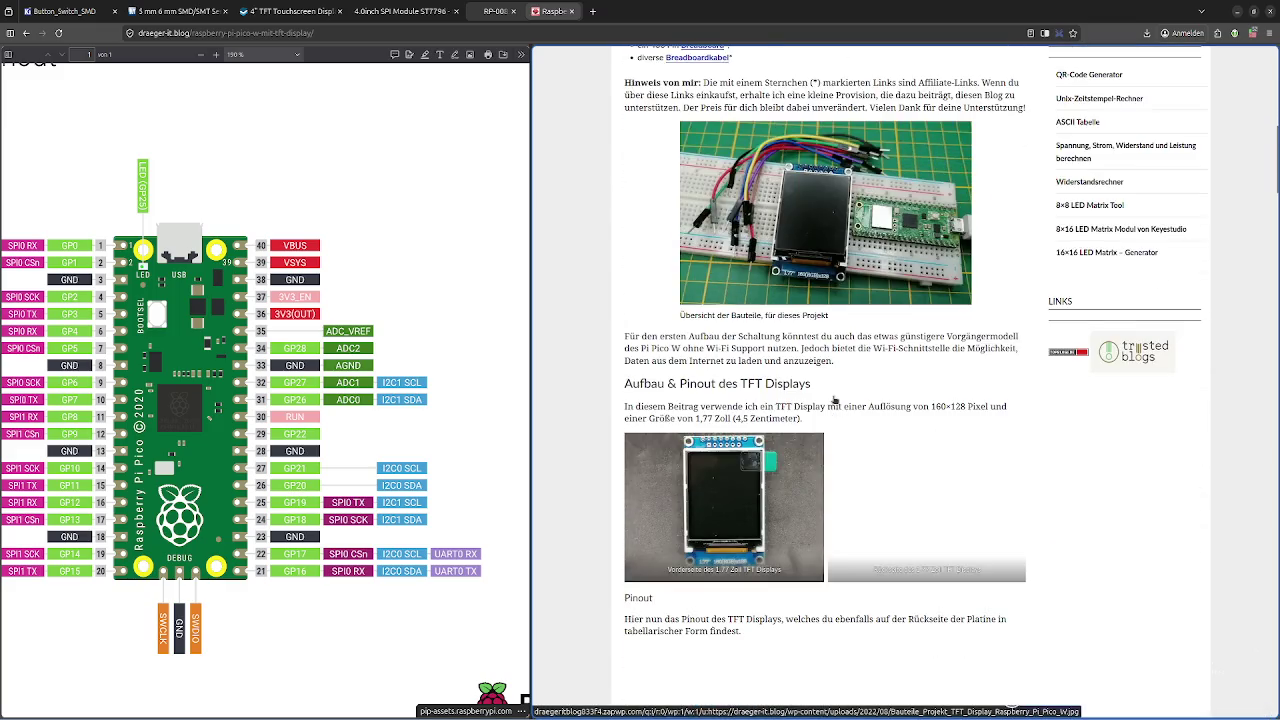
scroll(834, 399, down, 2)
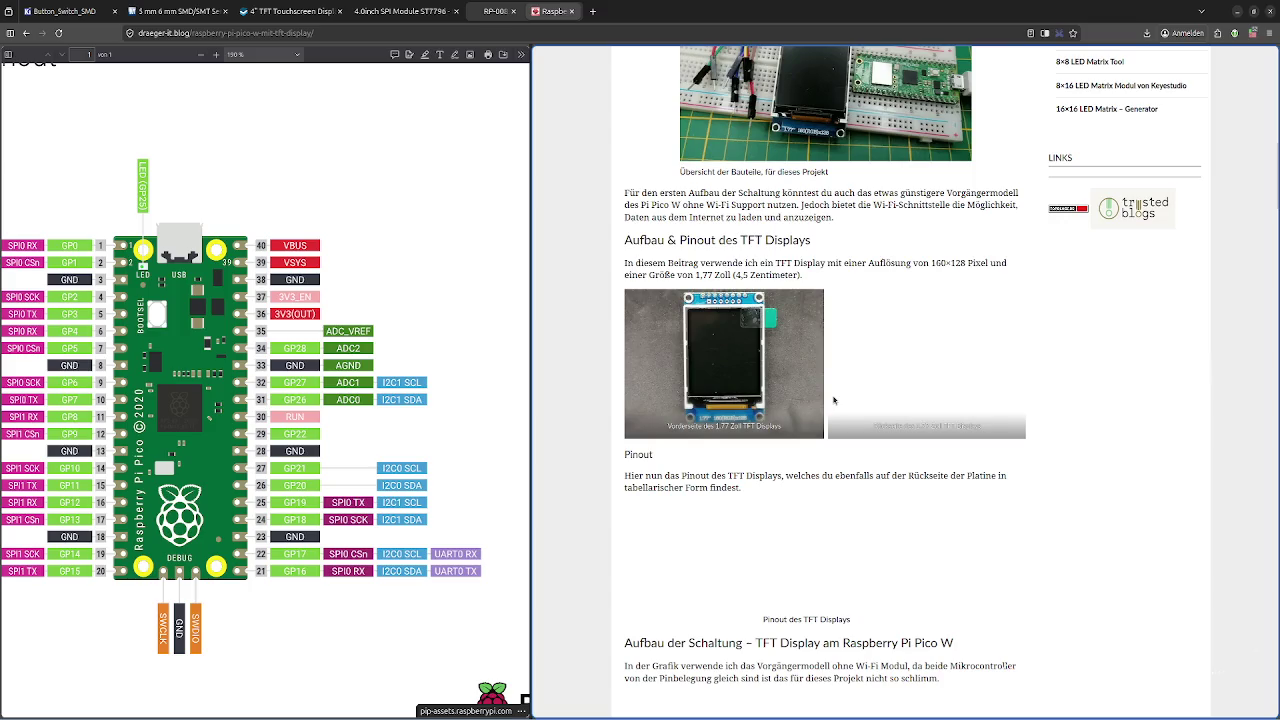
scroll(834, 399, up, 2)
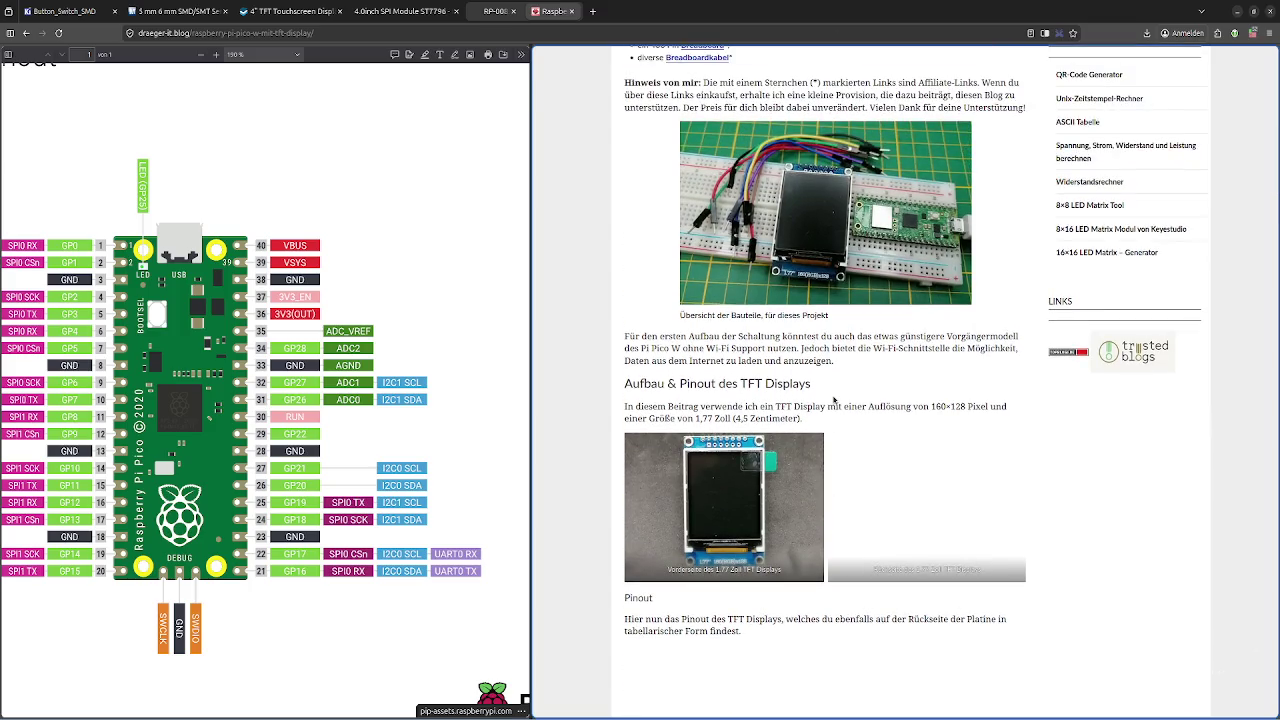
scroll(834, 399, down, 2)
scroll(834, 399, down, 3)
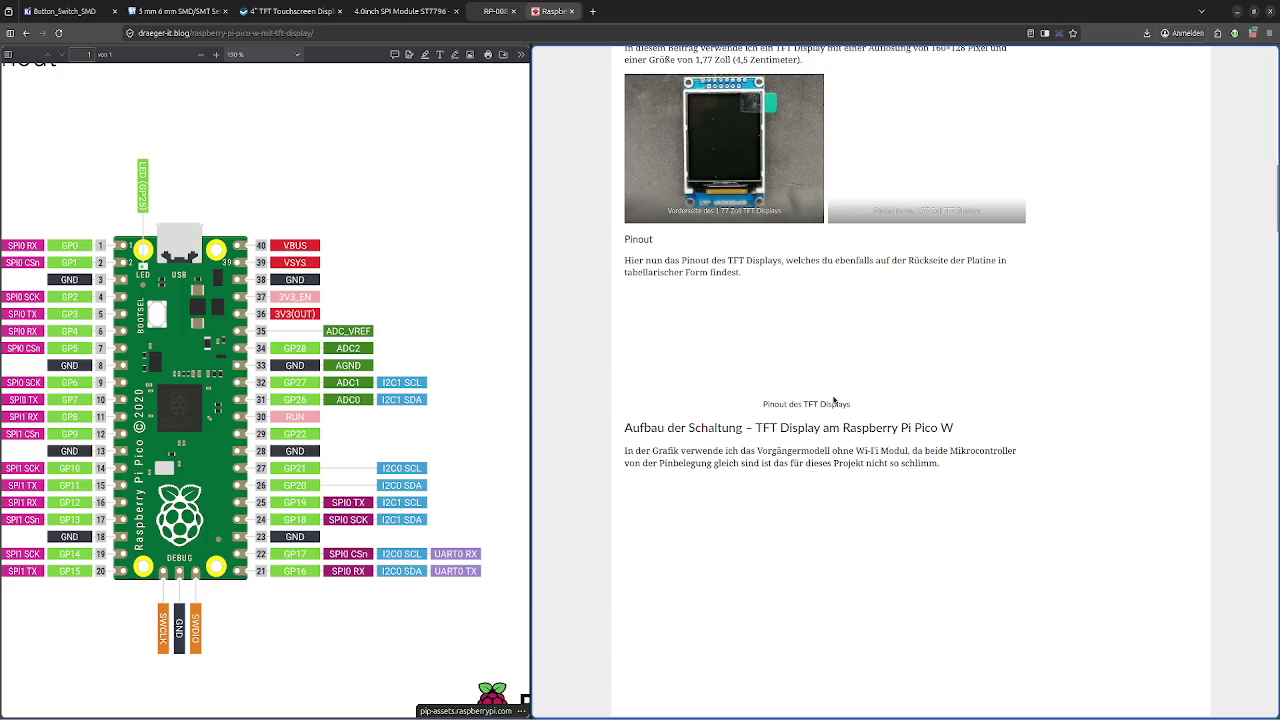
Allow b-cdn.net and zapwp.com in uMatrix and reload so the article images load
click(1252, 33)
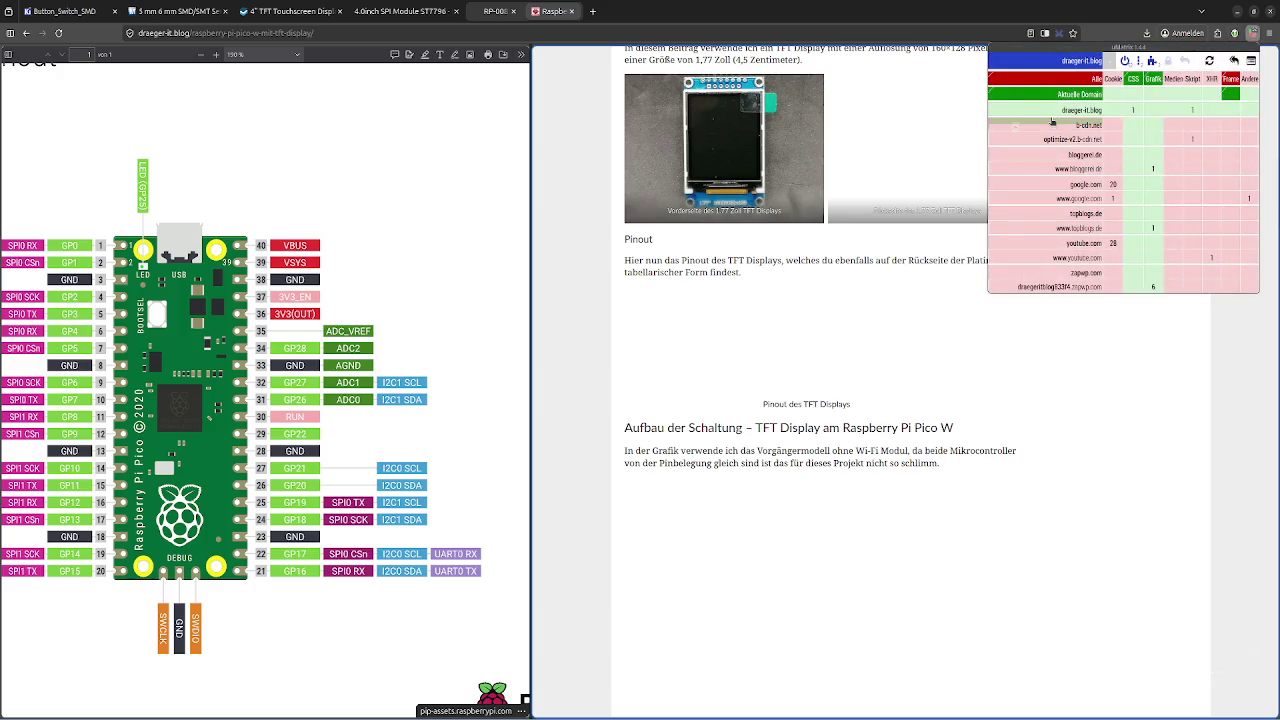
click(1080, 124)
click(1209, 61)
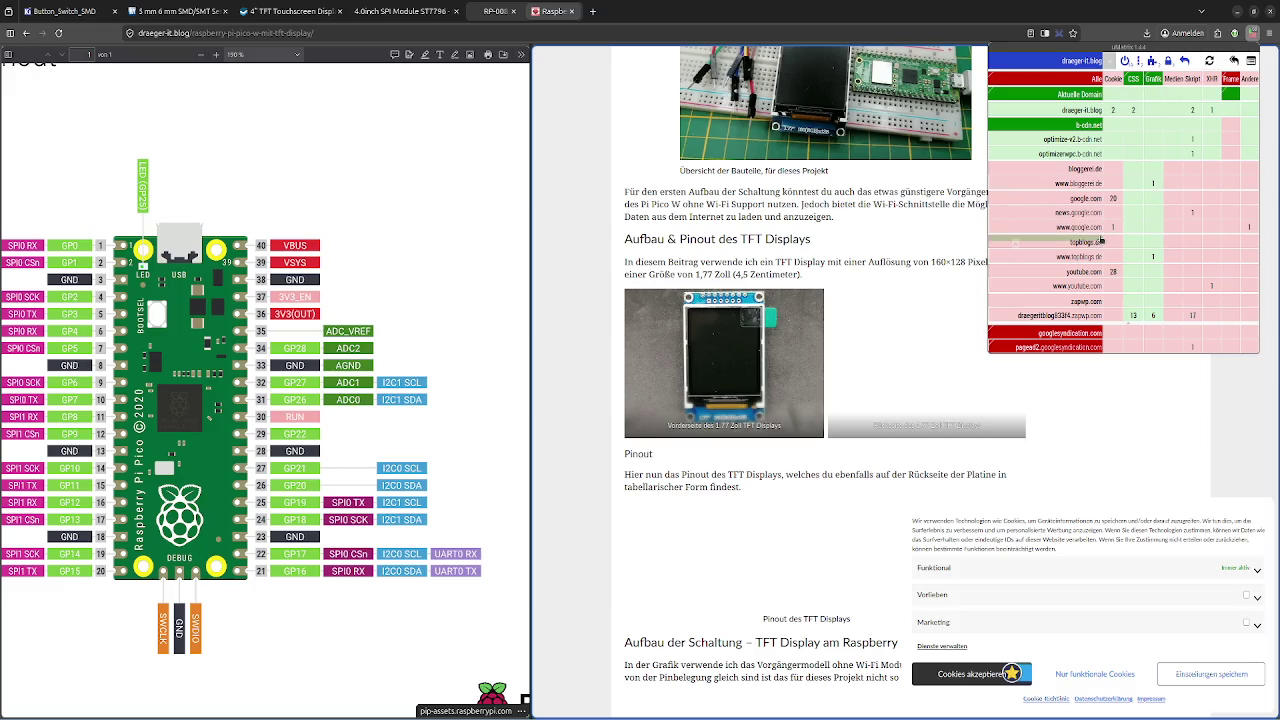
click(1080, 298)
click(1211, 62)
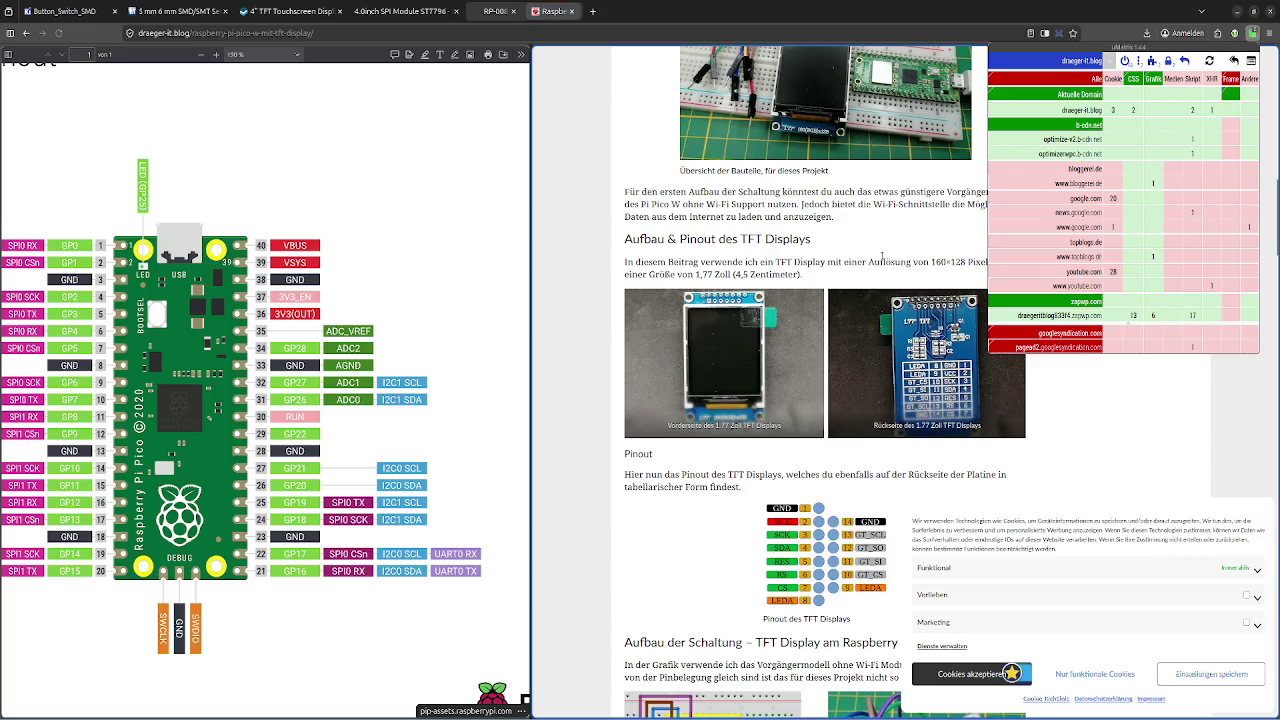
scroll(882, 254, down, 1)
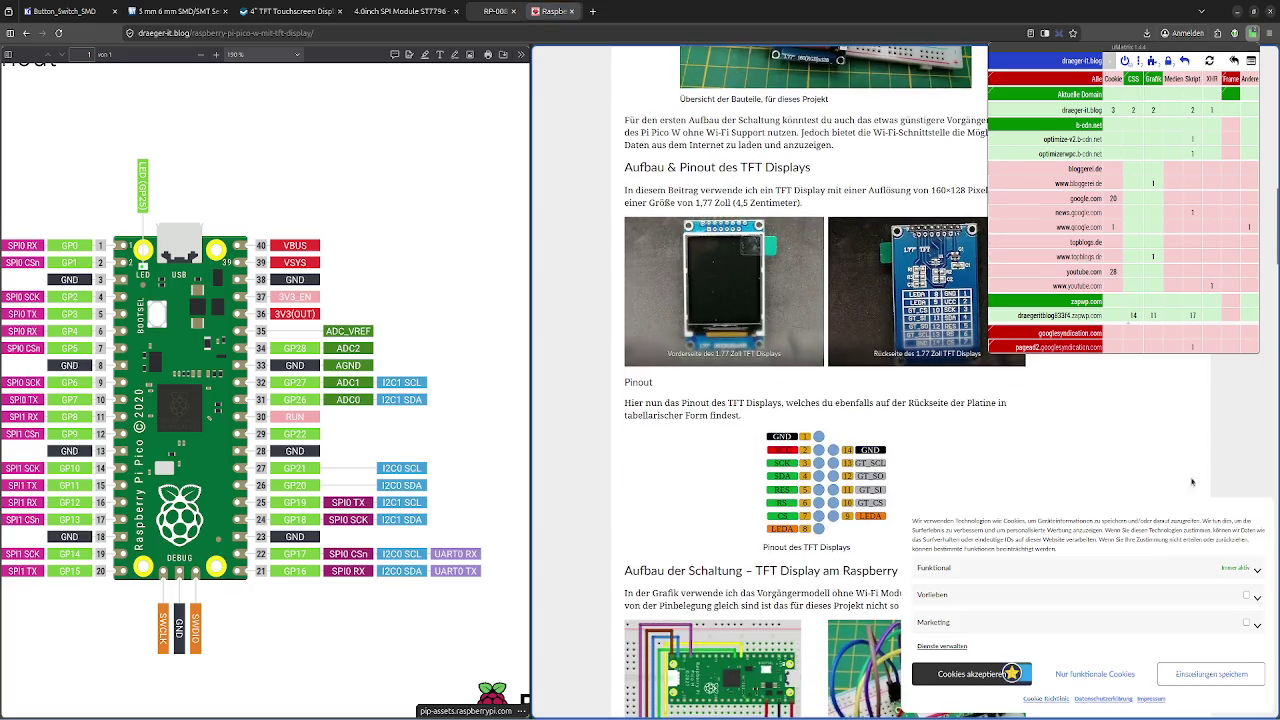
Accept only functional cookies, review the loaded images, and switch to the ST7796 LCDwiki page
click(1100, 678)
scroll(947, 422, up, 2)
scroll(935, 414, down, 2)
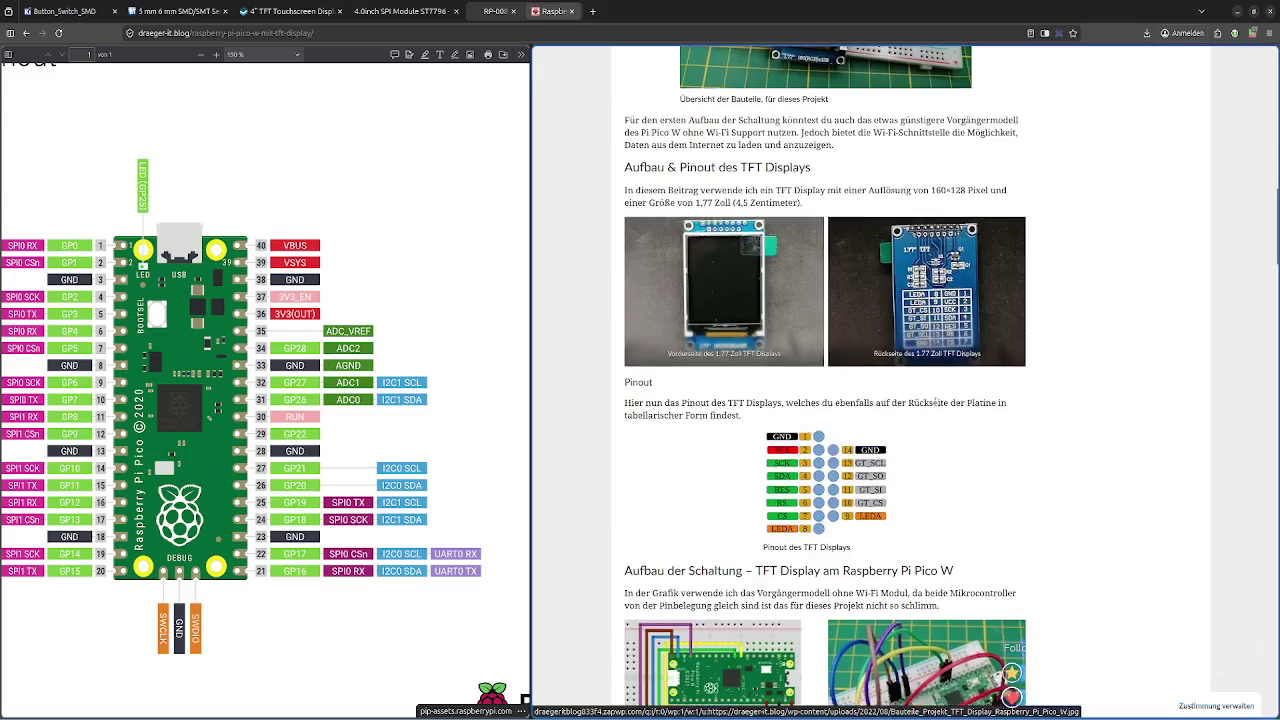
scroll(924, 406, down, 2)
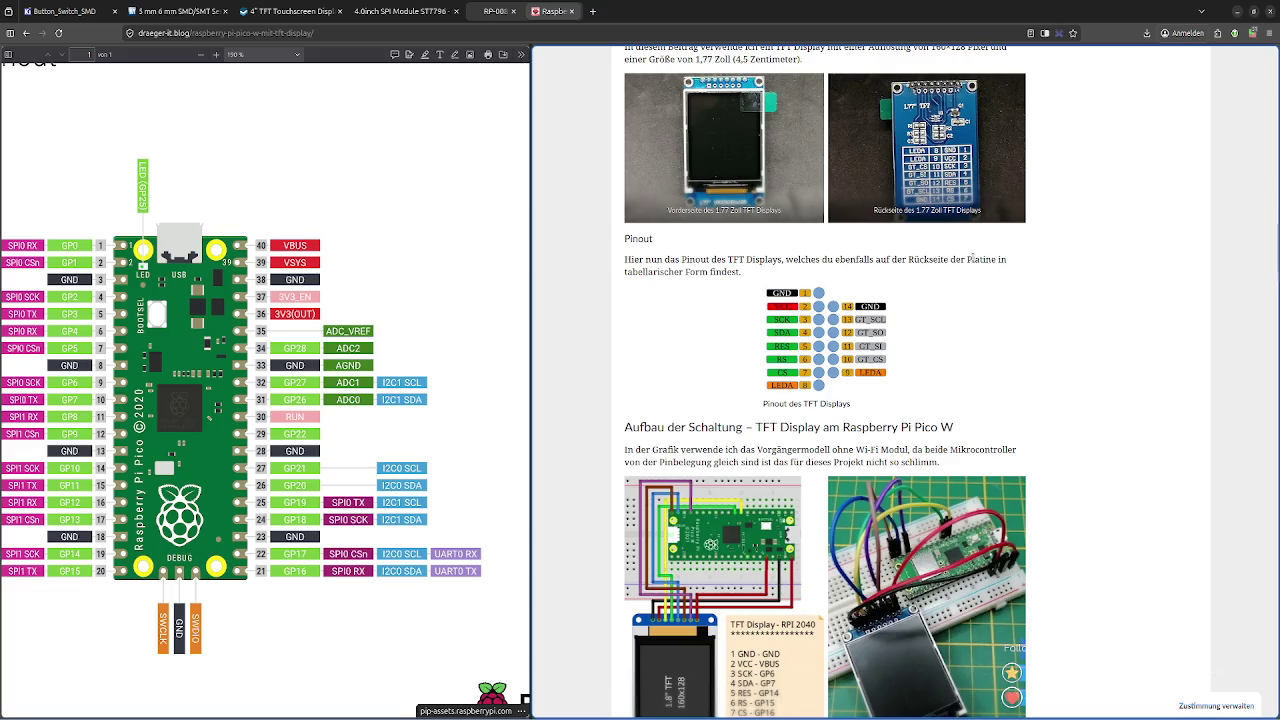
click(400, 11)
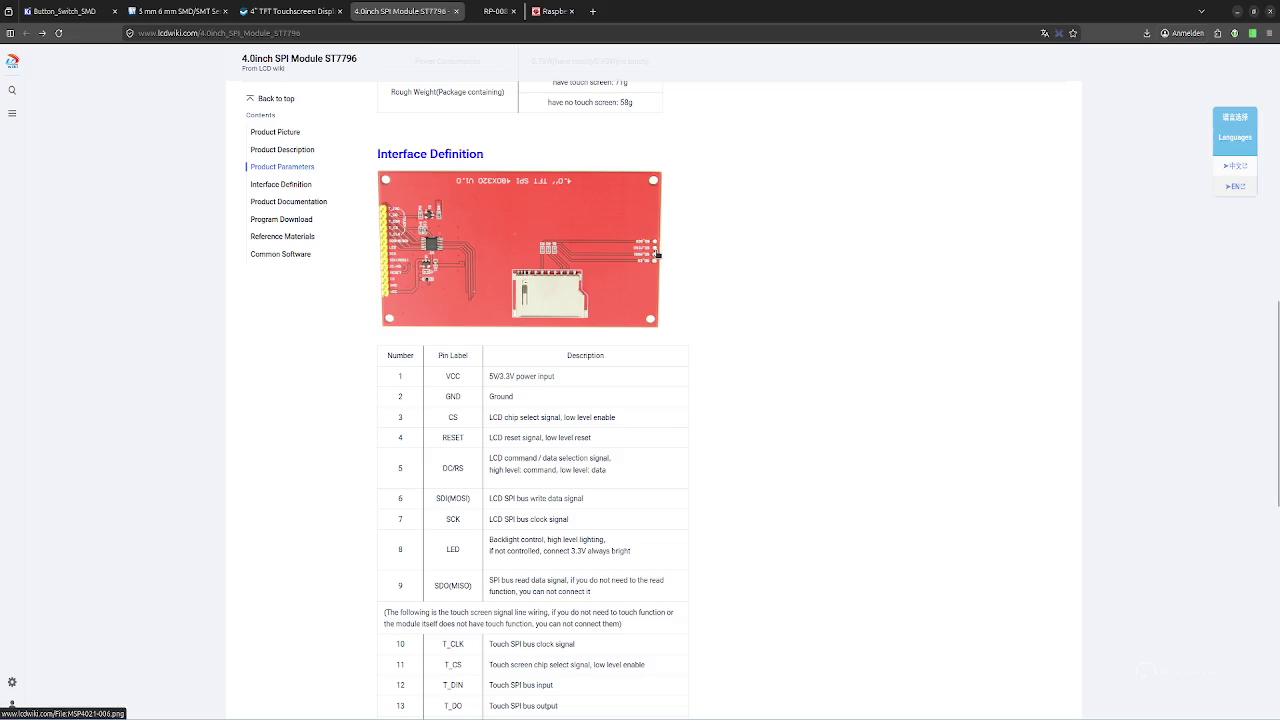
Scroll through the 4.0inch SPI Module ST7796 Interface Definition pin table
scroll(646, 251, up, 5)
scroll(646, 251, down, 5)
scroll(646, 251, down, 2)
scroll(646, 251, up, 4)
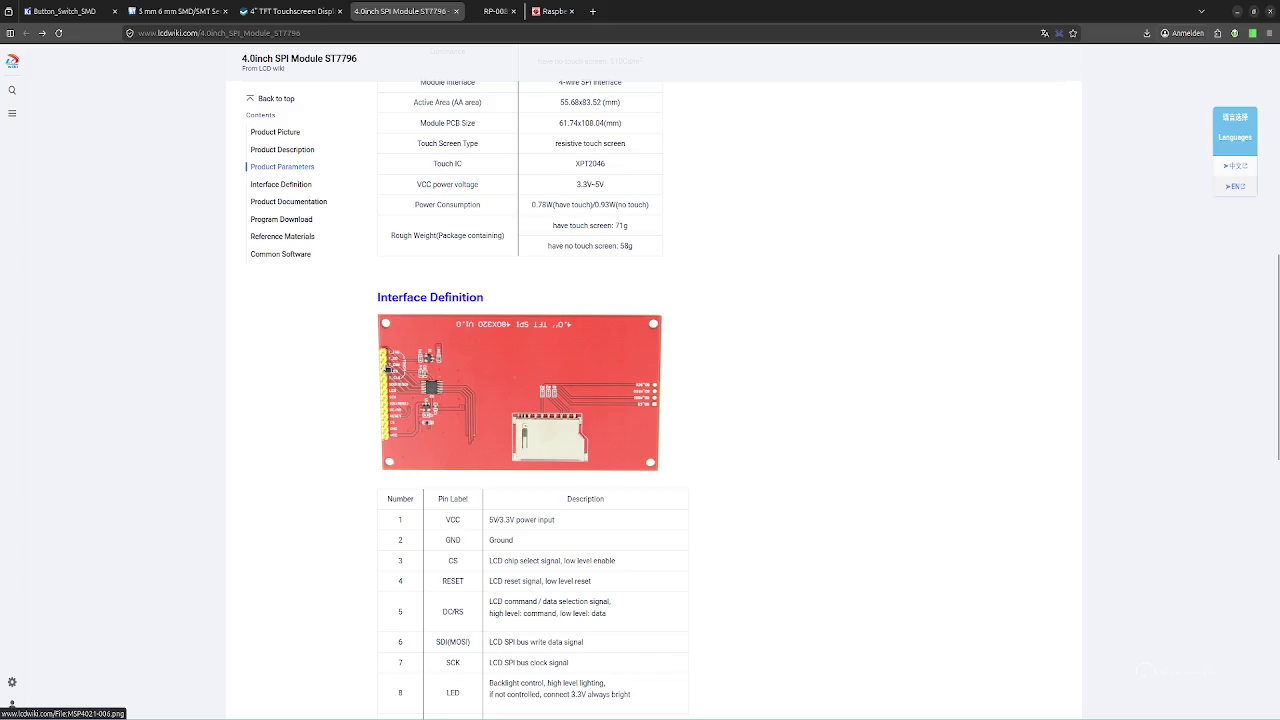
Return to the blog article and scroll to its 'Pinout Raspberry Pi Pico' section
click(553, 11)
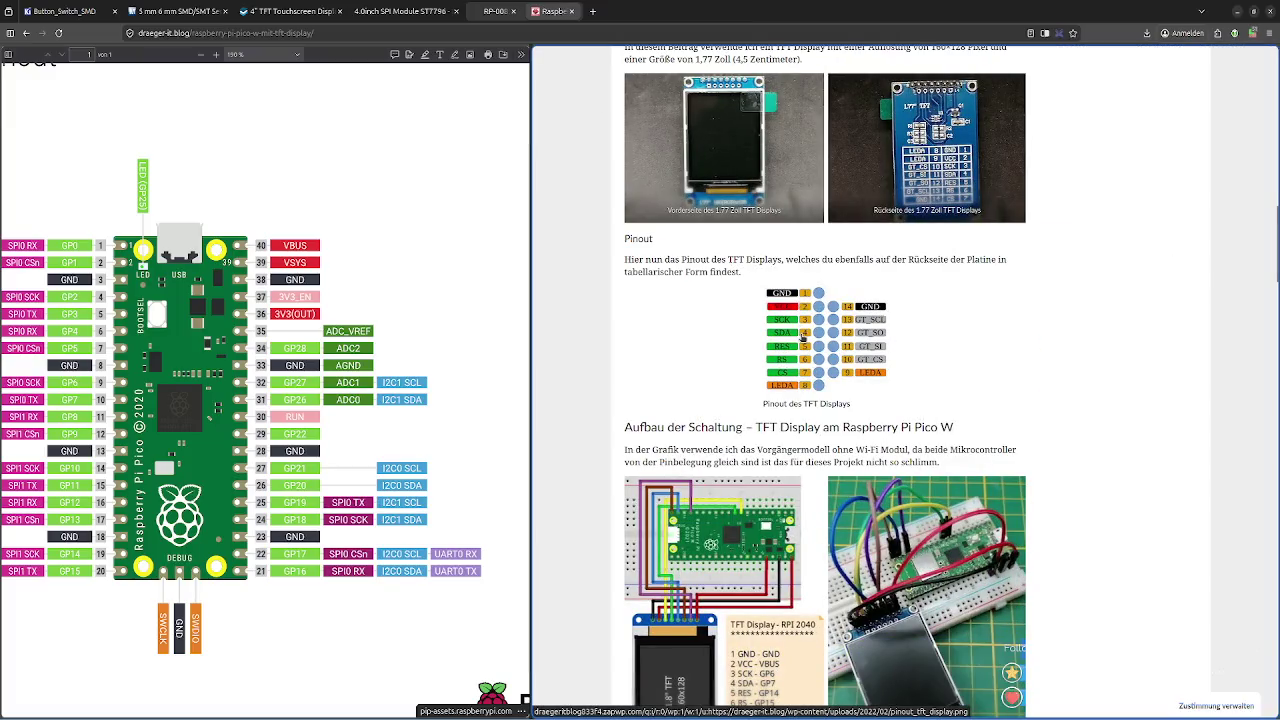
scroll(802, 338, down, 3)
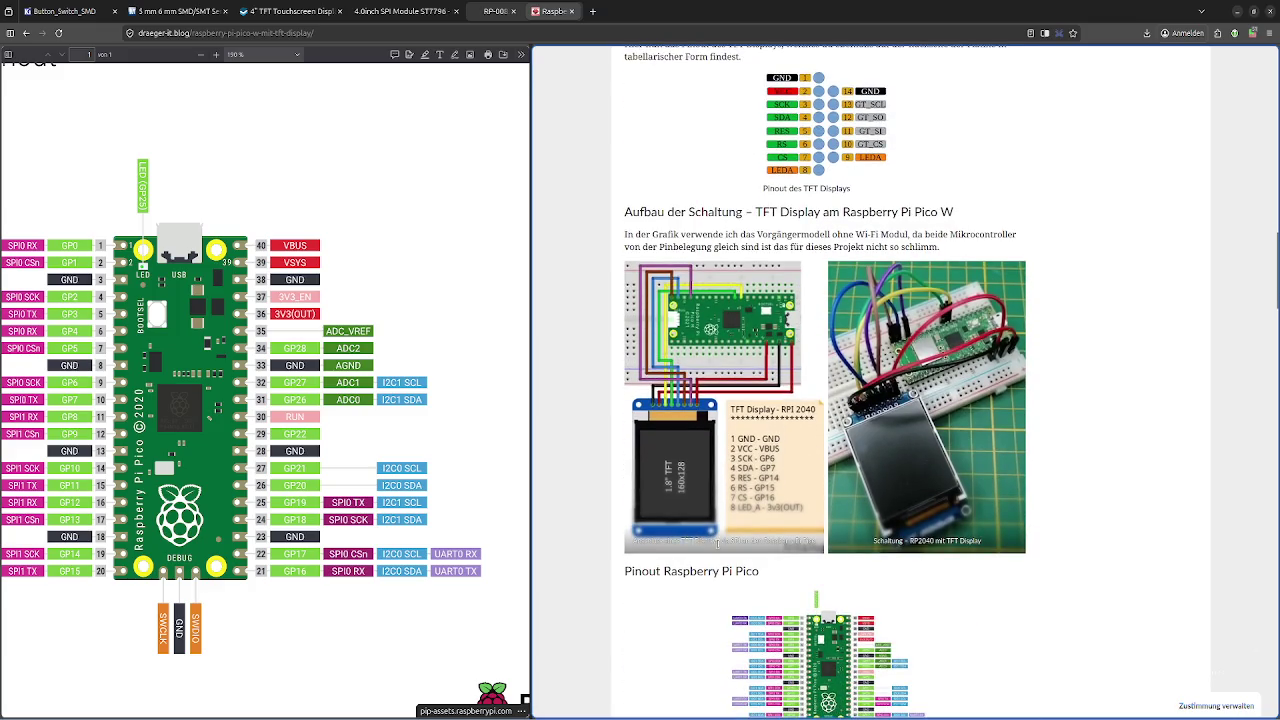
scroll(894, 518, down, 3)
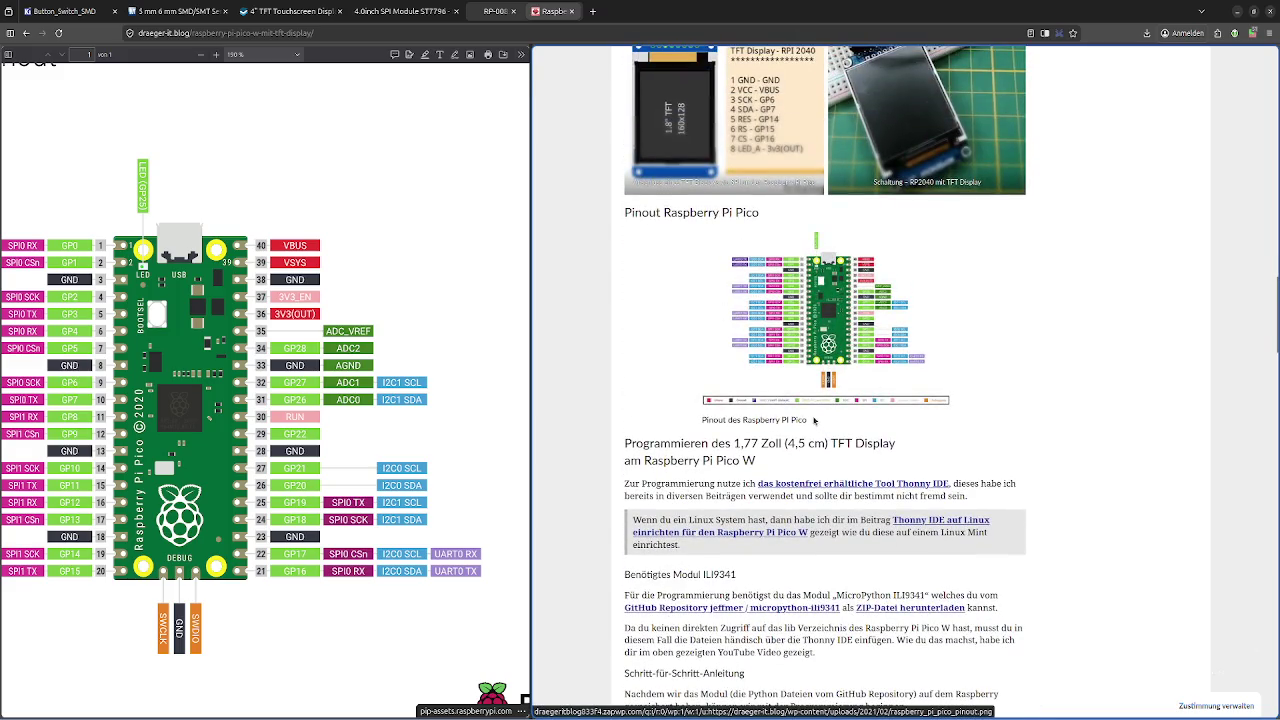
scroll(855, 385, down, 1)
scroll(845, 383, down, 1)
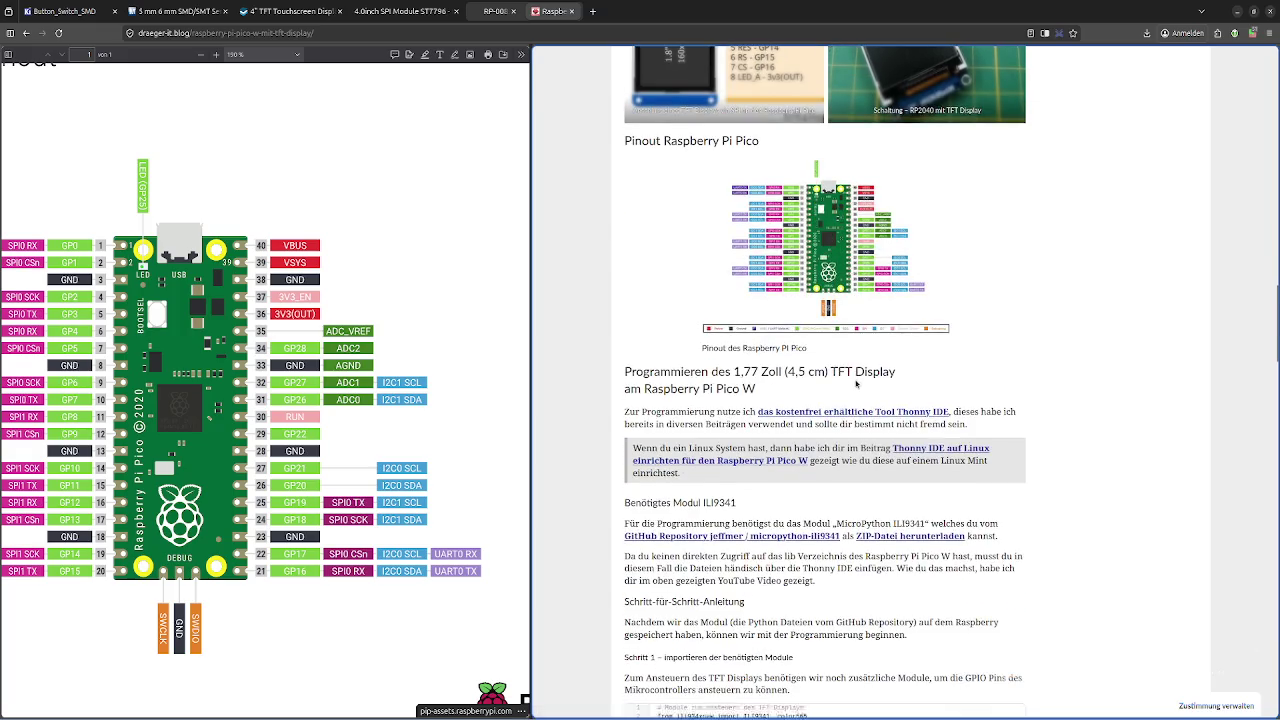
scroll(829, 380, down, 1)
scroll(855, 381, down, 4)
scroll(856, 383, up, 1)
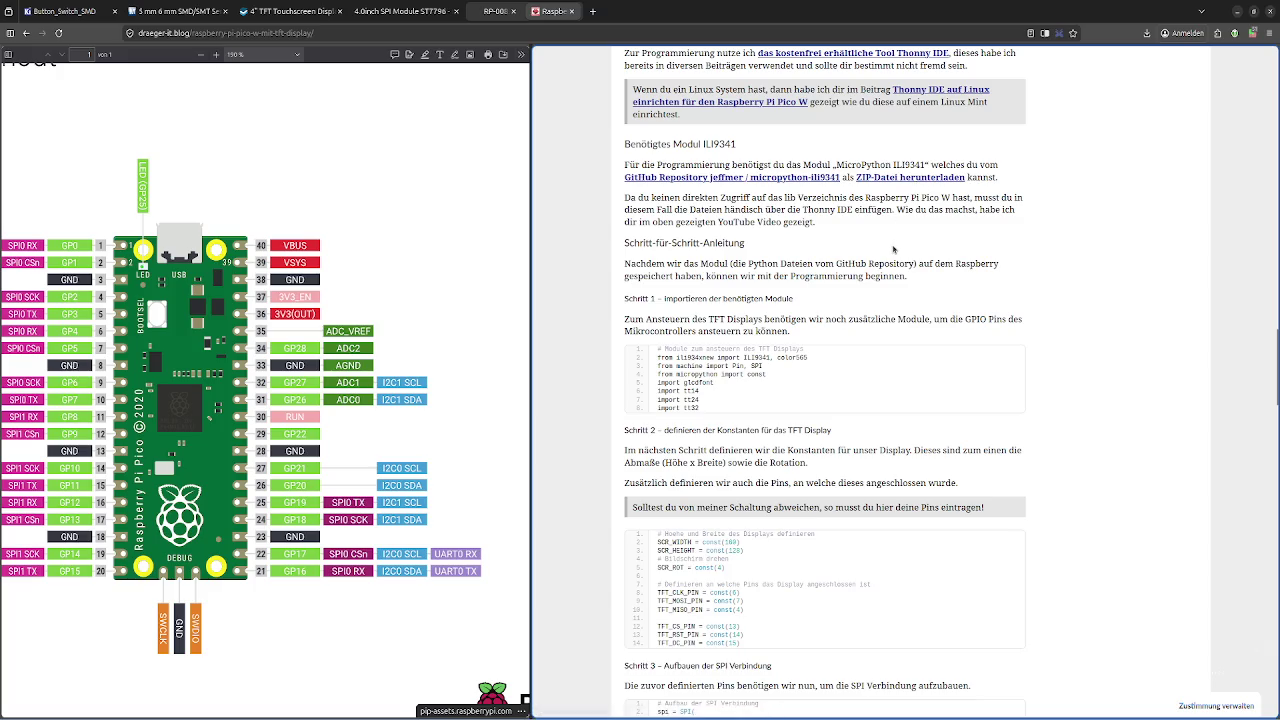
scroll(893, 249, up, 1)
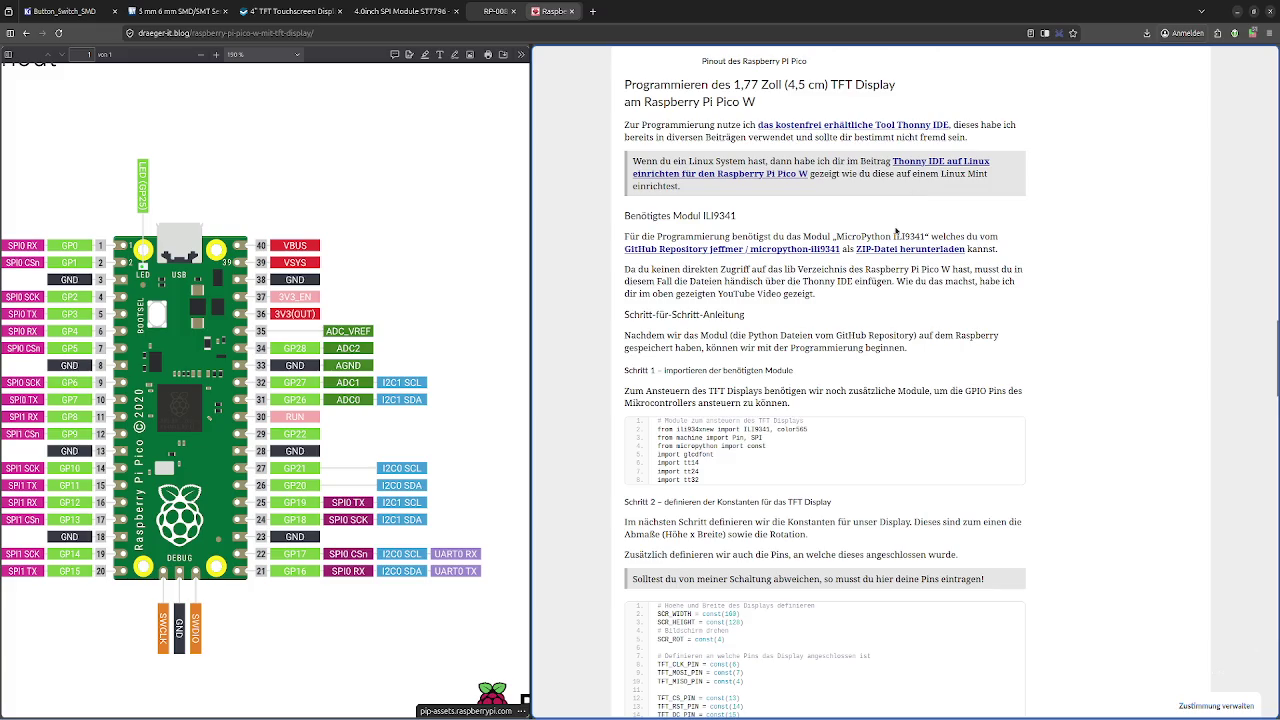
scroll(895, 232, down, 2)
scroll(895, 232, down, 1)
scroll(895, 232, down, 2)
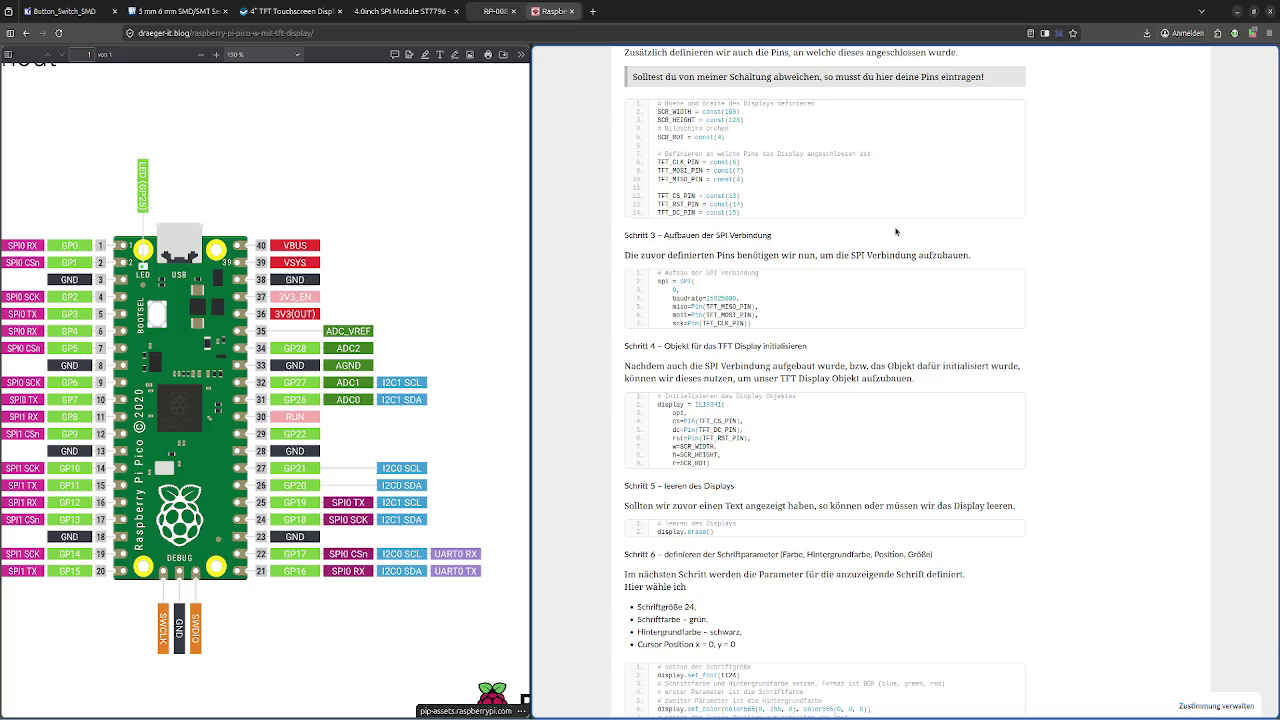
mouse_move(690, 170)
scroll(696, 170, up, 5)
scroll(748, 188, up, 5)
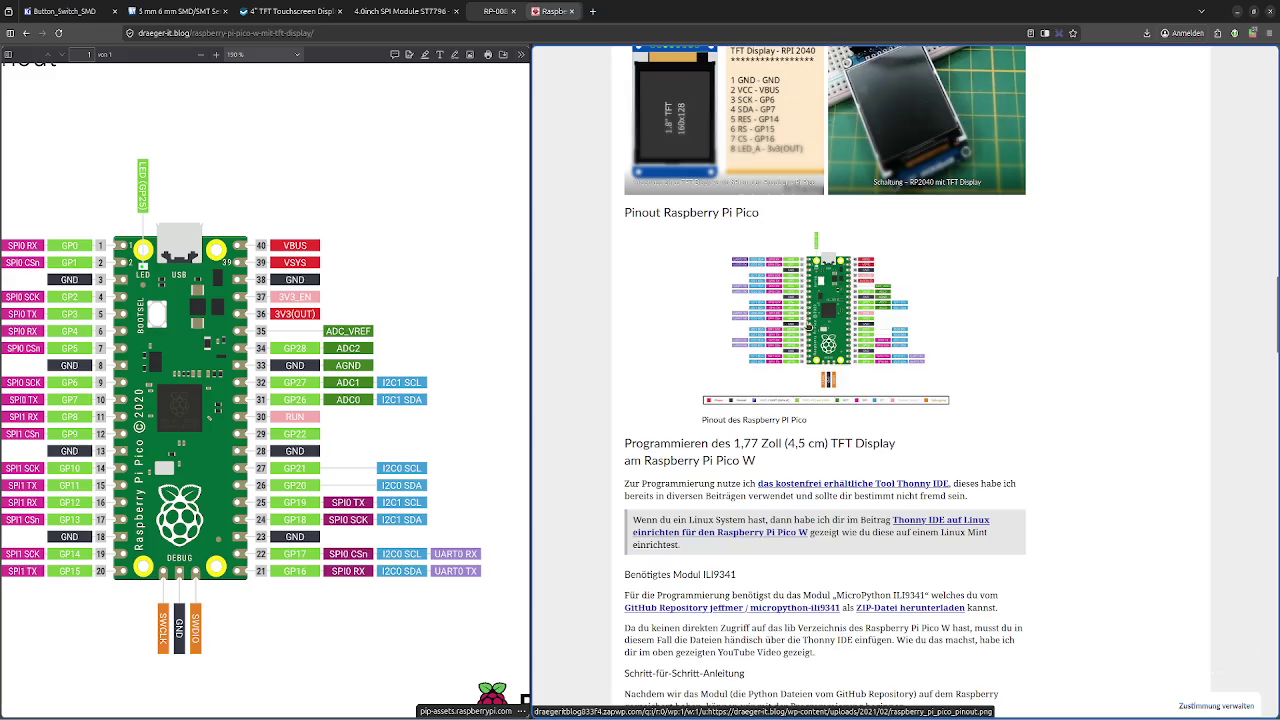
Preview the Pico pinout image, then enlarge the TFT wiring diagram (SCK–GP6, SDA–GP7, CS–GP16)
click(797, 270)
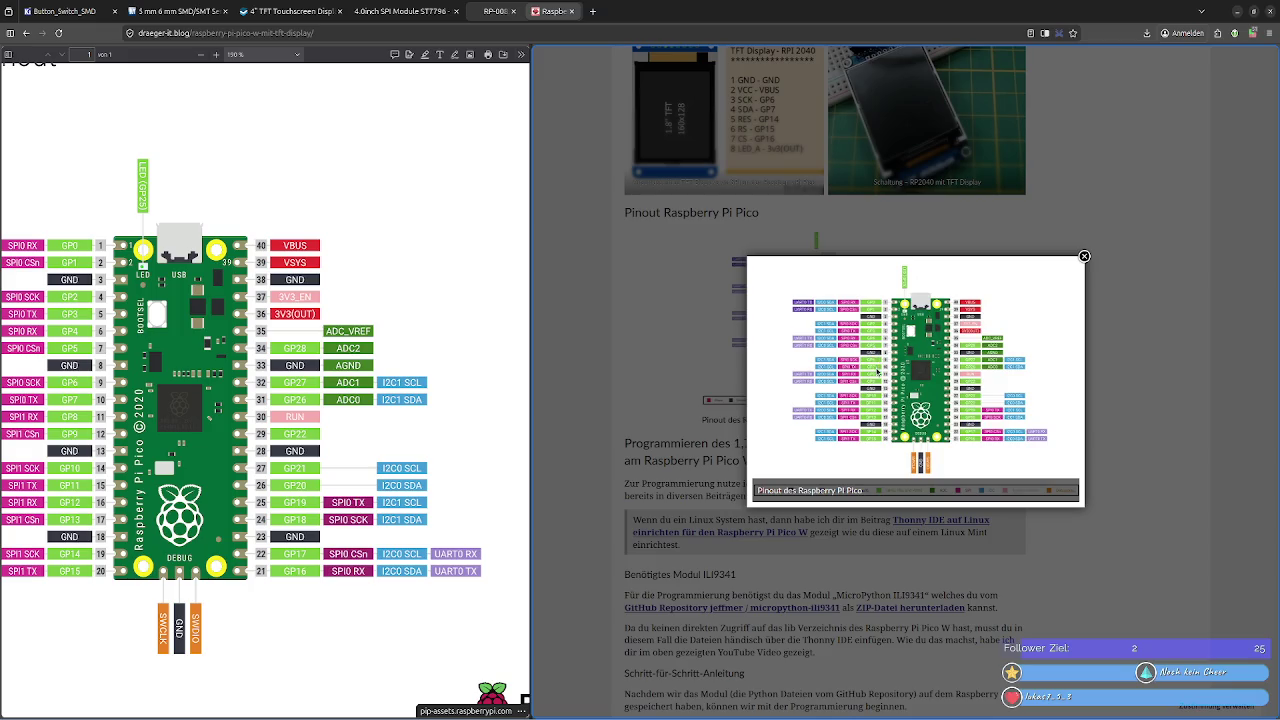
click(1083, 256)
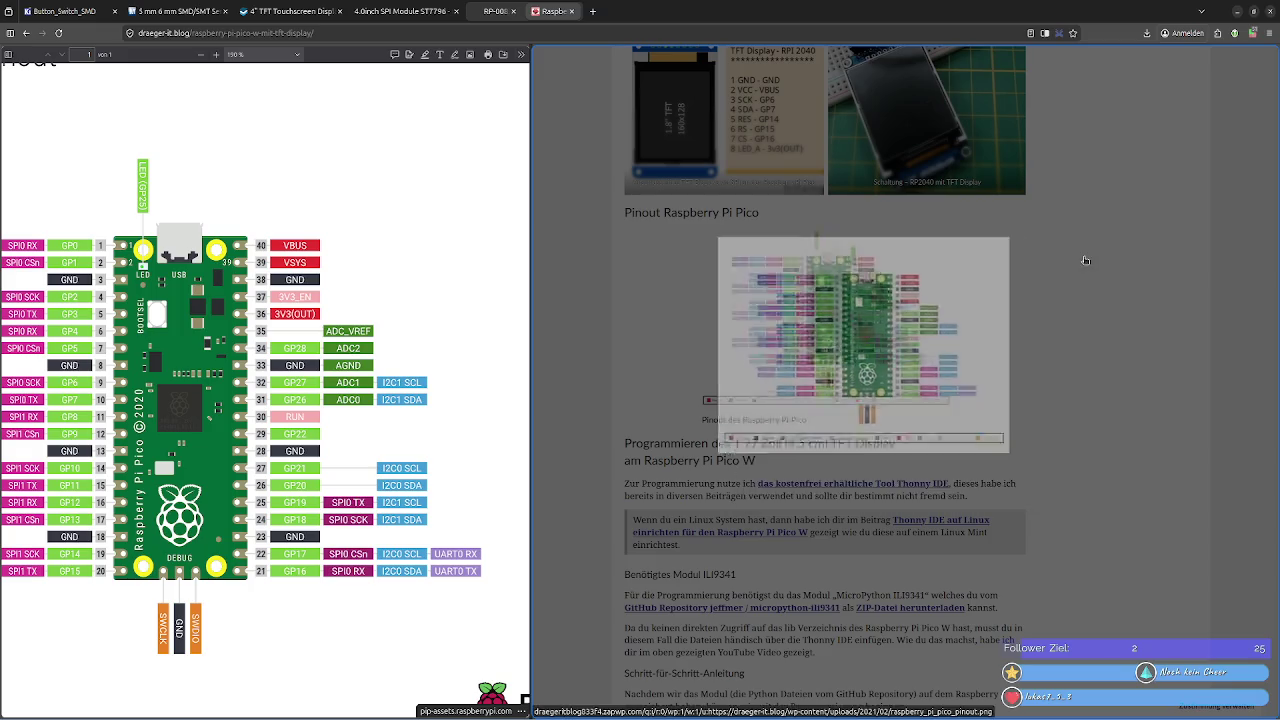
scroll(755, 265, up, 2)
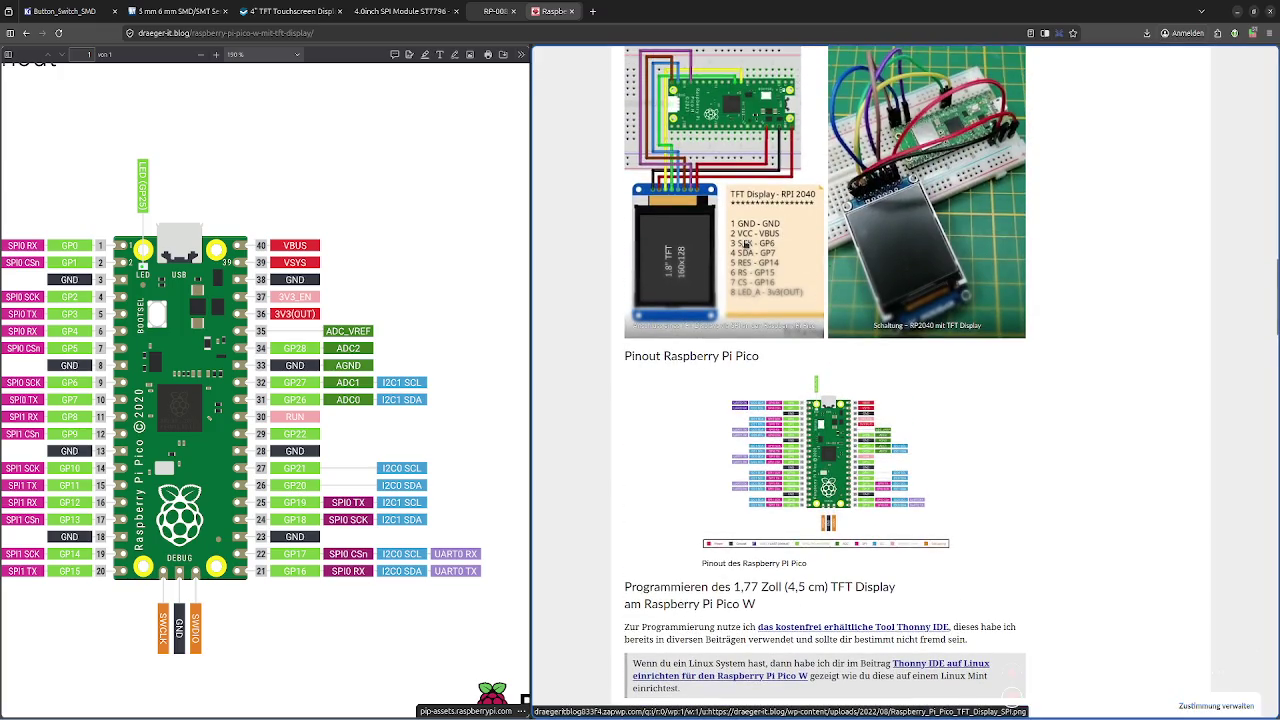
click(776, 259)
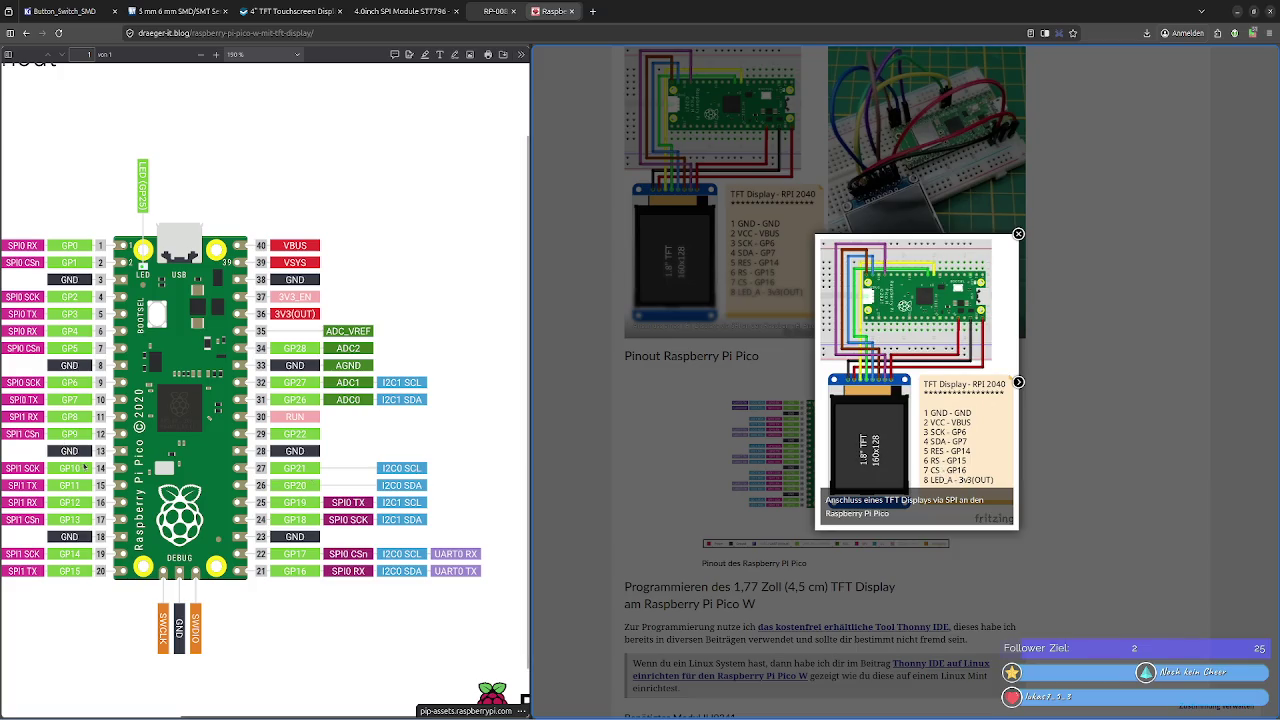
scroll(66, 488, down, 1)
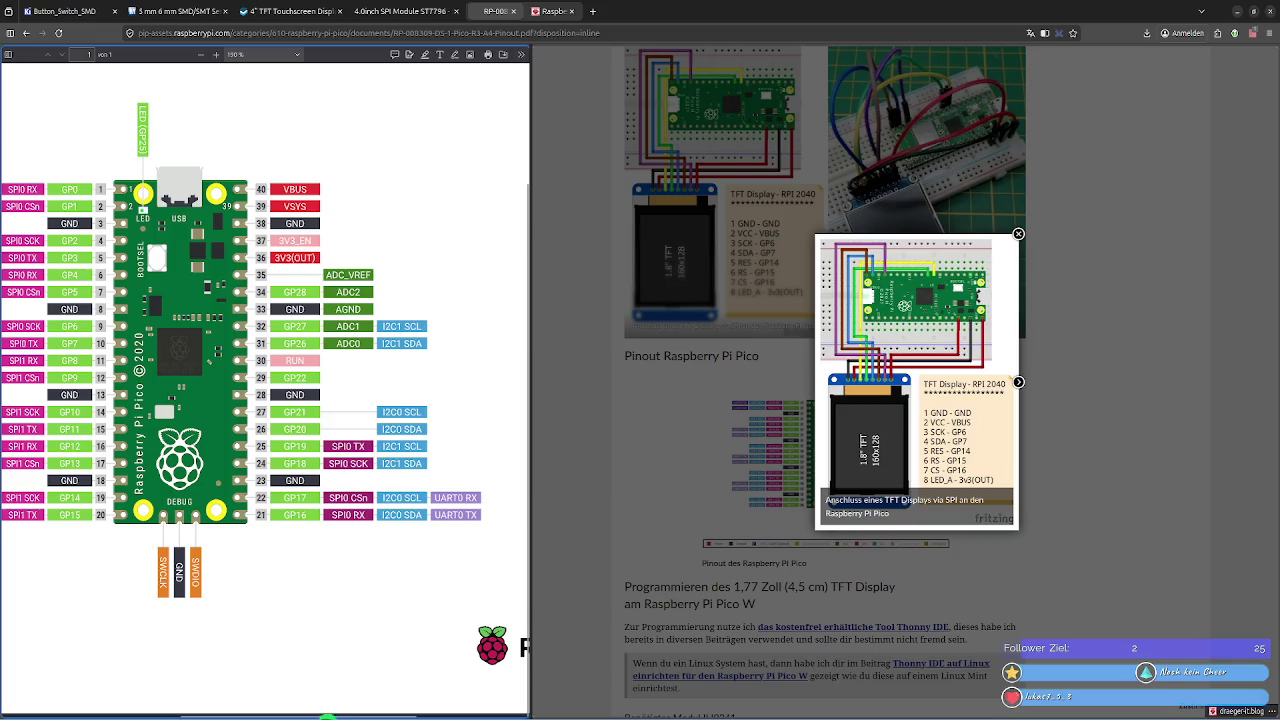
Bring KiCad Schematic Editor to the front, maximize it, and zoom the schematic
key(alt+Tab)
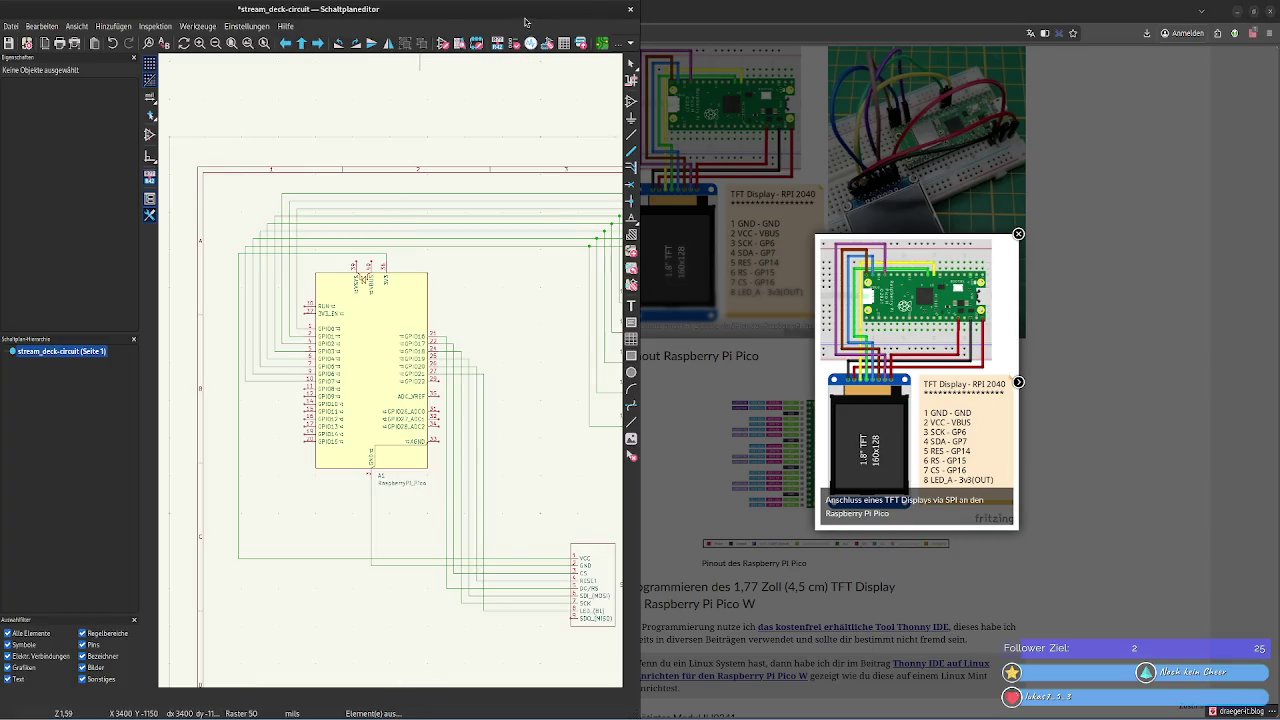
double_click(592, 5)
scroll(933, 593, up, 2)
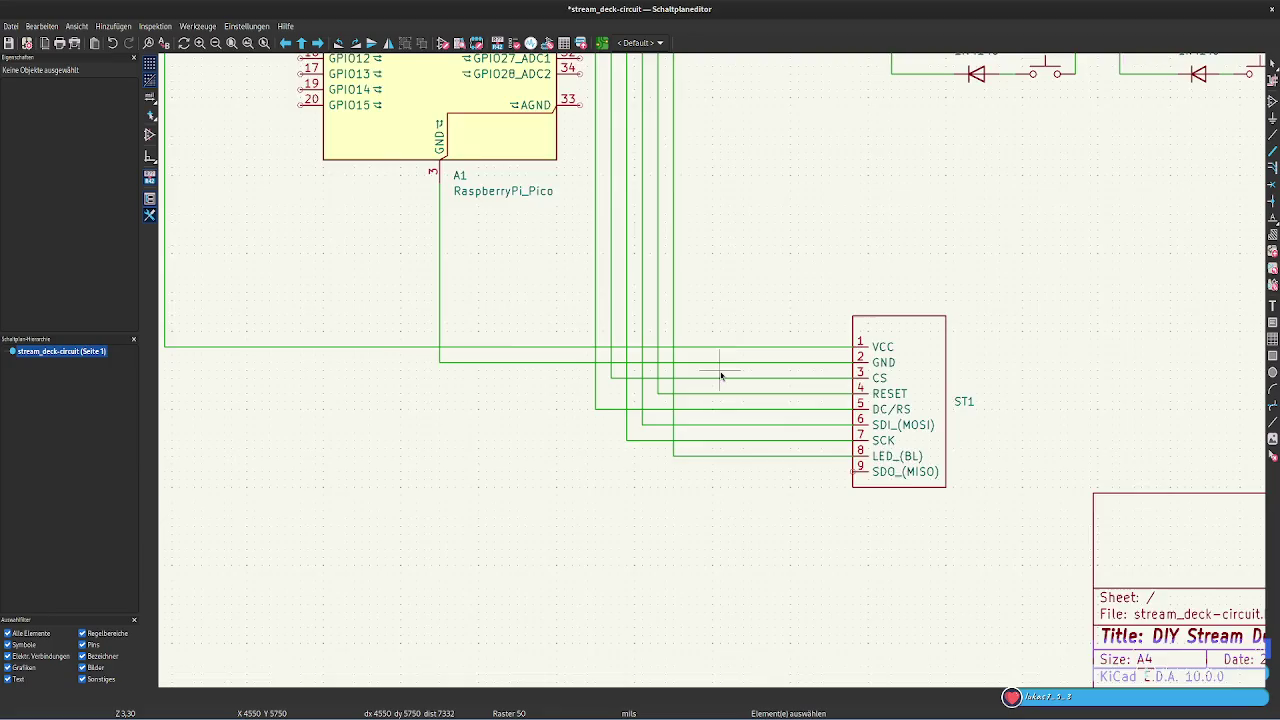
scroll(720, 371, up, 1)
scroll(823, 371, down, 3)
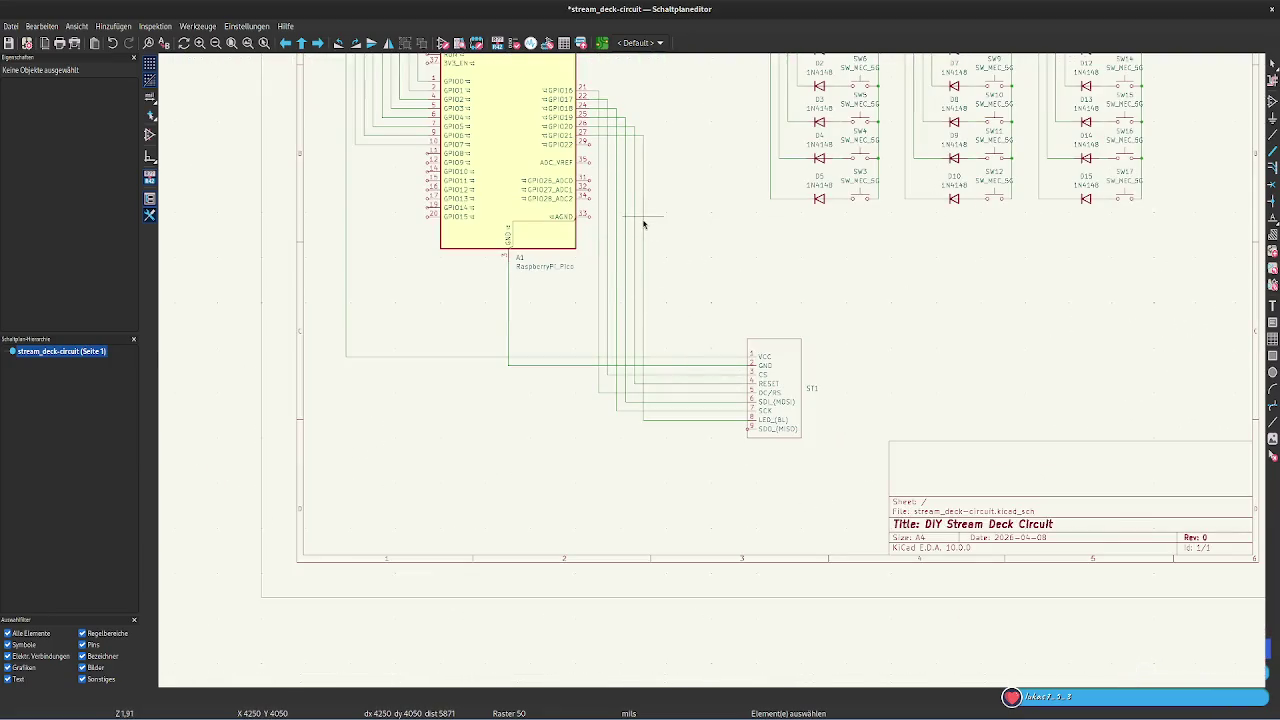
Select the GPIO21 signal wires and edit their hex colour value in the colour picker
click(642, 240)
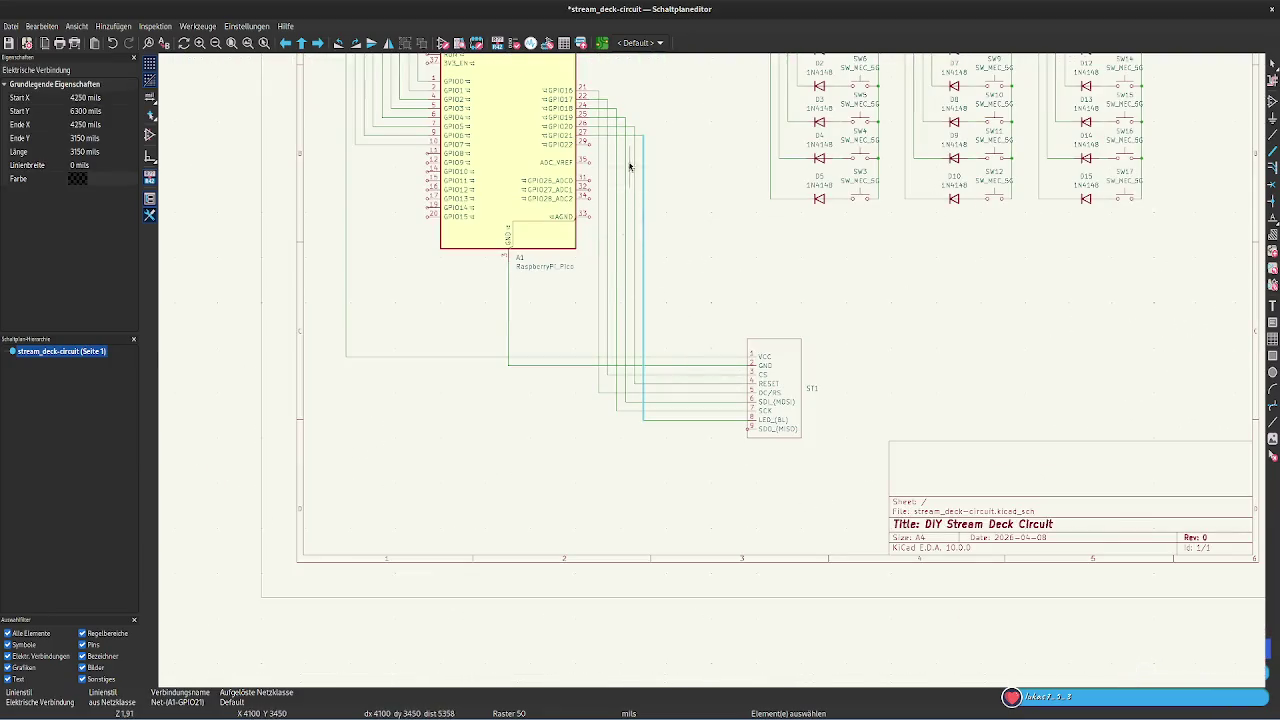
shift+click(602, 134)
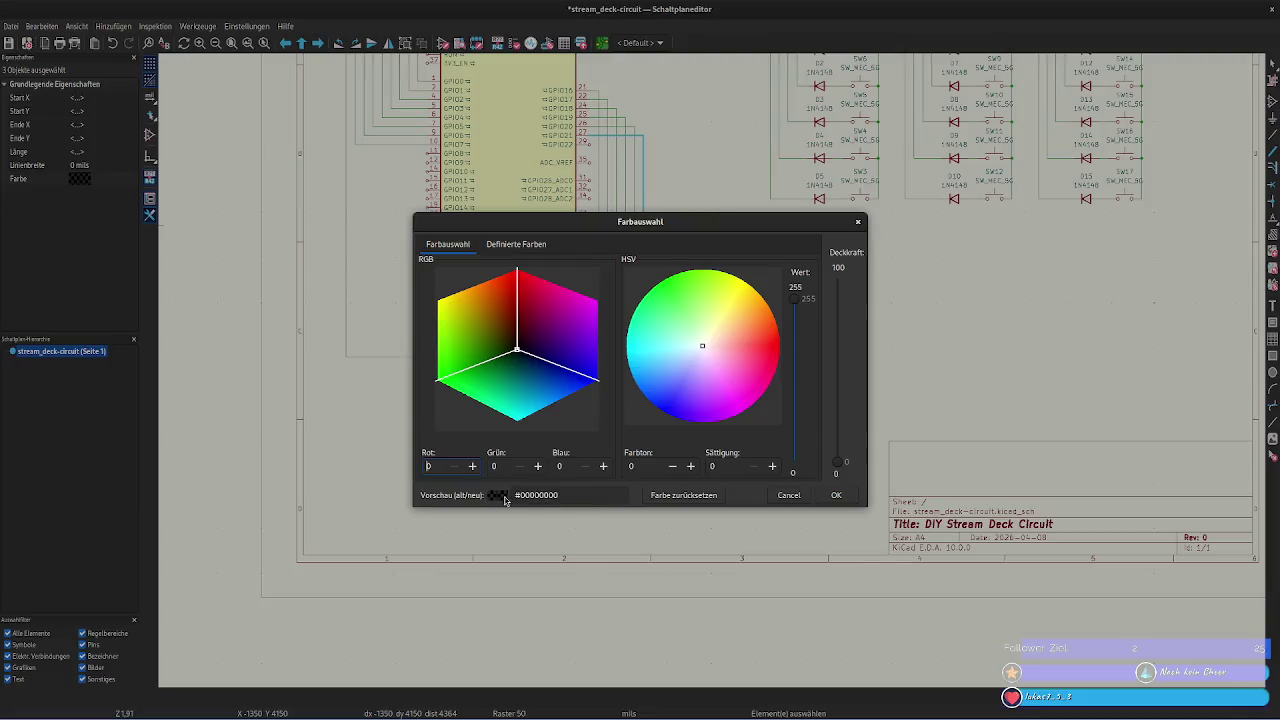
click(553, 495)
double_click(548, 495)
text(ff)
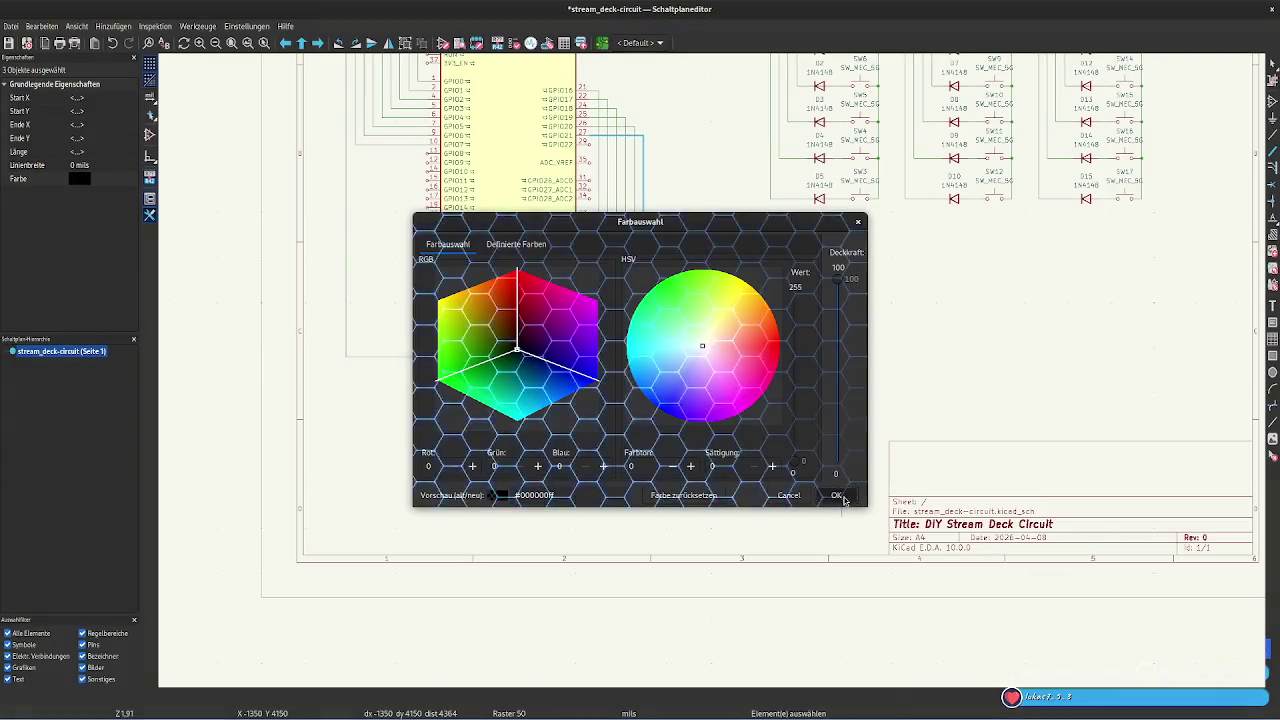
click(837, 496)
click(571, 457)
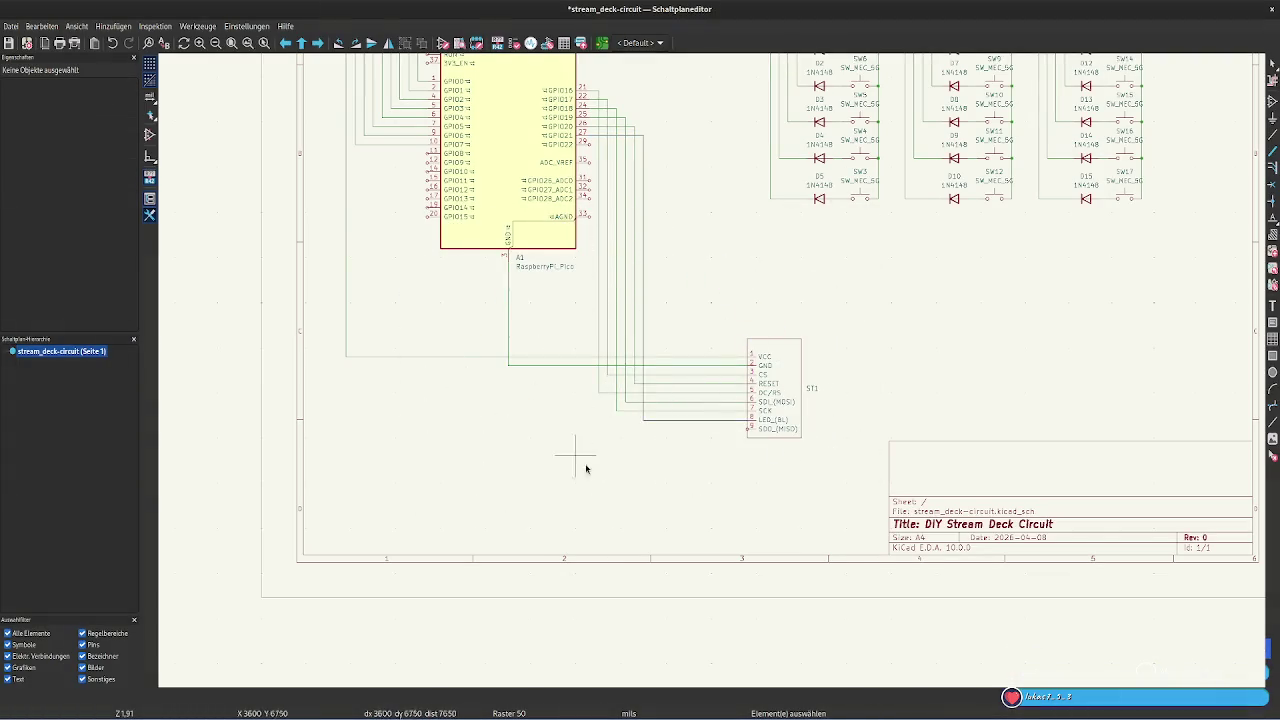
Colour the GND wire to ST1 pin 2 fully opaque black (#000000FF)
scroll(666, 462, up, 3)
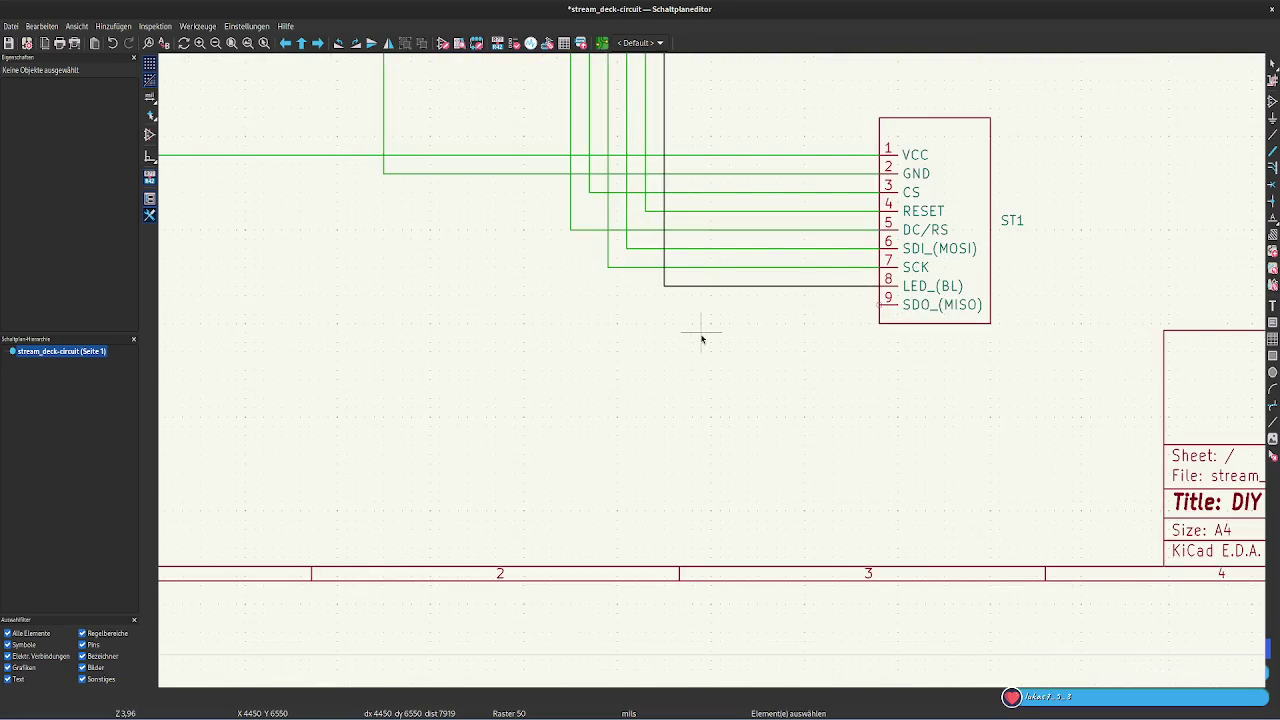
scroll(700, 350, down, 1)
mouse_move(726, 388)
middle_down()
mouse_move(674, 500)
mouse_move(669, 557)
middle_up()
double_click(711, 398)
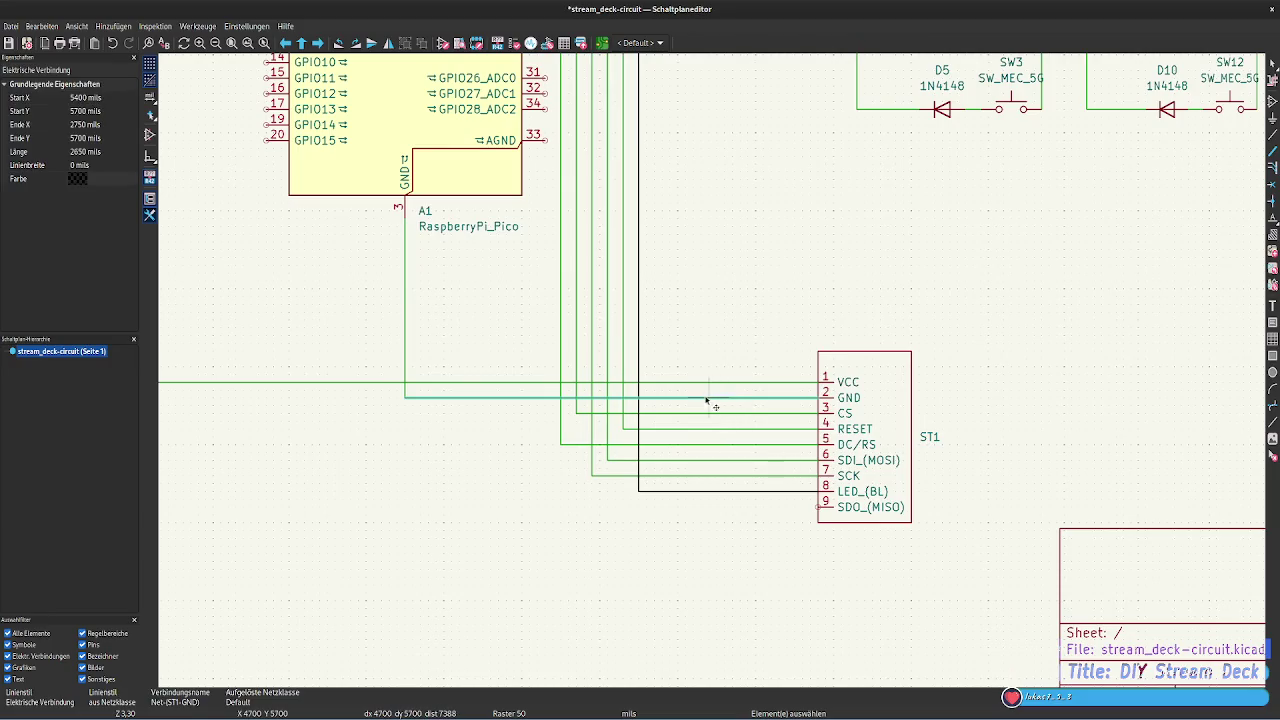
click(80, 178)
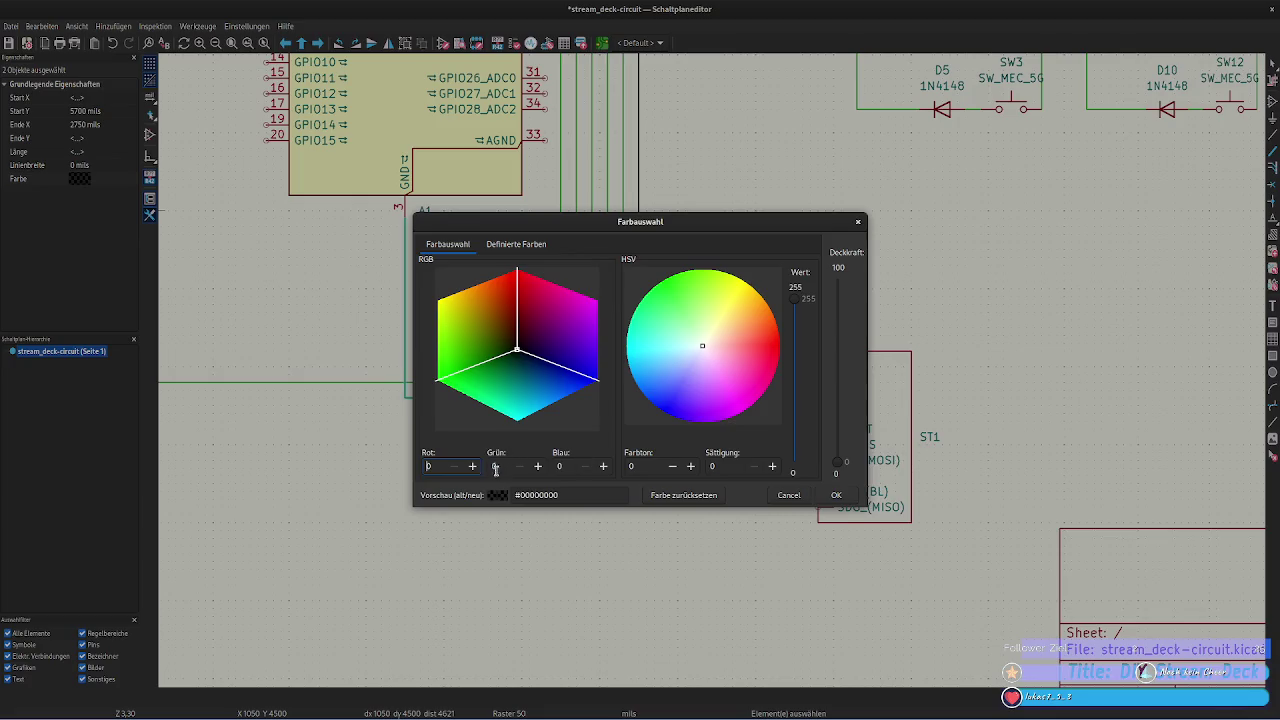
click(550, 495)
drag(846, 470, 846, 285)
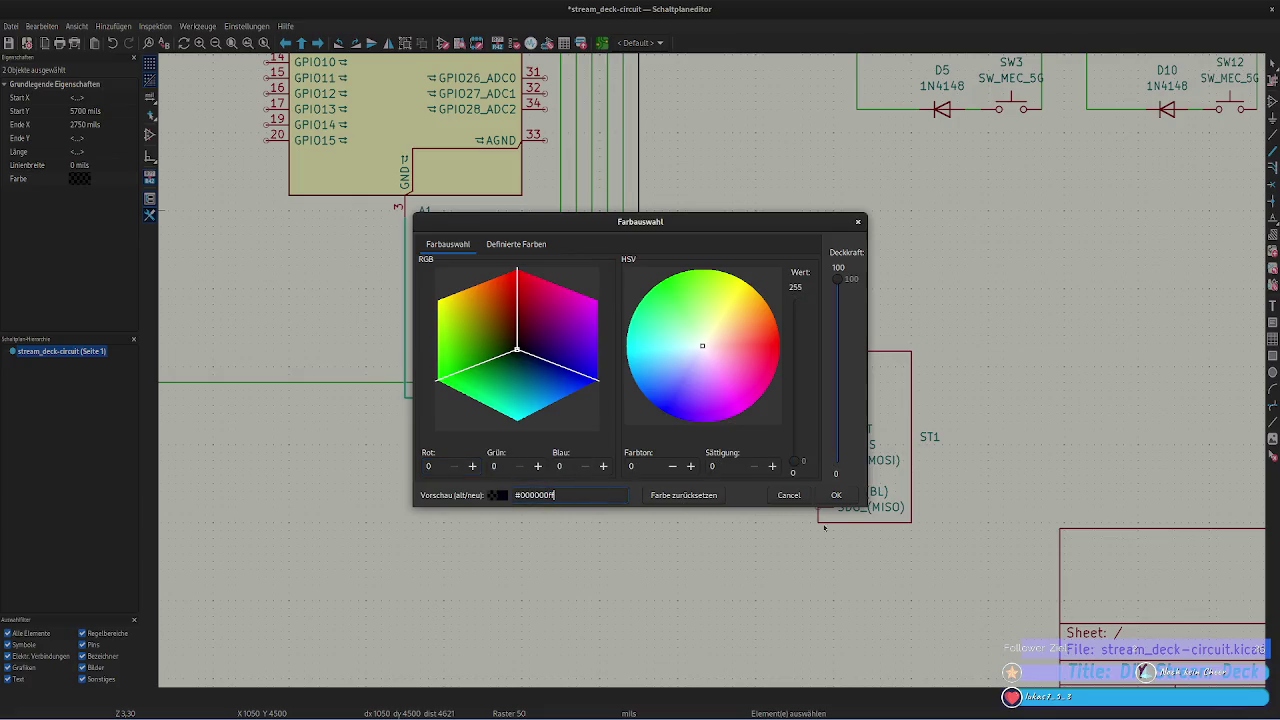
click(836, 495)
click(674, 495)
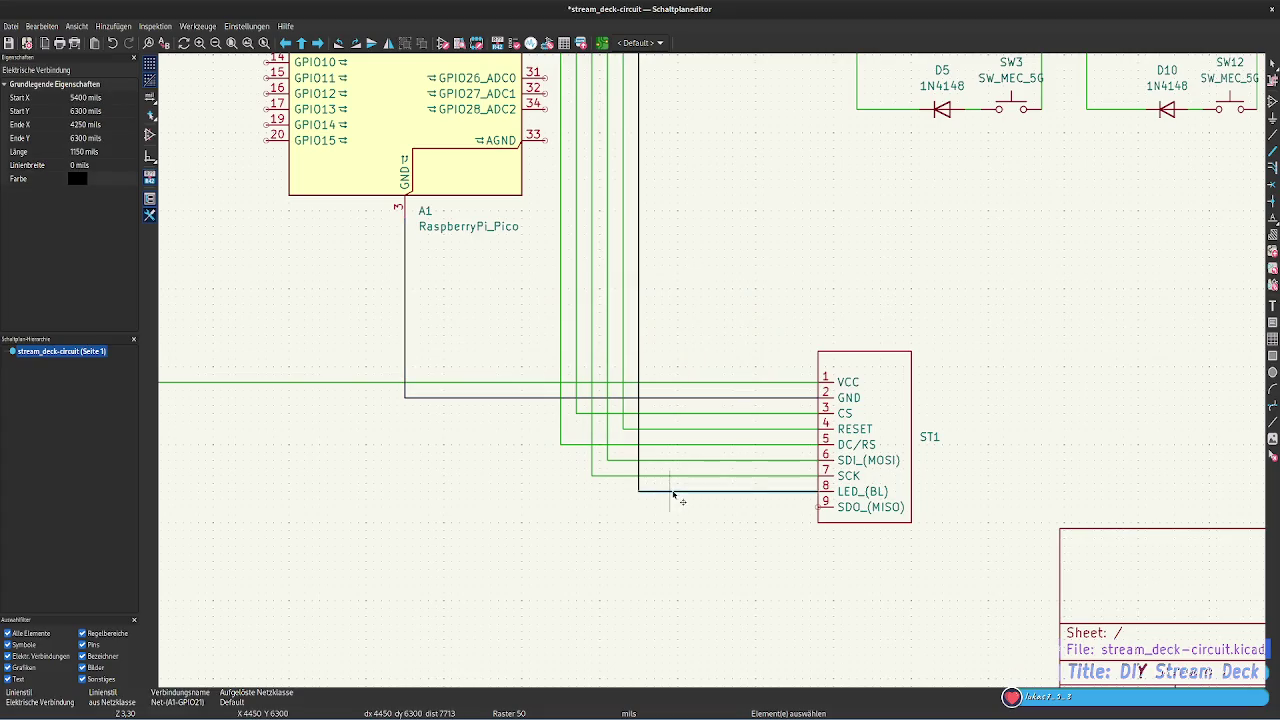
shift+click(638, 300)
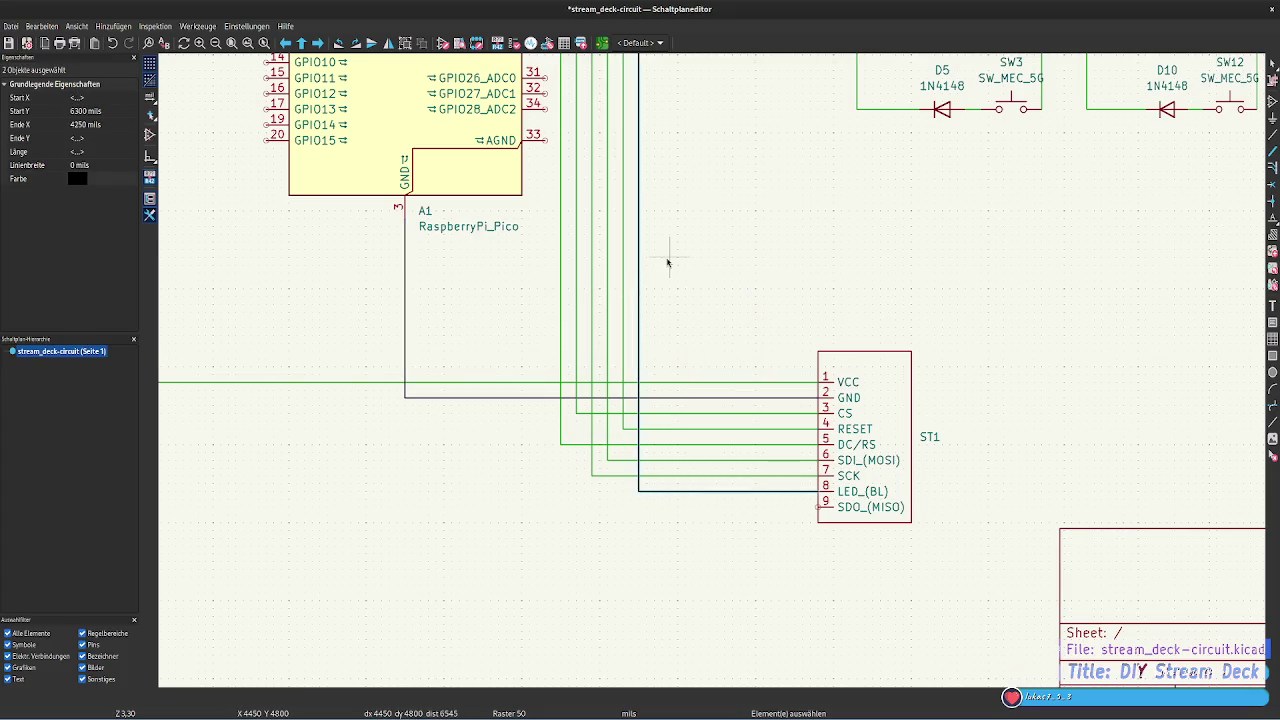
scroll(668, 262, down, 1)
Select the whole LED_(BL) wire and try out yellow shades in the colour chooser
shift+click(670, 155)
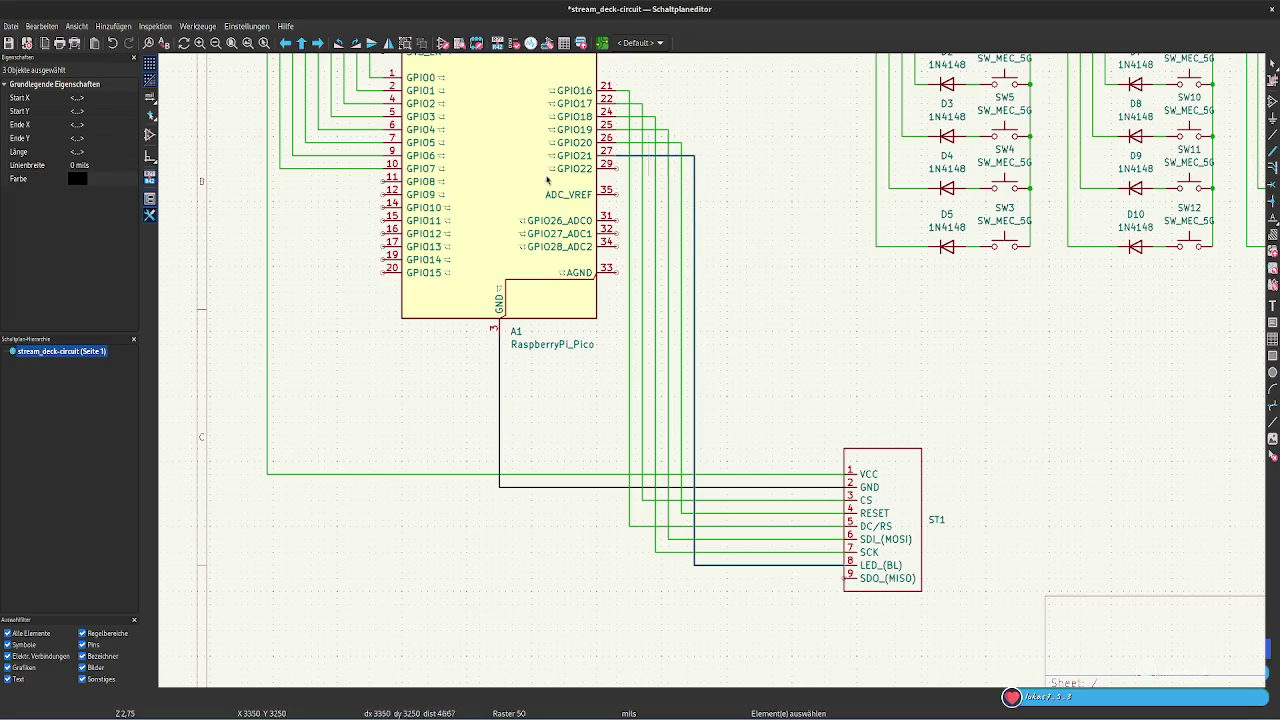
click(78, 178)
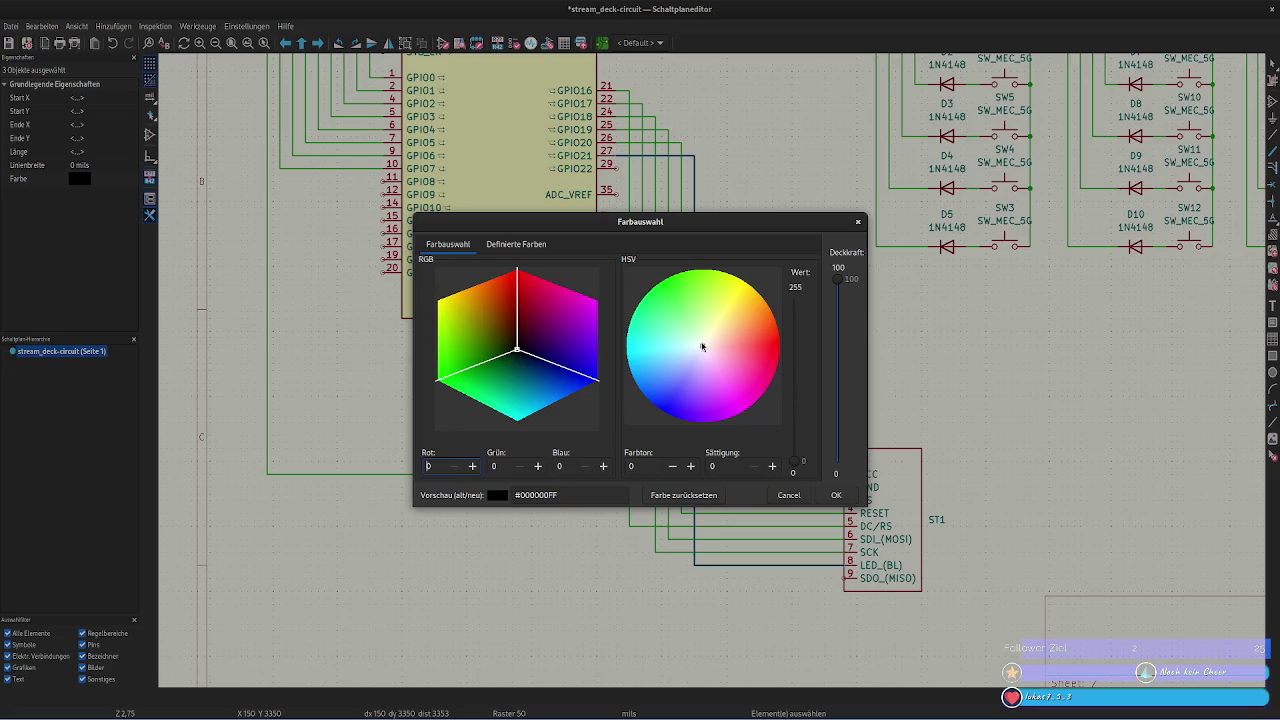
drag(702, 345, 754, 277)
mouse_move(516, 350)
mouse_down()
mouse_move(494, 343)
mouse_move(545, 261)
mouse_up()
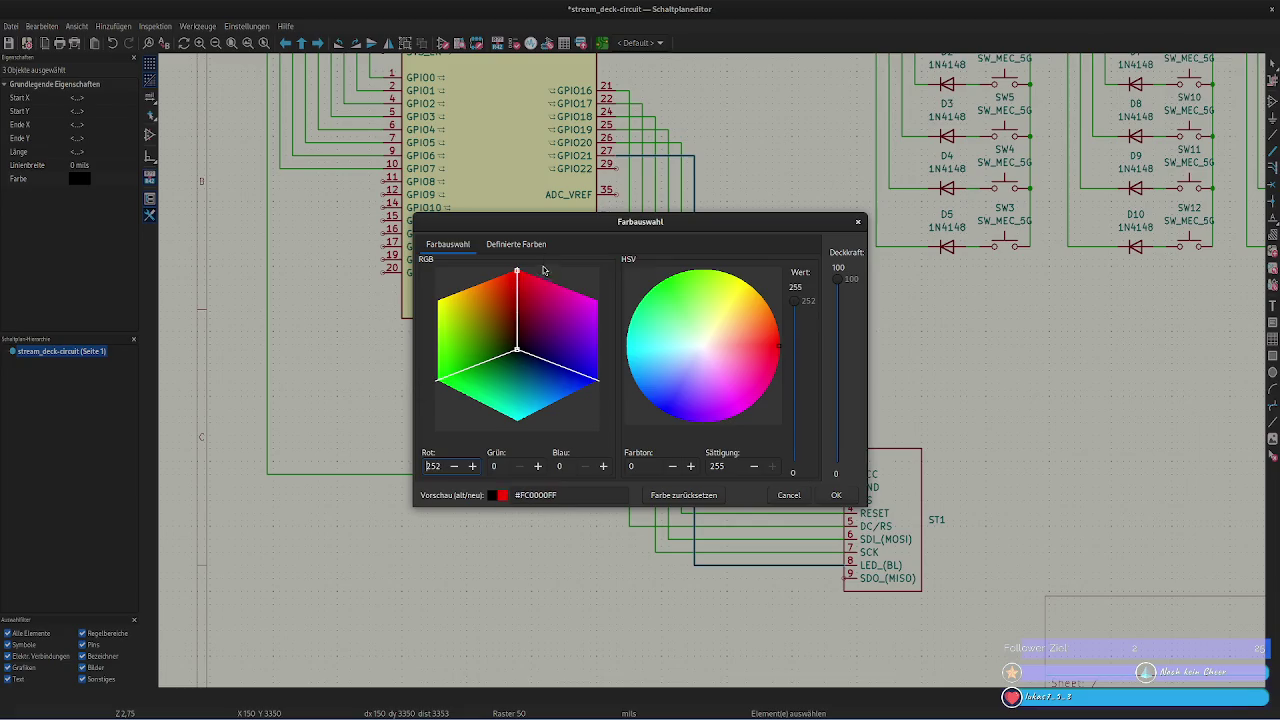
drag(543, 266, 537, 366)
drag(747, 292, 743, 281)
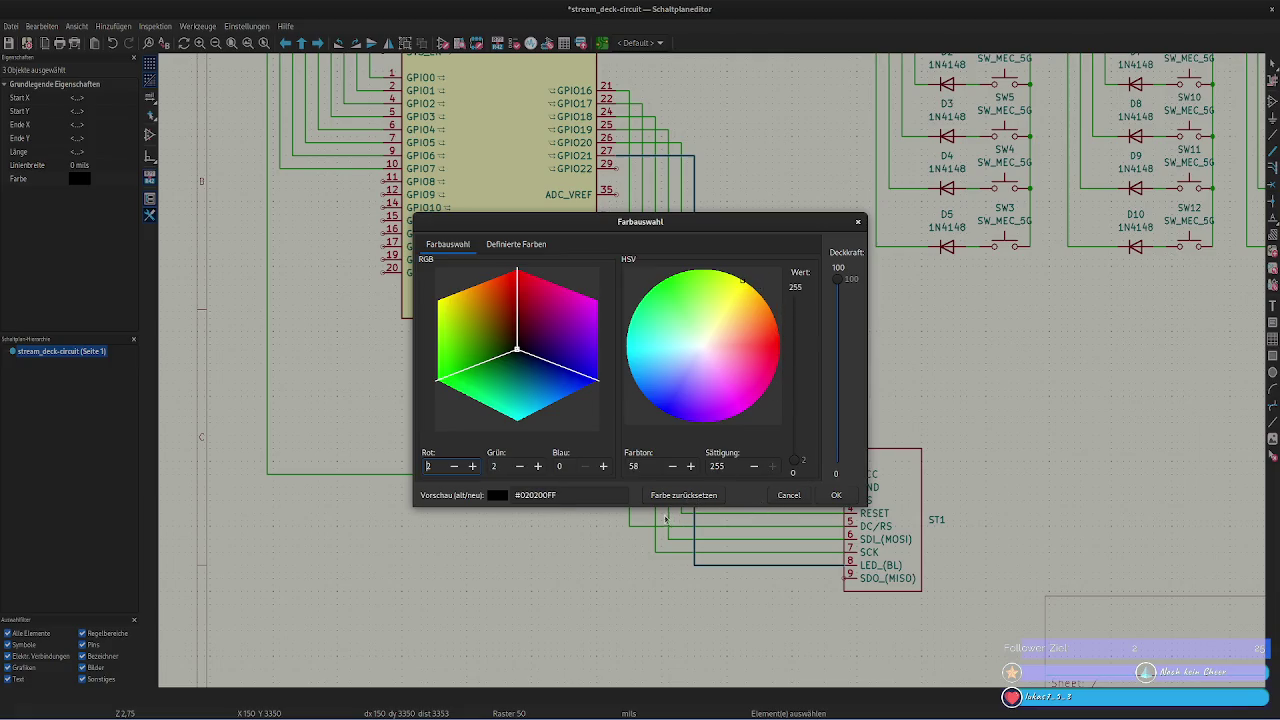
click(838, 495)
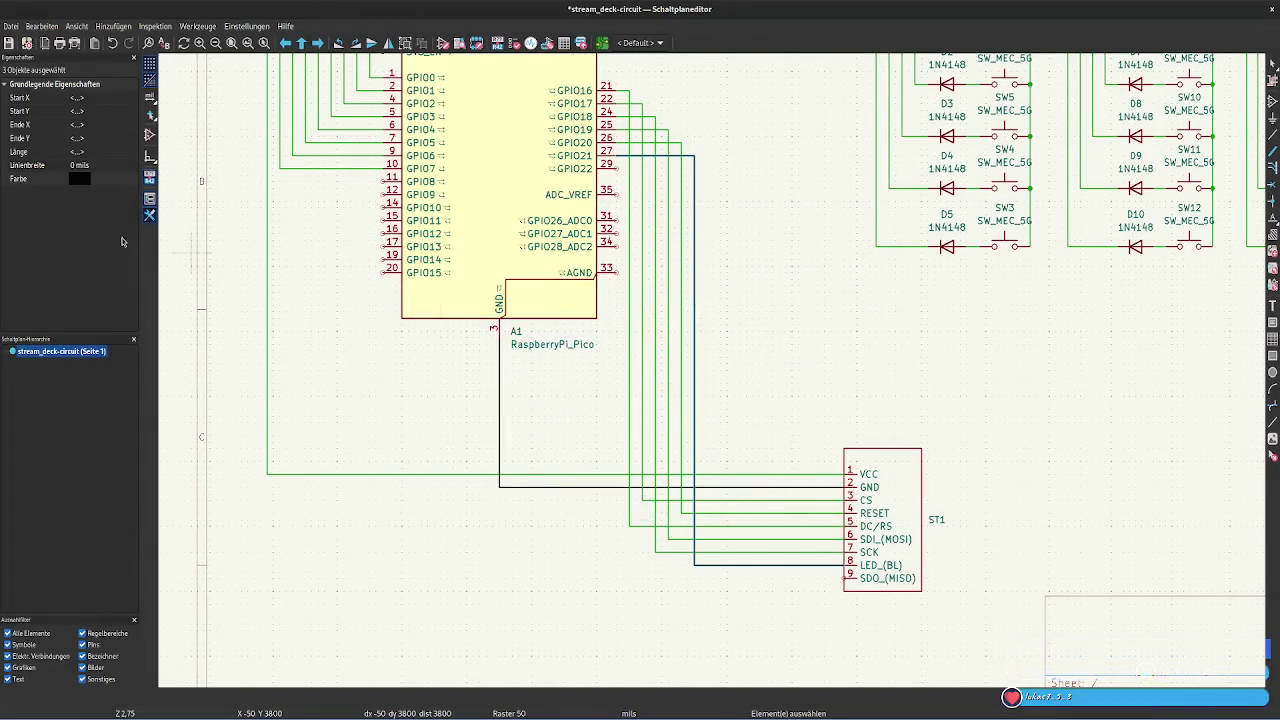
Tune the LED_(BL) wire colour toward a bright yellow on the colour wheel
click(79, 178)
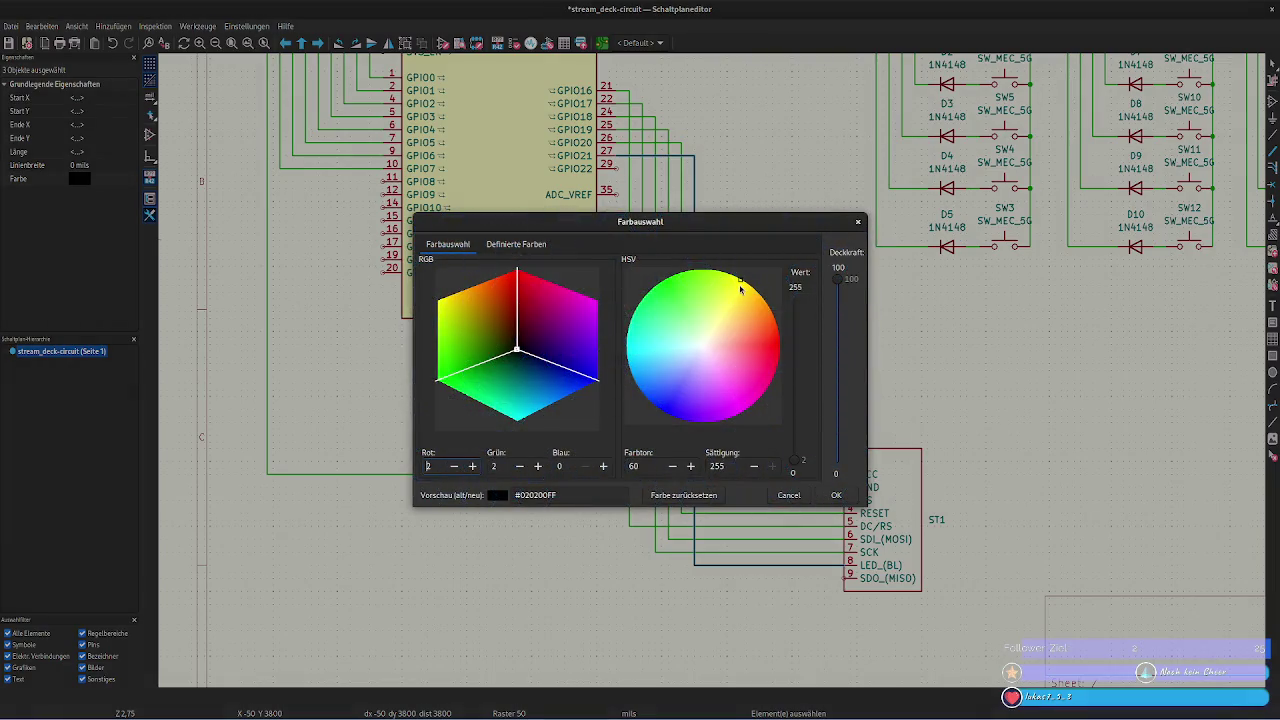
click(699, 360)
drag(699, 360, 740, 284)
click(683, 495)
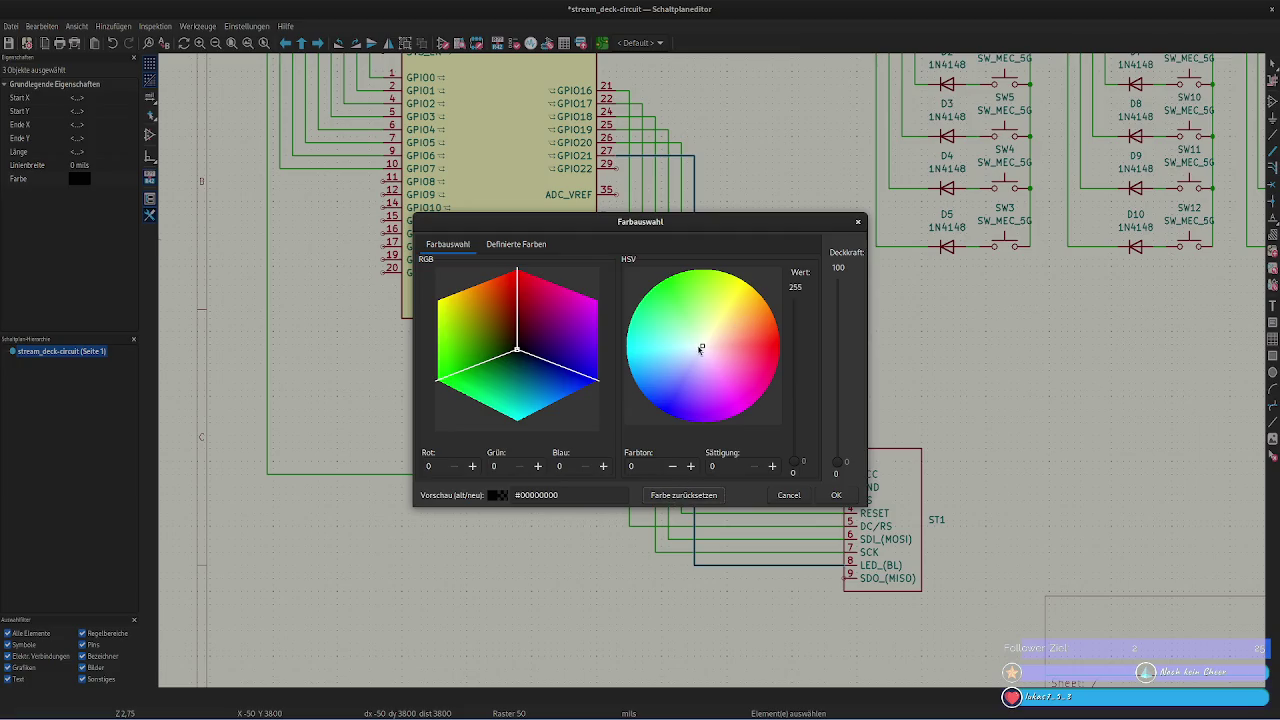
mouse_move(701, 349)
mouse_down()
mouse_move(687, 367)
mouse_move(748, 285)
mouse_up()
drag(800, 462, 797, 289)
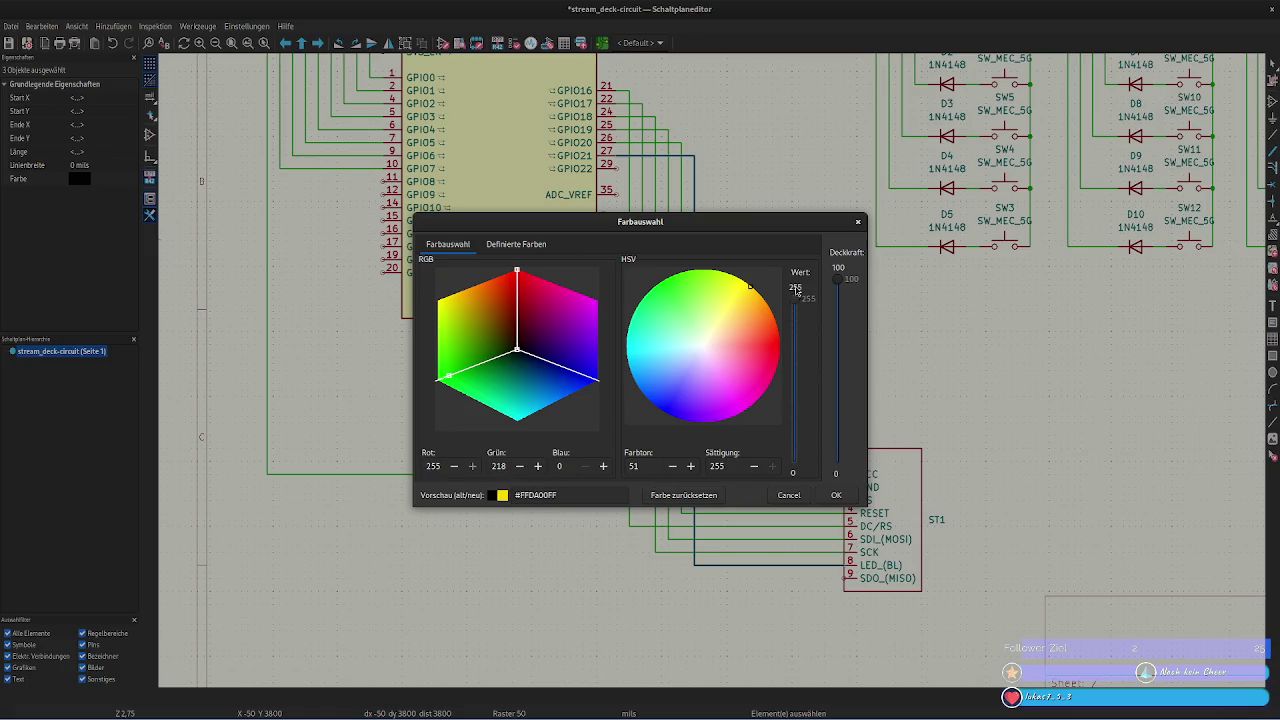
click(744, 278)
drag(741, 280, 744, 283)
drag(751, 284, 744, 286)
Correct the hex value to #FFFF00FF and apply pure yellow to the LED_(BL) wire
click(535, 495)
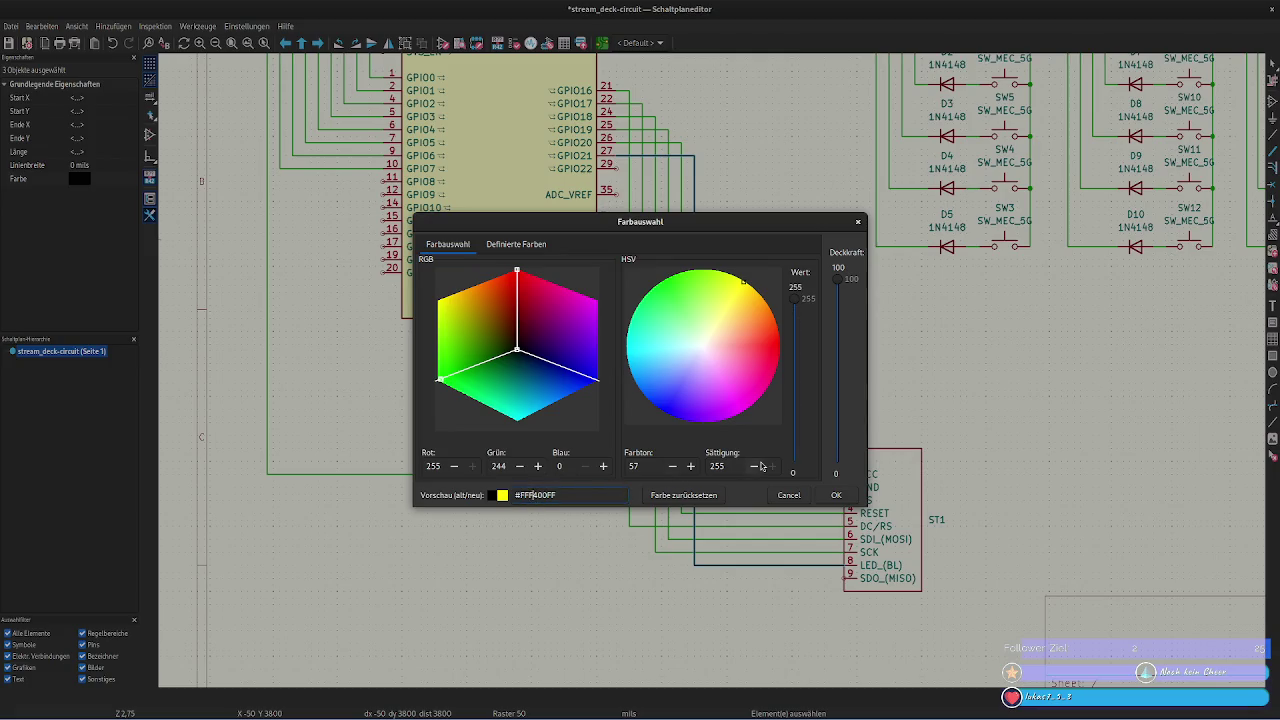
key(Delete)
text(F)
click(836, 495)
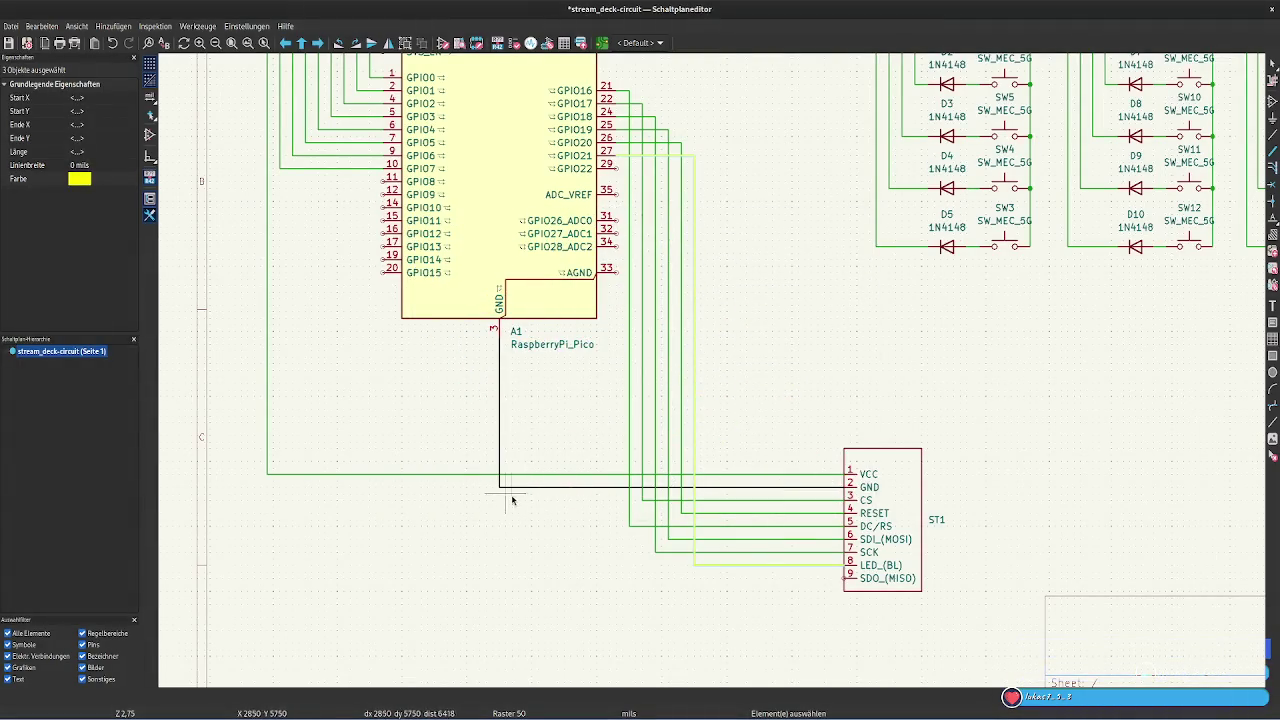
click(518, 477)
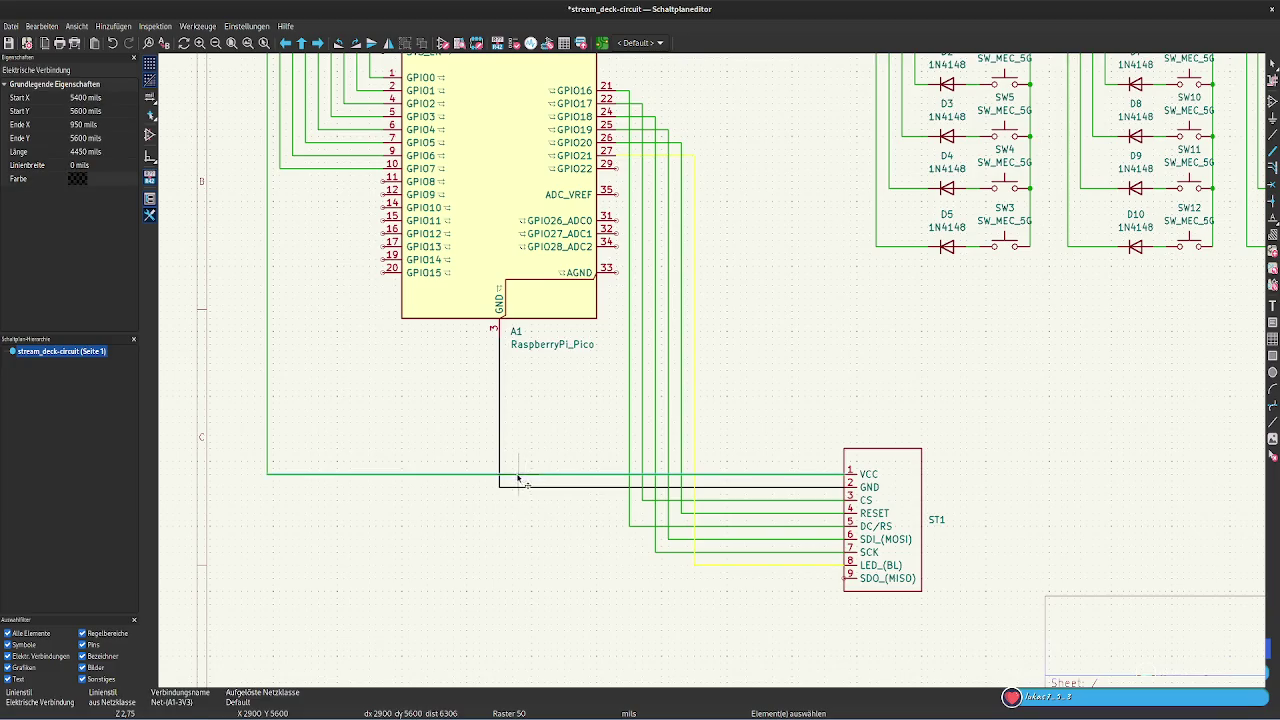
shift+click(268, 358)
scroll(299, 360, down, 2)
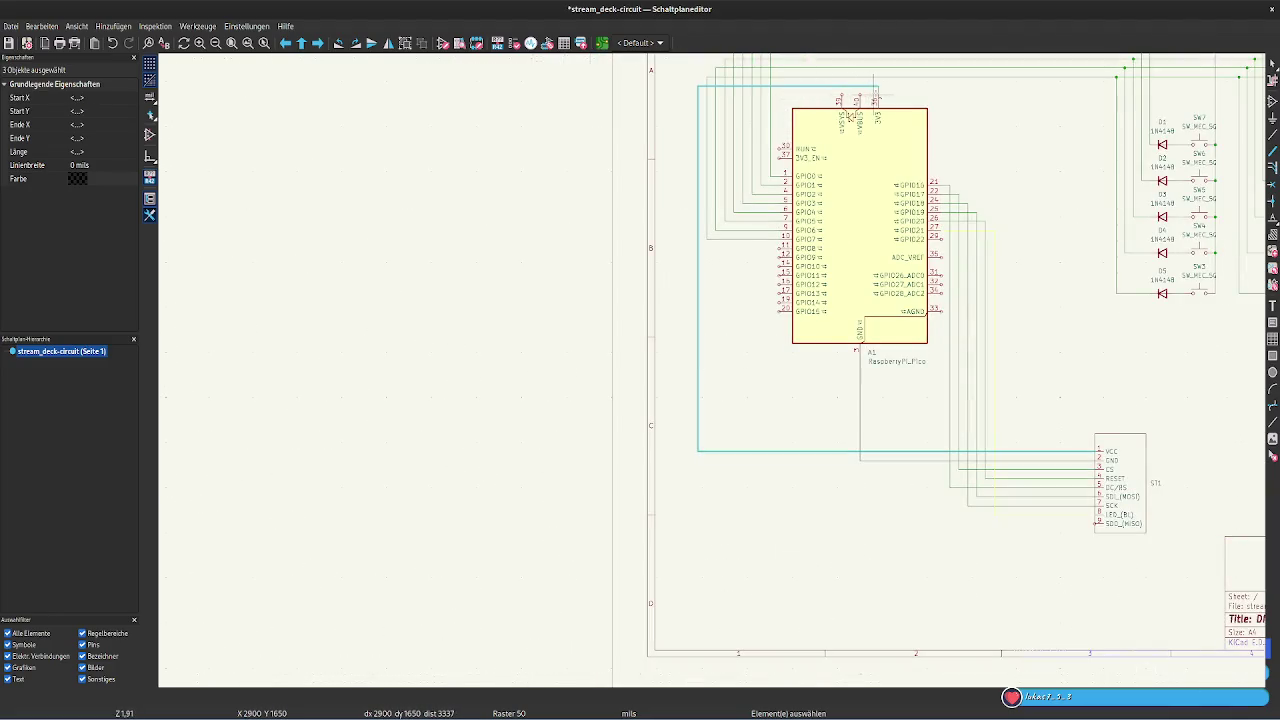
Colour all VCC wire segments to ST1 pin 1 pure red (#FF0000FF)
shift+click(879, 94)
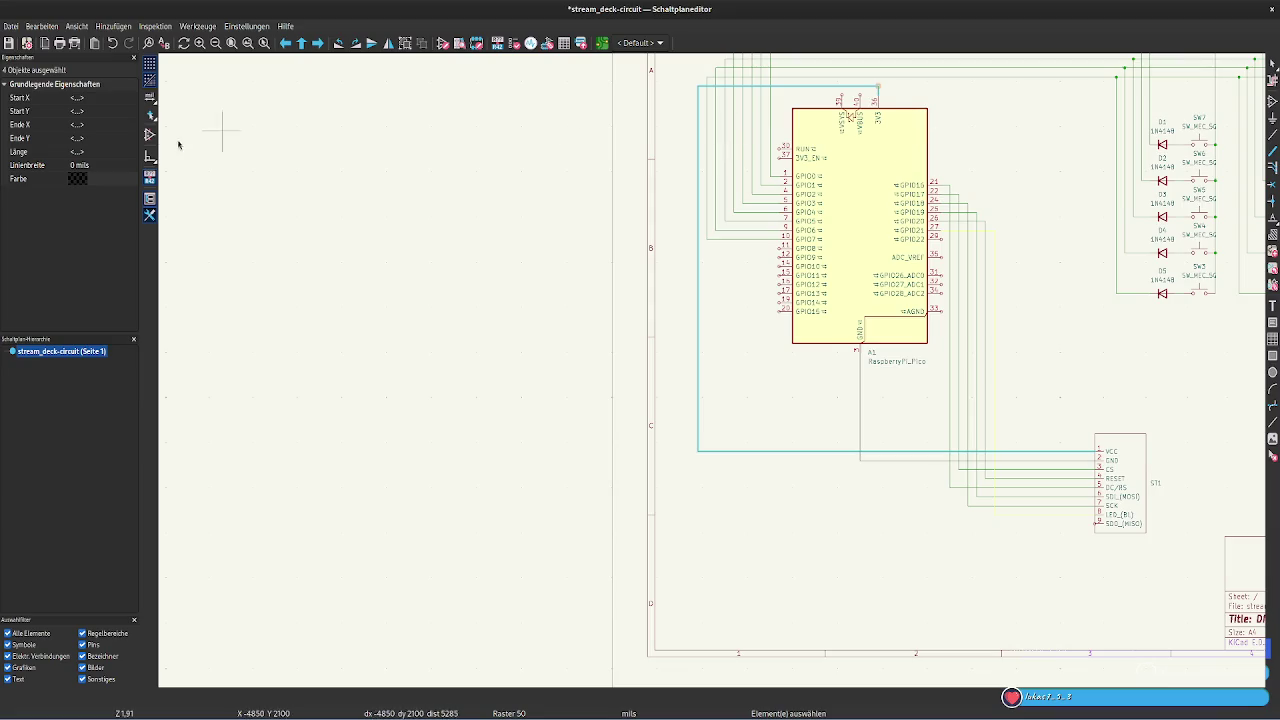
click(82, 183)
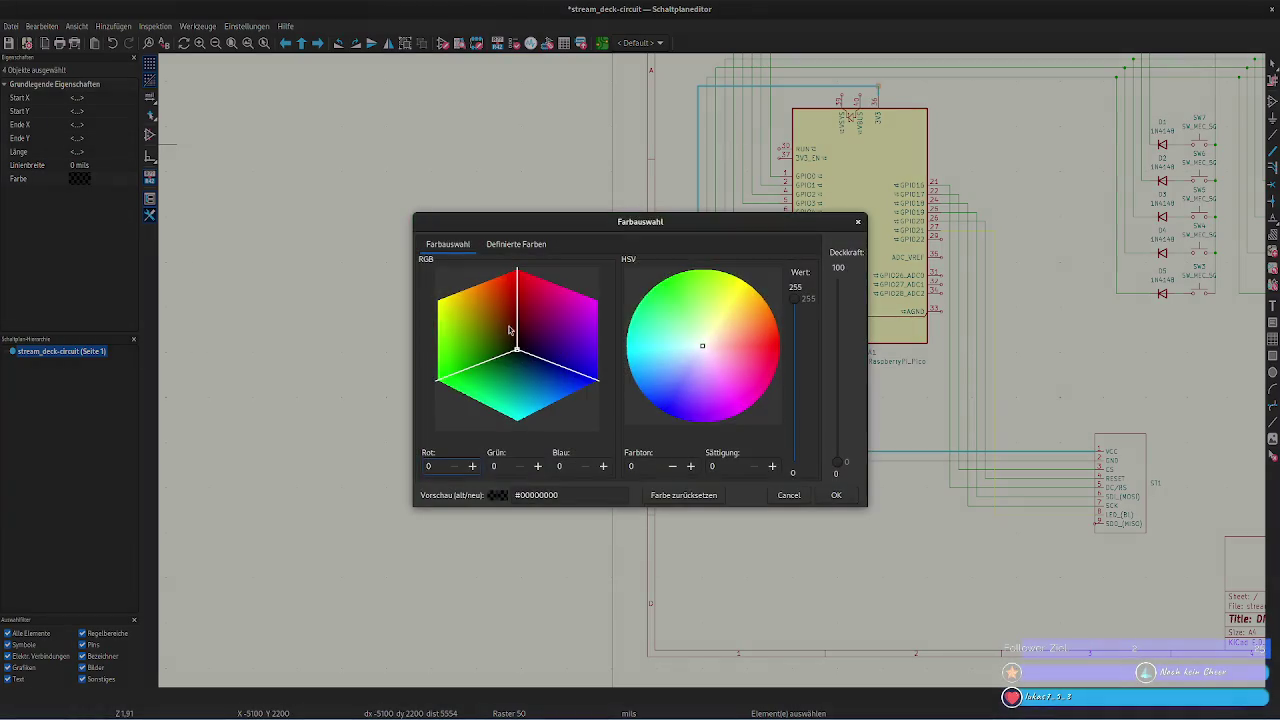
drag(517, 347, 531, 233)
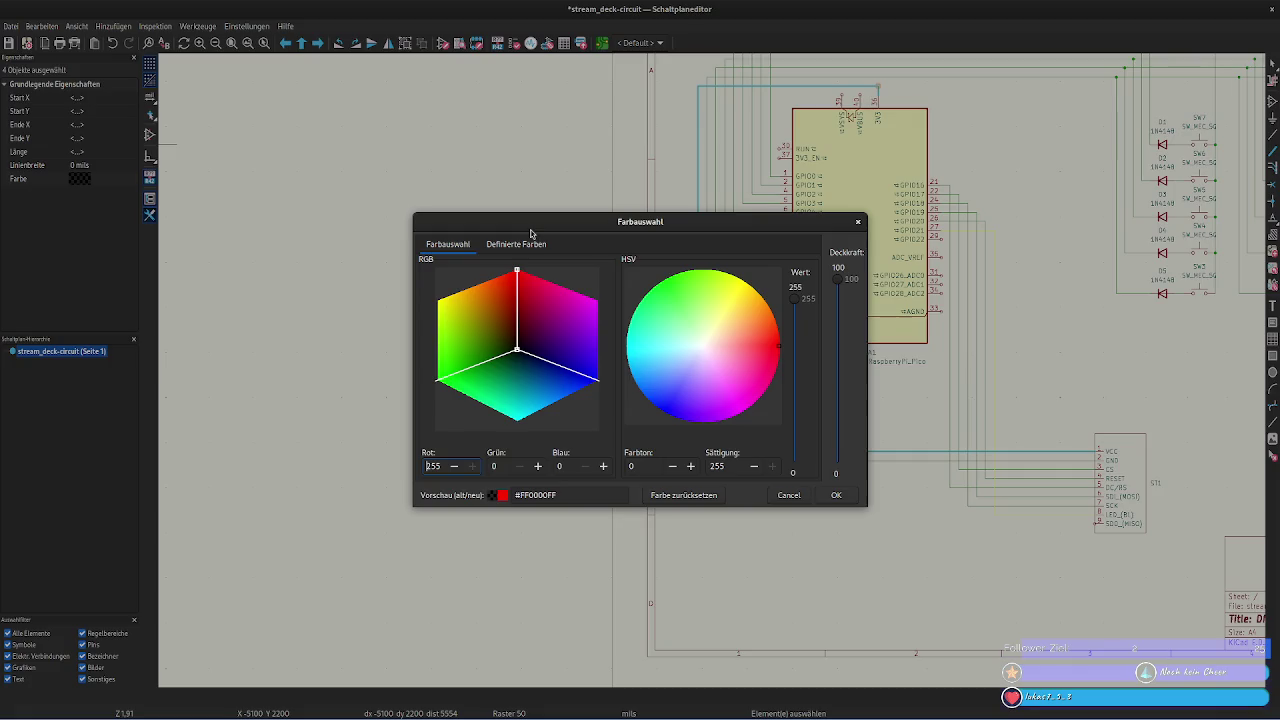
click(835, 495)
scroll(714, 371, down, 3)
scroll(714, 371, down, 2)
scroll(727, 377, up, 5)
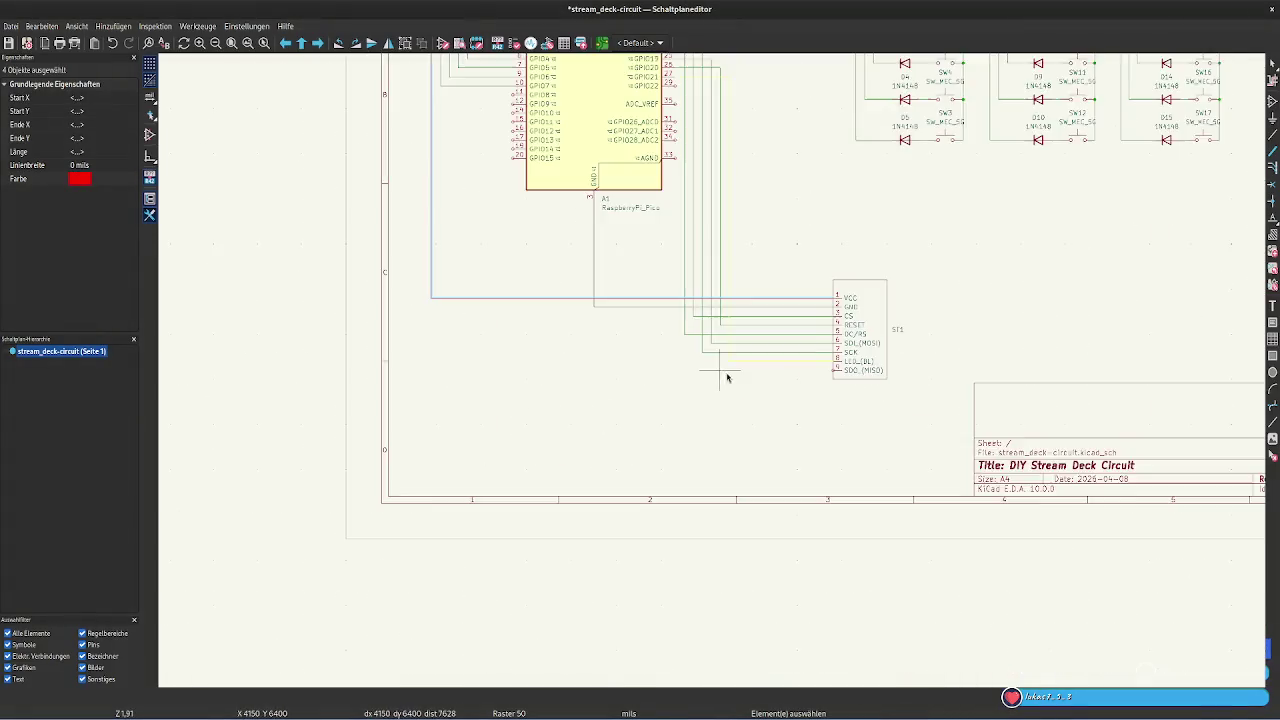
scroll(725, 375, up, 3)
scroll(766, 363, up, 1)
Select the SCK signal wire segments running to the display
click(666, 313)
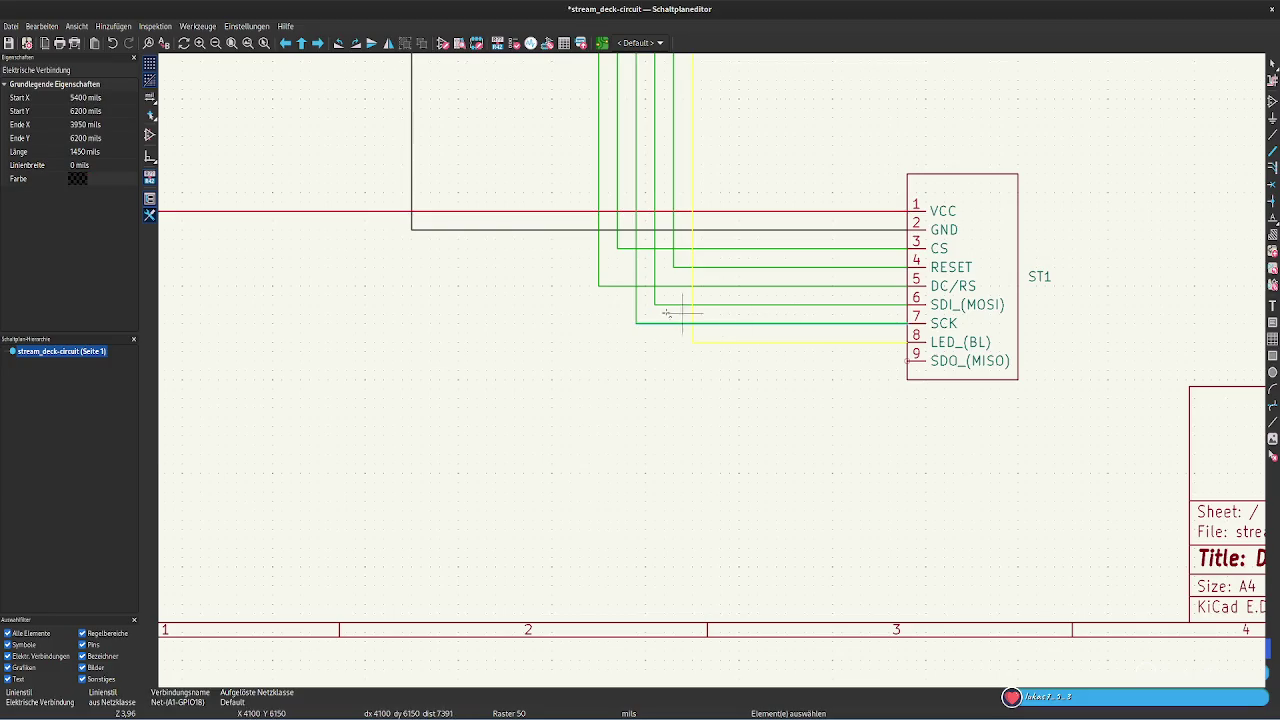
shift+click(637, 305)
scroll(720, 375, down, 1)
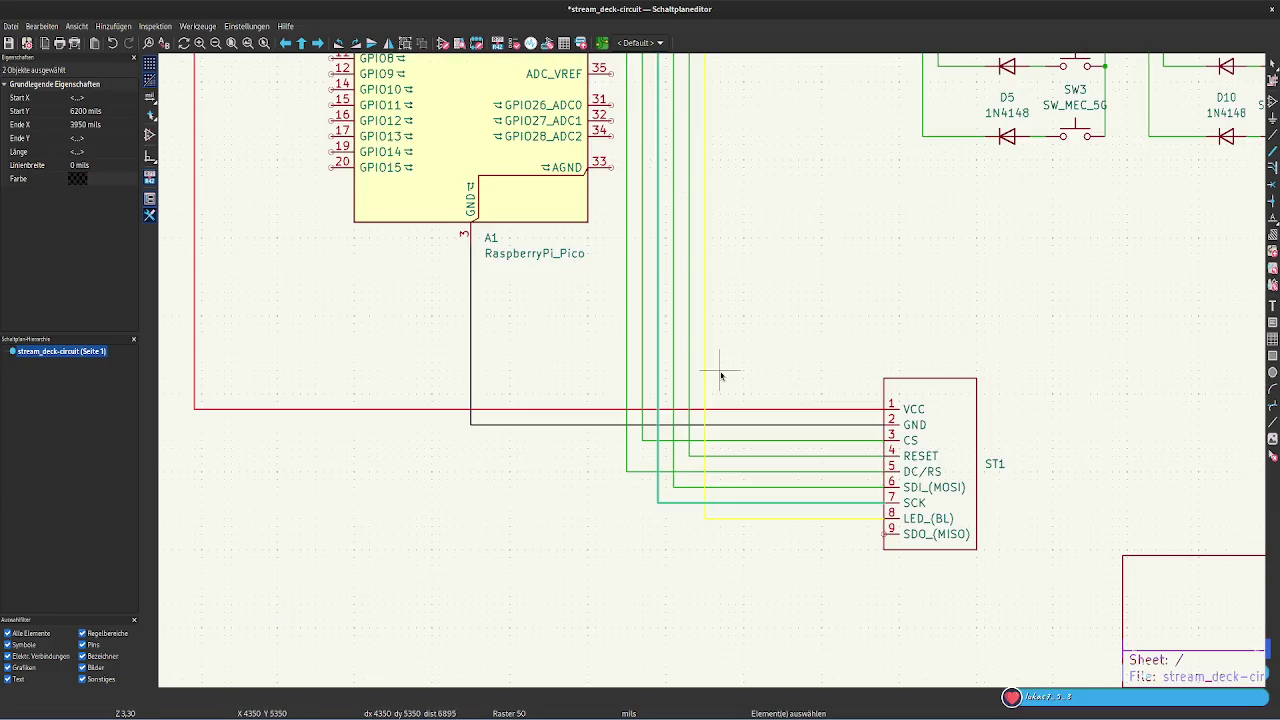
scroll(720, 375, down, 2)
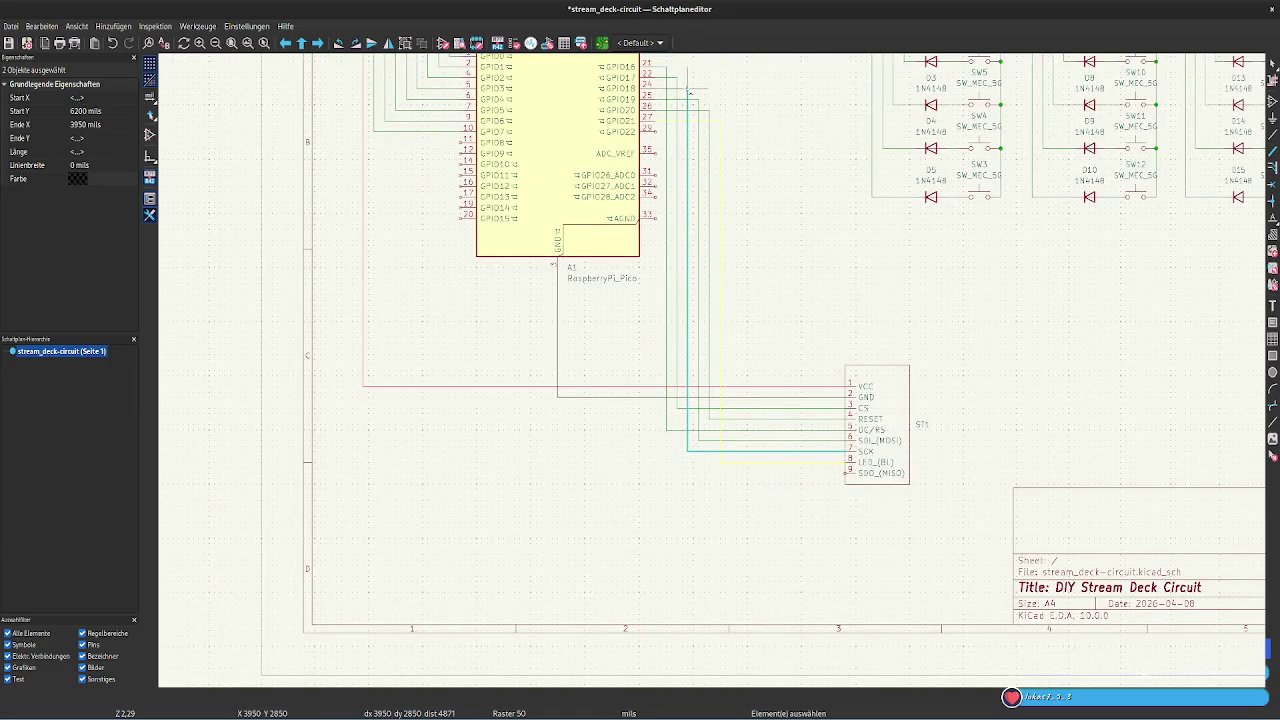
Add the SCK wire's top segment and set the wire to pure blue (#0000FFFF)
shift+click(689, 95)
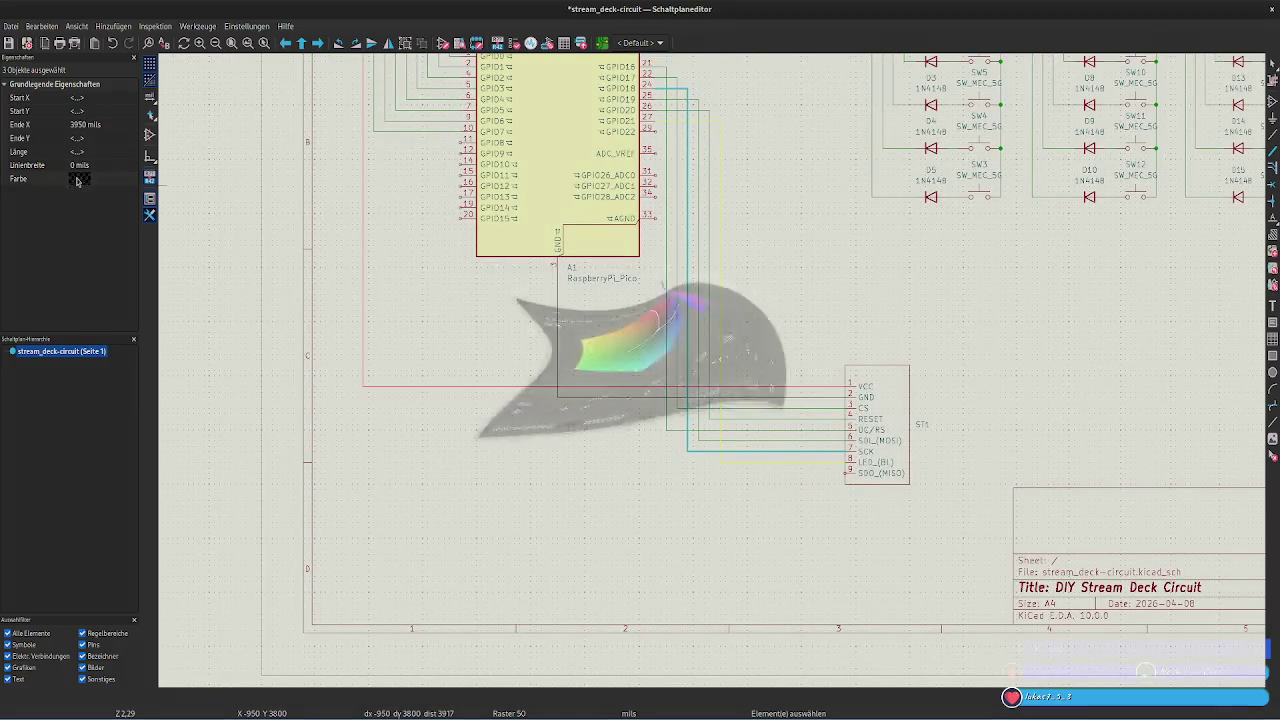
click(78, 179)
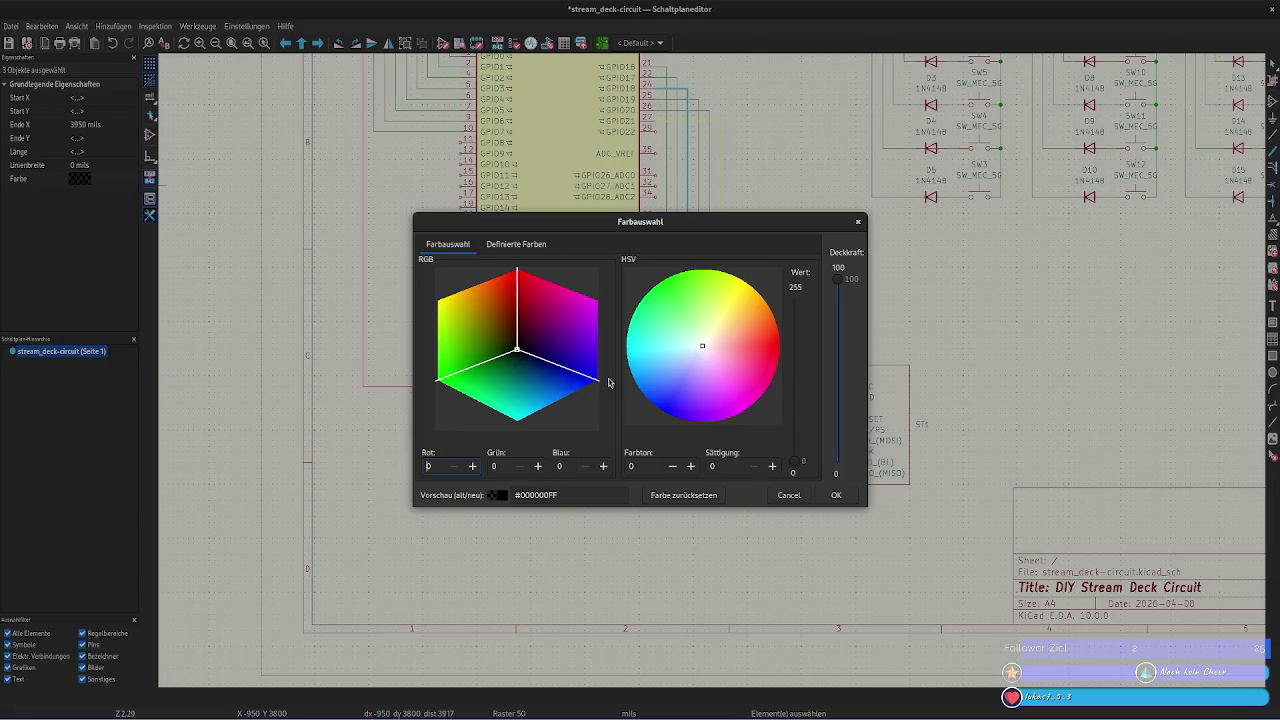
drag(545, 294, 517, 354)
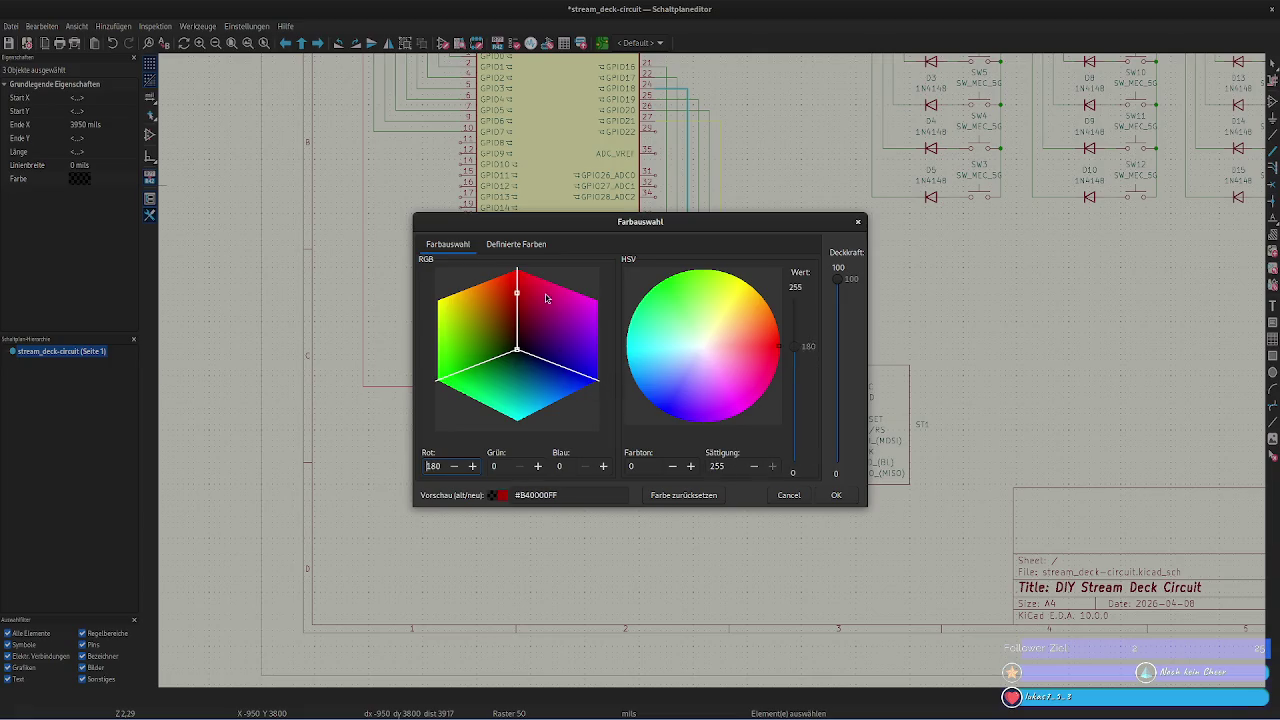
click(517, 352)
click(561, 466)
text(255)
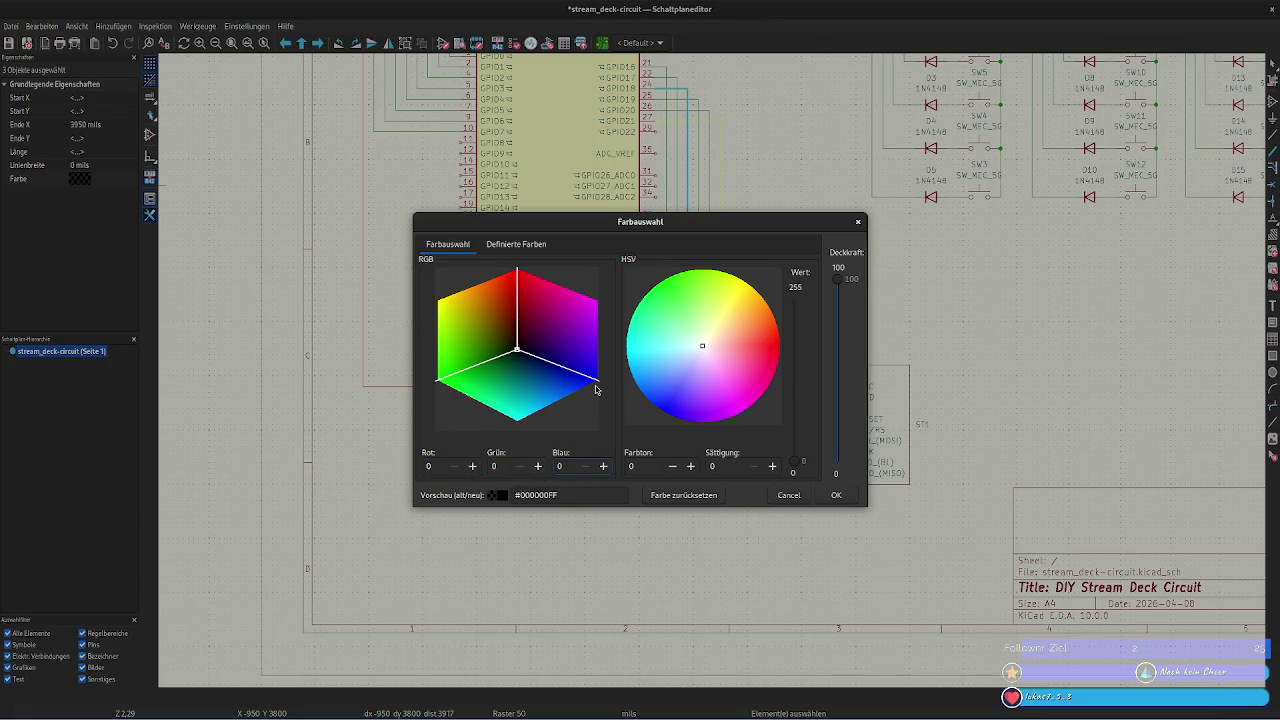
click(496, 467)
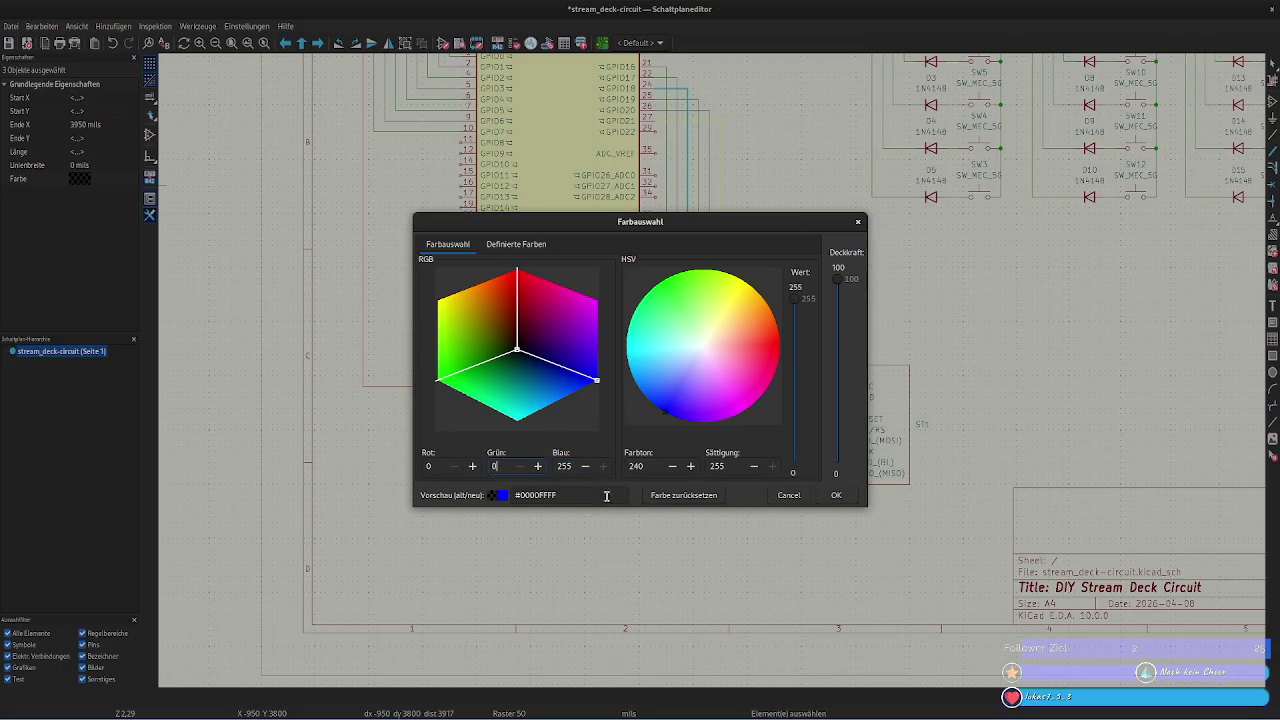
click(837, 500)
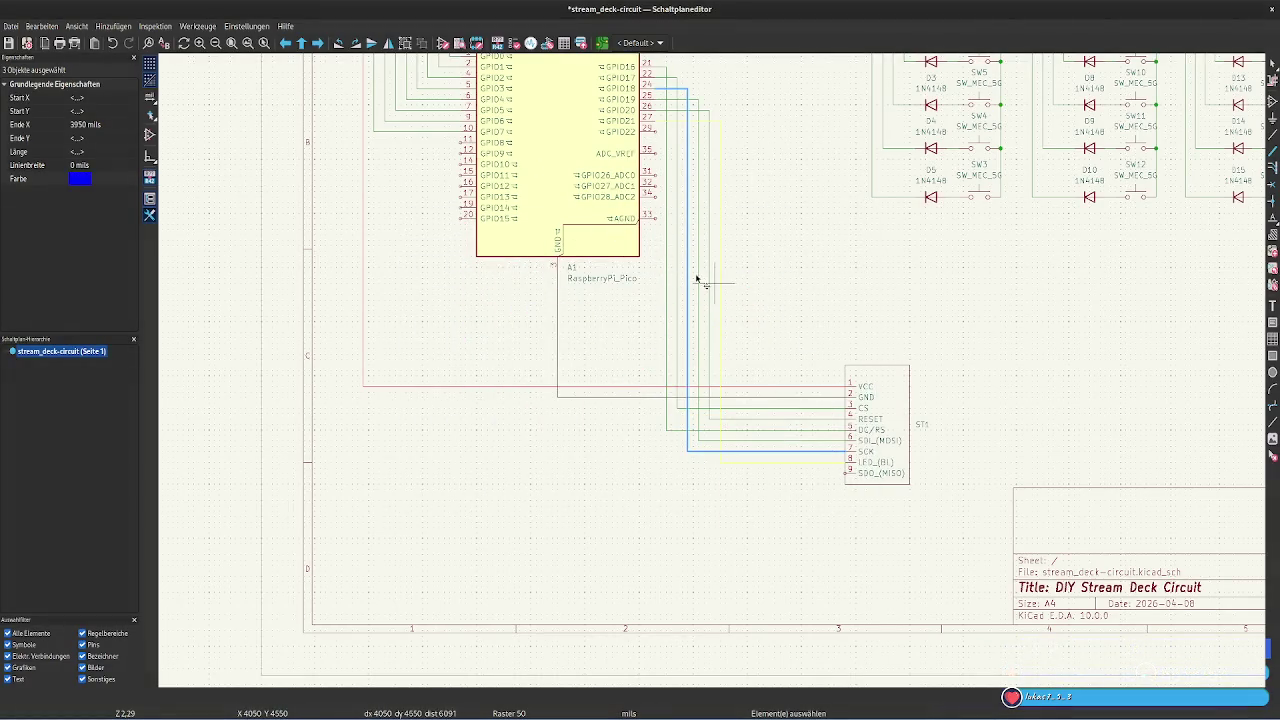
Select both SDI (MOSI) wire segments between GPIO19 and the display
scroll(840, 451, up, 2)
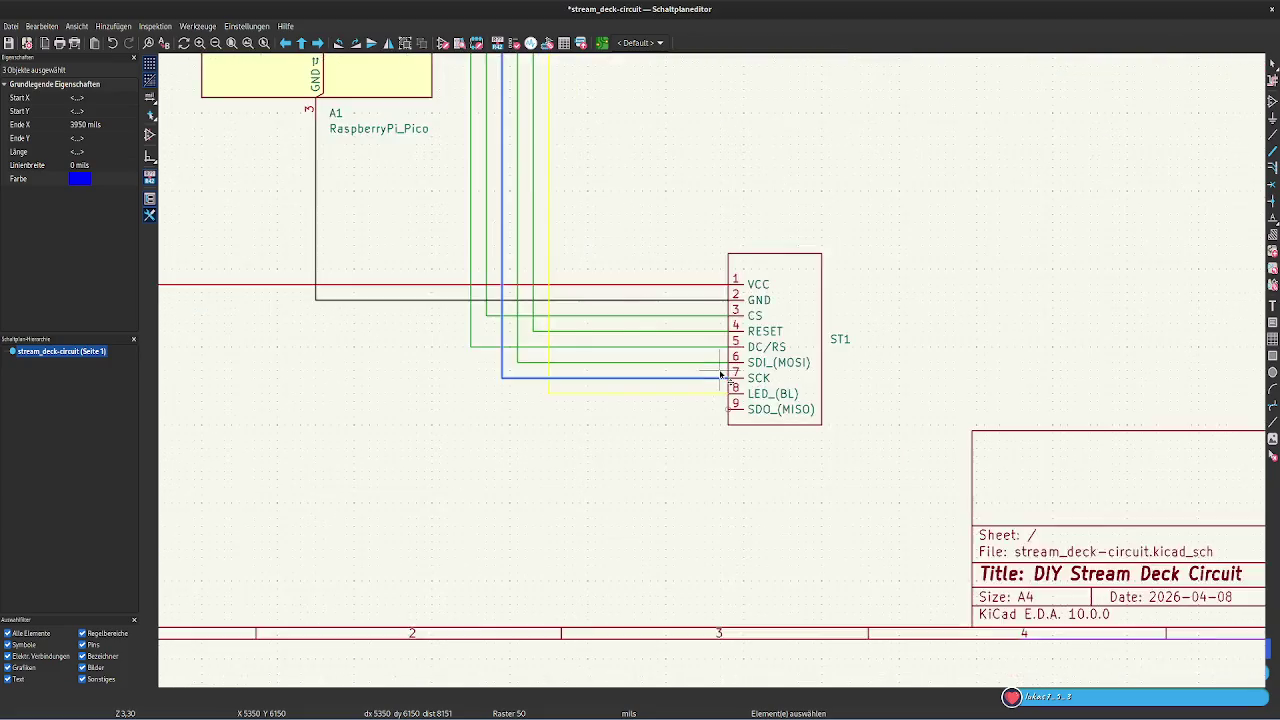
scroll(714, 368, up, 2)
click(648, 357)
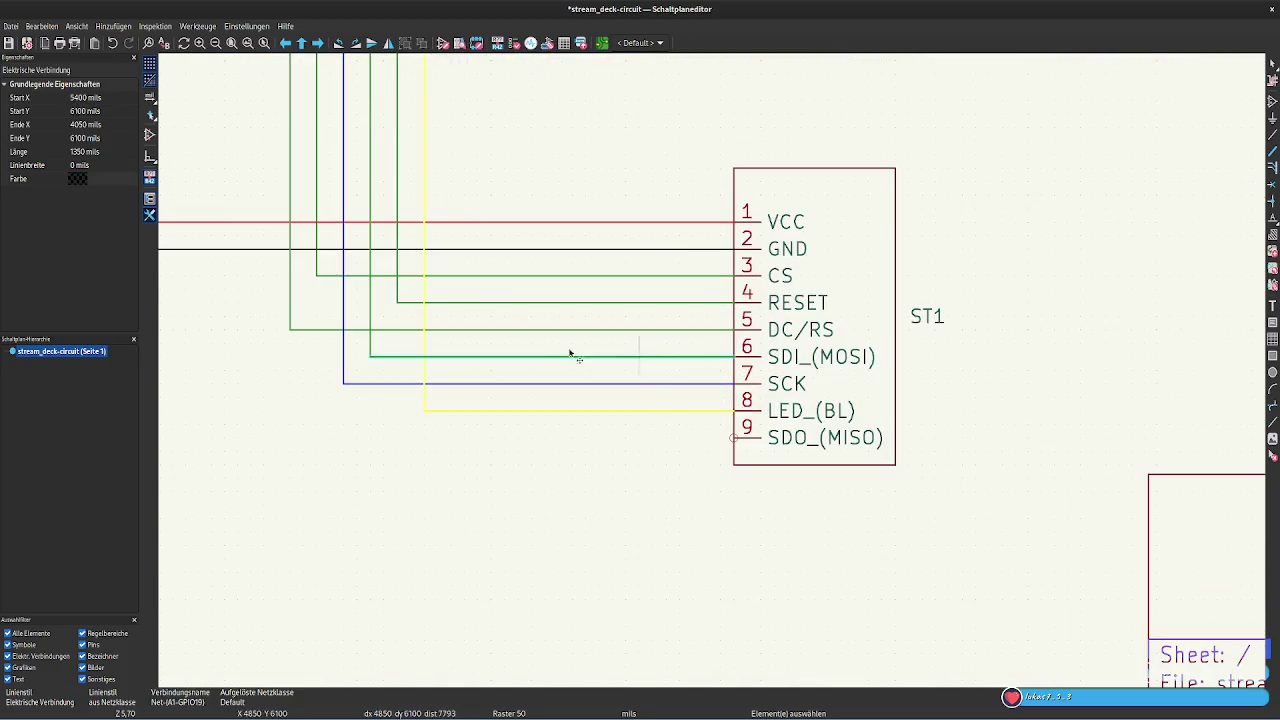
scroll(452, 272, down, 2)
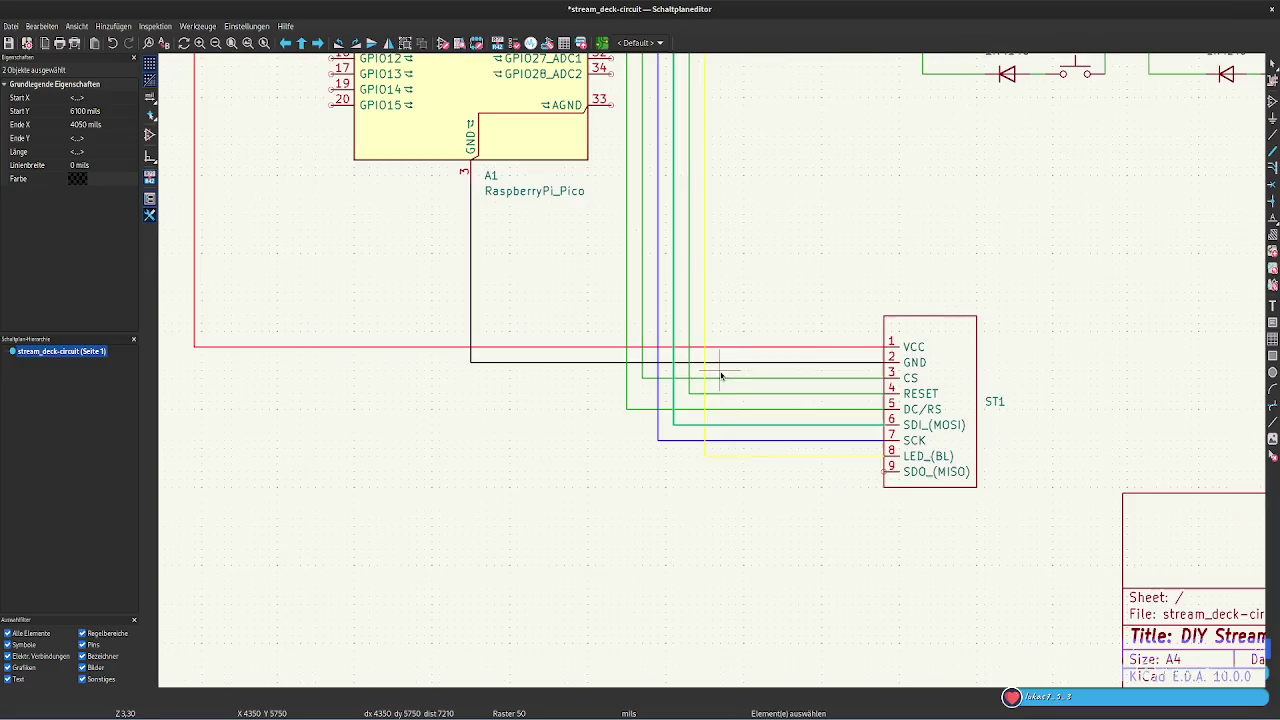
middle_drag(766, 220, 755, 372)
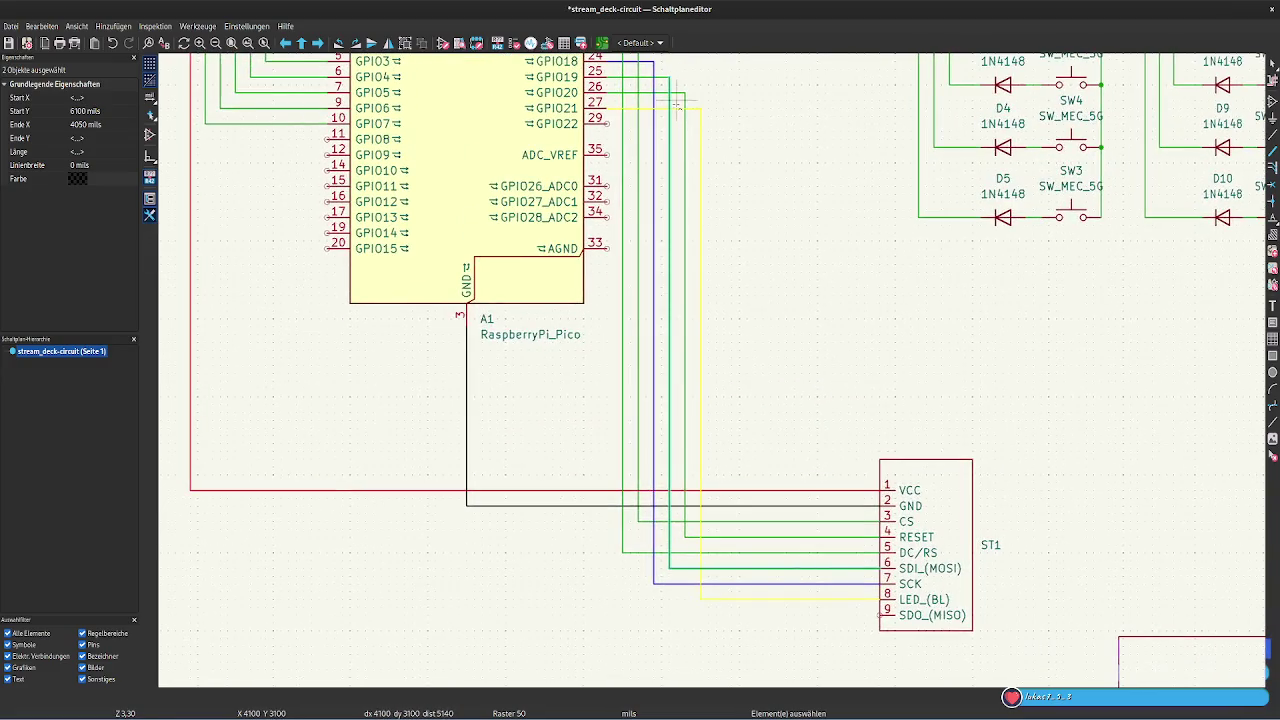
shift+click(252, 126)
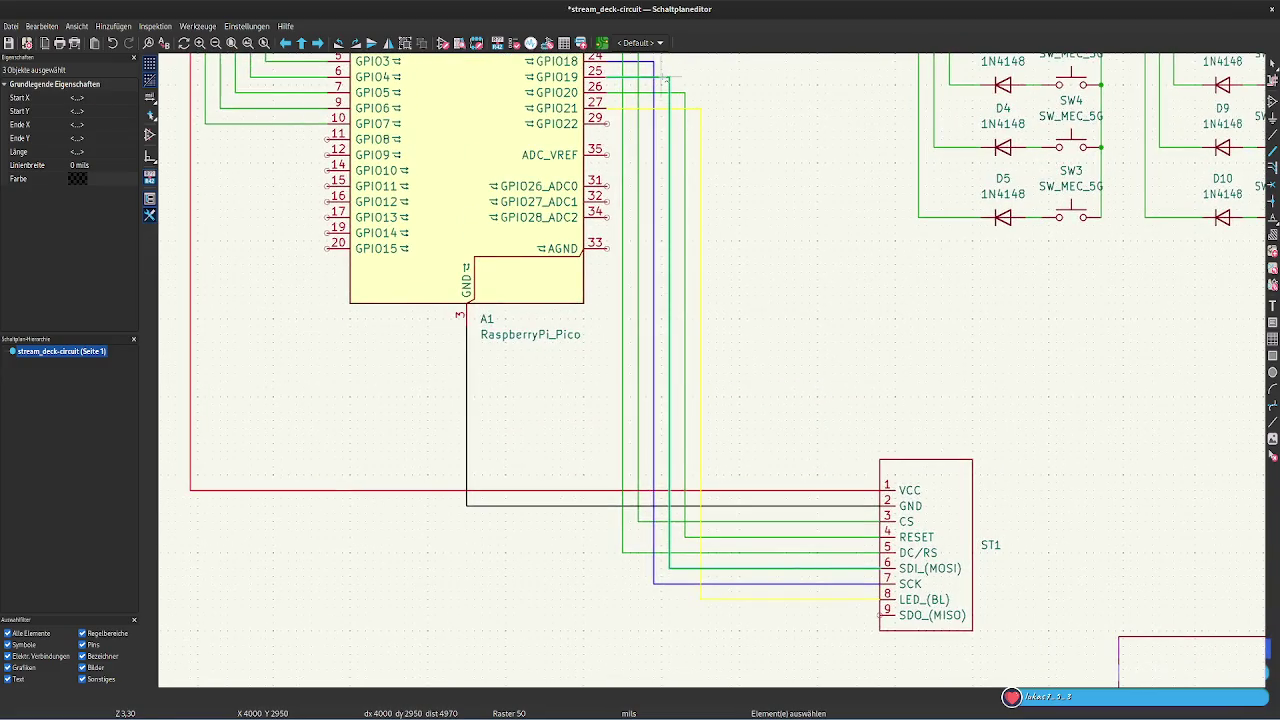
Colour the selected SDI wires opaque cyan (red 0, green 255, blue 255)
double_click(78, 180)
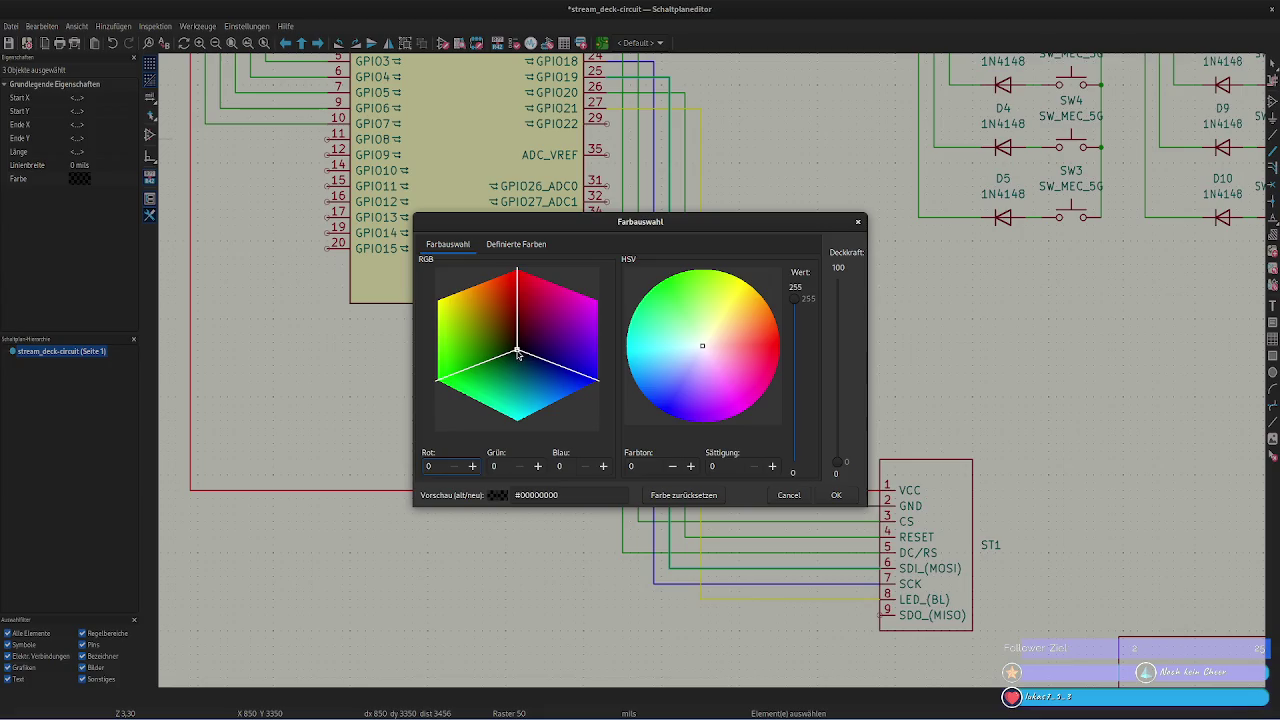
click(515, 352)
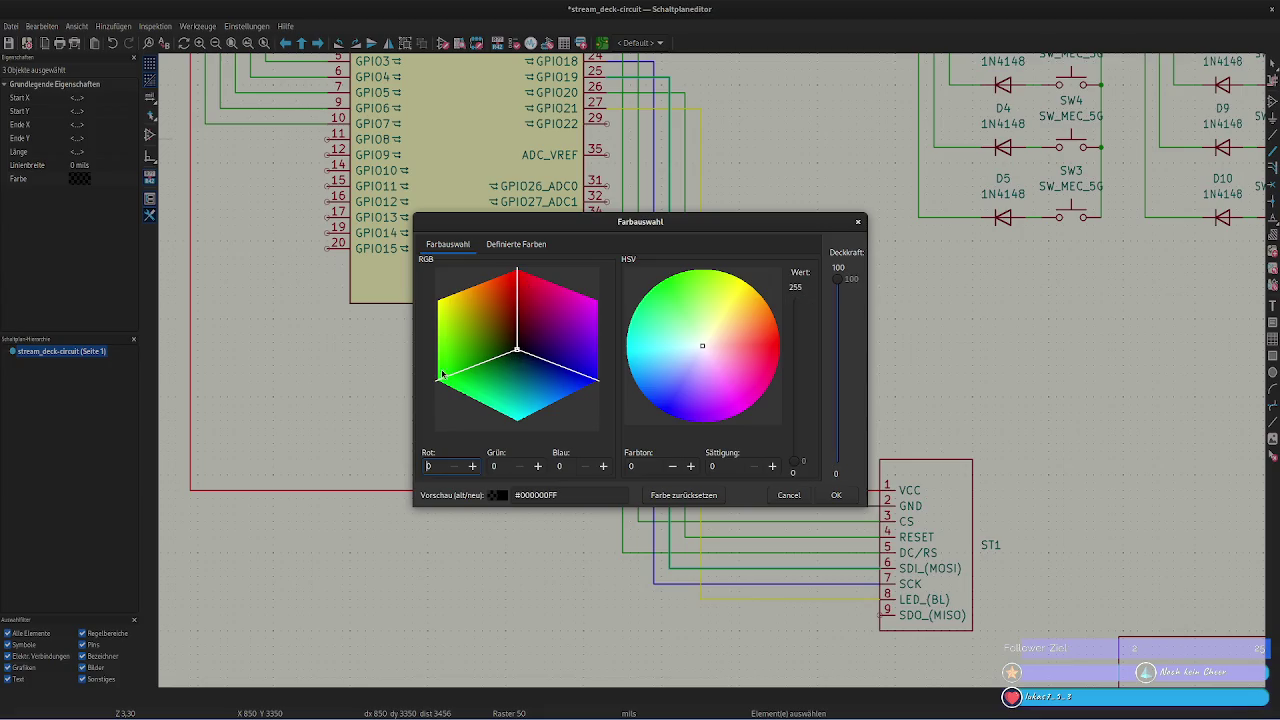
double_click(497, 466)
text(2)
text(55)
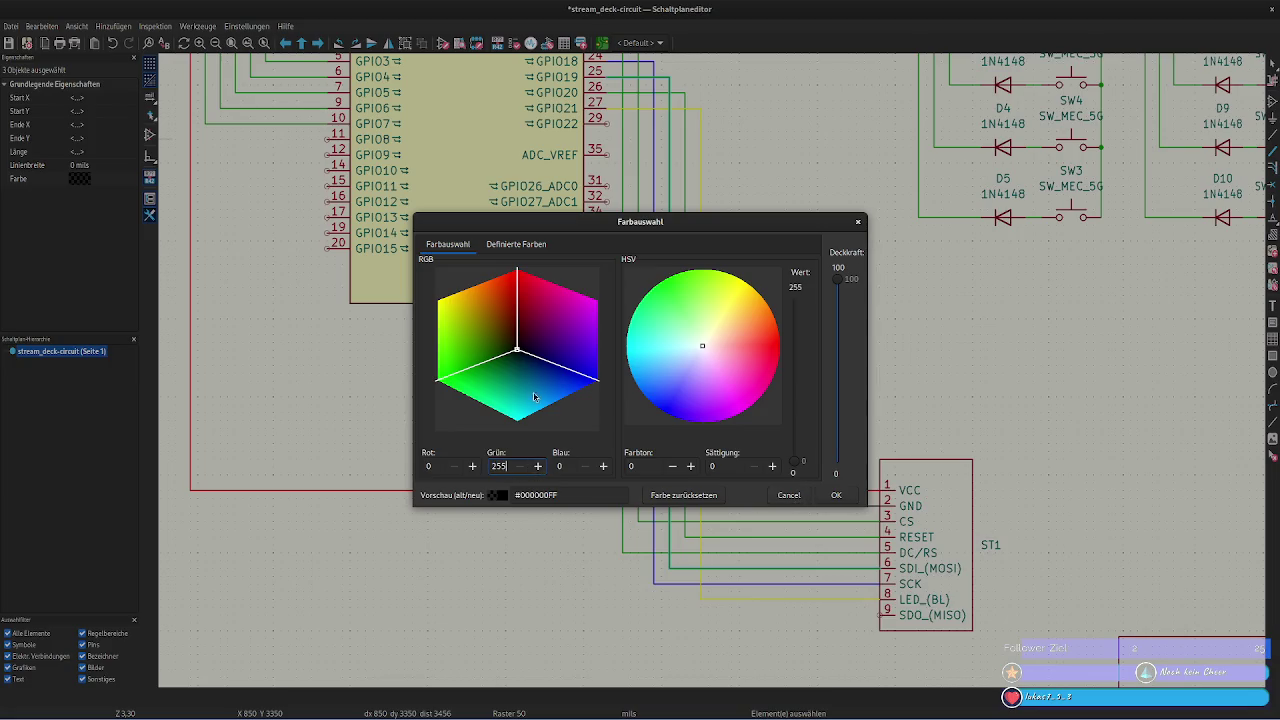
double_click(555, 469)
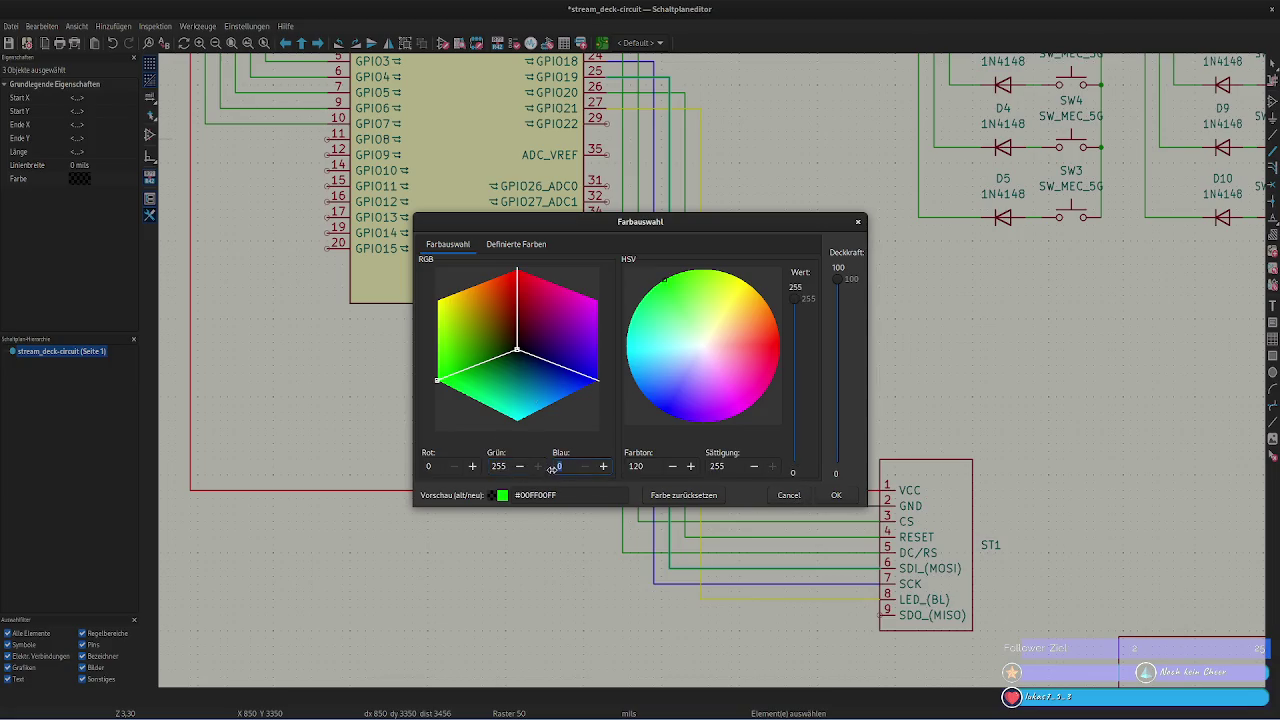
text(255)
click(436, 464)
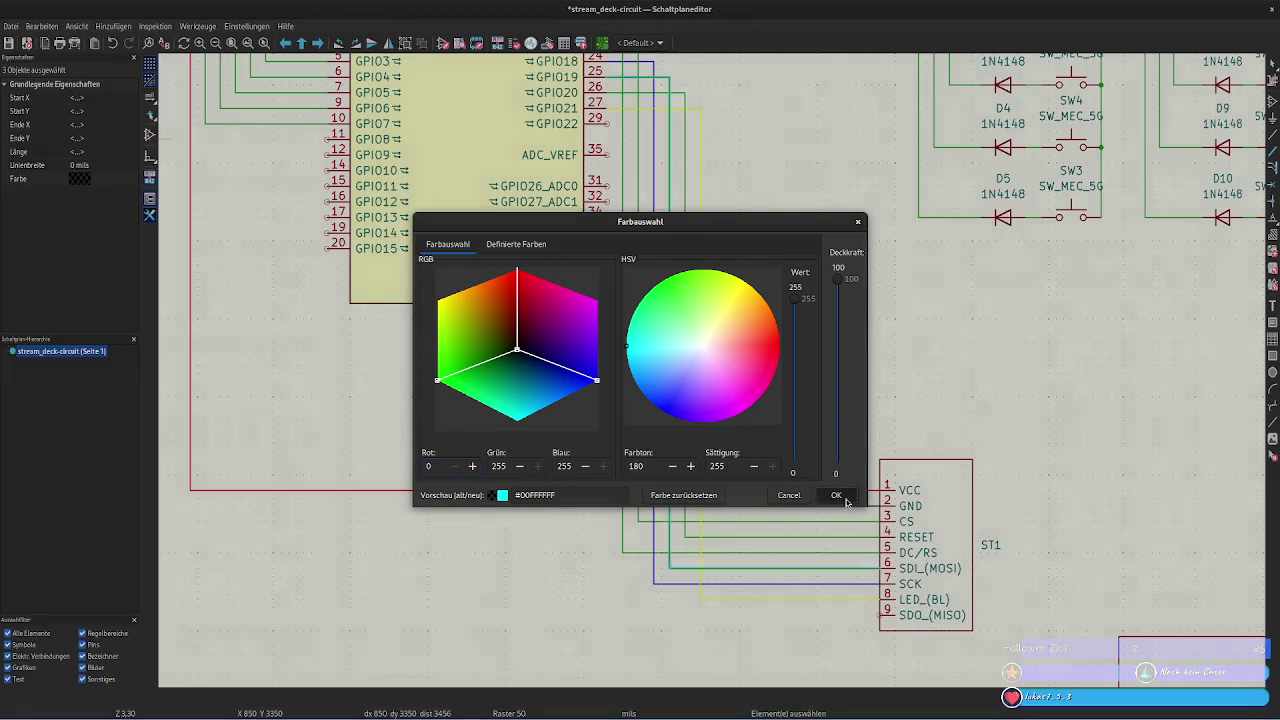
click(836, 495)
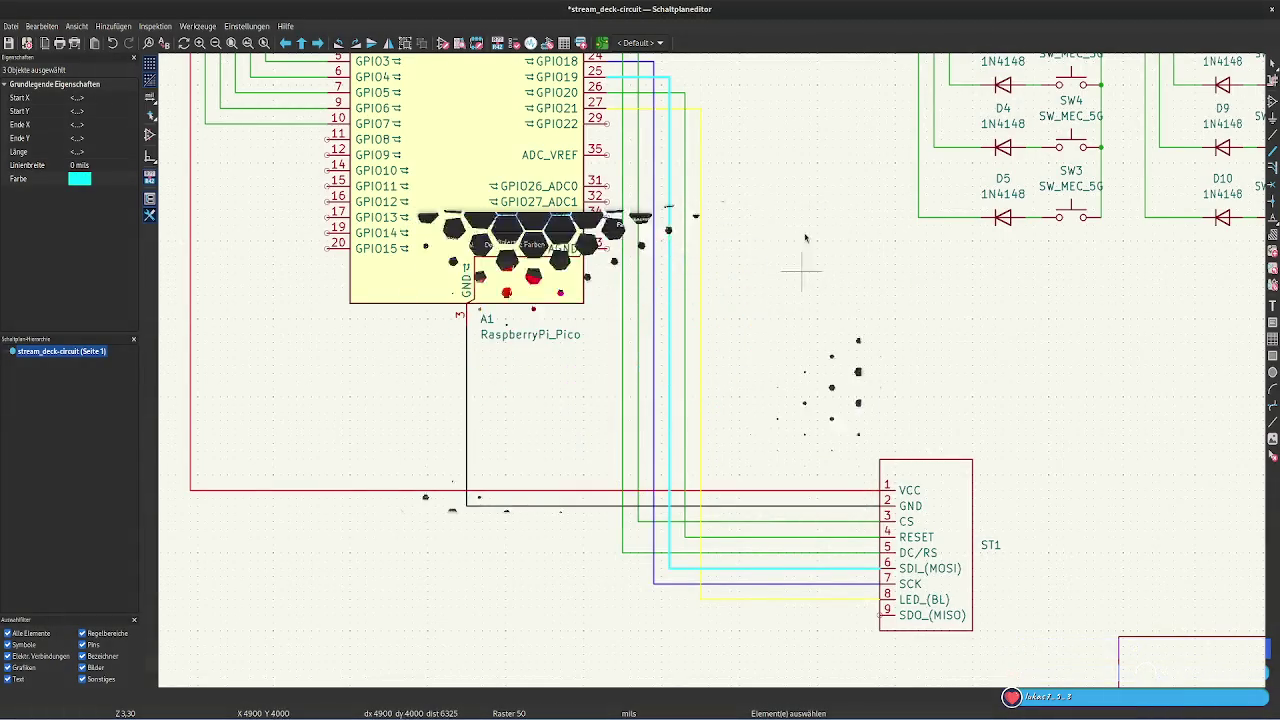
click(781, 213)
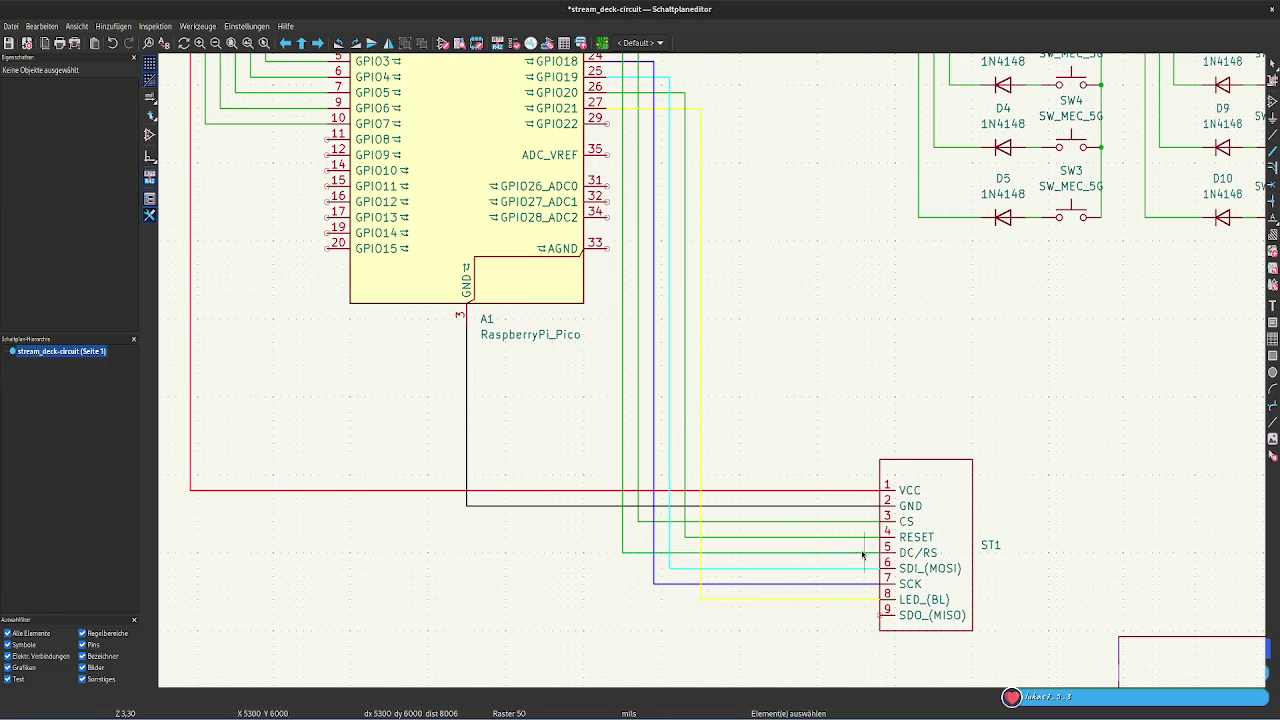
click(858, 552)
Add the remaining GPIO16 DC/RS wire segments to the selection
shift+click(623, 455)
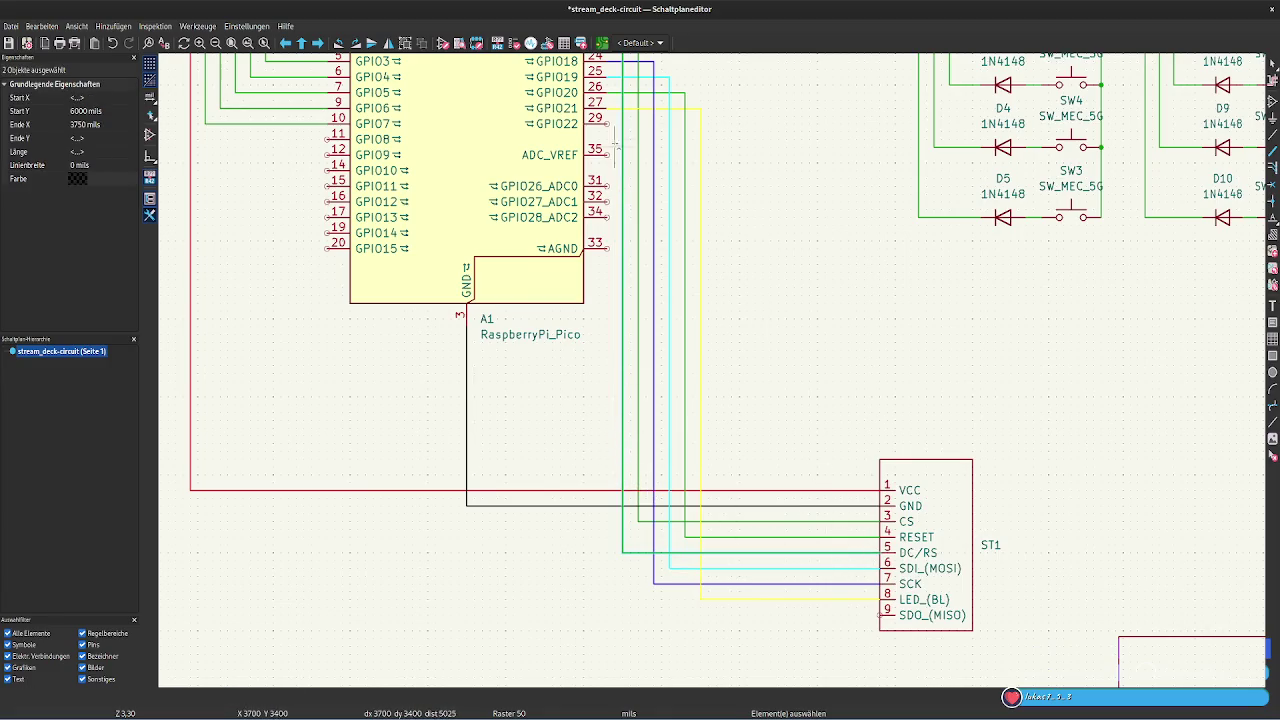
scroll(766, 106, up, 3)
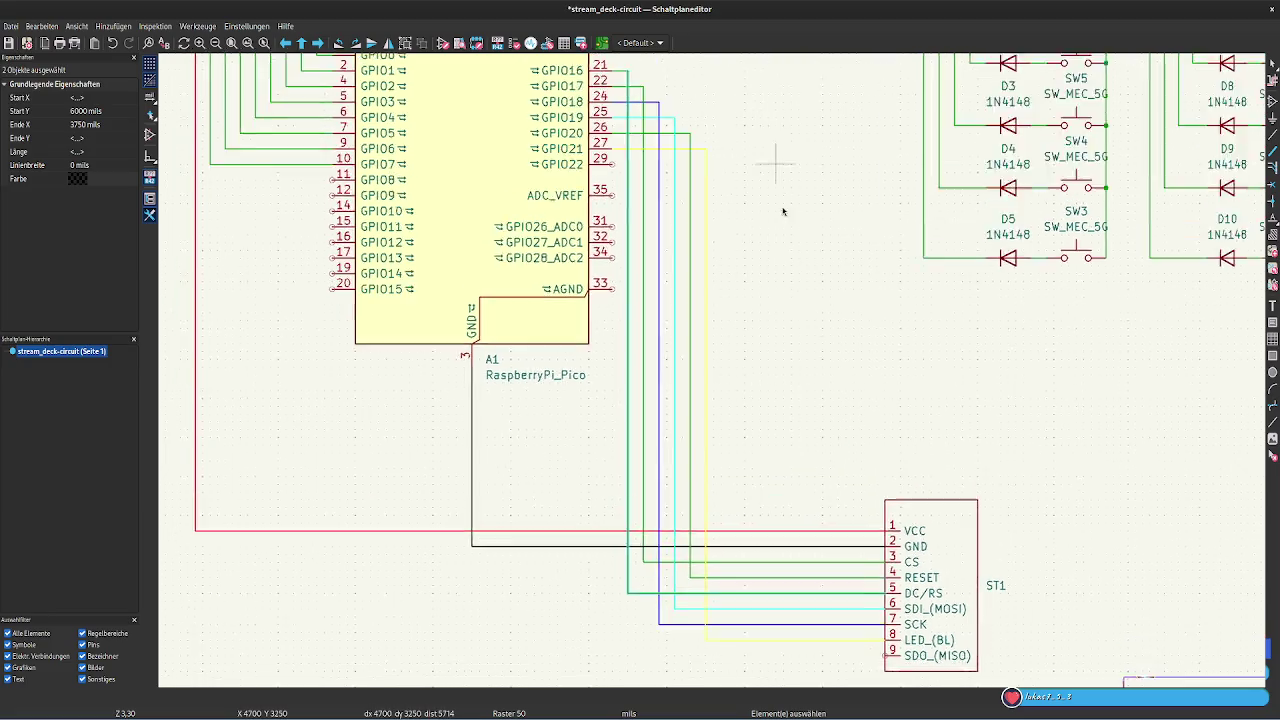
shift+click(651, 165)
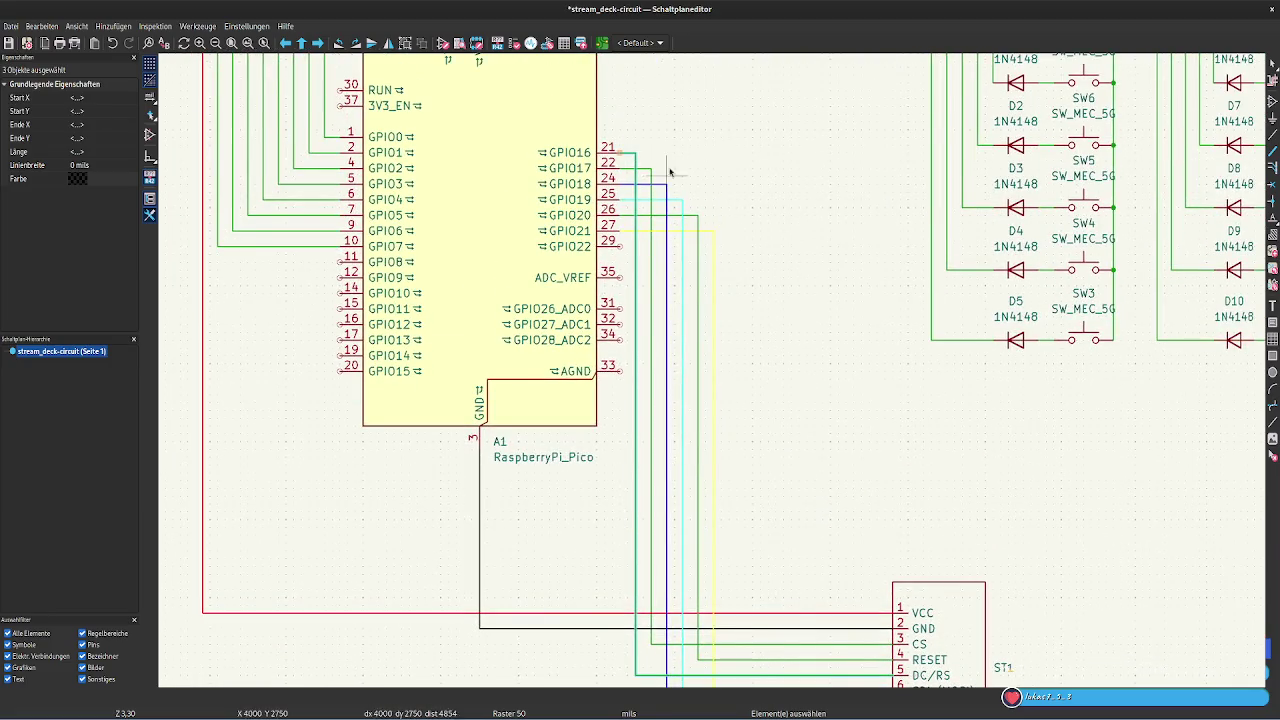
Colour the DC/RS wires magenta with red 255 and blue 255
click(72, 178)
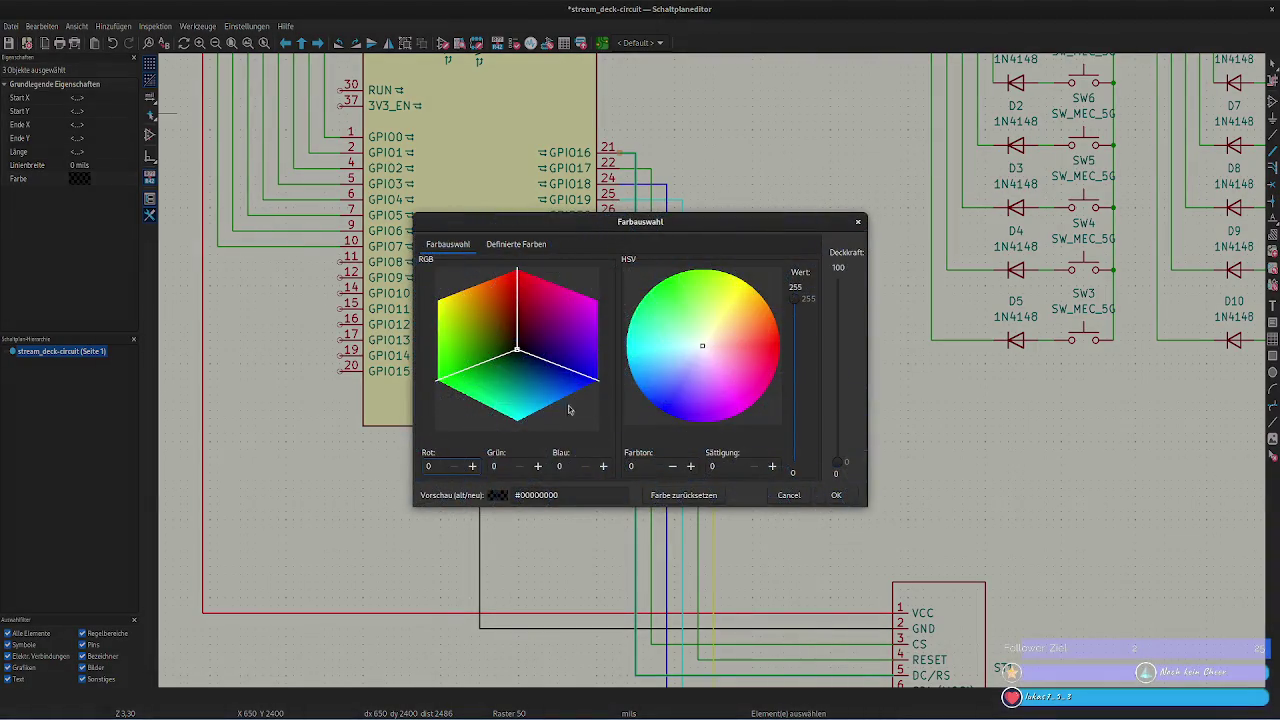
double_click(430, 467)
text(255)
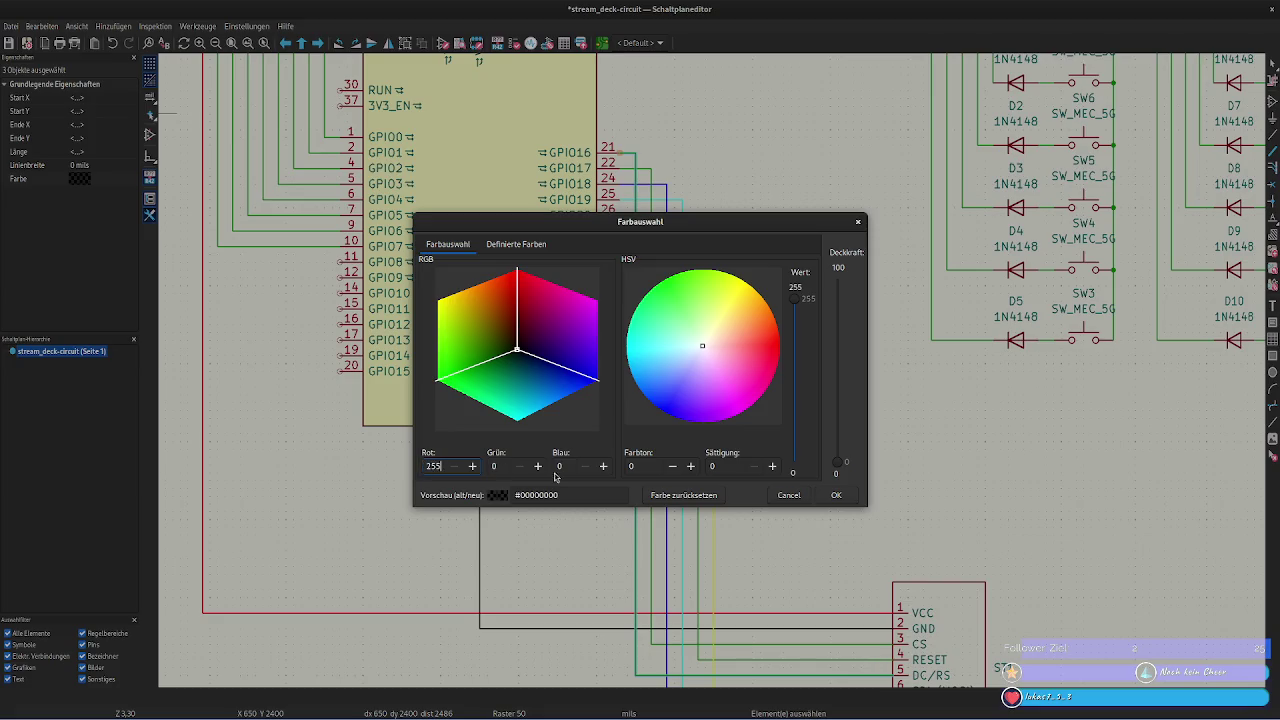
double_click(559, 466)
text(255)
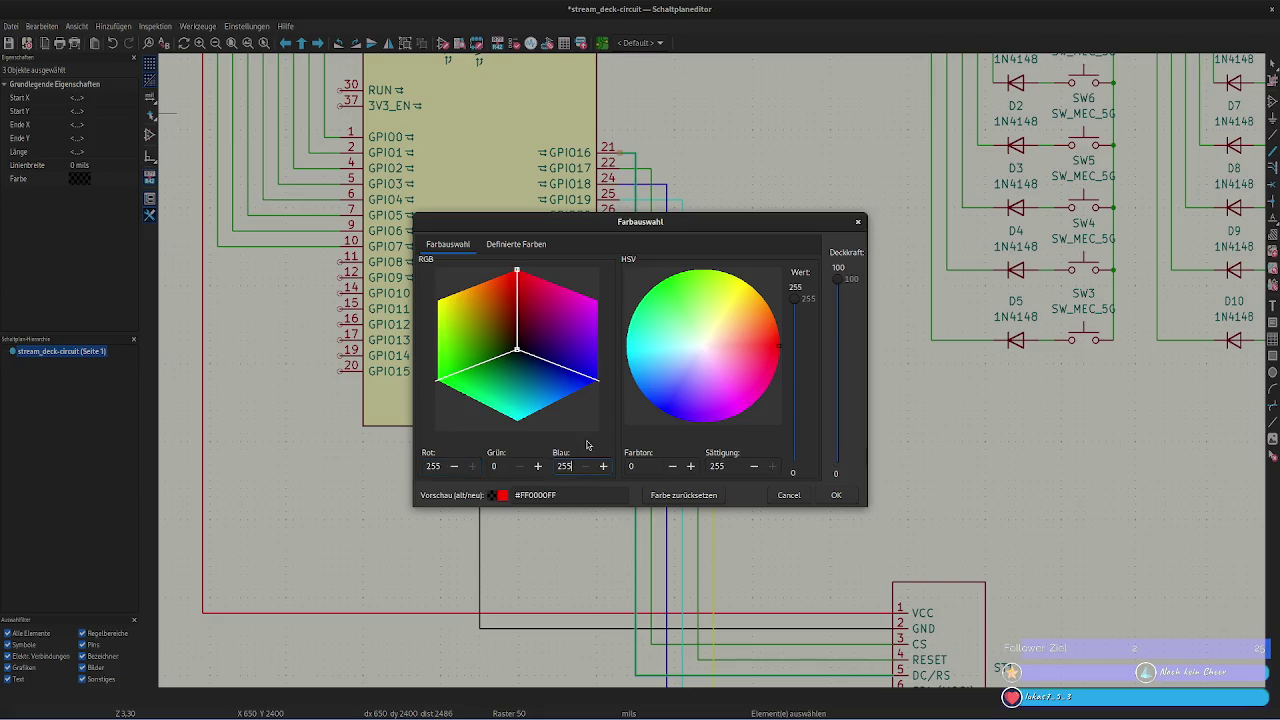
click(503, 466)
click(833, 496)
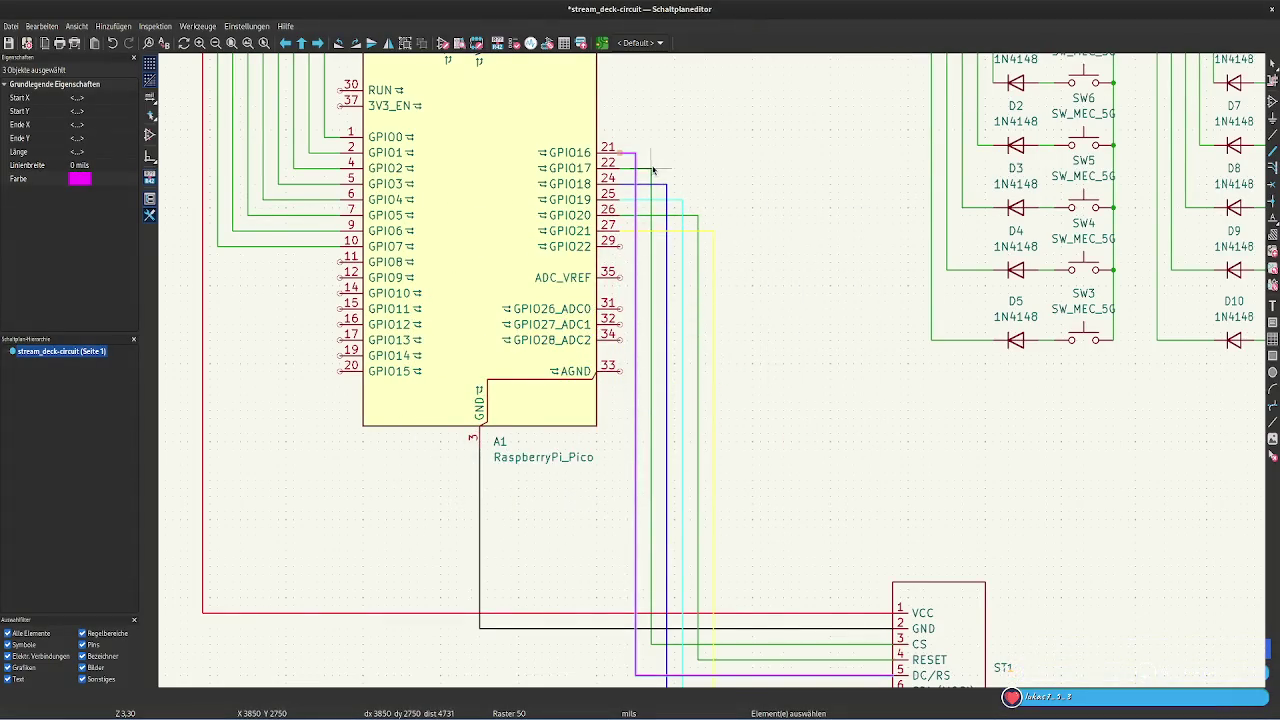
click(871, 662)
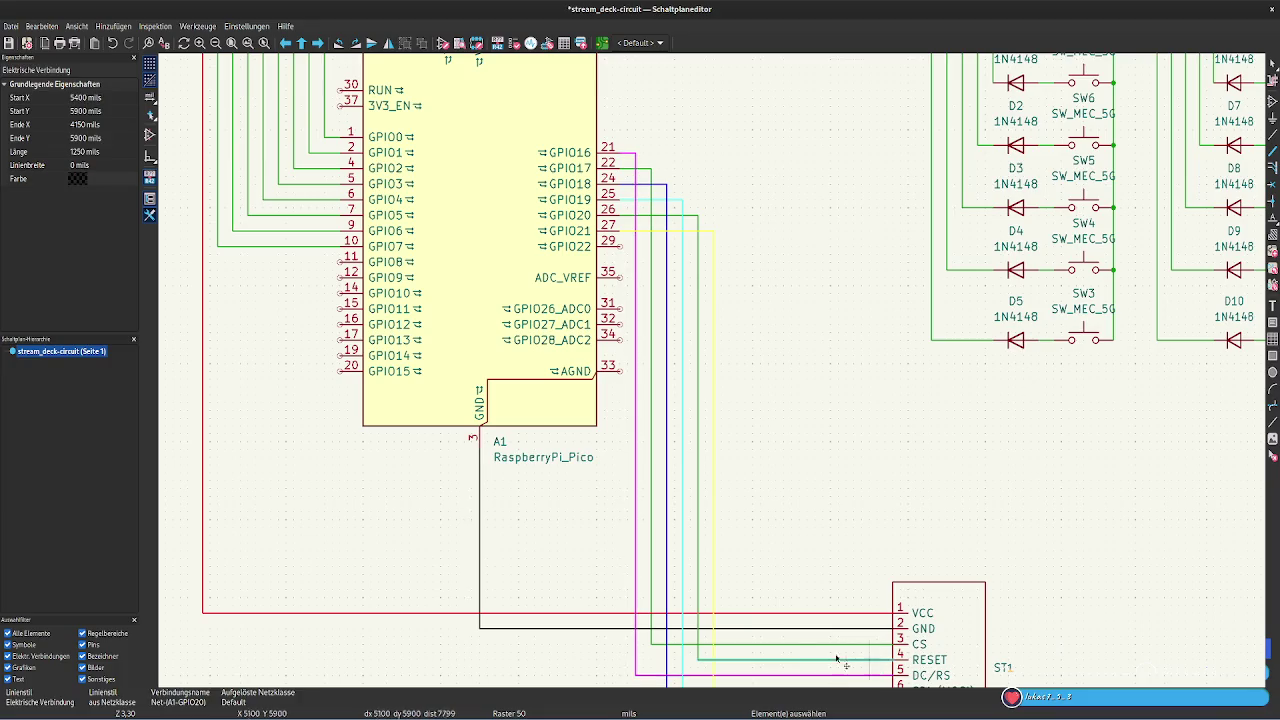
shift+click(698, 576)
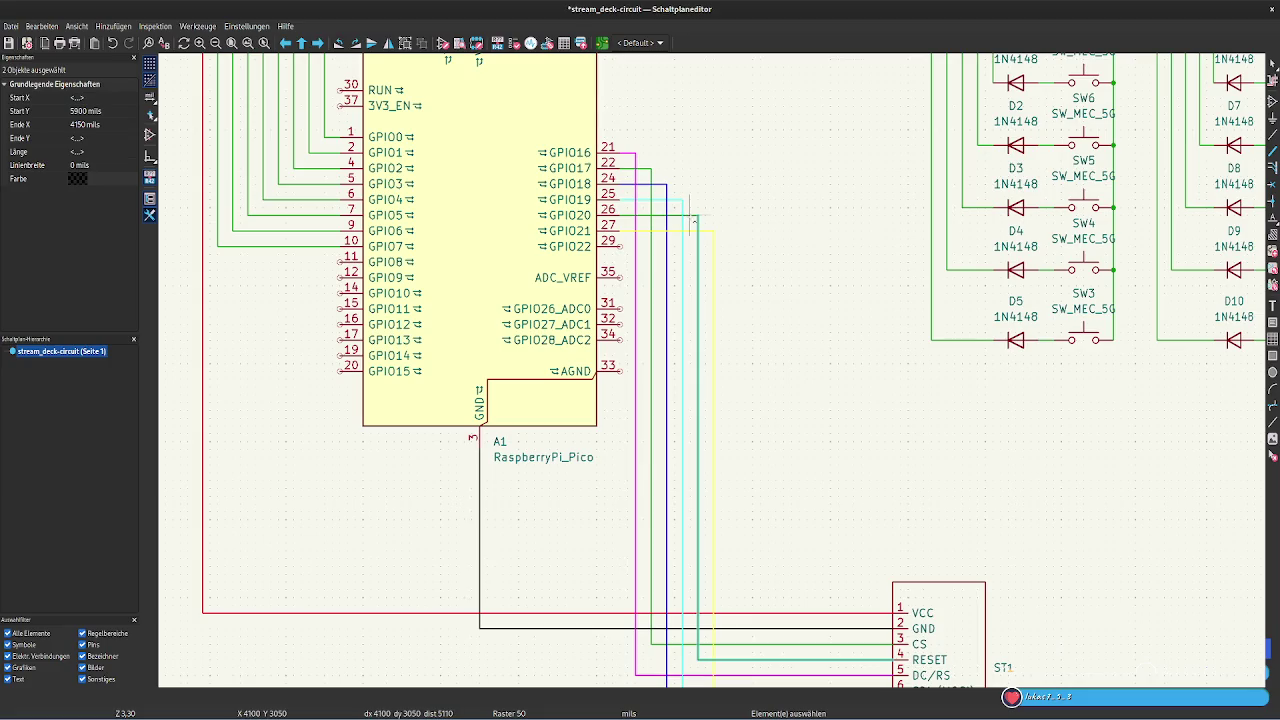
Select the last GPIO20 RESET segment and pick a saturated orange on the colour wheel
shift+click(690, 219)
click(78, 178)
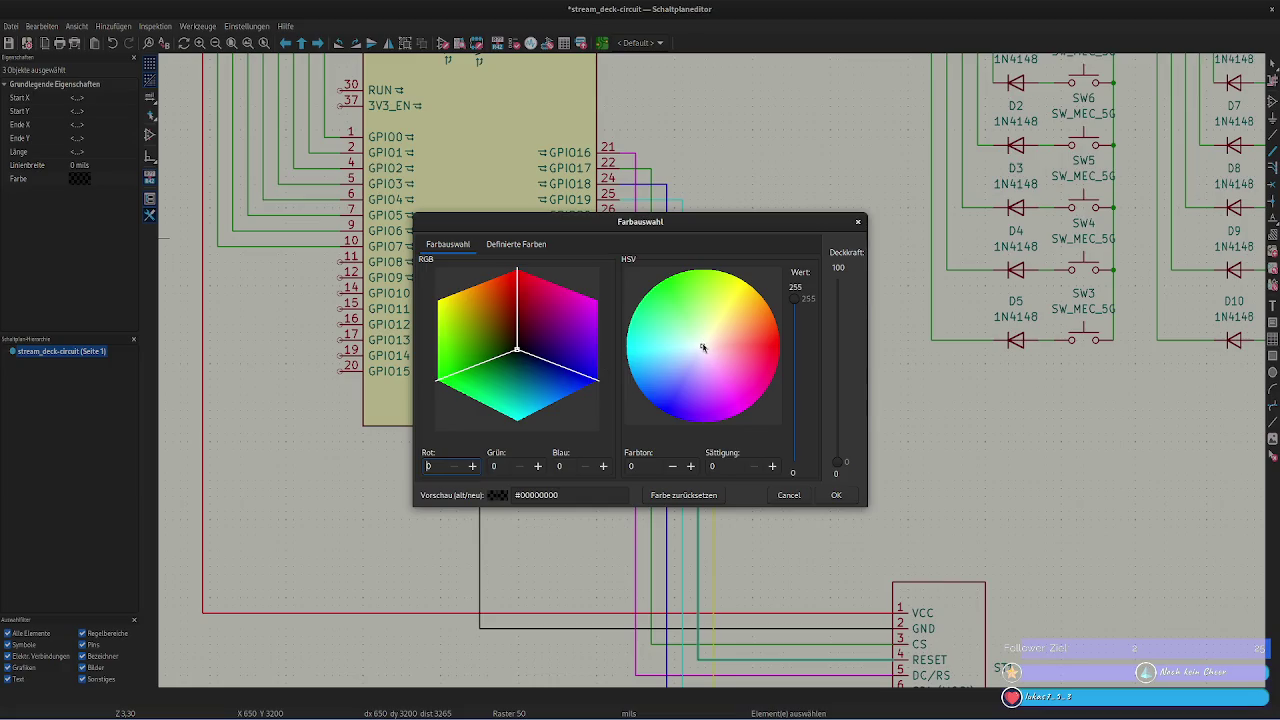
click(763, 303)
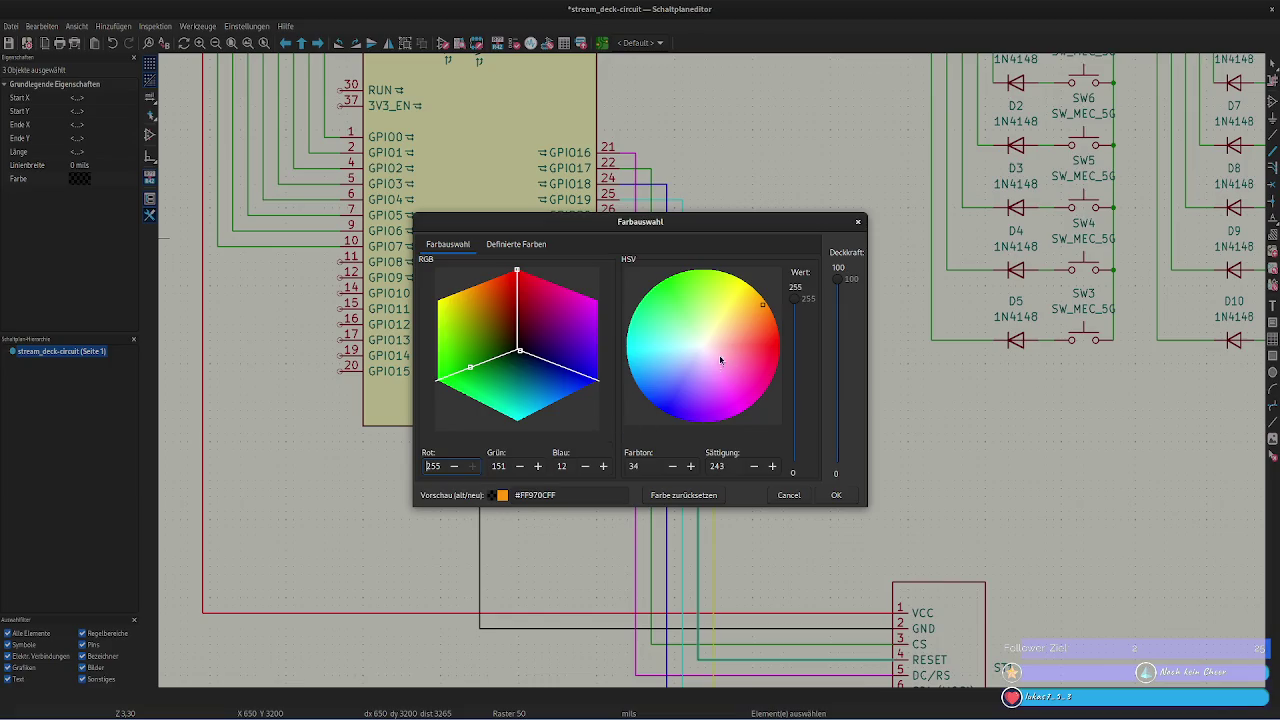
drag(763, 308, 785, 290)
drag(764, 303, 760, 285)
Set the hex code to #FF8800FF so the RESET wire turns orange
click(528, 496)
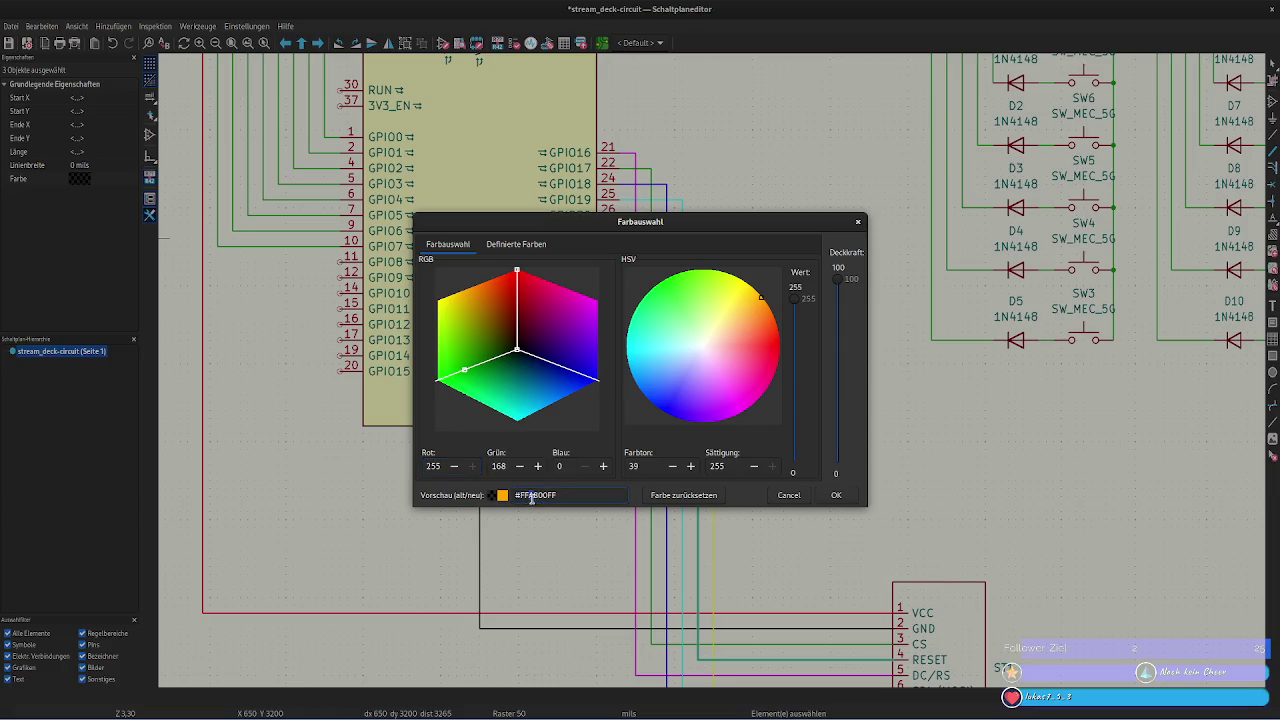
key(Delete)
text(8)
click(833, 497)
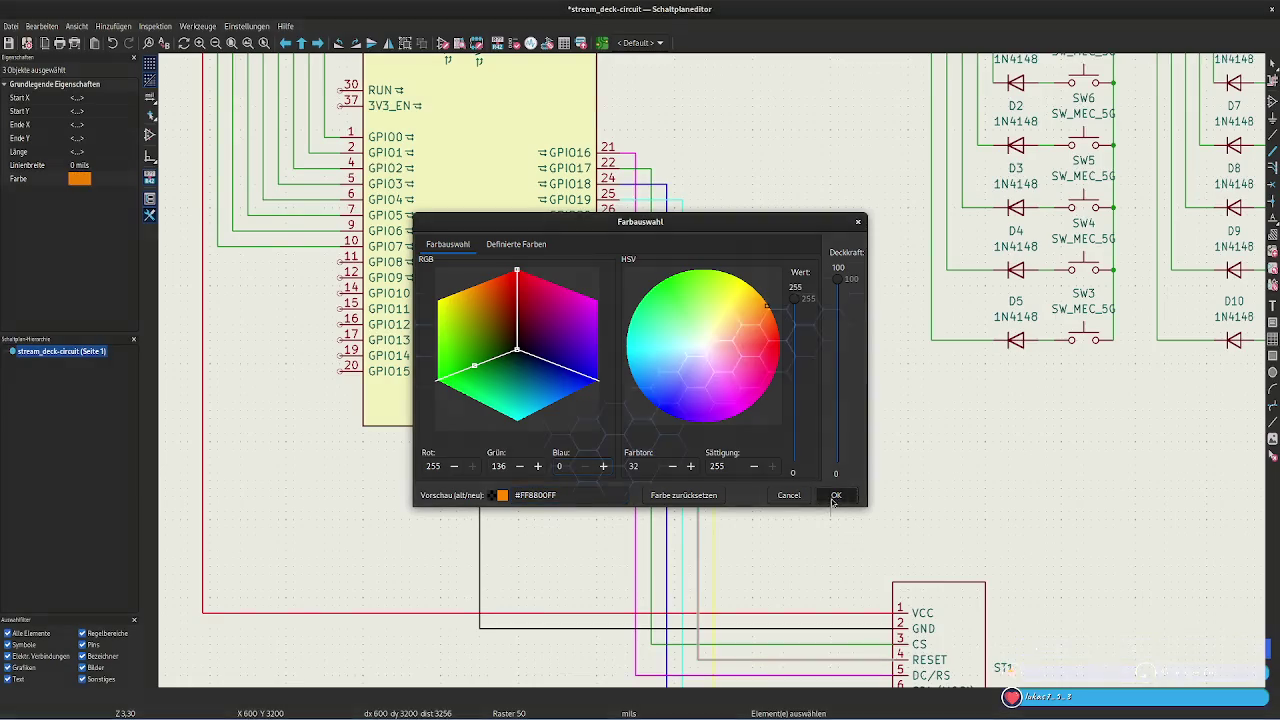
click(748, 277)
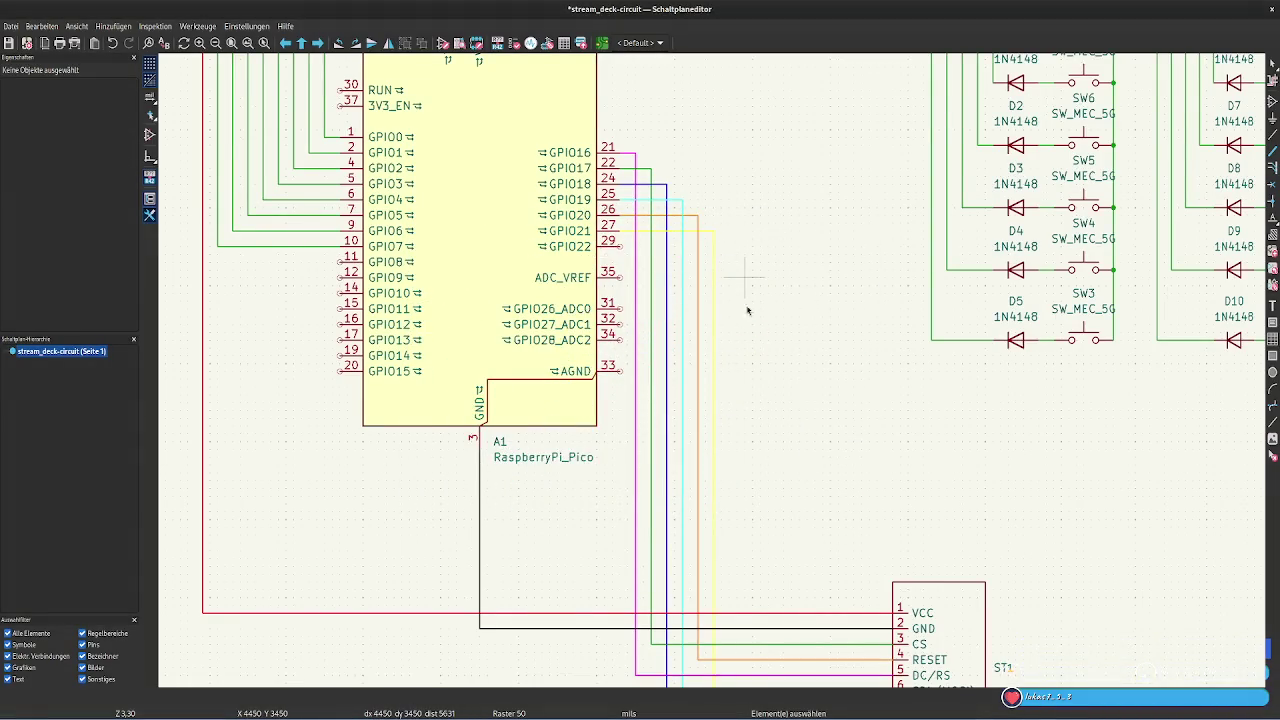
click(845, 644)
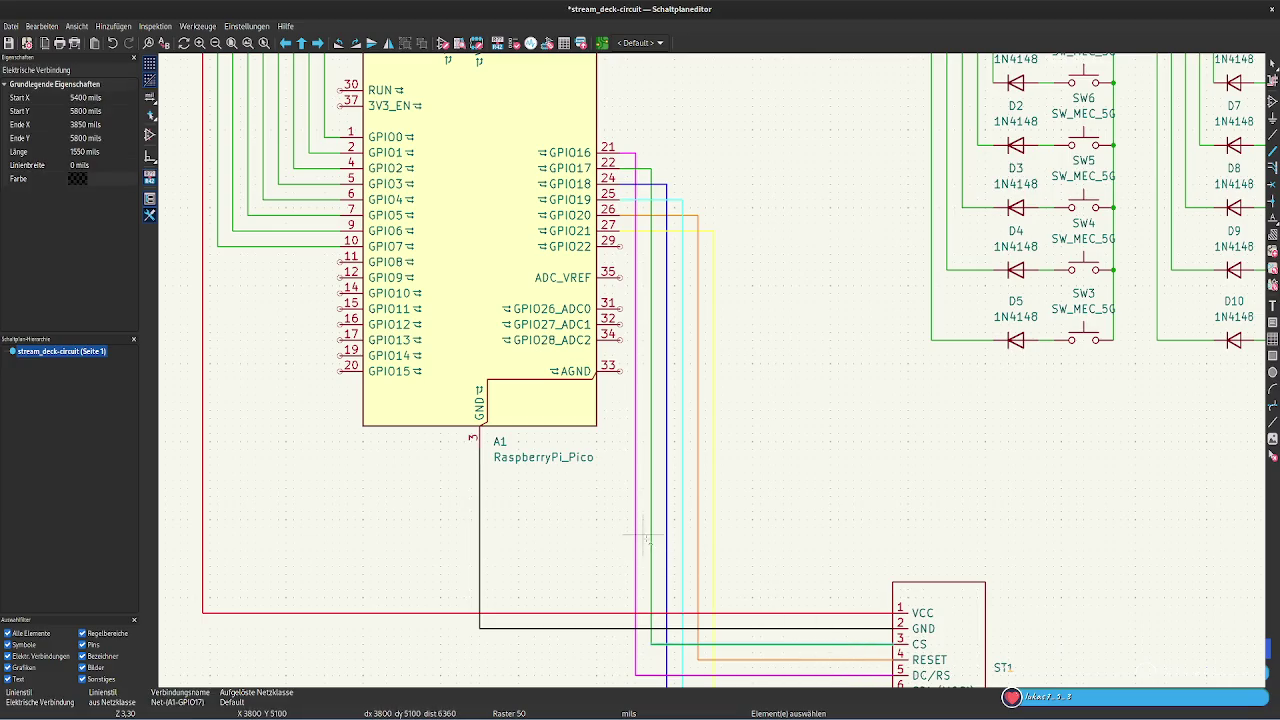
Colour the whole GPIO17 CS connection purple with hex #8800FFFF
double_click(644, 170)
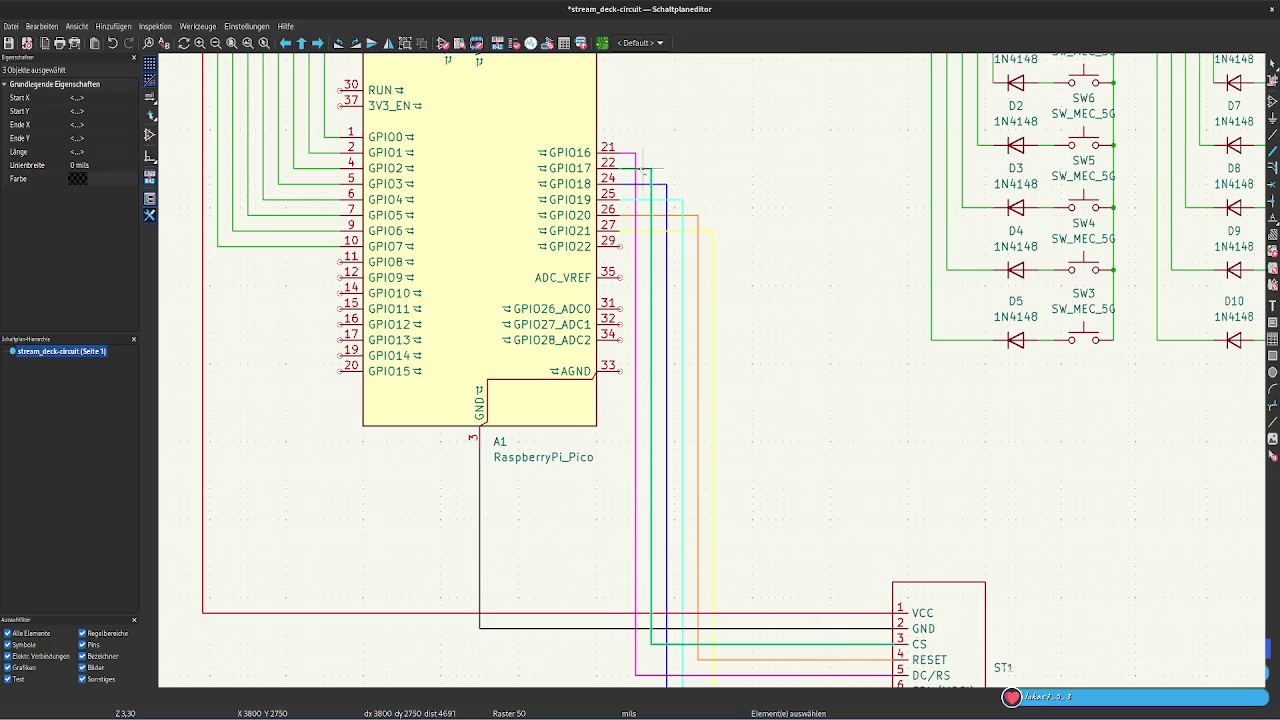
click(79, 178)
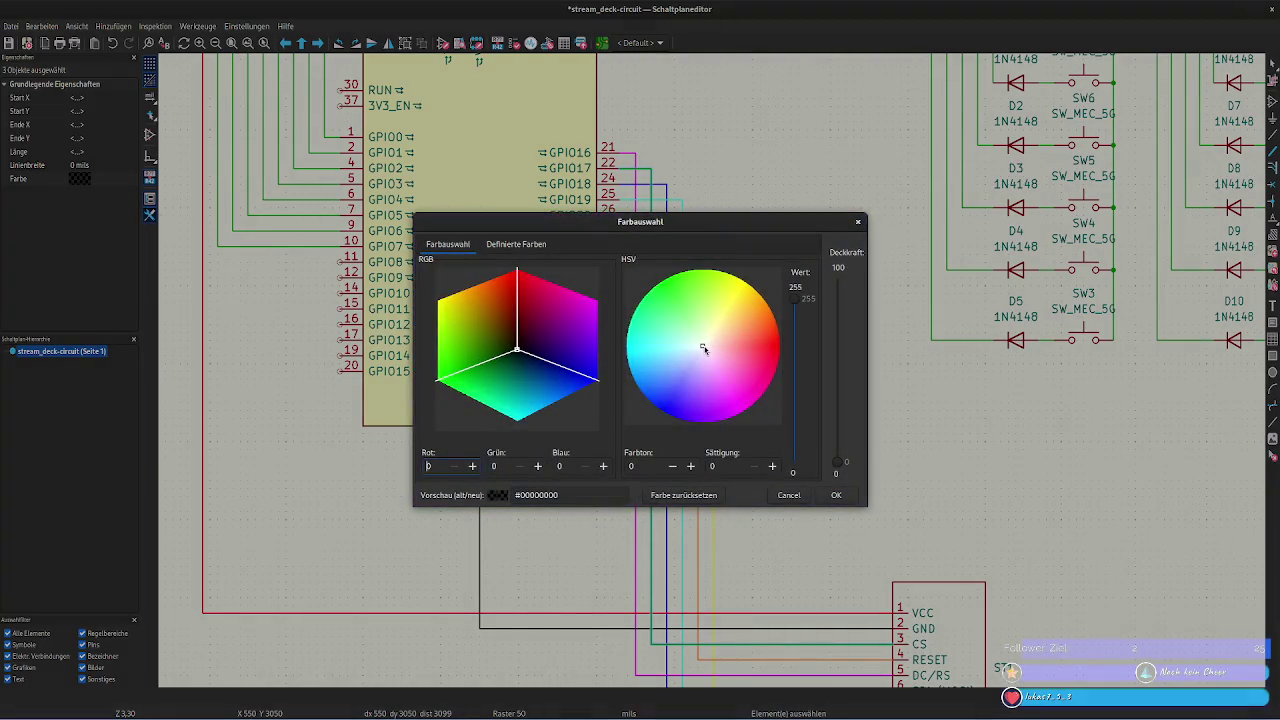
mouse_move(703, 348)
mouse_down()
mouse_move(725, 441)
mouse_move(718, 413)
mouse_move(709, 429)
mouse_up()
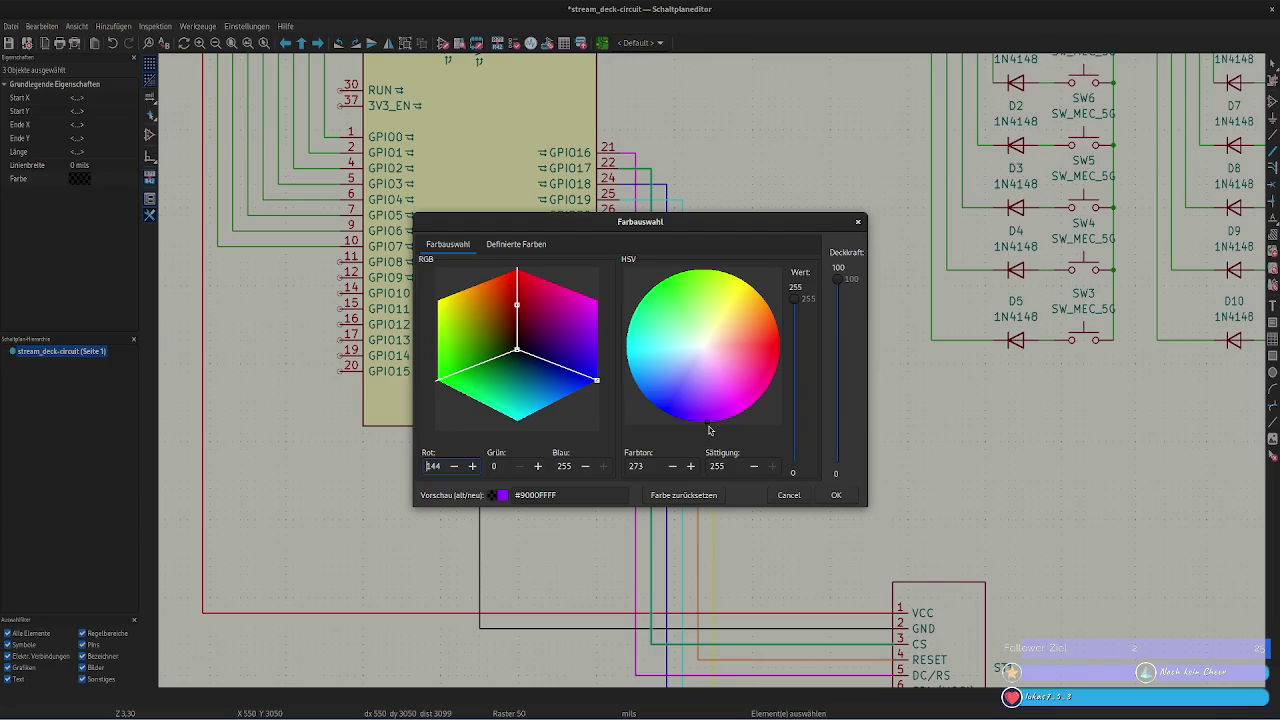
click(522, 496)
text(88)
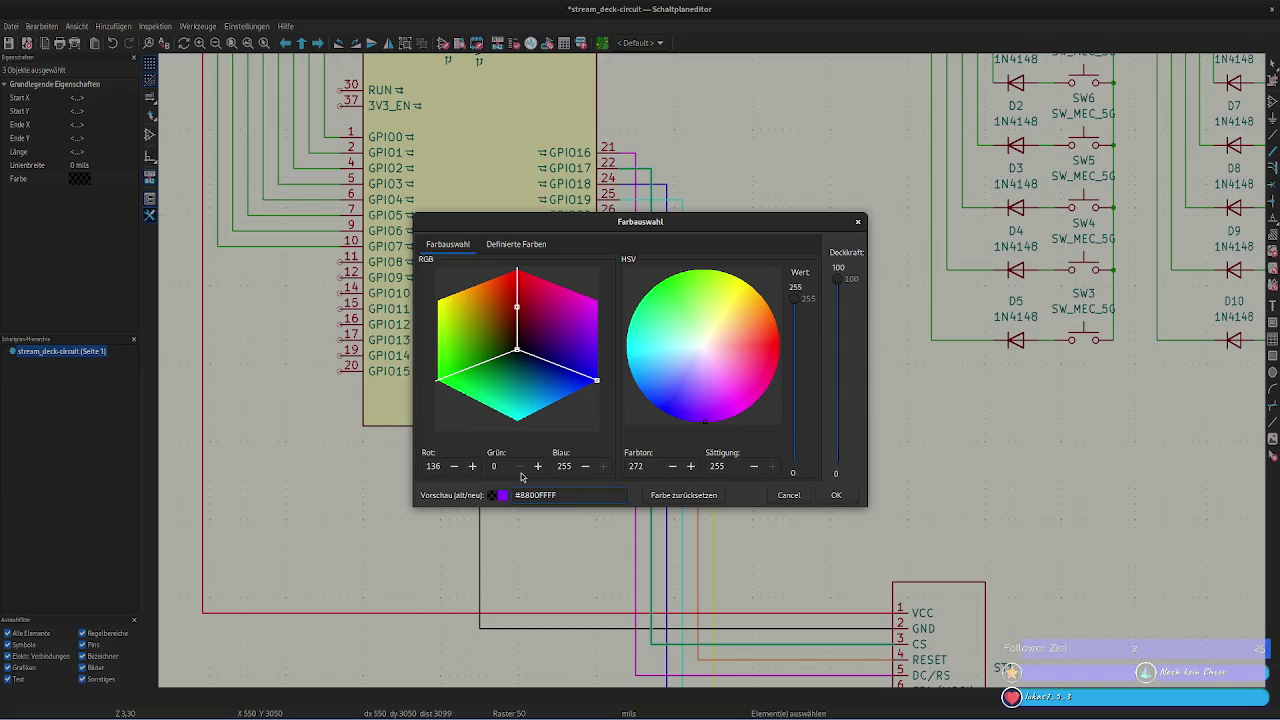
click(836, 495)
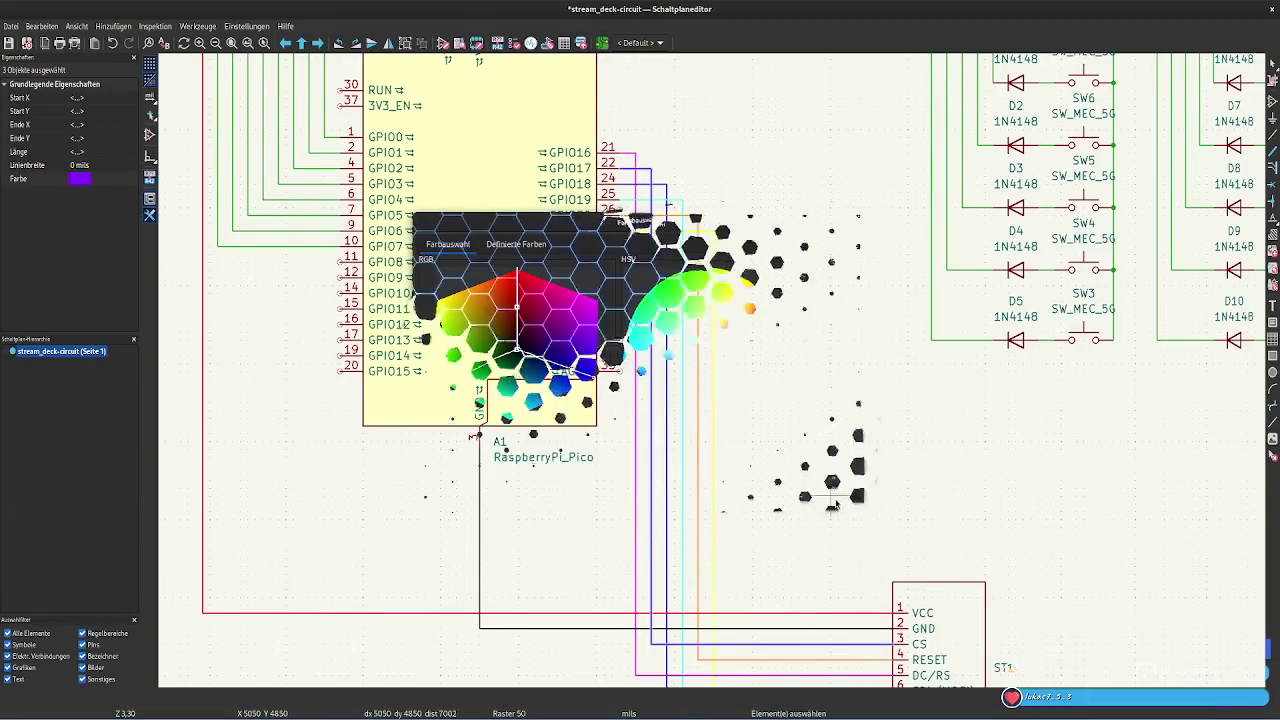
click(845, 418)
Pan the schematic down to the ST1 connector, down to pin 9 SDO (MISO)
middle_drag(829, 429, 749, 391)
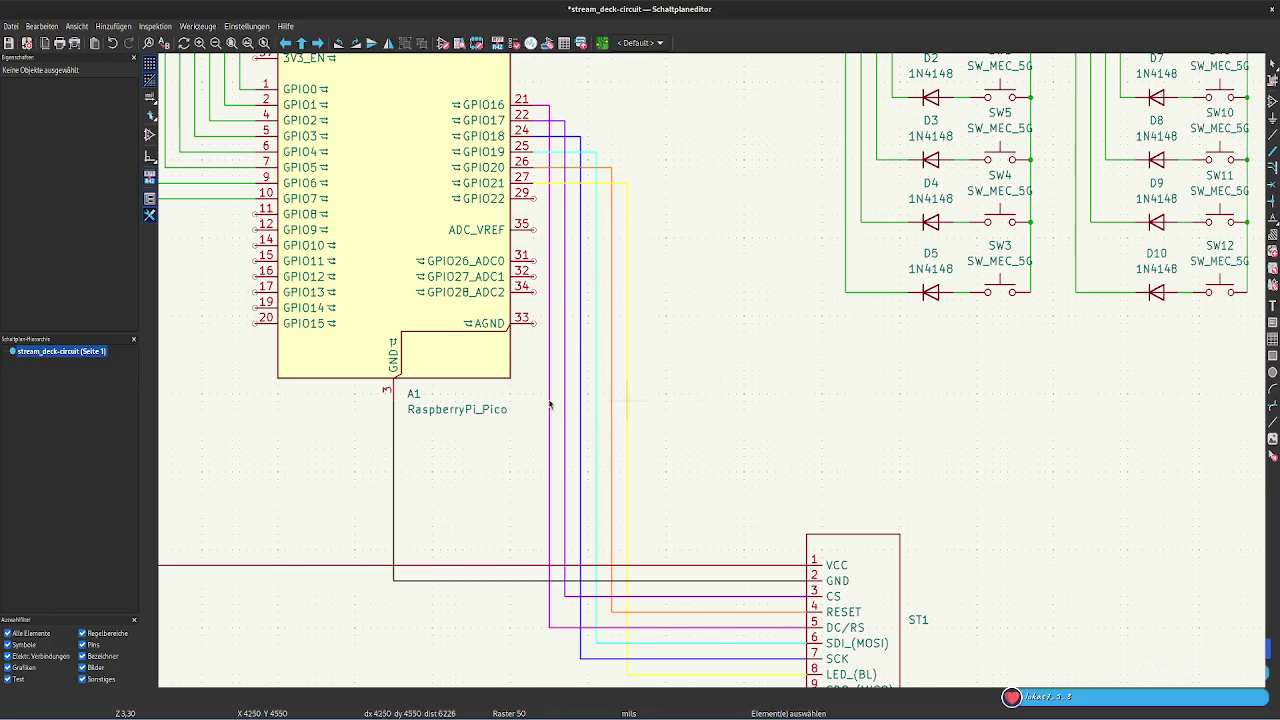
scroll(767, 378, up, 3)
middle_drag(767, 378, 695, 255)
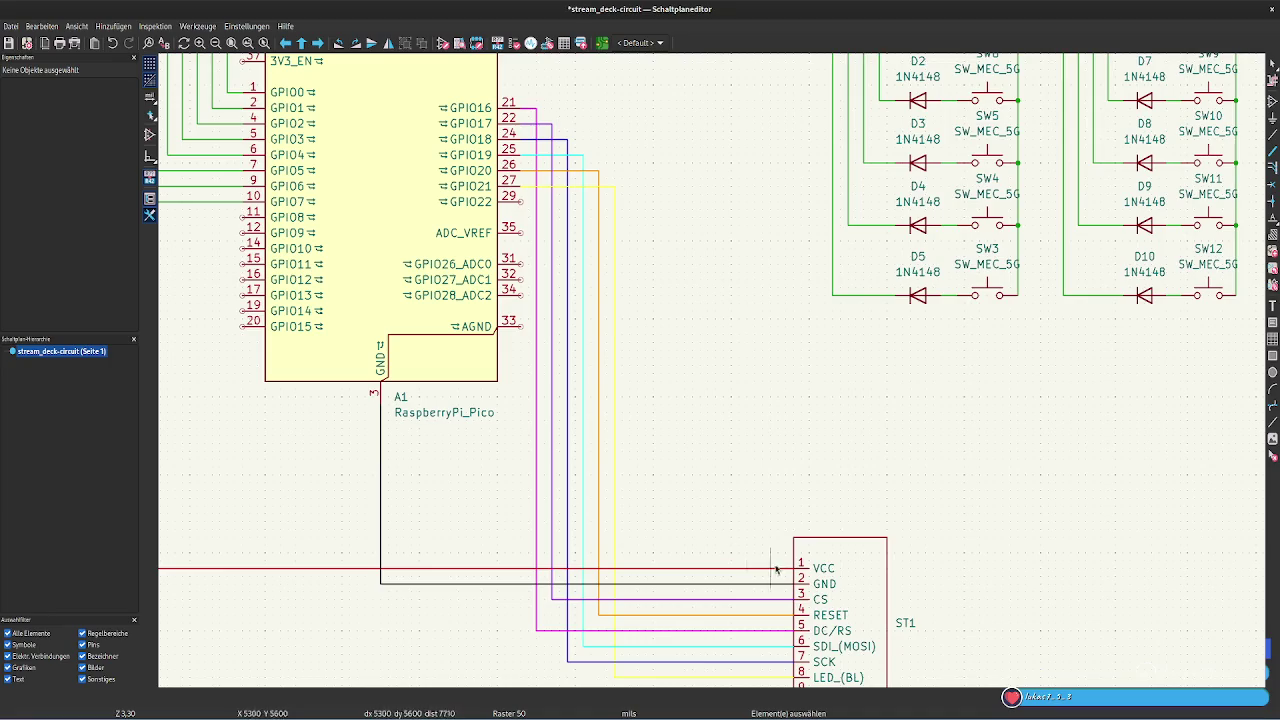
middle_drag(746, 499, 706, 463)
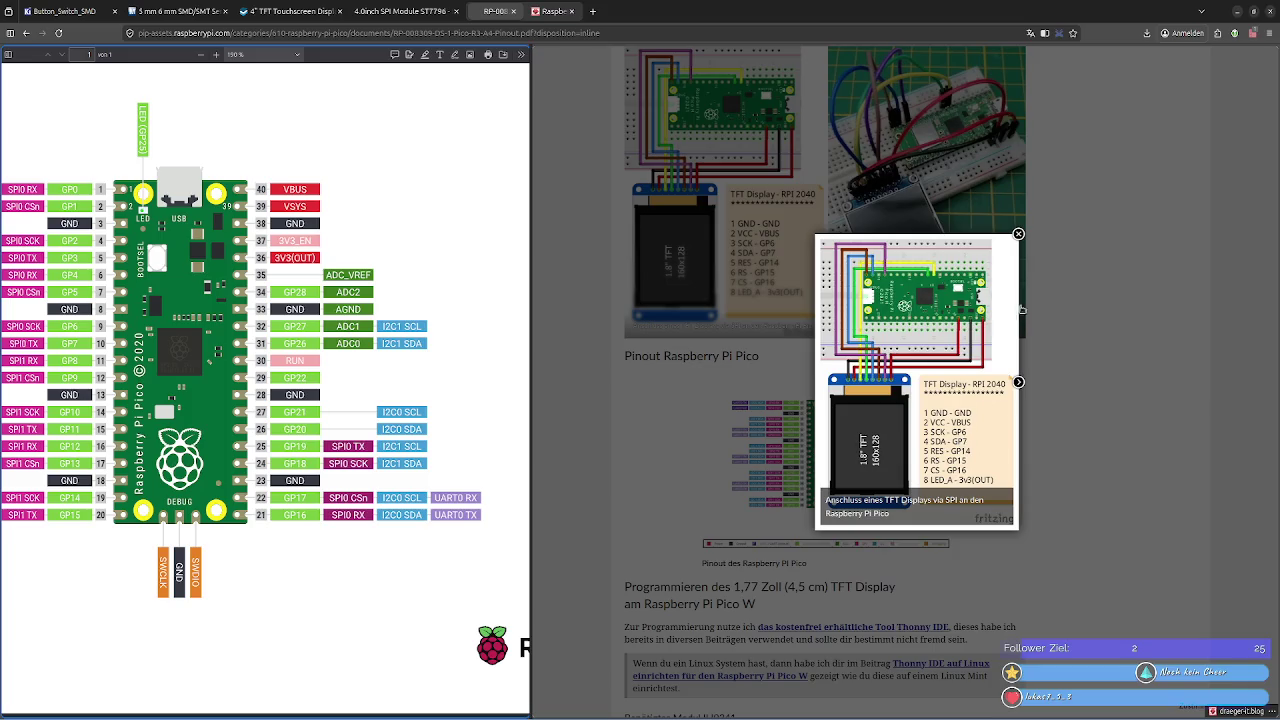
View the circuit photo, then enlarge and close the Pico pinout image twice
click(1018, 383)
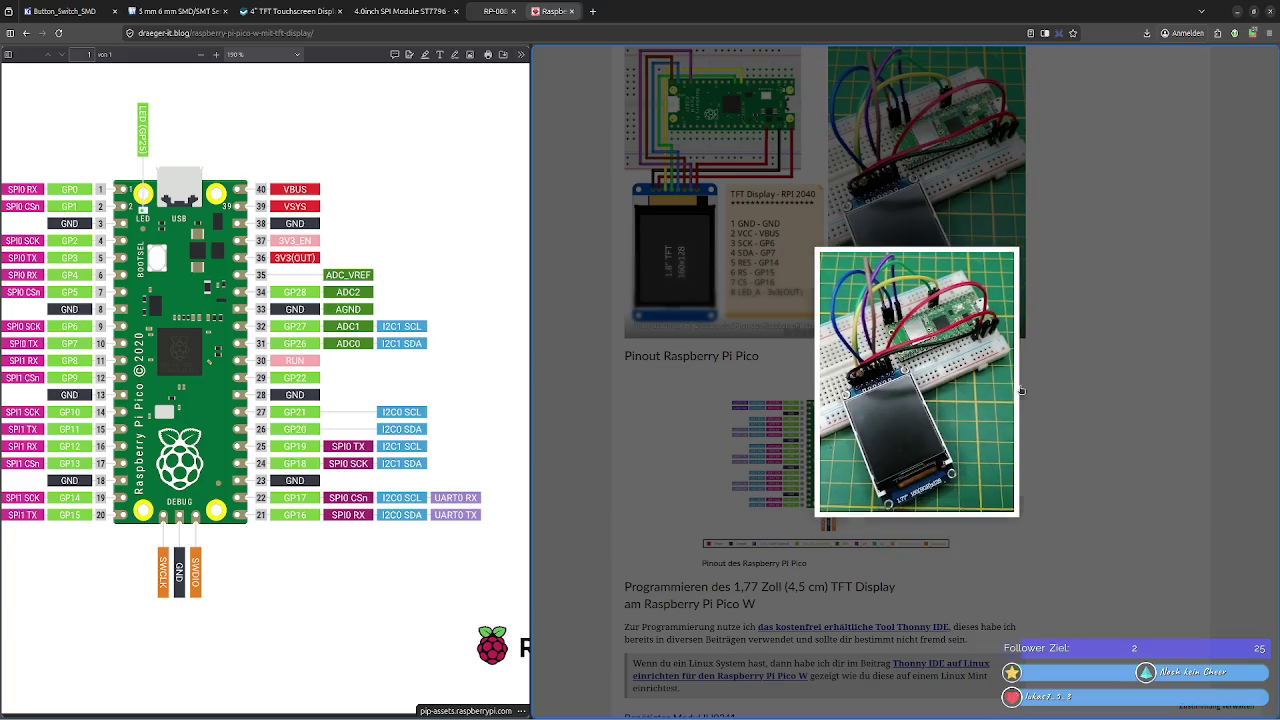
click(1019, 247)
click(888, 410)
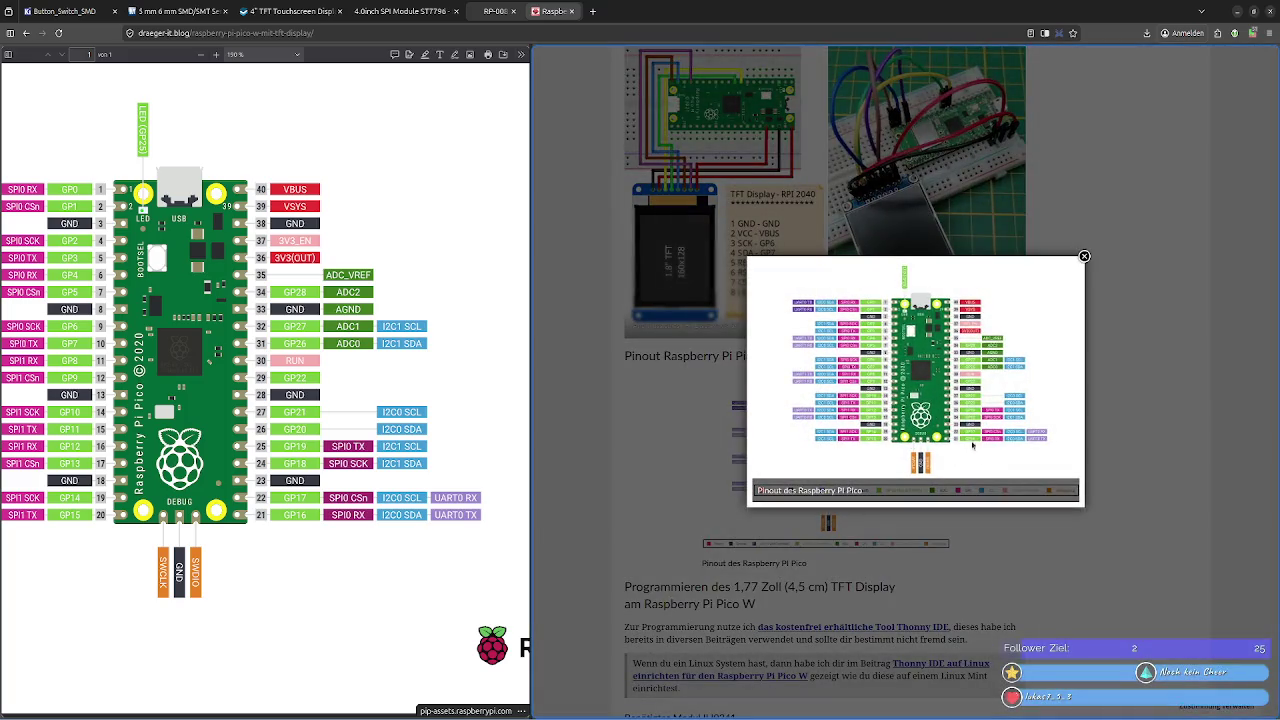
click(1084, 256)
click(834, 442)
click(1084, 256)
scroll(1076, 472, down, 5)
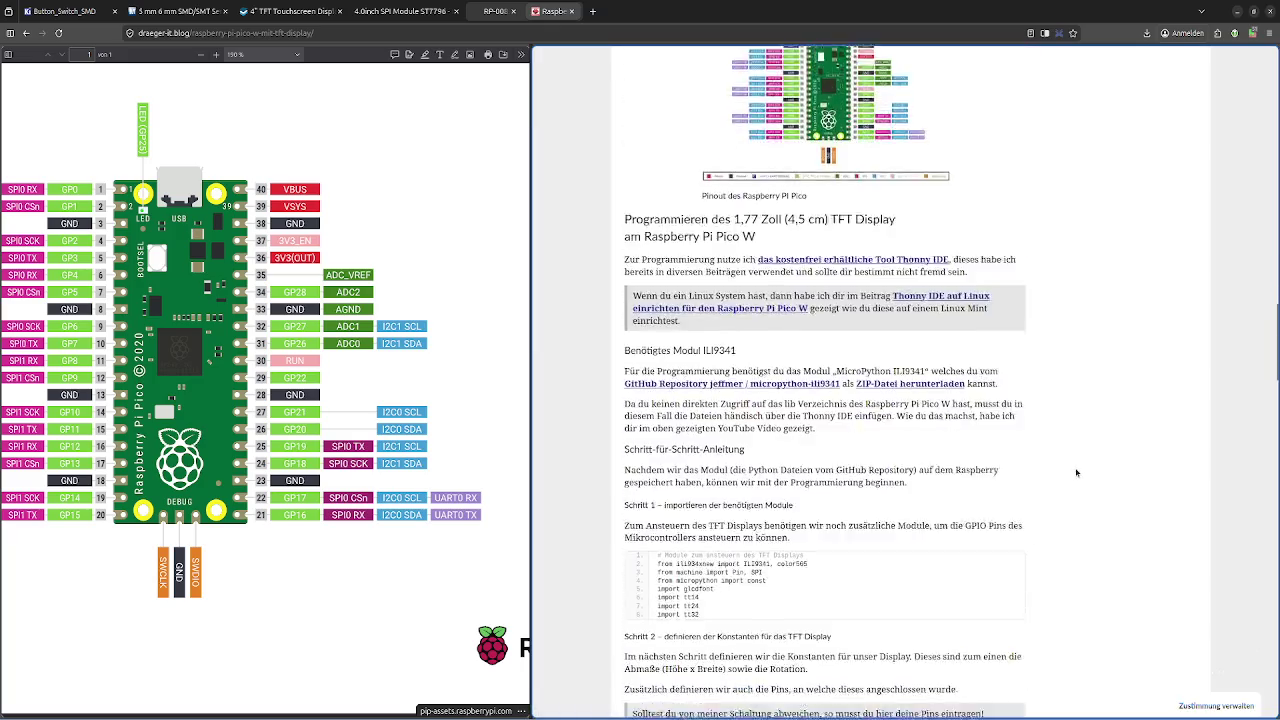
scroll(1076, 472, up, 1)
scroll(1076, 472, up, 4)
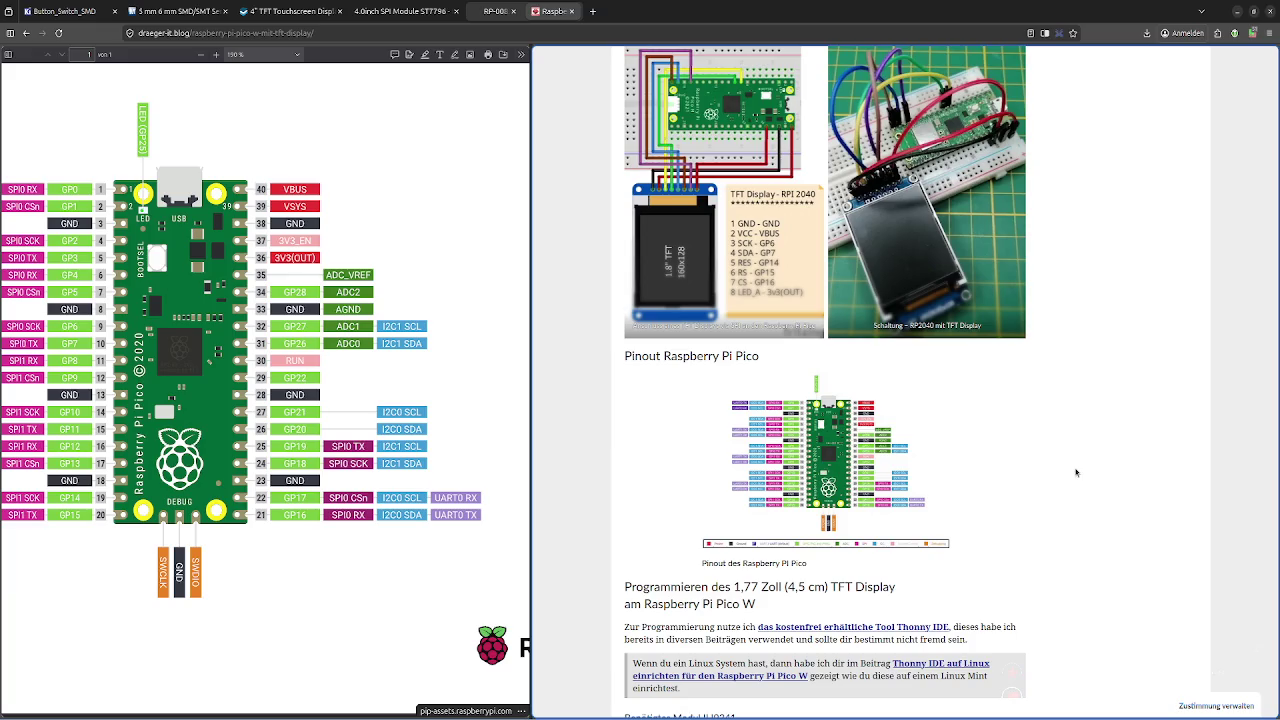
click(402, 714)
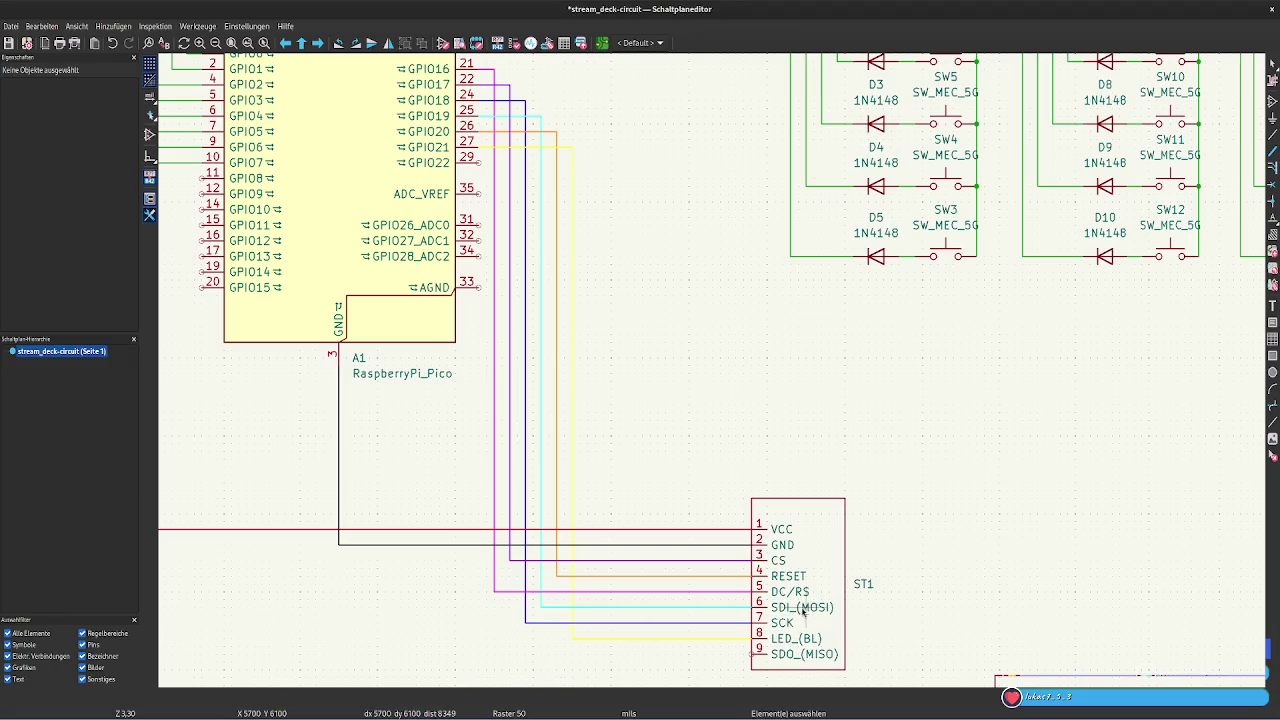
click(110, 713)
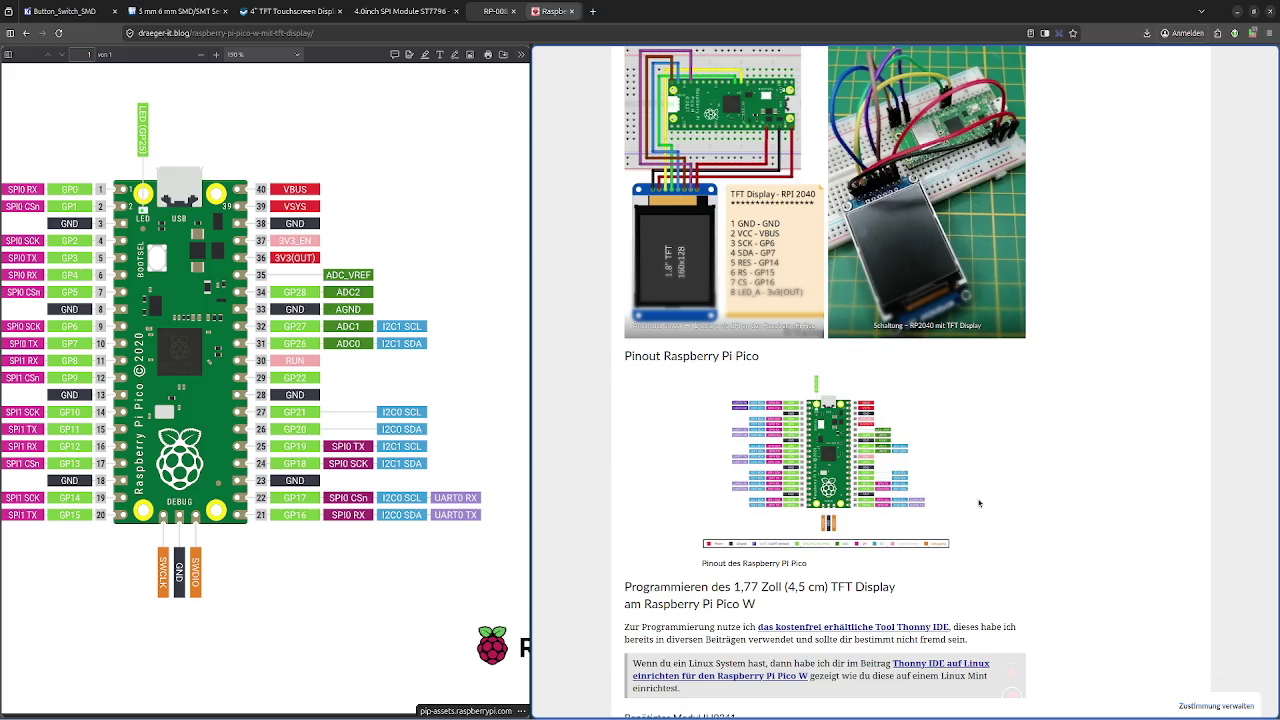
click(402, 713)
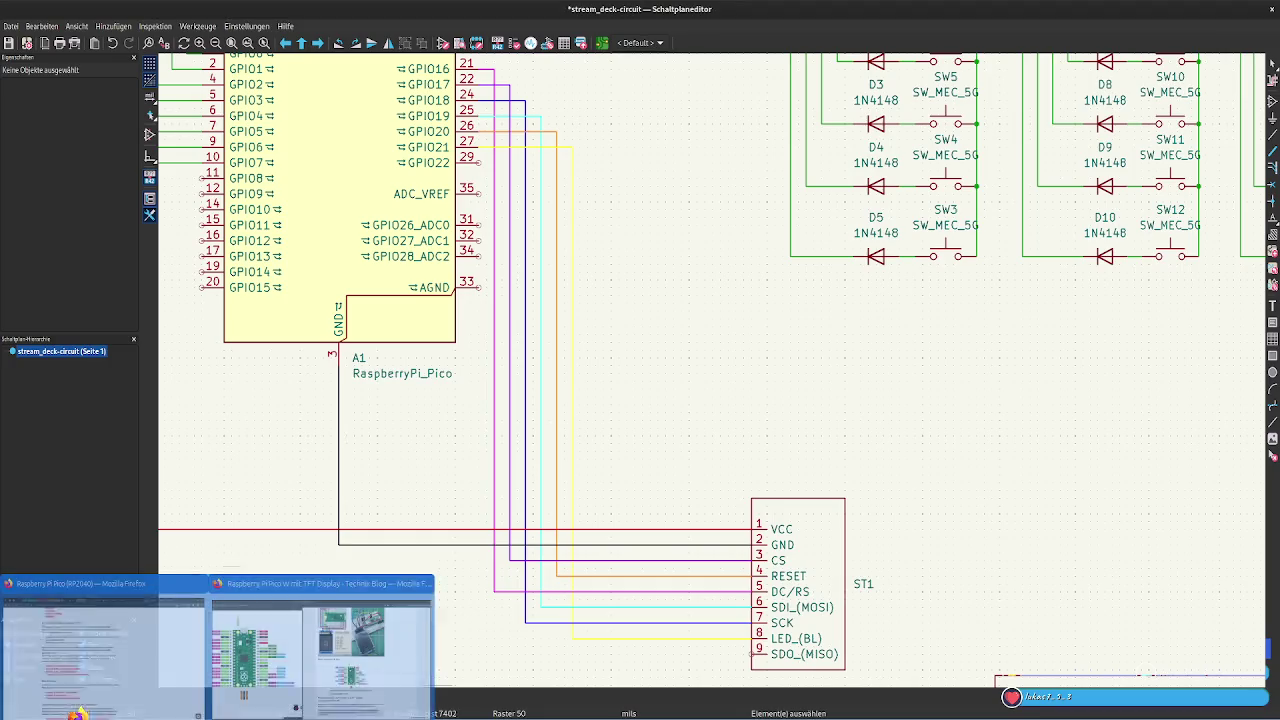
click(77, 713)
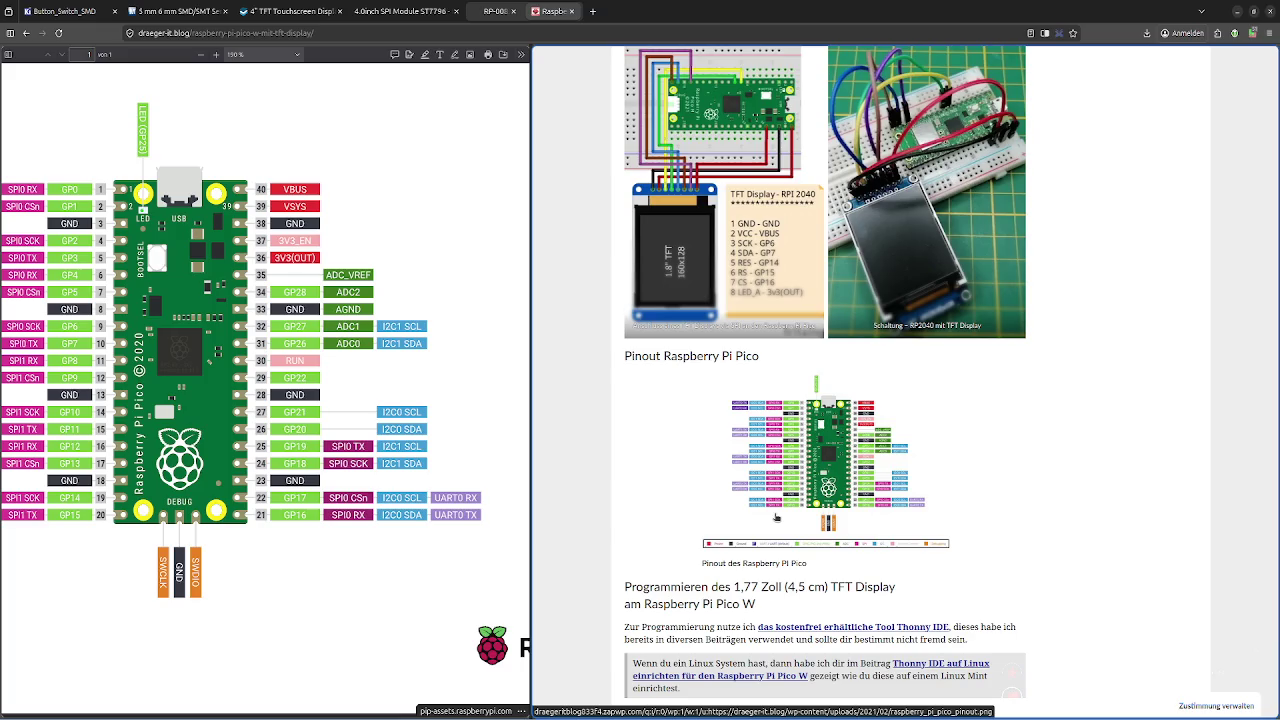
Scroll through the article to locate the TFT-to-Pico wiring diagram
scroll(776, 517, down, 2)
scroll(800, 510, down, 2)
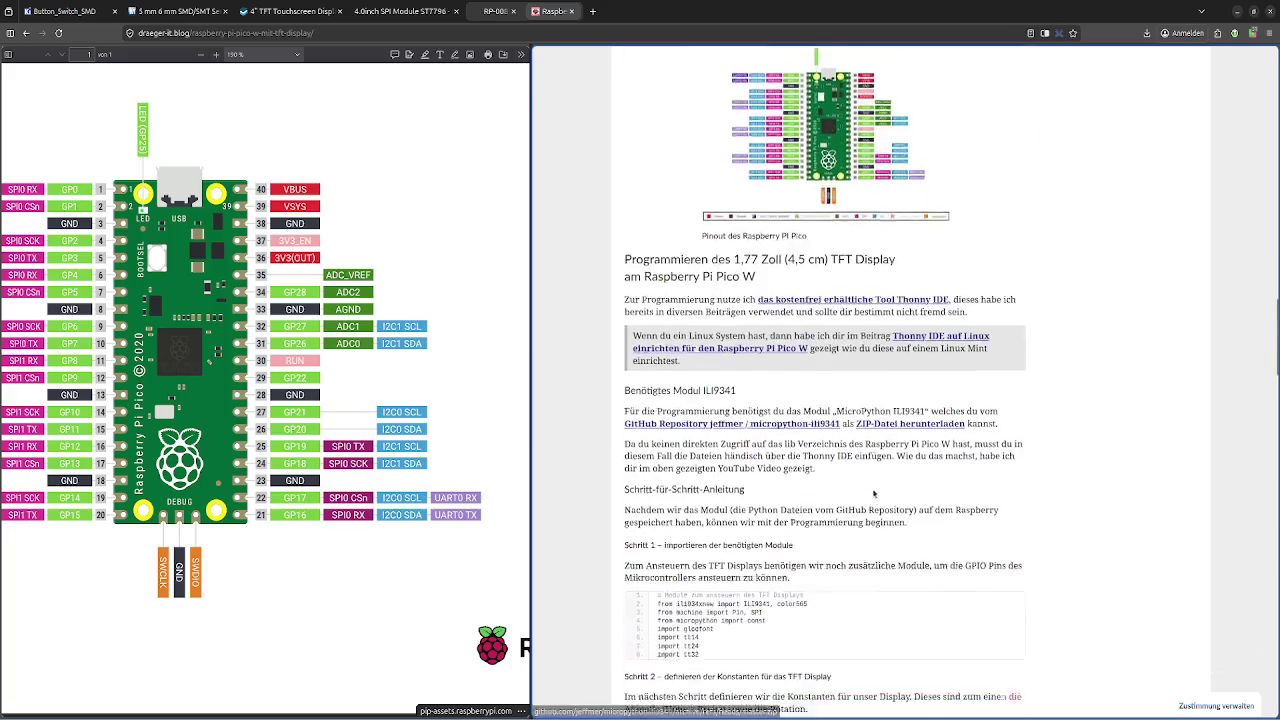
scroll(830, 500, down, 1)
scroll(851, 492, down, 1)
scroll(851, 492, down, 2)
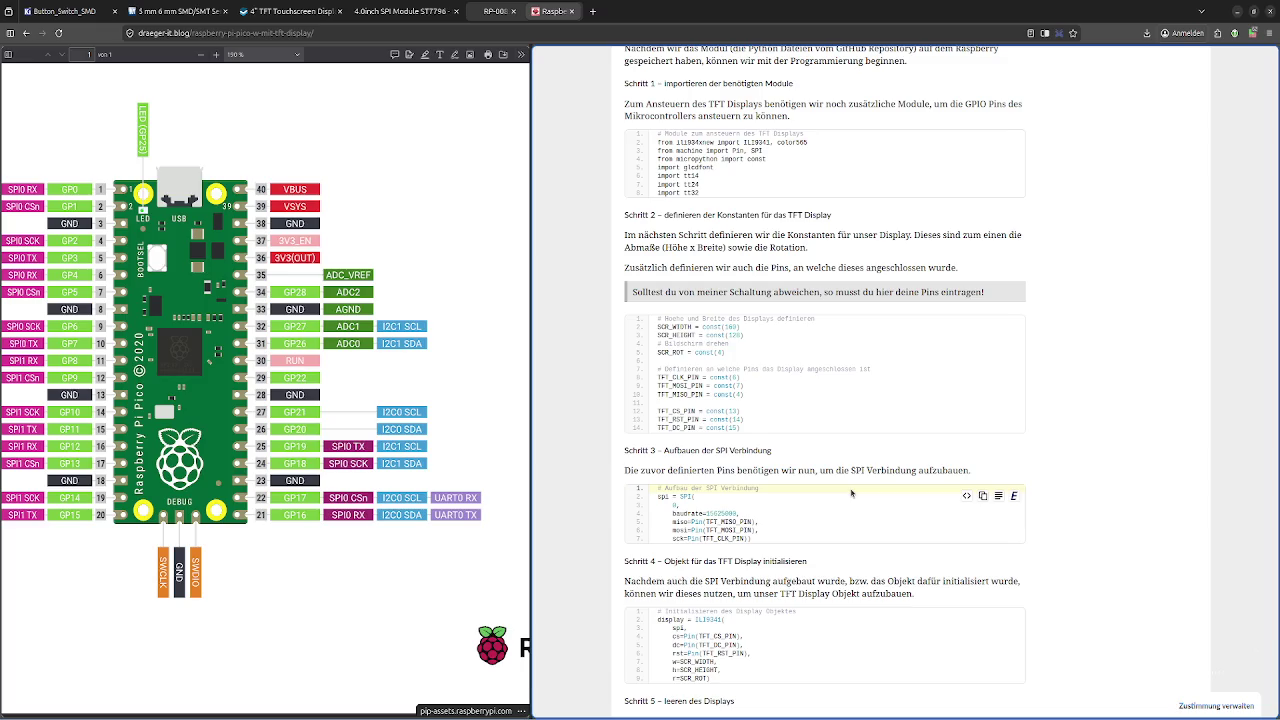
scroll(851, 492, up, 6)
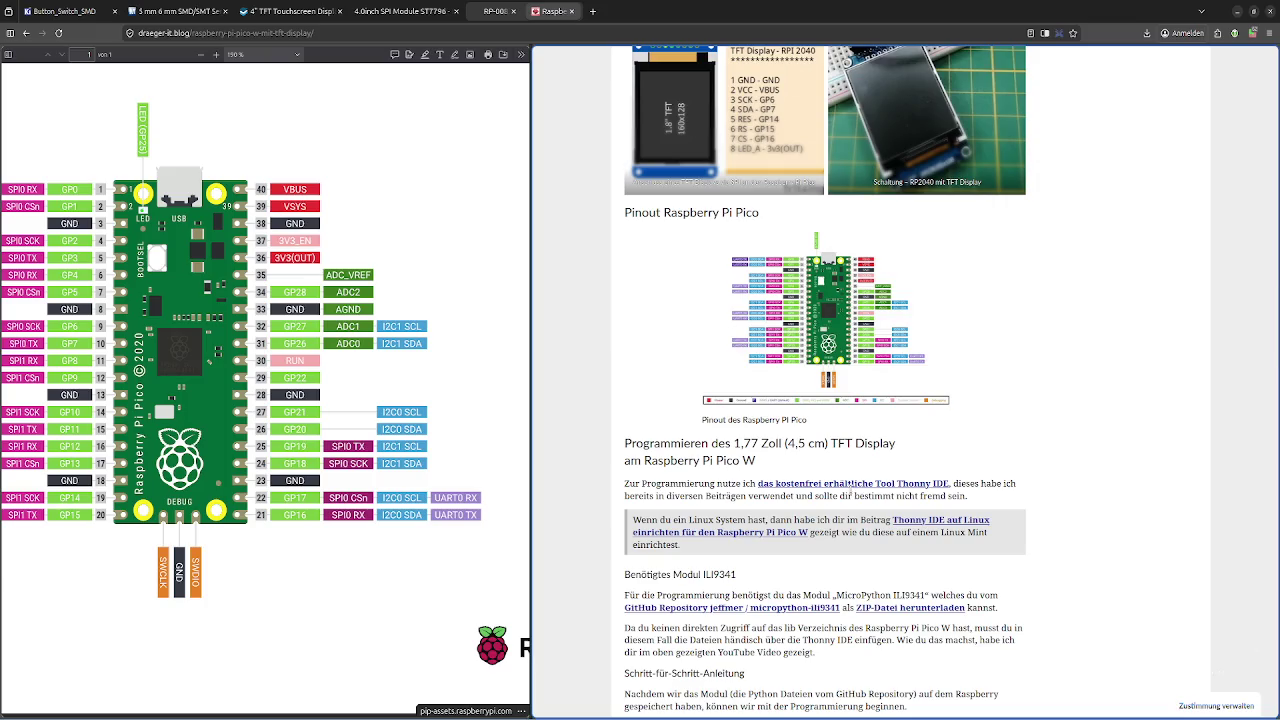
scroll(851, 493, down, 3)
scroll(851, 493, down, 2)
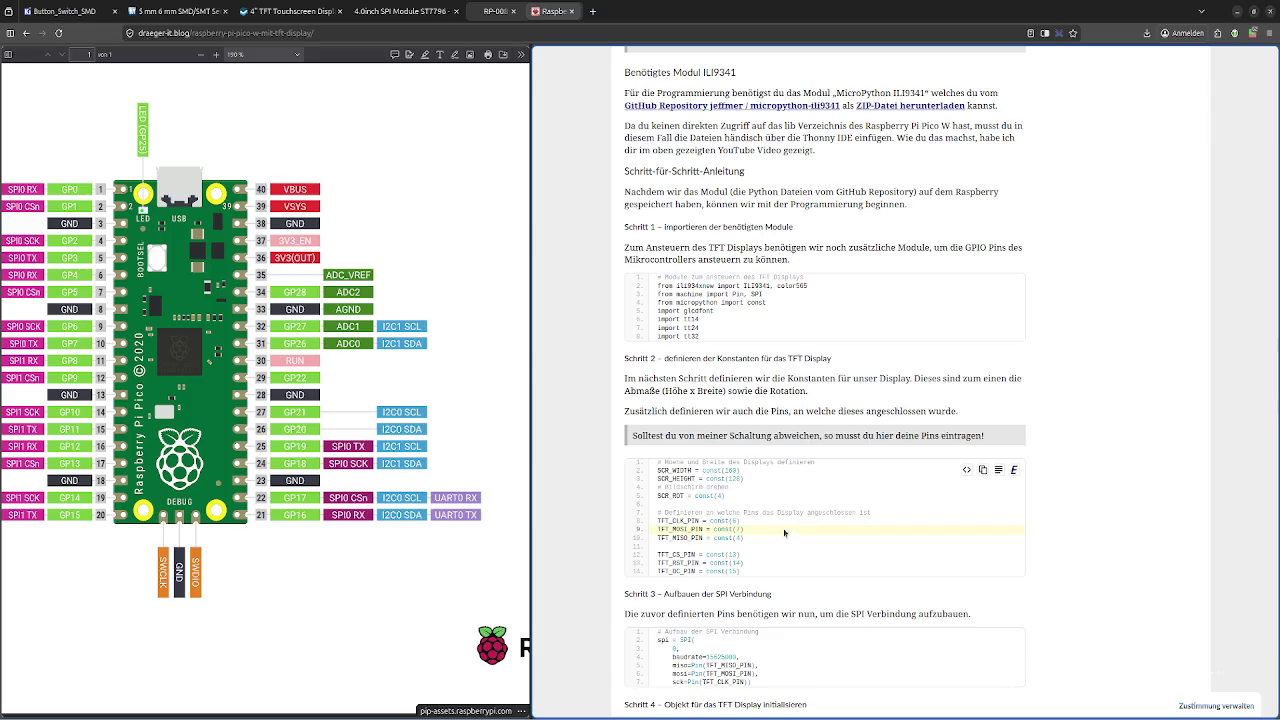
scroll(797, 537, up, 4)
scroll(790, 534, up, 4)
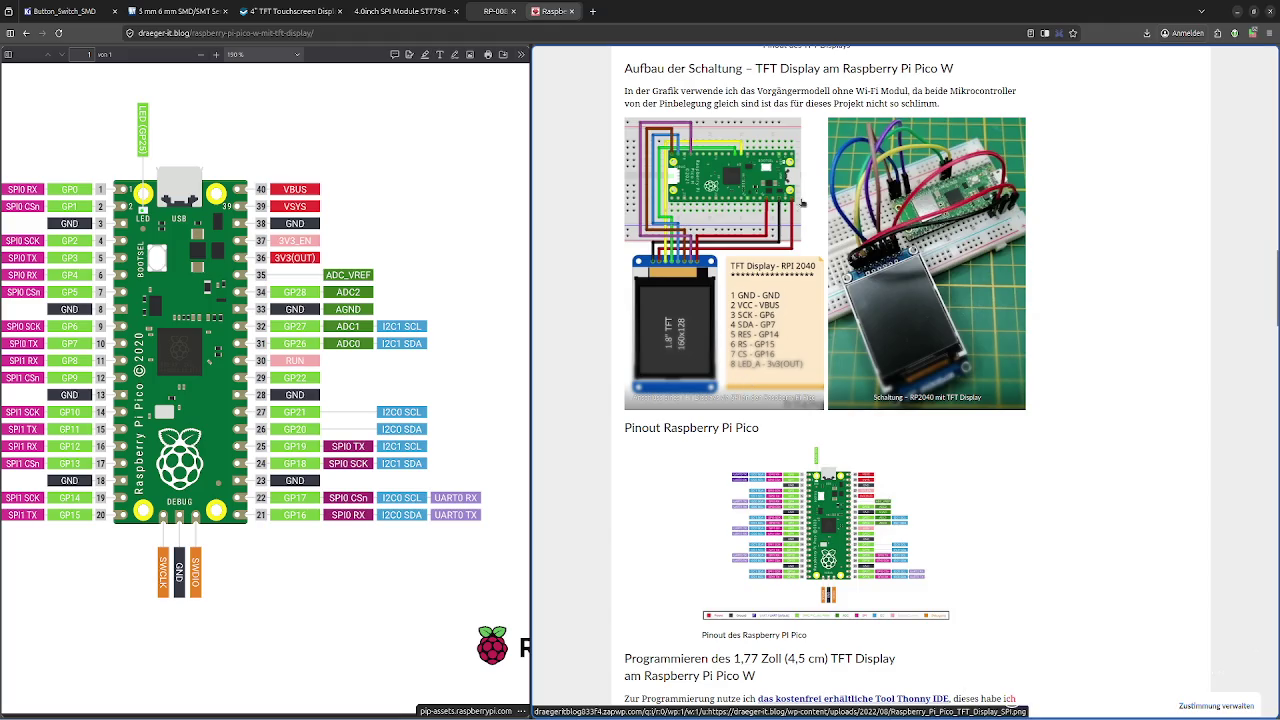
Enlarge the wiring diagram, page to the circuit photo and back, then reopen it
click(747, 378)
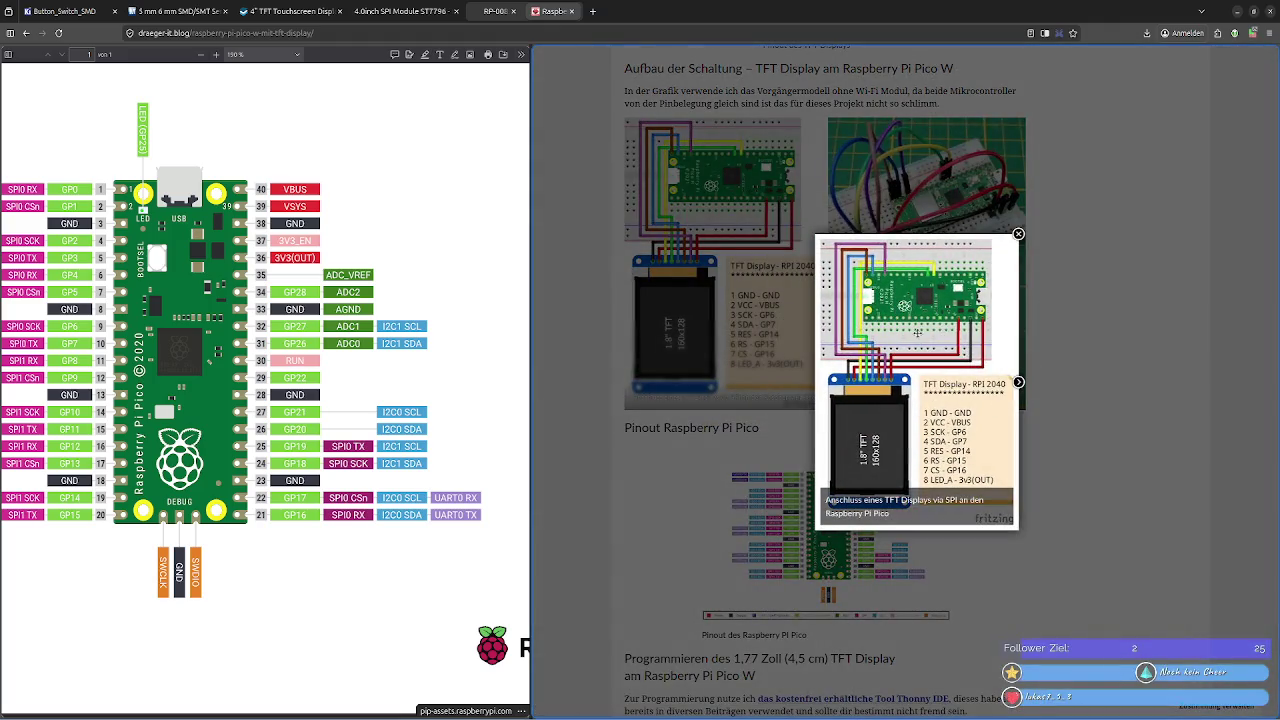
click(1017, 383)
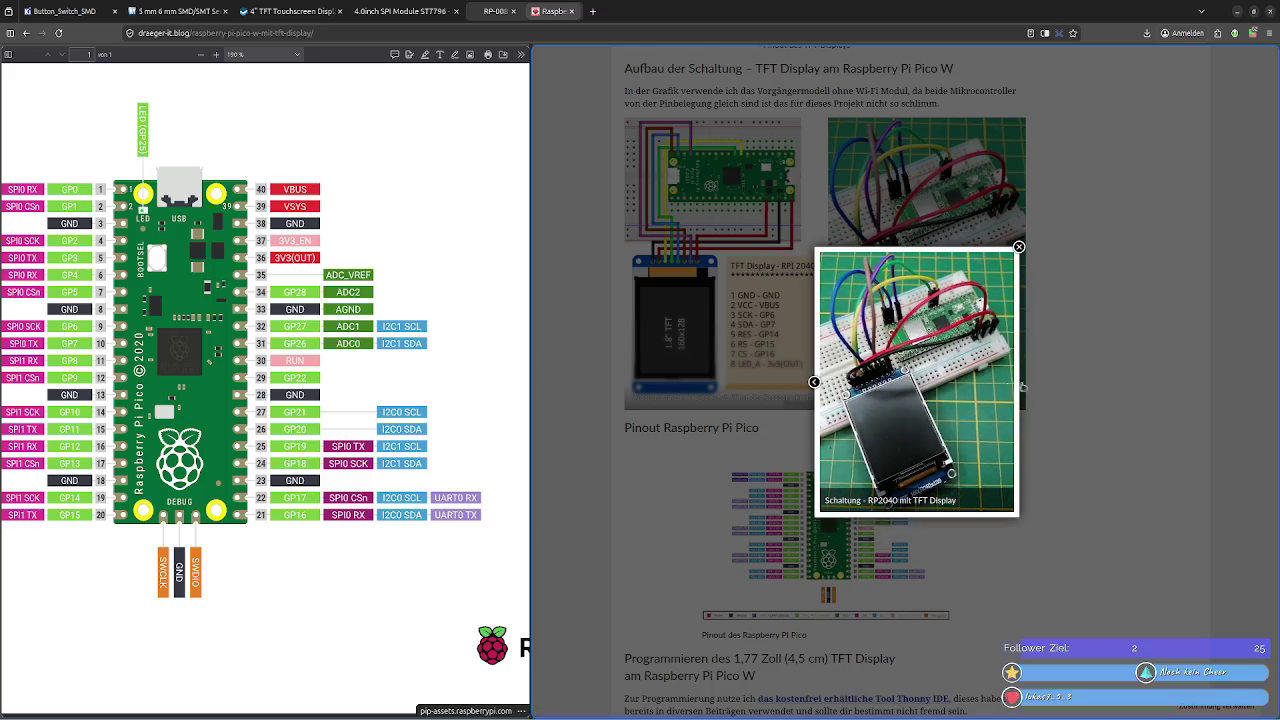
click(814, 382)
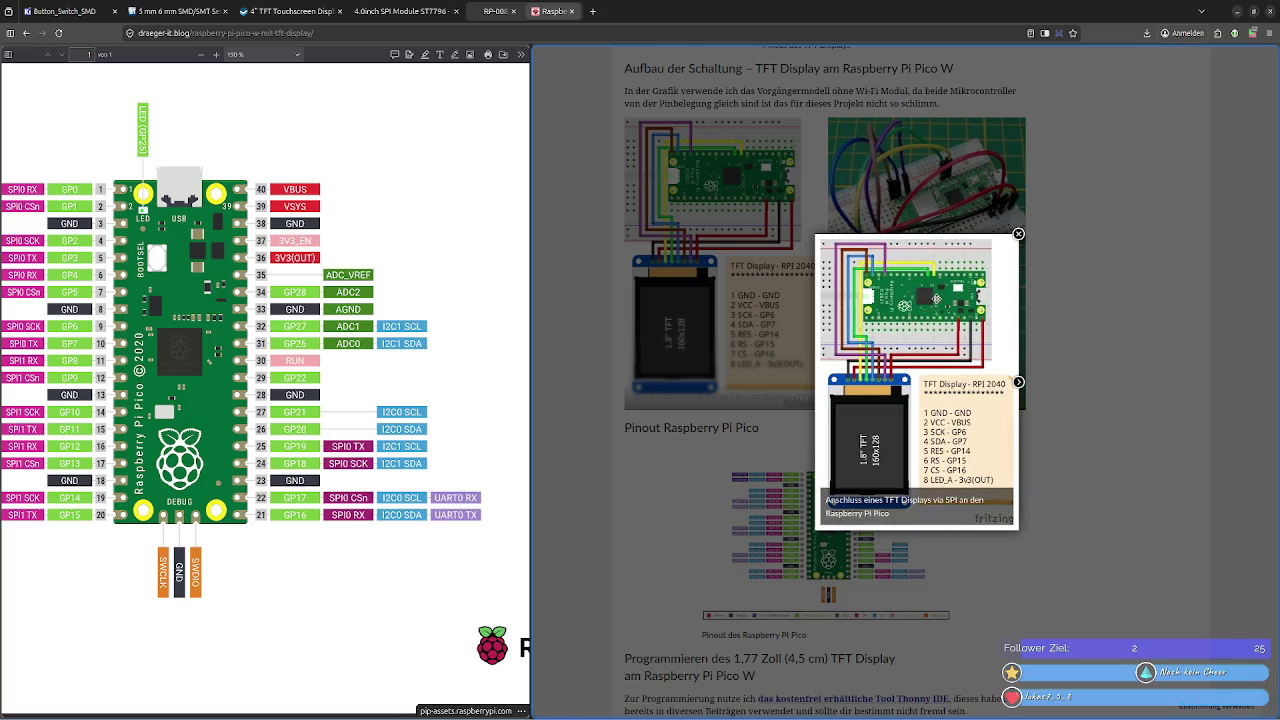
click(1060, 356)
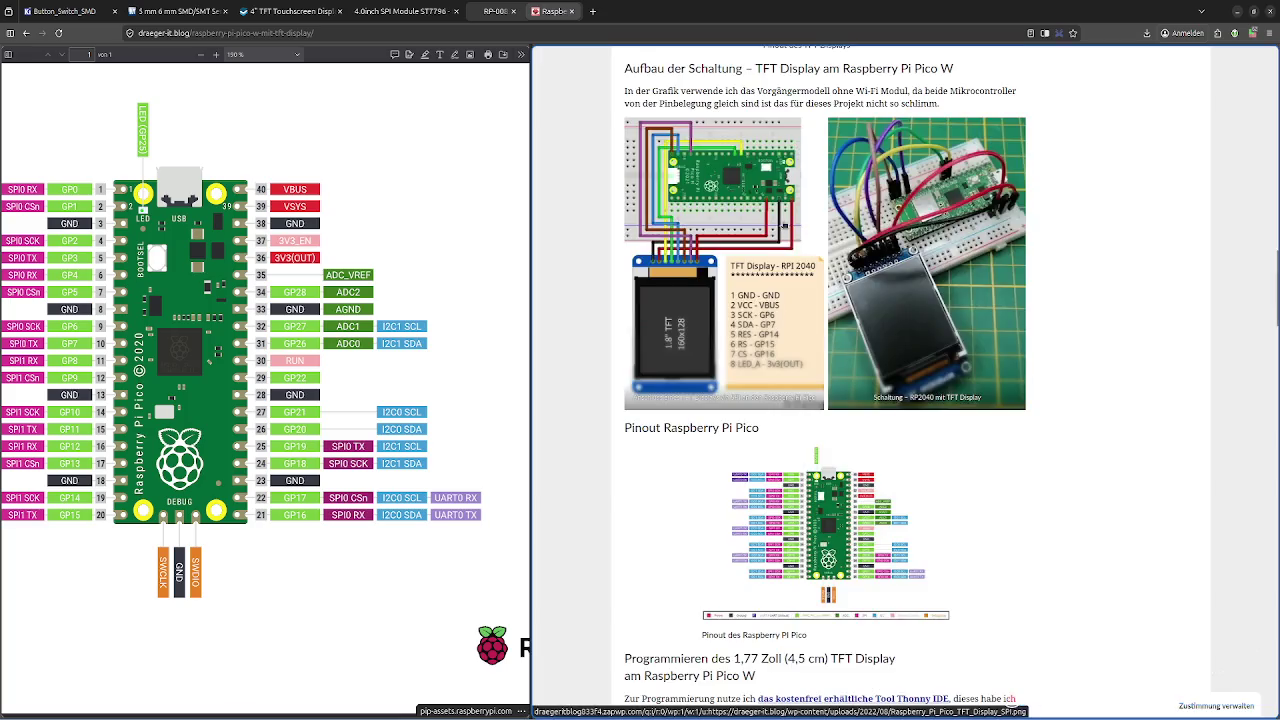
click(937, 332)
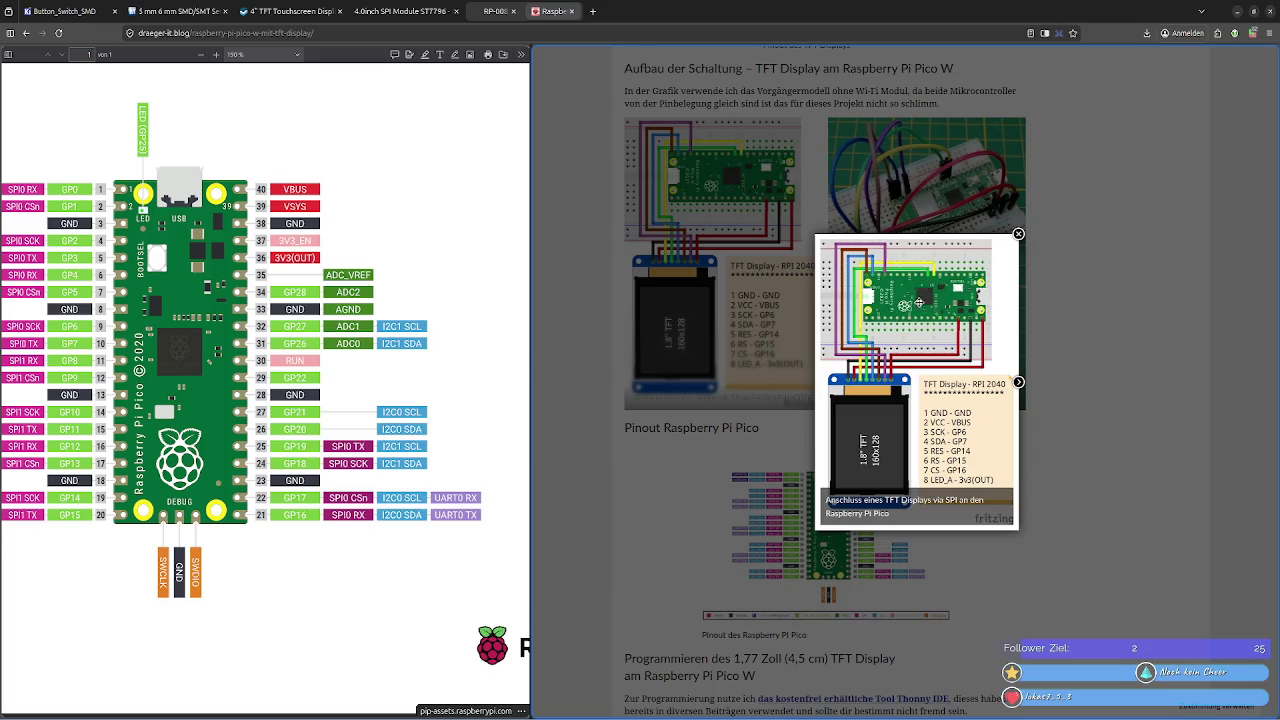
right_click(874, 281)
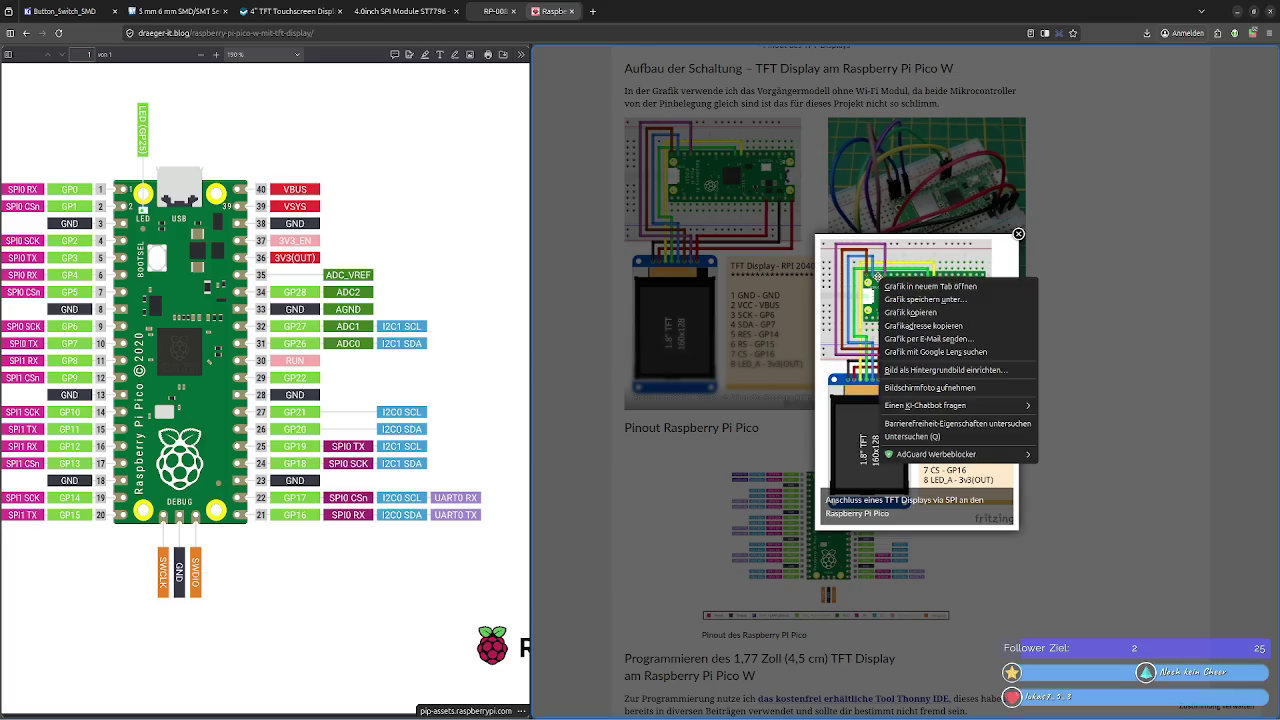
click(930, 286)
click(635, 11)
ctrl+scroll(657, 222, up, 3)
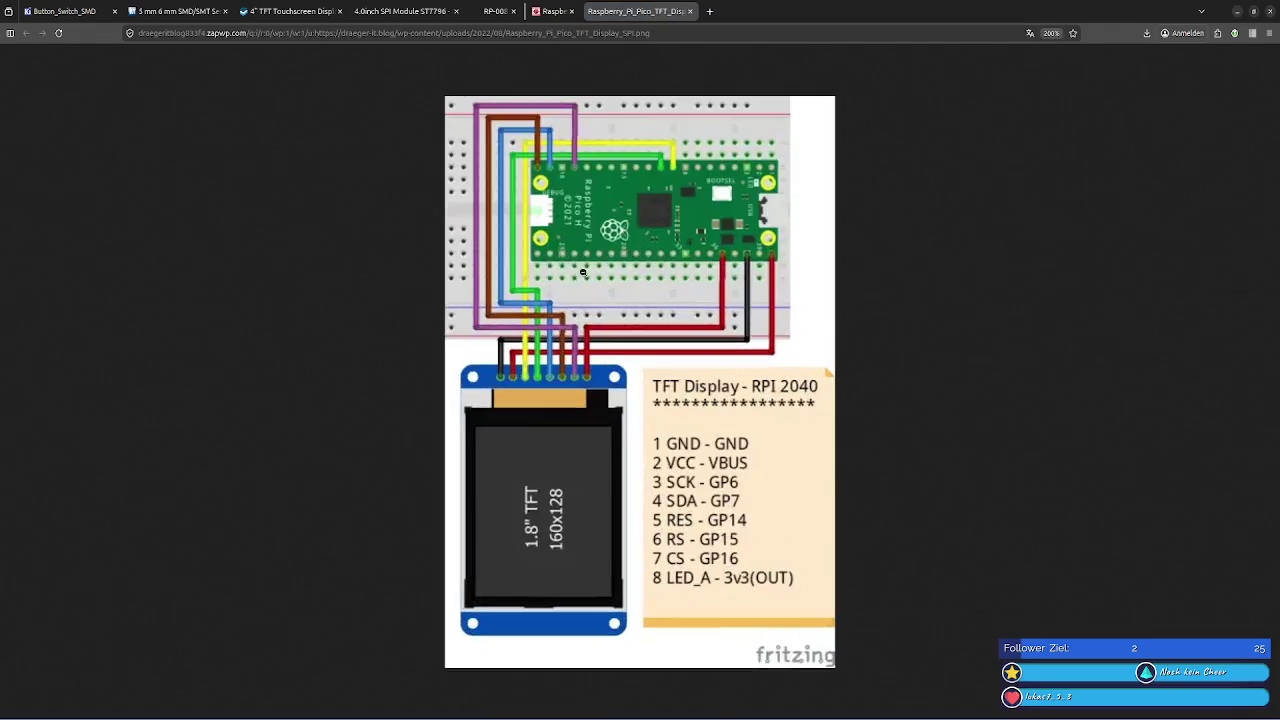
ctrl+scroll(657, 222, up, 3)
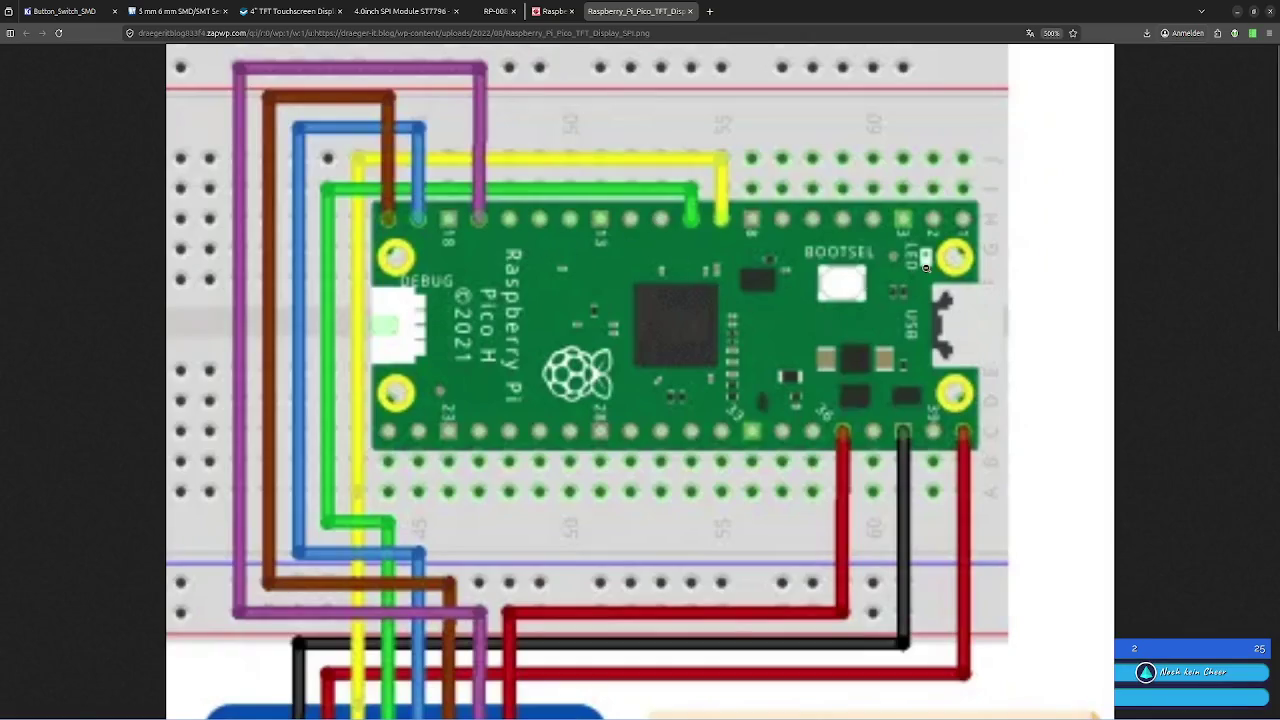
scroll(928, 253, down, 5)
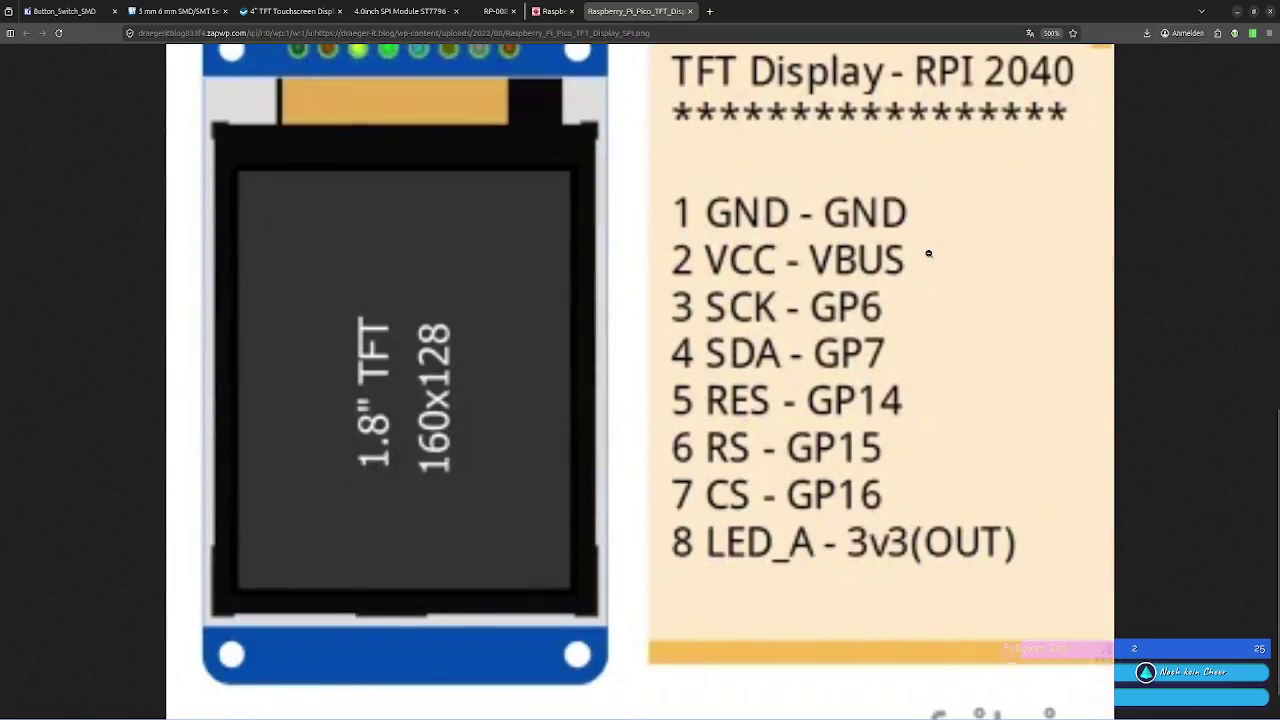
ctrl+scroll(928, 253, down, 3)
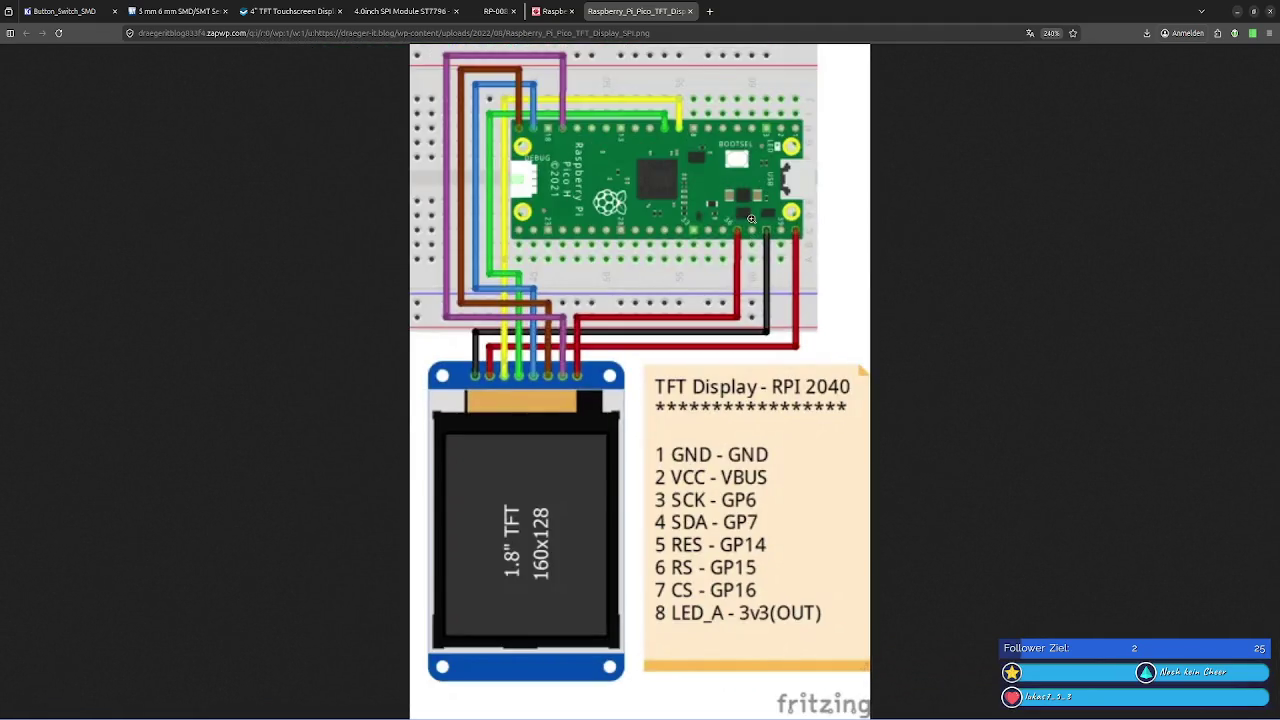
ctrl+scroll(751, 219, up, 1)
click(689, 11)
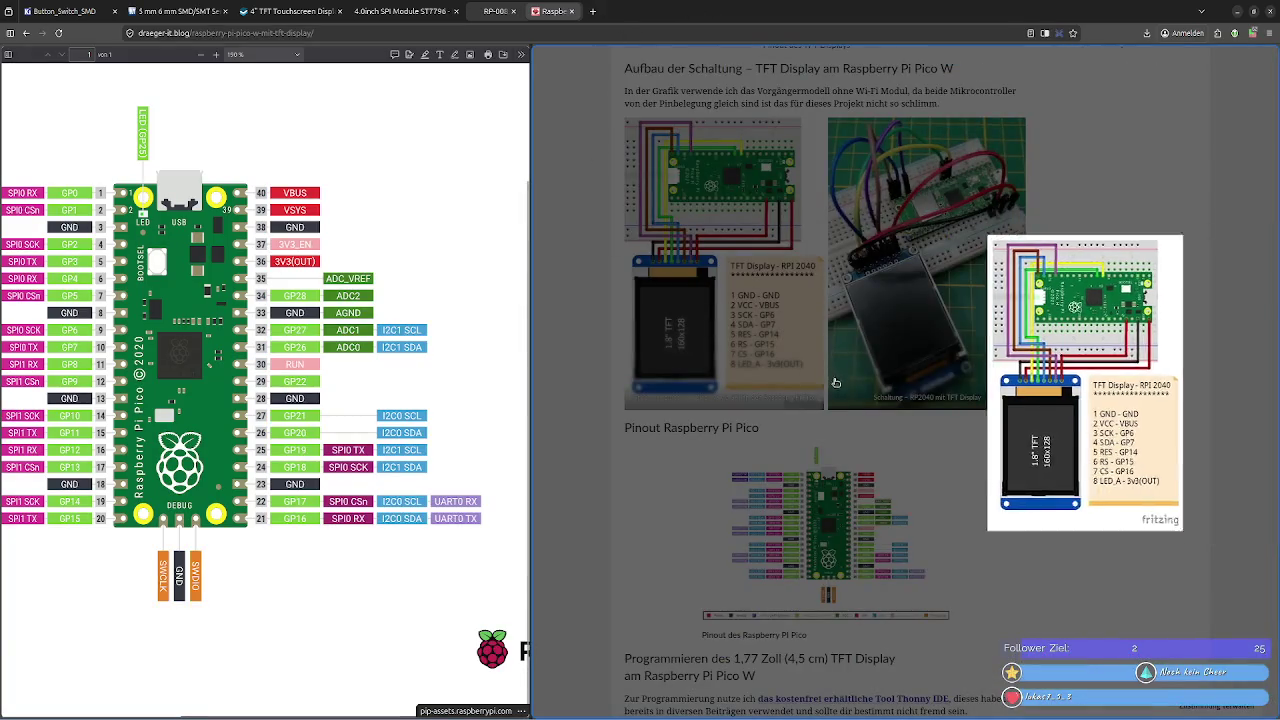
Close the lightbox and scroll to the pin warning note, selecting words in it
click(734, 488)
scroll(722, 470, down, 4)
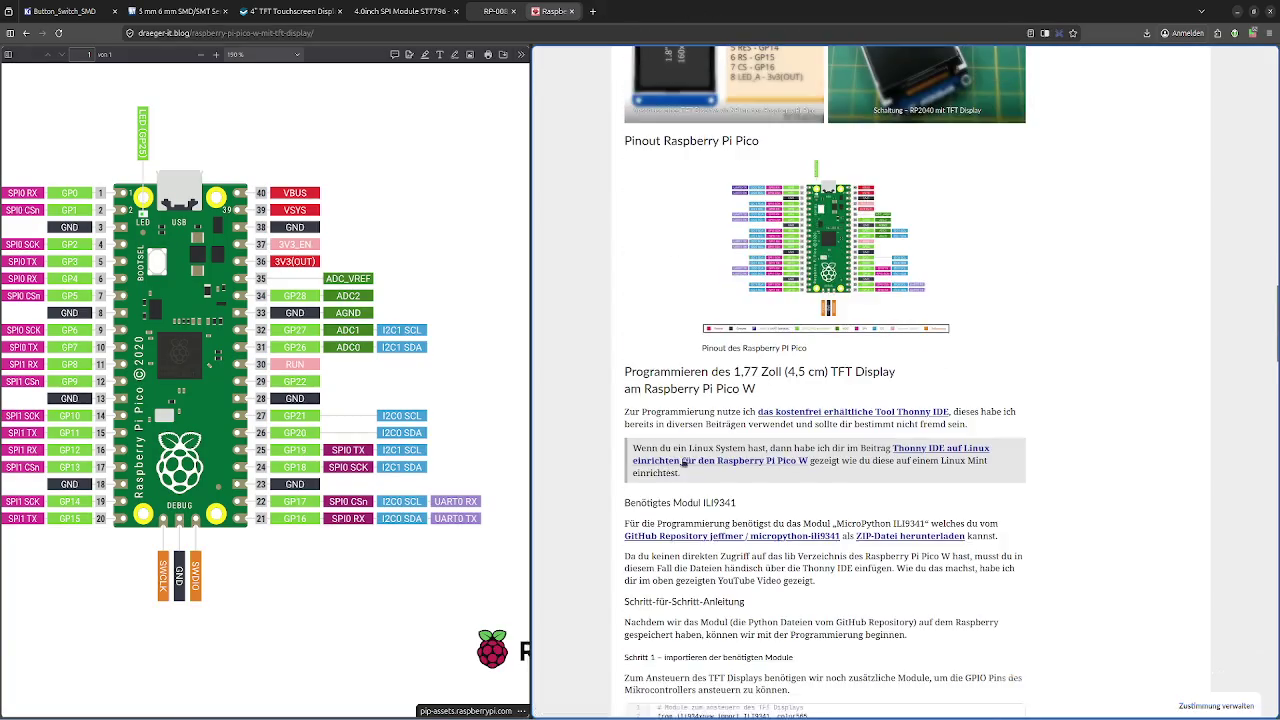
scroll(722, 455, down, 2)
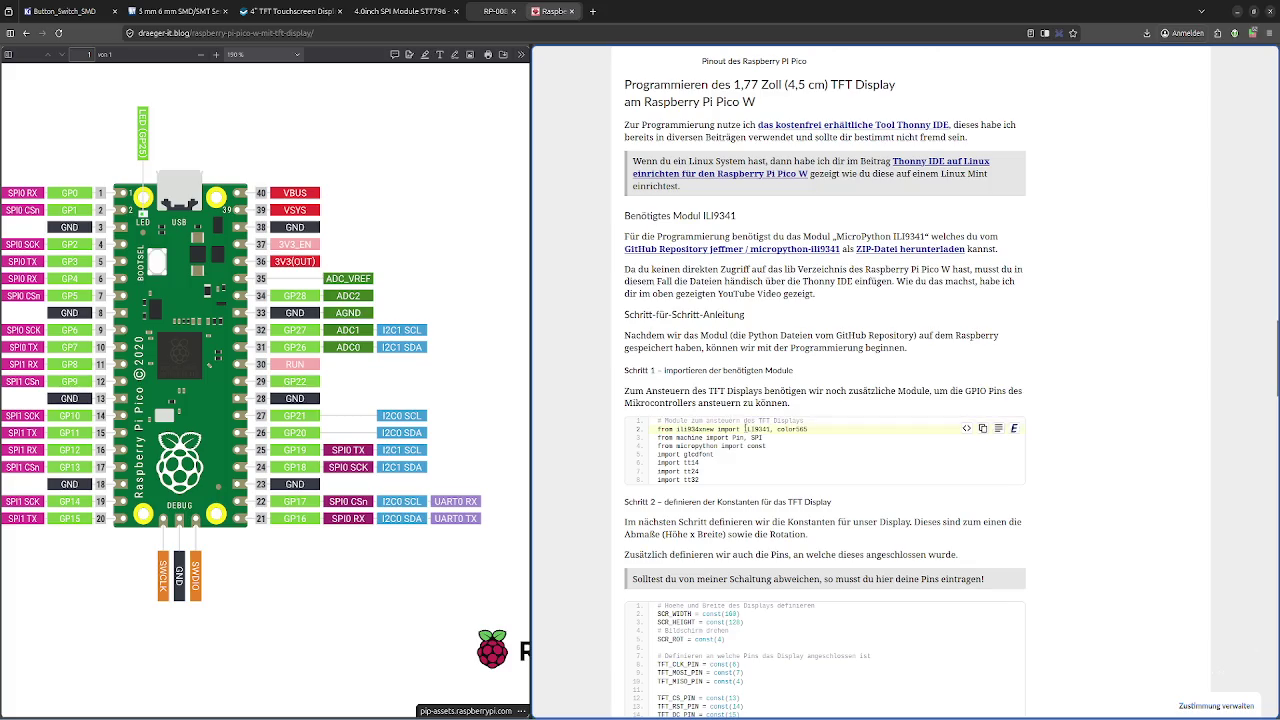
scroll(739, 425, down, 1)
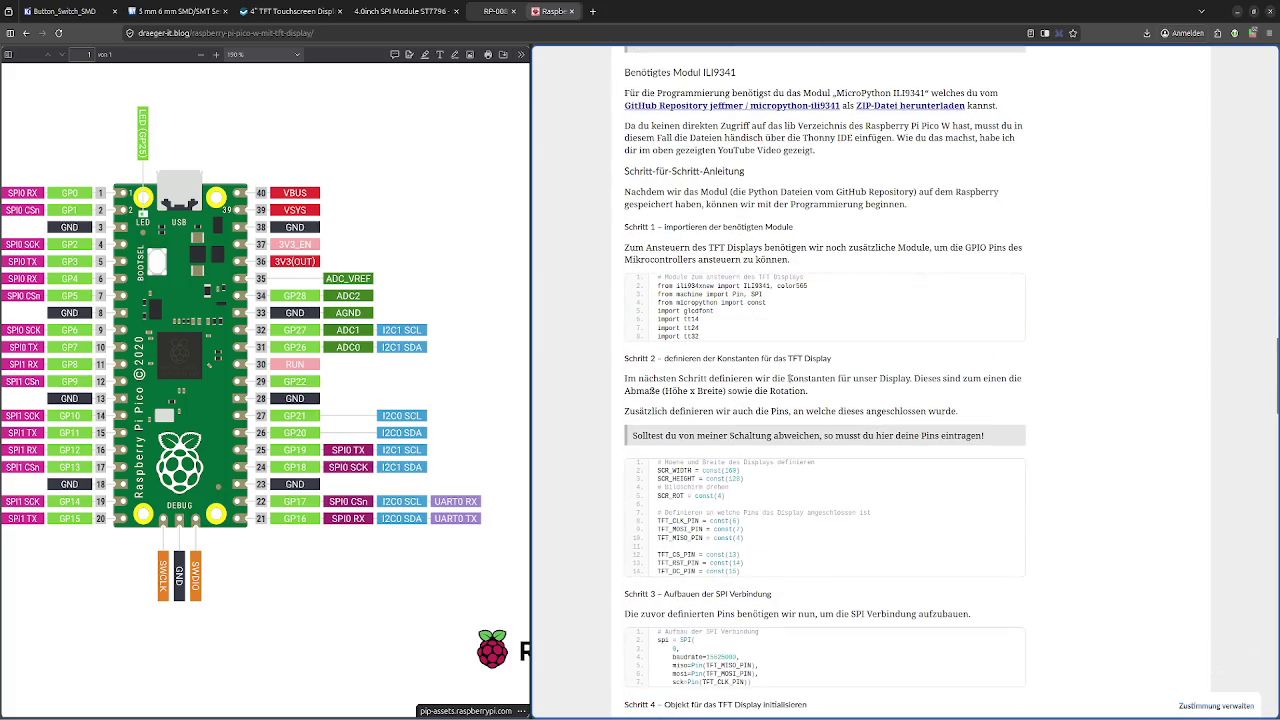
scroll(834, 416, down, 1)
scroll(834, 416, down, 1)
drag(680, 364, 836, 364)
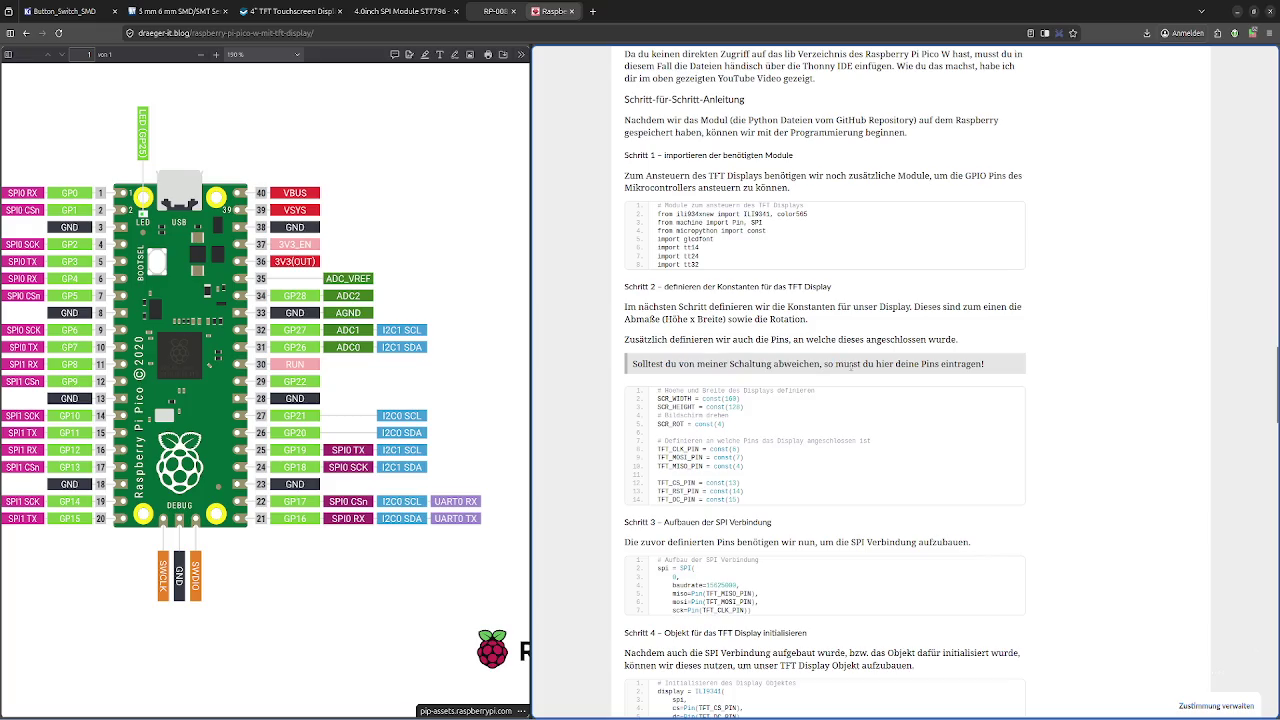
double_click(847, 364)
double_click(907, 364)
click(910, 364)
Find and highlight the pin value 13 in line 12 of the code
scroll(789, 477, up, 5)
scroll(789, 477, up, 5)
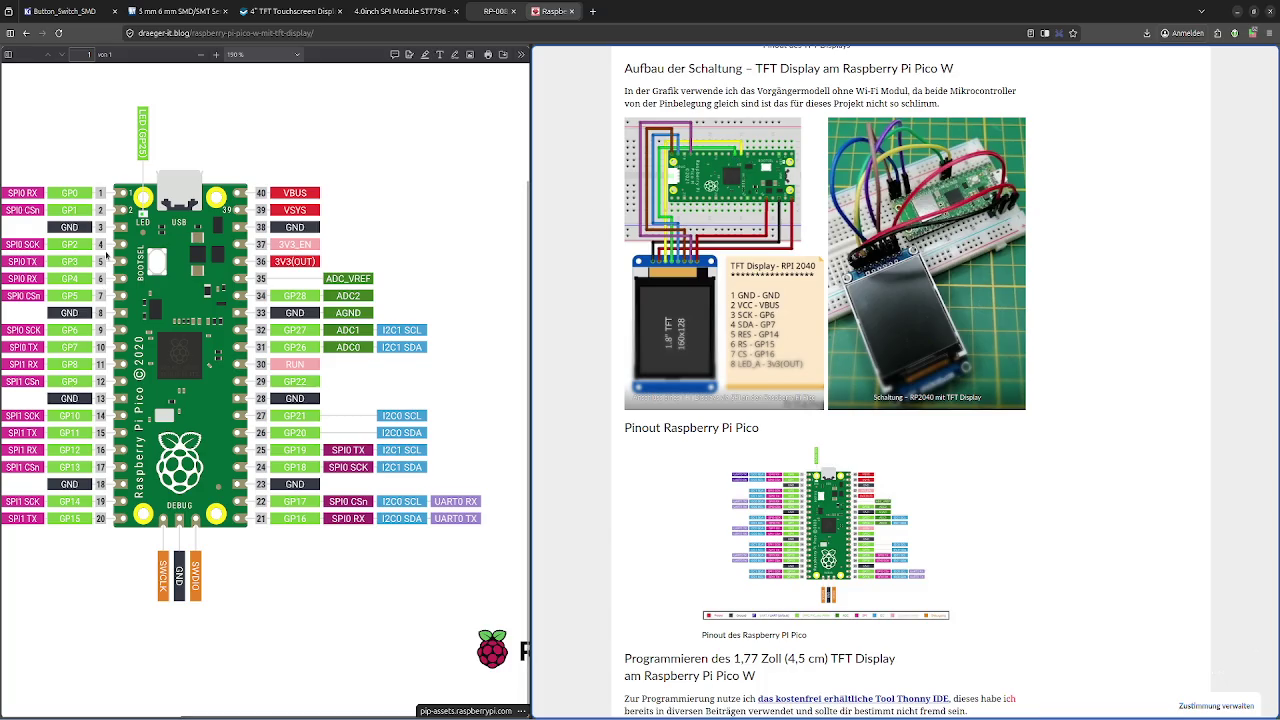
scroll(750, 605, down, 6)
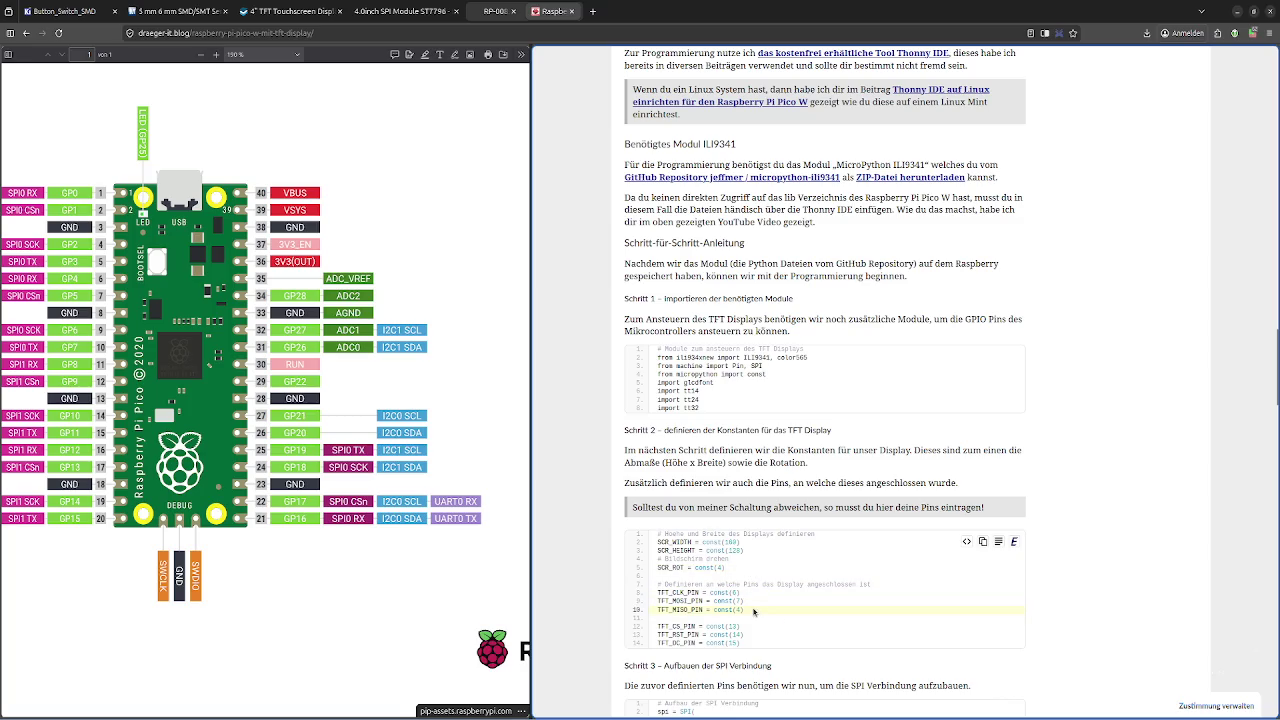
scroll(754, 612, down, 3)
scroll(754, 602, up, 3)
drag(687, 626, 736, 626)
double_click(732, 626)
scroll(756, 634, up, 3)
scroll(756, 634, up, 2)
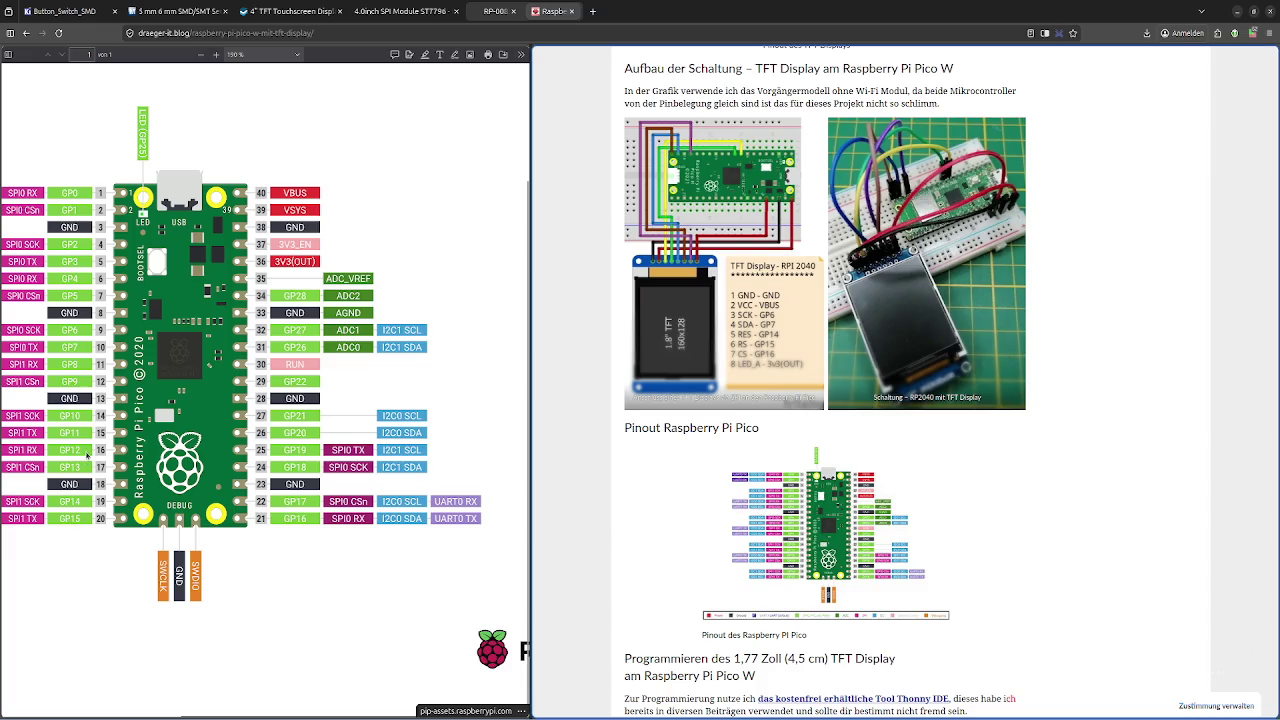
Scroll down through the SPI code to the reader comments
scroll(795, 541, down, 4)
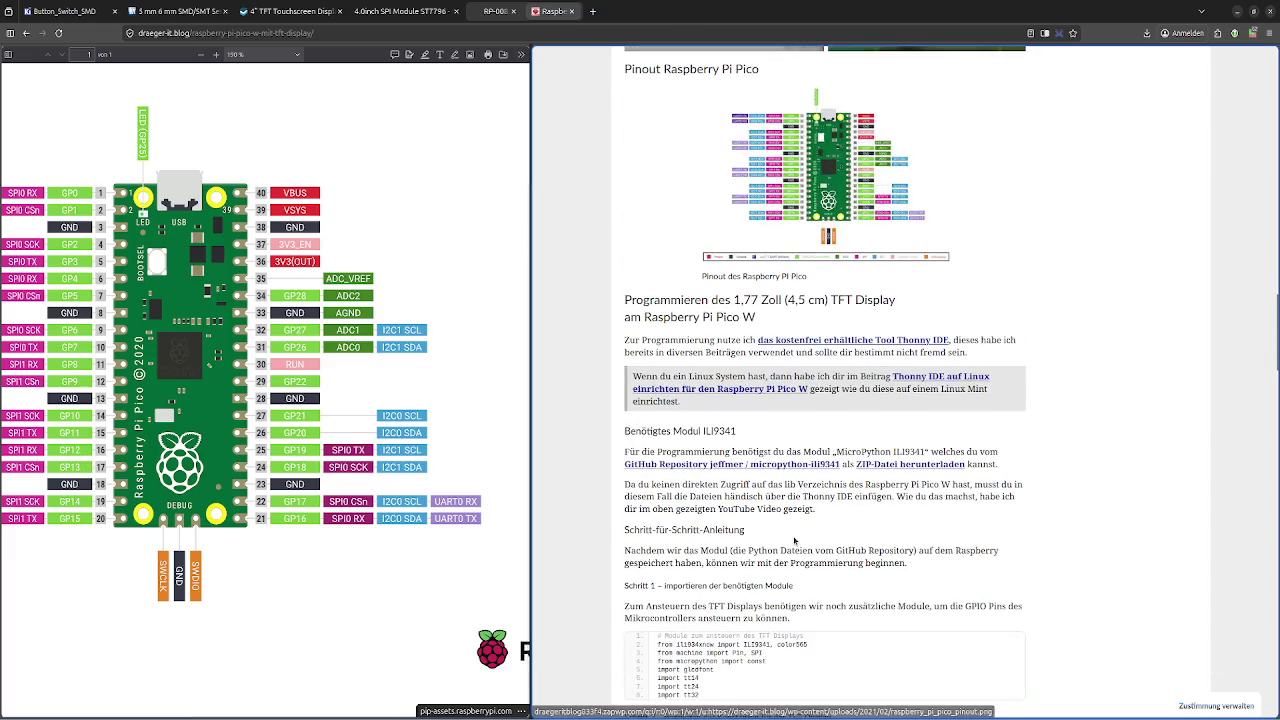
scroll(795, 541, down, 5)
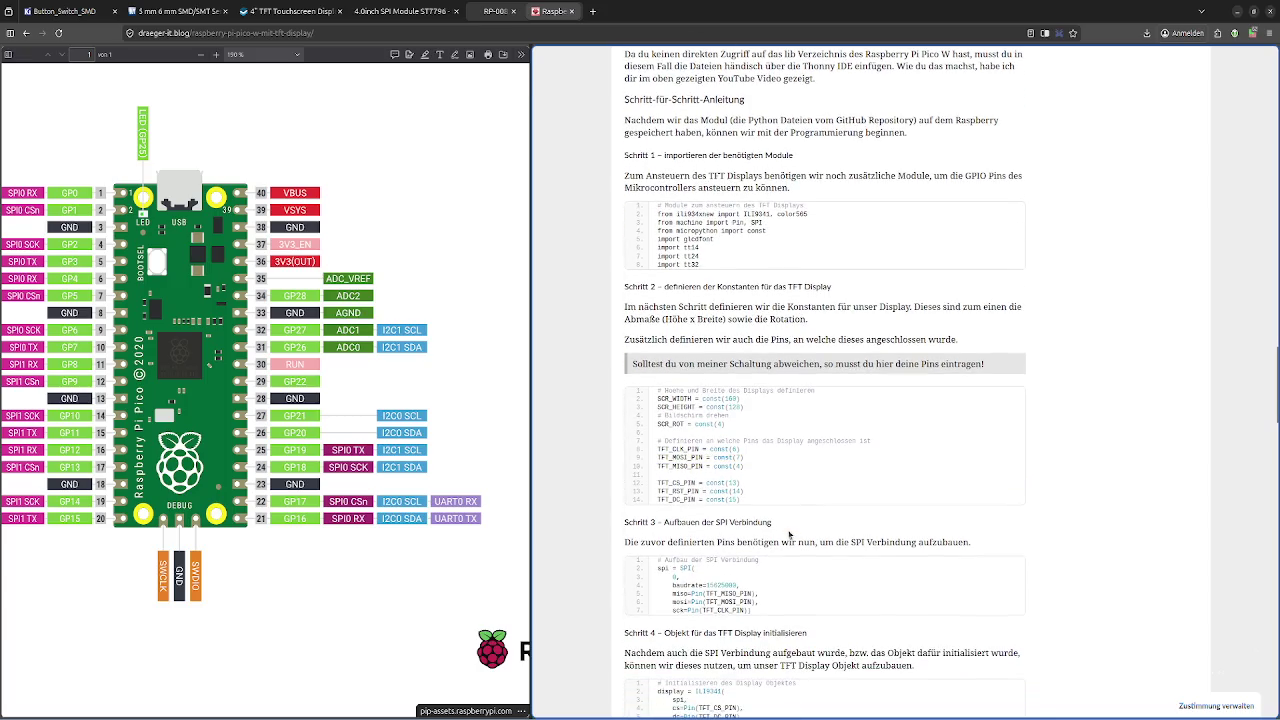
scroll(789, 534, down, 1)
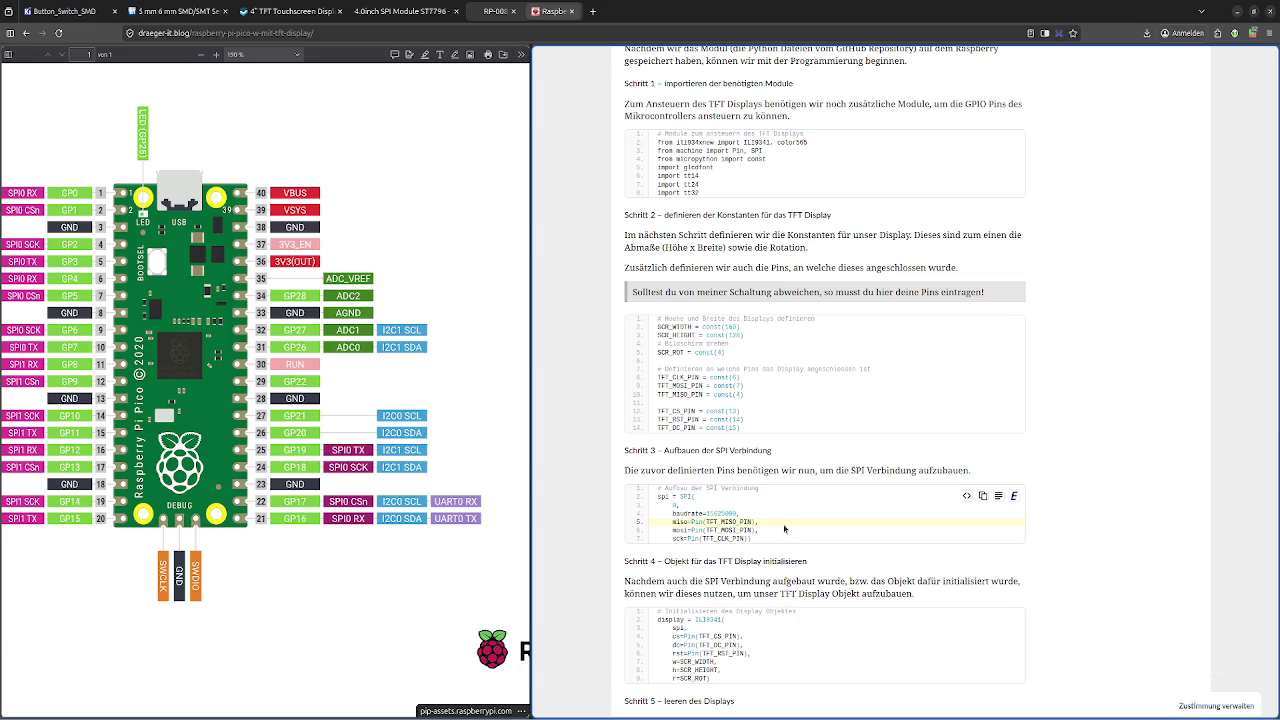
scroll(784, 528, down, 2)
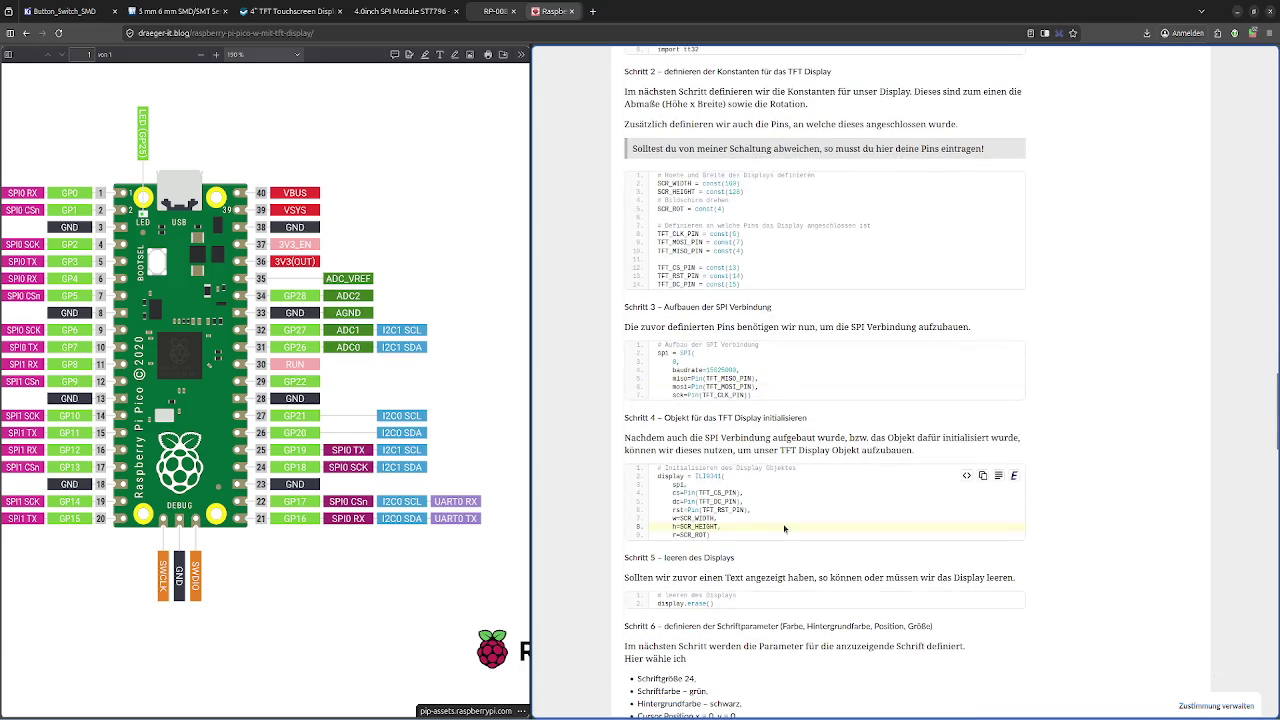
scroll(784, 528, down, 1)
scroll(784, 528, down, 4)
scroll(784, 528, down, 1)
scroll(784, 528, down, 3)
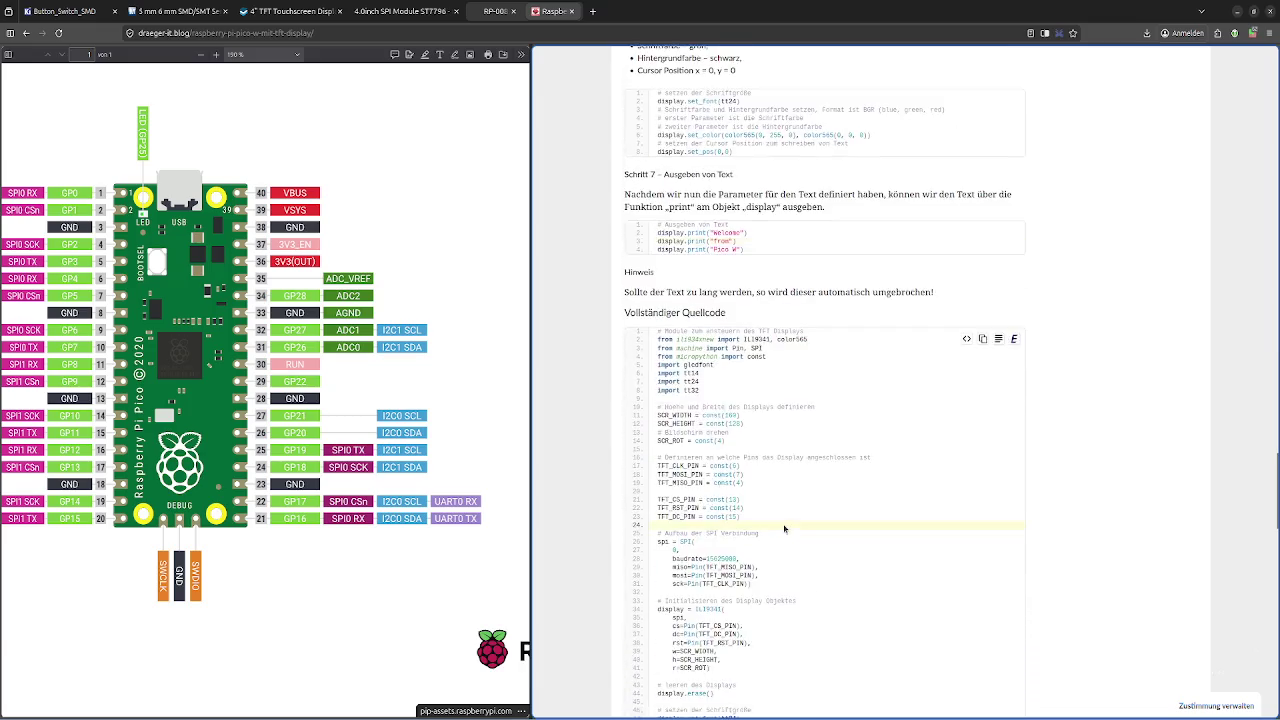
scroll(784, 528, down, 5)
scroll(784, 528, down, 4)
scroll(784, 528, down, 5)
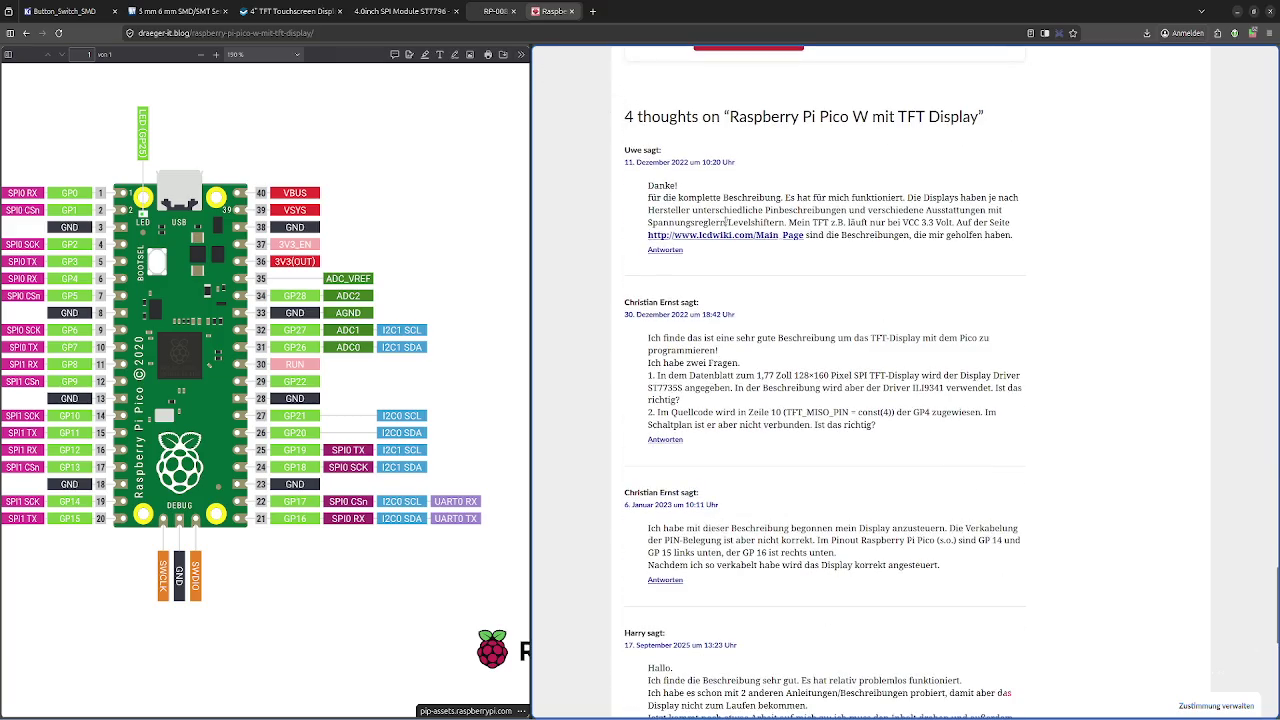
click(747, 238)
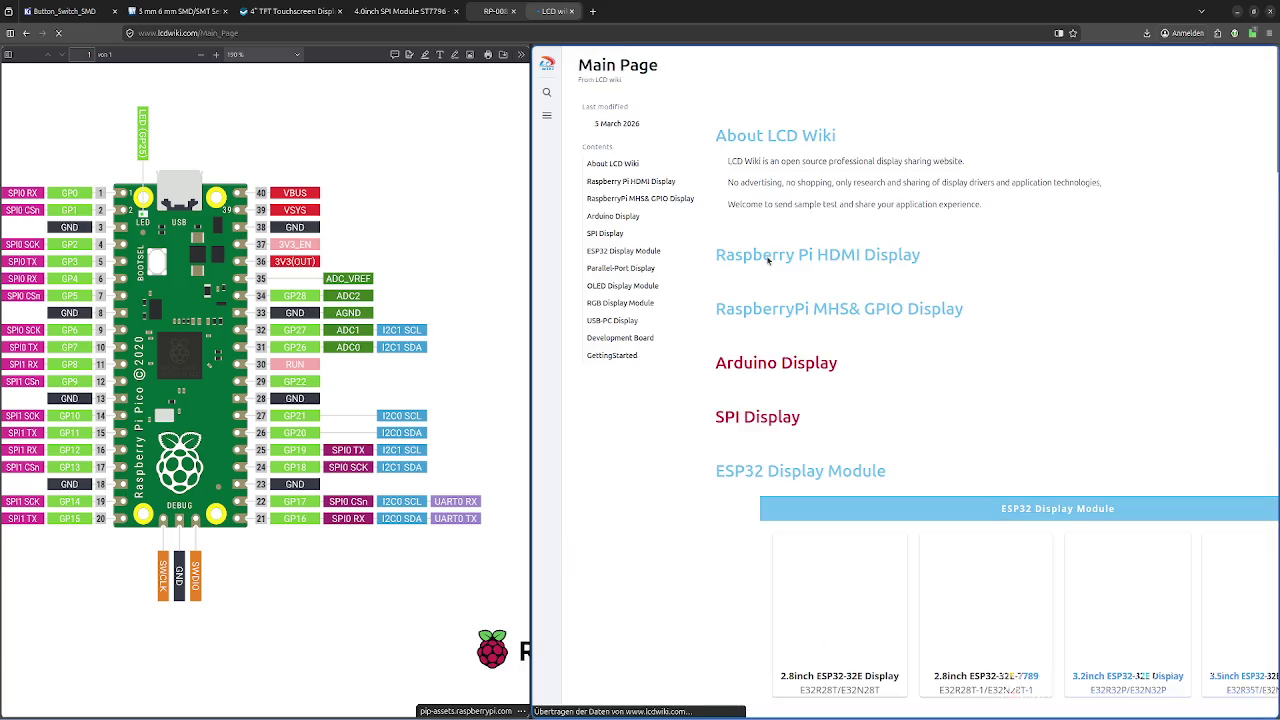
scroll(767, 262, down, 3)
scroll(767, 262, up, 3)
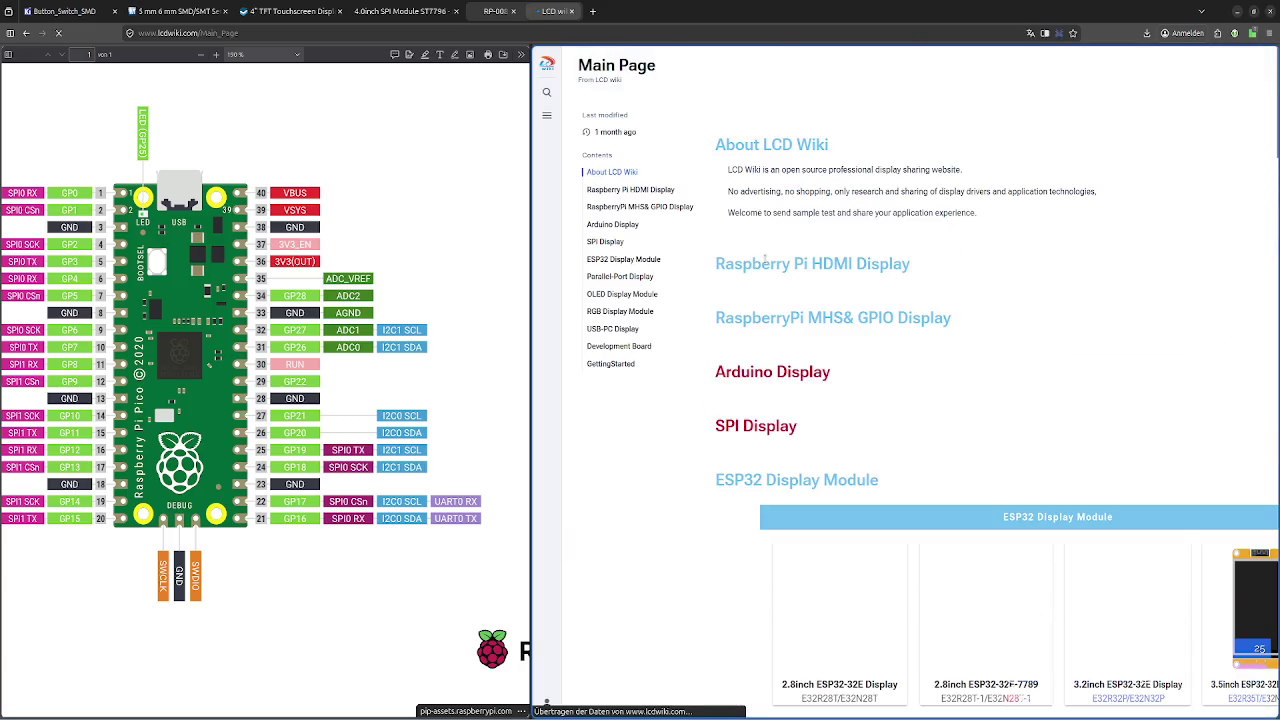
scroll(869, 243, down, 5)
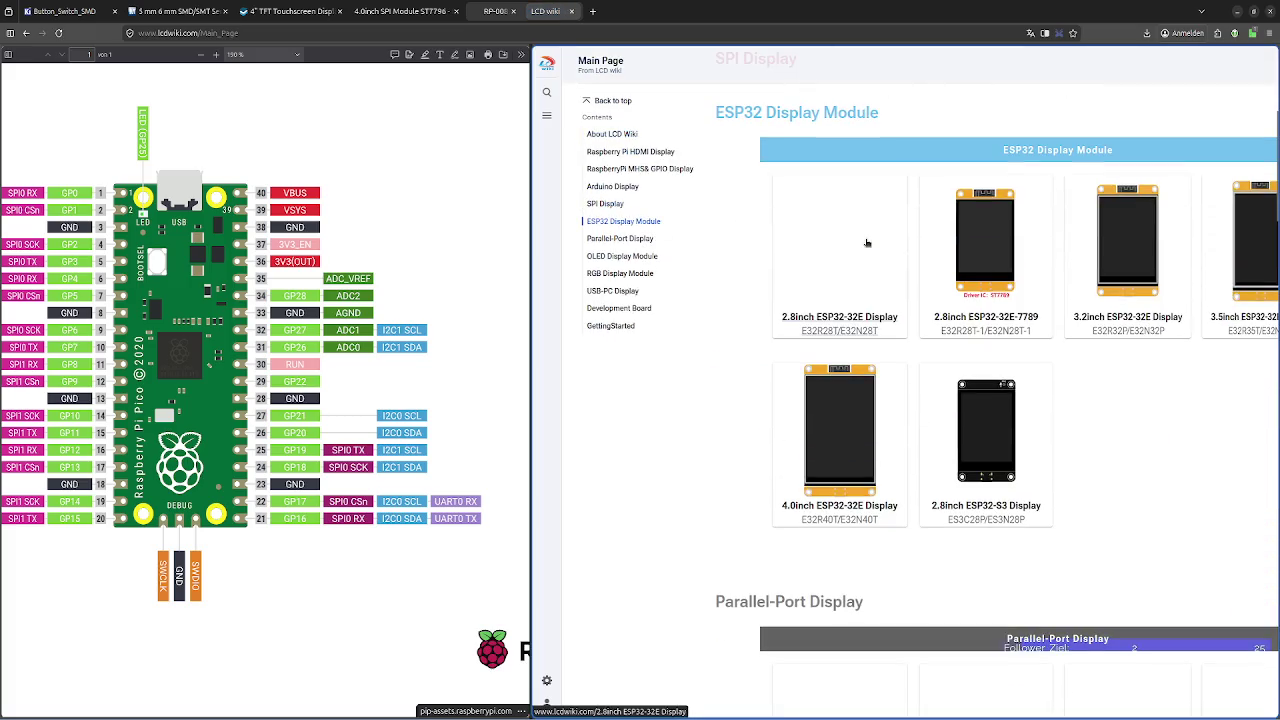
scroll(871, 380, down, 1)
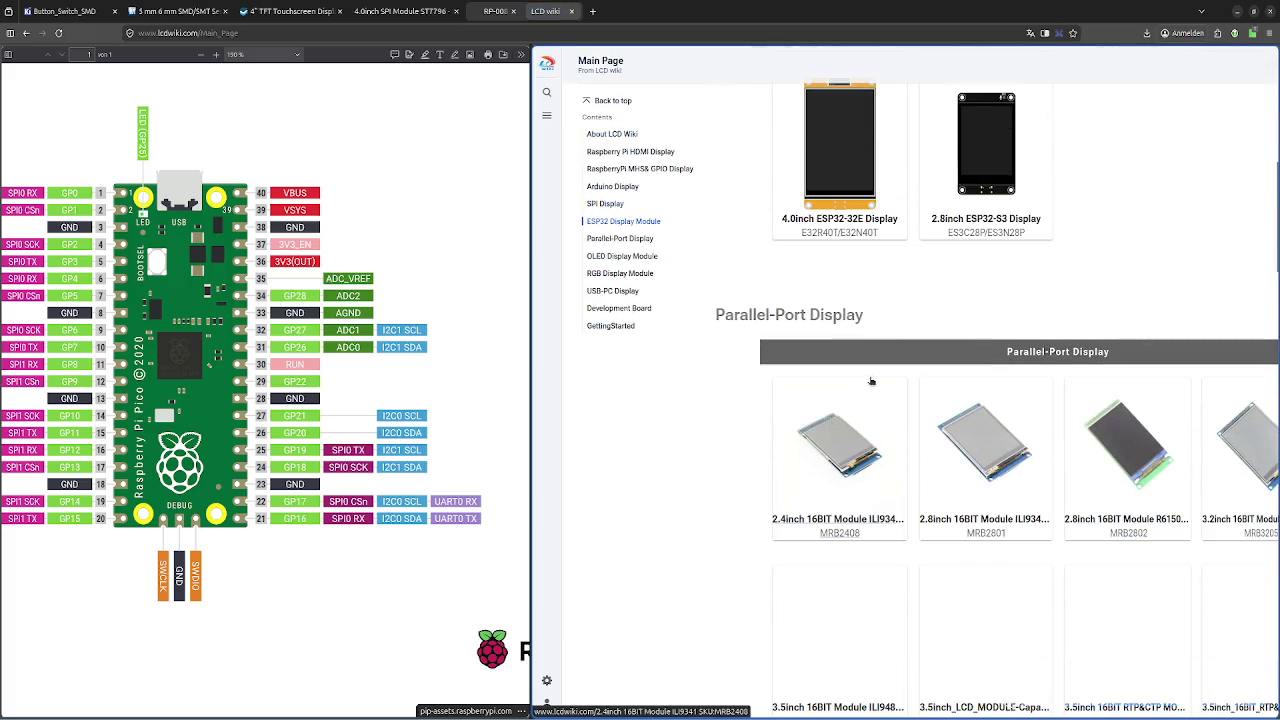
scroll(871, 378, down, 3)
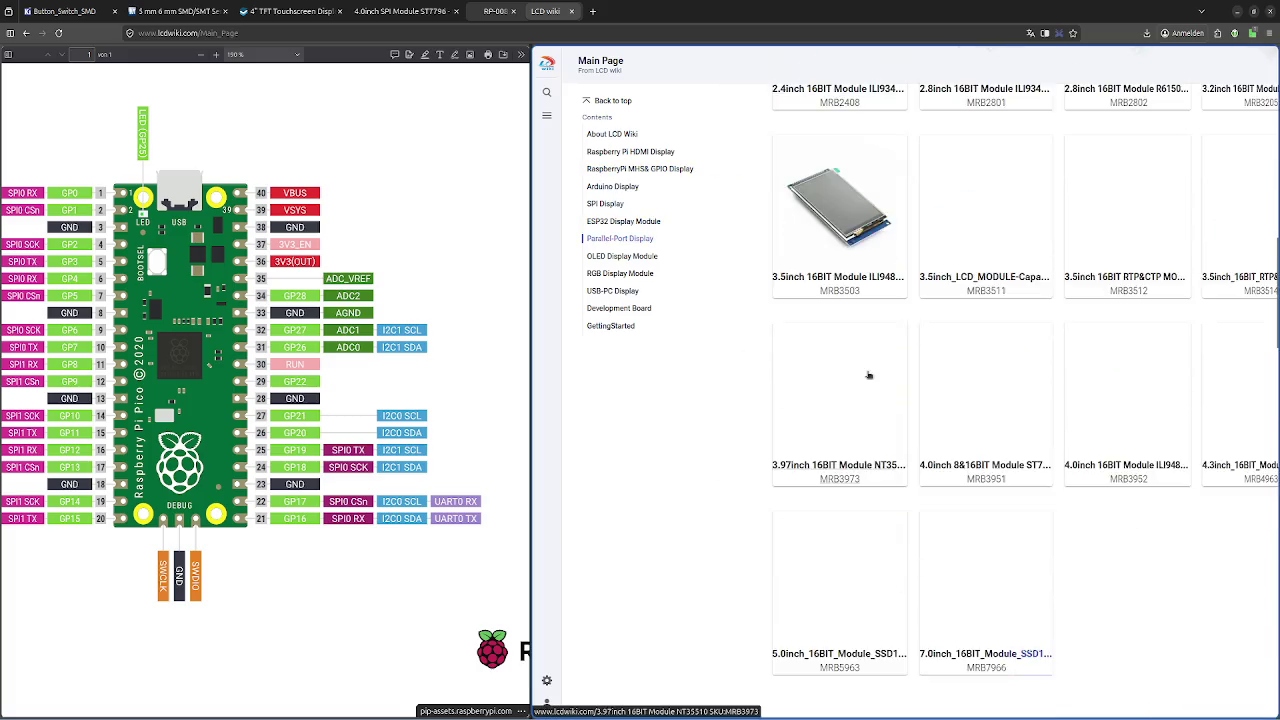
scroll(870, 376, down, 3)
scroll(869, 375, down, 3)
scroll(869, 375, down, 3)
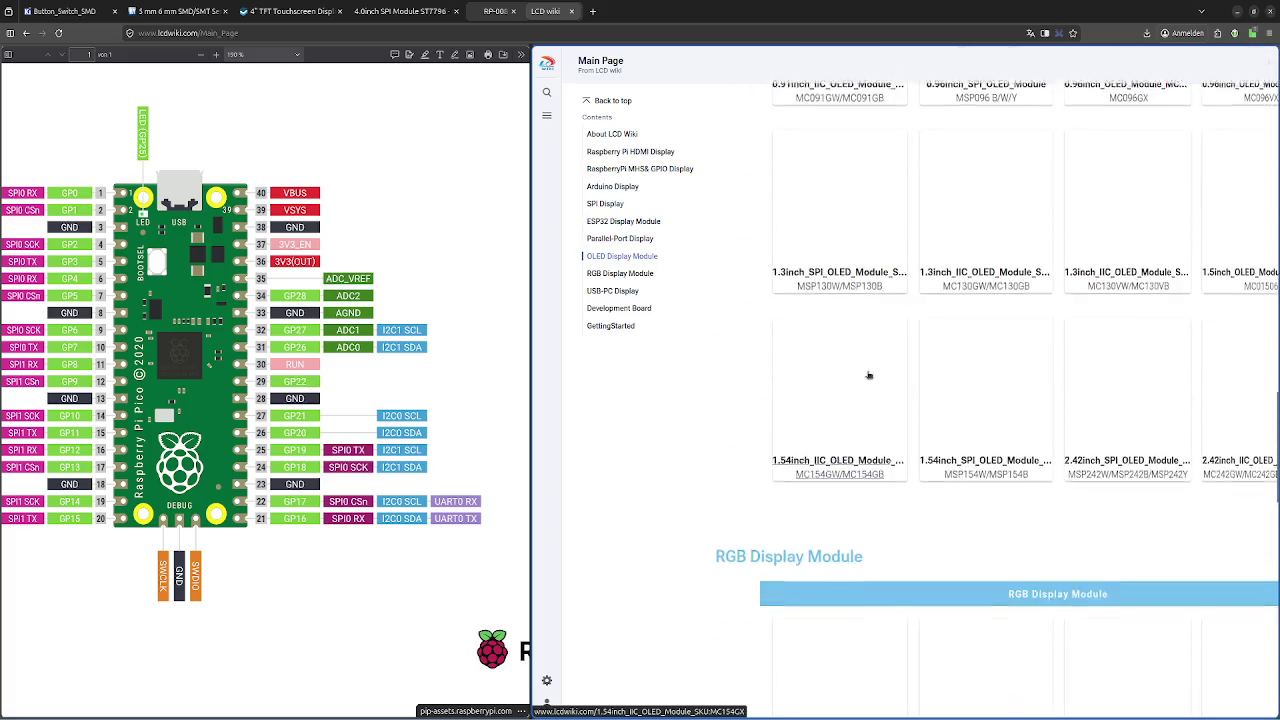
scroll(869, 375, down, 3)
scroll(869, 375, down, 2)
scroll(869, 375, down, 3)
scroll(869, 375, down, 2)
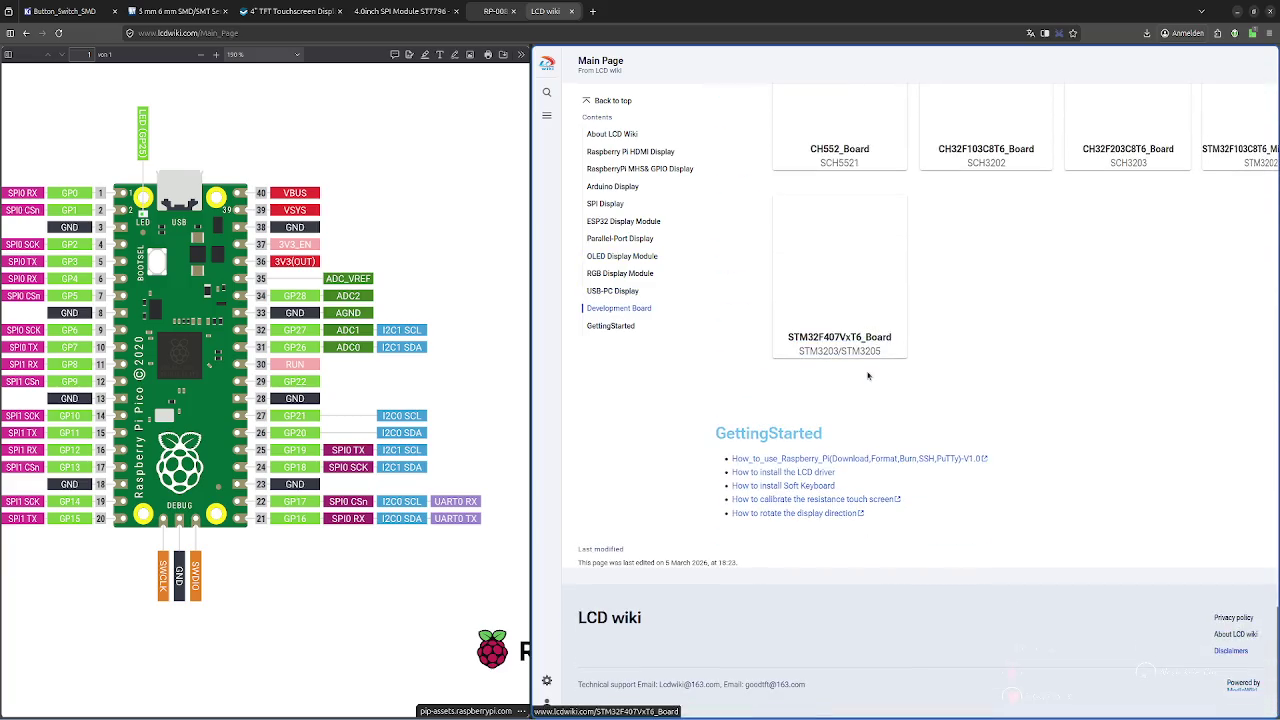
scroll(869, 375, up, 3)
scroll(869, 375, up, 3)
scroll(869, 375, up, 3)
scroll(869, 375, up, 5)
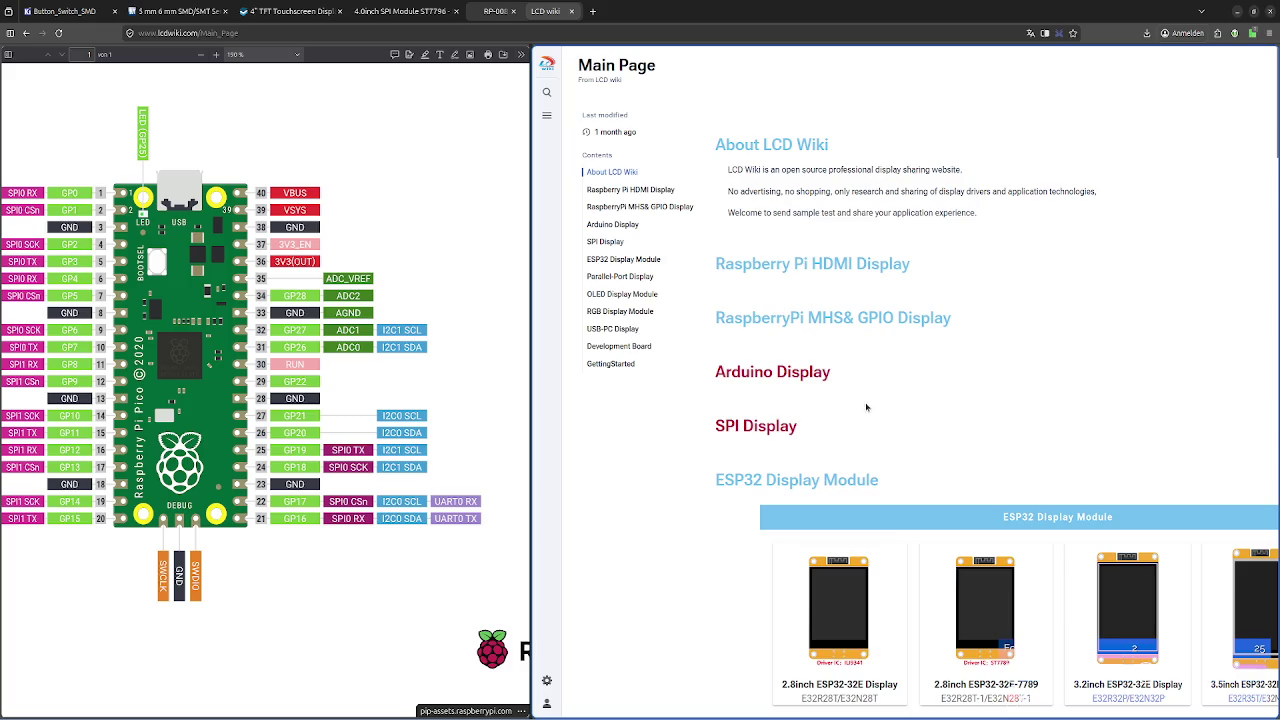
scroll(866, 407, down, 2)
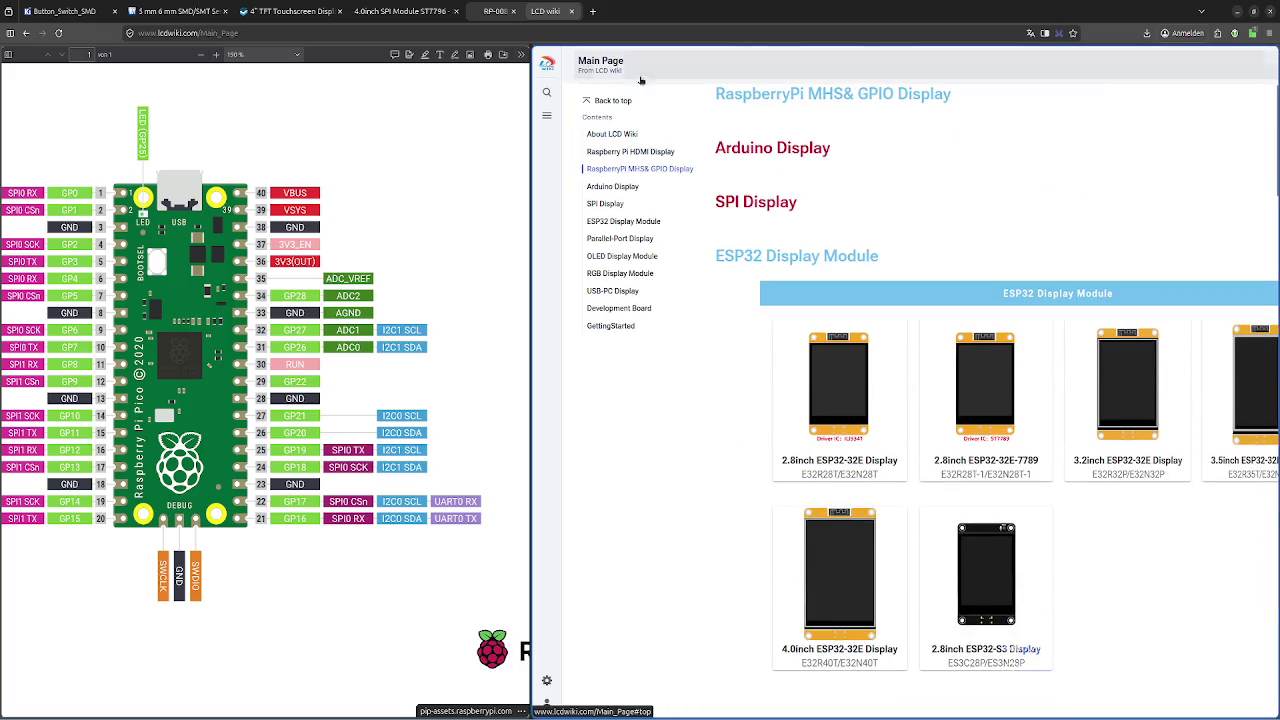
click(26, 33)
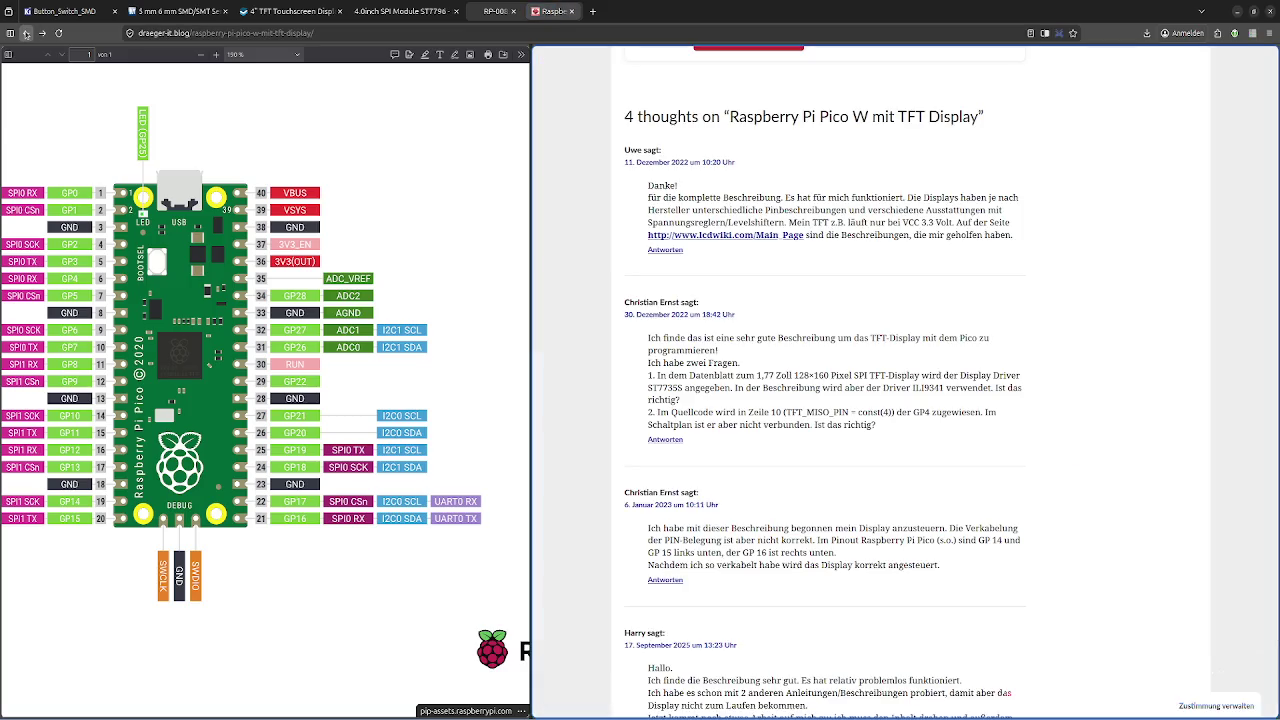
Go back to the Google results and open the ST7735 Pico GitHub repository
click(26, 33)
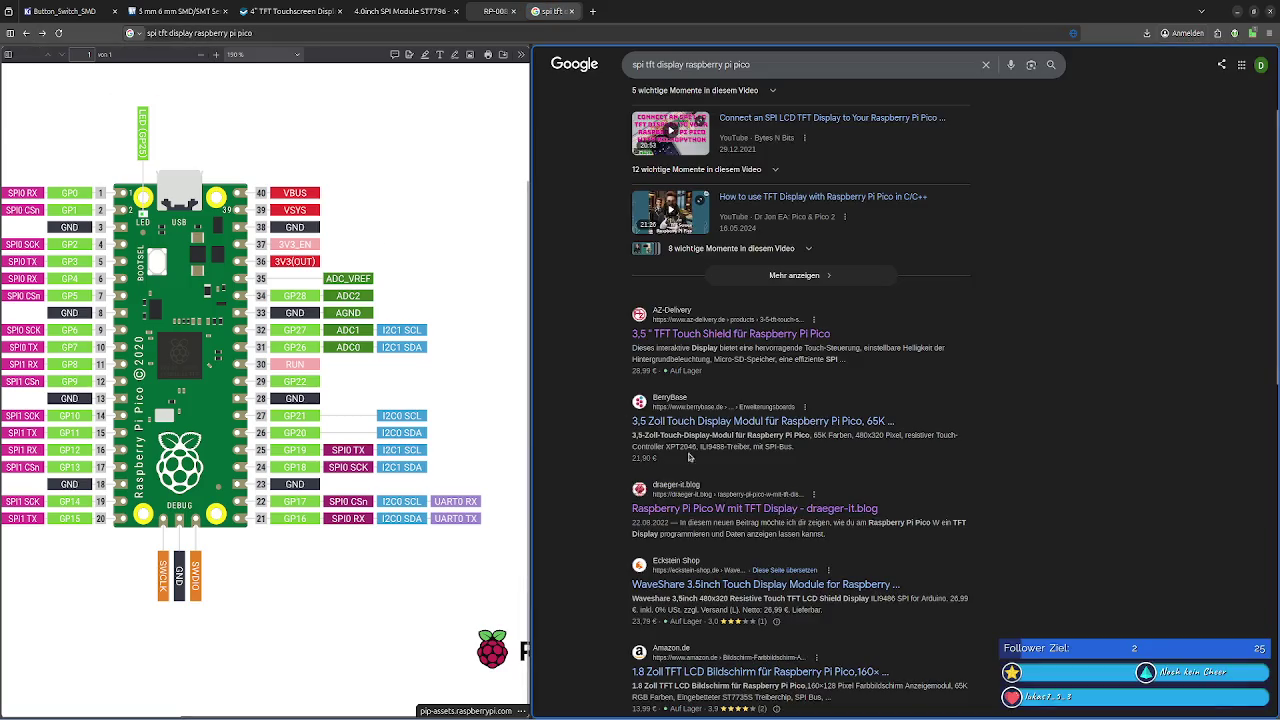
scroll(776, 569, down, 2)
scroll(740, 520, down, 2)
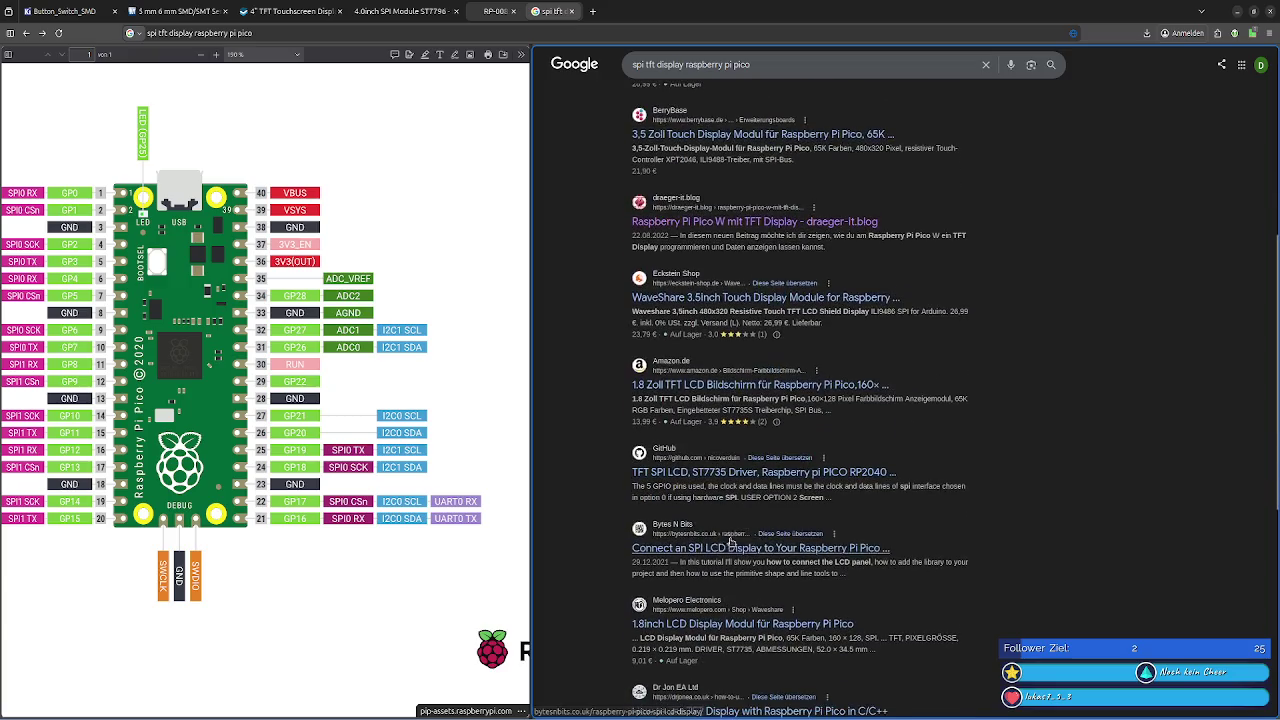
click(707, 478)
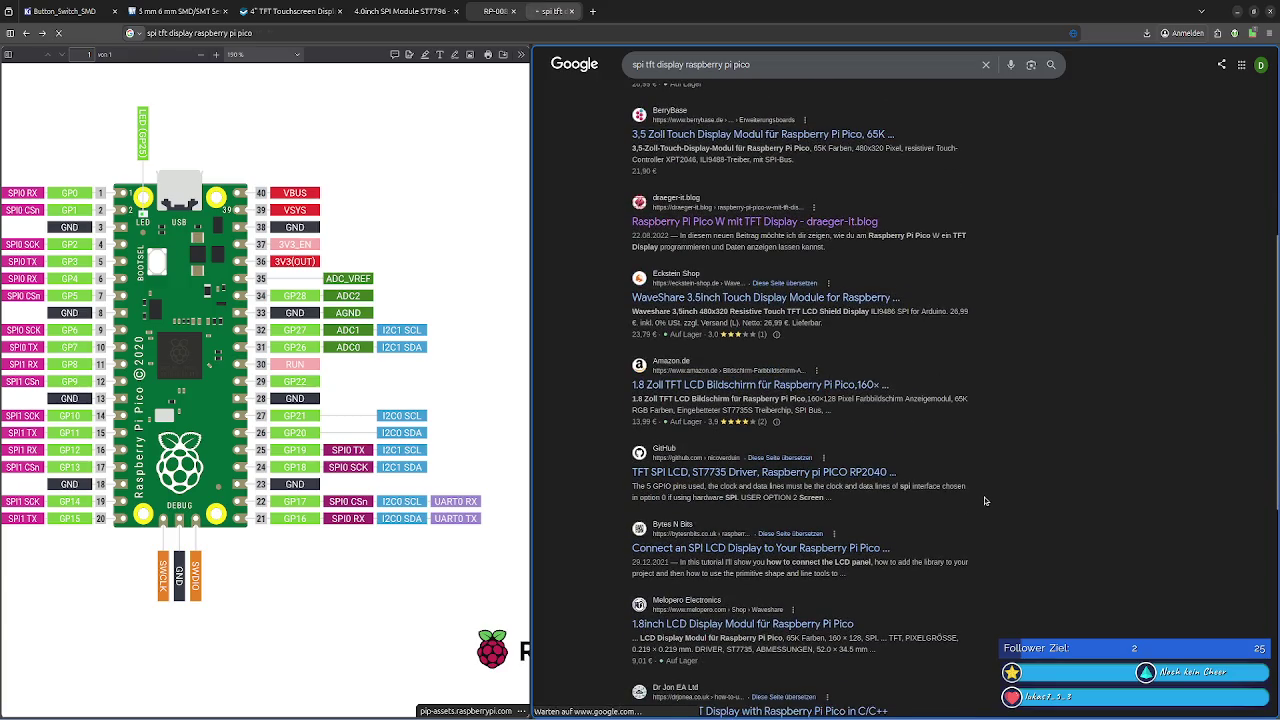
scroll(864, 485, down, 3)
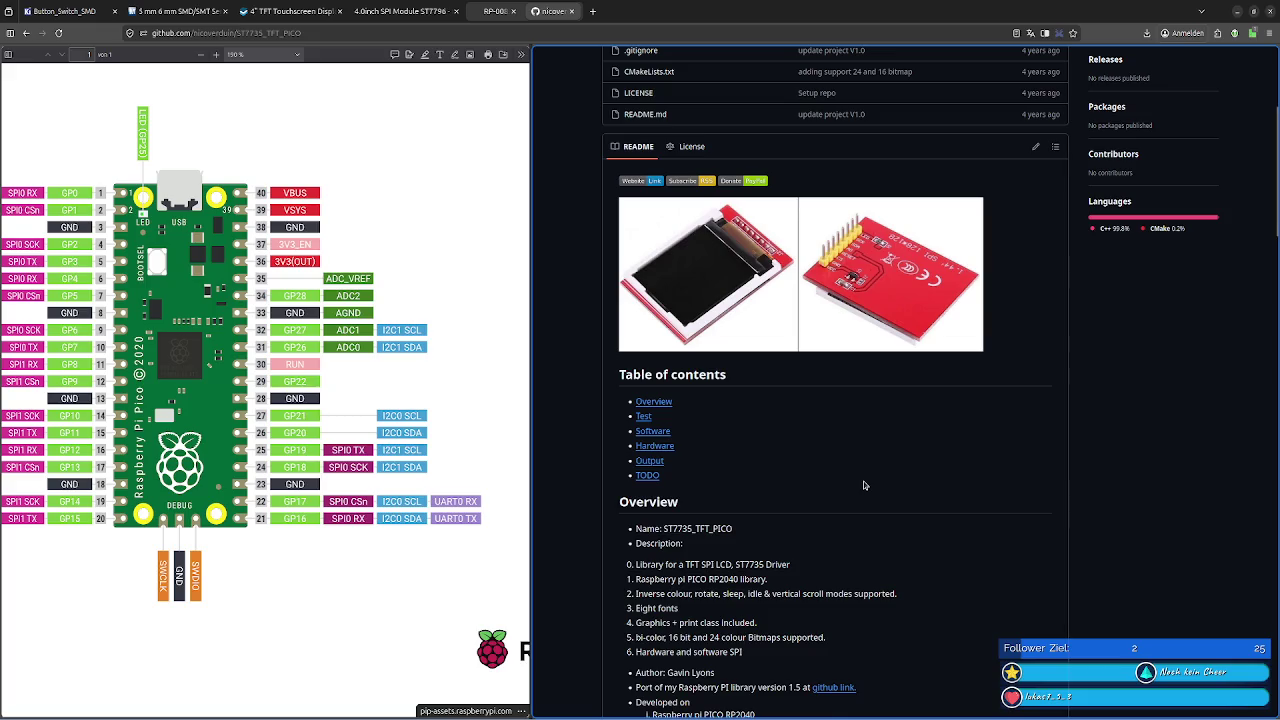
View the red PCB image pcb.jpg, then return to the ST7735_TFT_PICO README tab
click(864, 291)
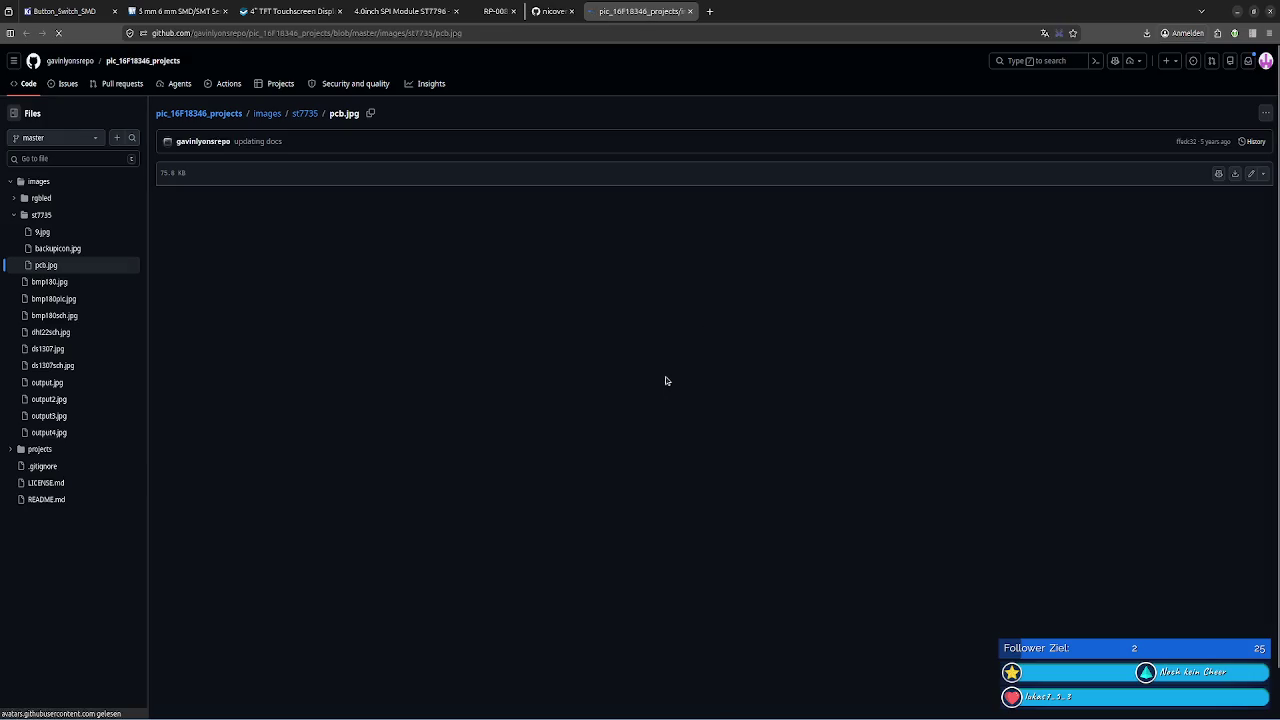
ctrl+scroll(838, 237, up, 5)
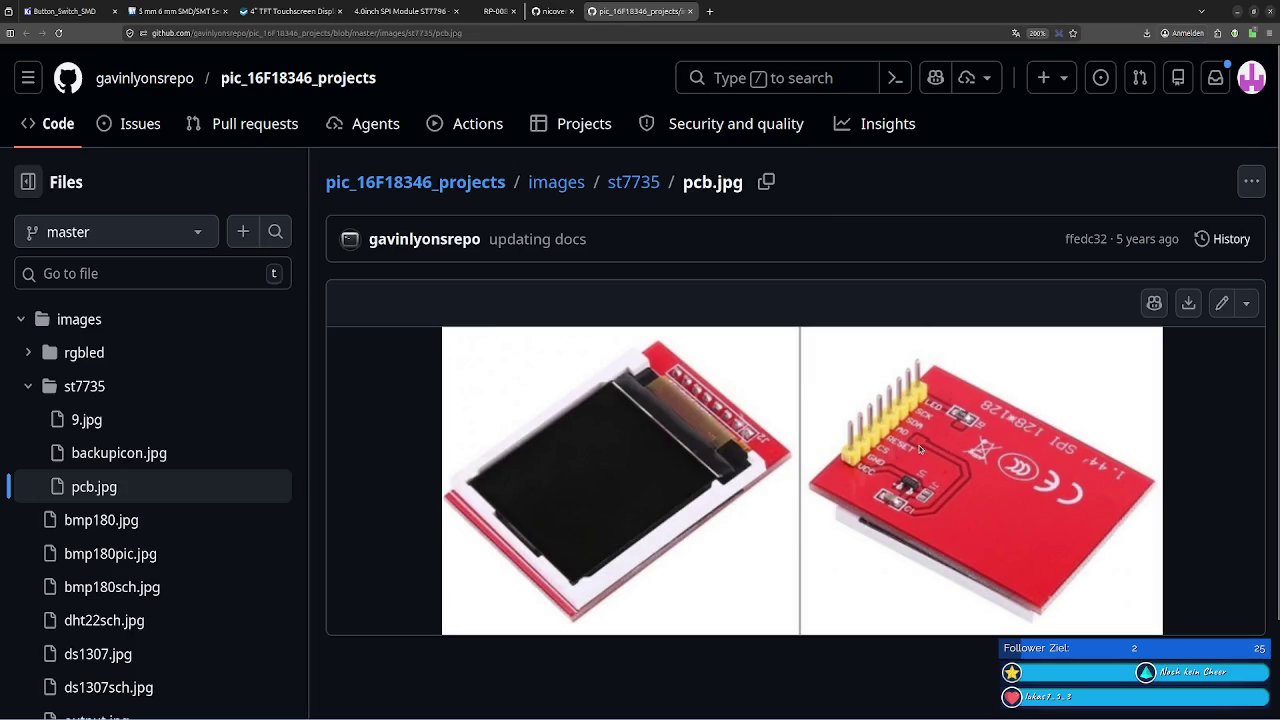
ctrl+scroll(920, 449, down, 1)
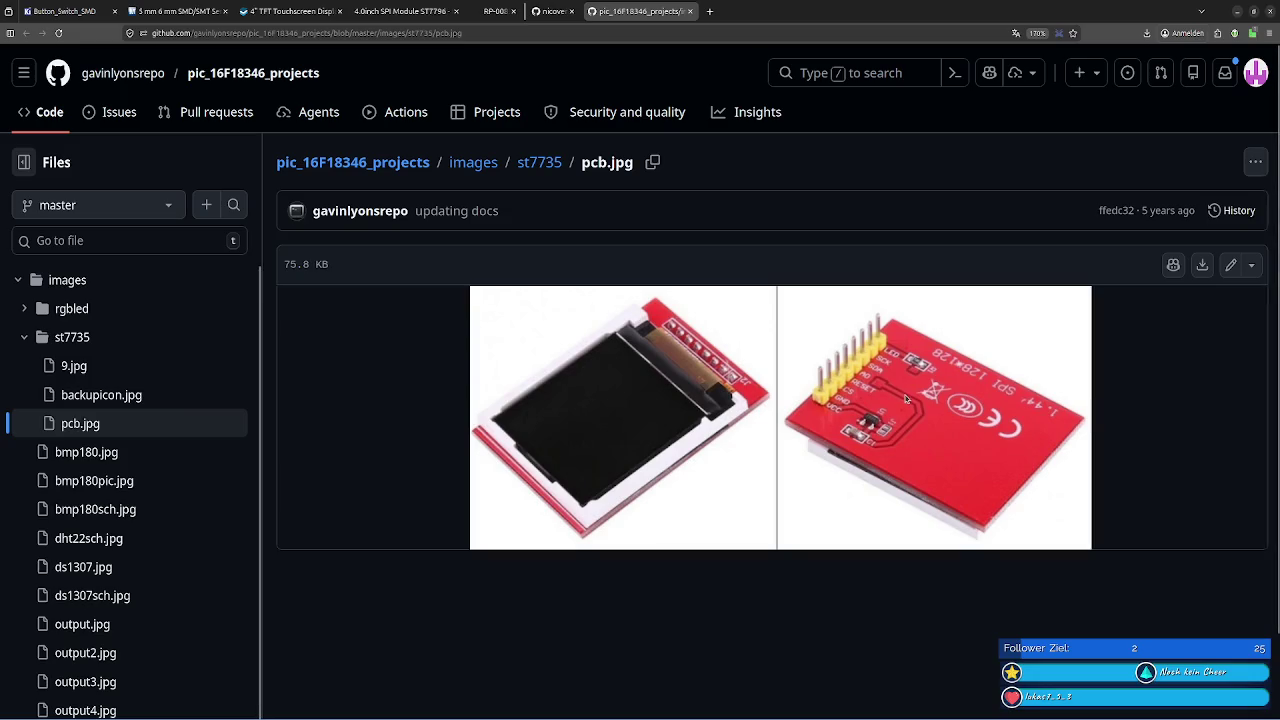
ctrl+scroll(879, 370, down, 1)
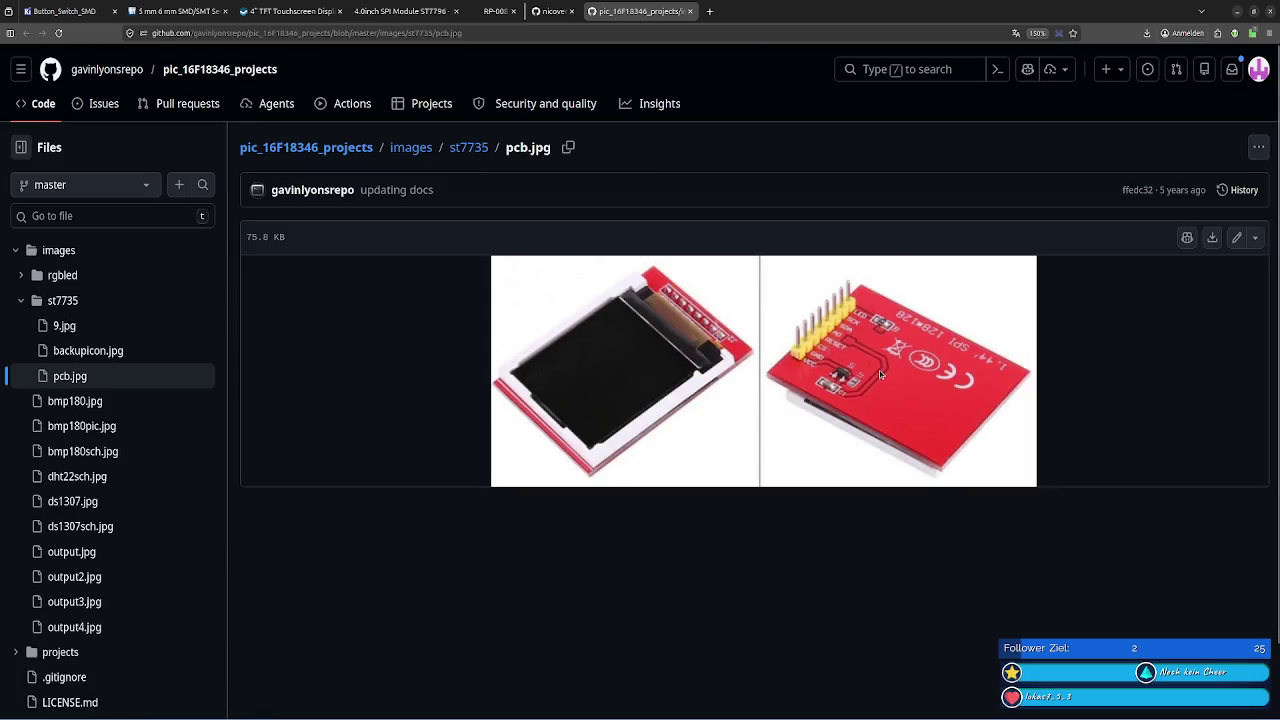
ctrl+scroll(879, 370, down, 2)
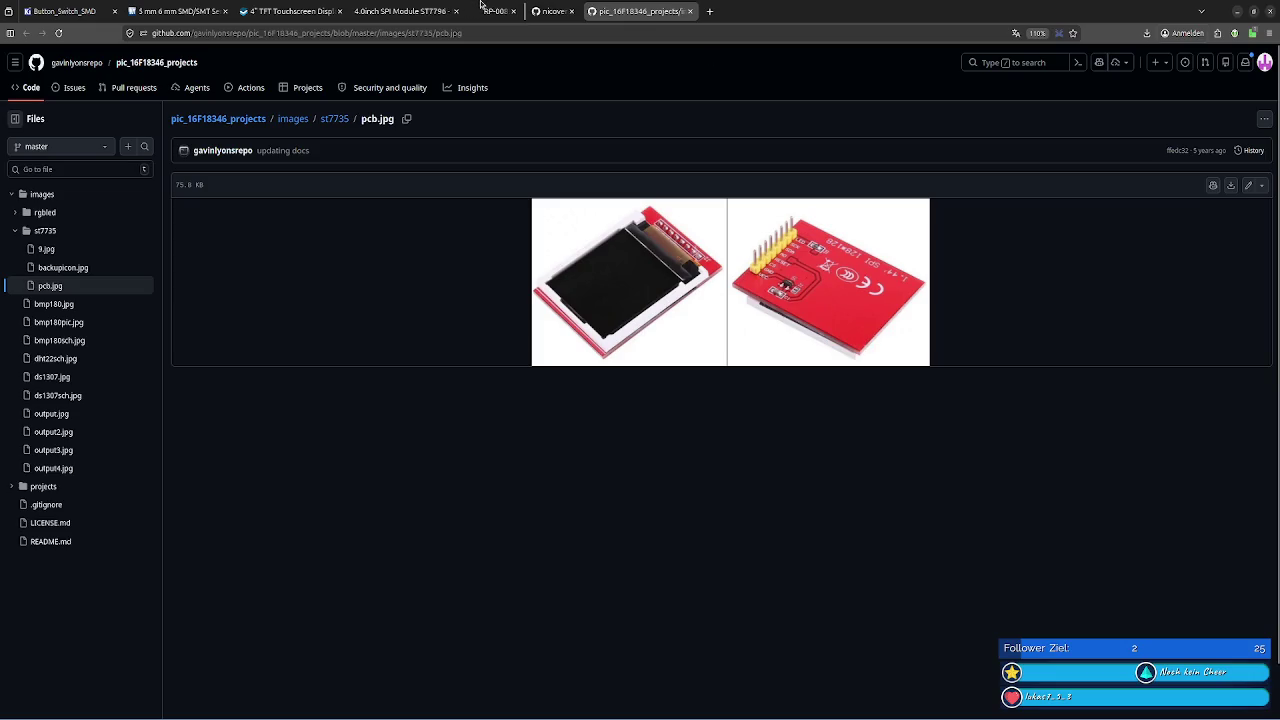
click(495, 11)
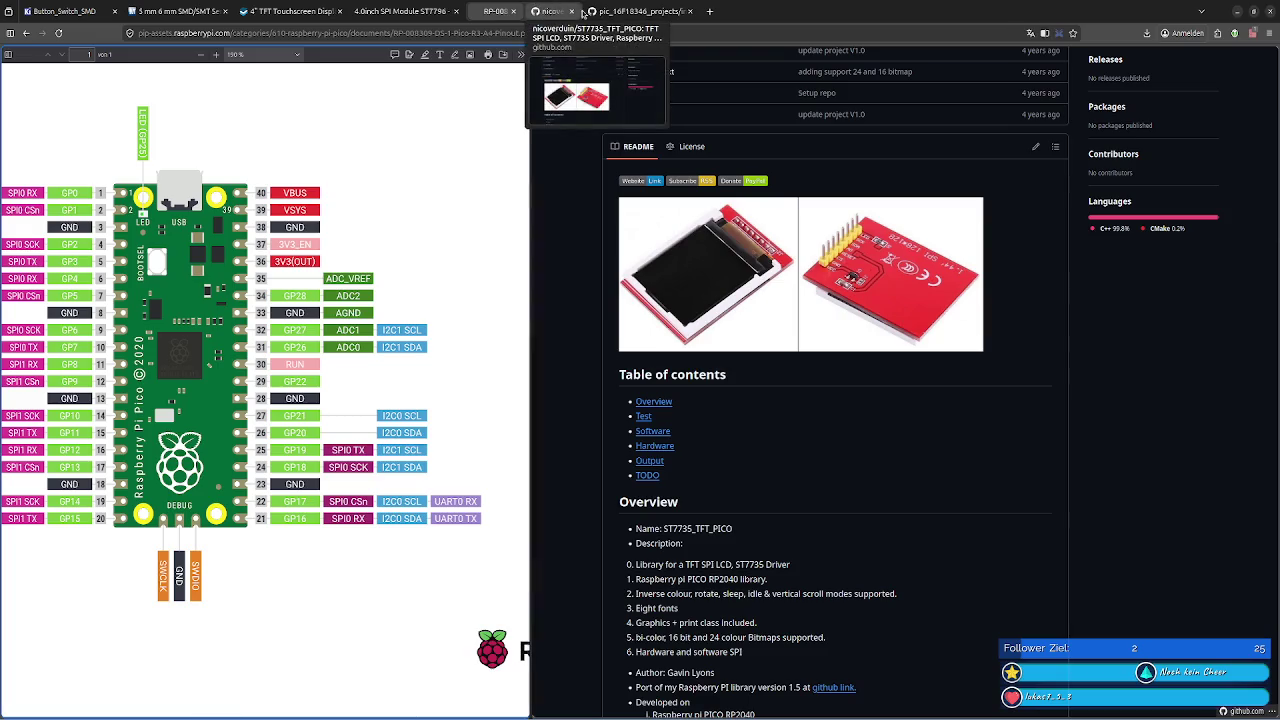
Close the pic_16F18346_projects tab and glance at the ST7796 wiki page
click(709, 11)
click(400, 11)
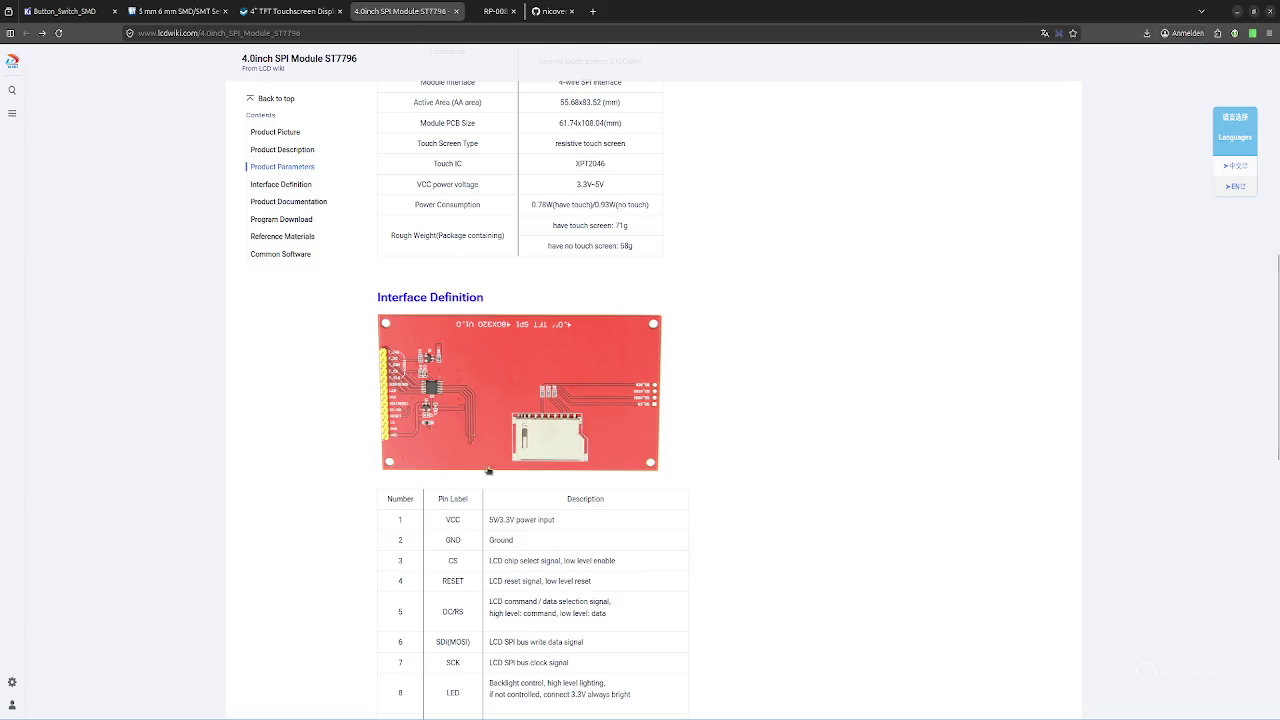
scroll(447, 556, down, 1)
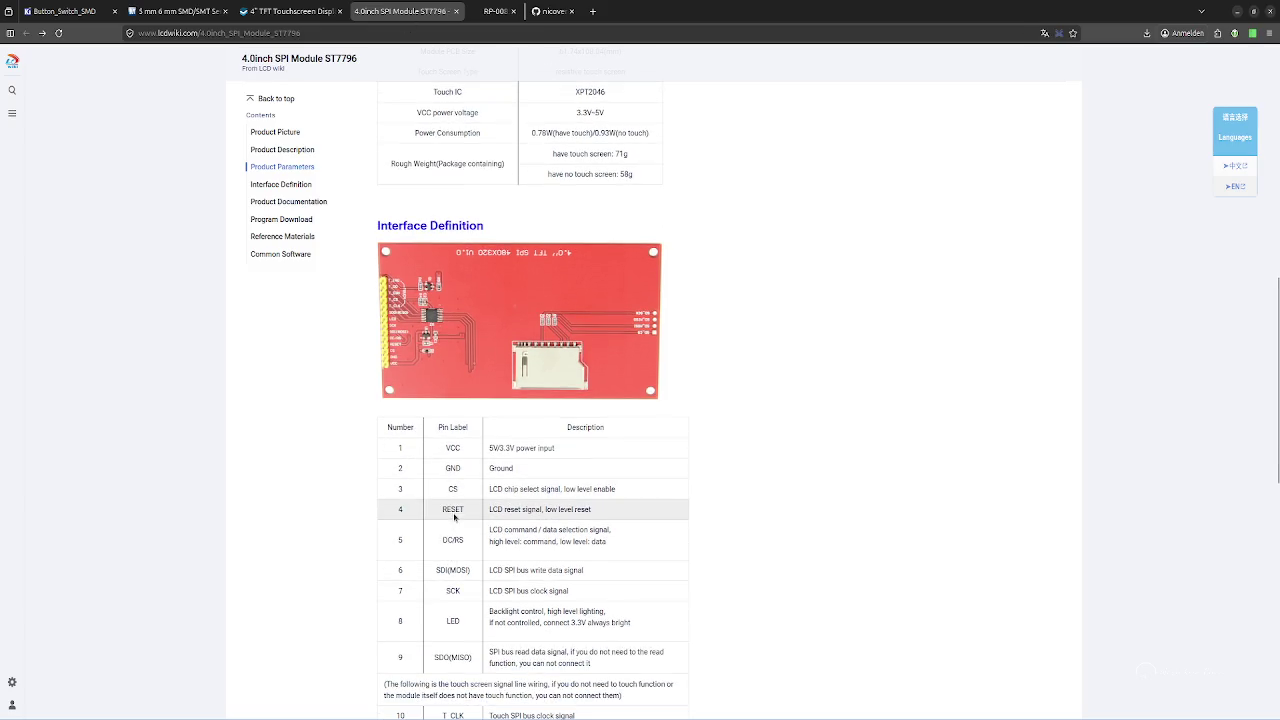
click(535, 10)
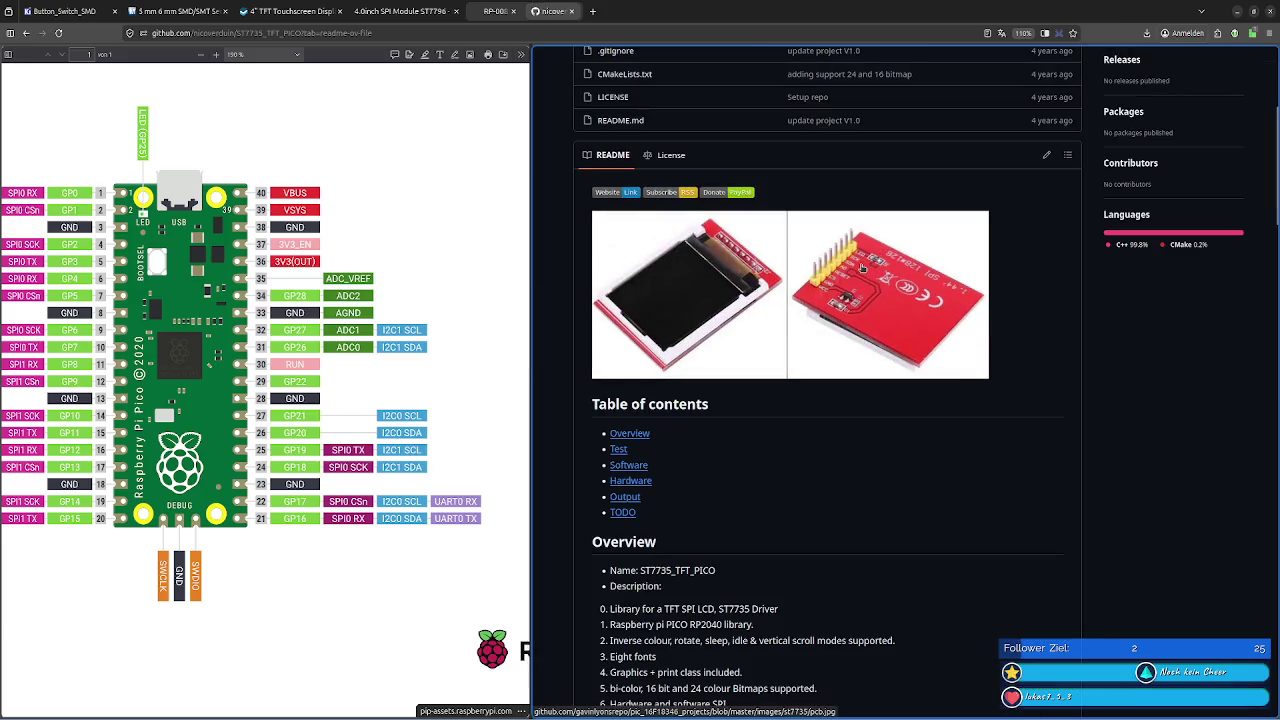
Compare the ST7796 shop and wiki pin tables against the ST7735_TFT_PICO README
click(290, 11)
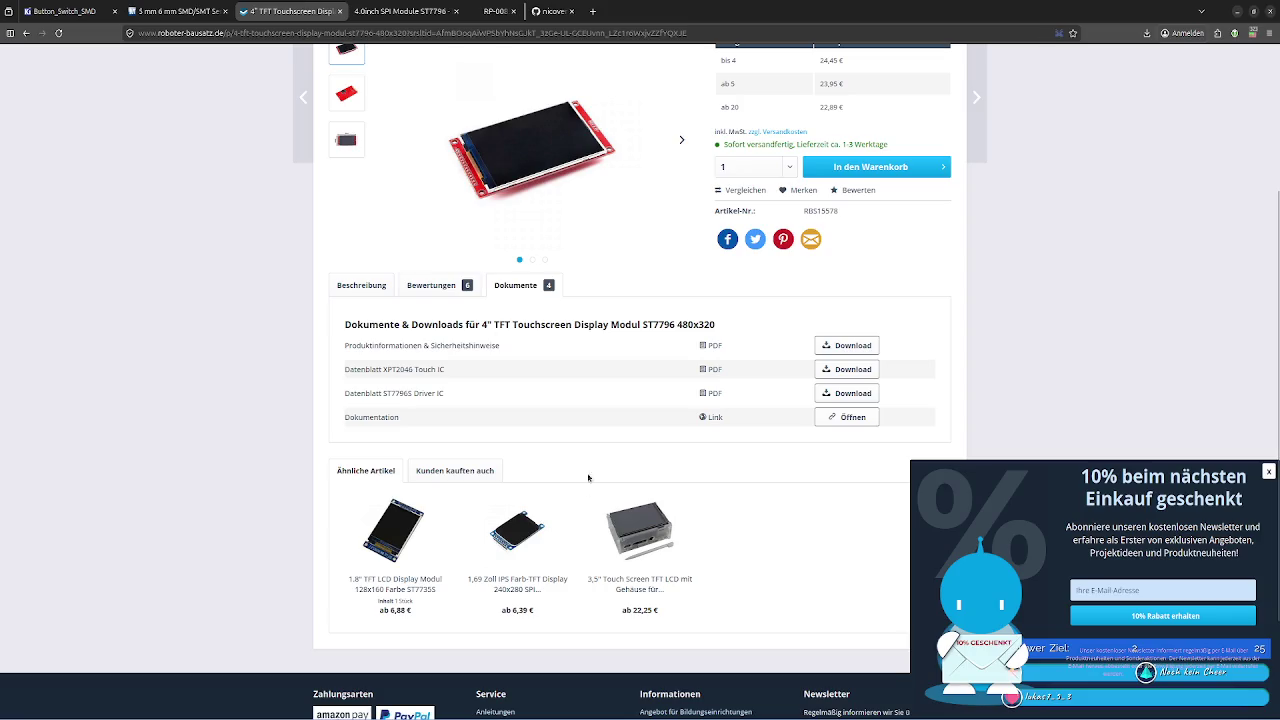
click(400, 11)
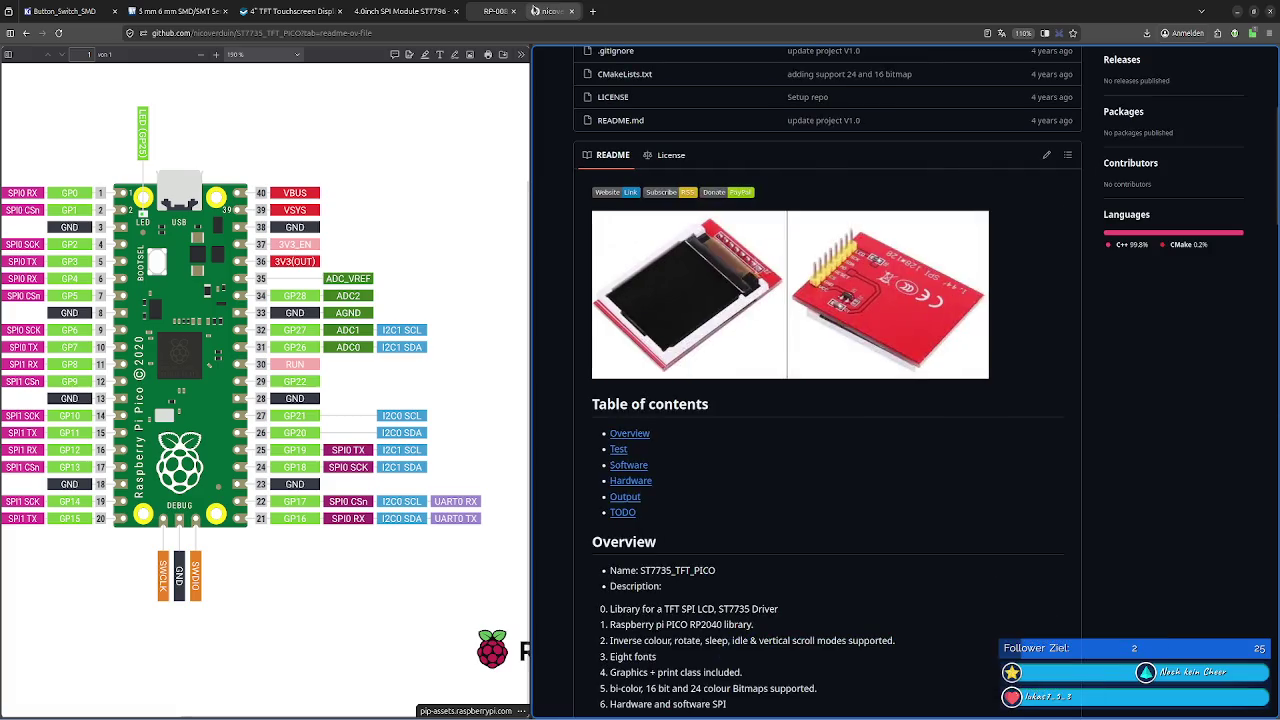
click(552, 11)
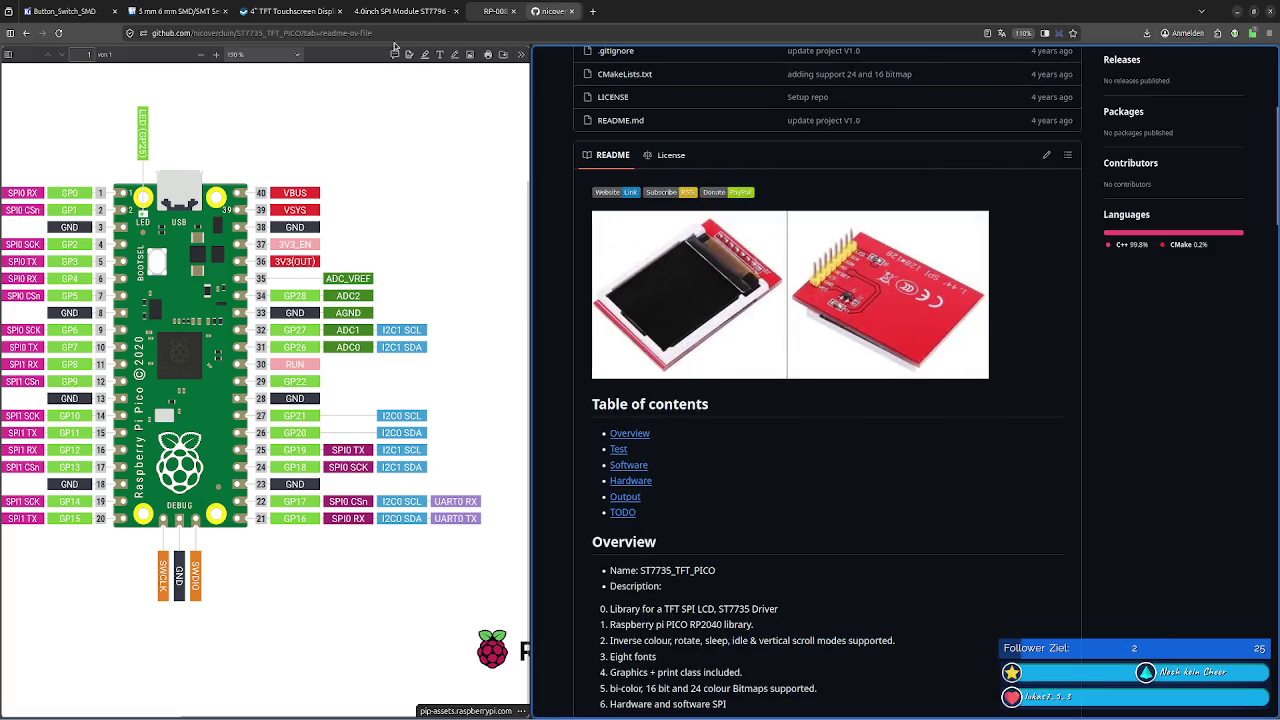
click(290, 11)
click(400, 11)
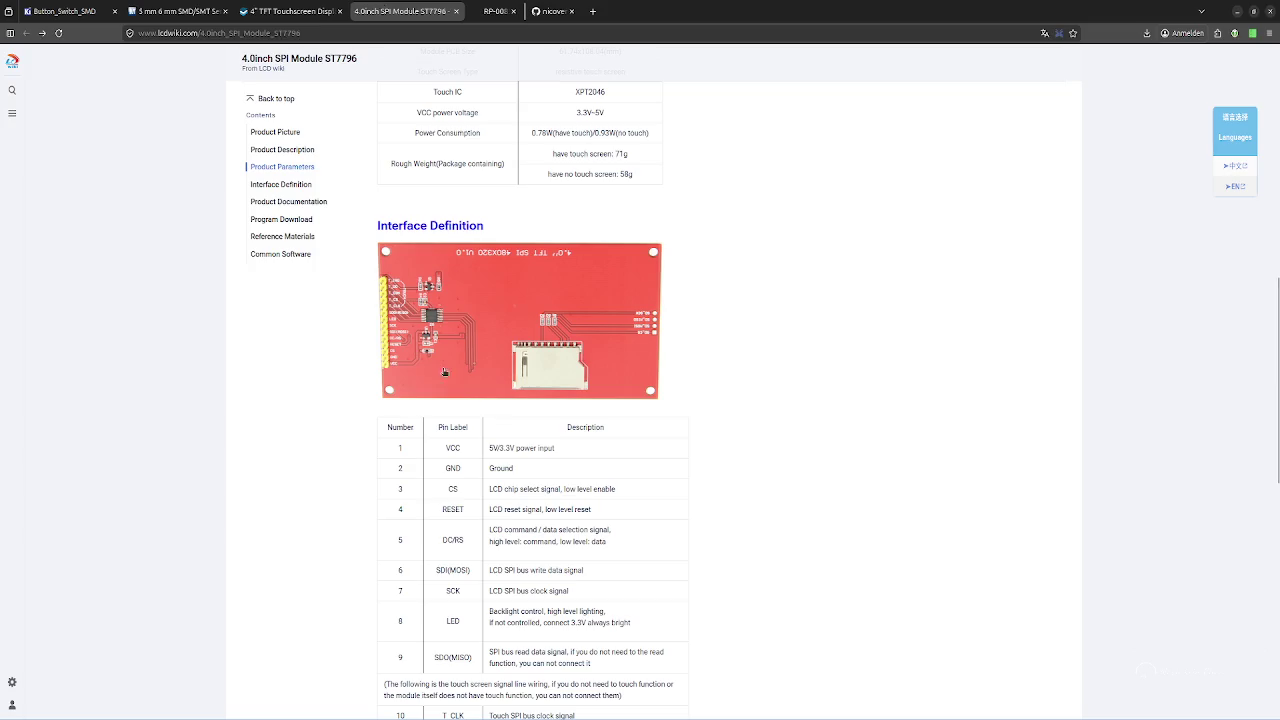
click(559, 9)
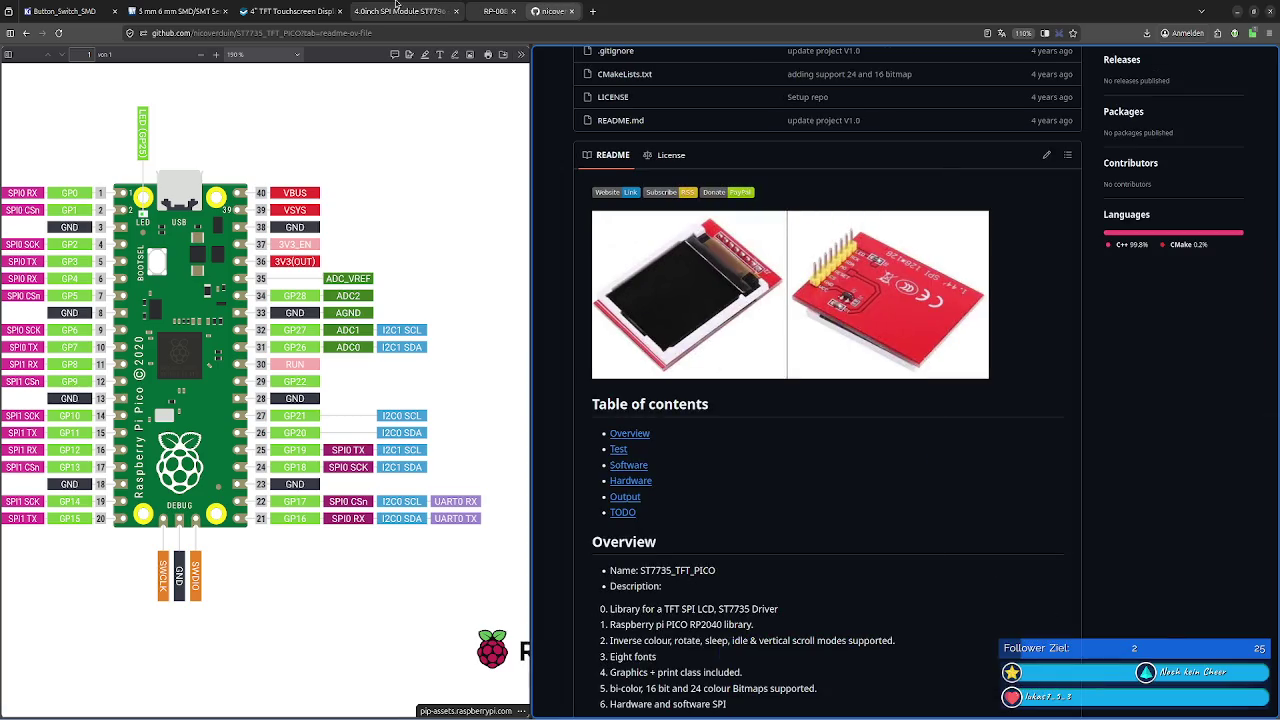
click(397, 8)
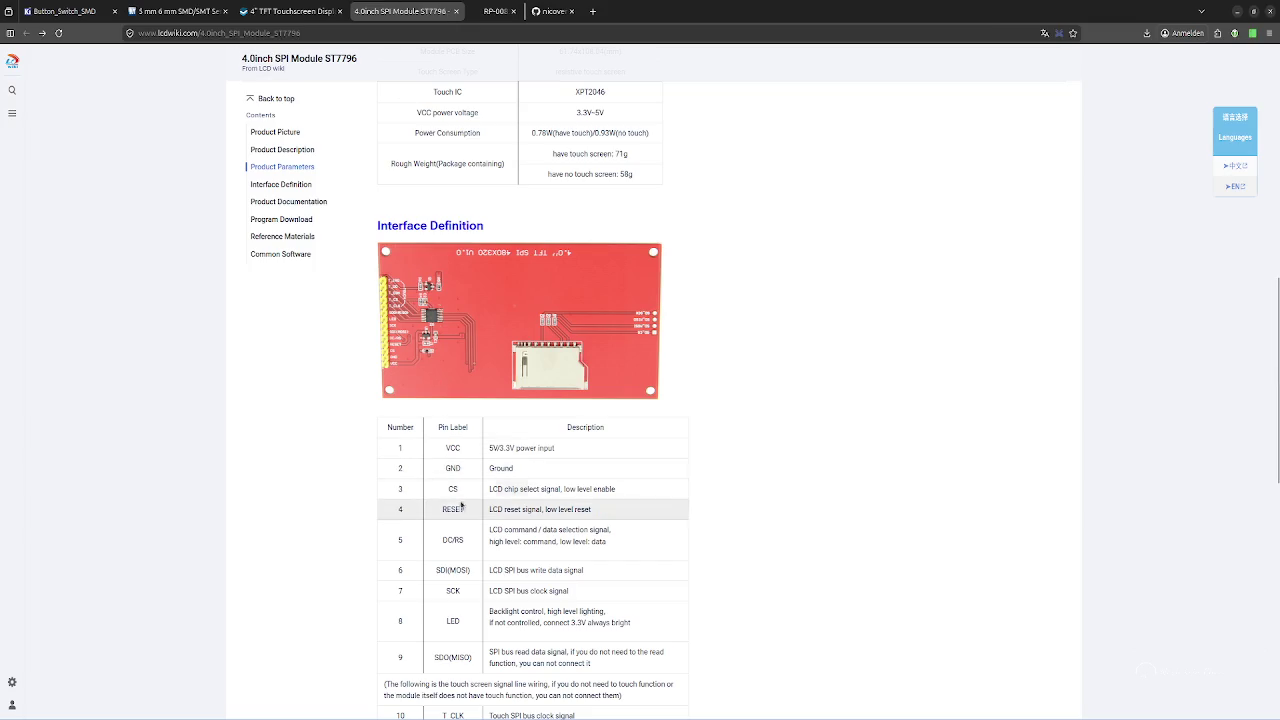
click(561, 10)
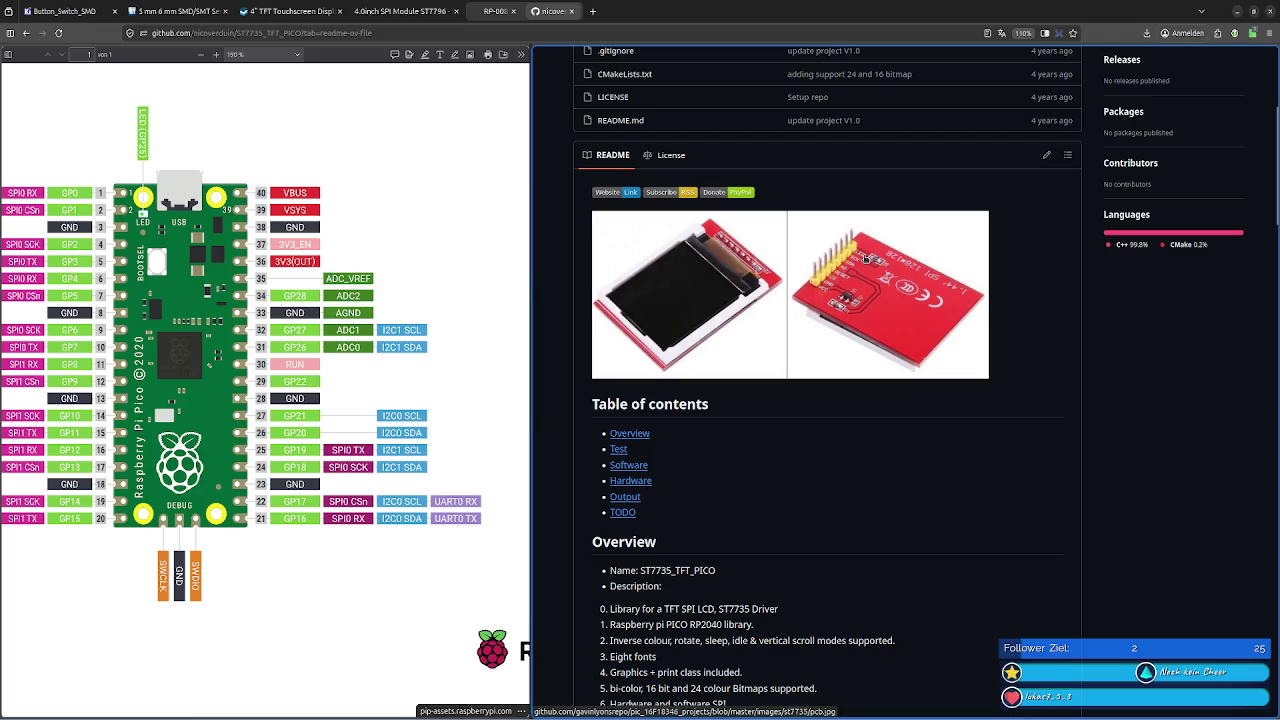
scroll(760, 258, down, 3)
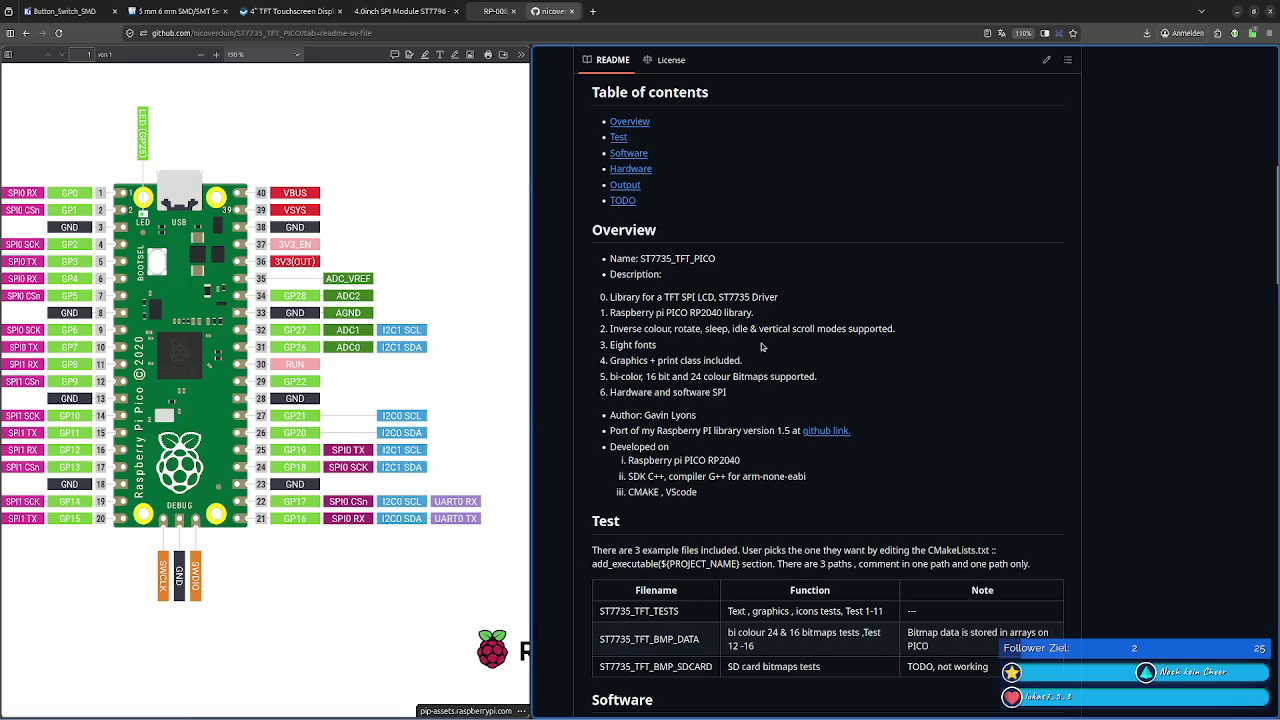
scroll(761, 346, down, 1)
scroll(761, 346, down, 3)
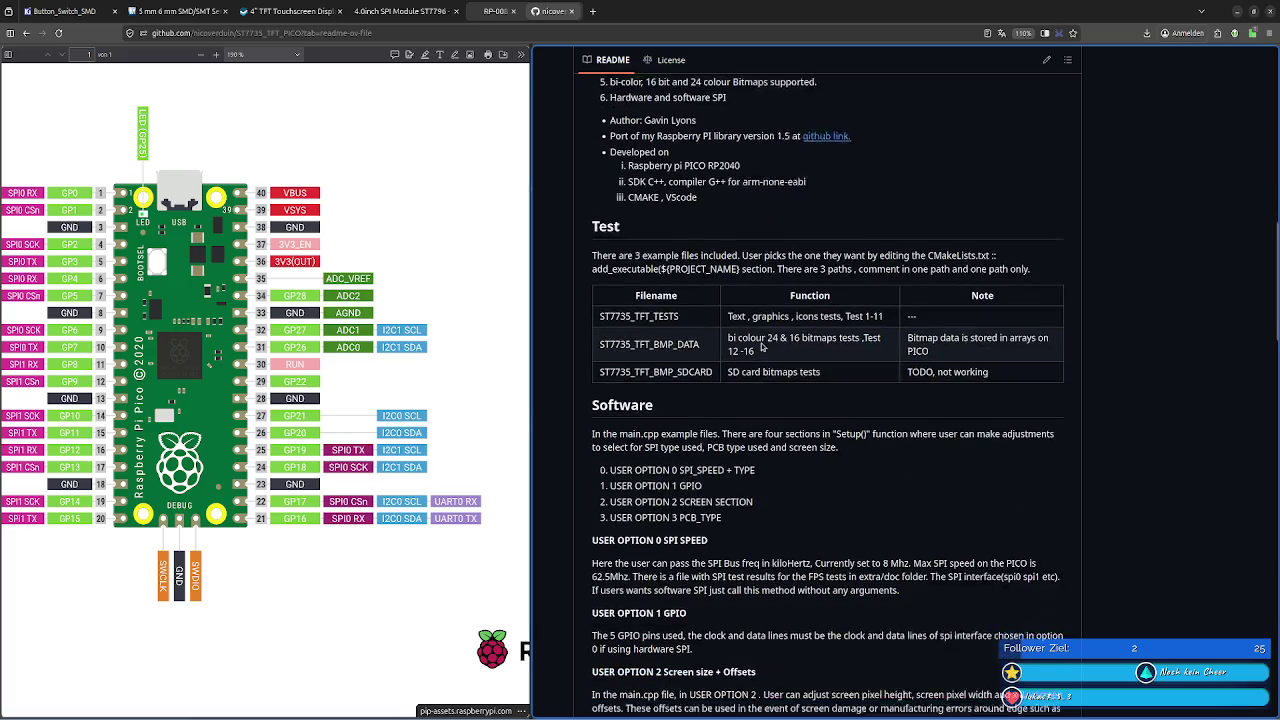
scroll(761, 346, down, 4)
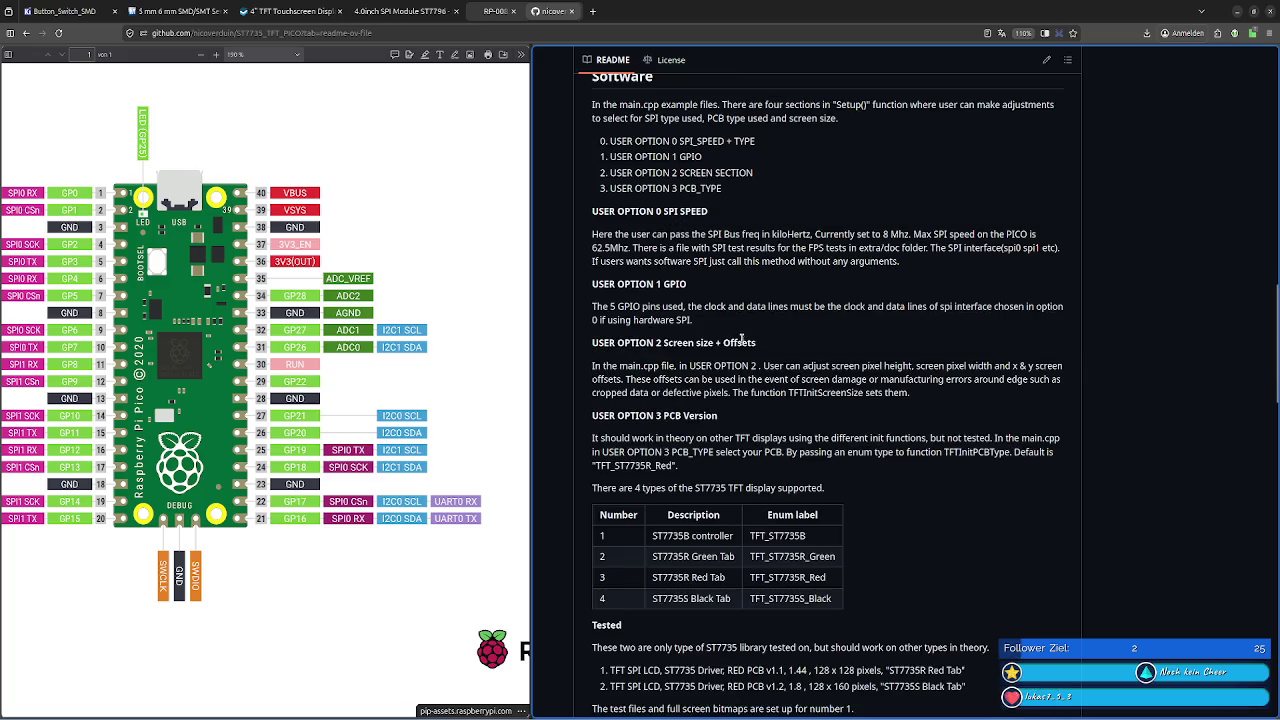
scroll(741, 341, down, 4)
scroll(741, 341, down, 2)
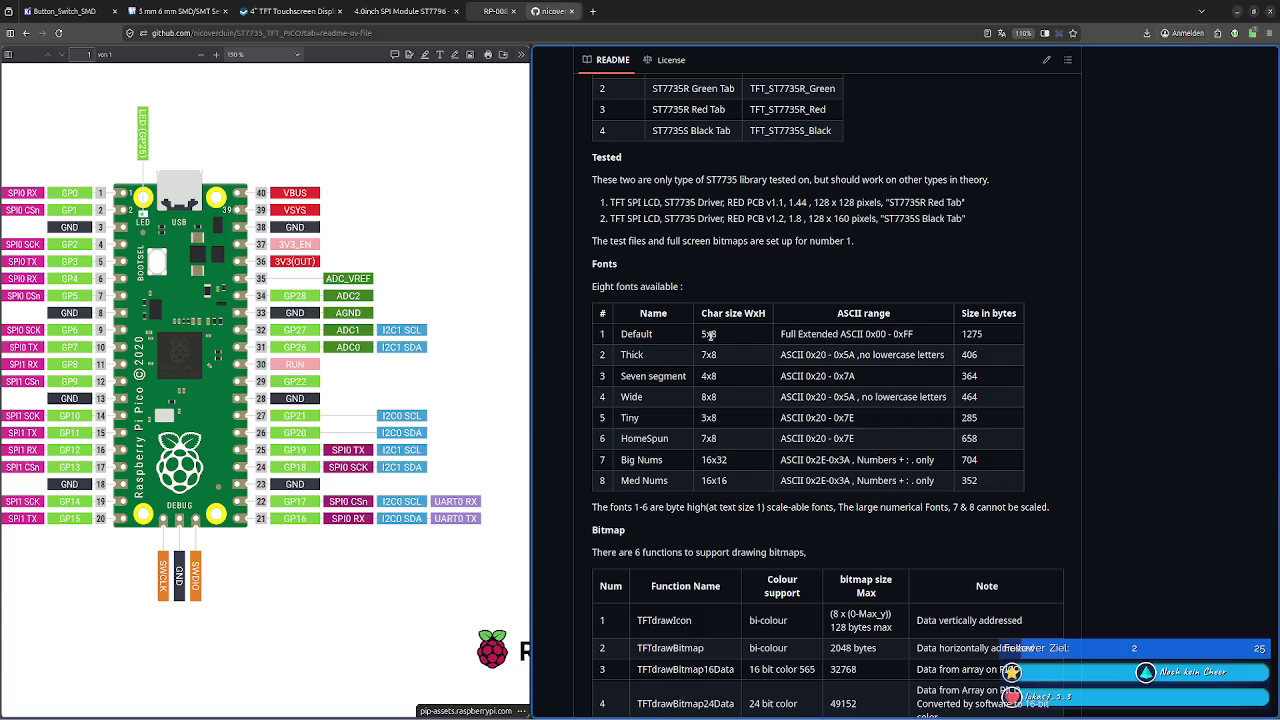
scroll(710, 335, down, 5)
scroll(710, 330, down, 2)
scroll(711, 320, down, 7)
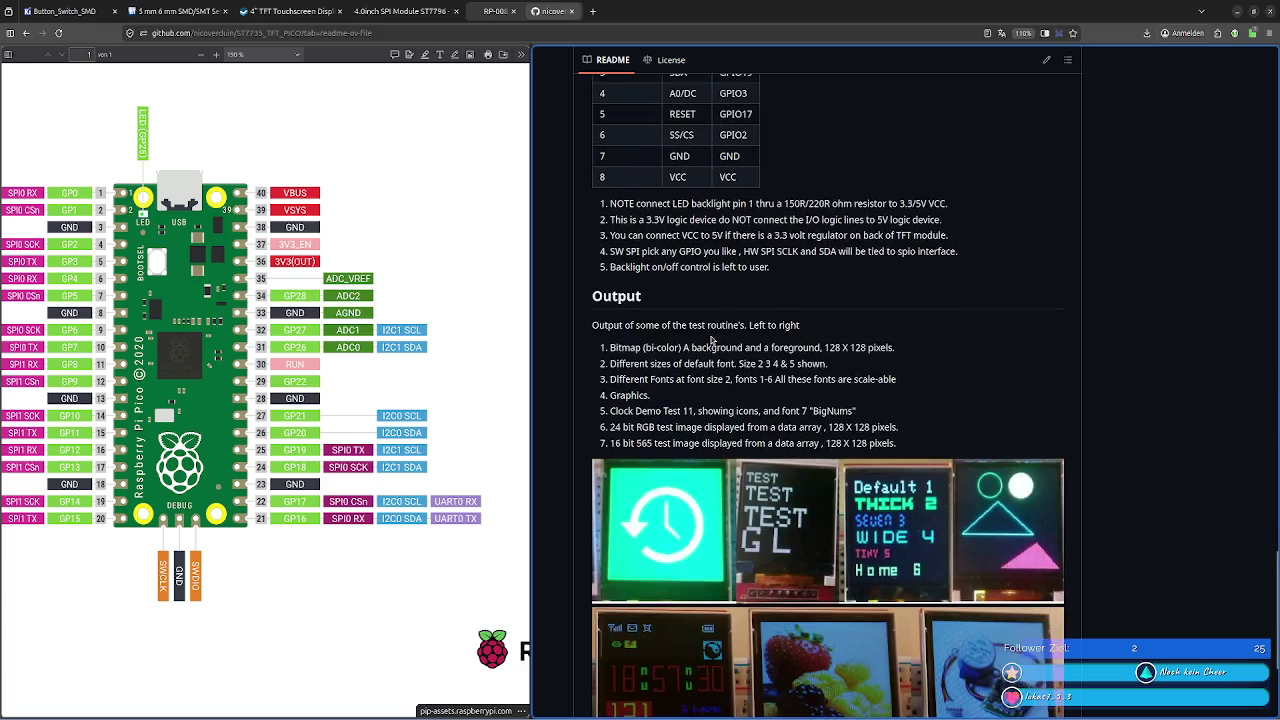
scroll(711, 313, up, 3)
double_click(679, 265)
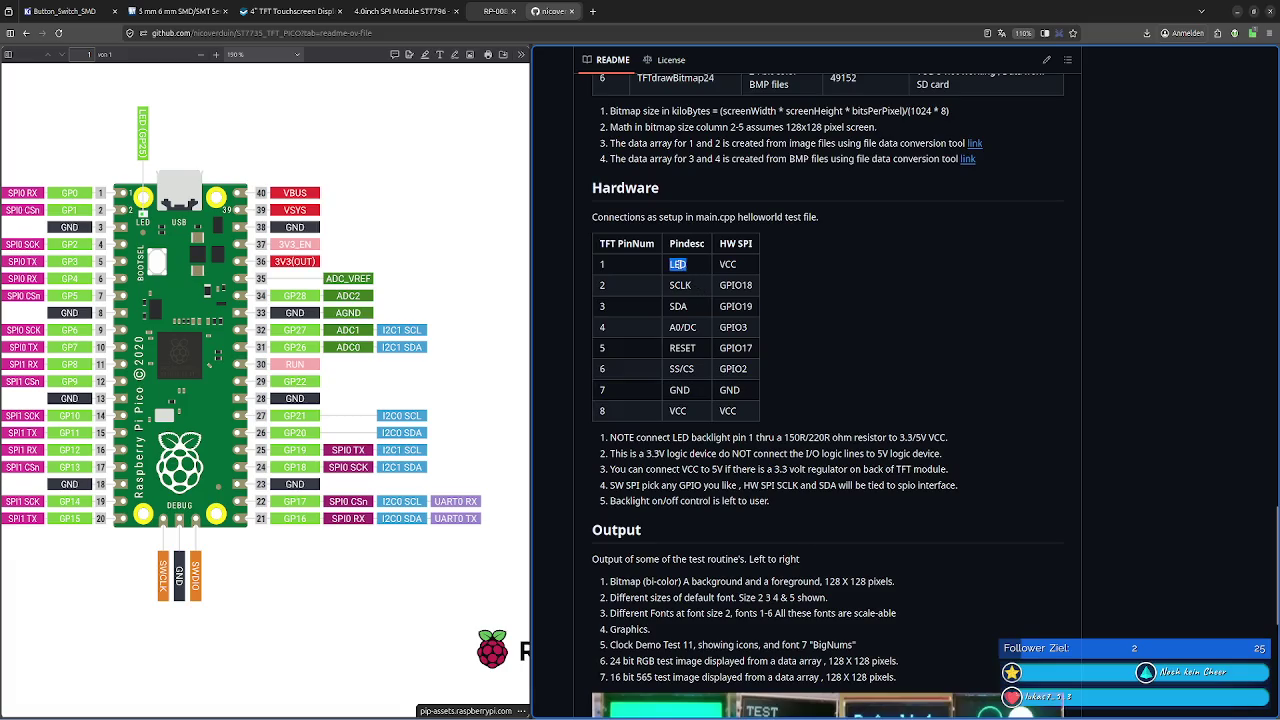
click(597, 248)
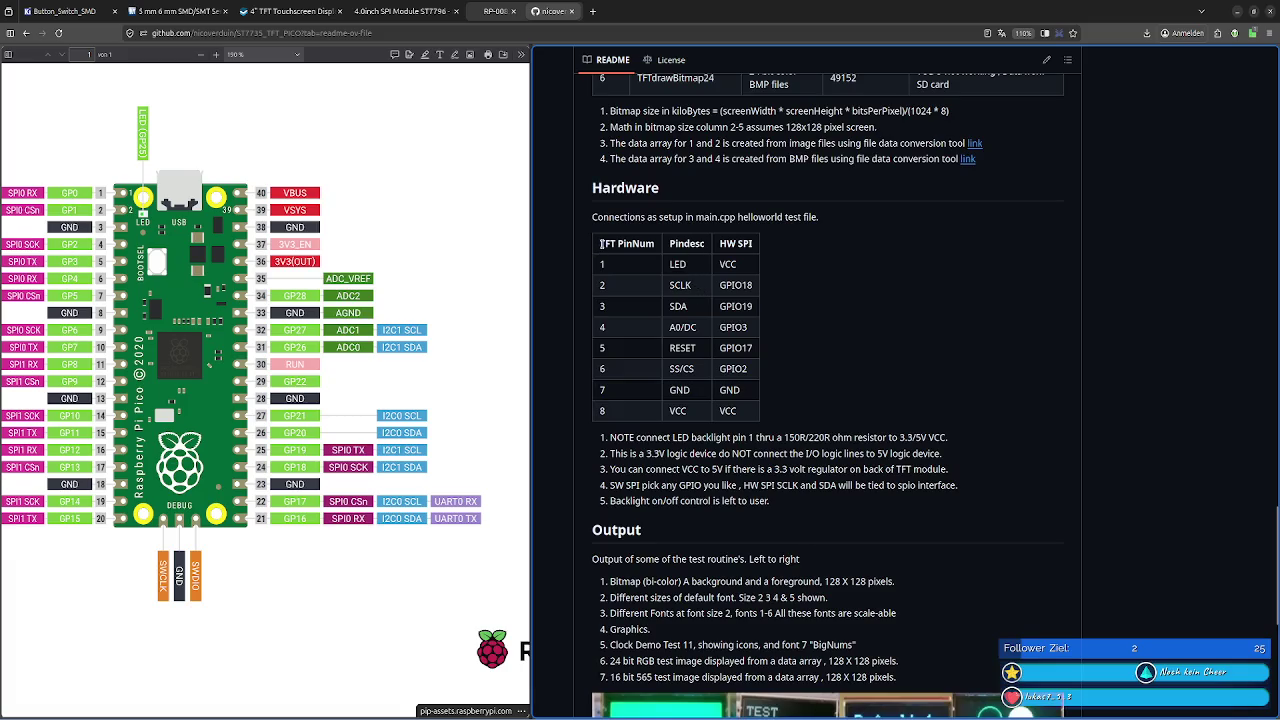
double_click(687, 244)
click(748, 246)
double_click(740, 285)
double_click(742, 307)
drag(685, 327, 696, 327)
double_click(737, 327)
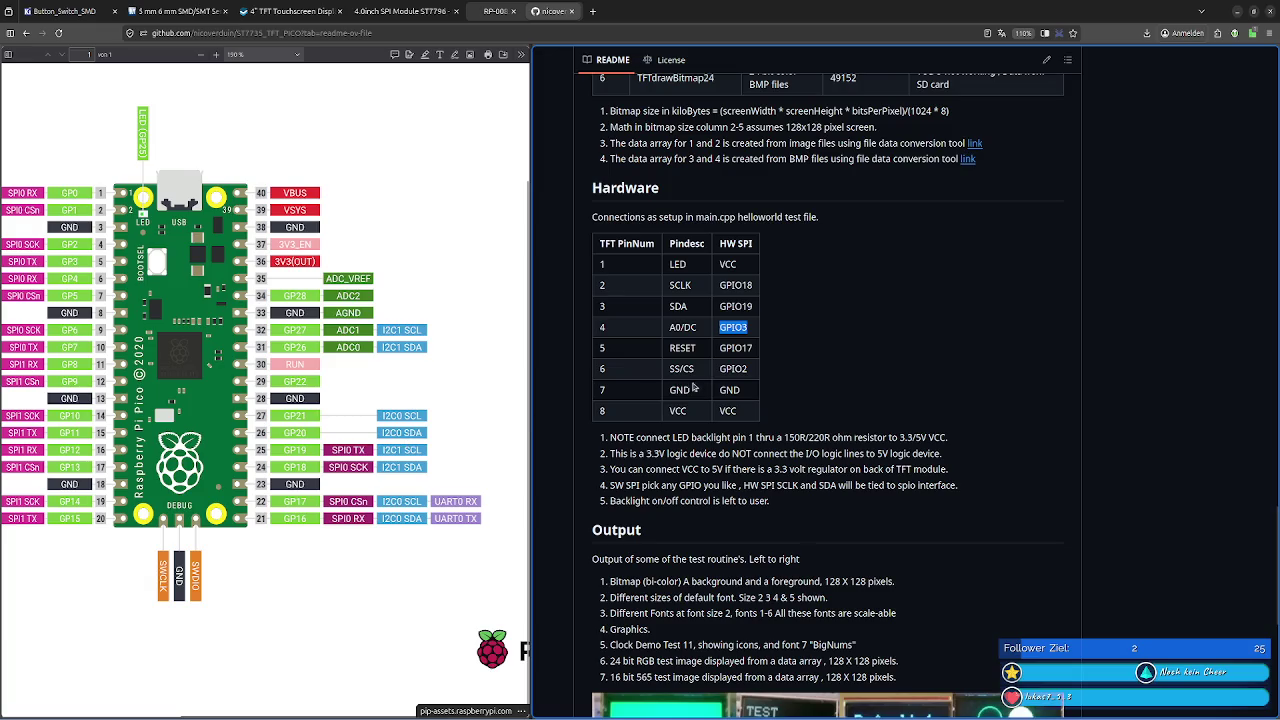
double_click(728, 347)
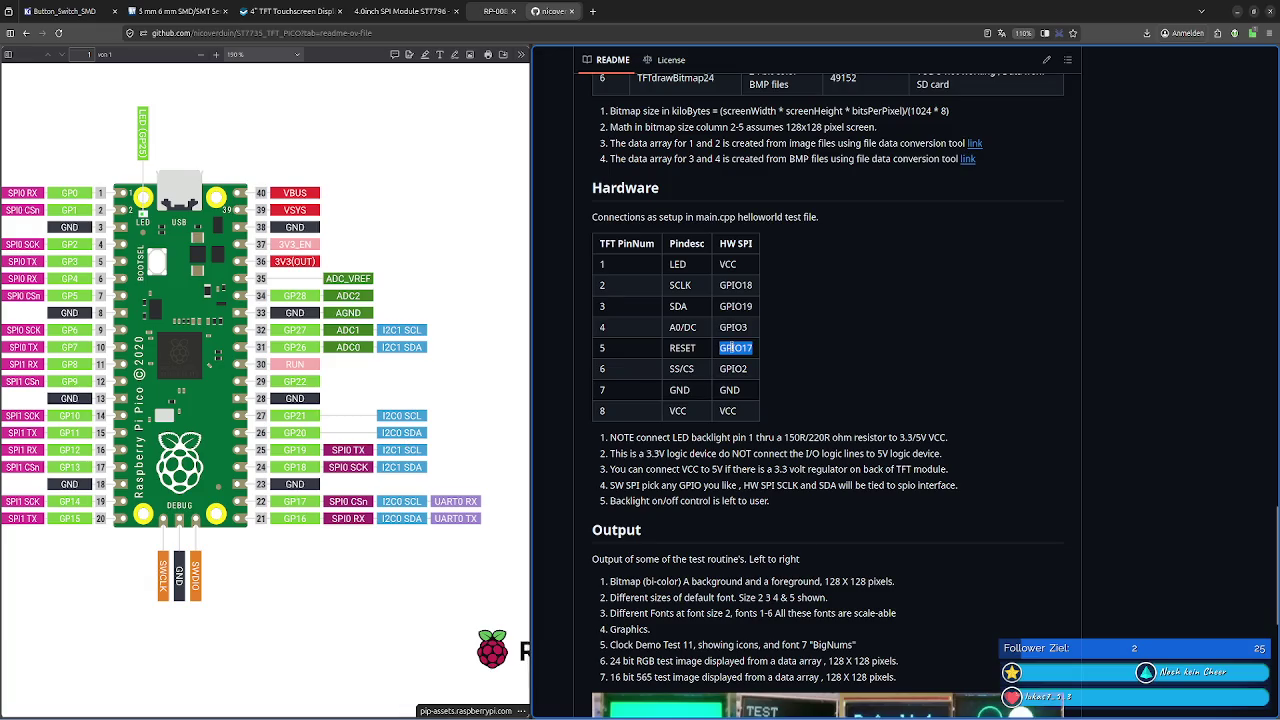
click(784, 378)
double_click(733, 369)
scroll(757, 383, down, 3)
scroll(822, 384, down, 2)
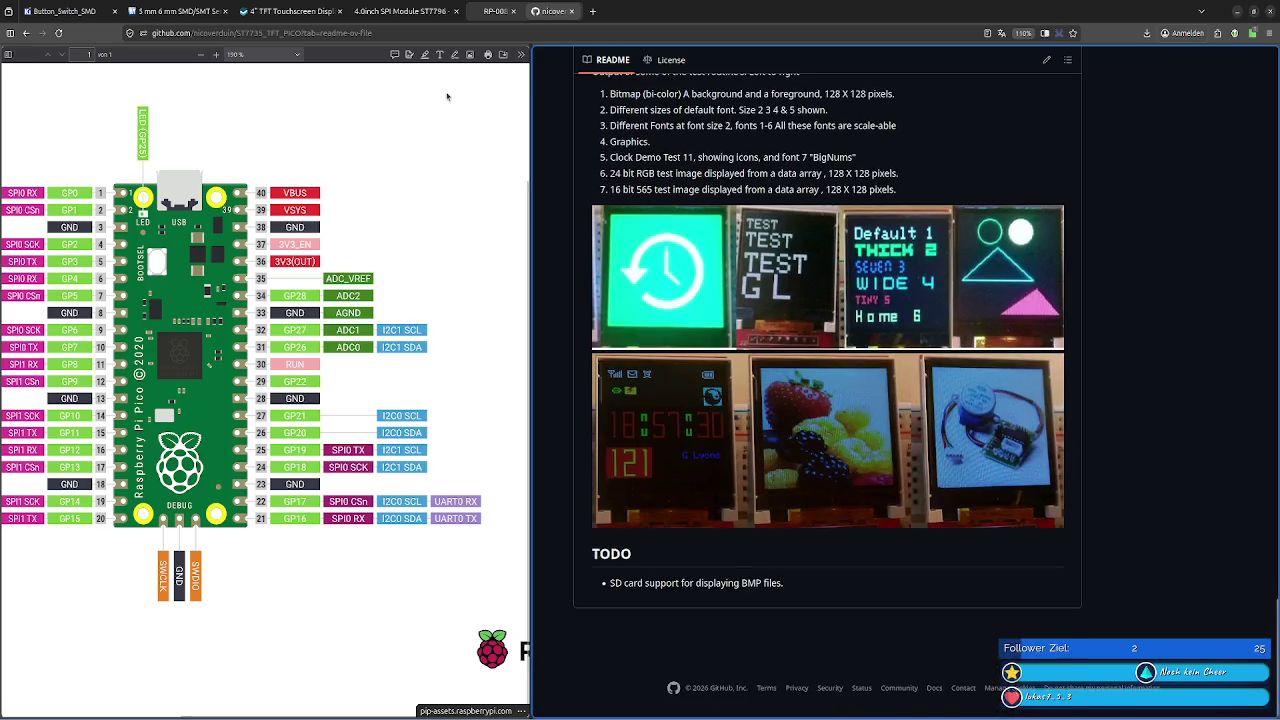
Open the Bytes N Bits SPI LCD article from Google and dismiss the translation offer
click(26, 33)
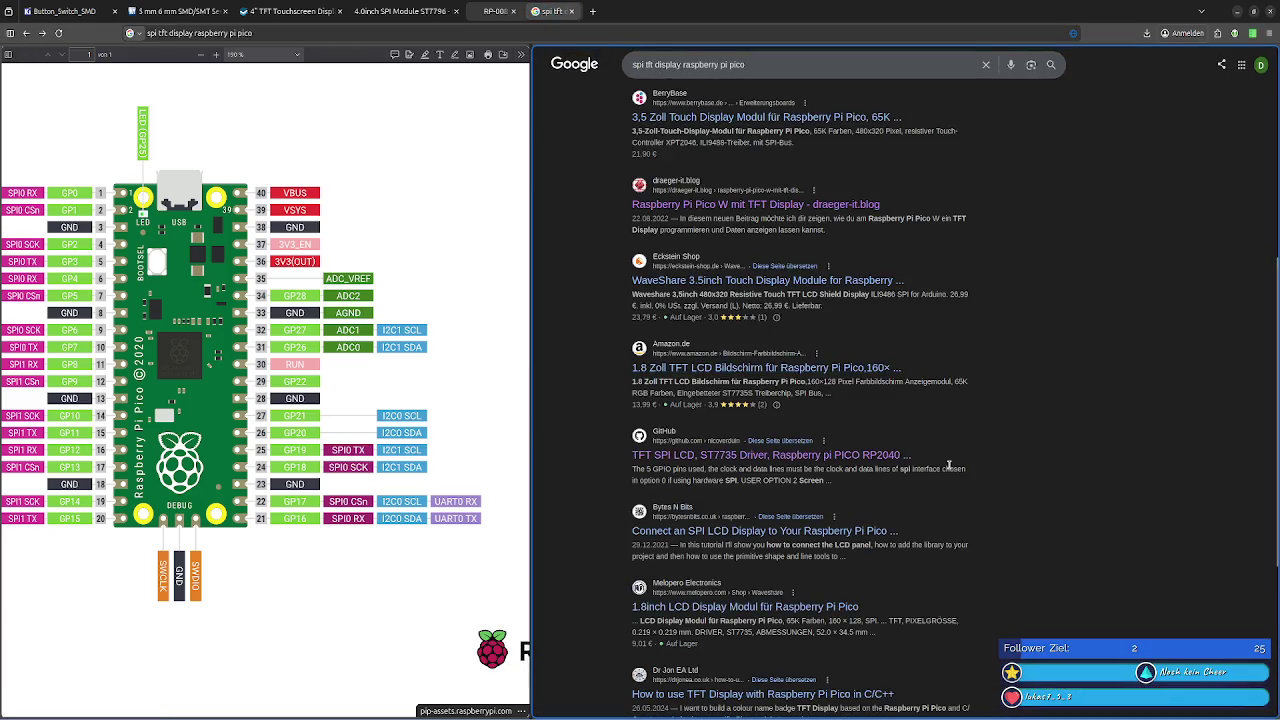
click(692, 531)
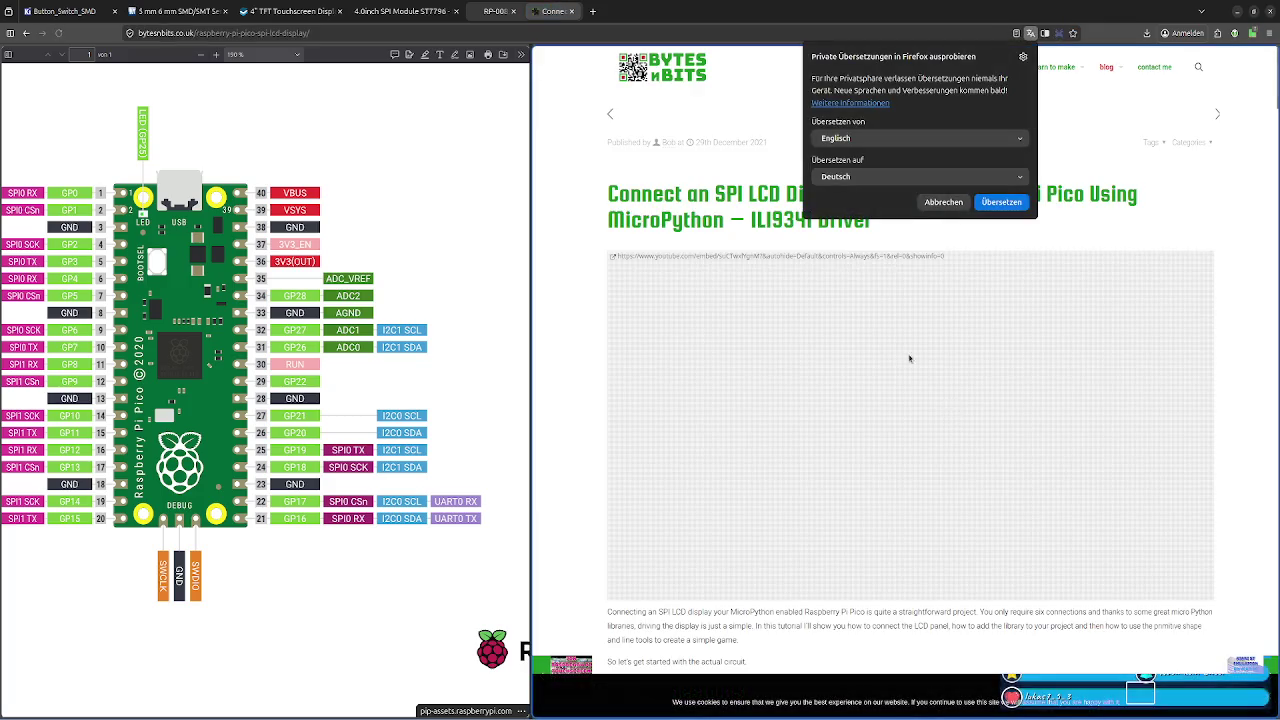
click(694, 243)
Scroll to the Pico-to-ILI9341 circuit diagram showing GP15 DC and GP14 RESET
scroll(825, 248, down, 1)
scroll(825, 248, down, 5)
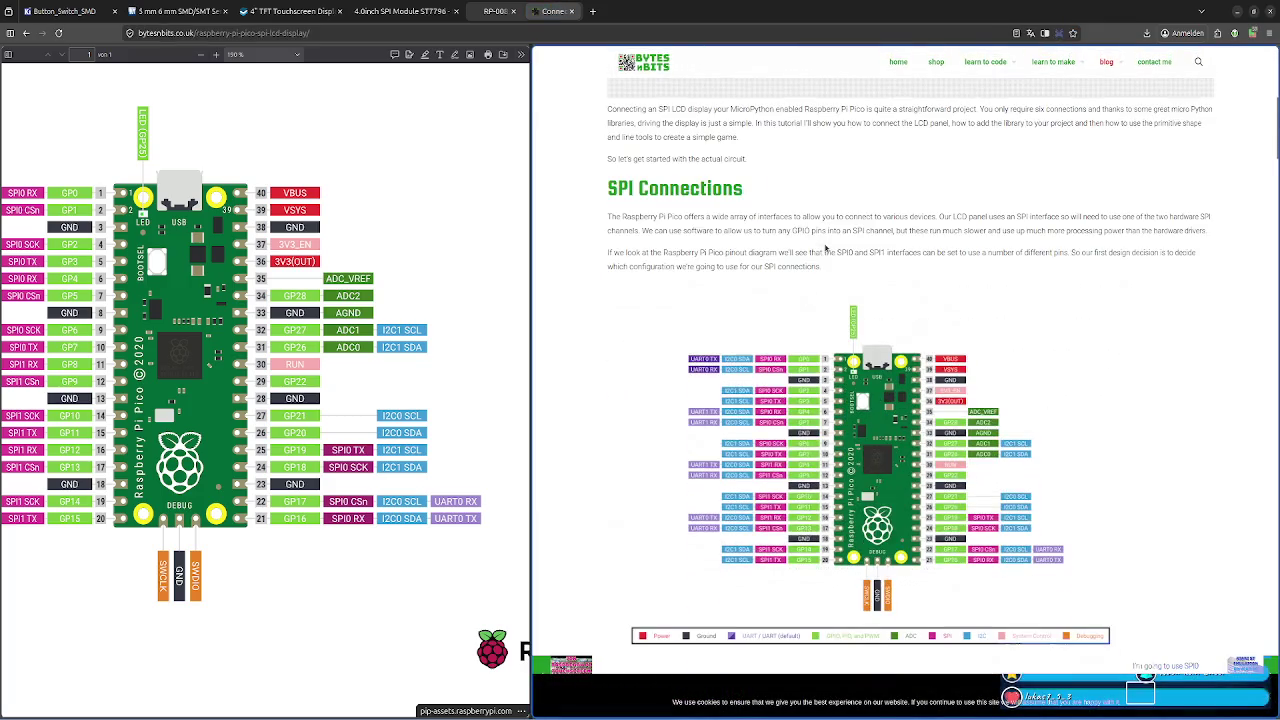
scroll(941, 425, down, 4)
scroll(900, 400, down, 3)
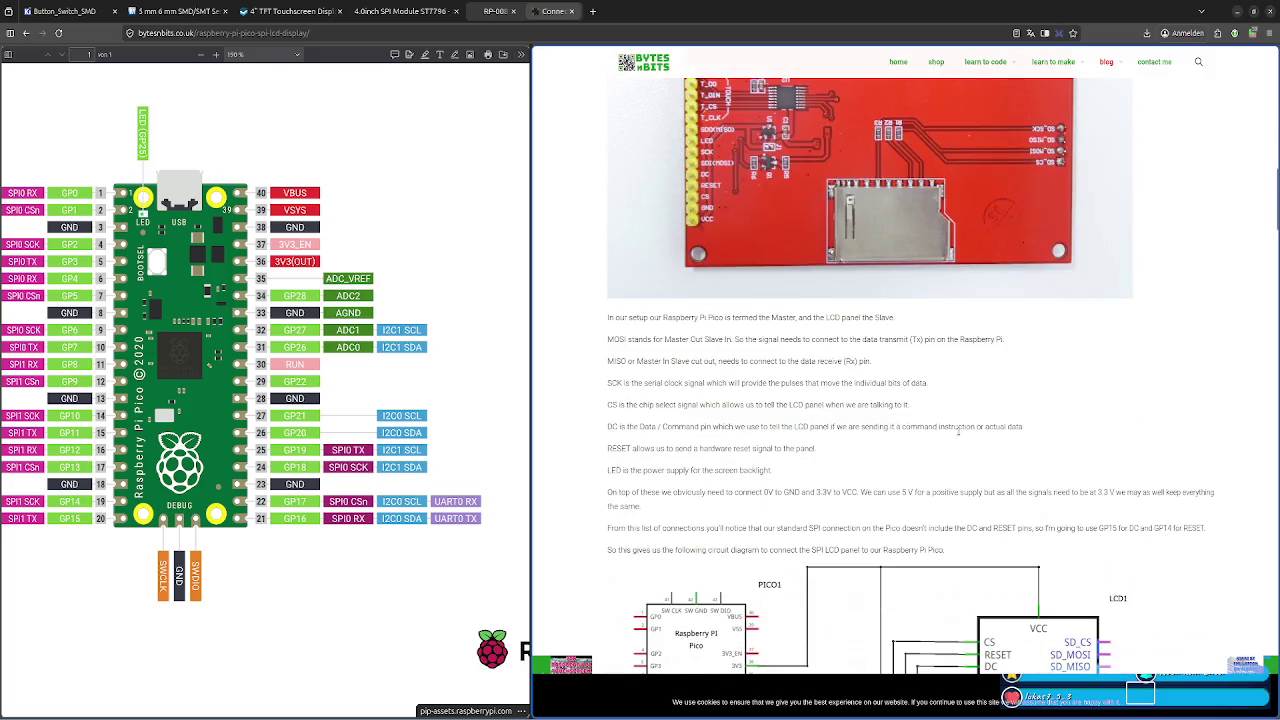
scroll(800, 340, up, 1)
scroll(758, 315, up, 2)
scroll(733, 303, down, 5)
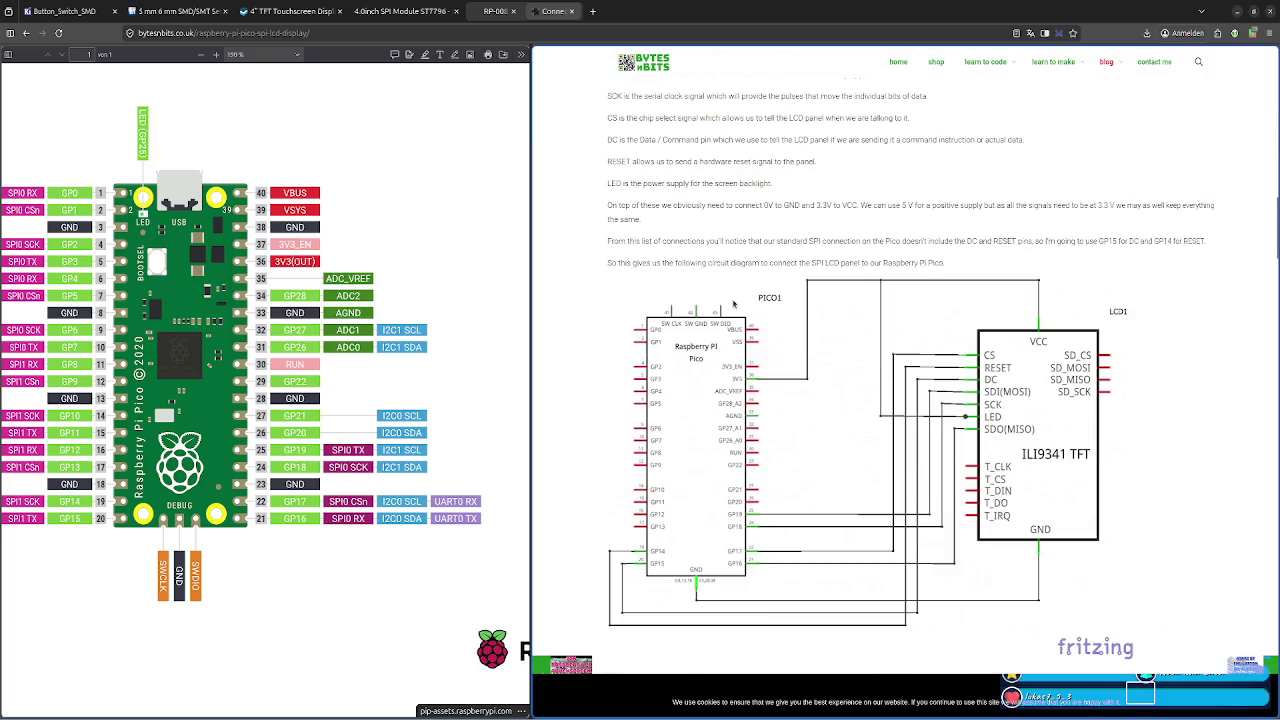
scroll(770, 326, down, 1)
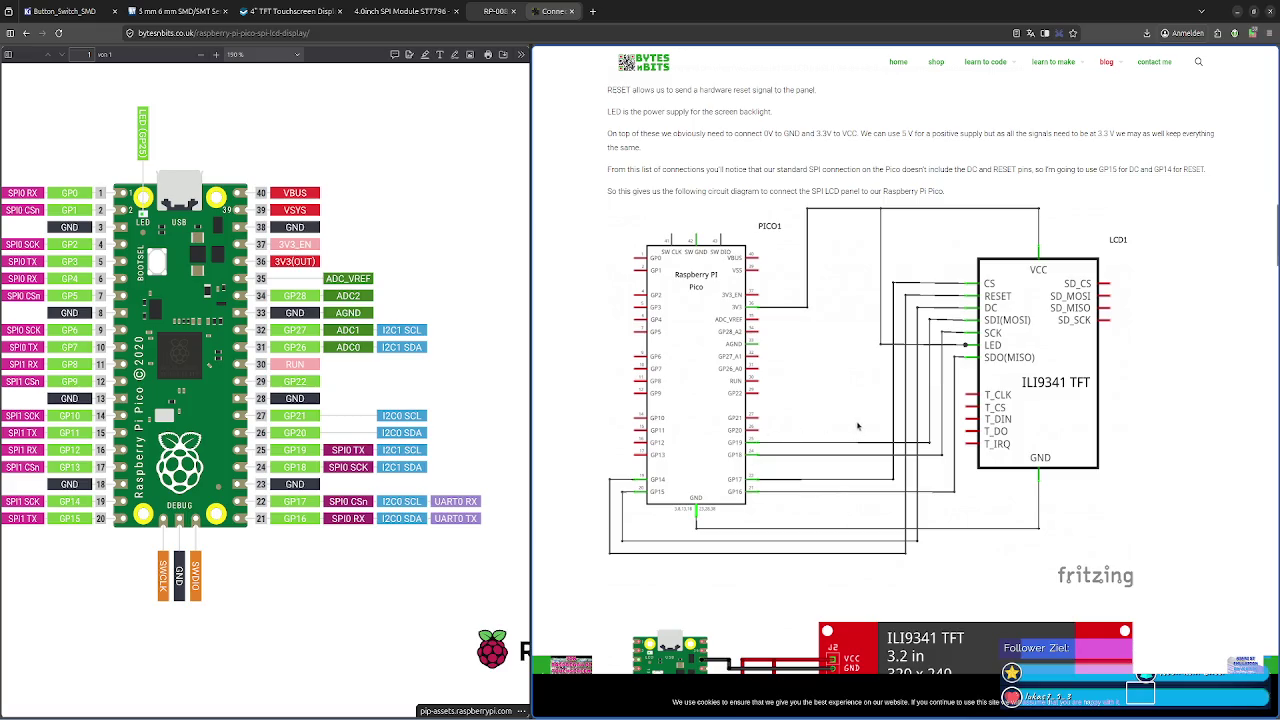
Review the article's Fritzing Pico-to-LCD SPI diagram, then return to the KiCad schematic
scroll(858, 427, down, 3)
scroll(858, 427, down, 1)
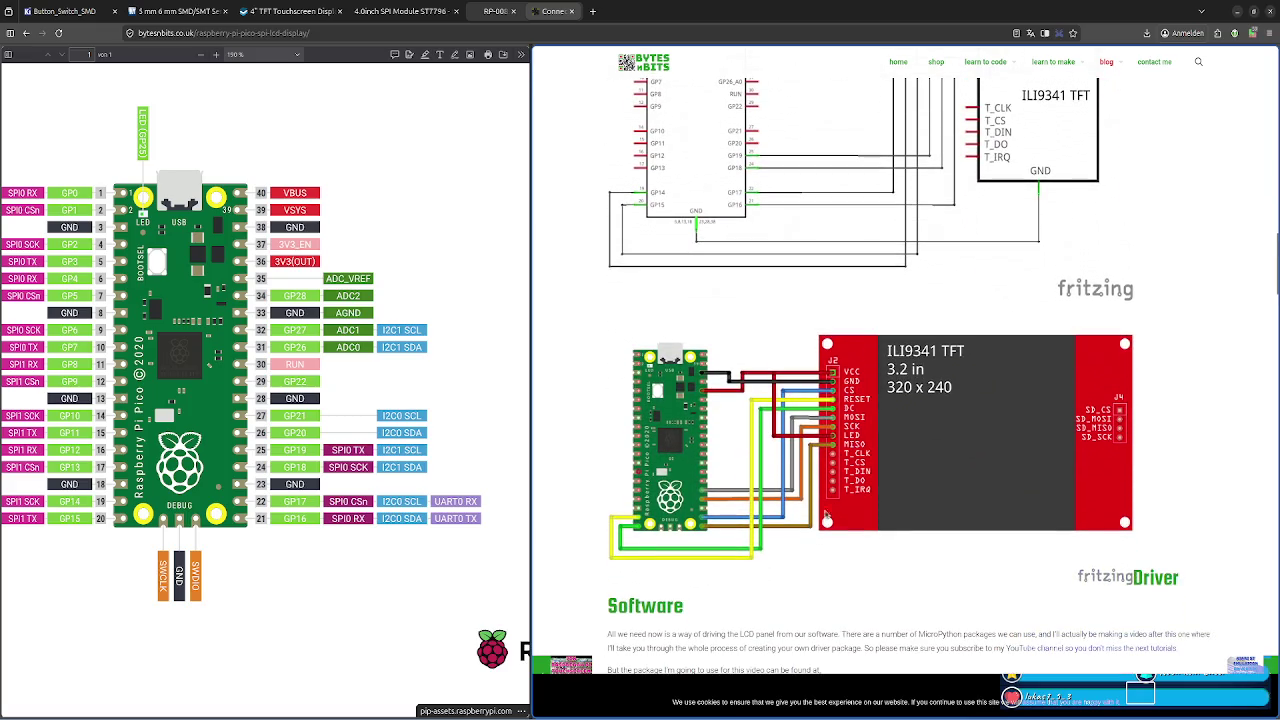
scroll(826, 515, up, 4)
key(alt+Tab)
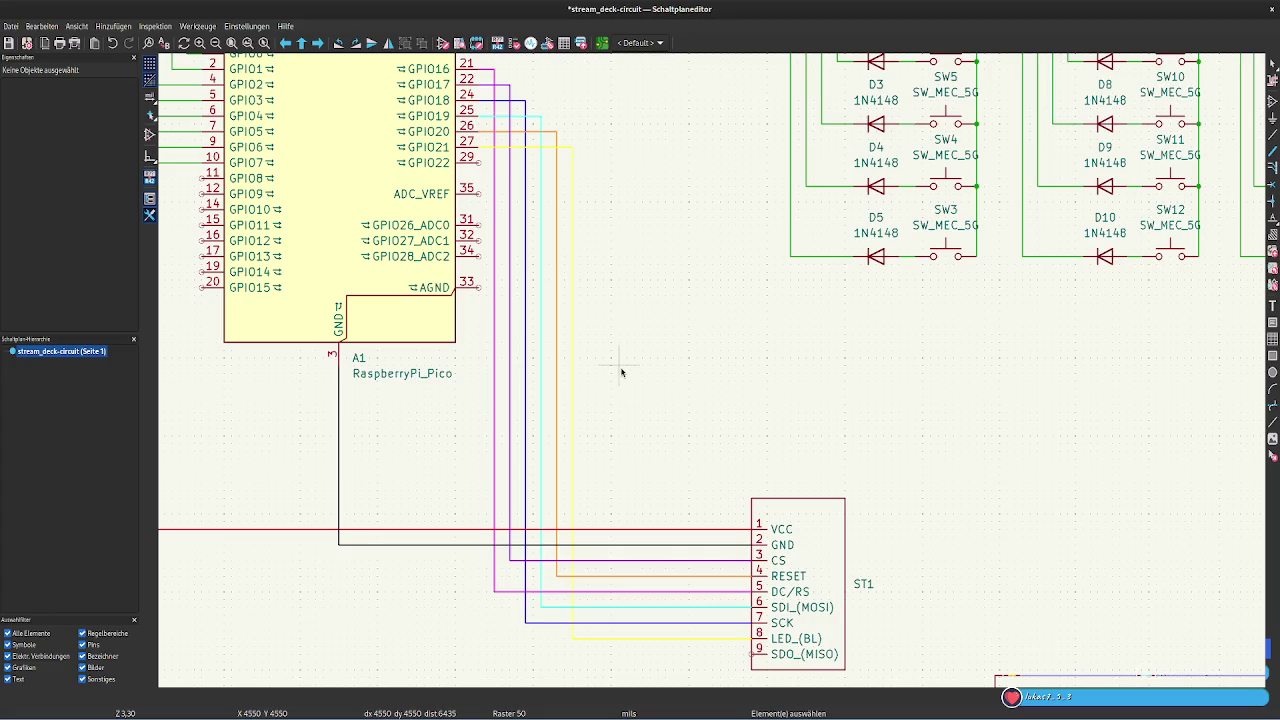
Check the Pico pinout PDF, then come back to the schematic
key(alt+Tab)
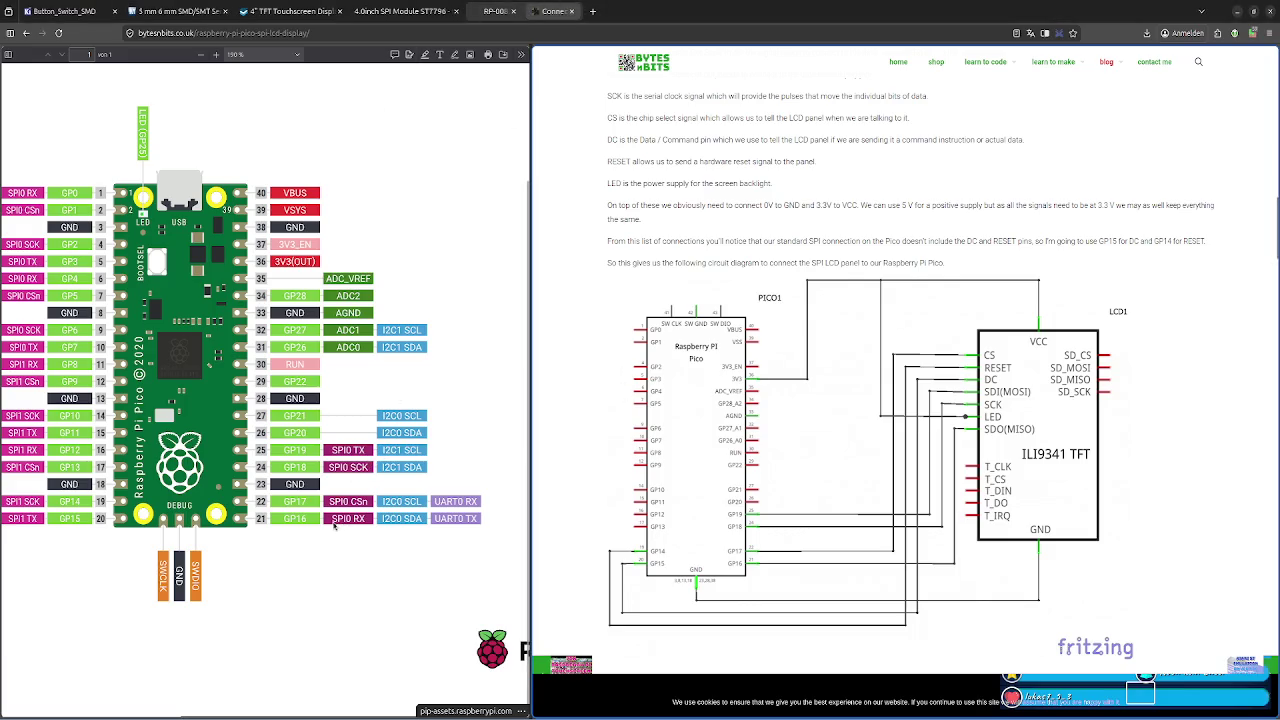
click(345, 523)
key(alt+Tab)
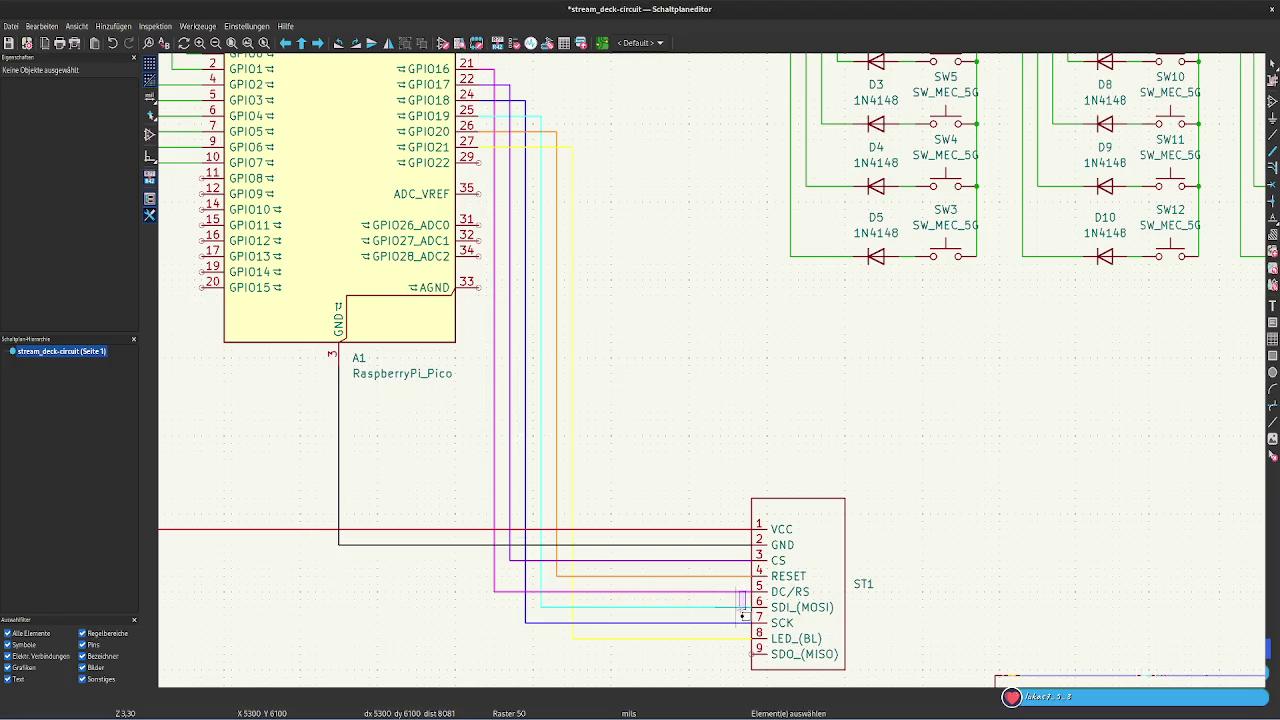
Reroute the GPIO16 wire's end down into the display's SDO (MISO) pin 9
click(737, 592)
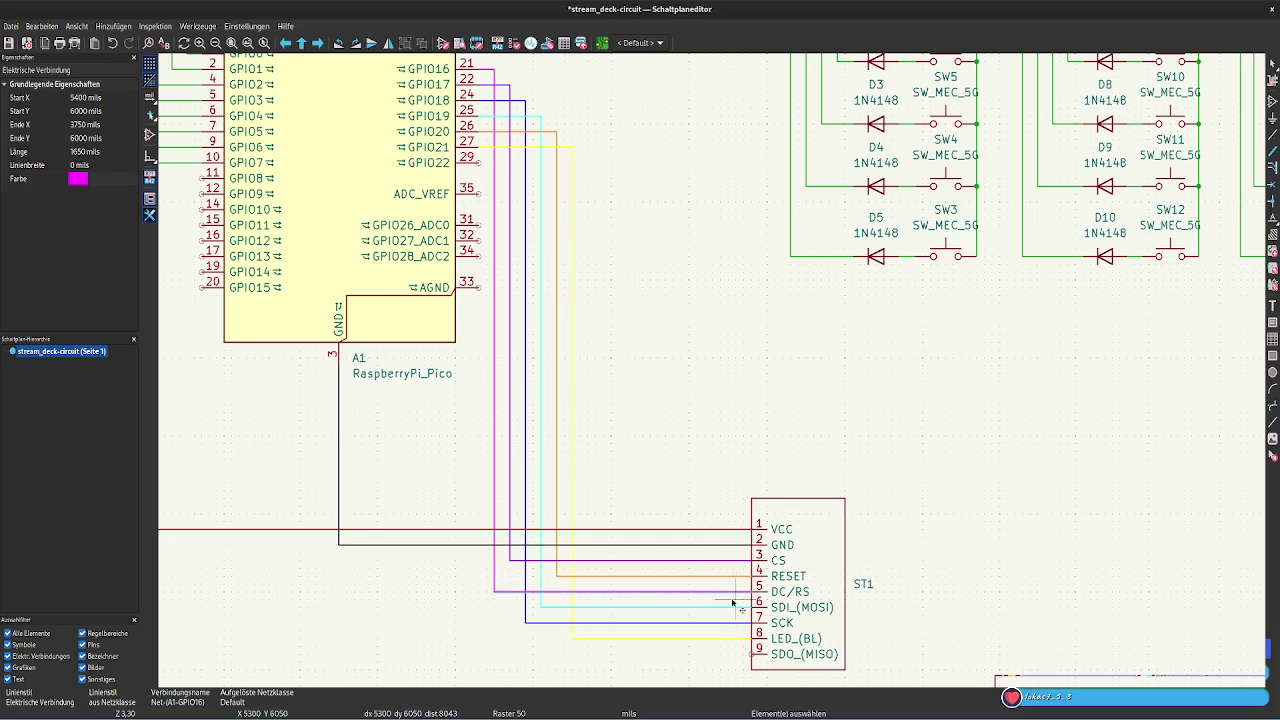
mouse_move(740, 594)
mouse_down()
mouse_move(752, 628)
mouse_move(731, 647)
mouse_up()
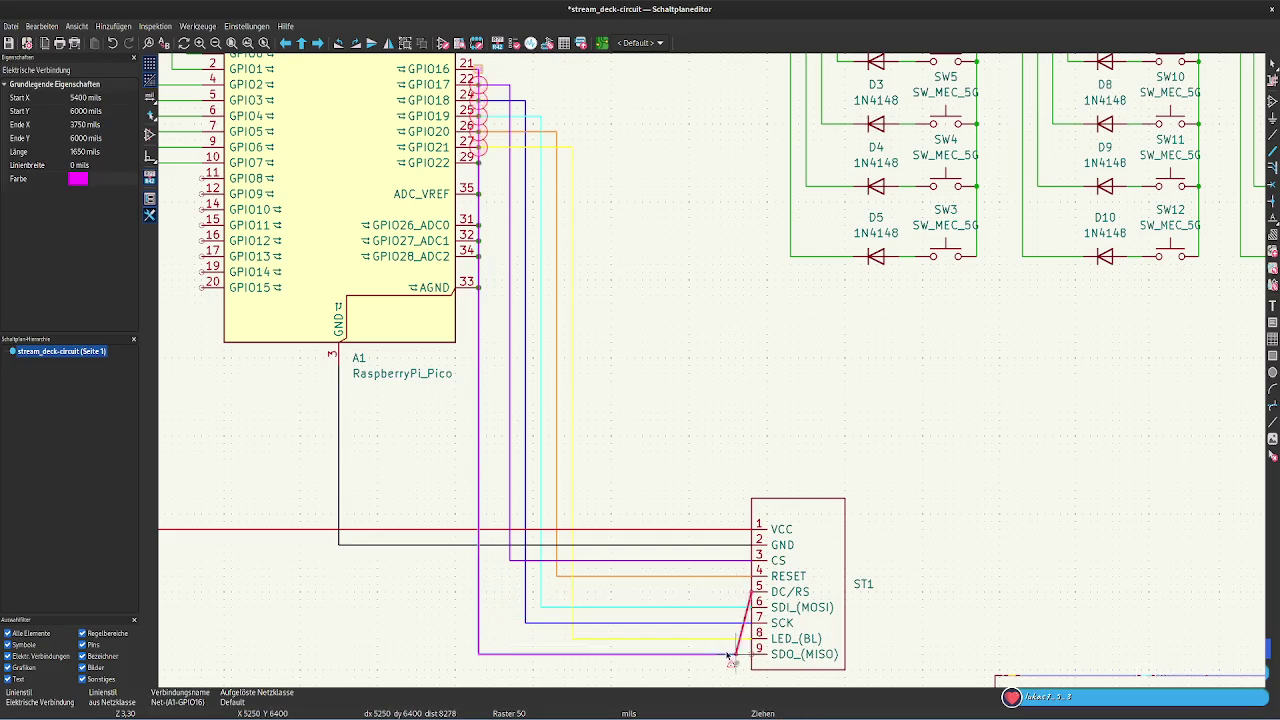
click(738, 655)
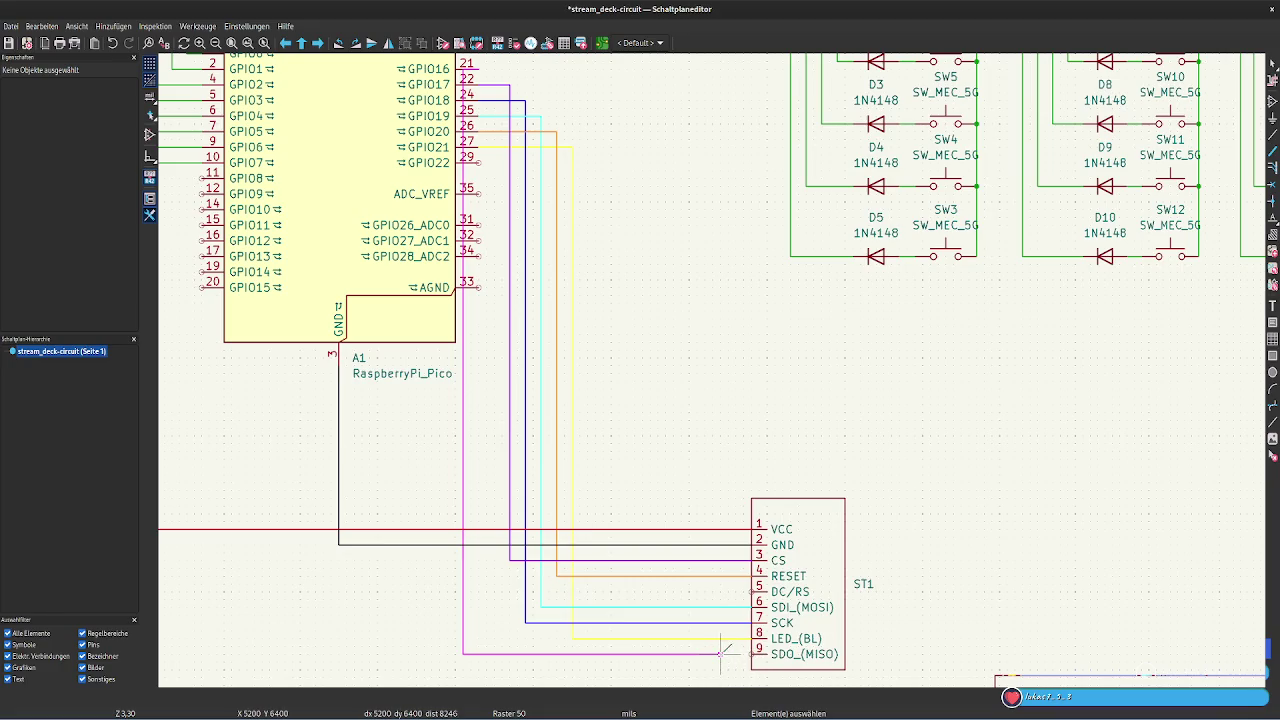
key(w)
click(752, 654)
key(Escape)
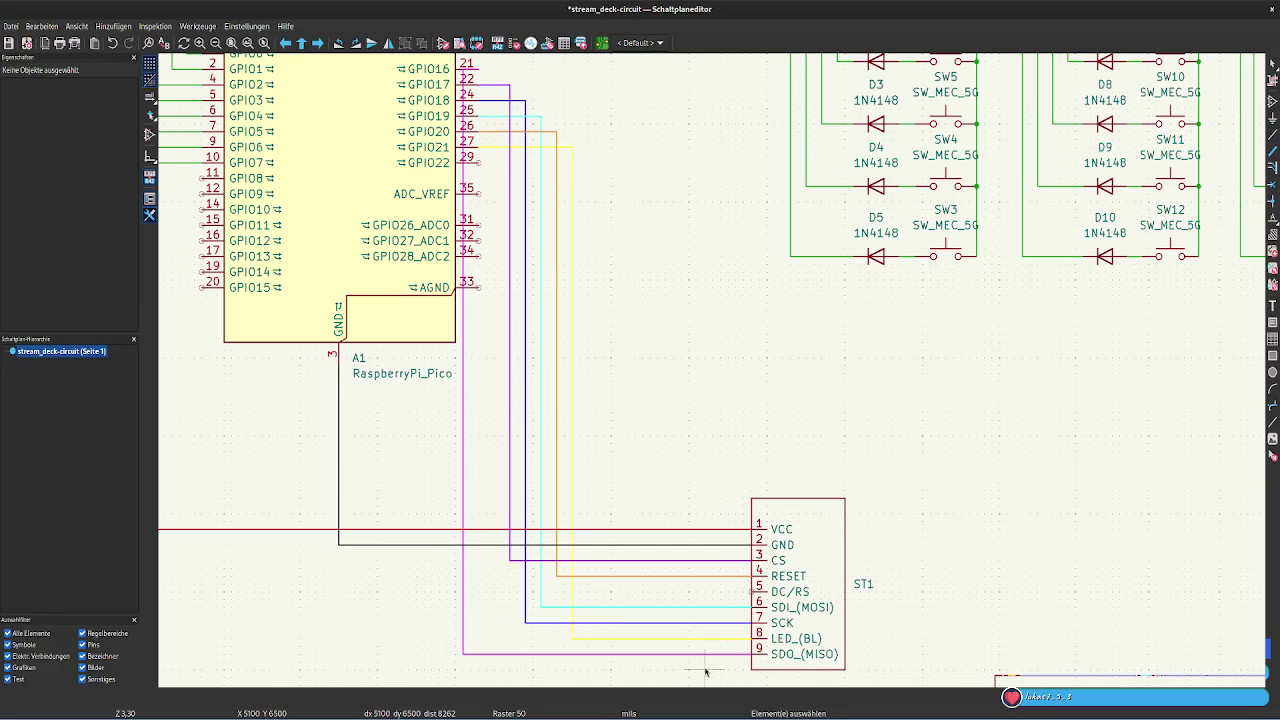
Shift GPIO16's vertical run beside the other wires and begin a wire at DC/RS pin 5
click(463, 369)
drag(466, 370, 497, 658)
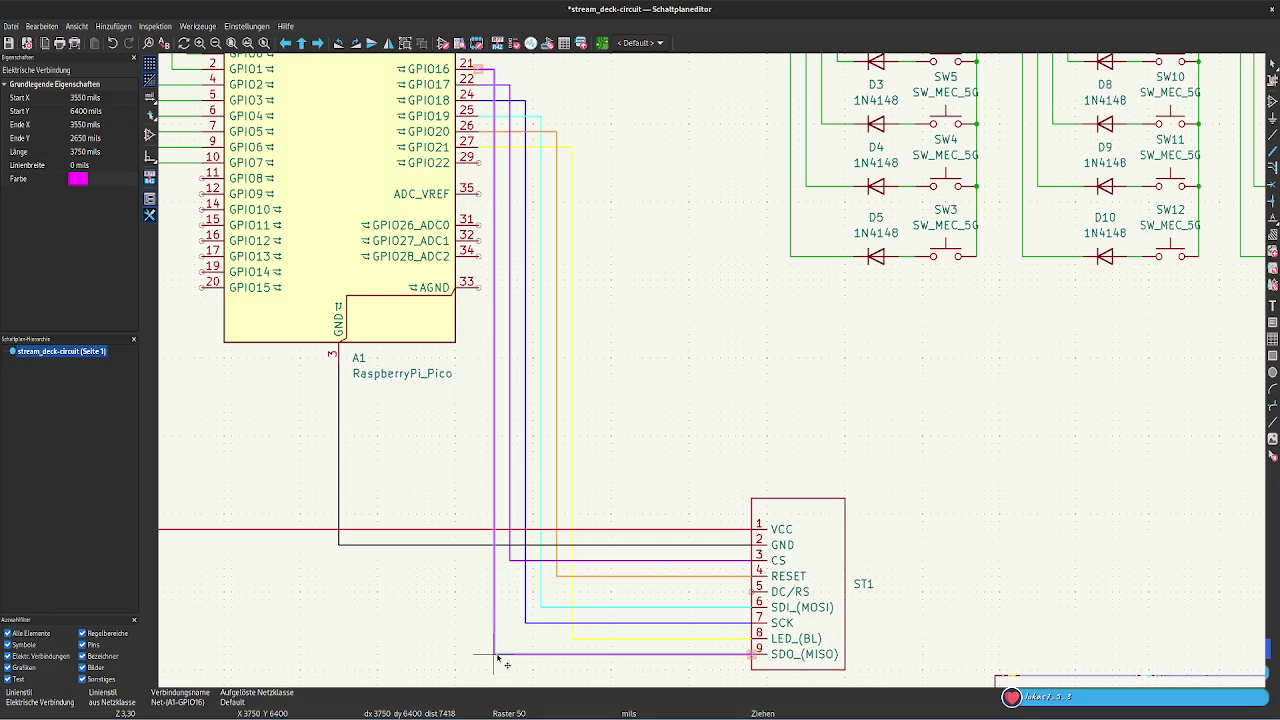
key(w)
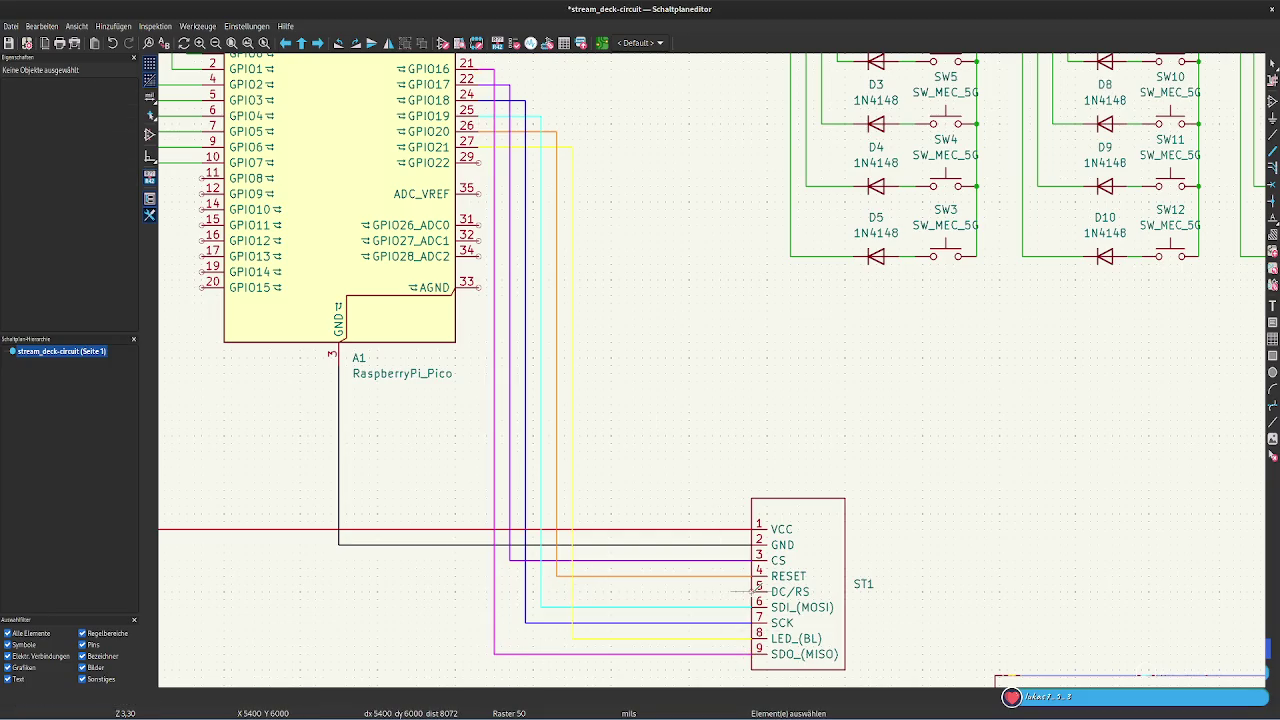
click(747, 591)
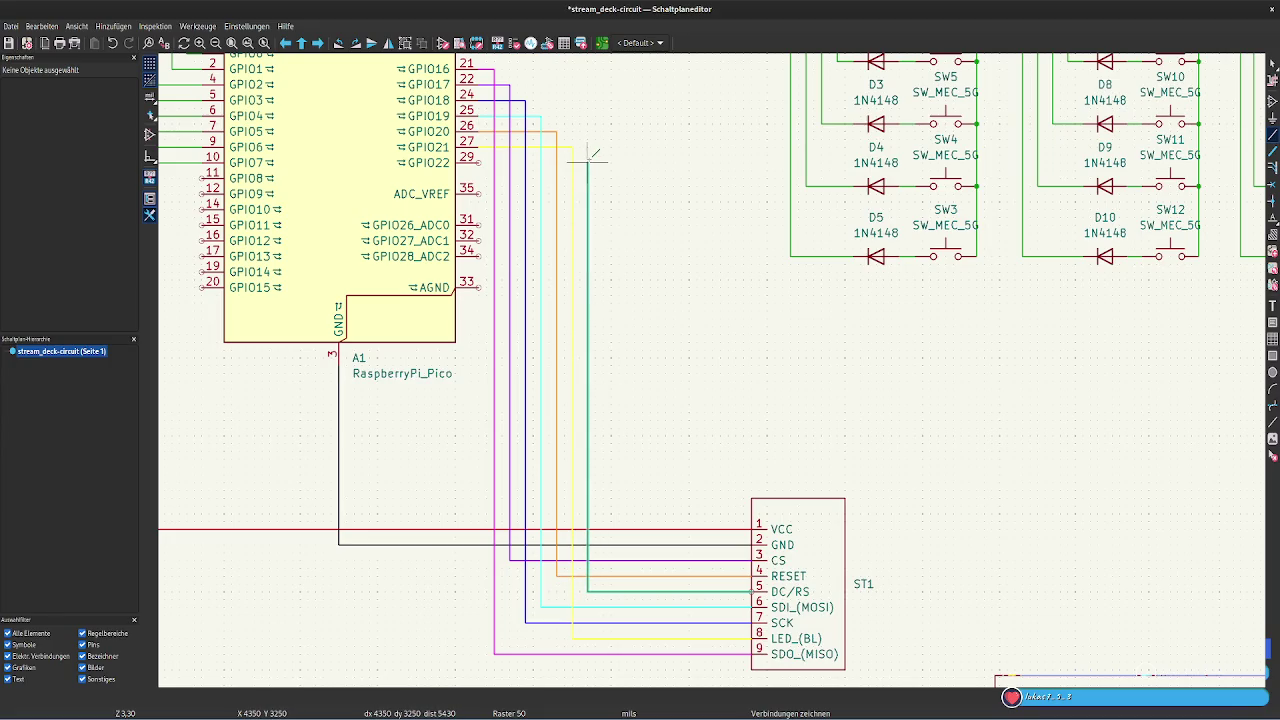
Finish the DC/RS pin 5 wire at GPIO22 pin 29, then return to the browser
click(480, 163)
key(Escape)
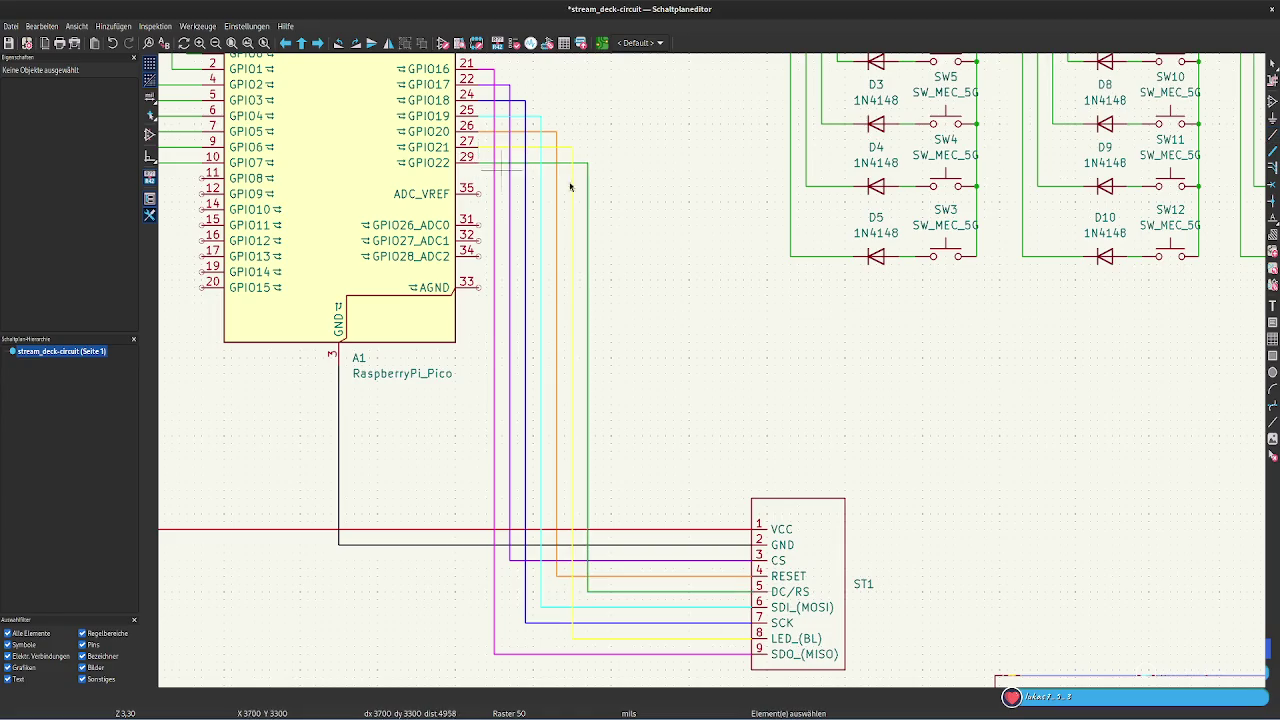
right_click(698, 218)
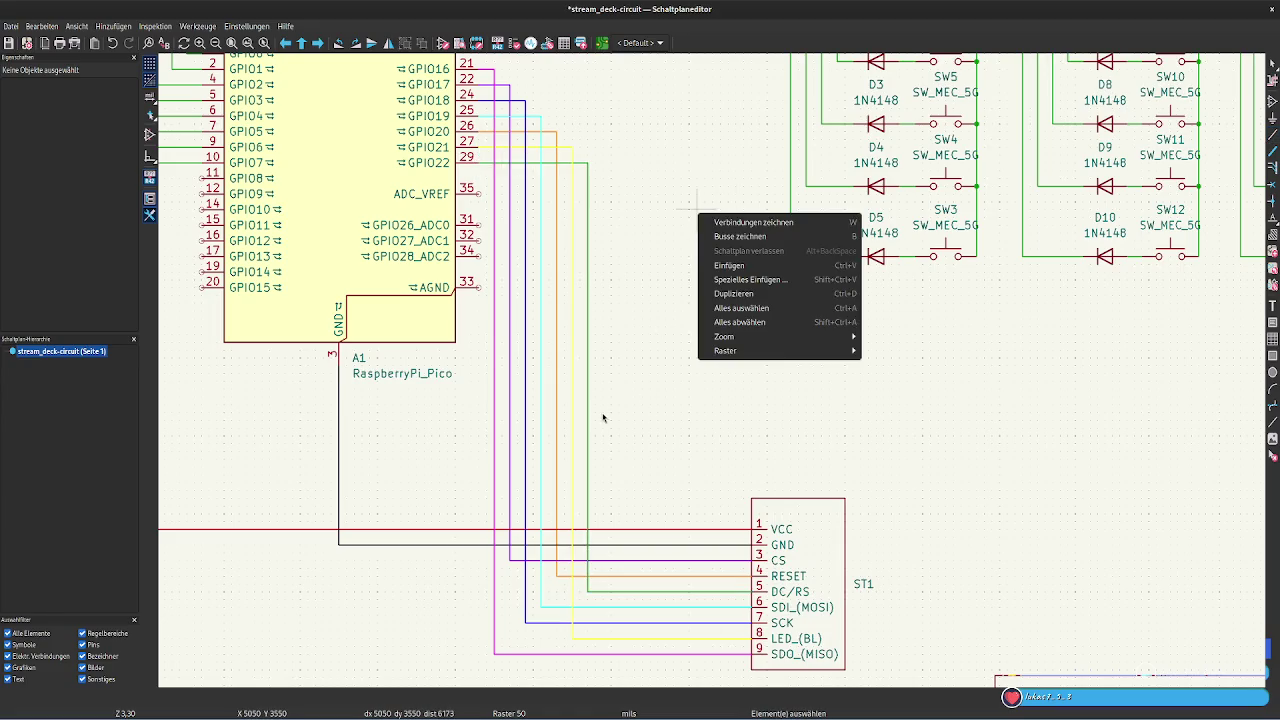
key(Escape)
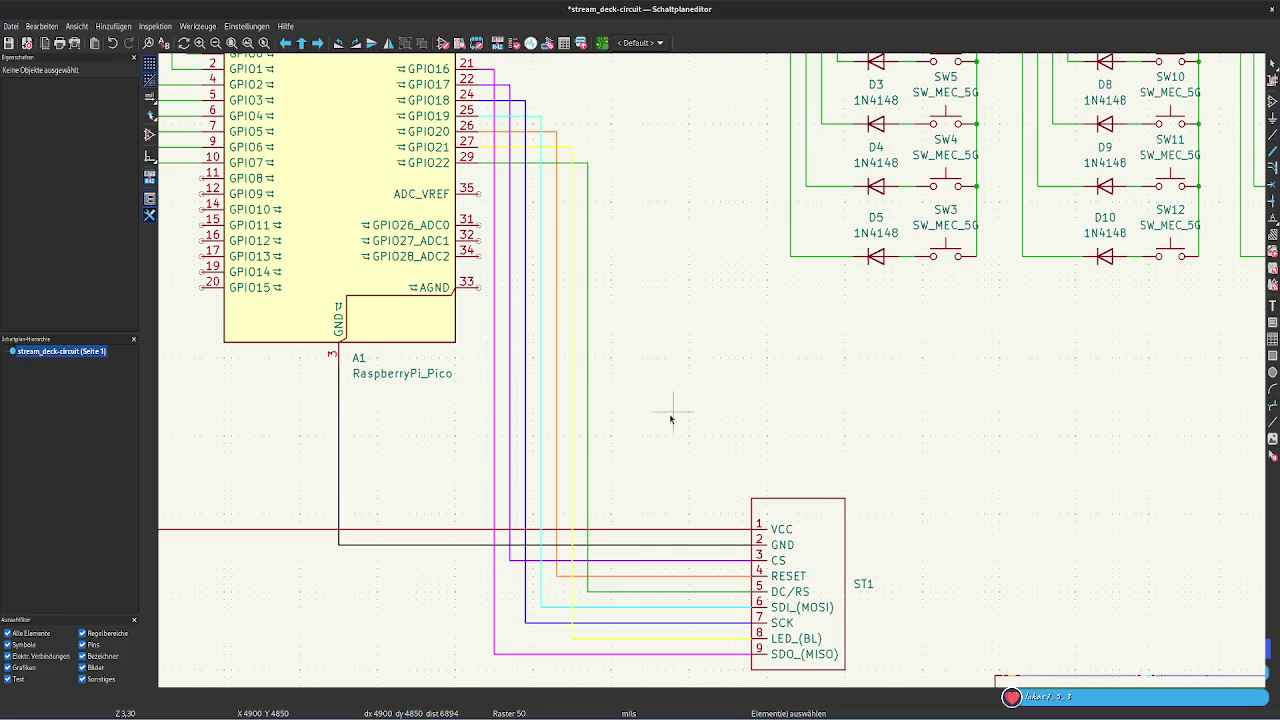
key(alt+Tab)
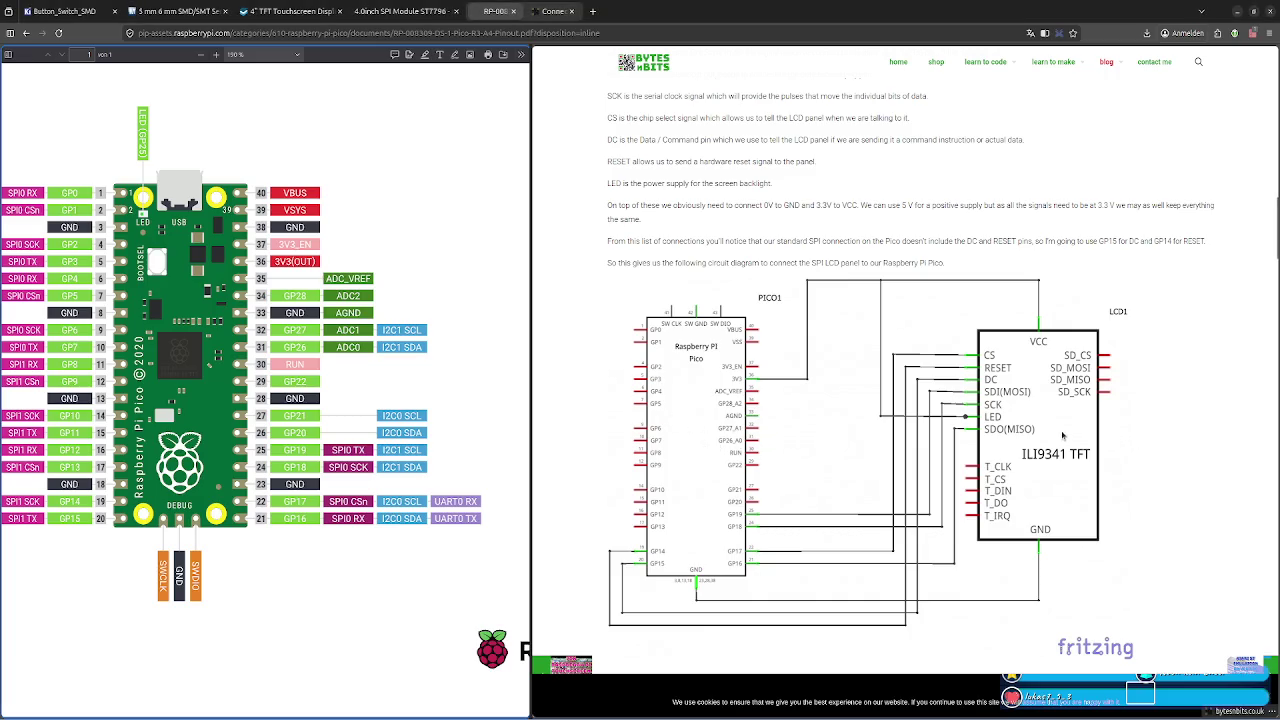
Scroll through the Bytes N Bits SPI LCD wiring diagram against the Pico pinout, then return to KiCad
scroll(1062, 435, down, 2)
scroll(1062, 435, down, 1)
scroll(1062, 435, down, 1)
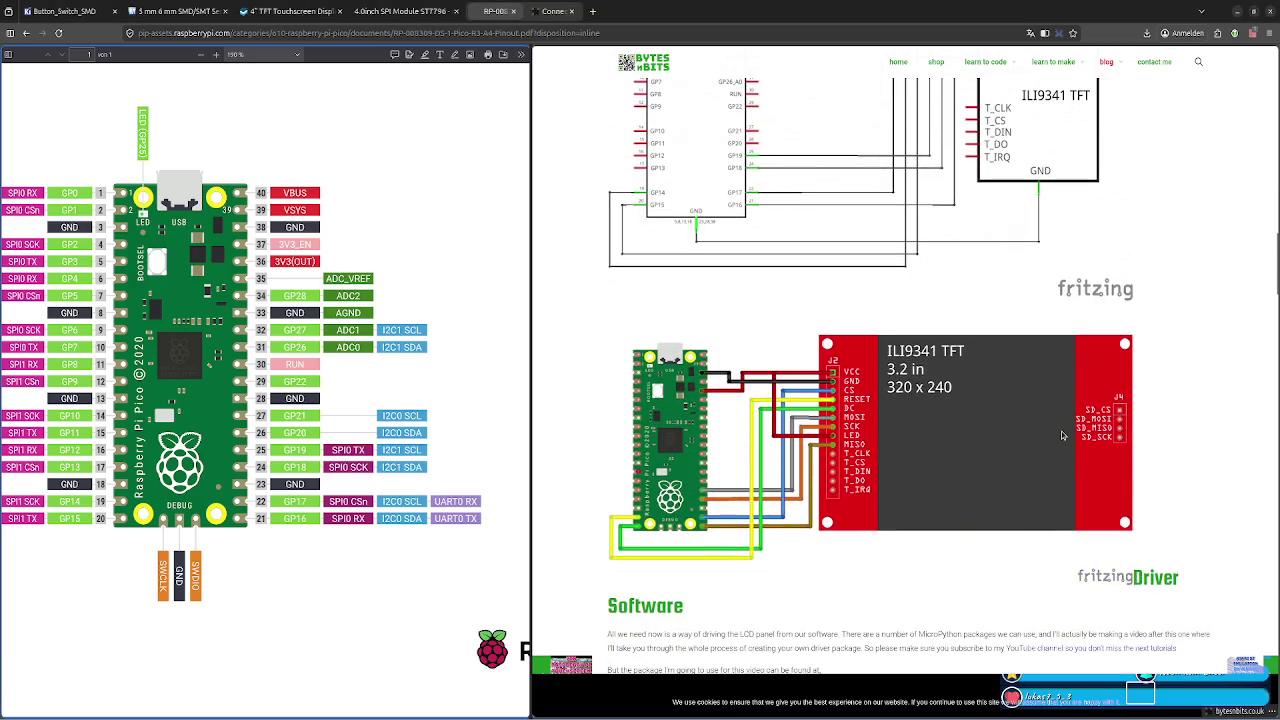
scroll(1063, 435, down, 3)
scroll(1063, 435, down, 1)
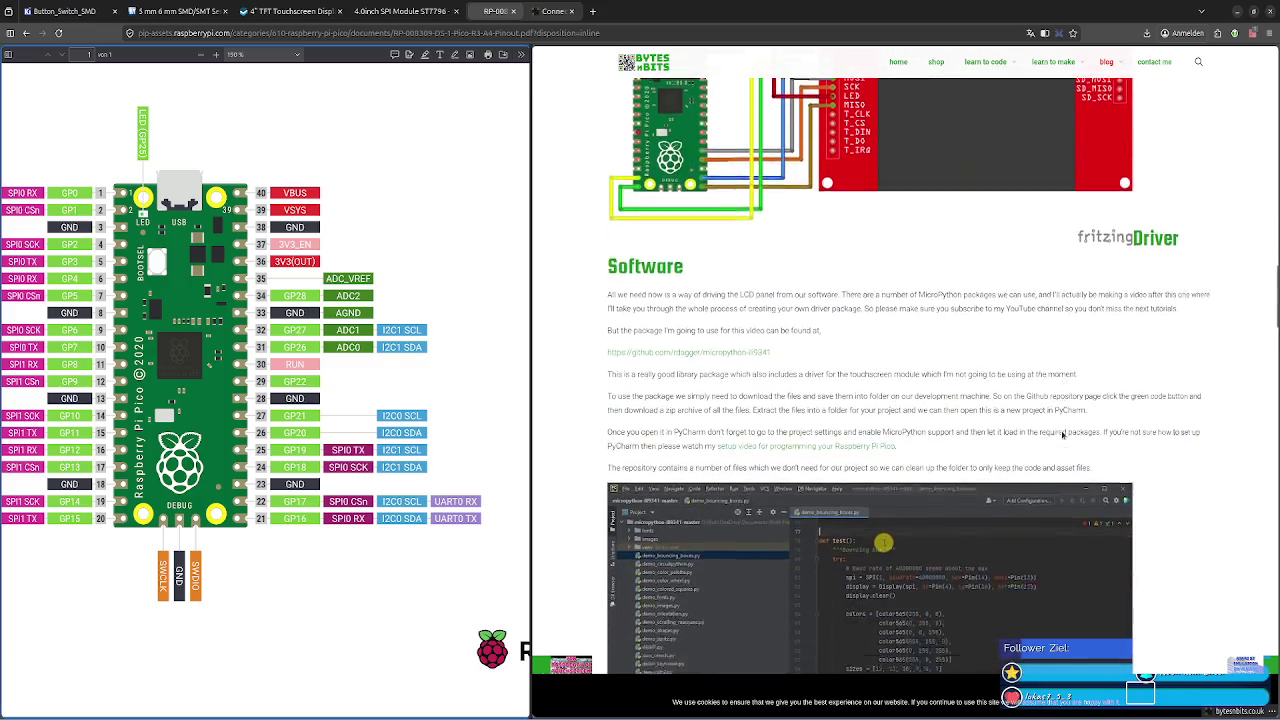
scroll(1063, 435, down, 1)
scroll(1063, 435, down, 2)
scroll(1063, 435, up, 2)
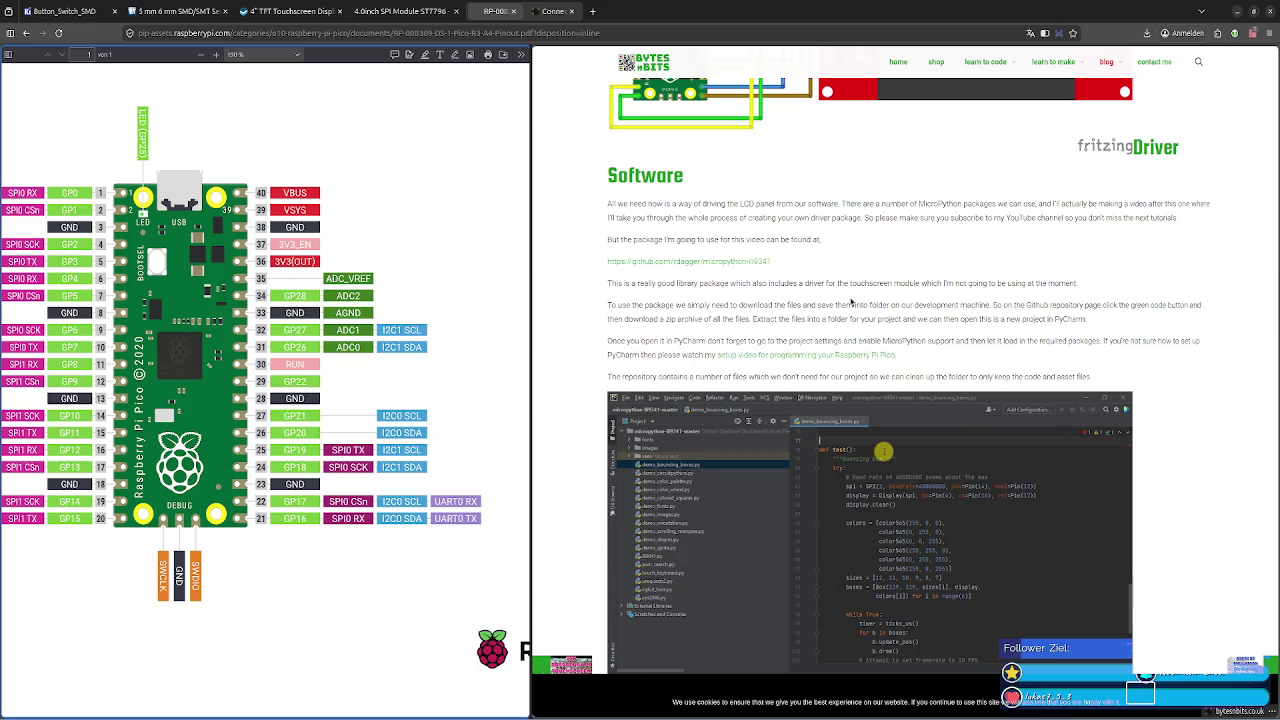
scroll(1014, 440, down, 1)
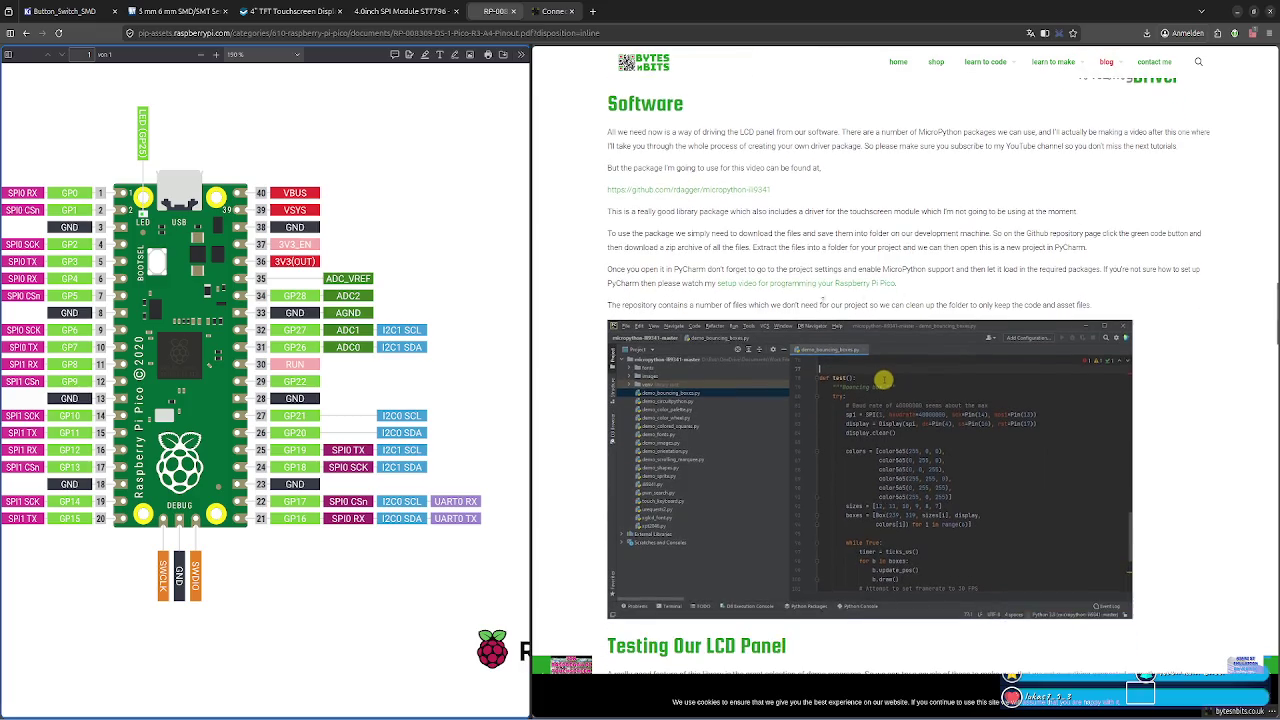
scroll(940, 515, down, 2)
scroll(833, 410, down, 3)
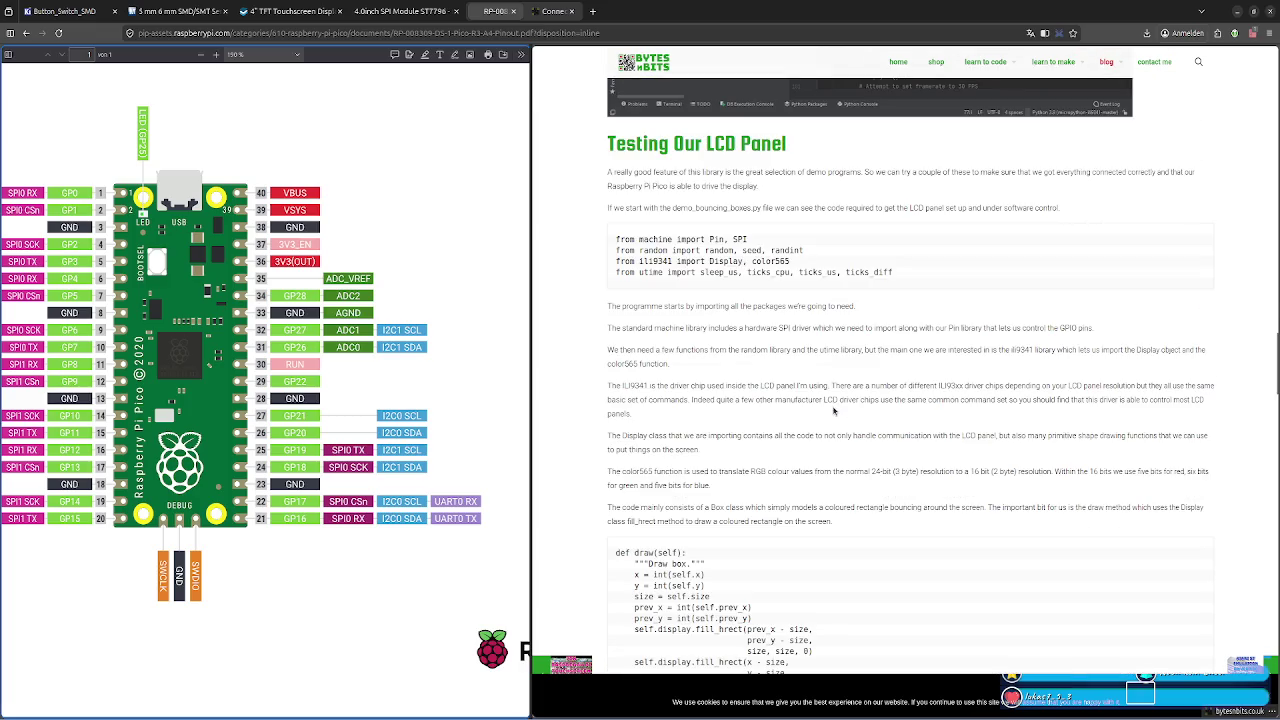
scroll(833, 410, down, 3)
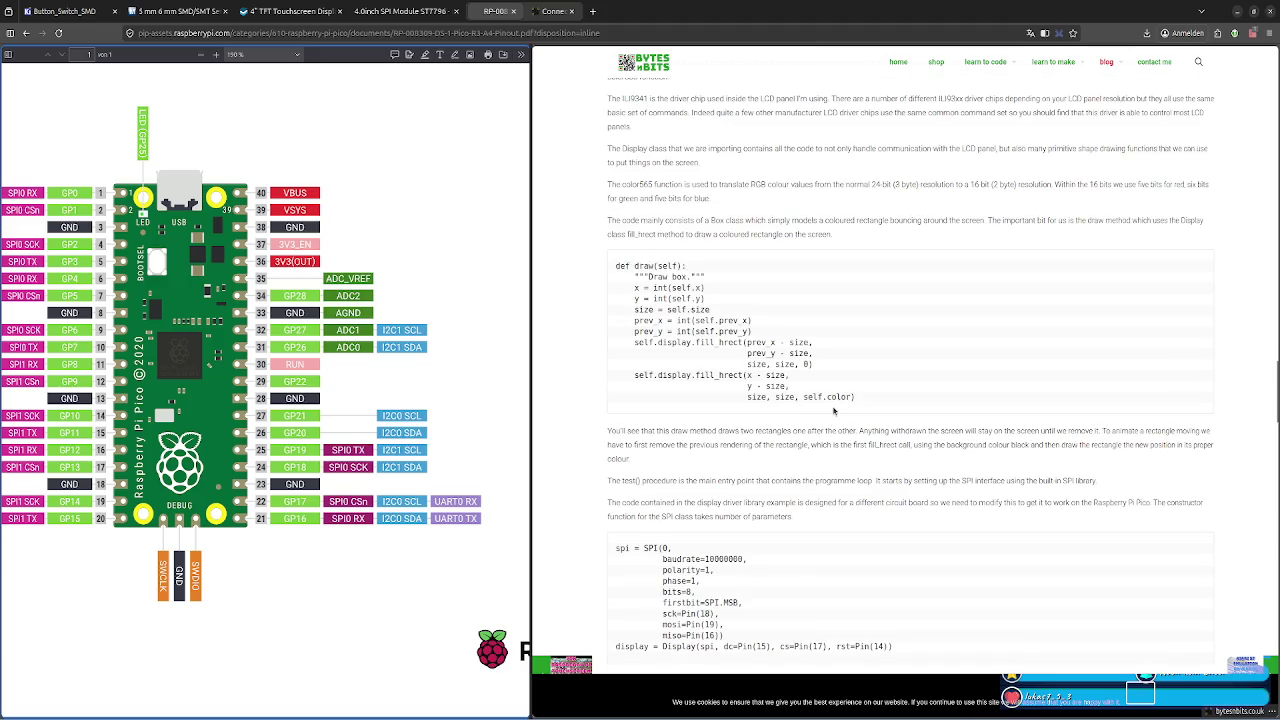
scroll(833, 410, down, 3)
scroll(833, 410, down, 3)
scroll(833, 410, down, 3)
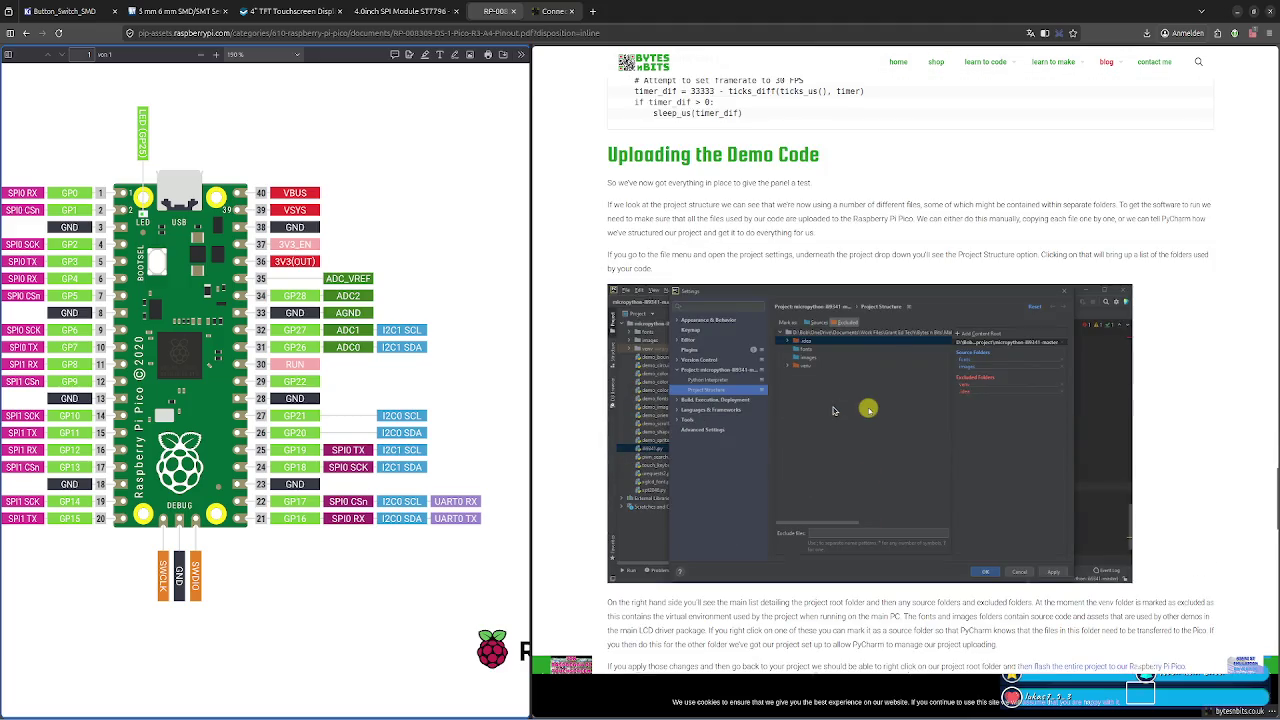
scroll(833, 410, down, 3)
scroll(833, 410, down, 3)
scroll(833, 410, down, 3)
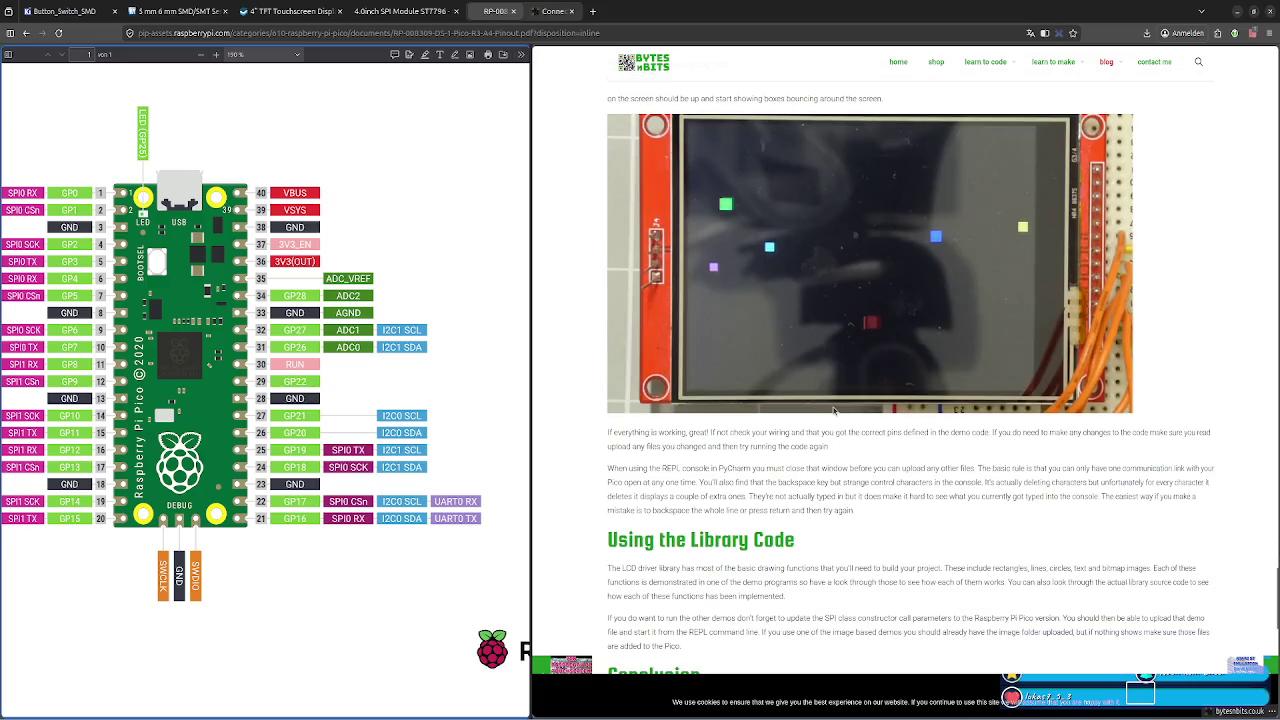
scroll(833, 410, down, 4)
scroll(833, 410, down, 3)
scroll(833, 410, up, 10)
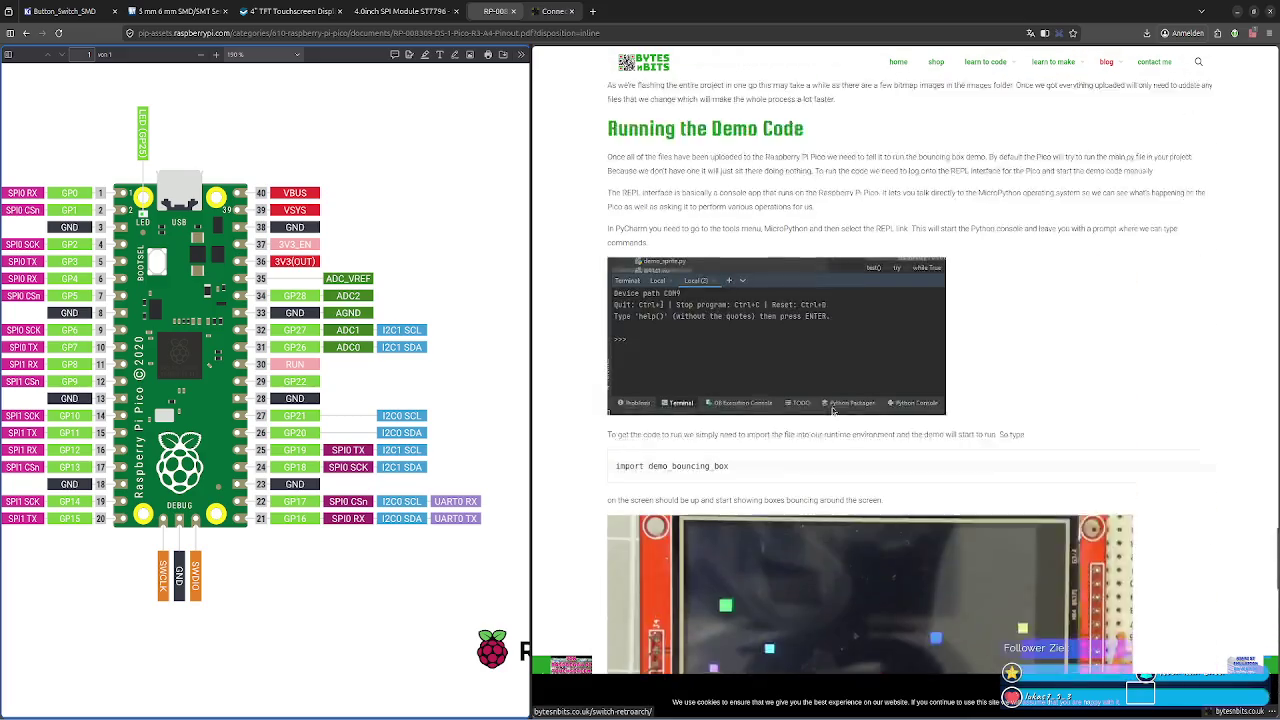
scroll(833, 410, up, 3)
scroll(833, 410, up, 3)
scroll(832, 414, up, 3)
scroll(830, 419, up, 3)
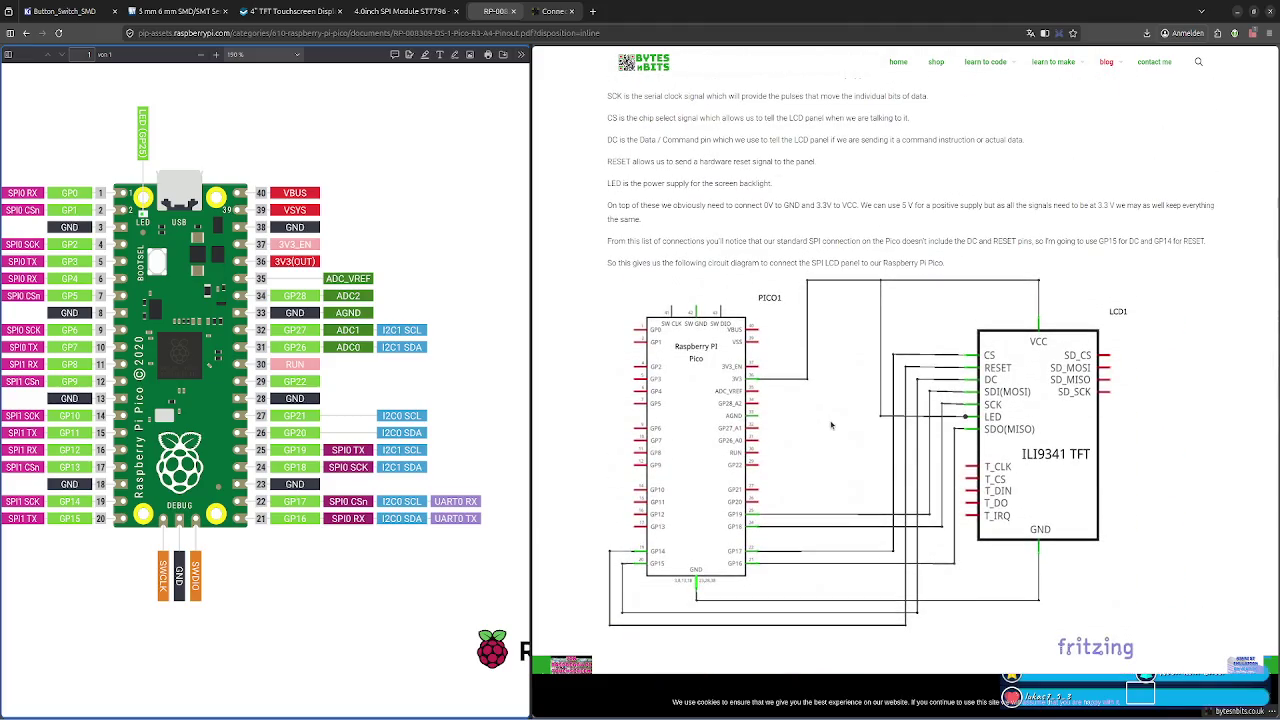
key(alt+Tab)
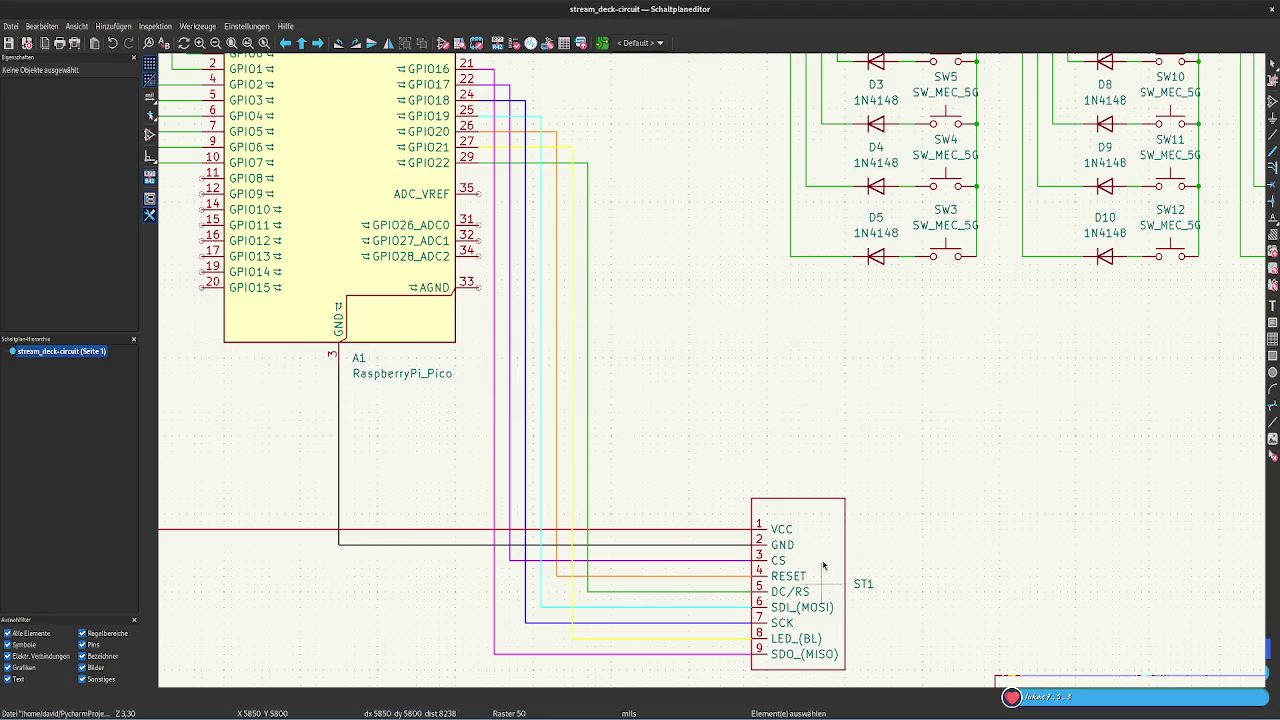
key(alt+Tab)
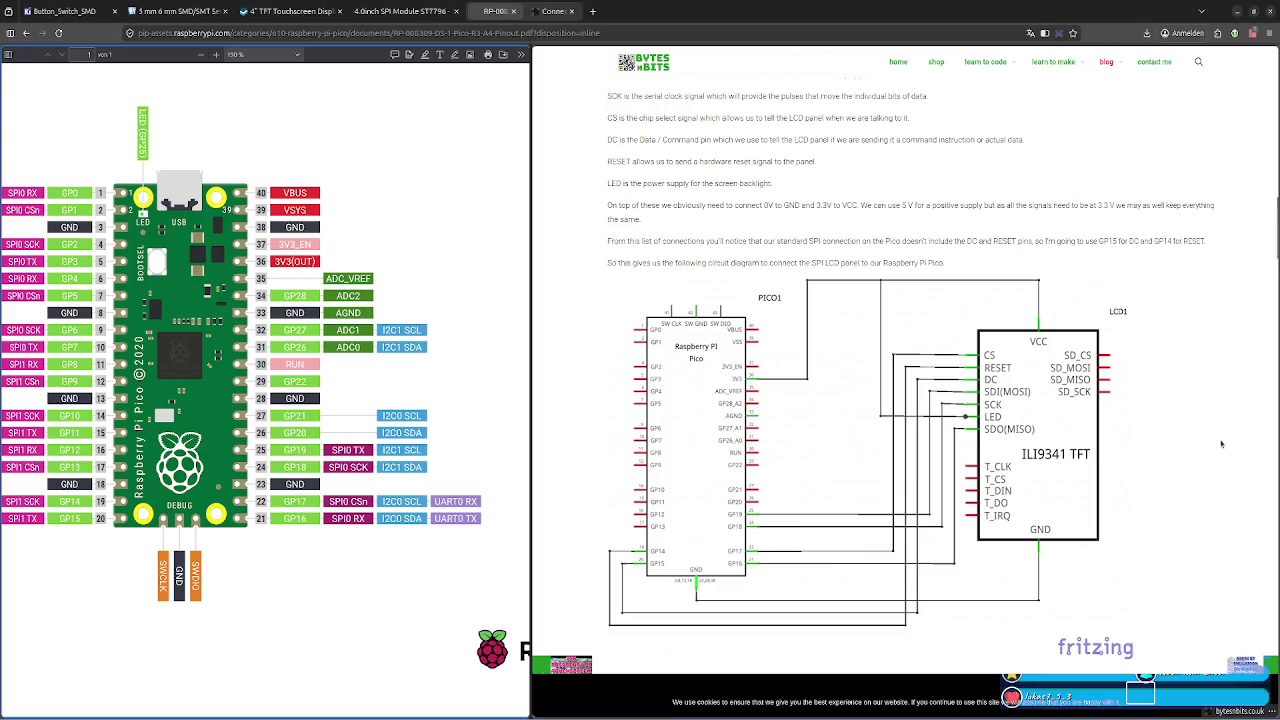
key(alt+Tab)
key(alt+Tab)
key(alt+Tab)
key(ctrl+a)
key(Escape)
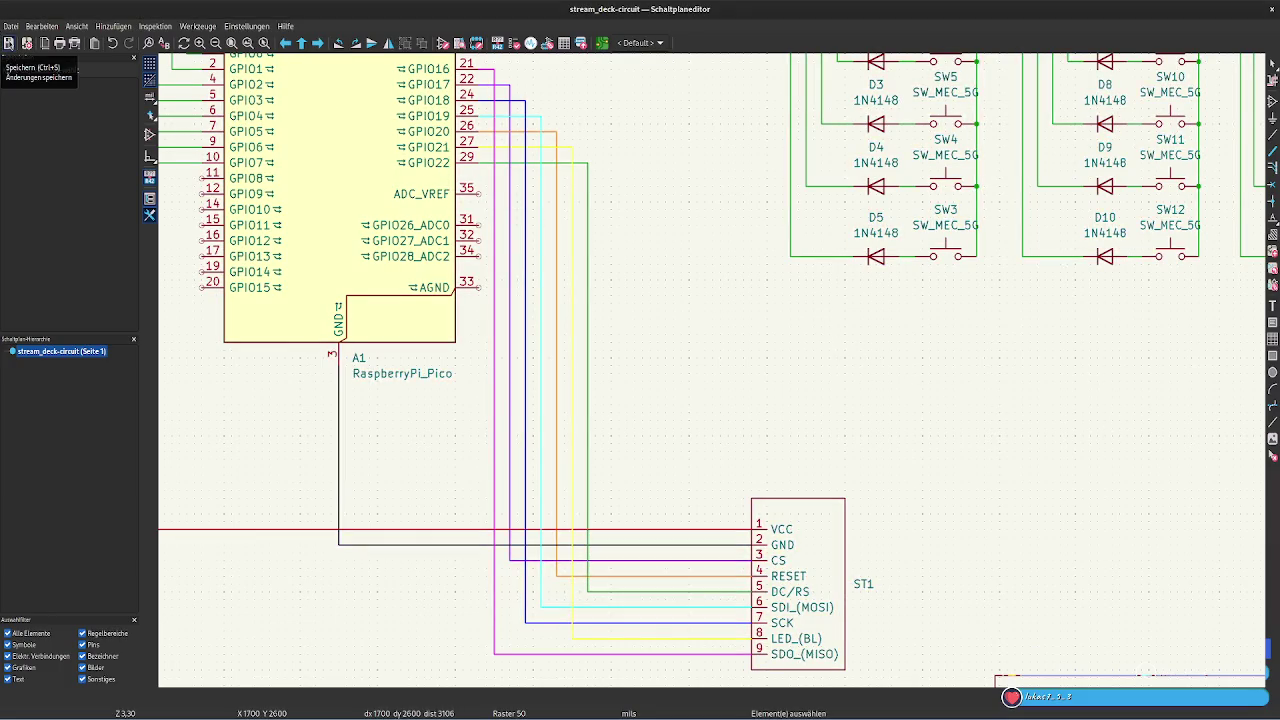
click(27, 43)
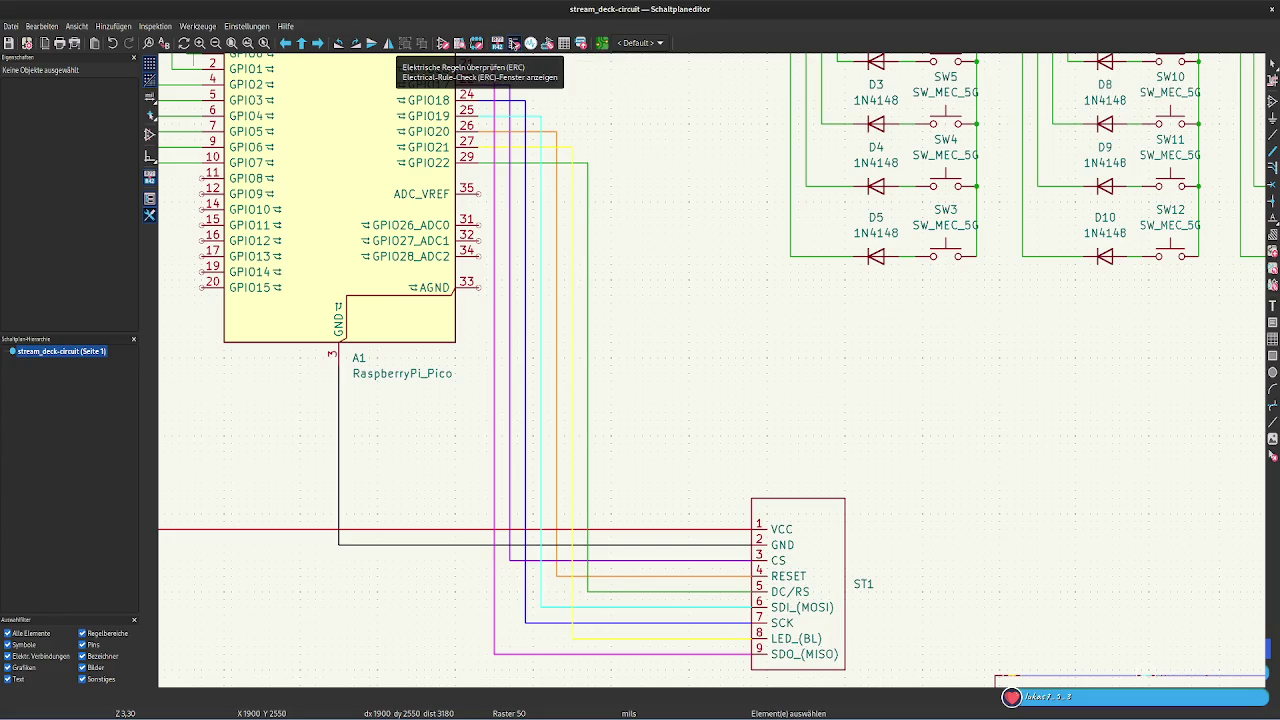
Run the electrical rules check and open its Ignored Tests list
click(513, 44)
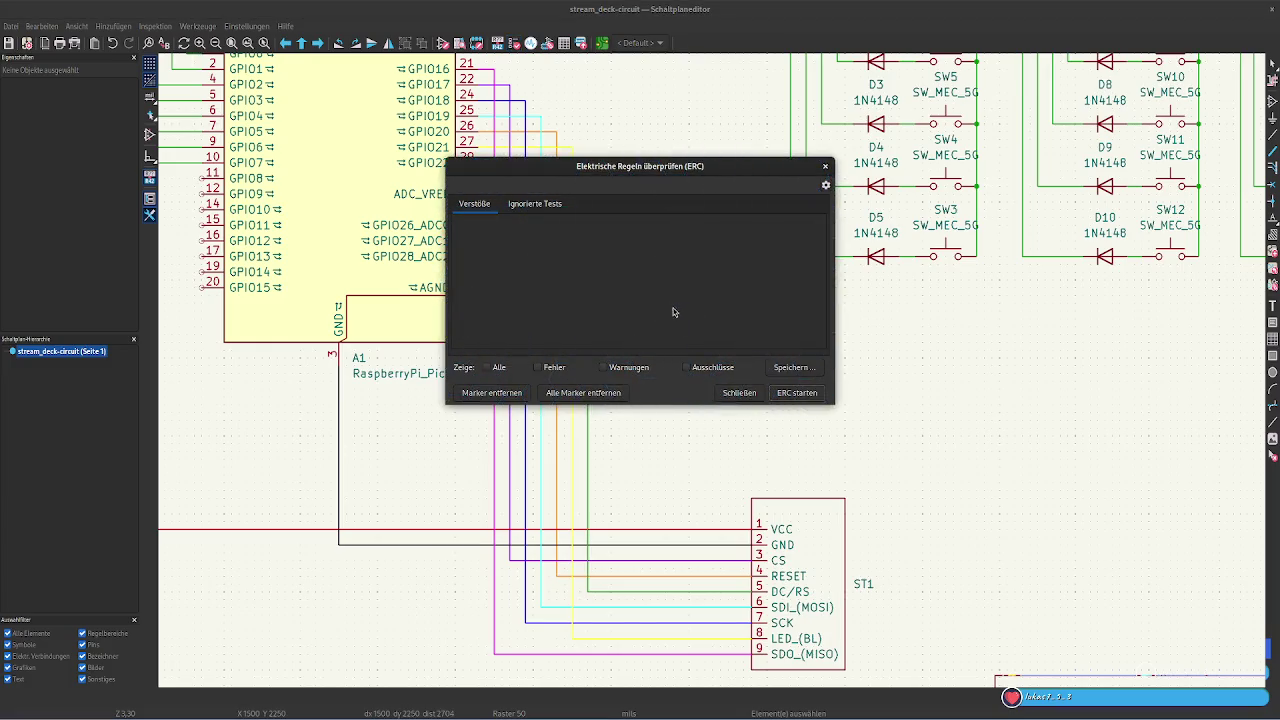
click(800, 392)
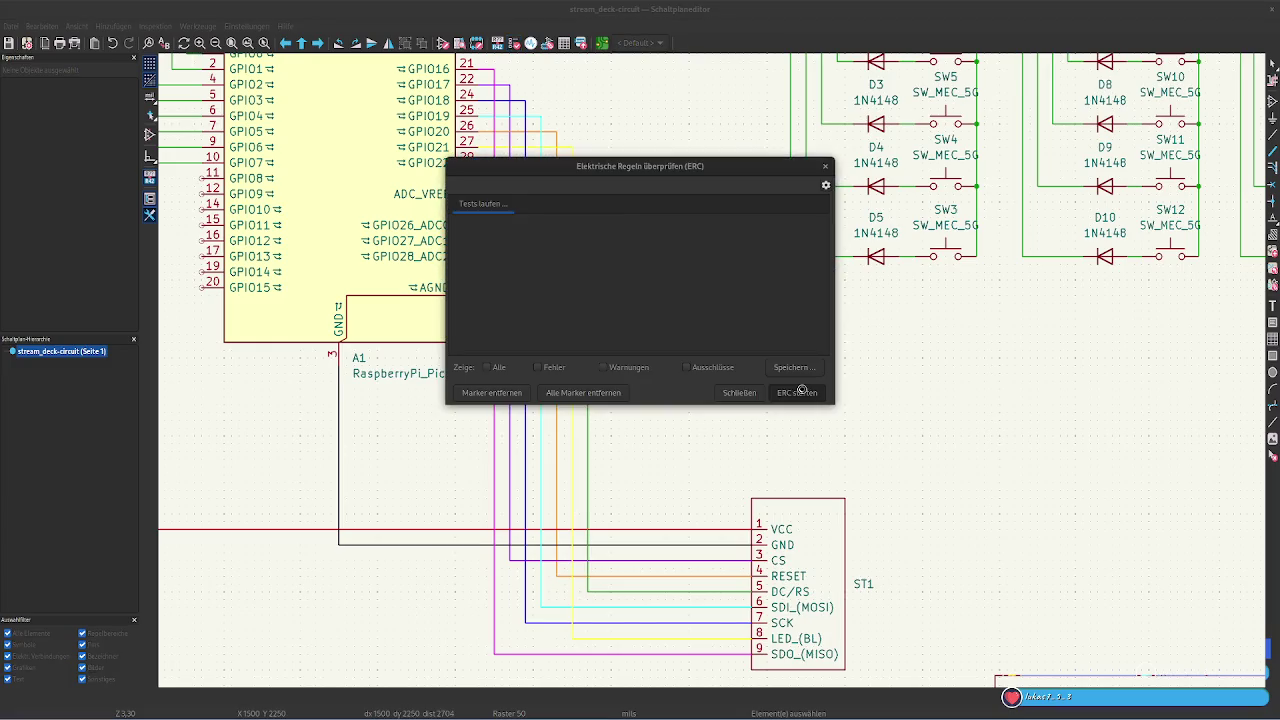
click(535, 204)
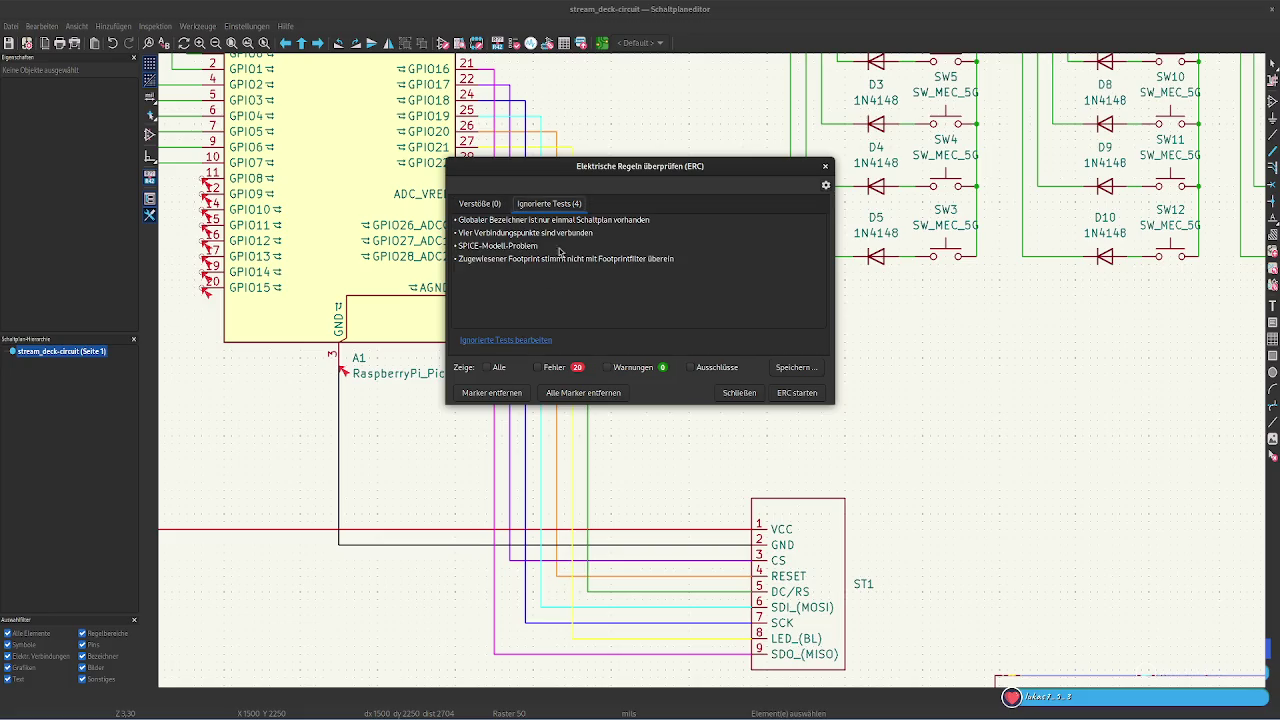
Review the four ignored tests, then filter the results to show only the 20 errors
click(516, 226)
click(514, 233)
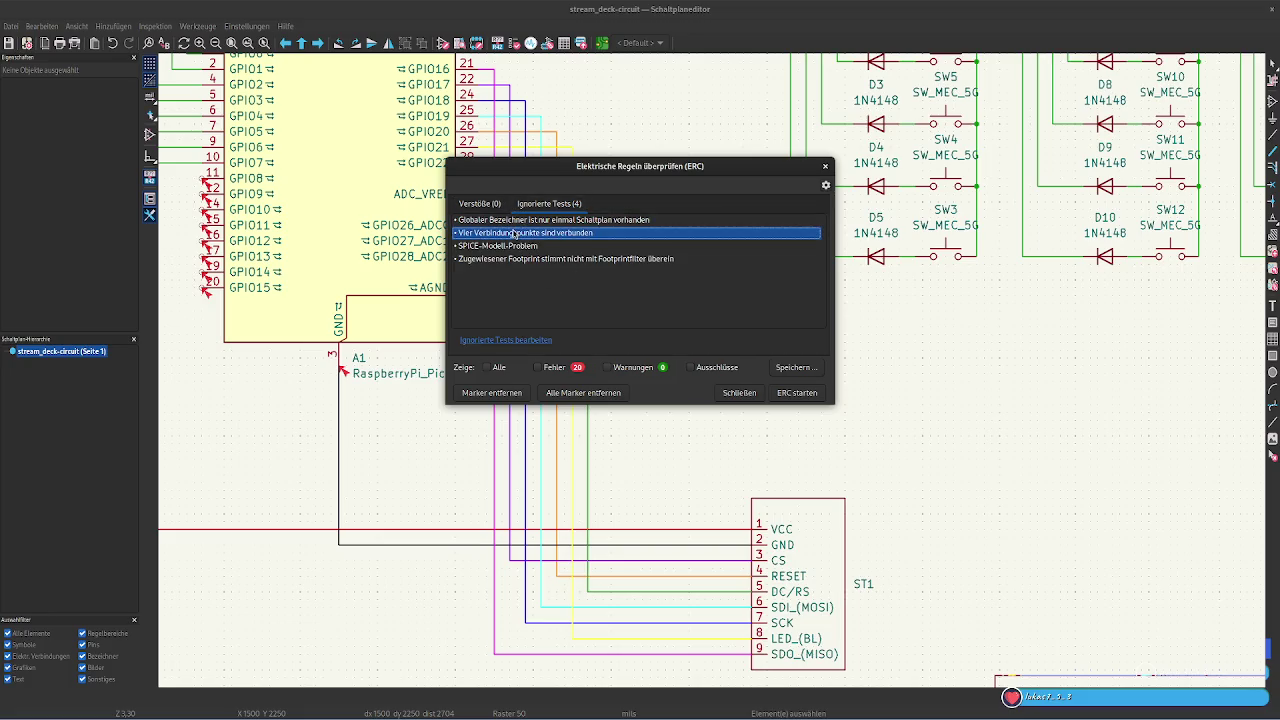
click(511, 250)
click(519, 261)
click(521, 234)
click(565, 247)
click(557, 260)
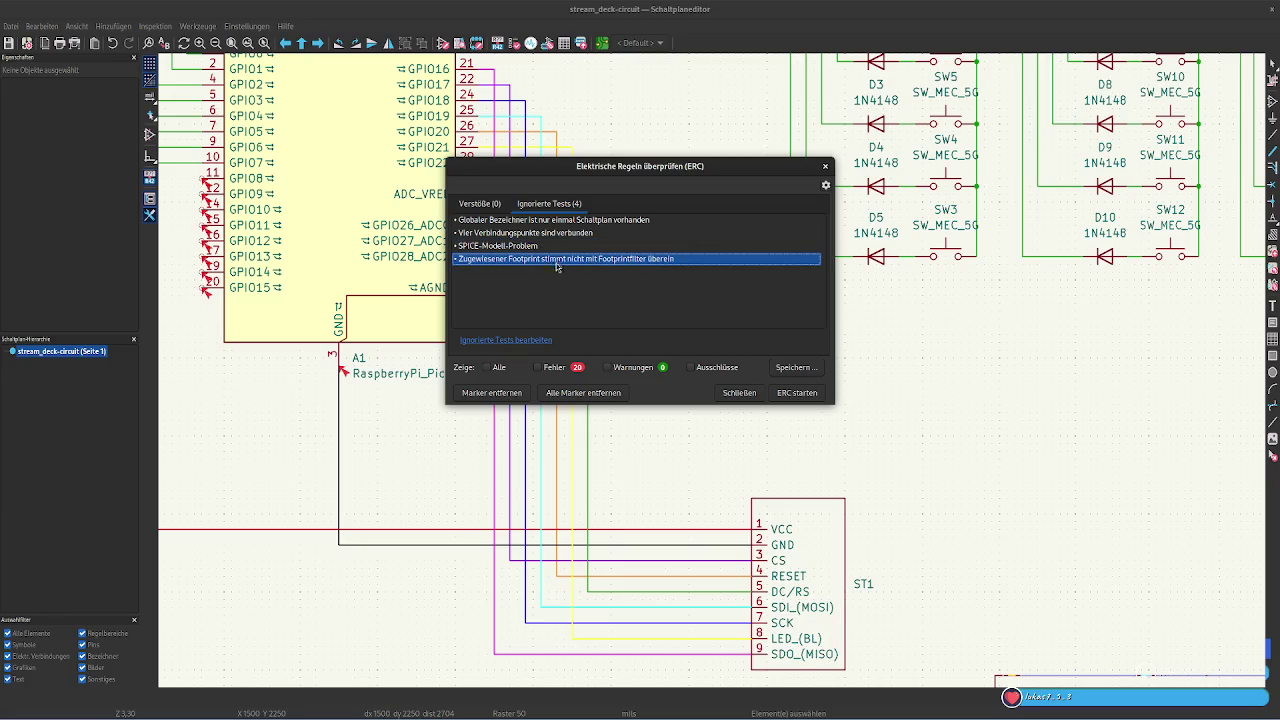
click(566, 369)
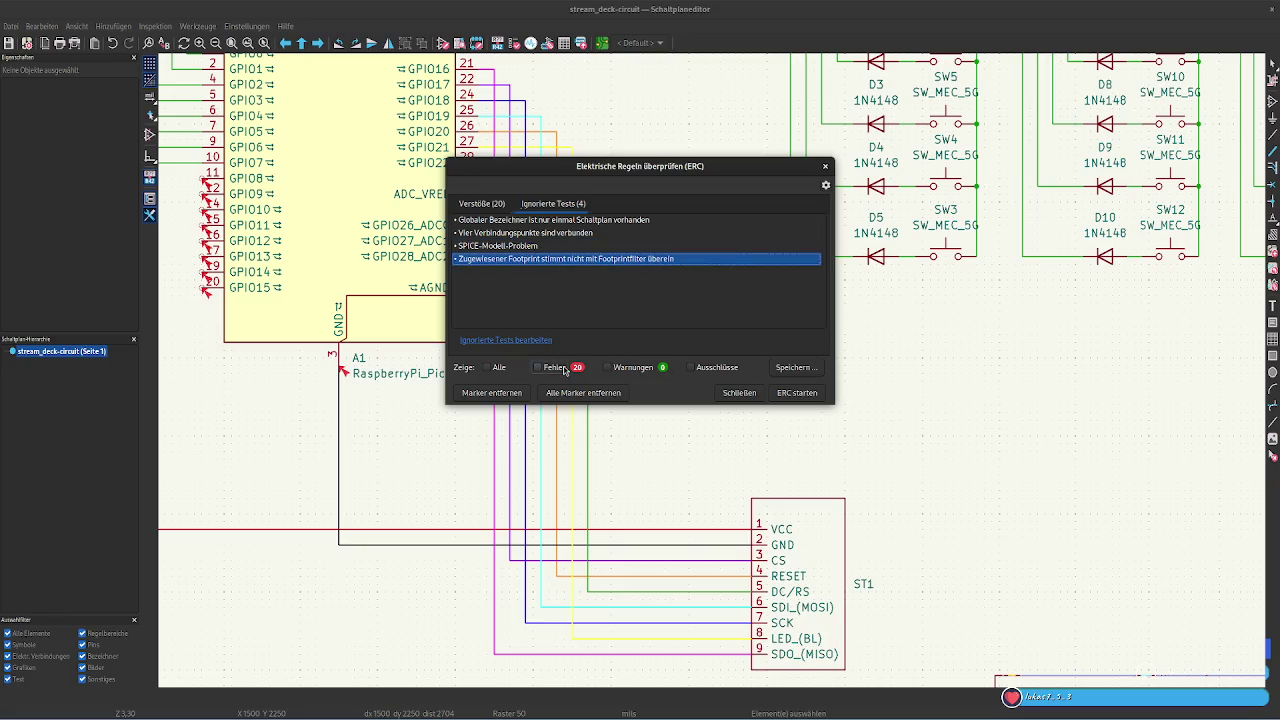
Open the 20-violation list and inspect an unconnected-pin error on the schematic
click(482, 203)
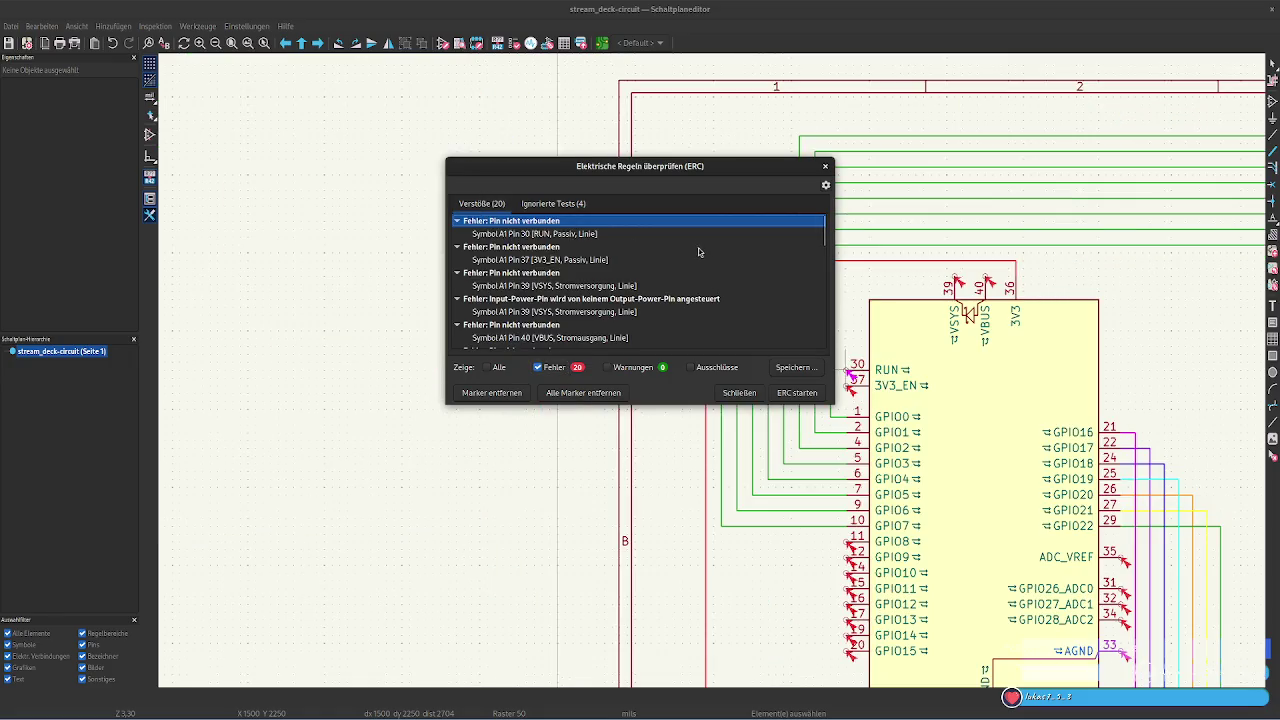
mouse_move(631, 163)
mouse_down()
mouse_move(430, 135)
mouse_move(487, 133)
mouse_up()
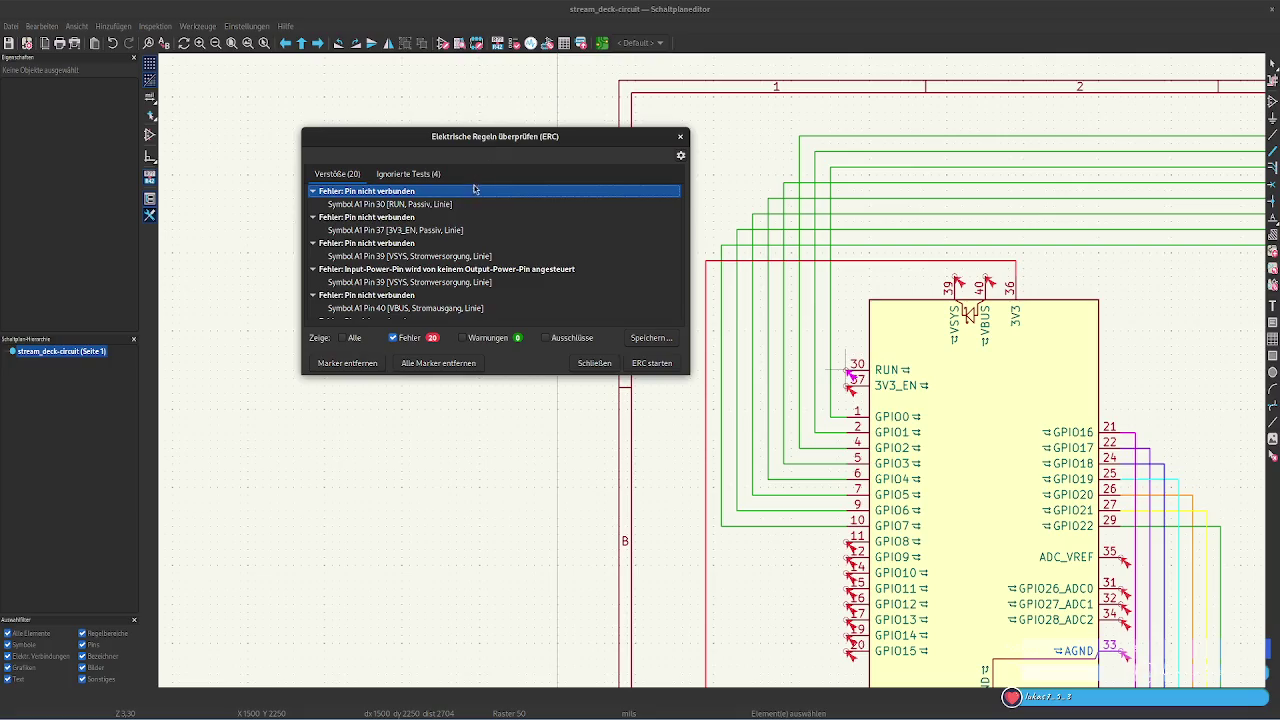
click(418, 218)
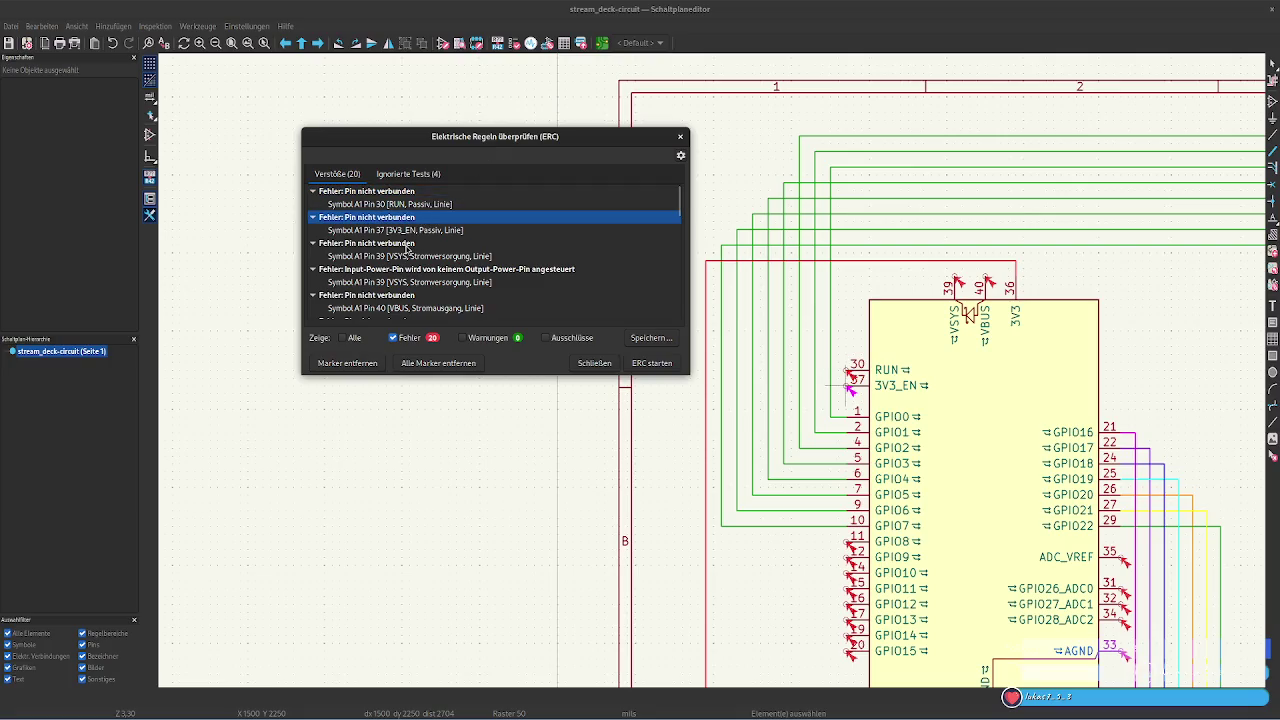
double_click(407, 243)
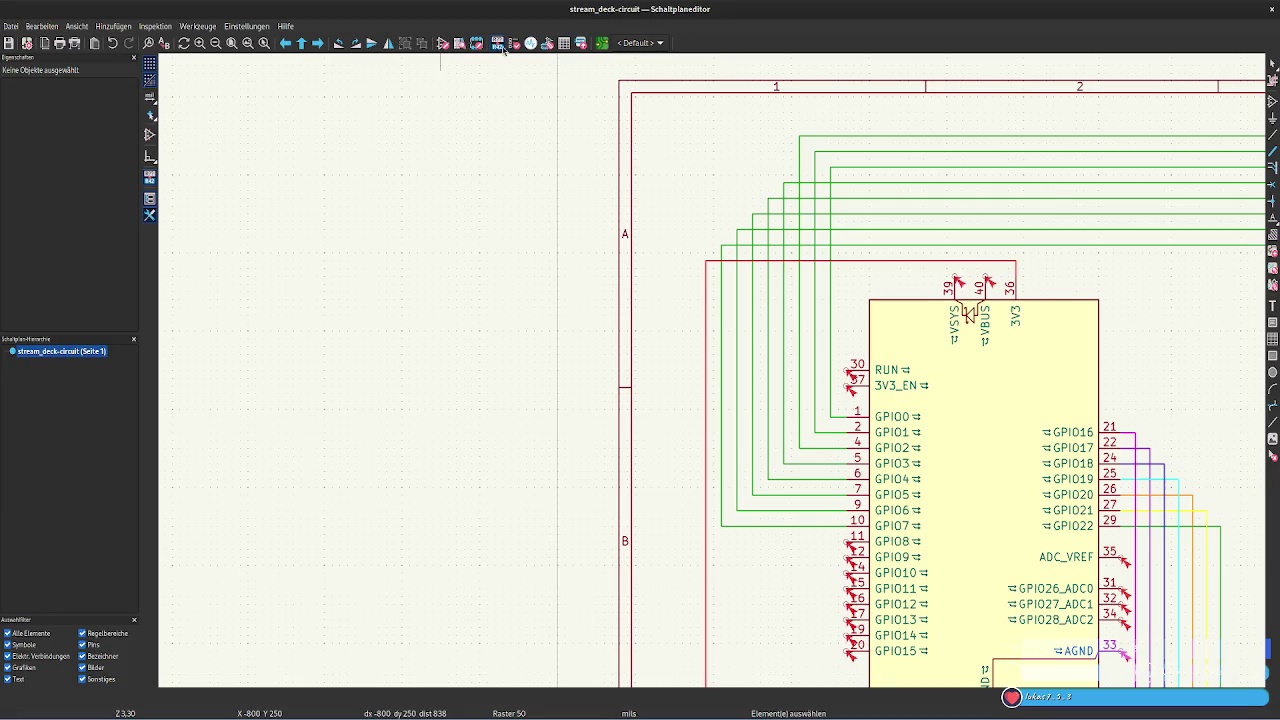
key(alt+Tab)
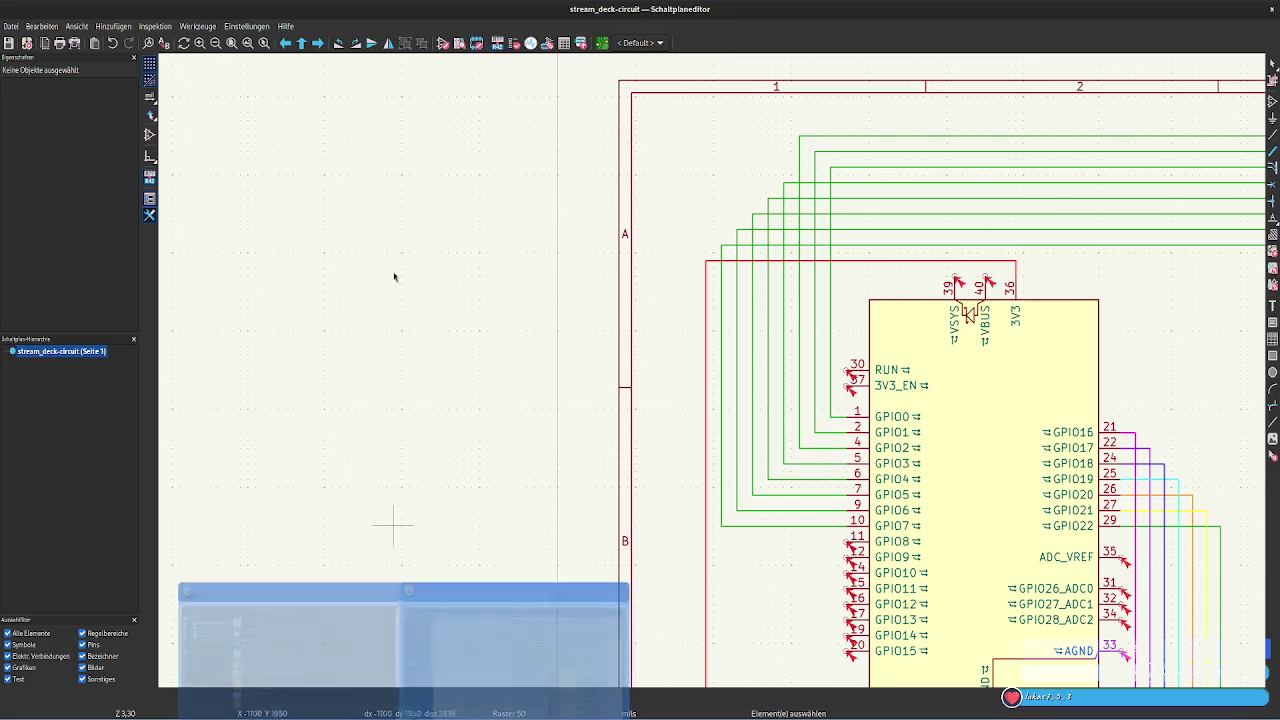
Reopen the ERC report and step through the Pin 39, Pin 40 VBUS and GPIO8 errors
click(515, 44)
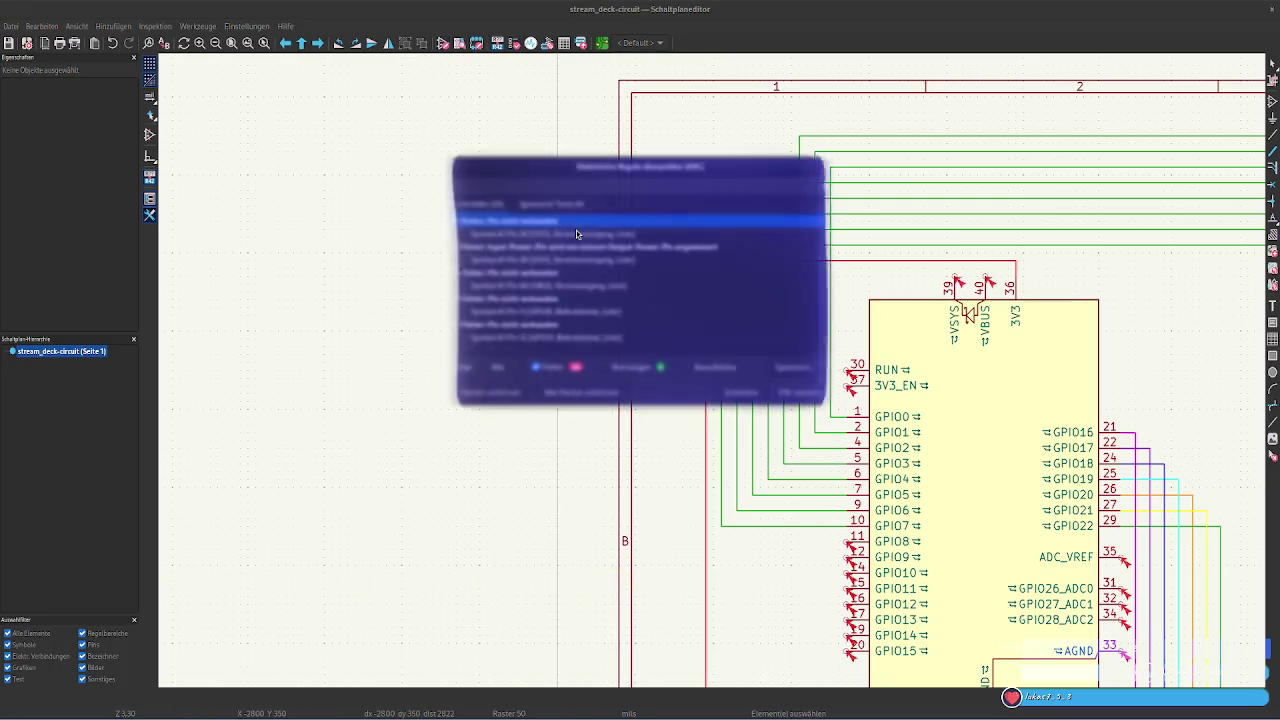
click(515, 236)
click(512, 225)
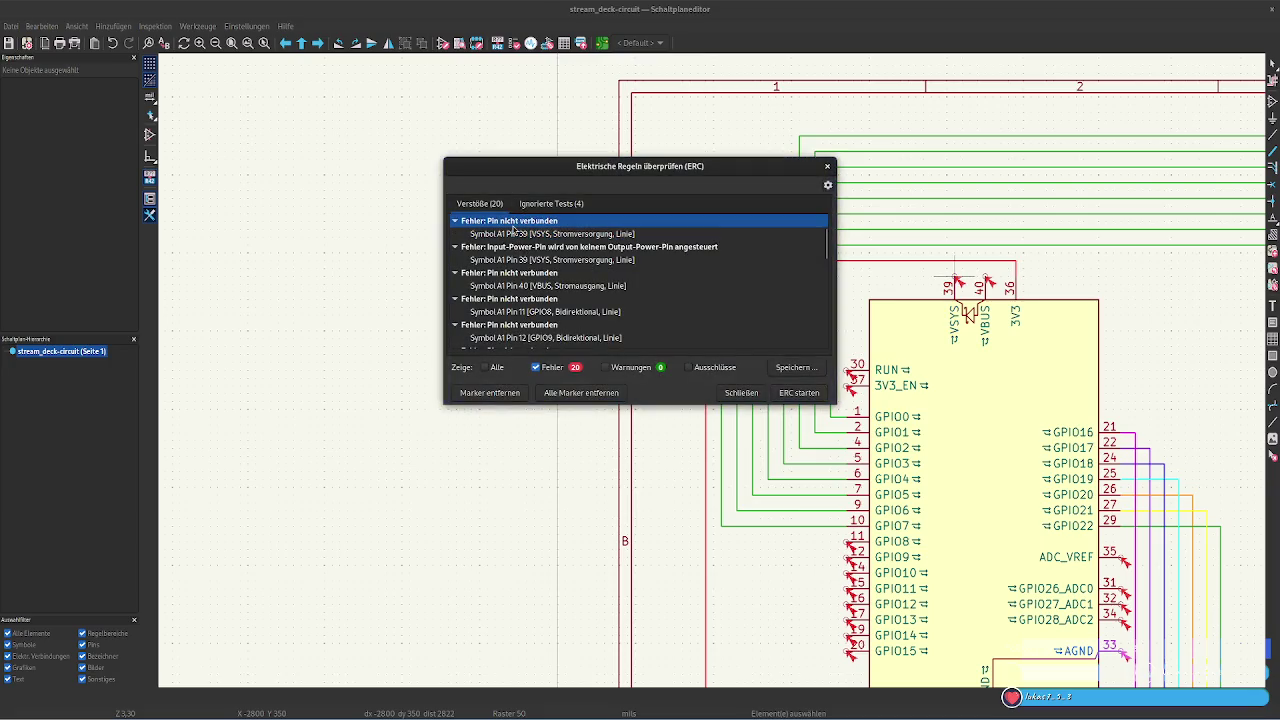
click(513, 234)
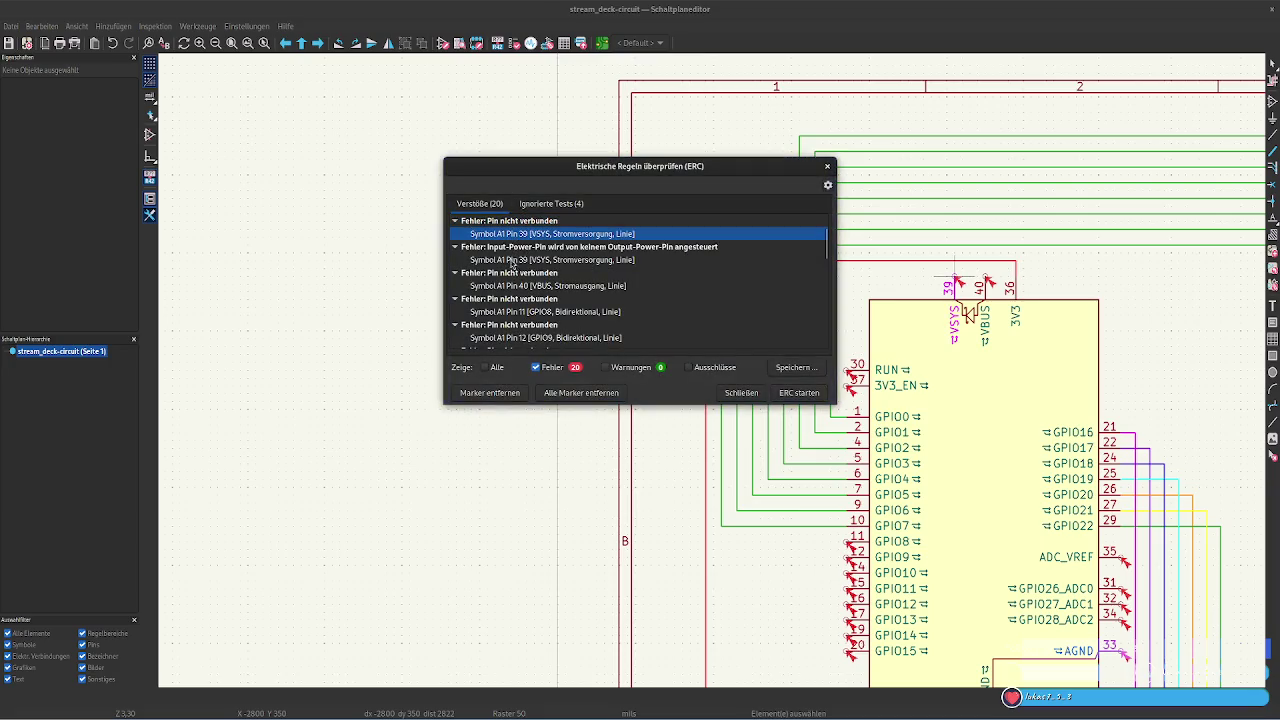
click(511, 260)
click(508, 250)
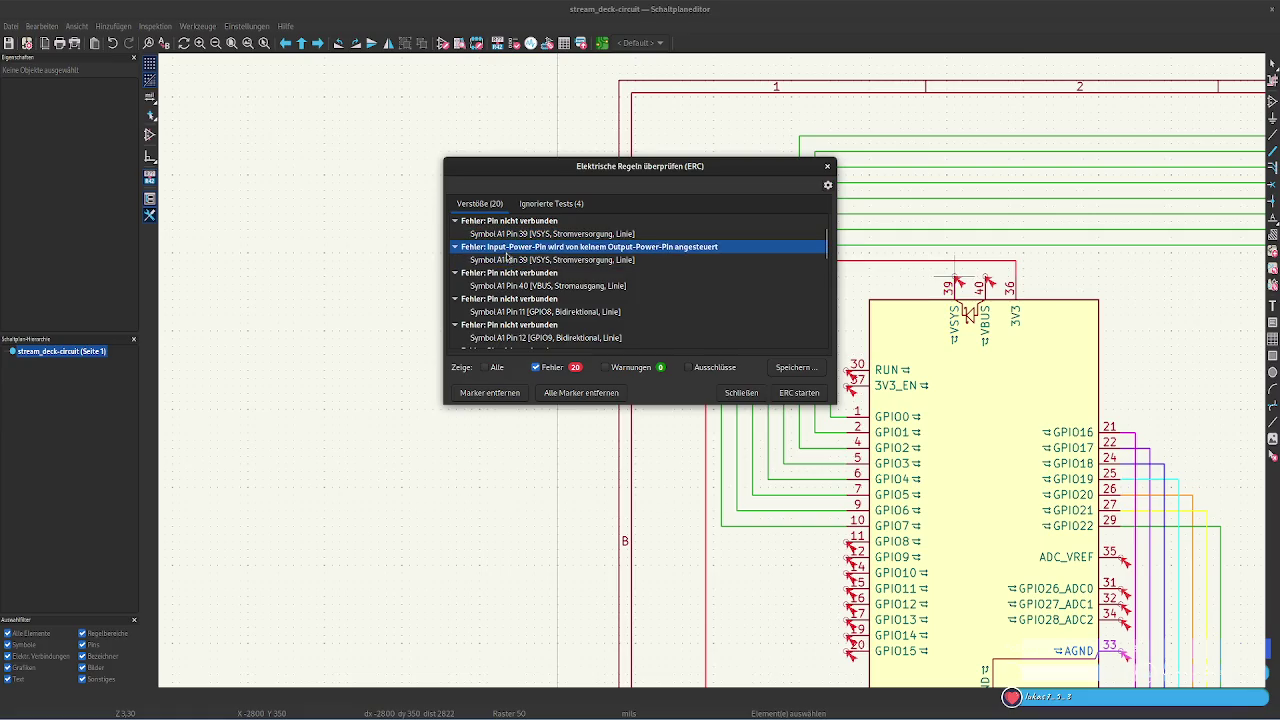
click(508, 262)
click(507, 238)
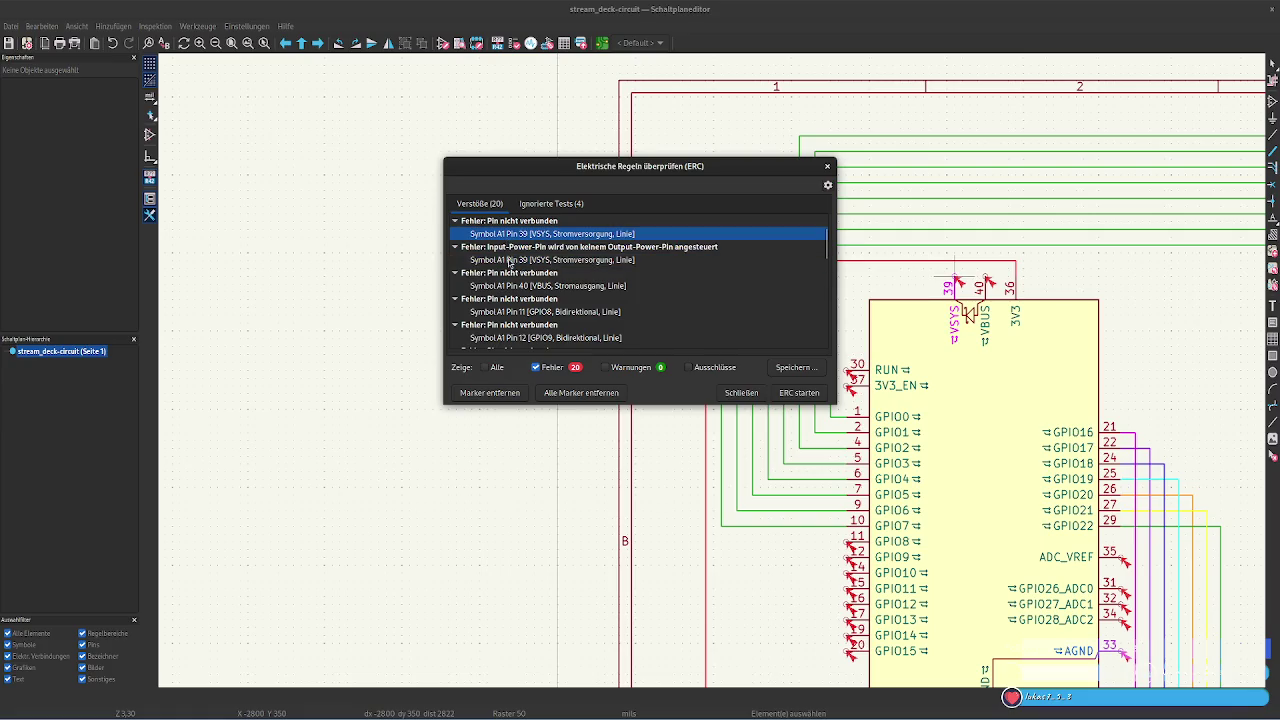
click(509, 262)
click(516, 288)
click(528, 313)
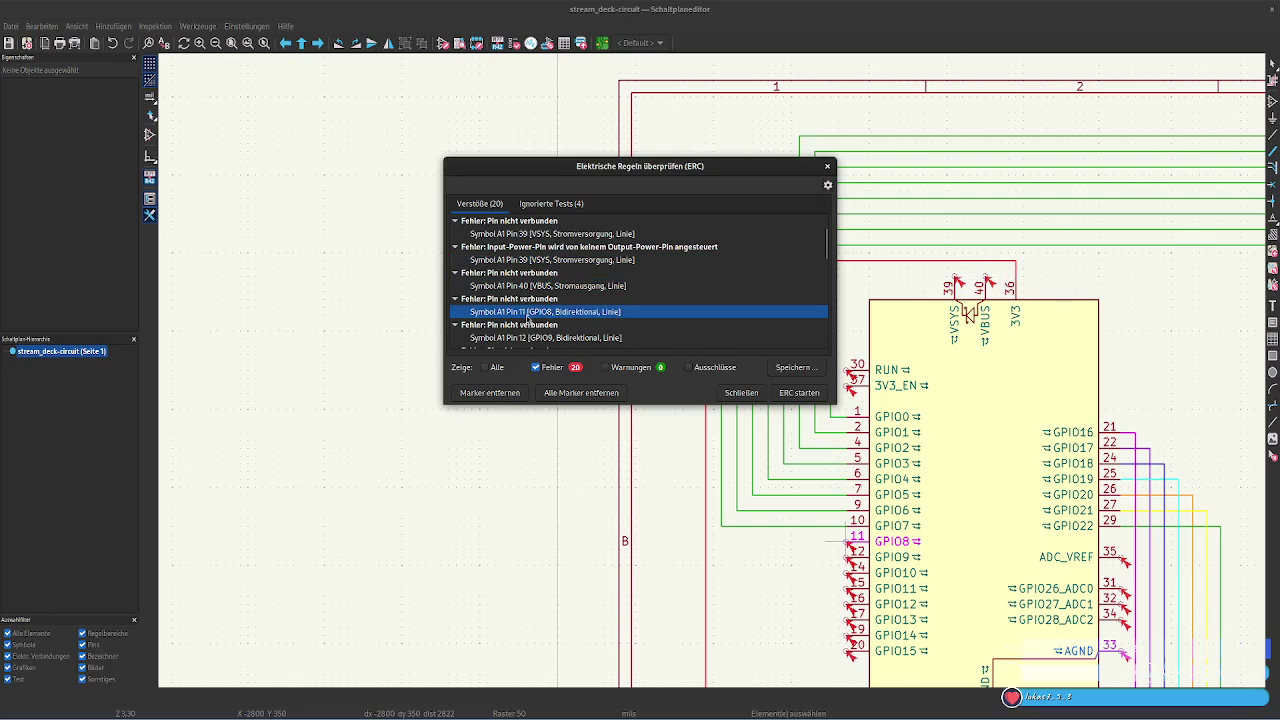
Locate the unconnected ADC_VREF and GPIO28_ADC2 pins from the error list
scroll(540, 335, down, 2)
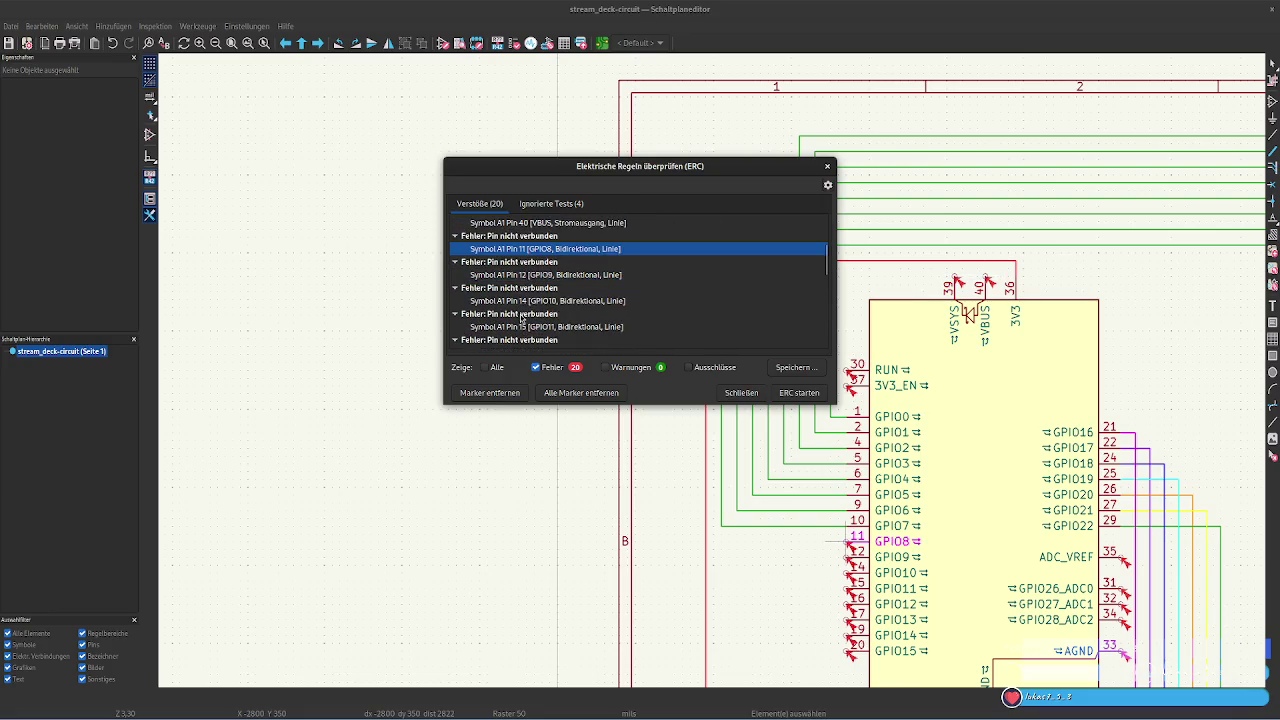
scroll(570, 332, down, 1)
scroll(600, 330, down, 2)
scroll(624, 328, down, 2)
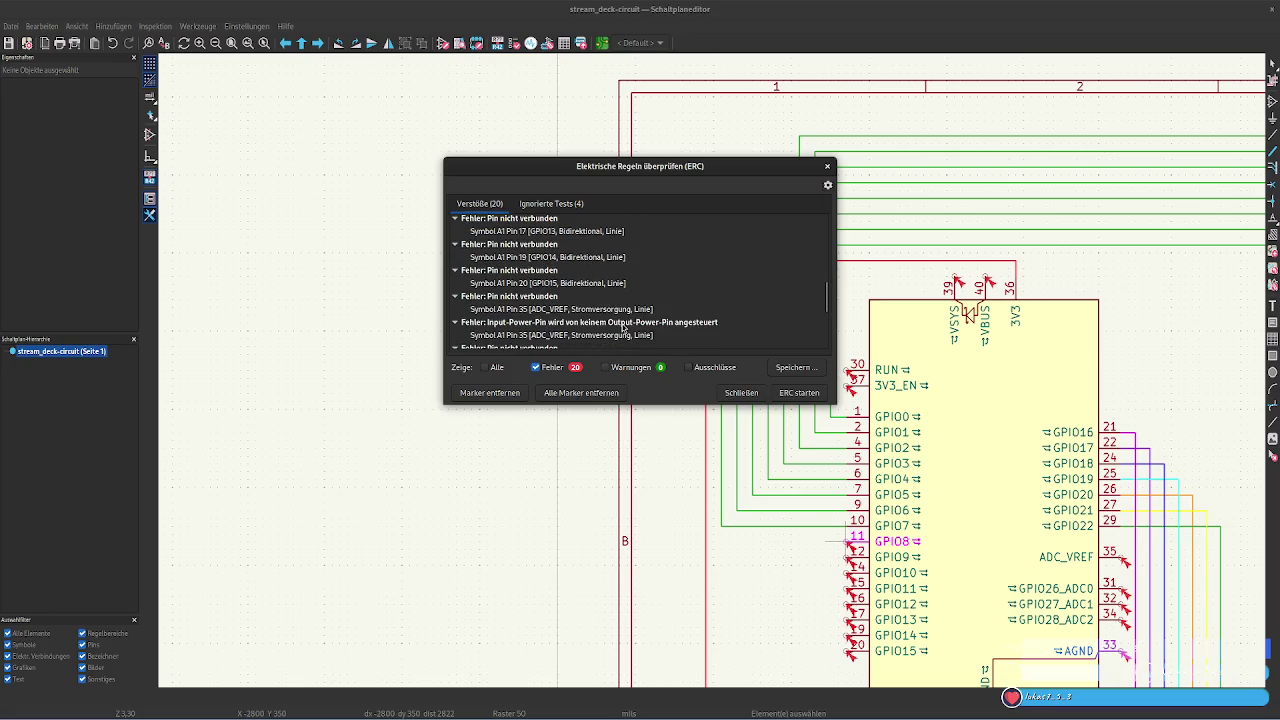
click(552, 311)
scroll(553, 330, down, 1)
scroll(553, 330, down, 2)
click(553, 329)
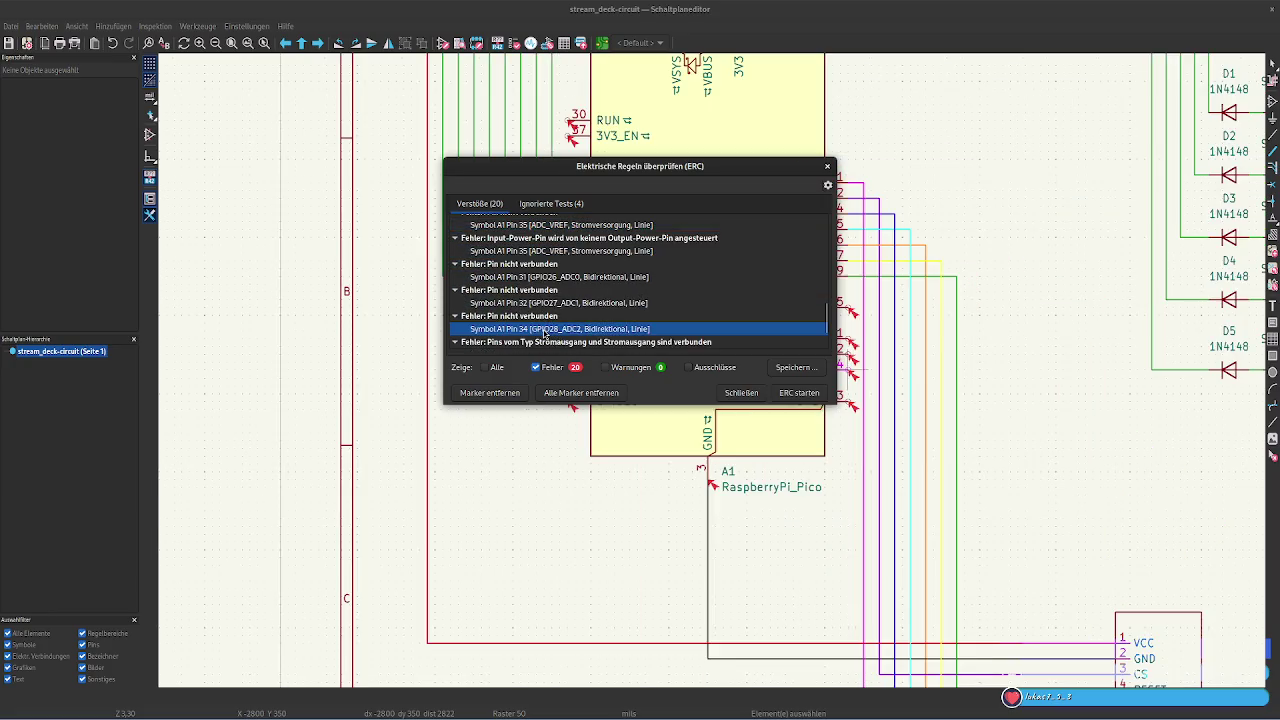
scroll(550, 332, down, 2)
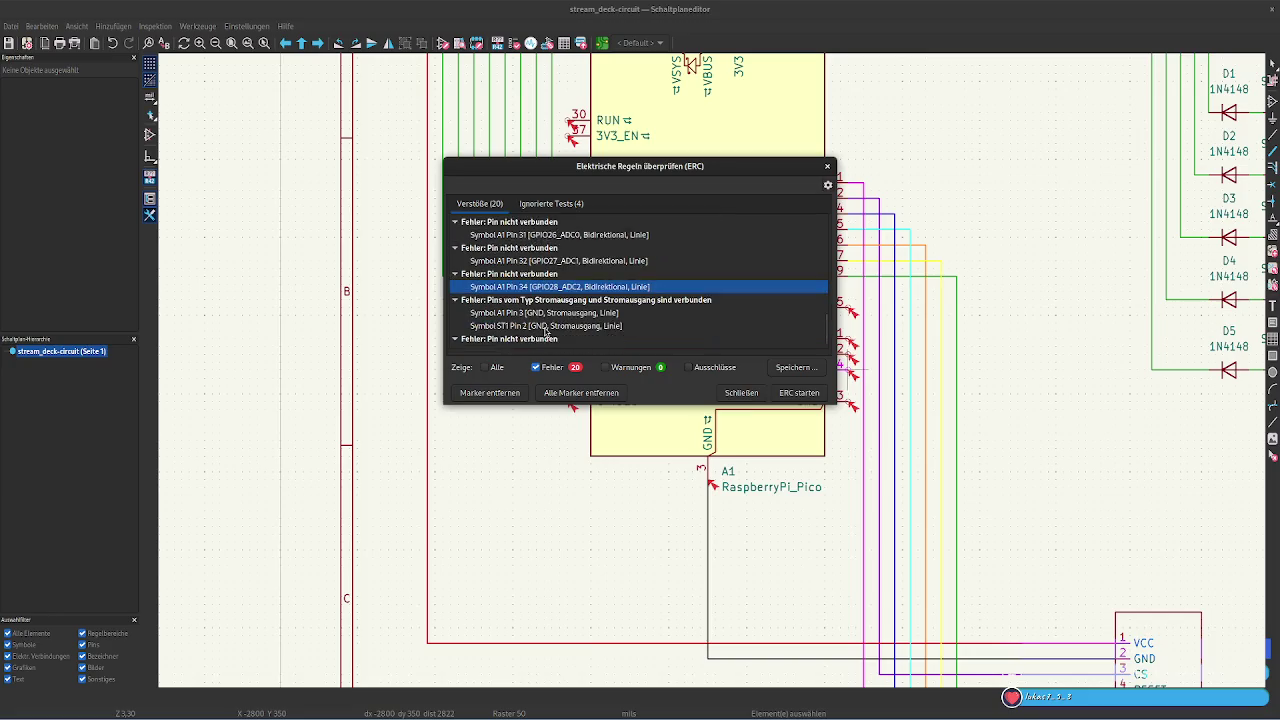
Compare the GND power-output conflict between A1 Pin 3 and ST1 Pin 2
click(548, 303)
drag(548, 168, 384, 155)
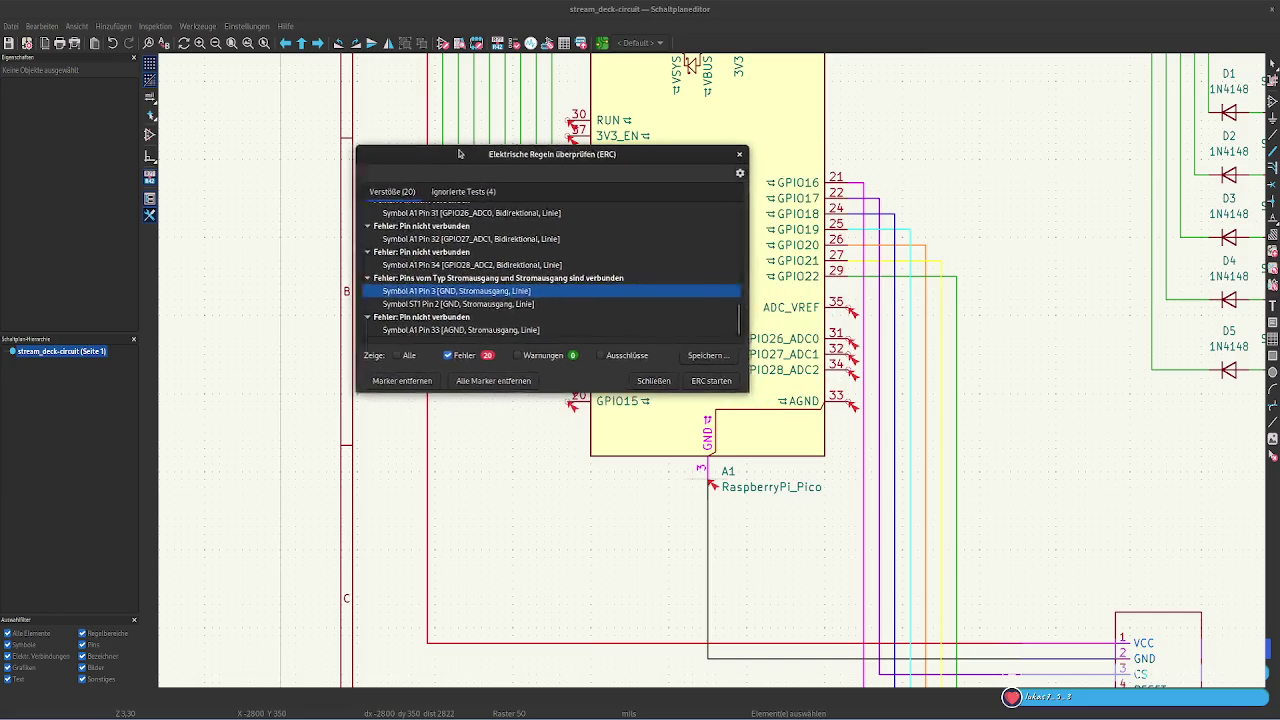
click(455, 303)
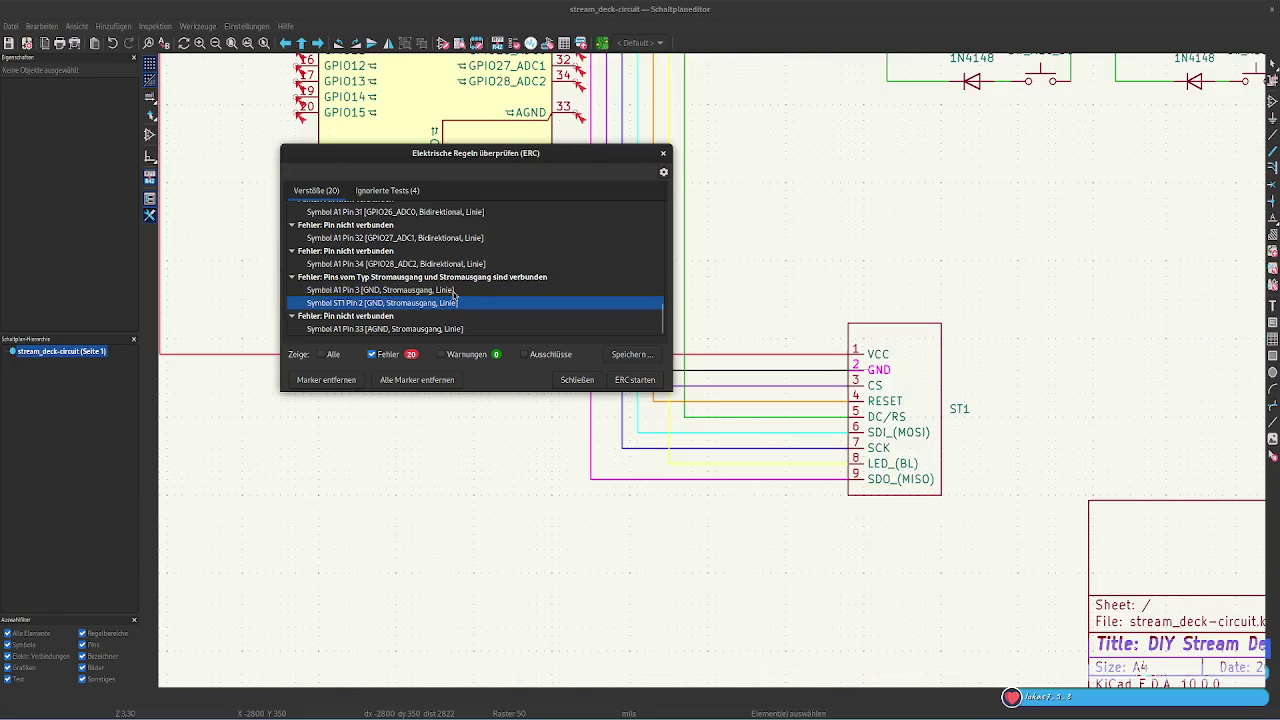
click(453, 290)
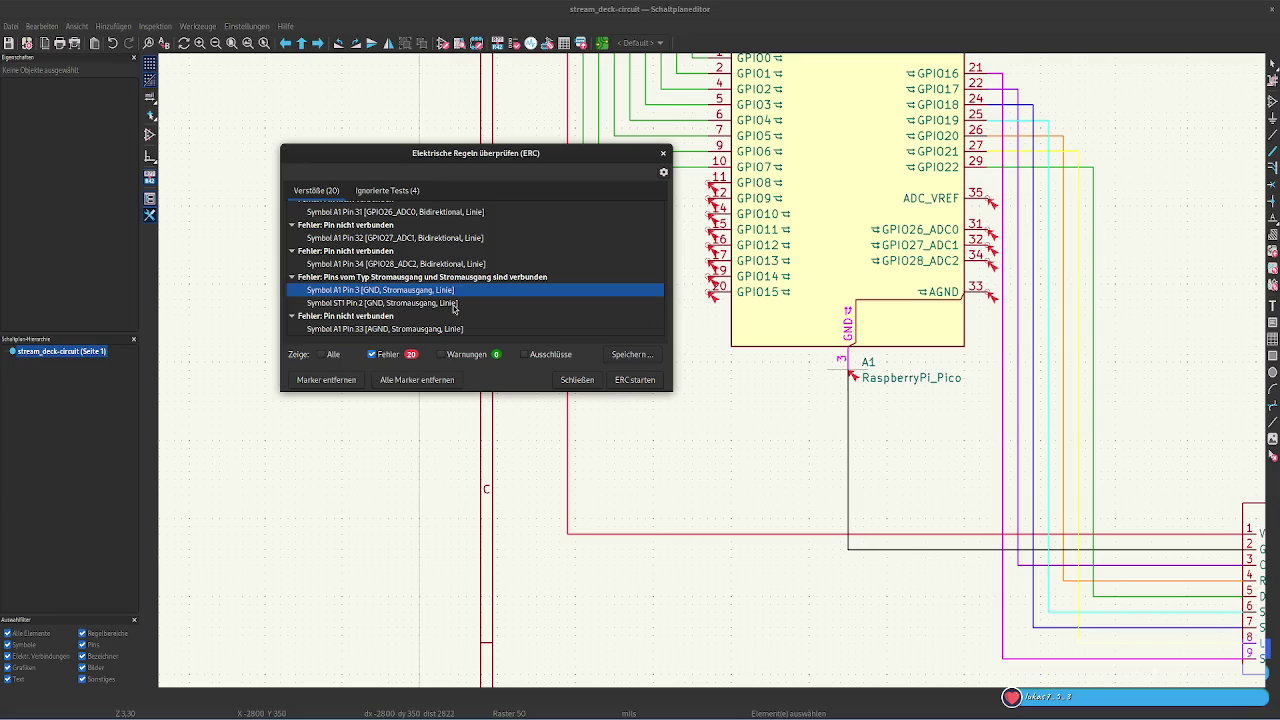
click(453, 303)
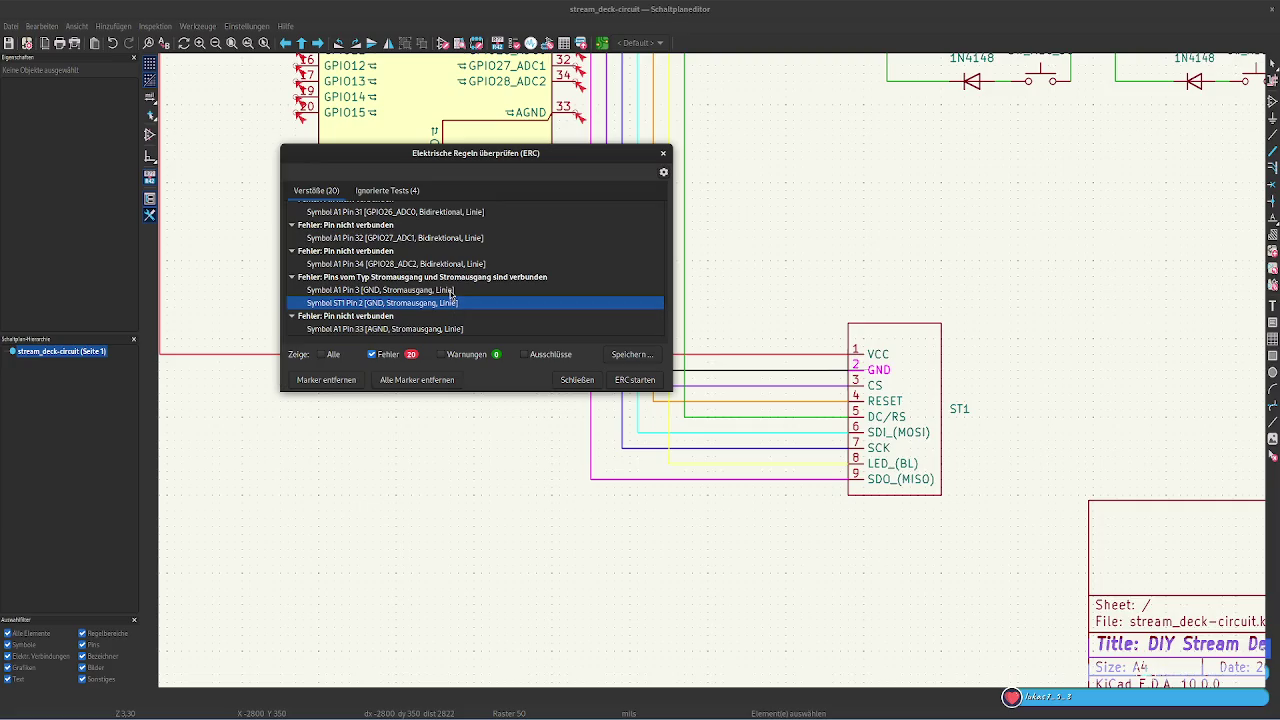
click(451, 291)
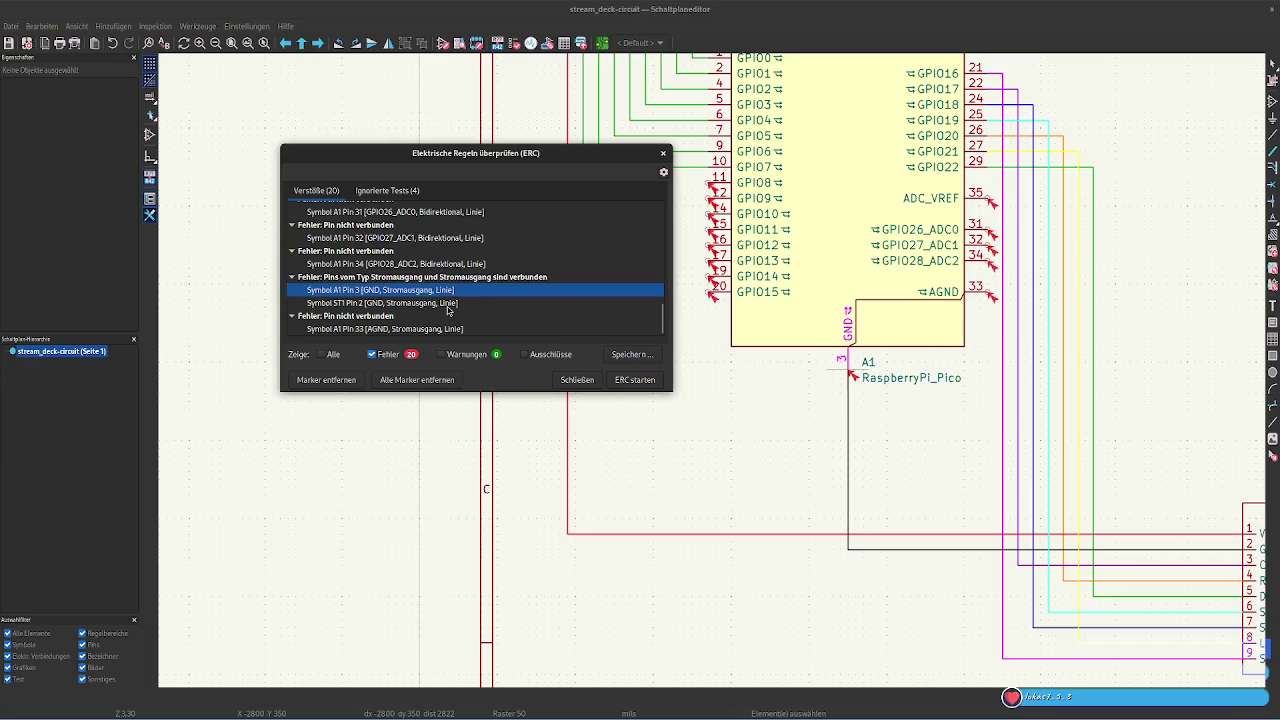
click(448, 303)
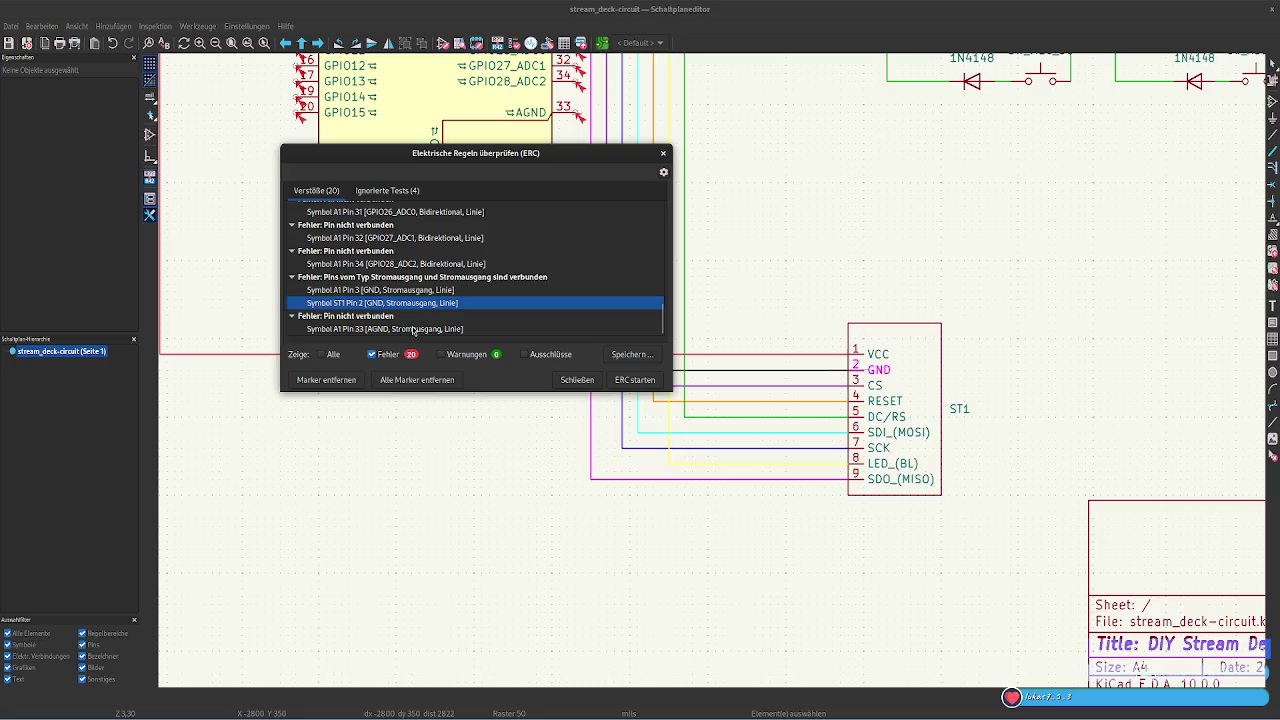
Locate the unconnected AGND pin 33 and the ADC_VREF pin 35 power-input error
click(413, 329)
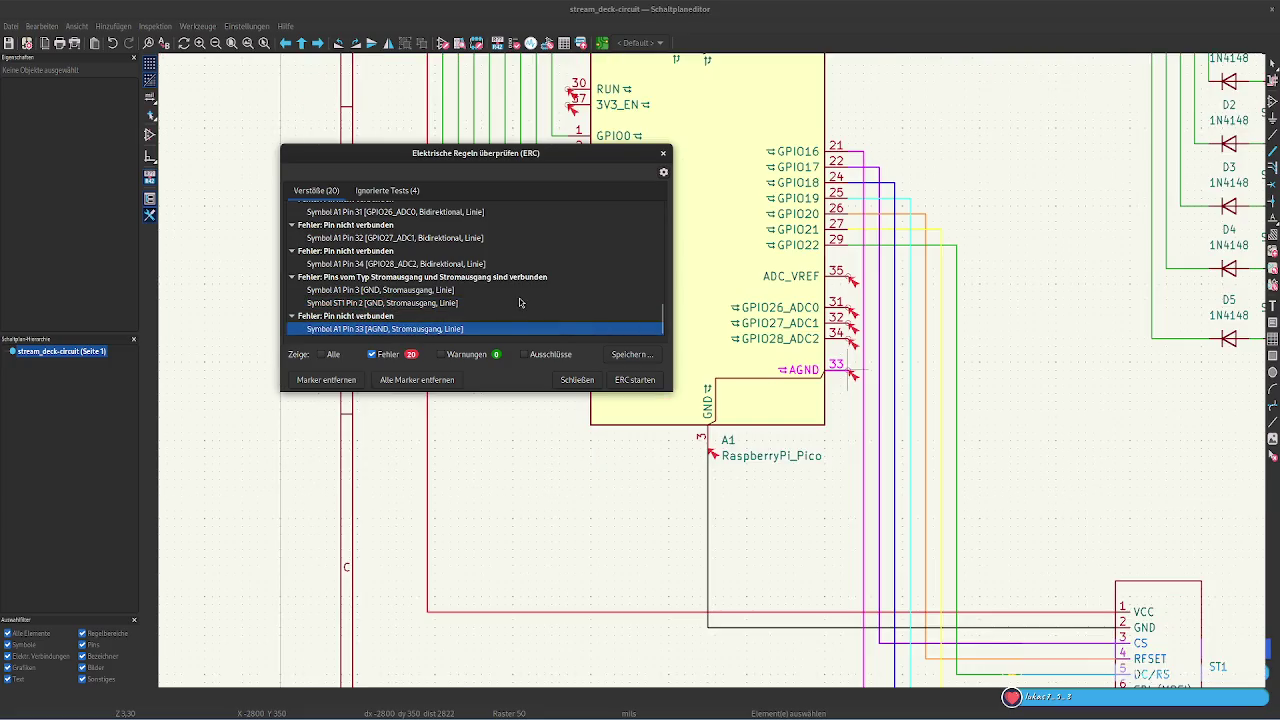
scroll(500, 285, up, 2)
scroll(485, 273, up, 2)
scroll(485, 273, down, 2)
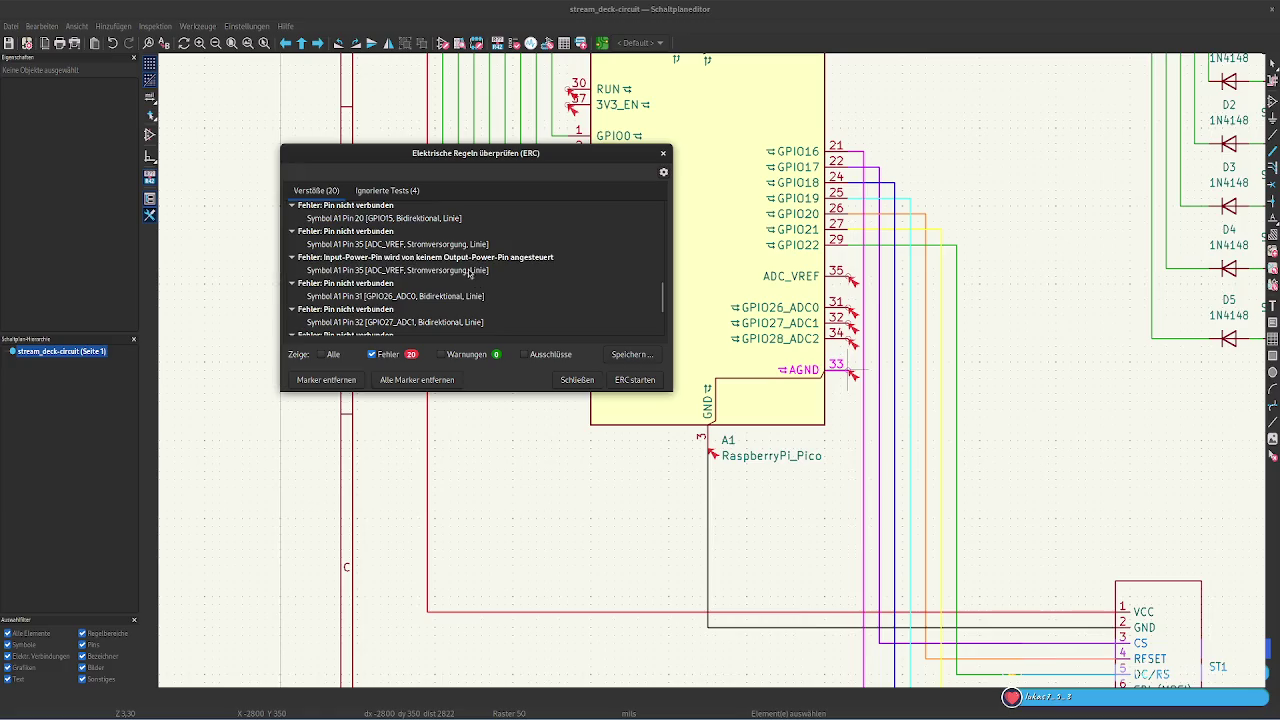
click(470, 272)
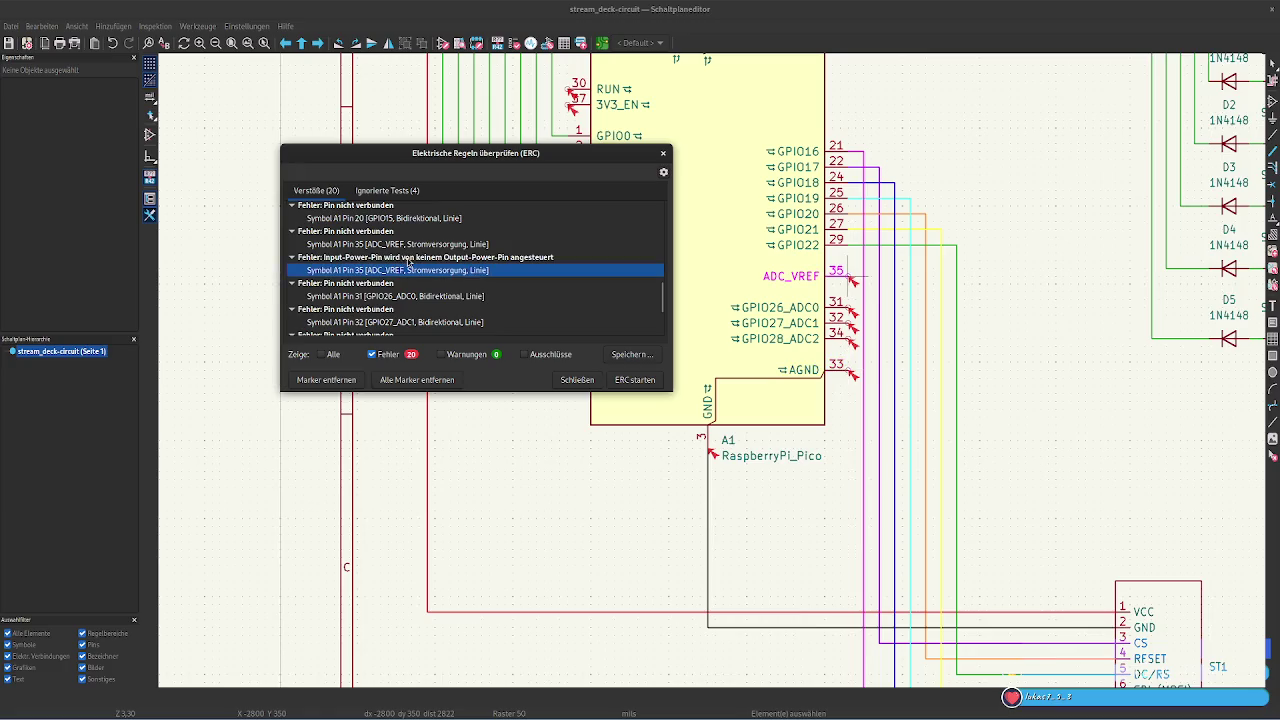
scroll(505, 280, down, 2)
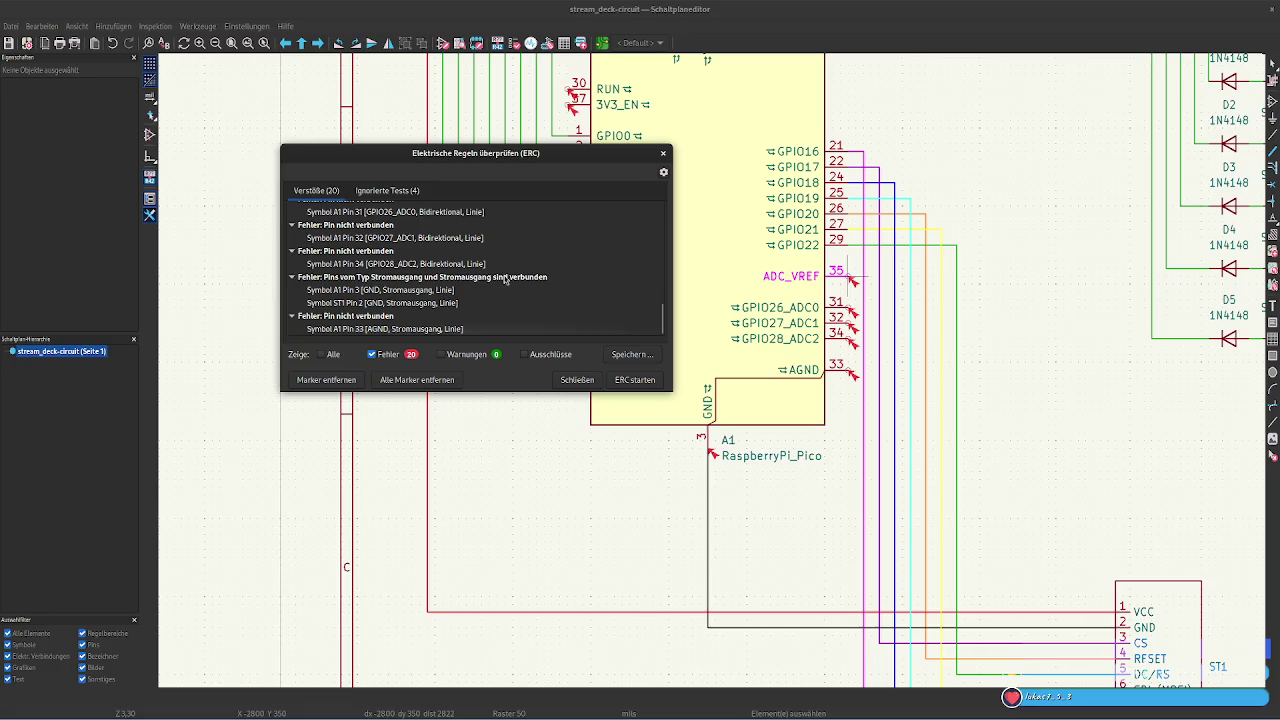
scroll(505, 280, up, 3)
scroll(503, 276, up, 3)
scroll(502, 271, up, 3)
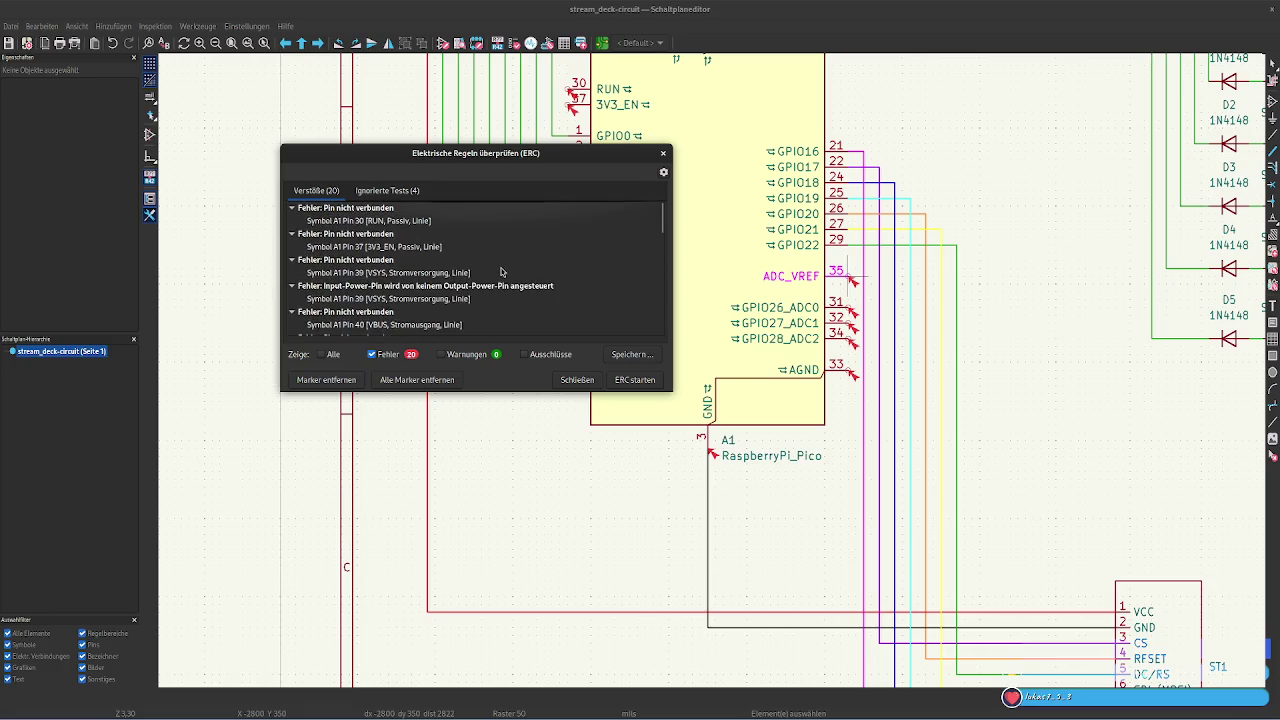
click(524, 355)
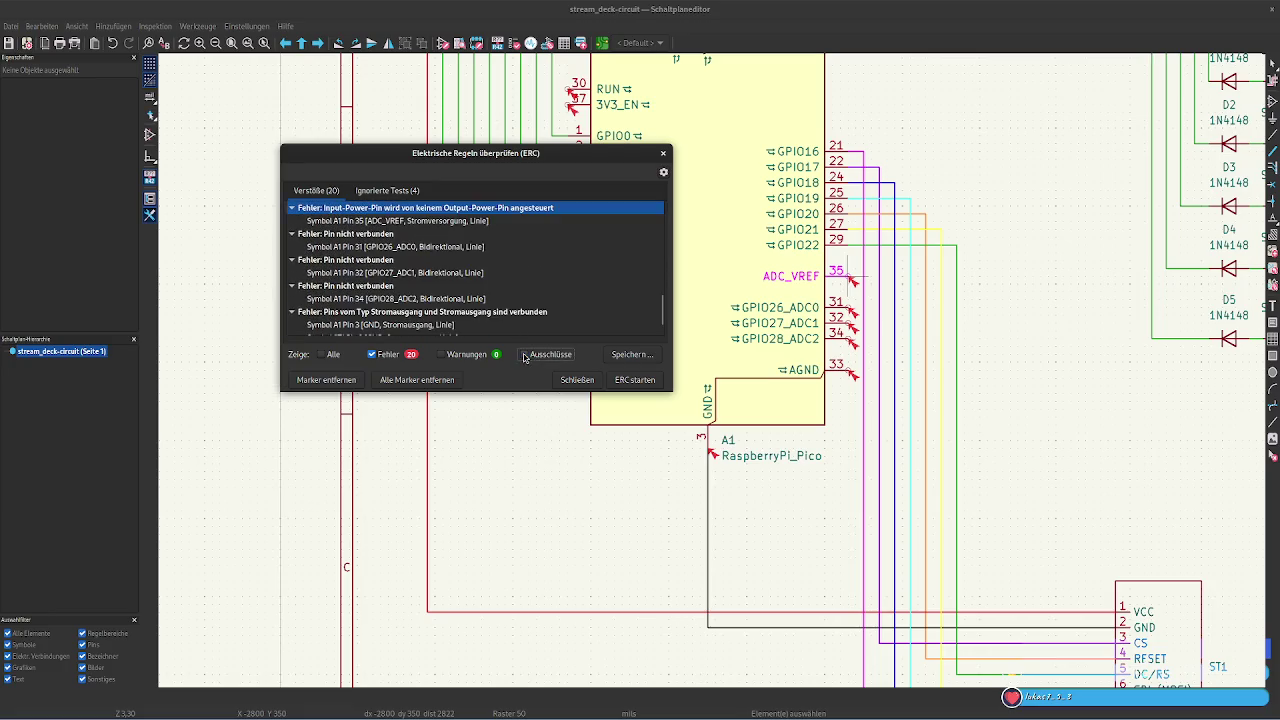
View the ignored tests, close the ERC report, and pan to ST1 and the switches
click(406, 192)
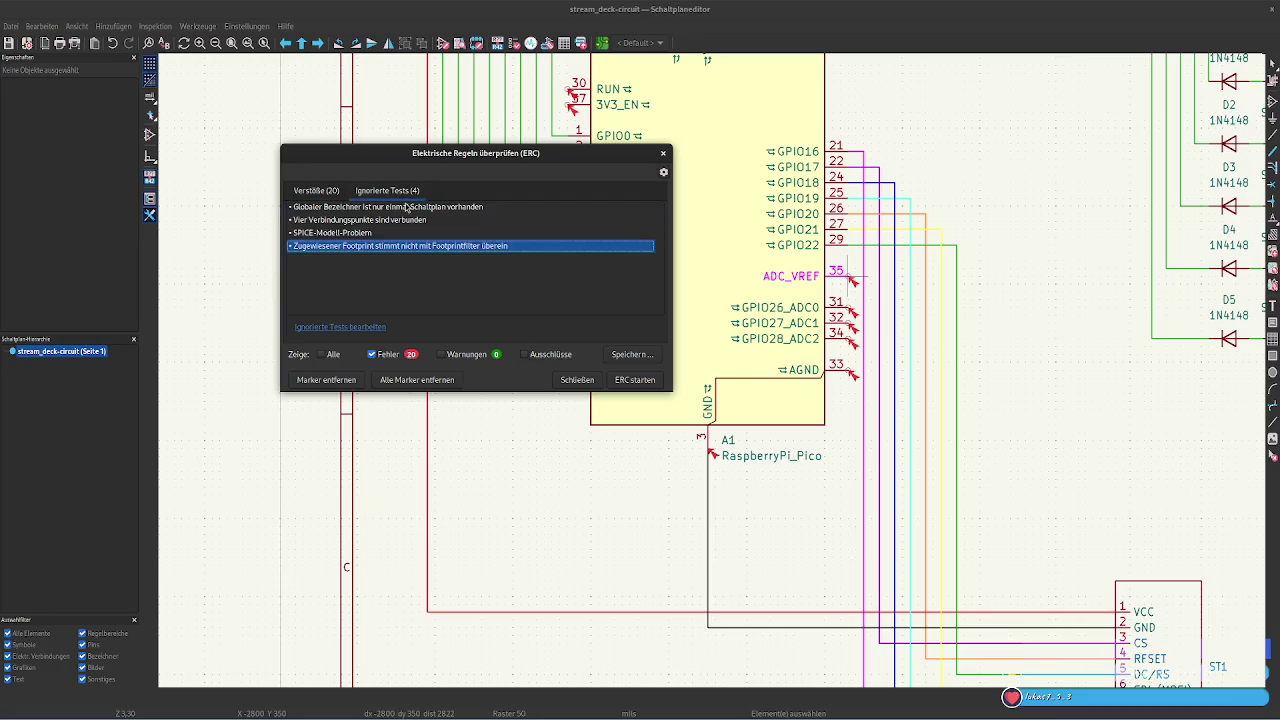
click(578, 380)
mouse_move(1006, 357)
middle_down()
mouse_move(820, 320)
mouse_move(677, 229)
mouse_move(695, 247)
mouse_move(714, 343)
middle_up()
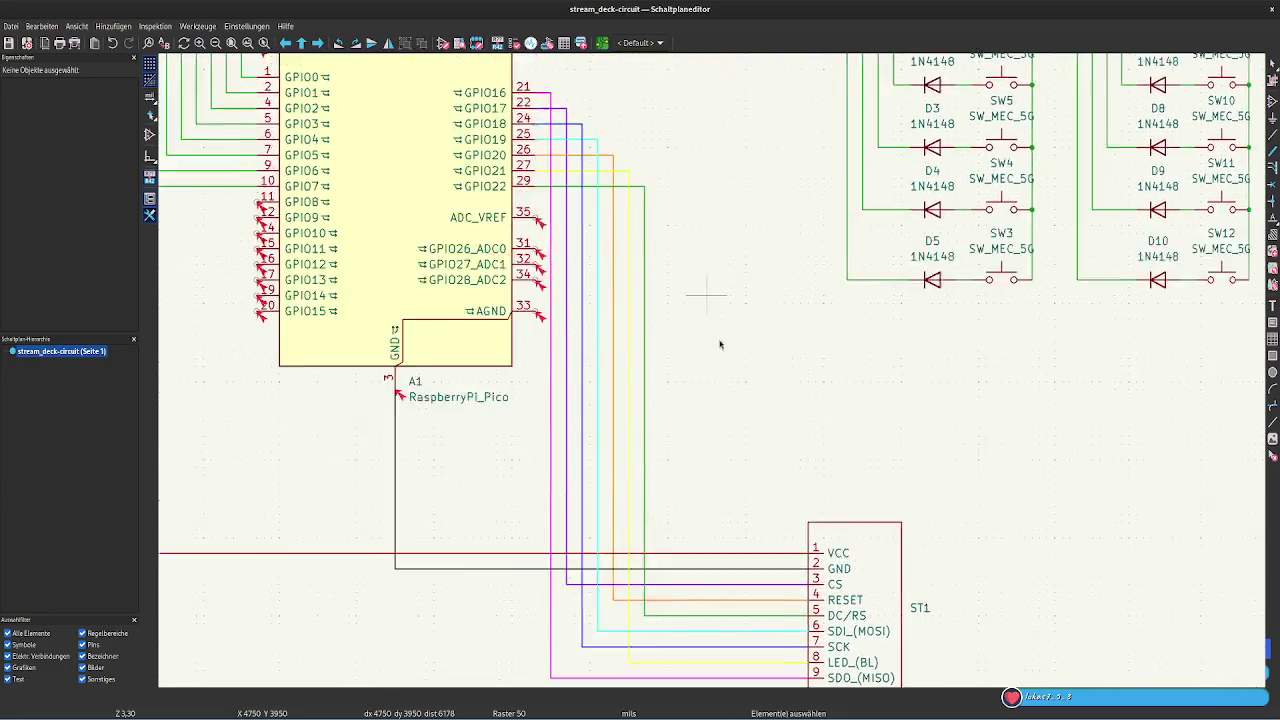
scroll(737, 428, down, 2)
scroll(686, 257, up, 2)
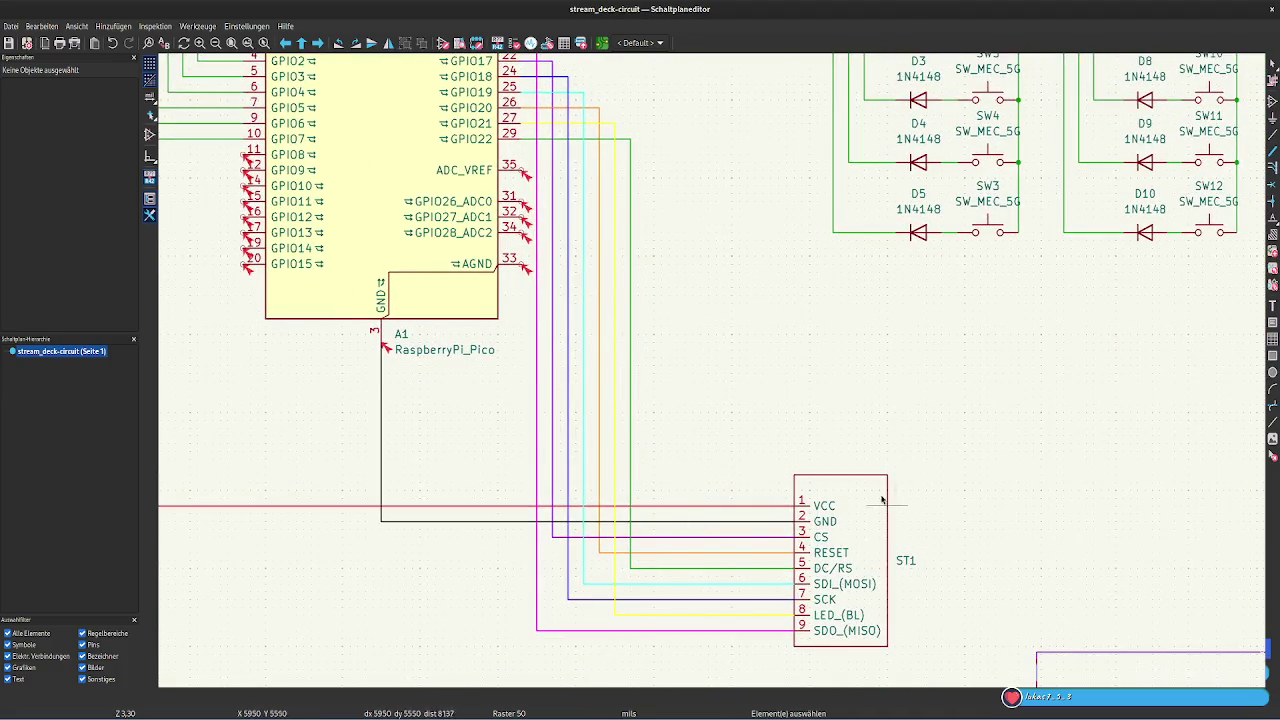
Open the Symbol Editor and filter its libraries for 'spi'
click(443, 43)
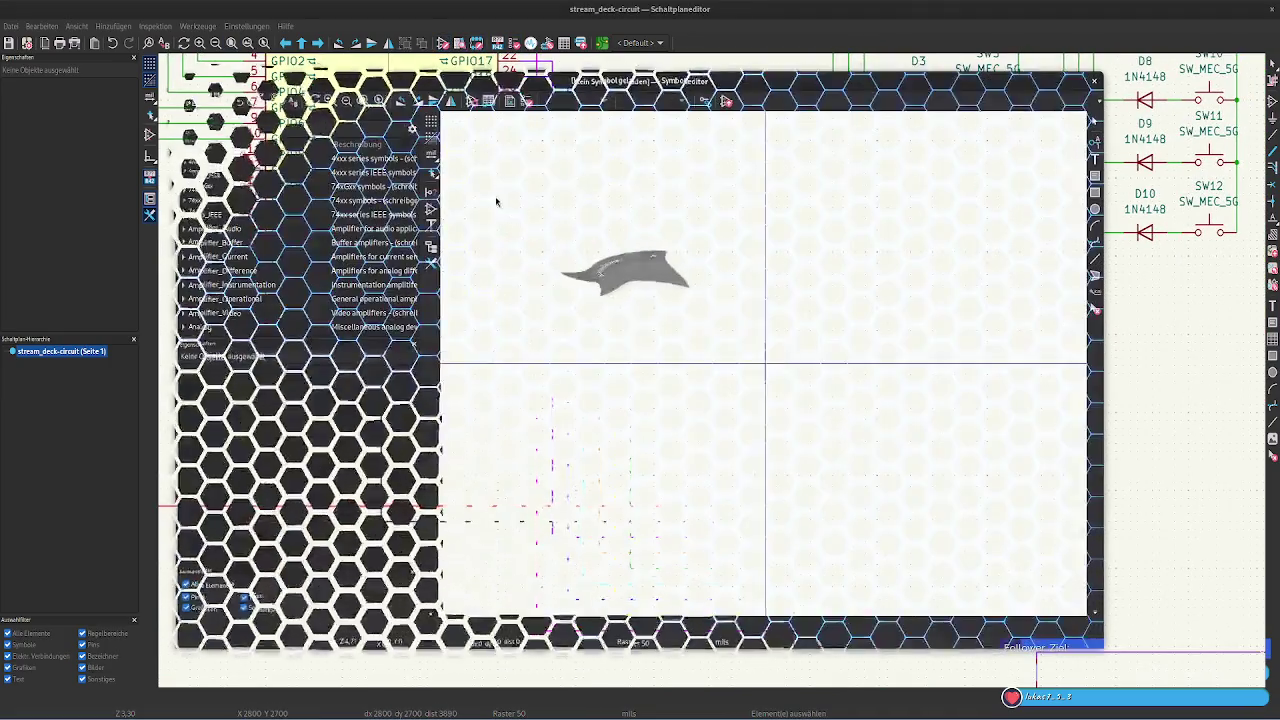
scroll(277, 237, down, 3)
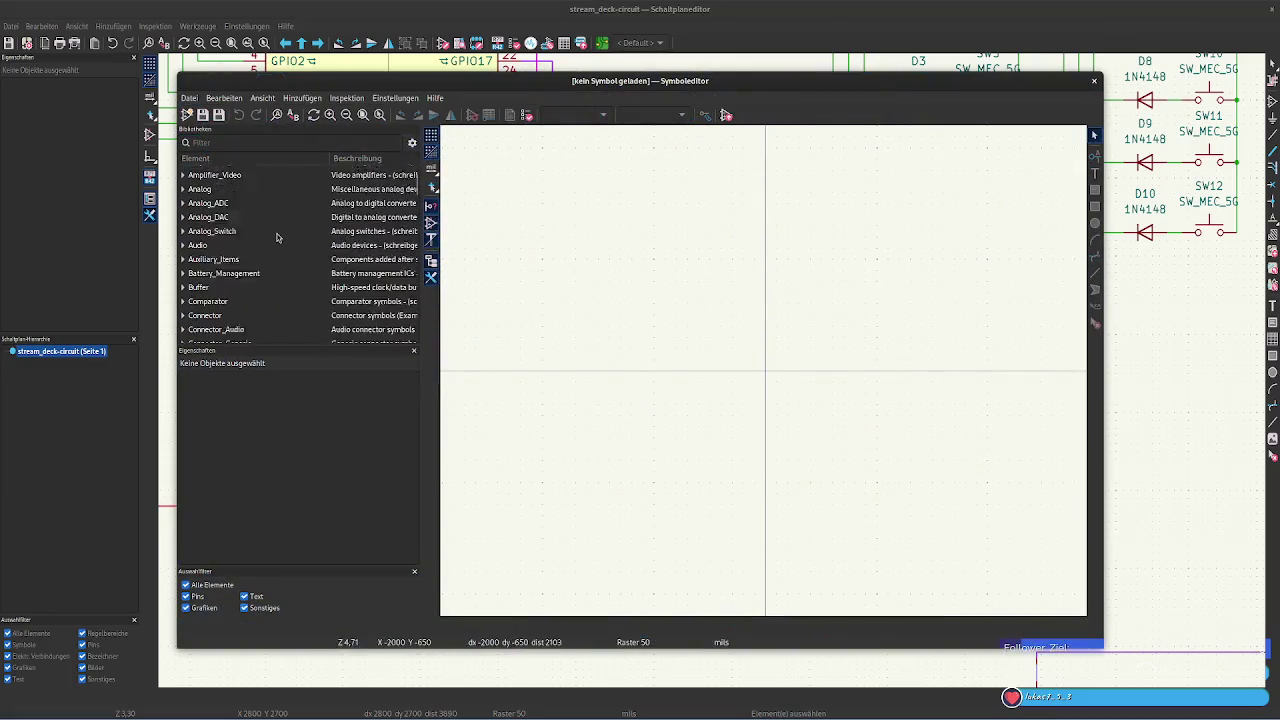
click(220, 142)
text(s)
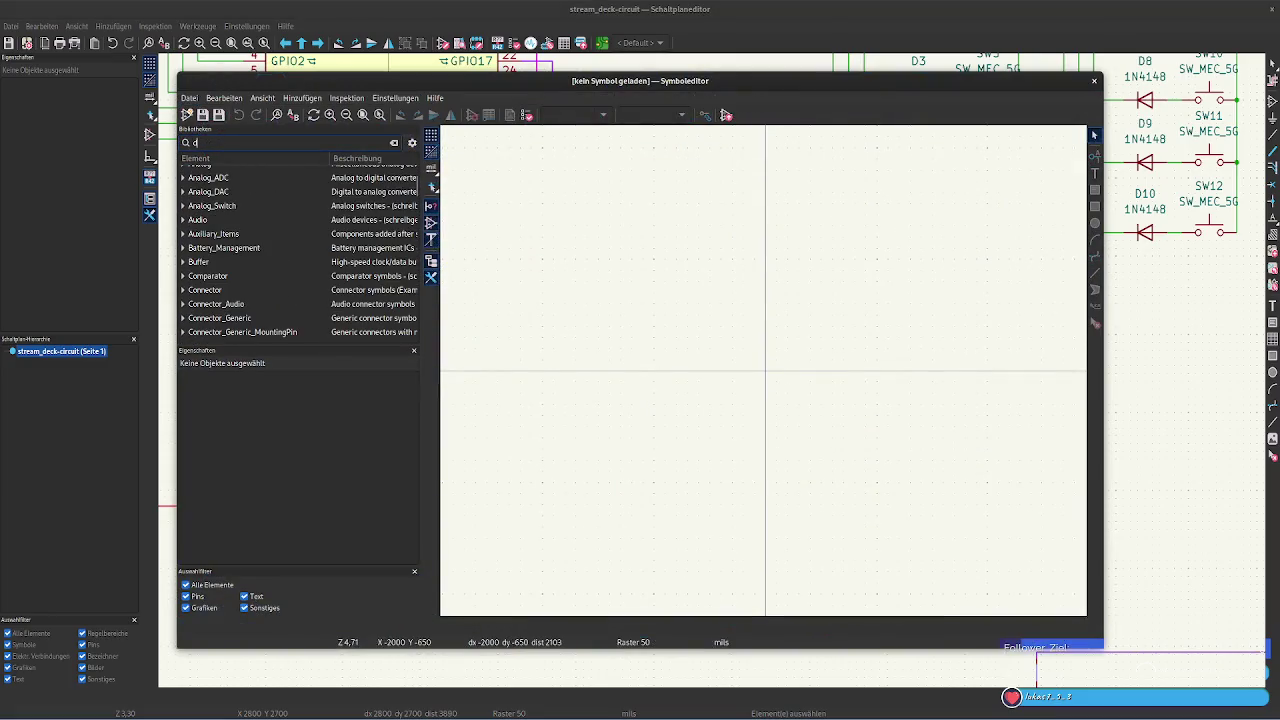
text(pi)
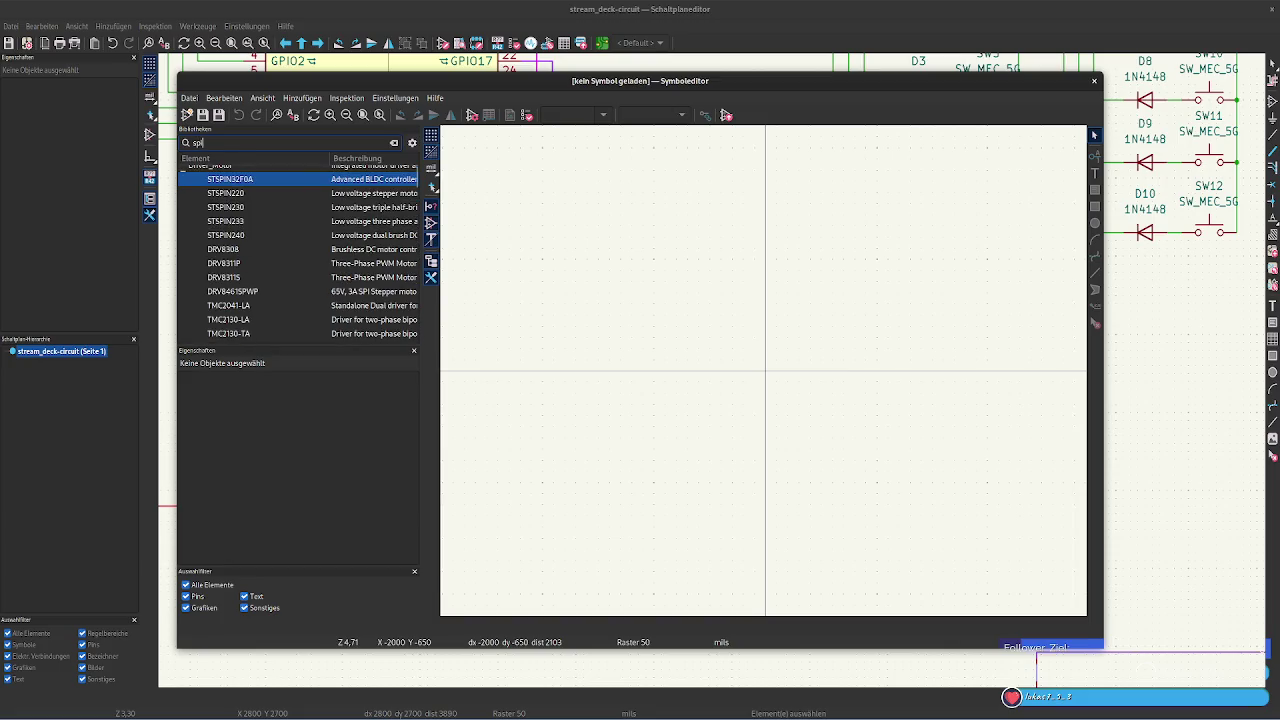
Scroll the 'spi' results, then refilter with 'custo' to reveal custom_symbols' 4.0inch_SPI_Module_ST7796
scroll(255, 215, down, 3)
scroll(255, 215, down, 2)
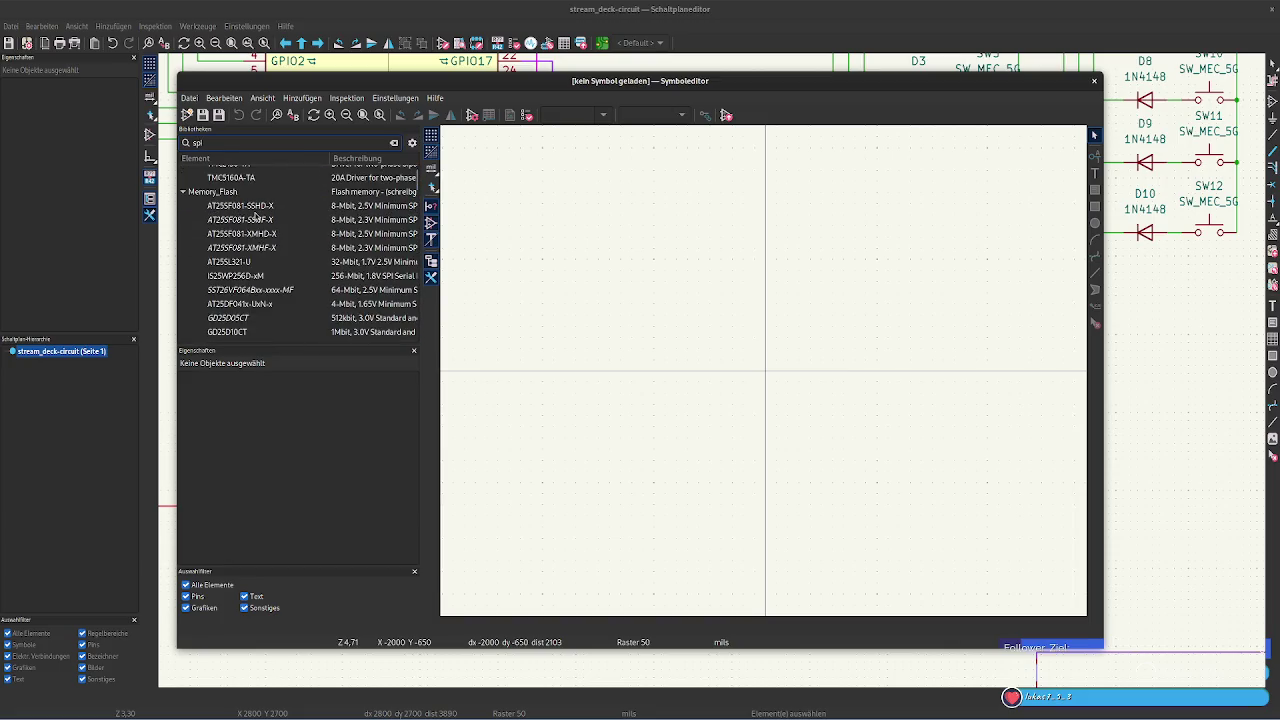
scroll(255, 215, down, 3)
scroll(255, 215, down, 3)
scroll(255, 215, down, 3)
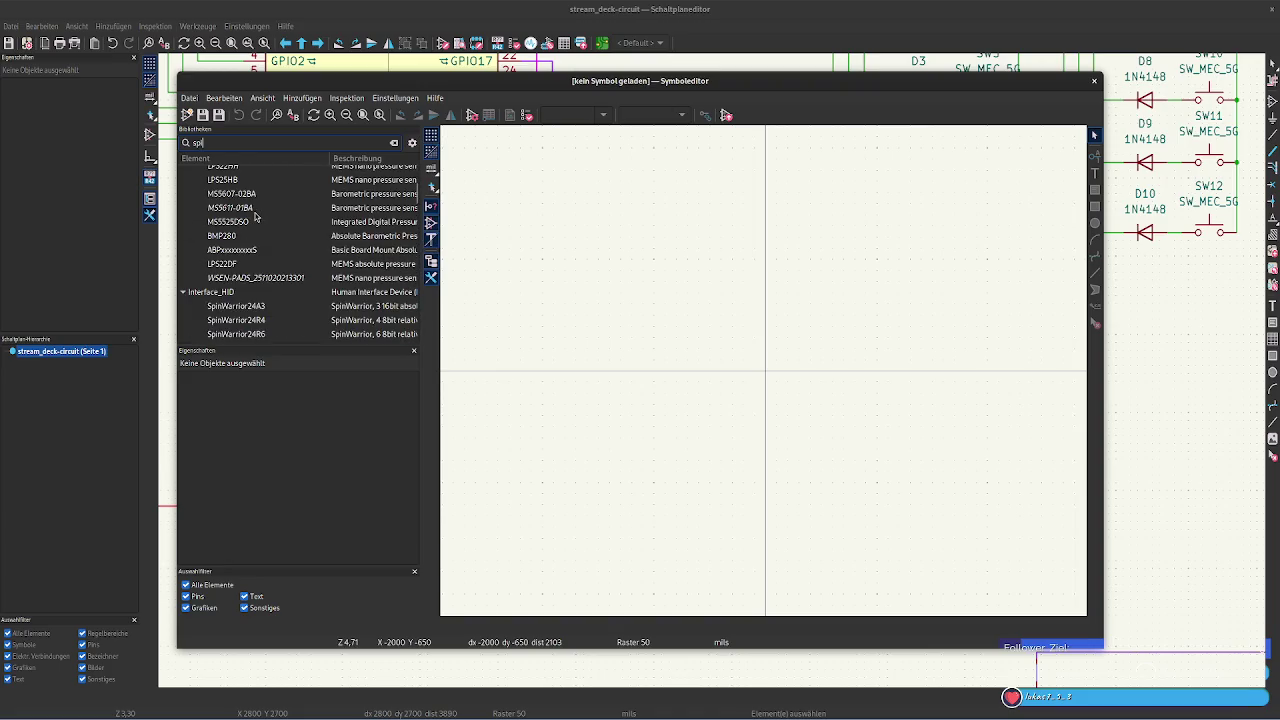
scroll(255, 215, down, 3)
scroll(255, 215, down, 3)
scroll(255, 215, down, 3)
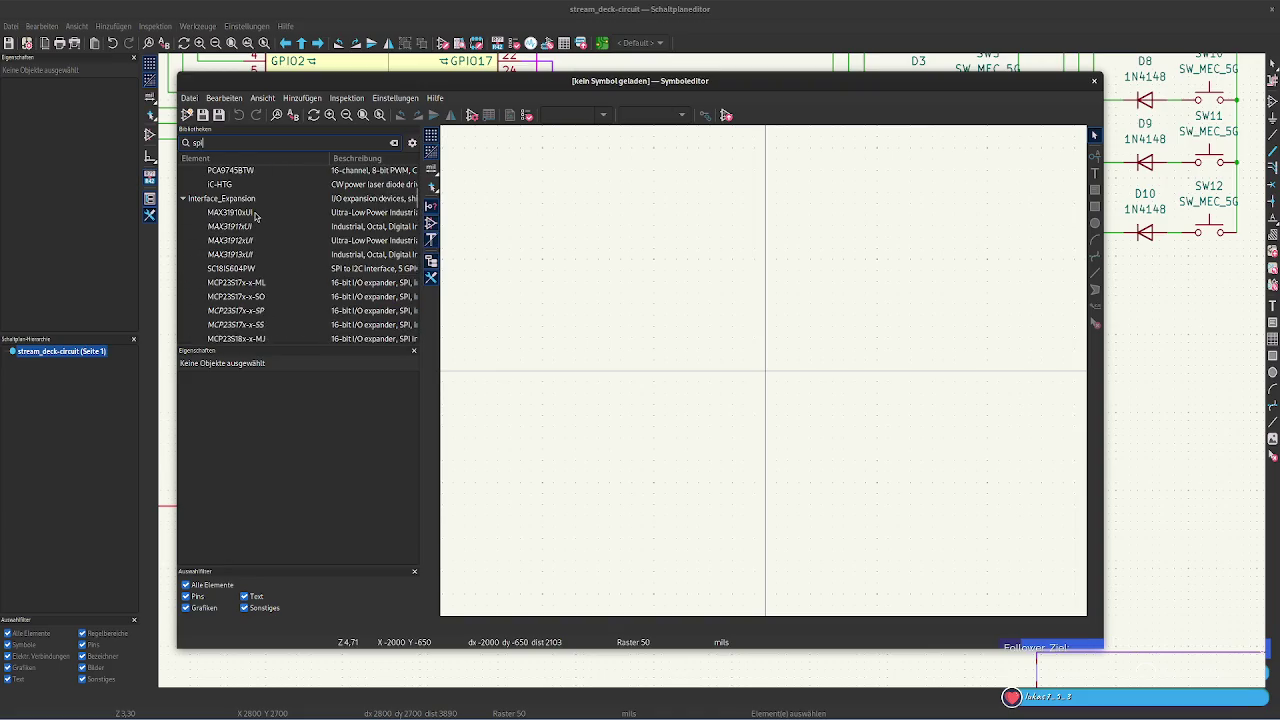
scroll(255, 215, down, 3)
scroll(255, 215, down, 3)
scroll(255, 215, down, 3)
scroll(255, 215, down, 3)
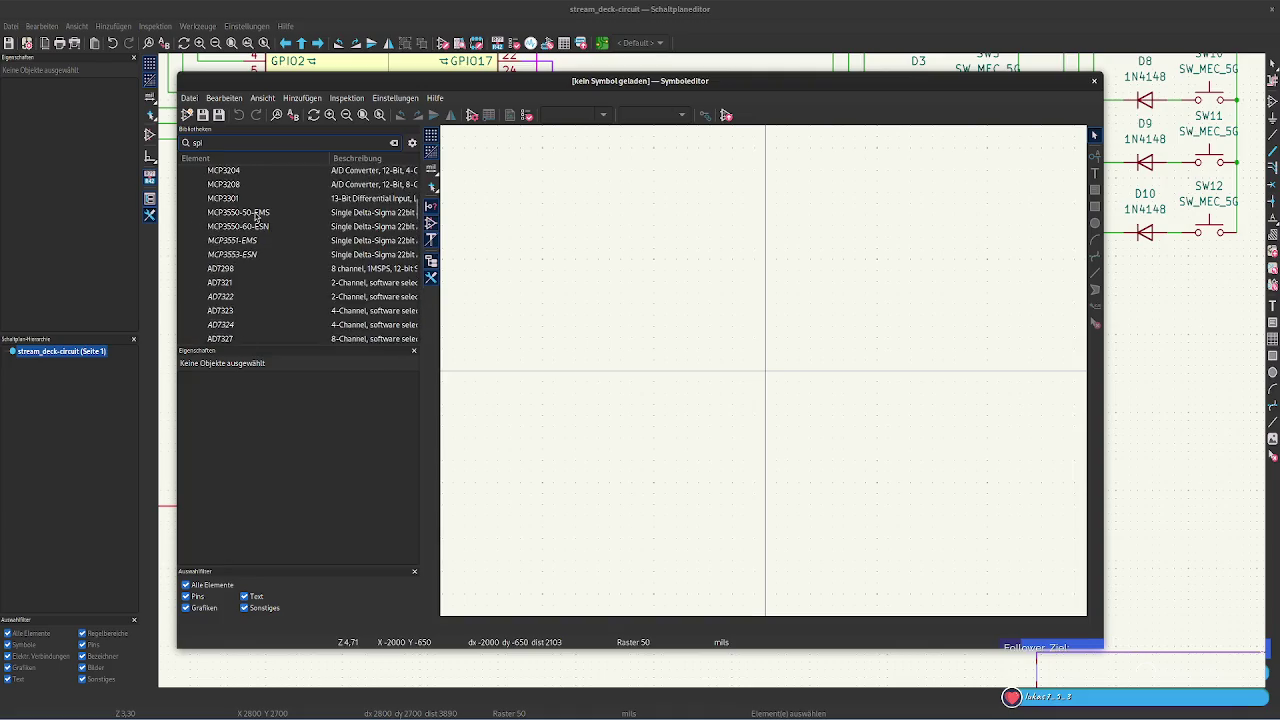
scroll(255, 215, down, 3)
key(BackSpace)
key(BackSpace)
key(BackSpace)
text(cust)
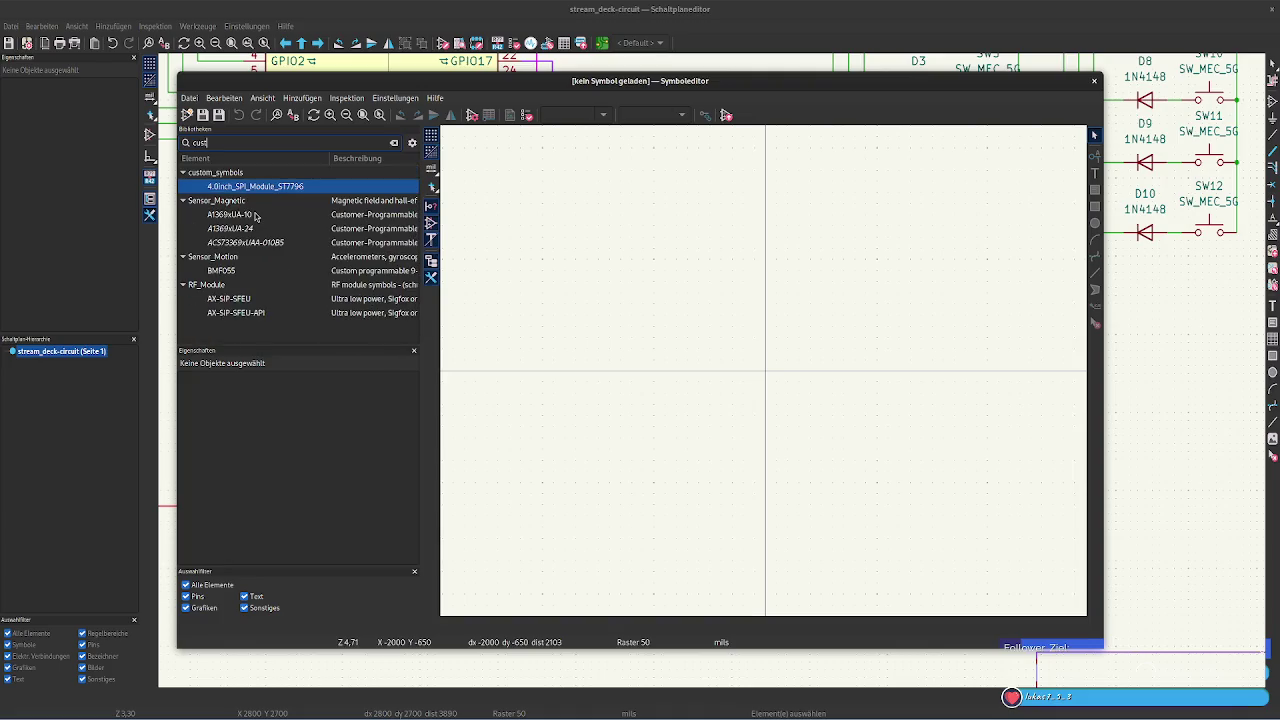
text(o)
Open the 4.0inch_SPI_Module_ST7796 symbol and set its GND pin to Stromversorgung
double_click(289, 188)
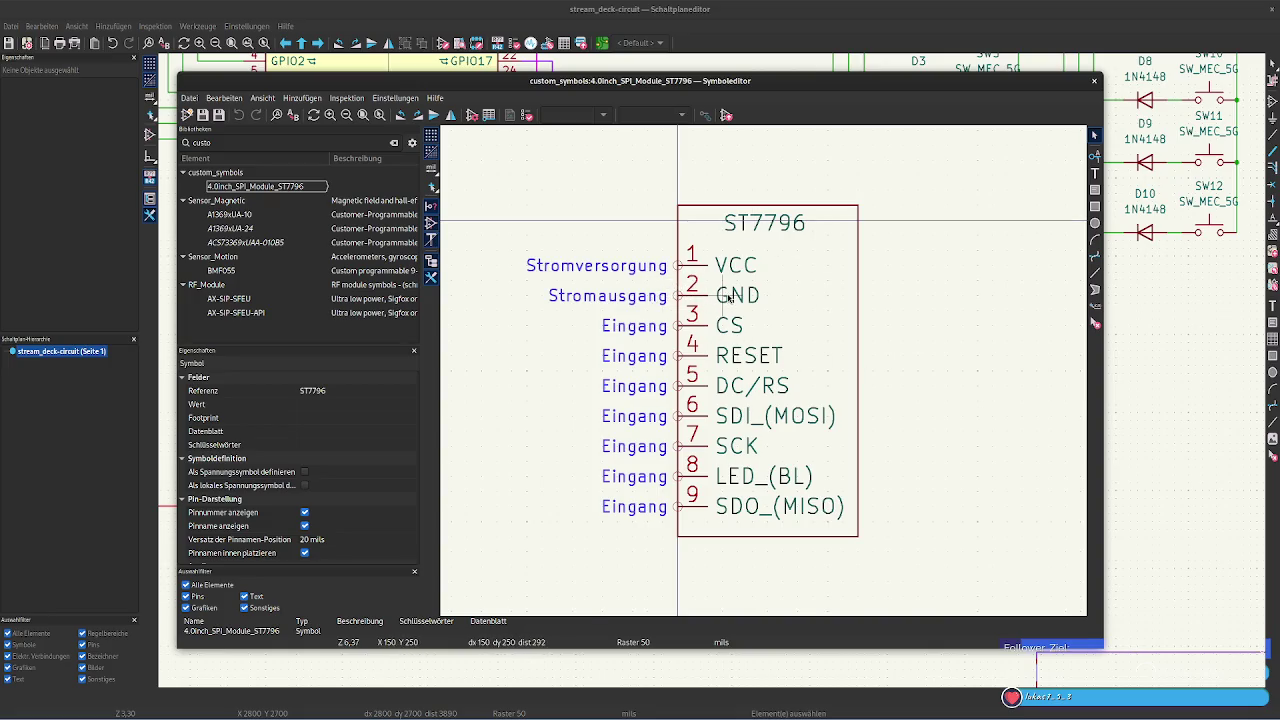
click(729, 297)
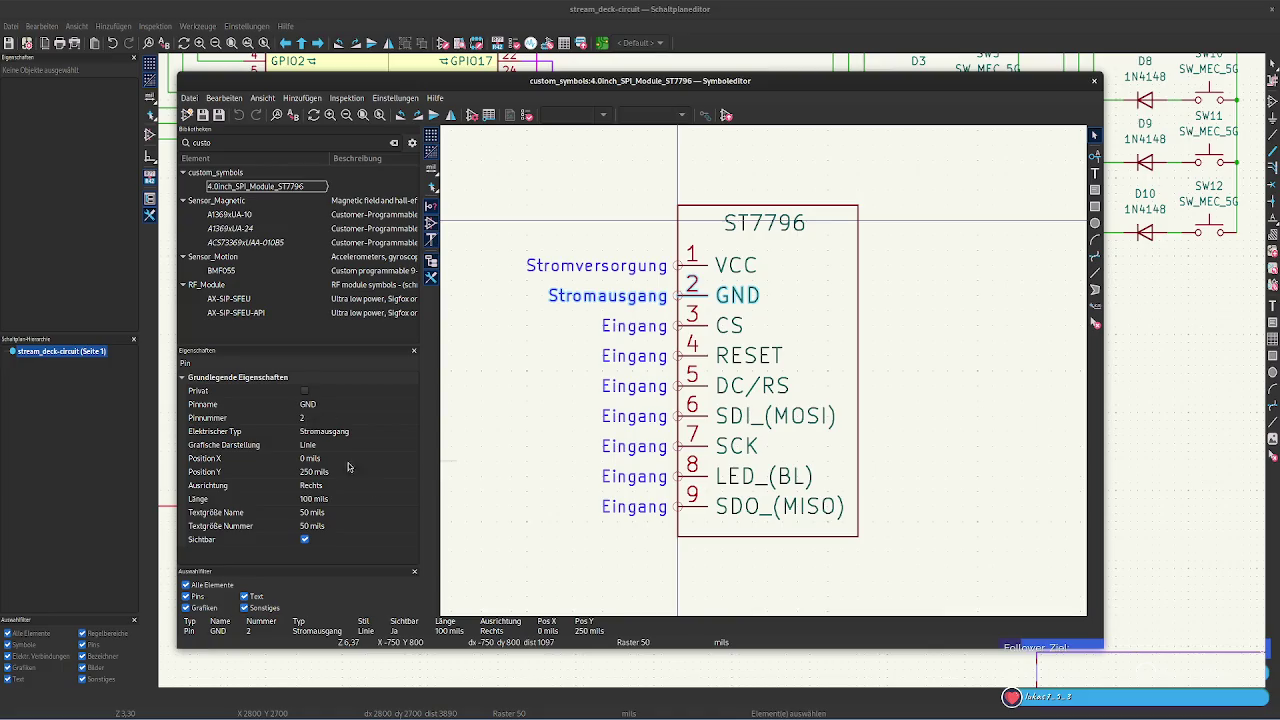
click(324, 435)
click(410, 431)
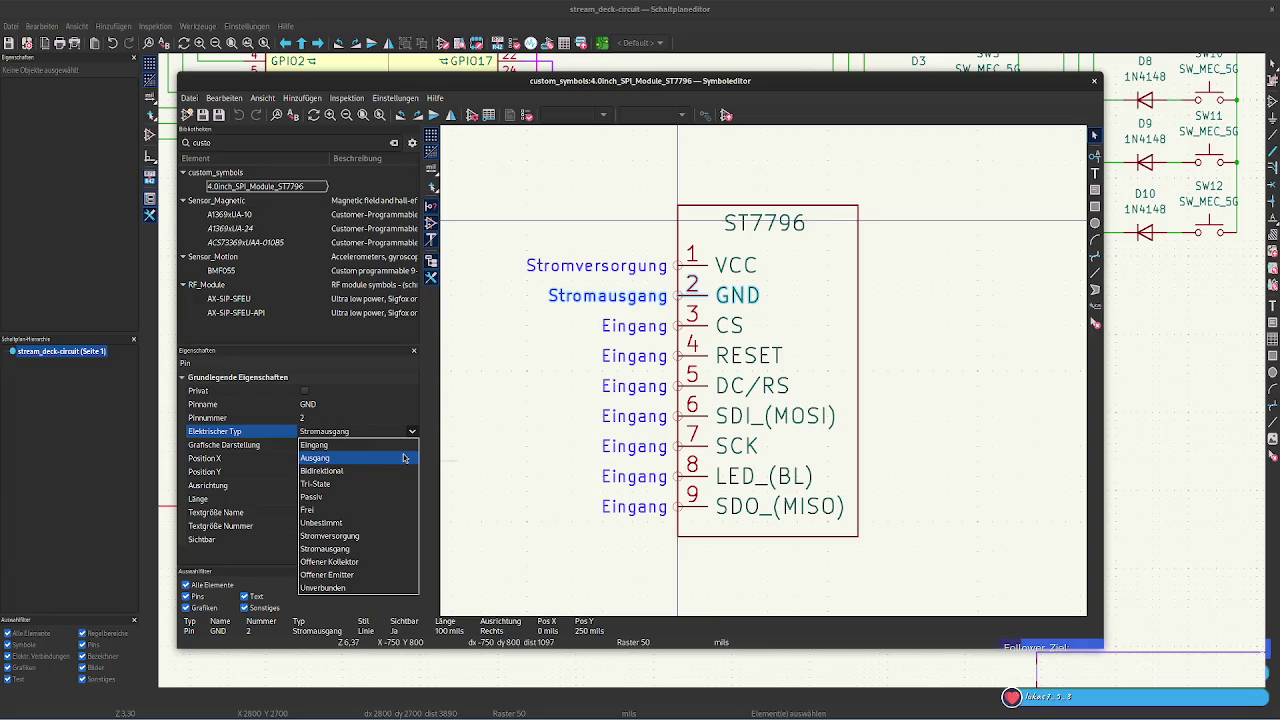
click(372, 537)
Keep VCC as Stromversorgung after trying Stromausgang, and make GND pin 2 Stromausgang
click(736, 265)
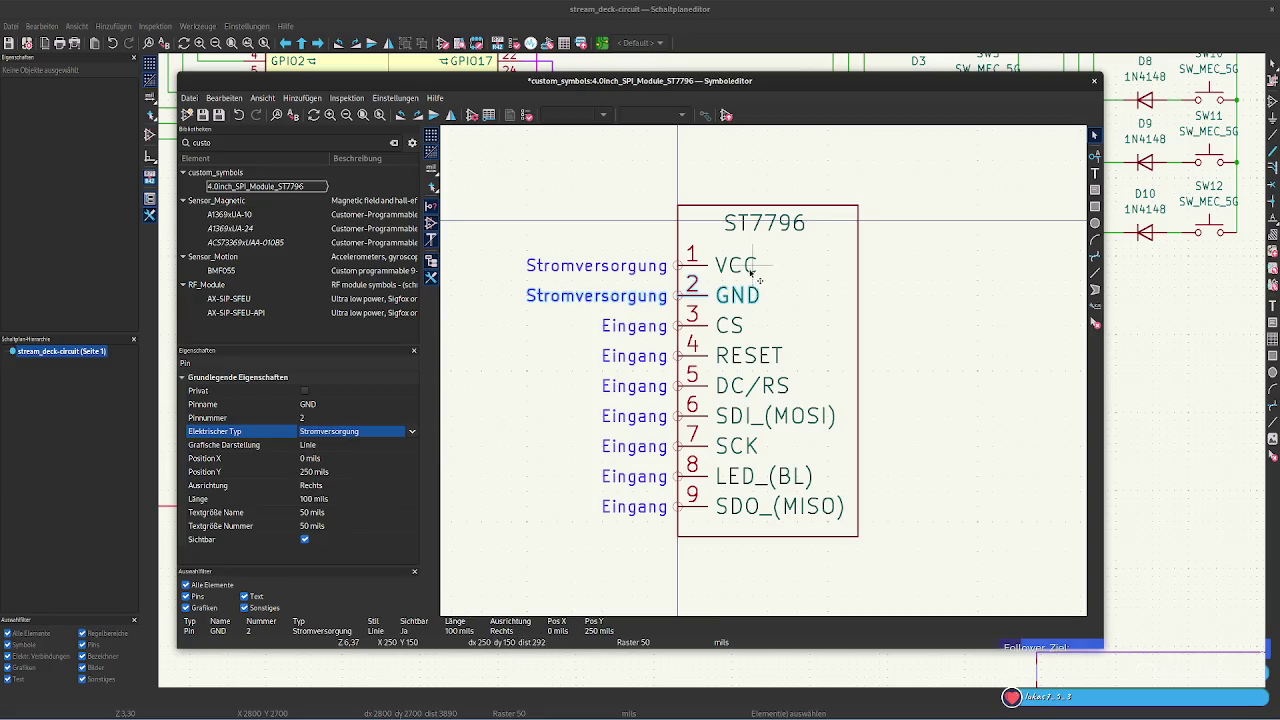
click(411, 431)
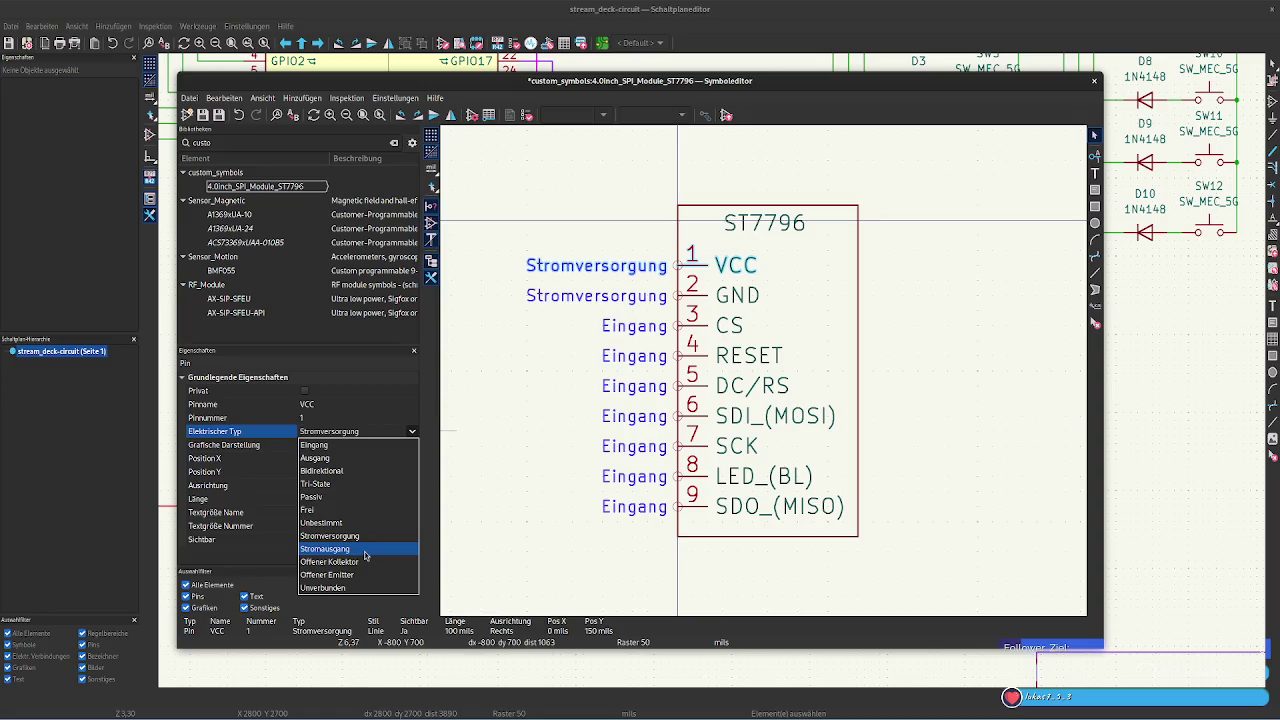
click(365, 550)
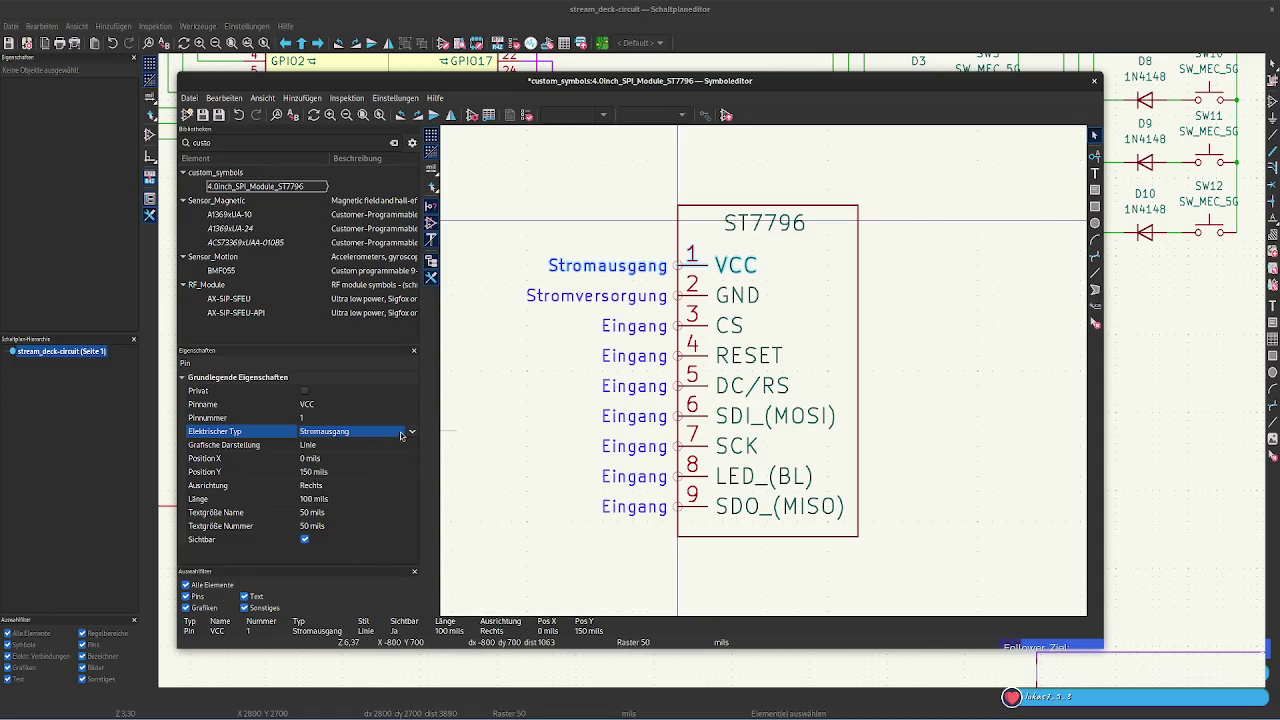
click(410, 433)
click(330, 536)
click(745, 296)
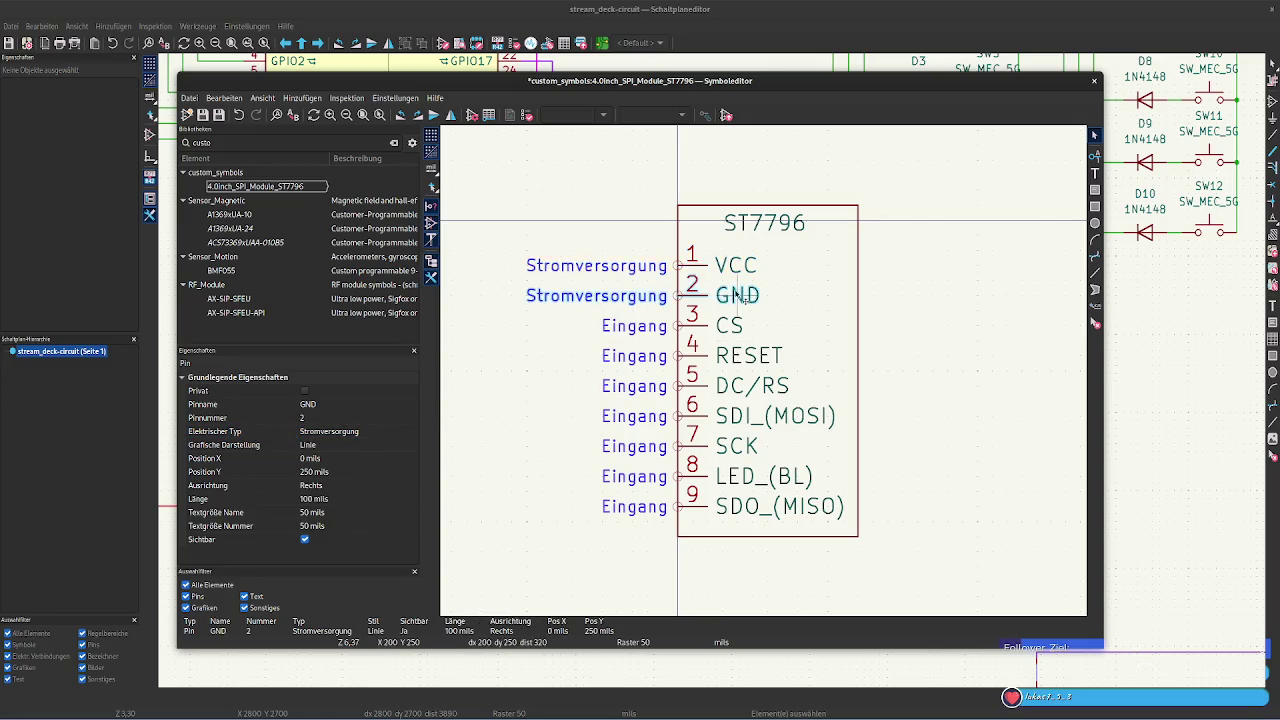
click(410, 433)
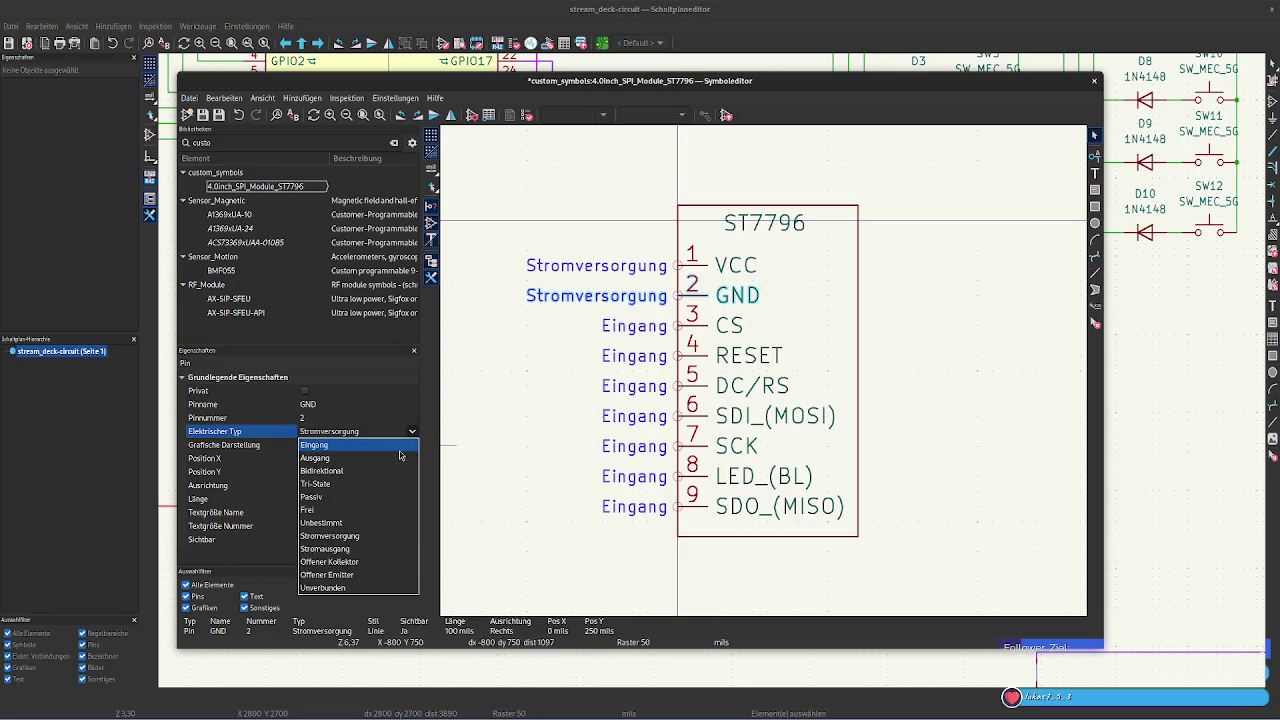
click(385, 550)
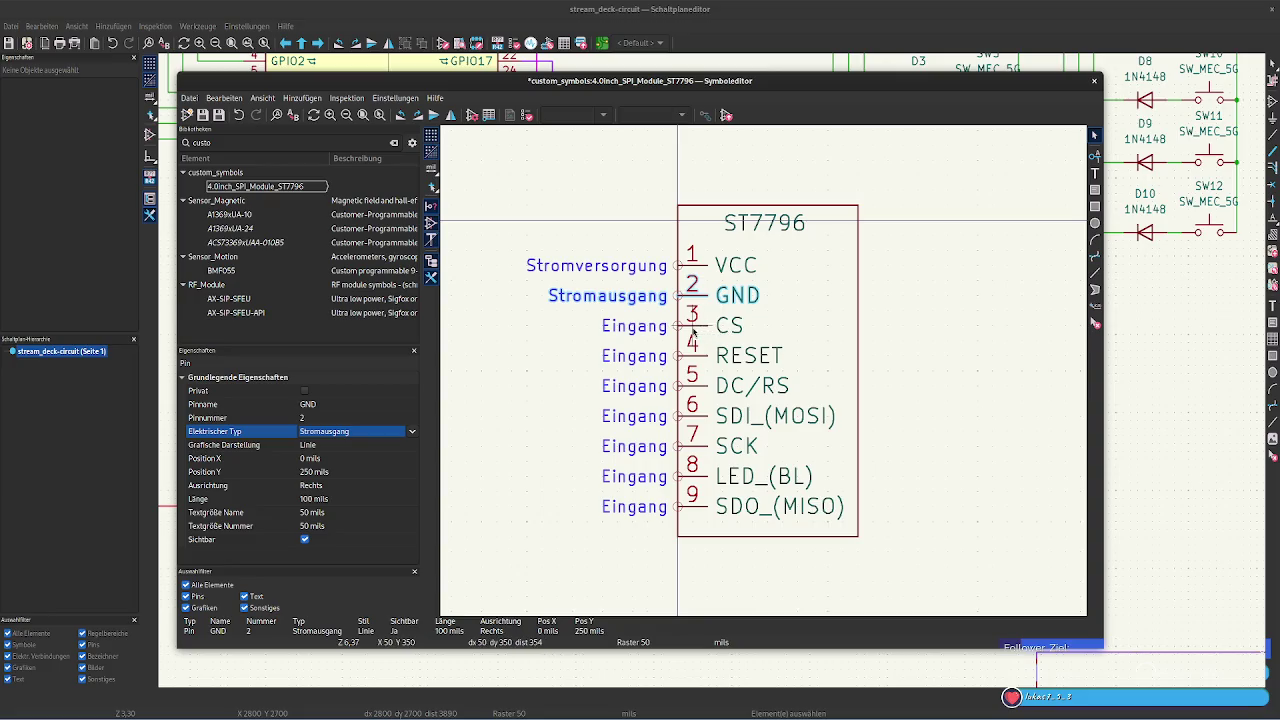
Make pin 9 SDO_(MISO) an Ausgang output and save the symbol
click(705, 508)
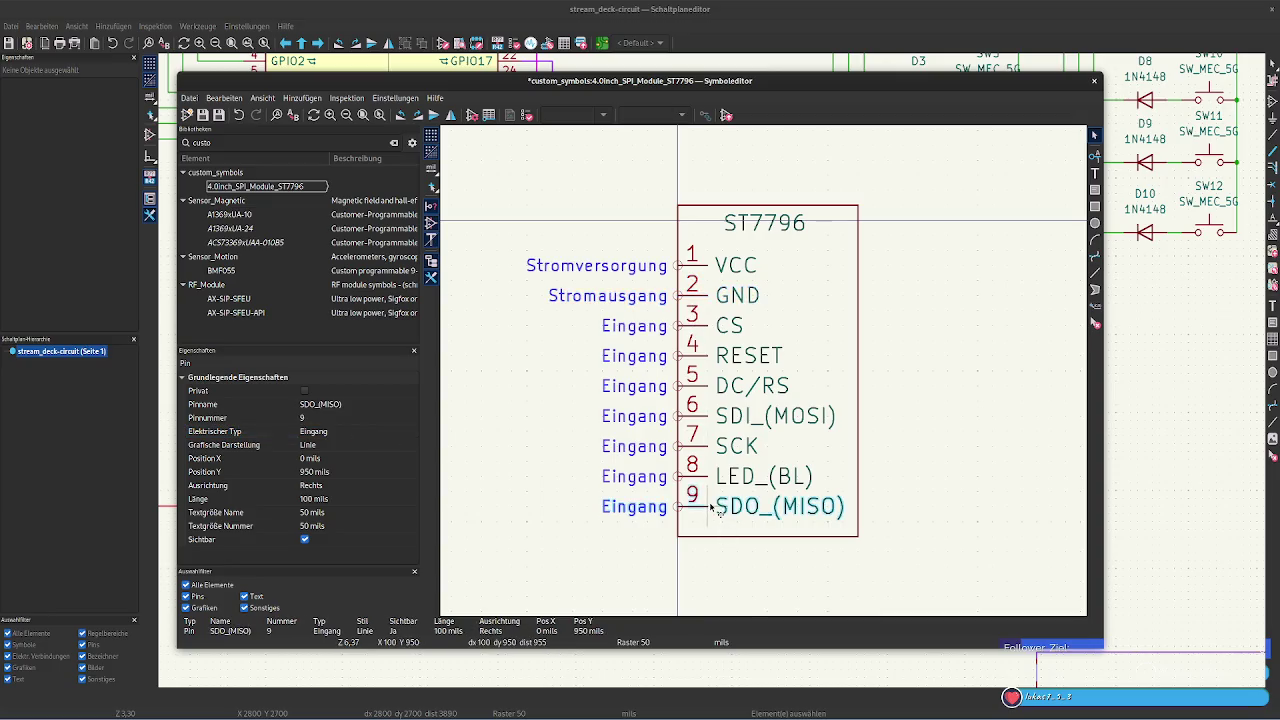
click(347, 435)
click(412, 433)
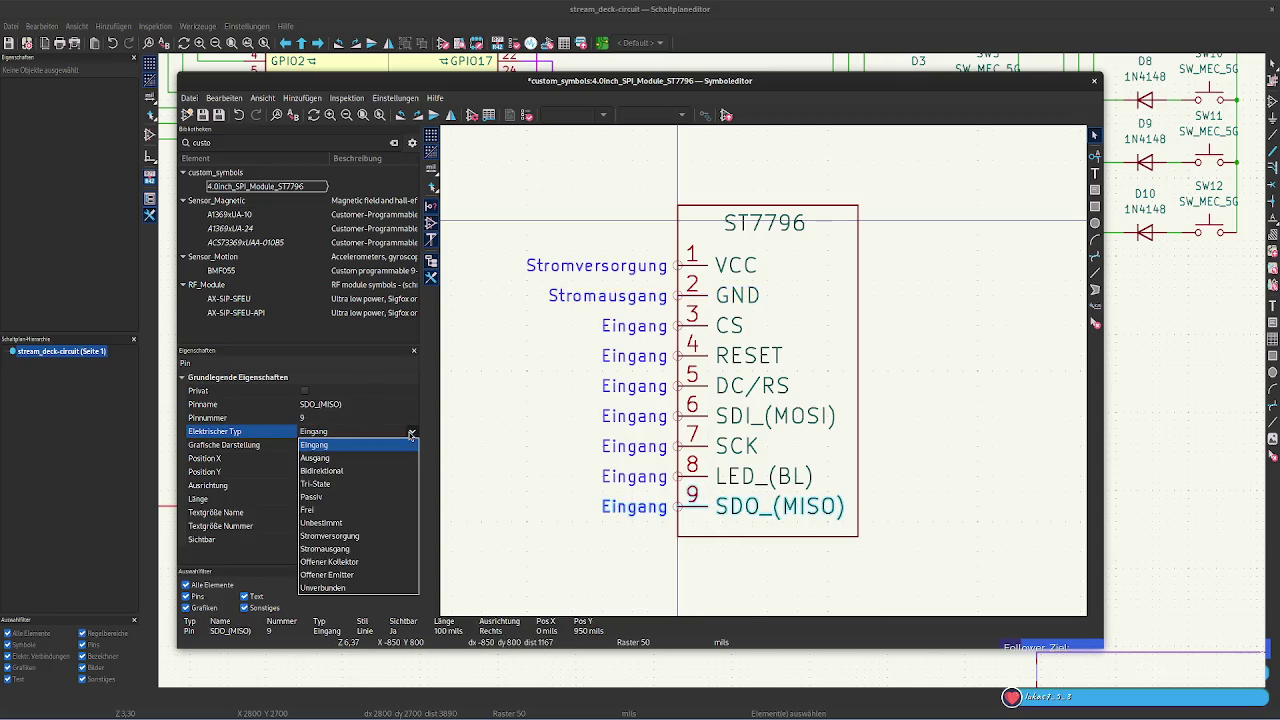
click(386, 448)
click(523, 506)
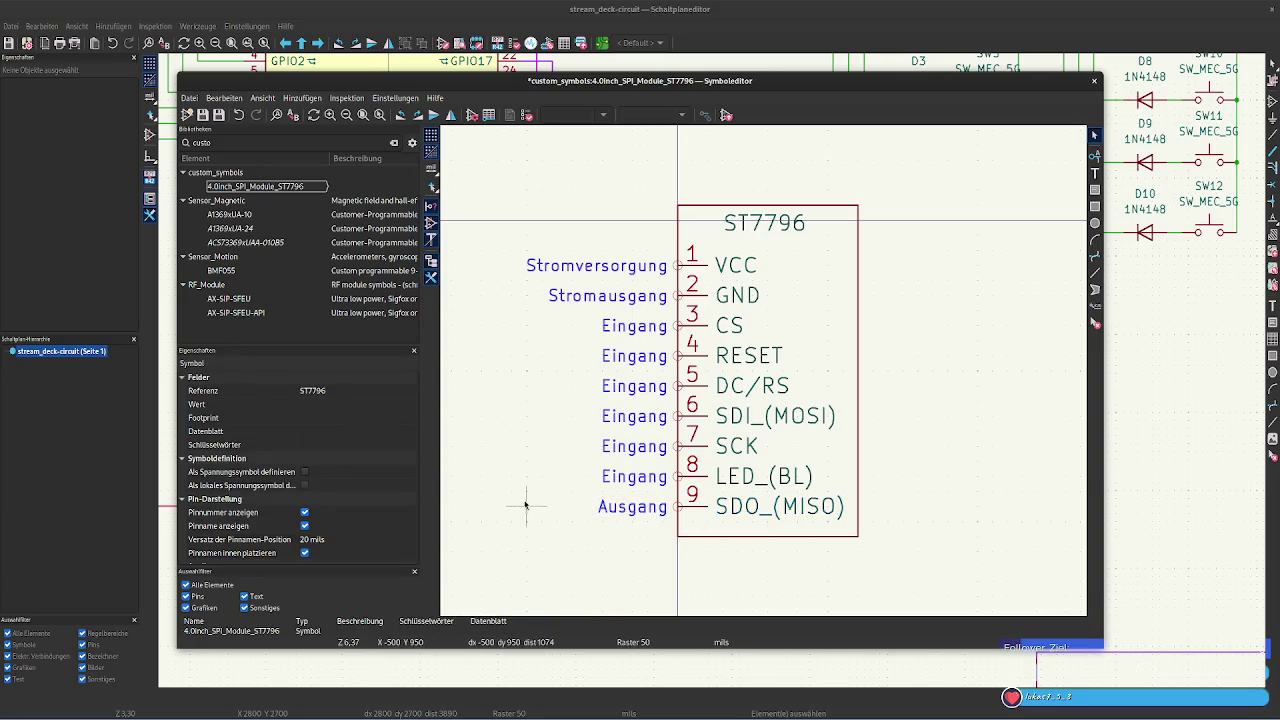
key(ctrl+s)
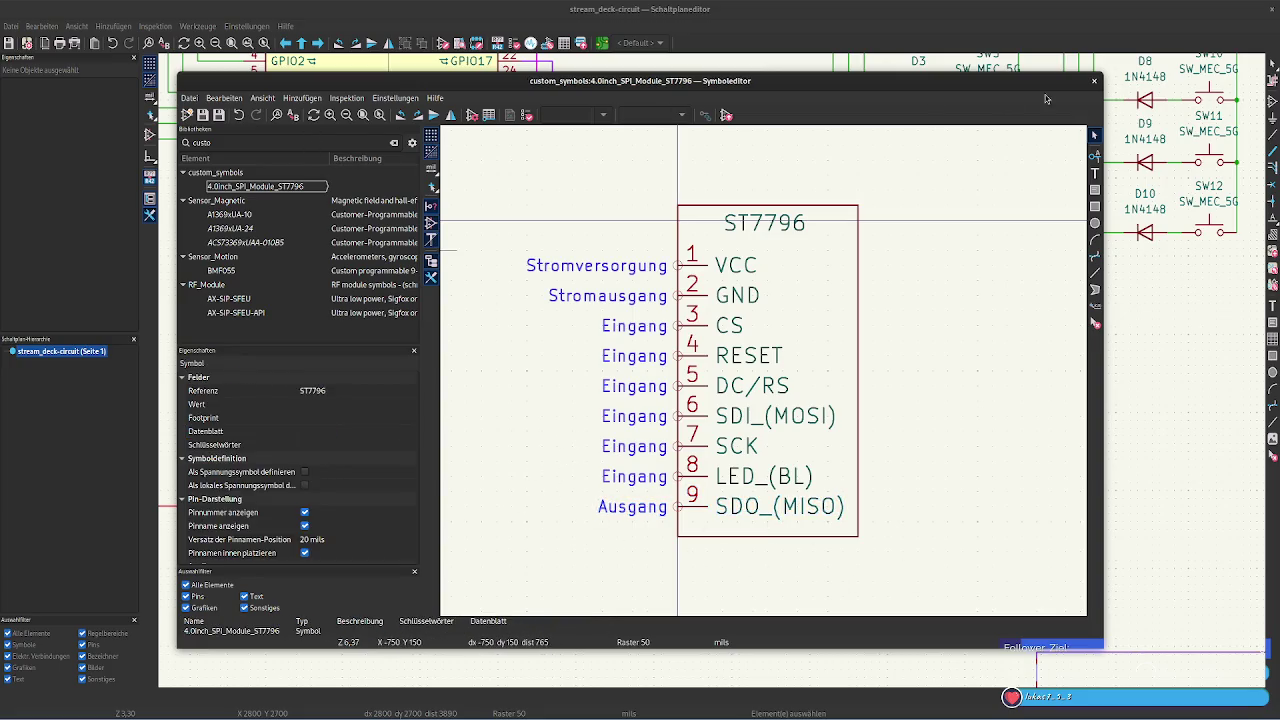
Close the symbol editor, check the ERC marker at the Pico's GND pin, and pan to the Pico
click(1094, 81)
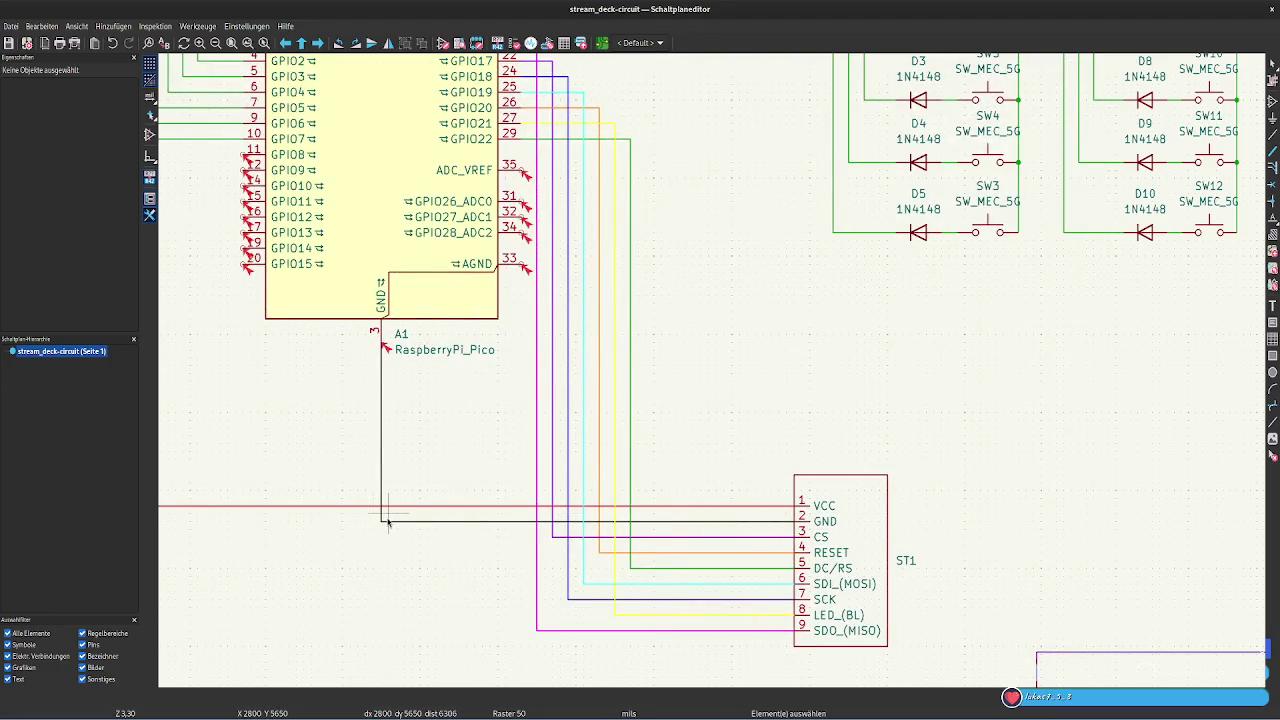
click(386, 349)
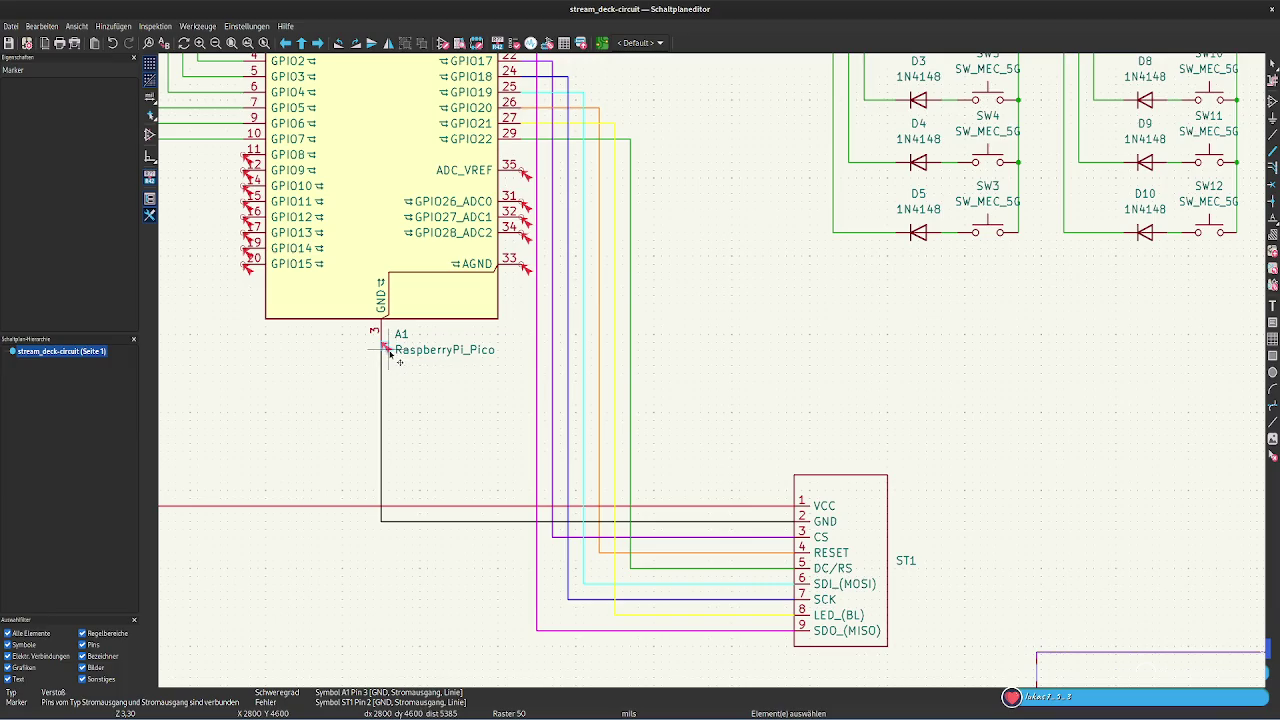
key(Escape)
scroll(671, 443, right, 5)
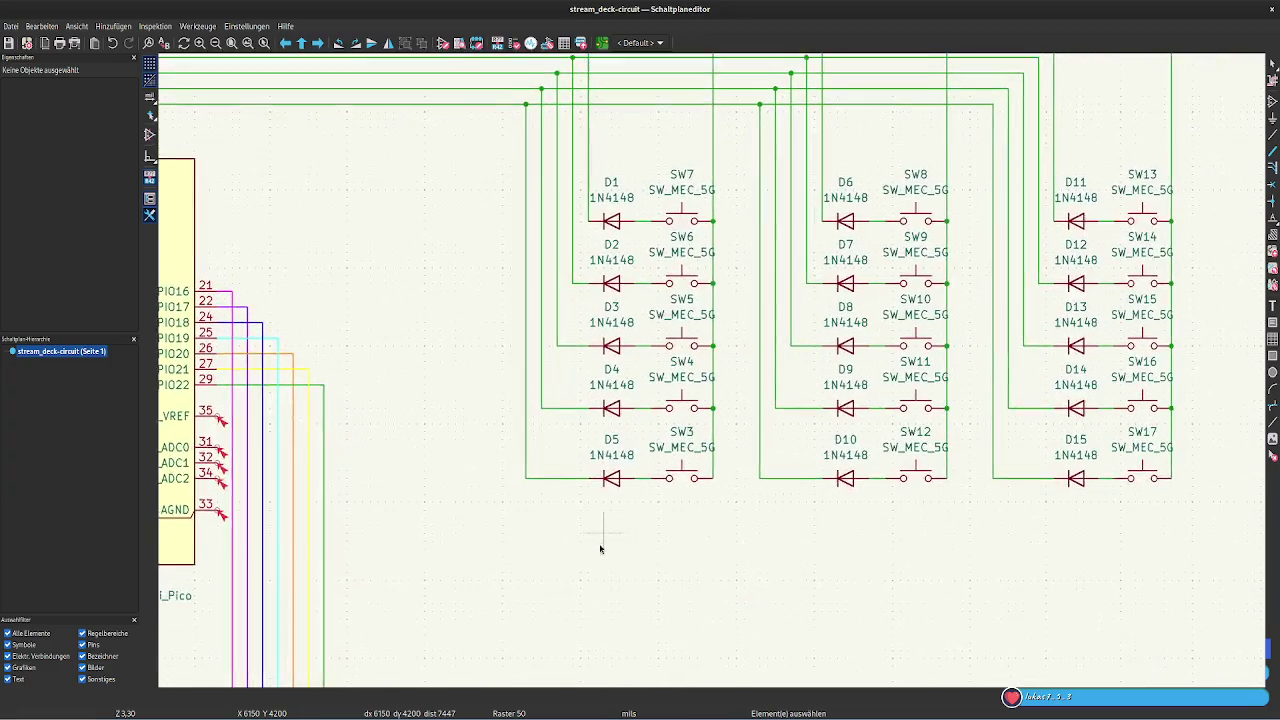
scroll(600, 500, up, 5)
middle_drag(377, 354, 599, 264)
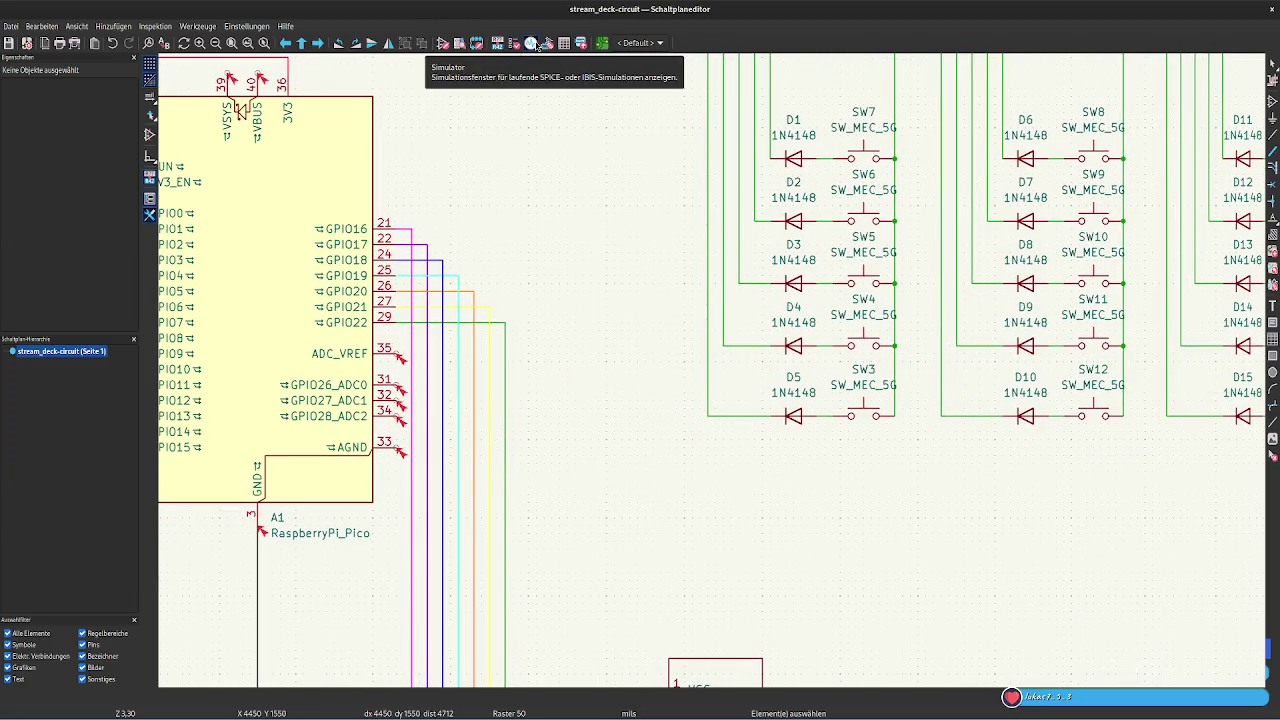
Try the circuit simulator, dismiss the ngspice loading error, and zoom out to the full sheet
click(536, 46)
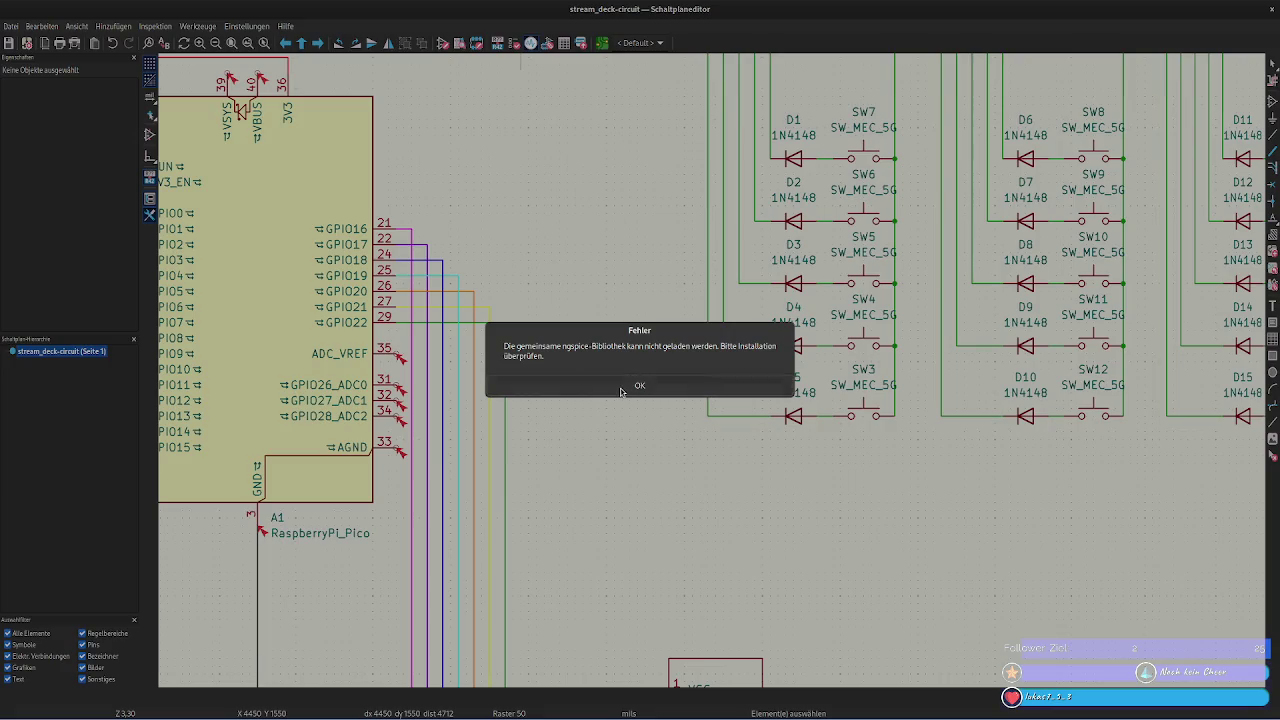
click(620, 391)
scroll(645, 425, down, 2)
scroll(723, 371, down, 2)
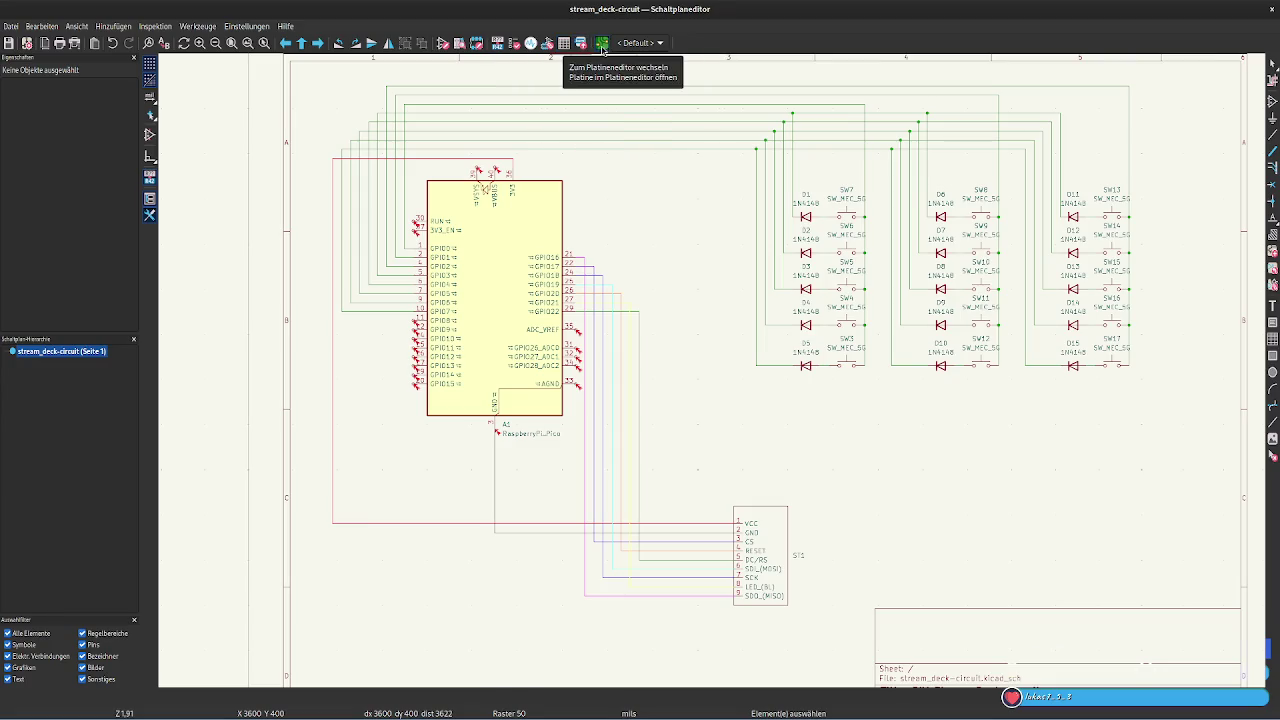
Open the empty stream_deck-circuit board in the PCB editor, zoom in, then return to the schematic
click(602, 43)
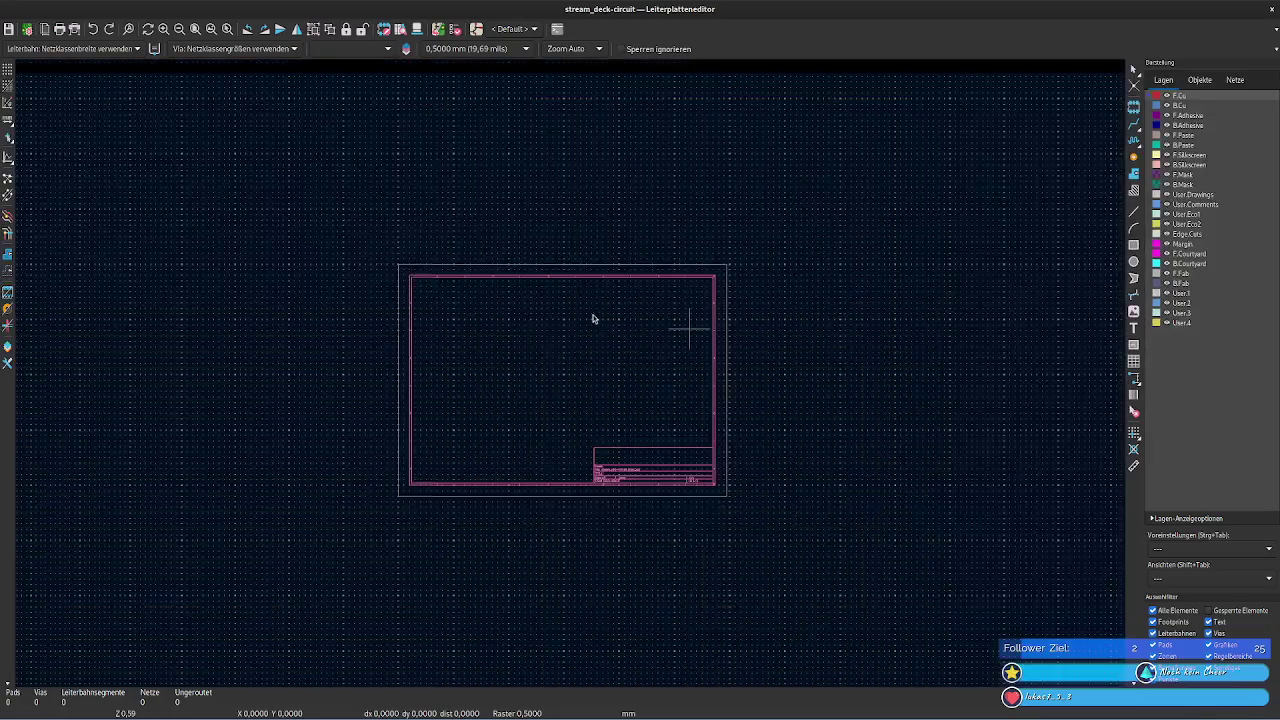
scroll(580, 405, up, 1)
scroll(563, 382, up, 1)
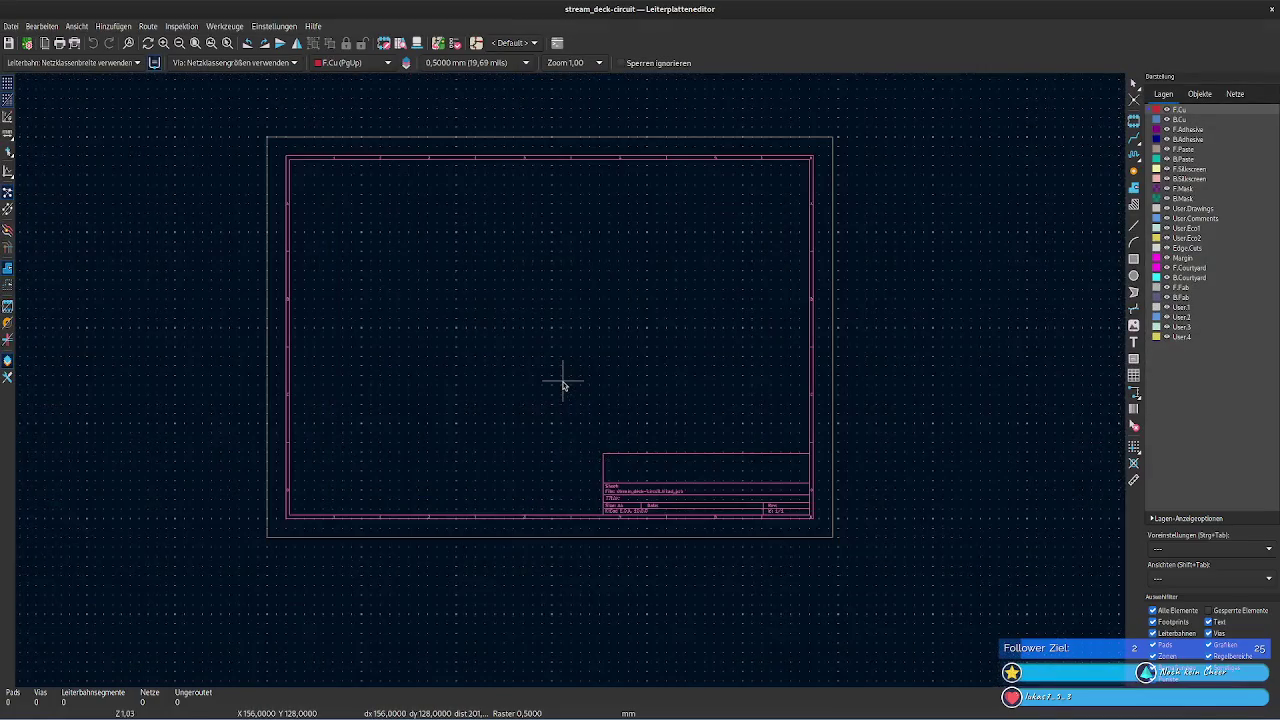
scroll(563, 384, up, 1)
key(alt+Tab)
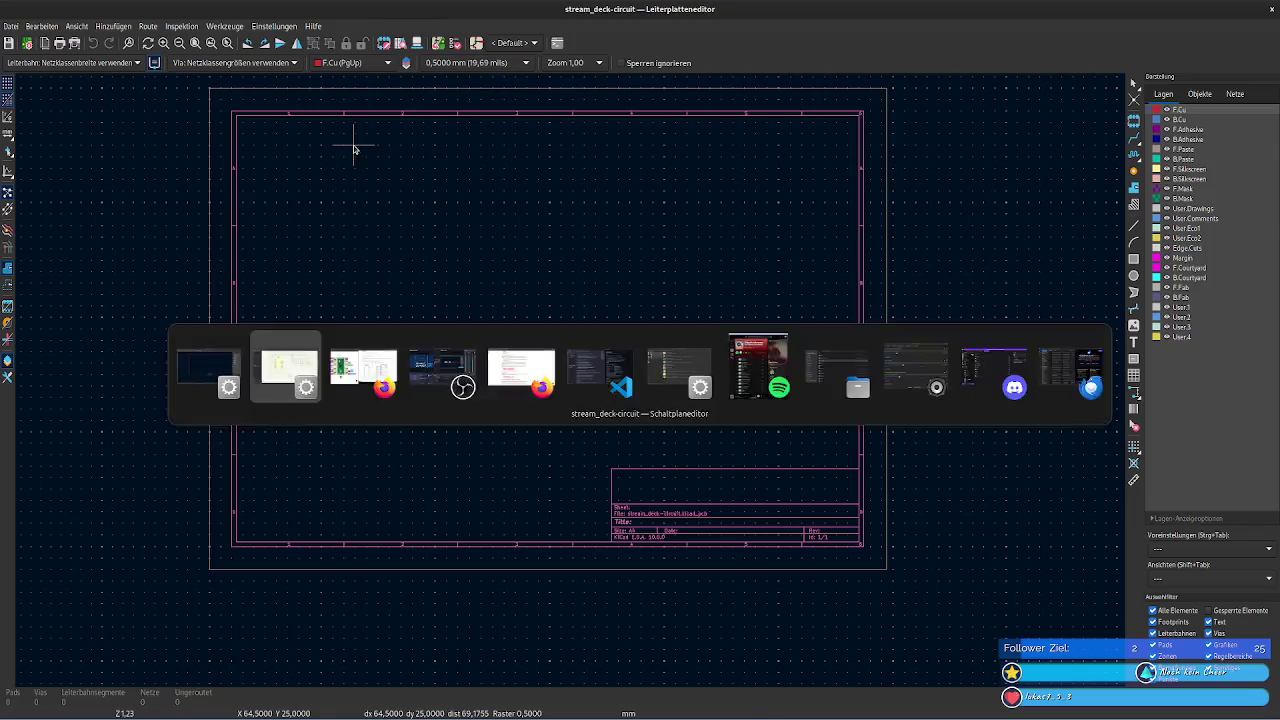
key(alt+Tab)
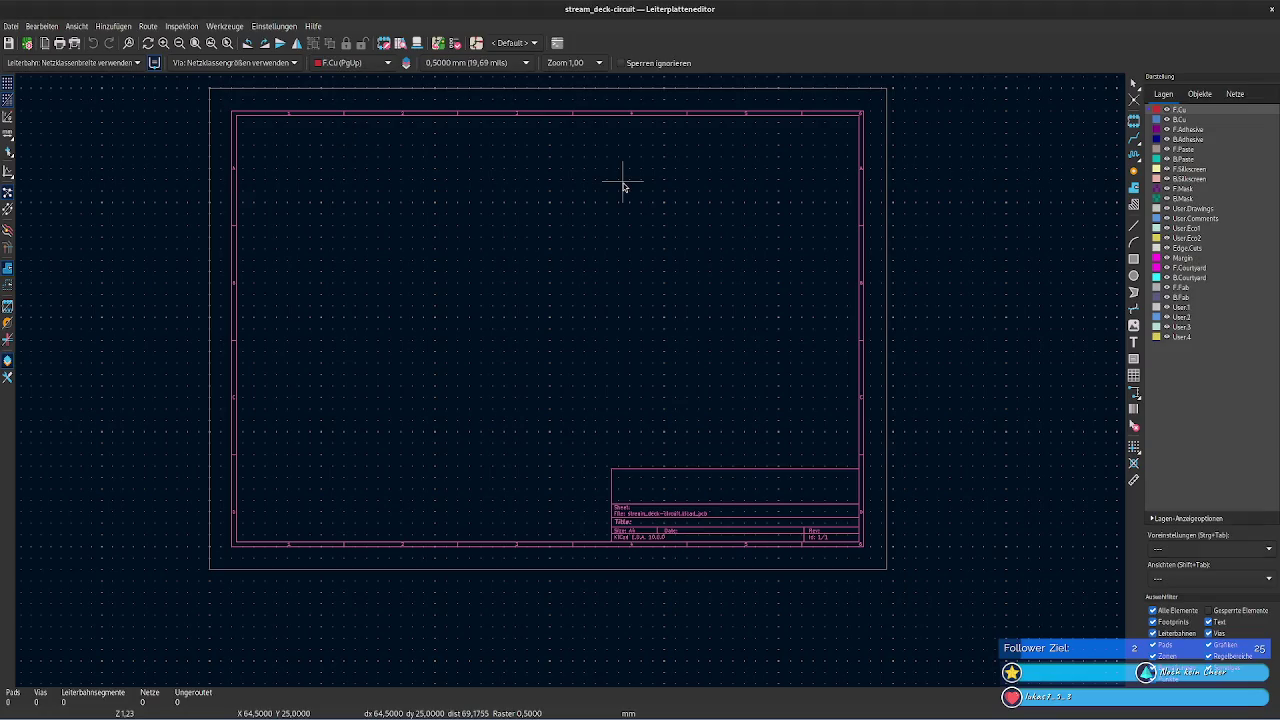
key(alt+Tab)
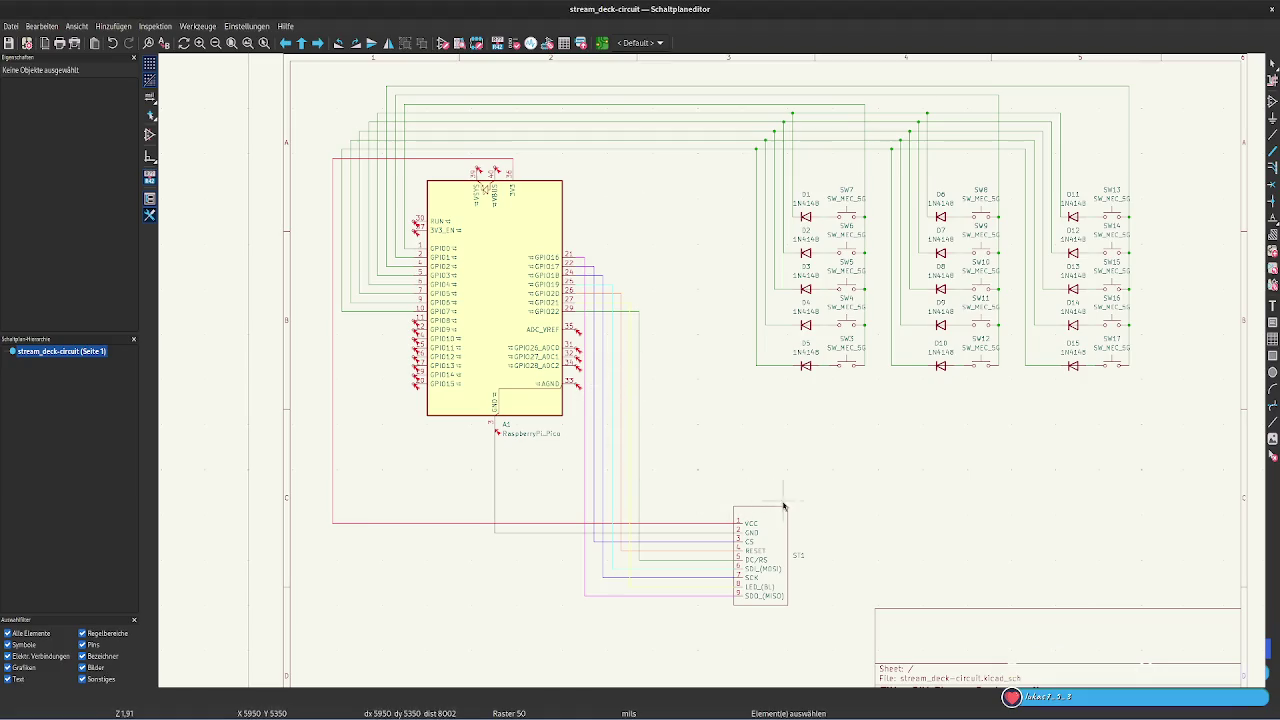
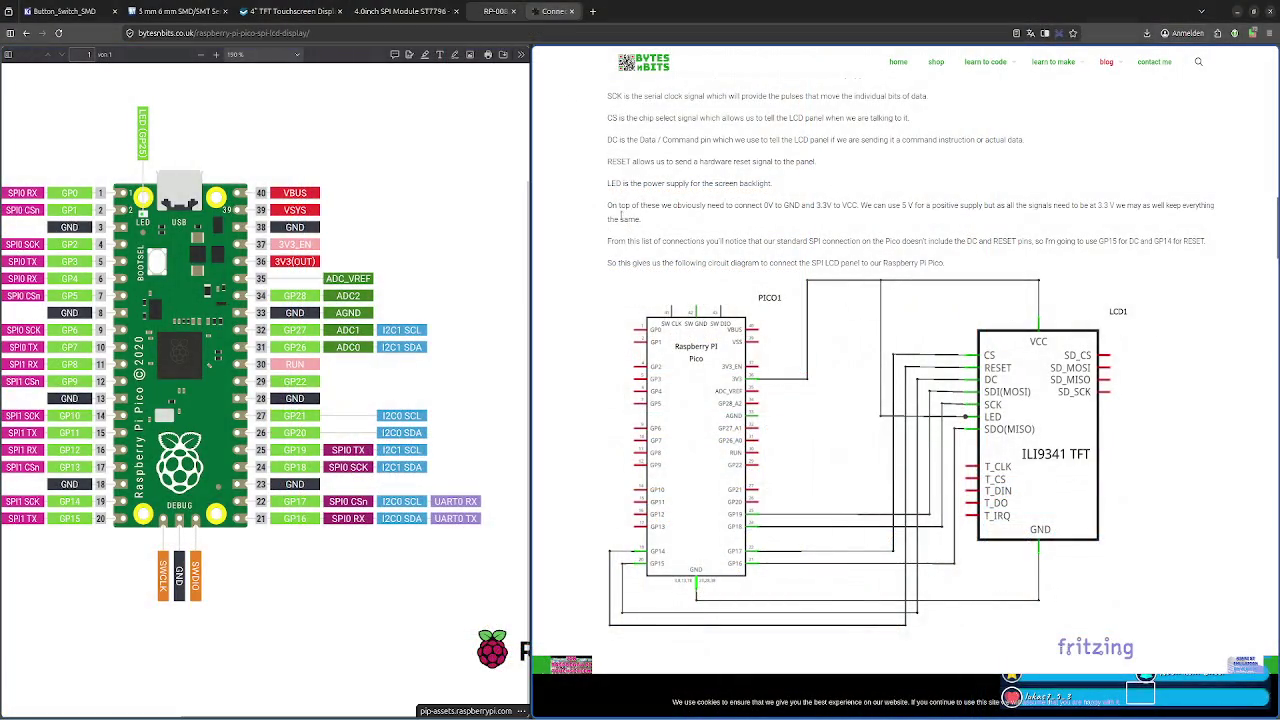
Scroll the bytesnbits article and briefly highlight the sentence about driving the LCD panel
scroll(769, 402, down, 1)
scroll(812, 328, up, 2)
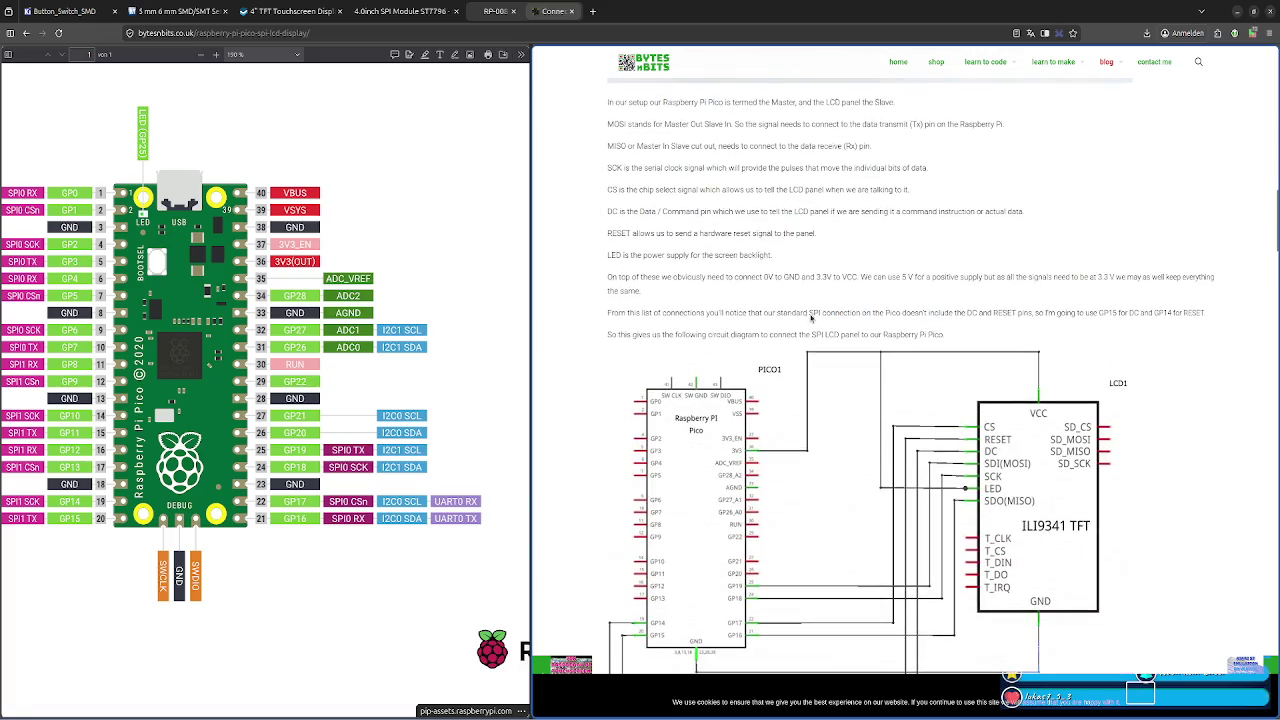
scroll(800, 289, down, 5)
scroll(800, 289, down, 4)
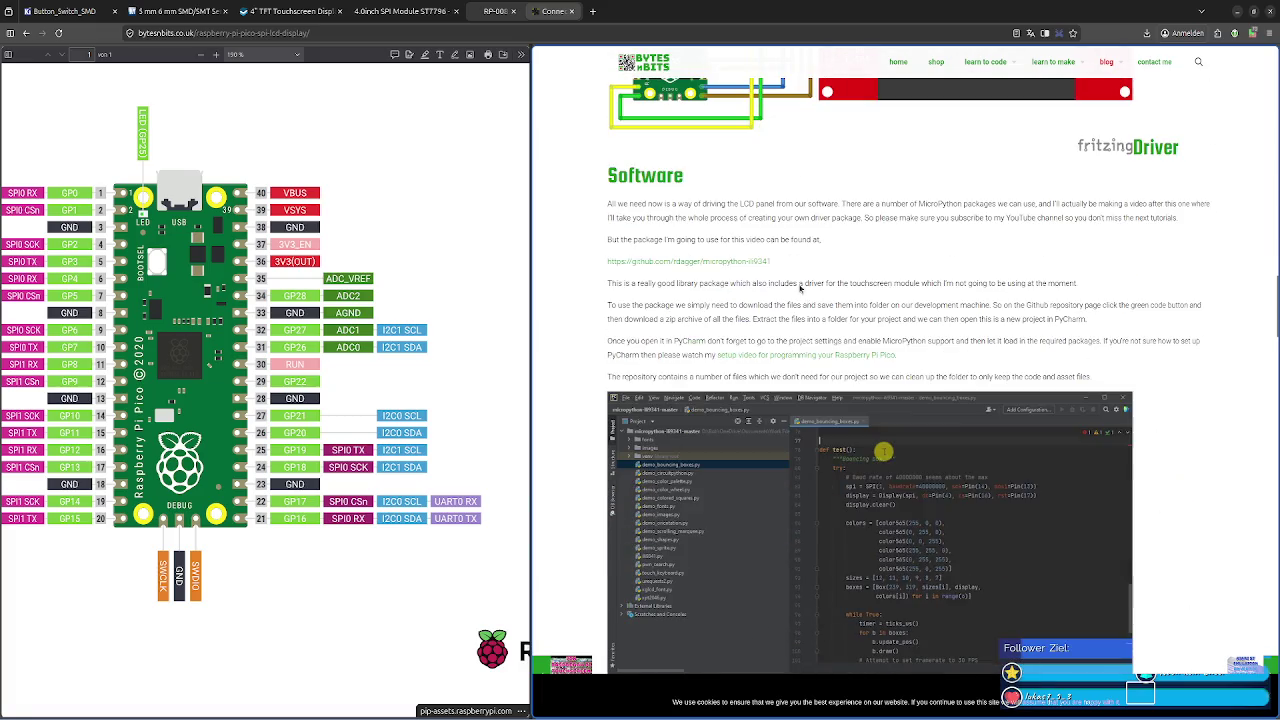
scroll(864, 408, down, 1)
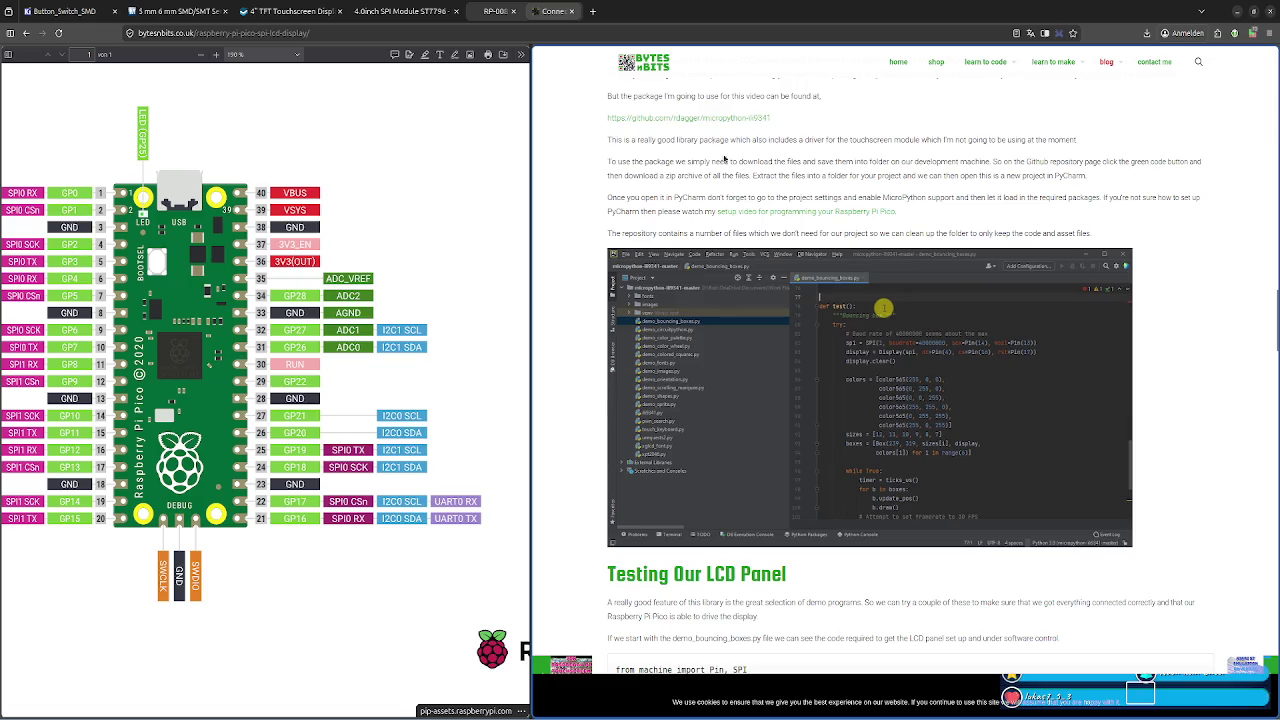
scroll(688, 222, up, 2)
drag(647, 203, 800, 217)
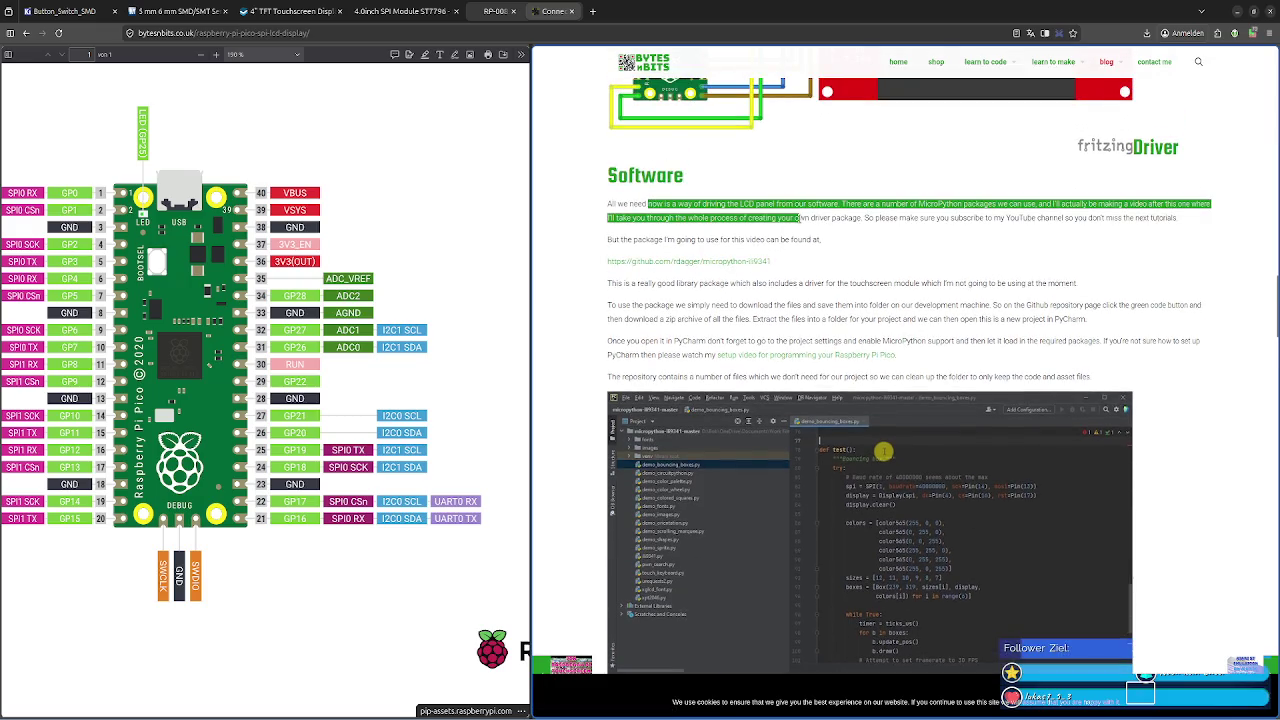
click(781, 217)
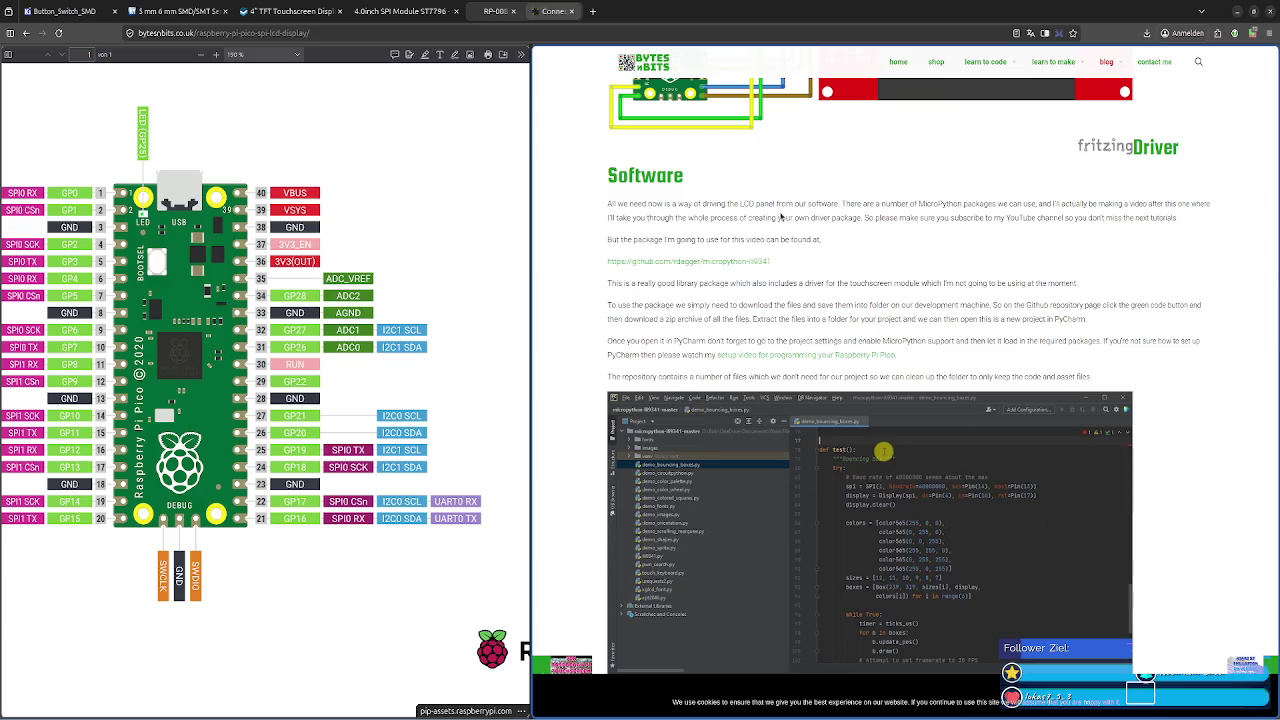
Scroll down to the spi = SPI(...) code showing SCK 18, MOSI 19, MISO 16
scroll(779, 216, down, 2)
scroll(750, 260, down, 1)
scroll(717, 307, down, 2)
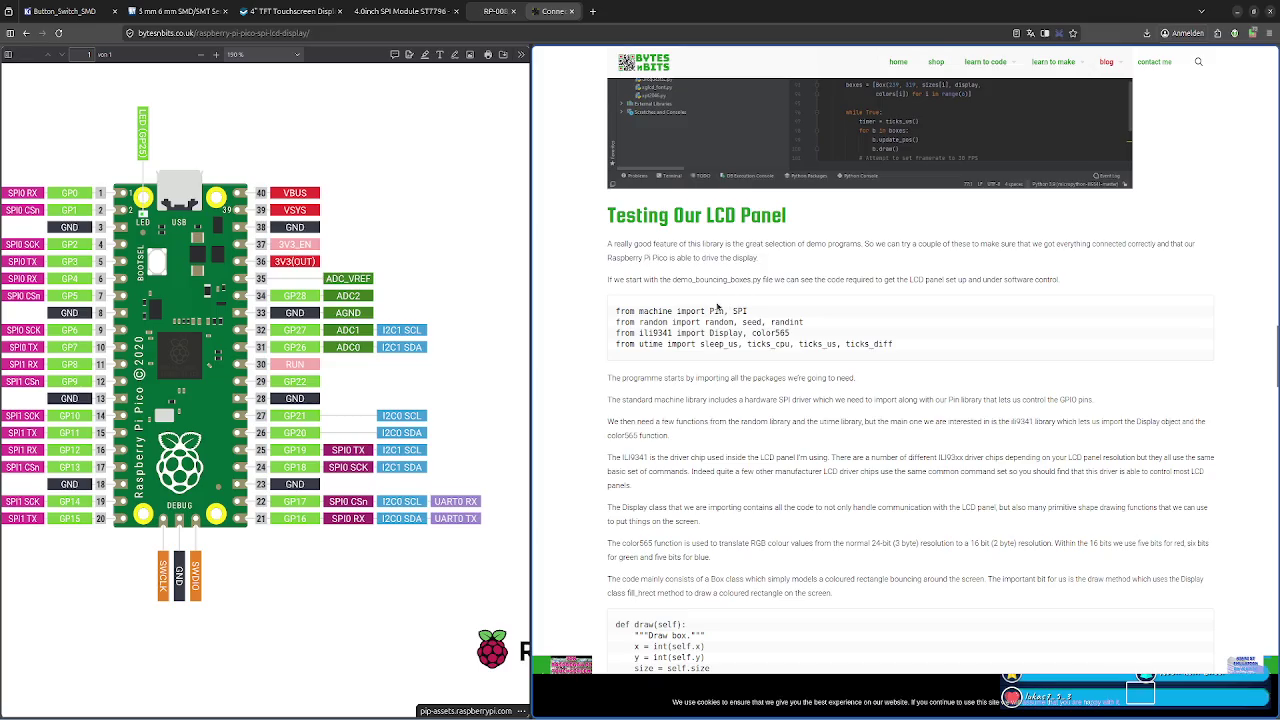
scroll(717, 307, down, 3)
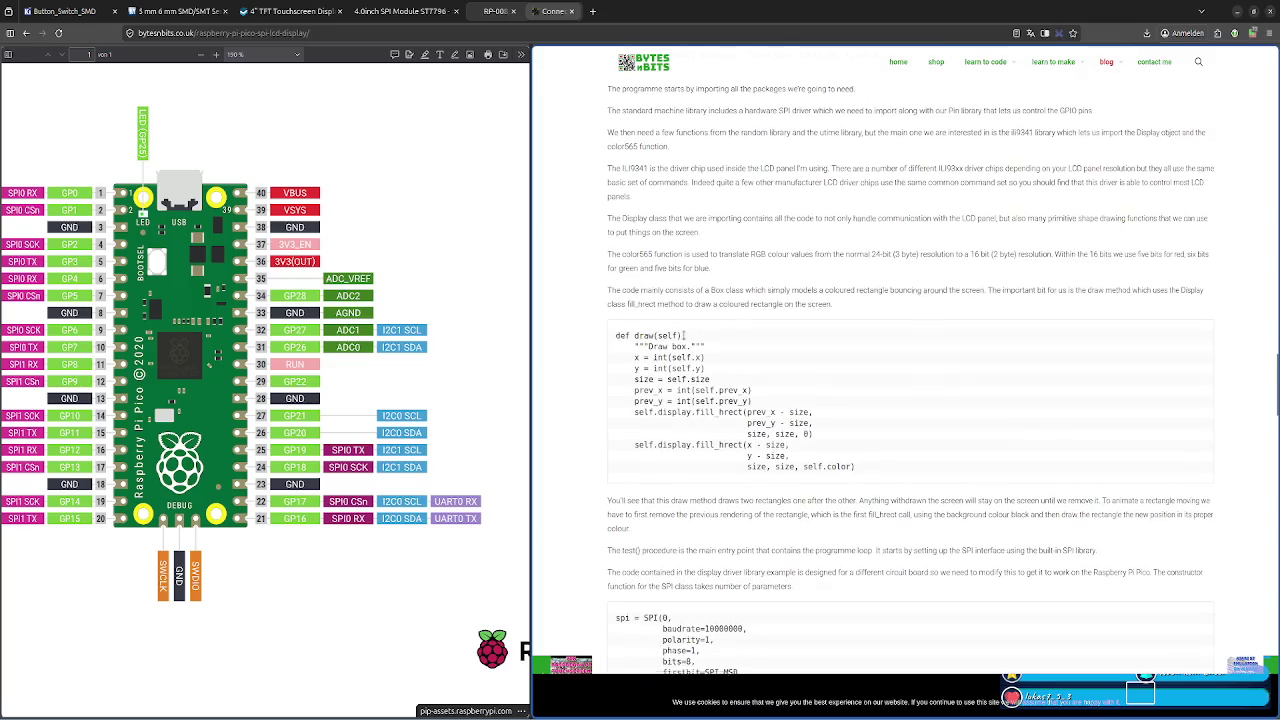
scroll(684, 337, down, 2)
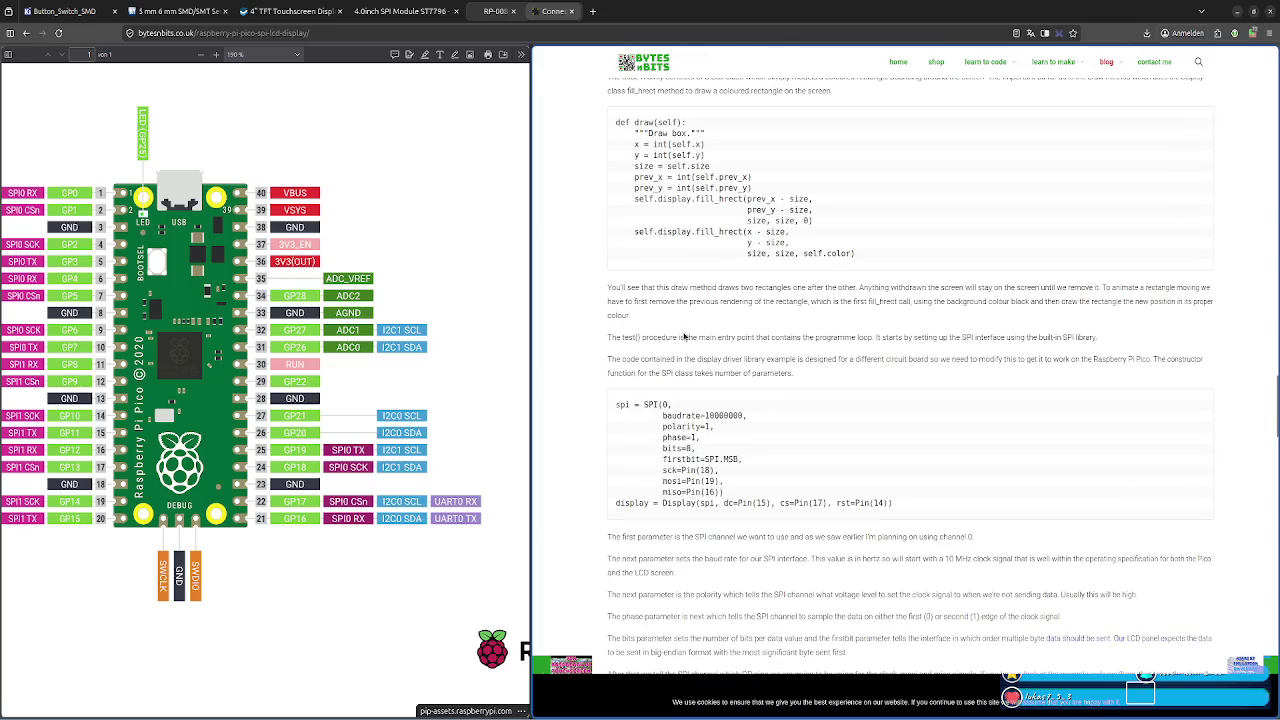
Highlight the SCK 18, MOSI 19, MISO 16 and DC 15 pin numbers in the code
triple_click(709, 470)
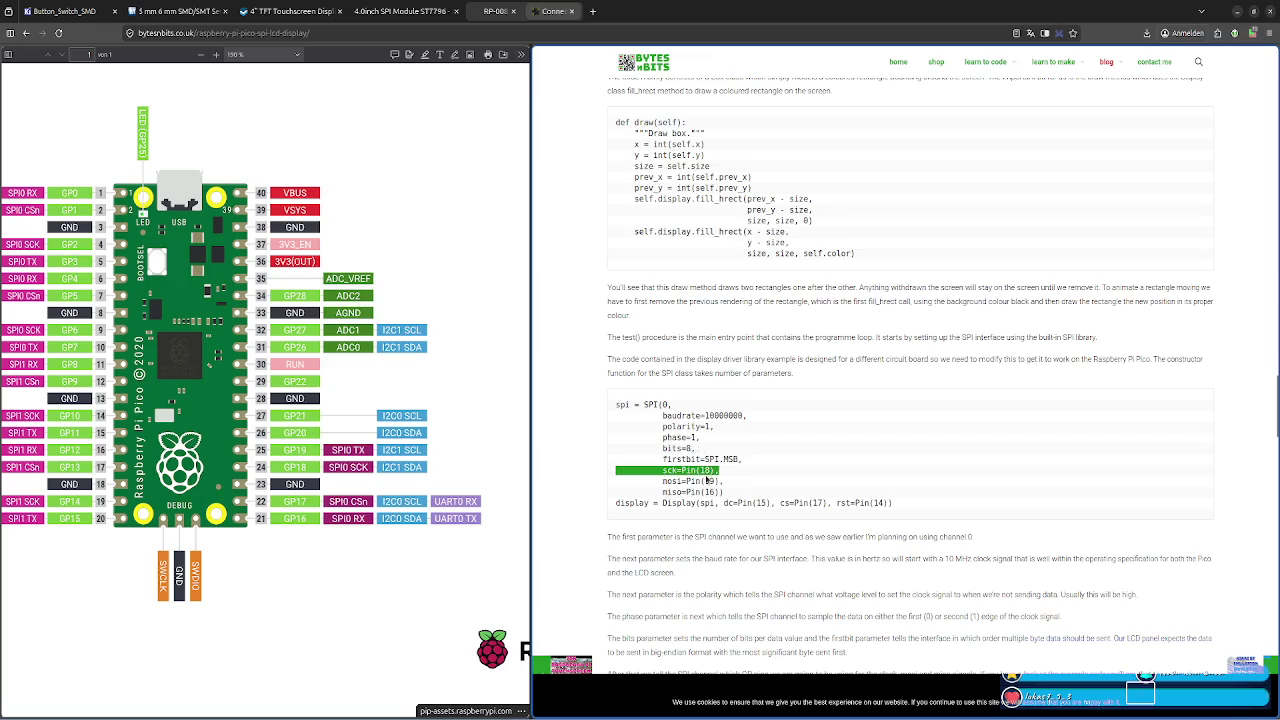
double_click(707, 470)
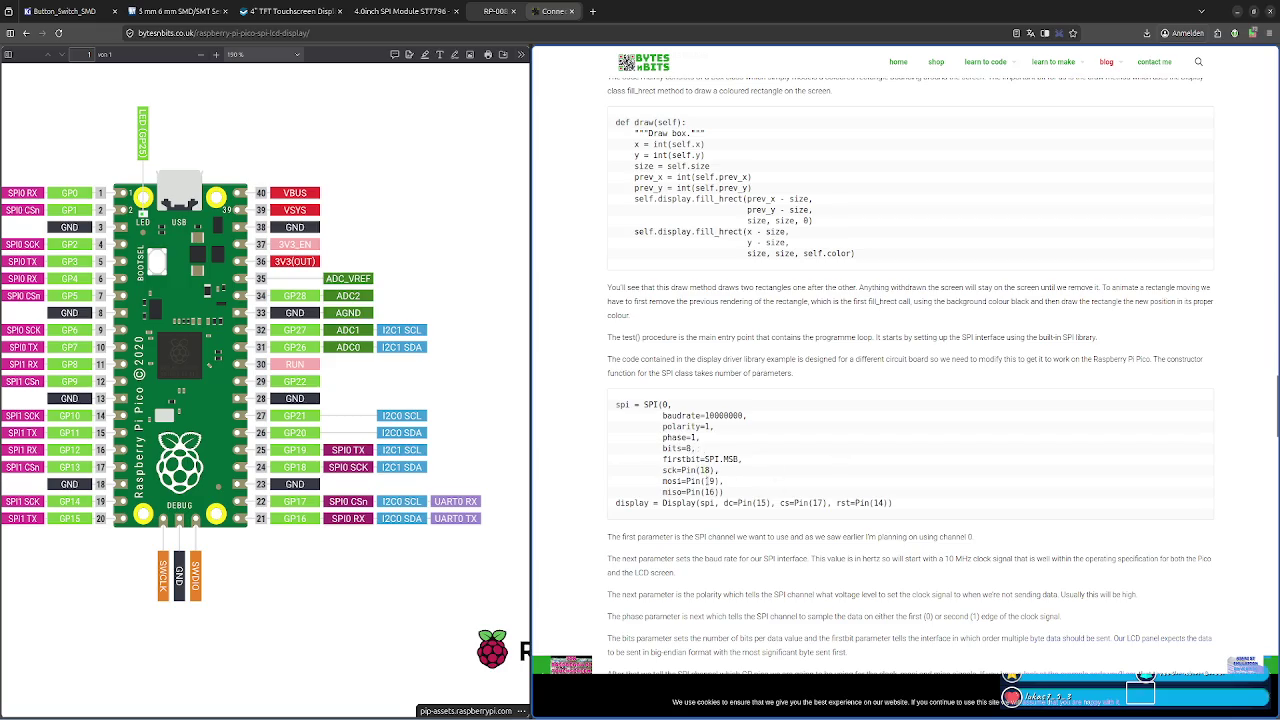
double_click(708, 481)
double_click(709, 492)
double_click(706, 503)
double_click(766, 503)
Re-mark DC pin 15, then bring the stream_deck-circuit schematic in KiCad to the front
double_click(817, 503)
double_click(878, 503)
click(760, 502)
double_click(760, 502)
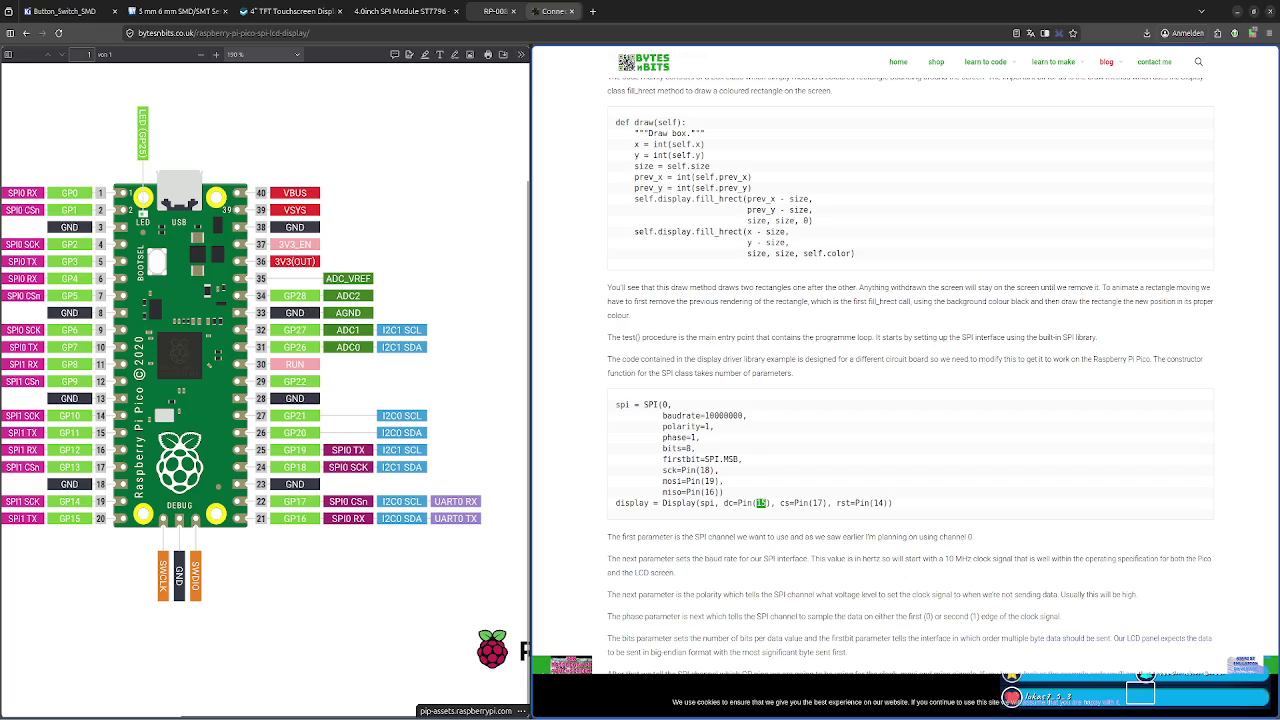
click(401, 714)
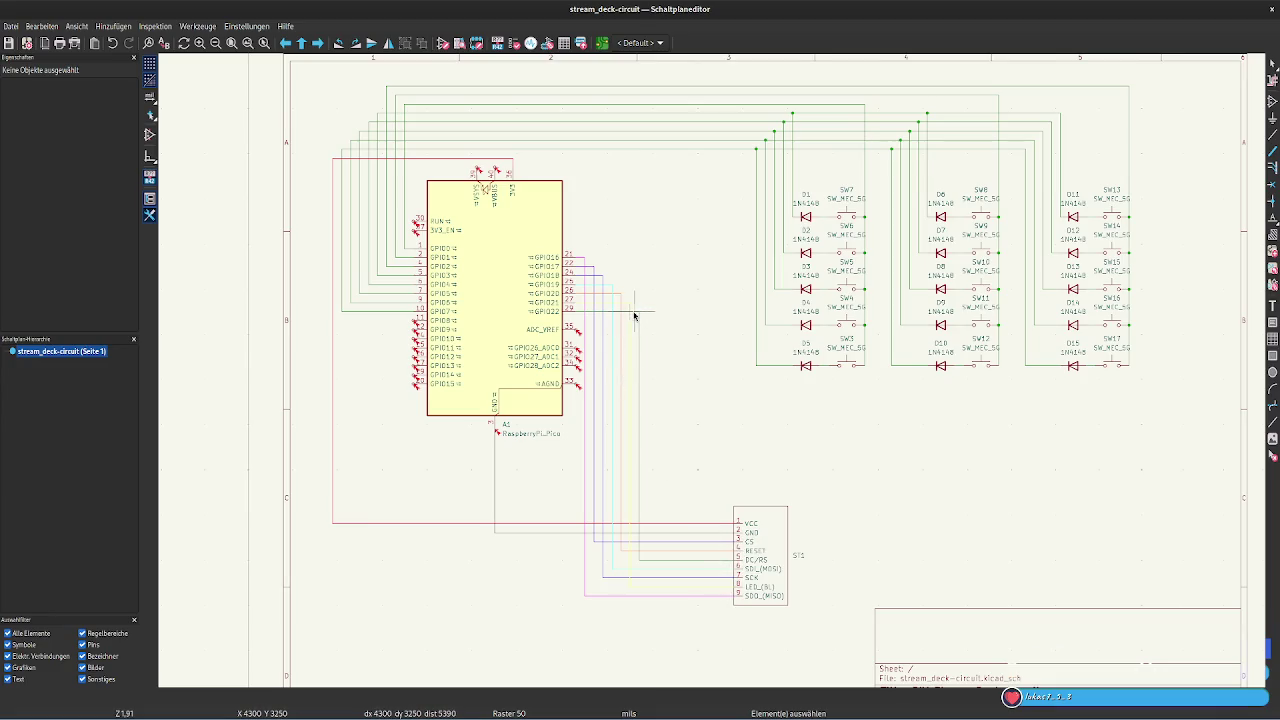
Glance at the empty stream-deck board layout, then return to the browser article
key(alt+Tab)
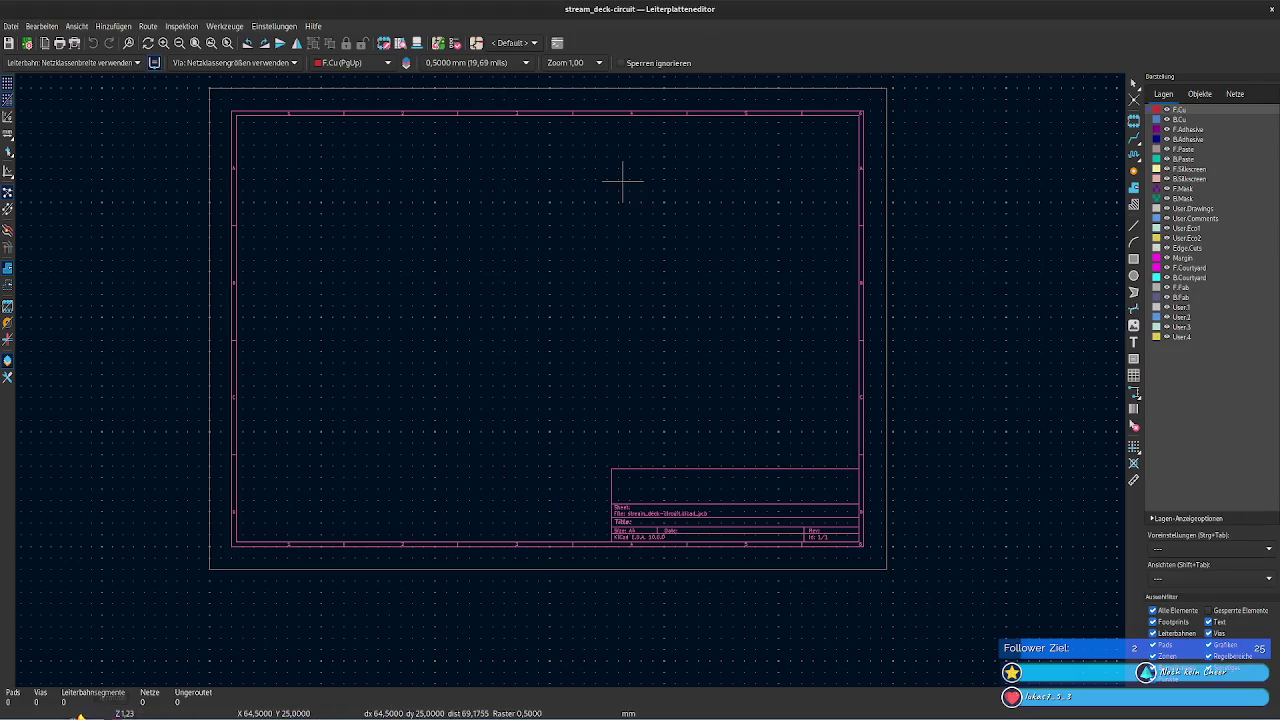
key(alt+Tab)
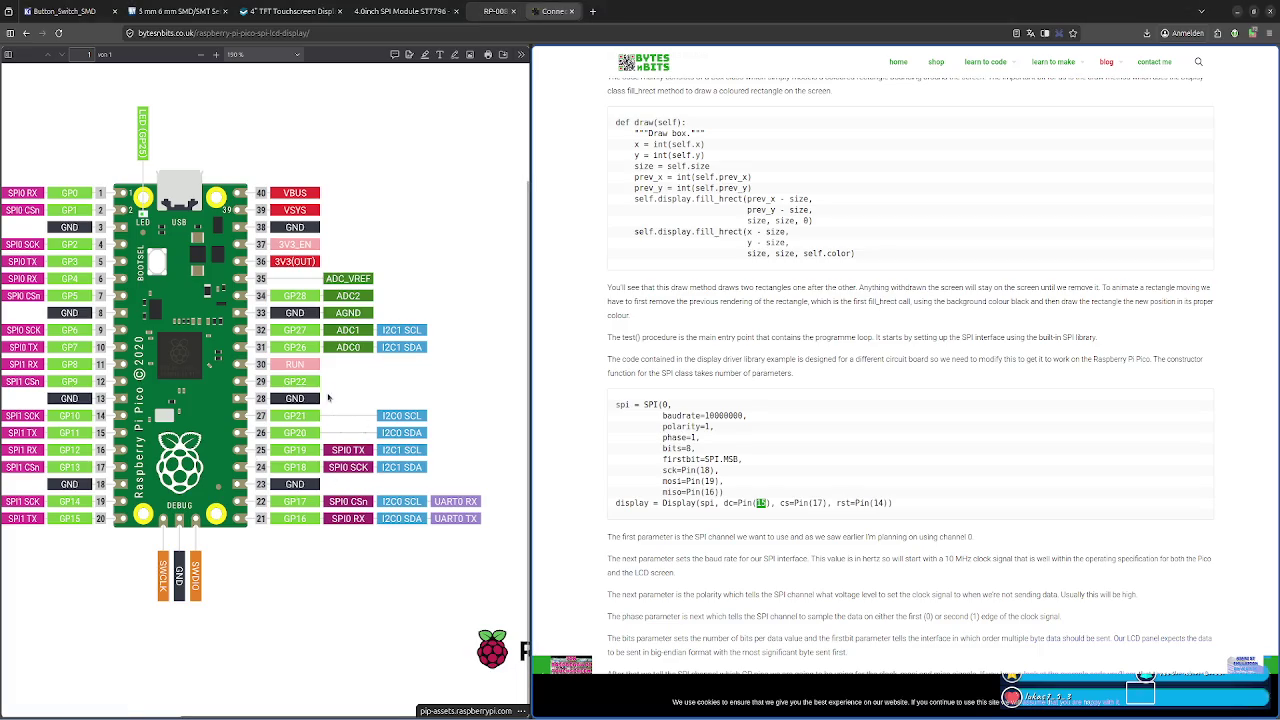
Check the Pico pinout pane, mark 'dc' in the article, and scroll further down
click(302, 382)
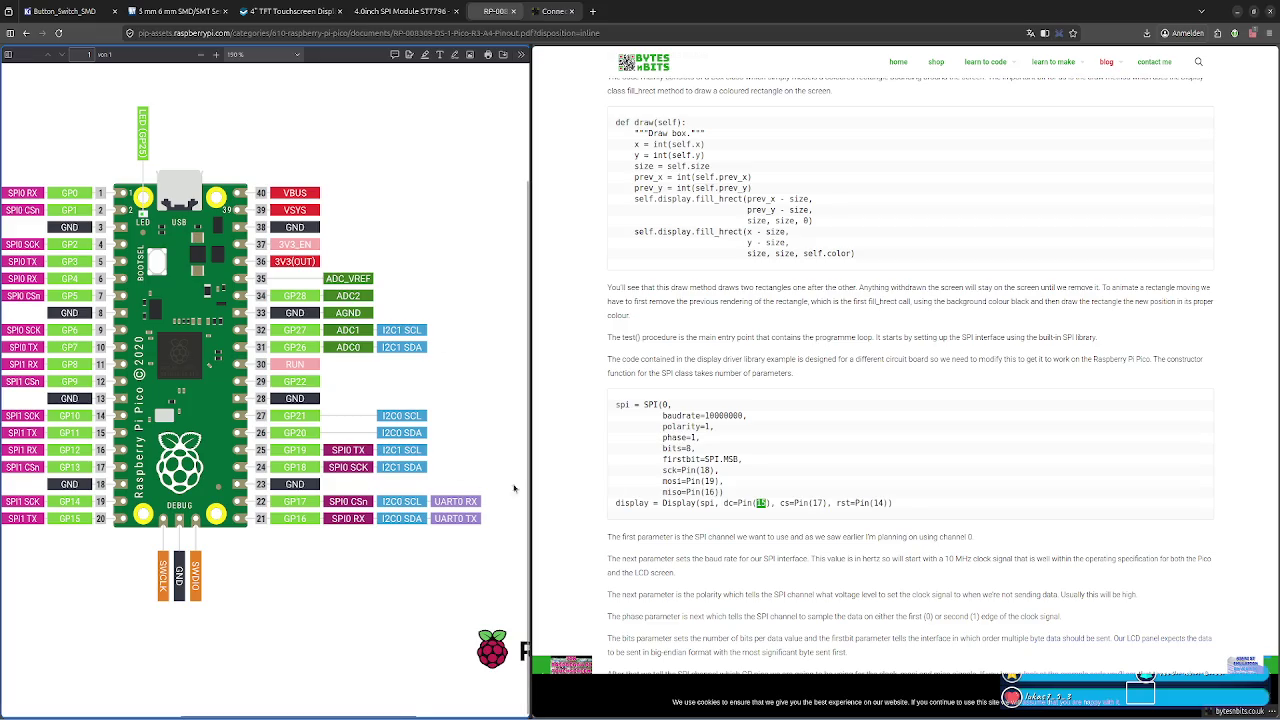
click(727, 503)
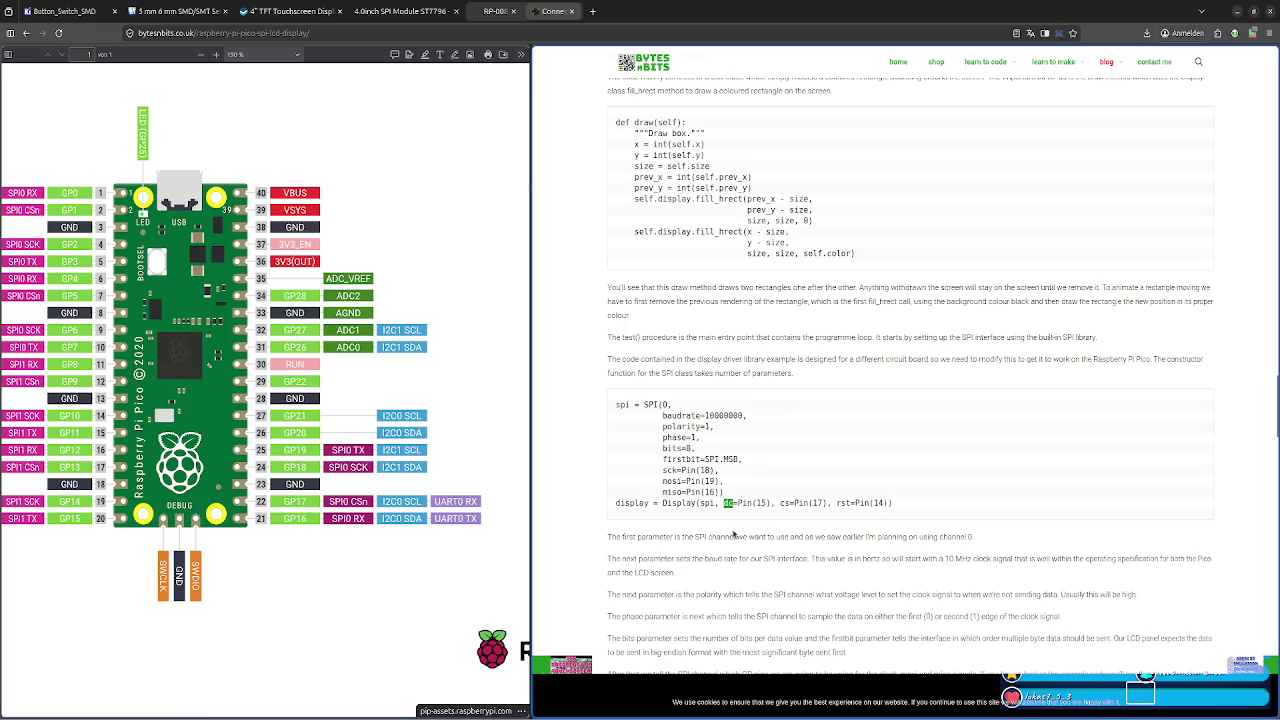
click(688, 540)
scroll(688, 540, down, 1)
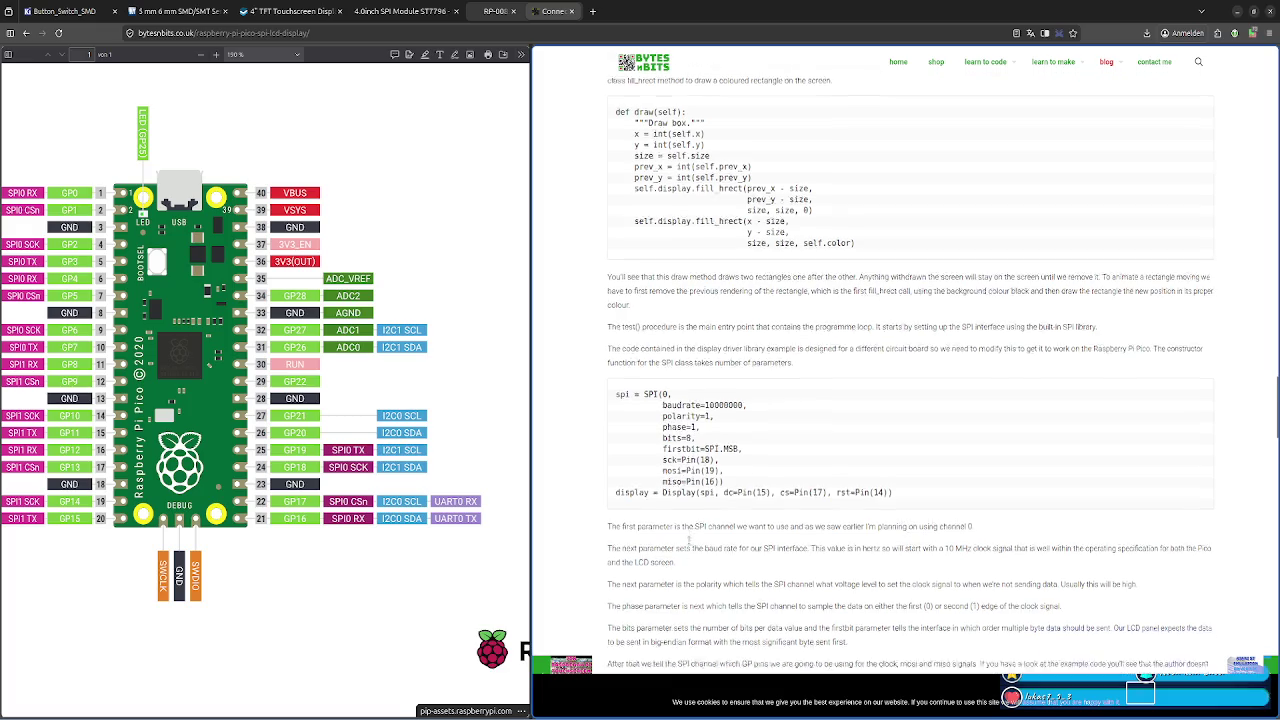
scroll(688, 540, down, 2)
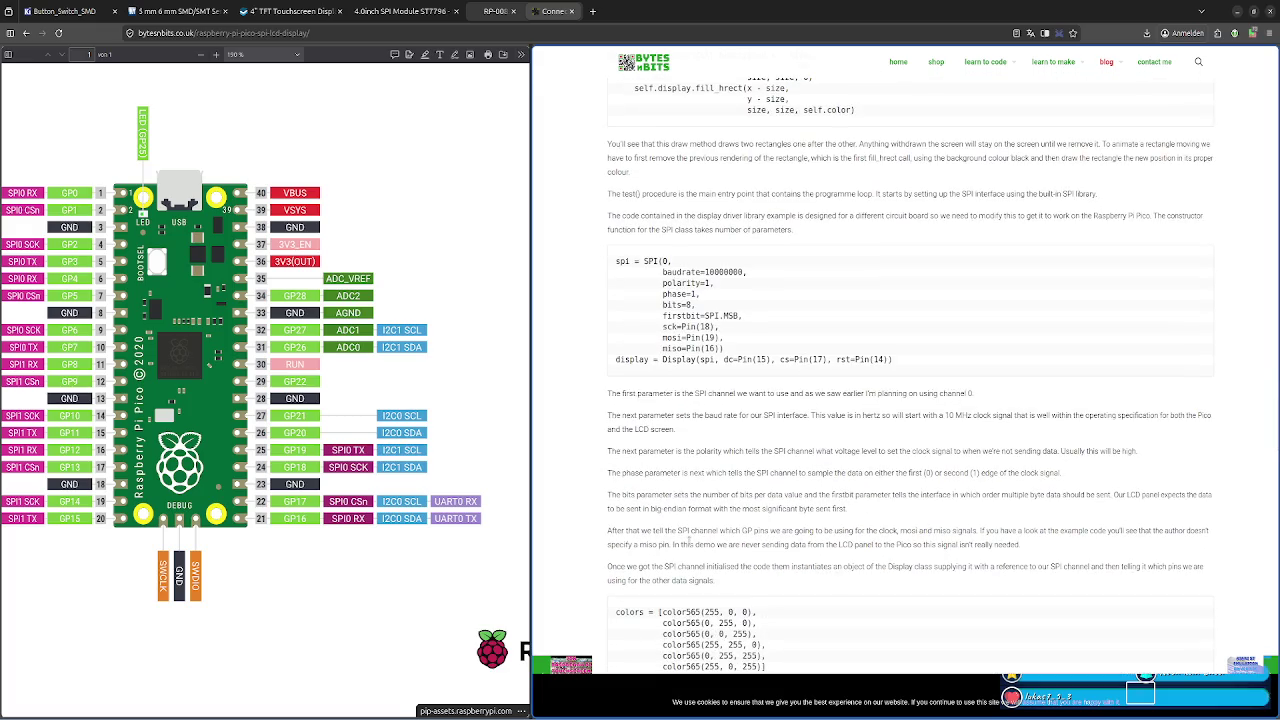
scroll(688, 541, down, 2)
scroll(690, 543, down, 3)
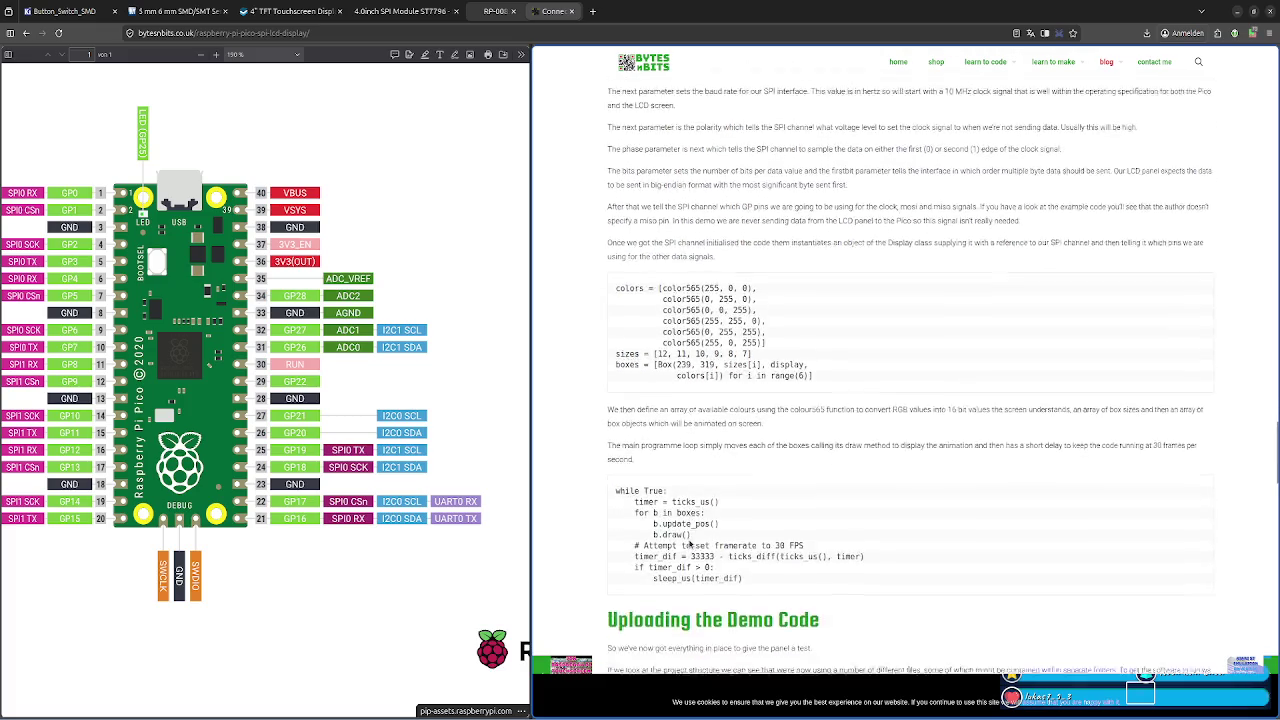
scroll(689, 533, down, 2)
scroll(689, 533, down, 2)
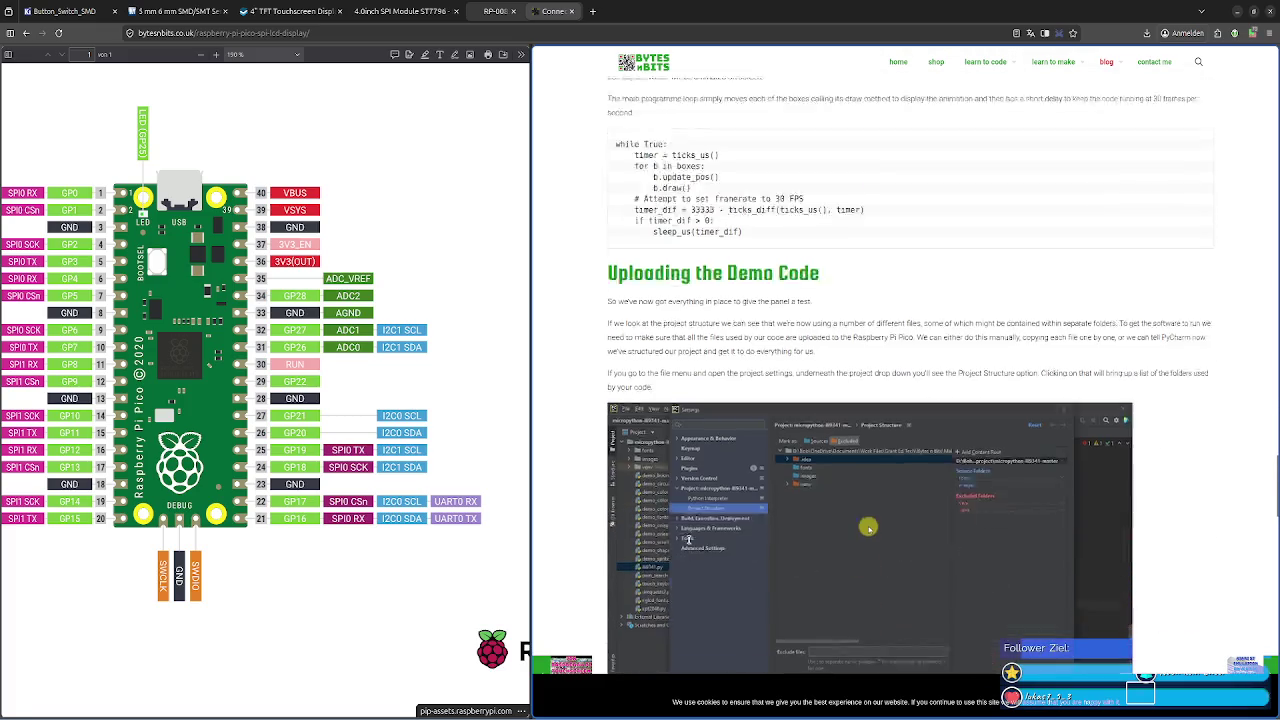
scroll(689, 533, down, 1)
Scroll back up to the LCD pin explanation and highlight the sentence describing the DC pin
scroll(688, 538, up, 10)
scroll(689, 537, up, 3)
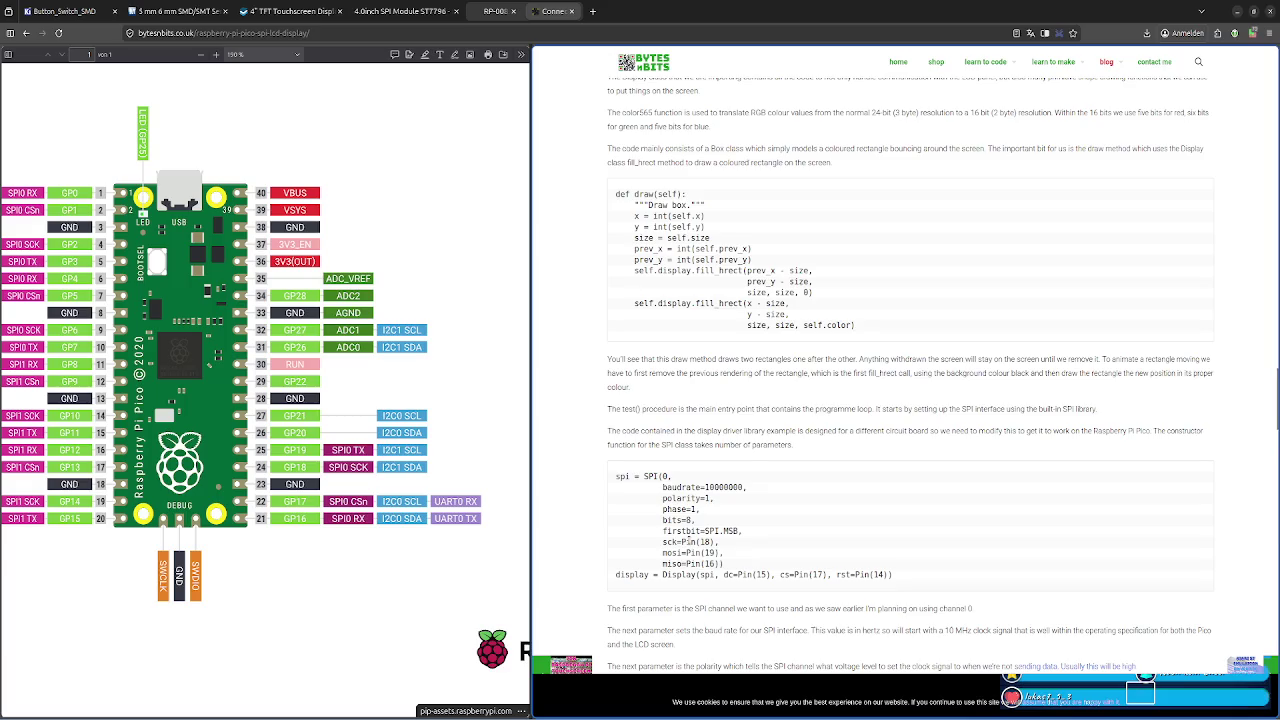
scroll(688, 538, up, 4)
scroll(688, 538, up, 2)
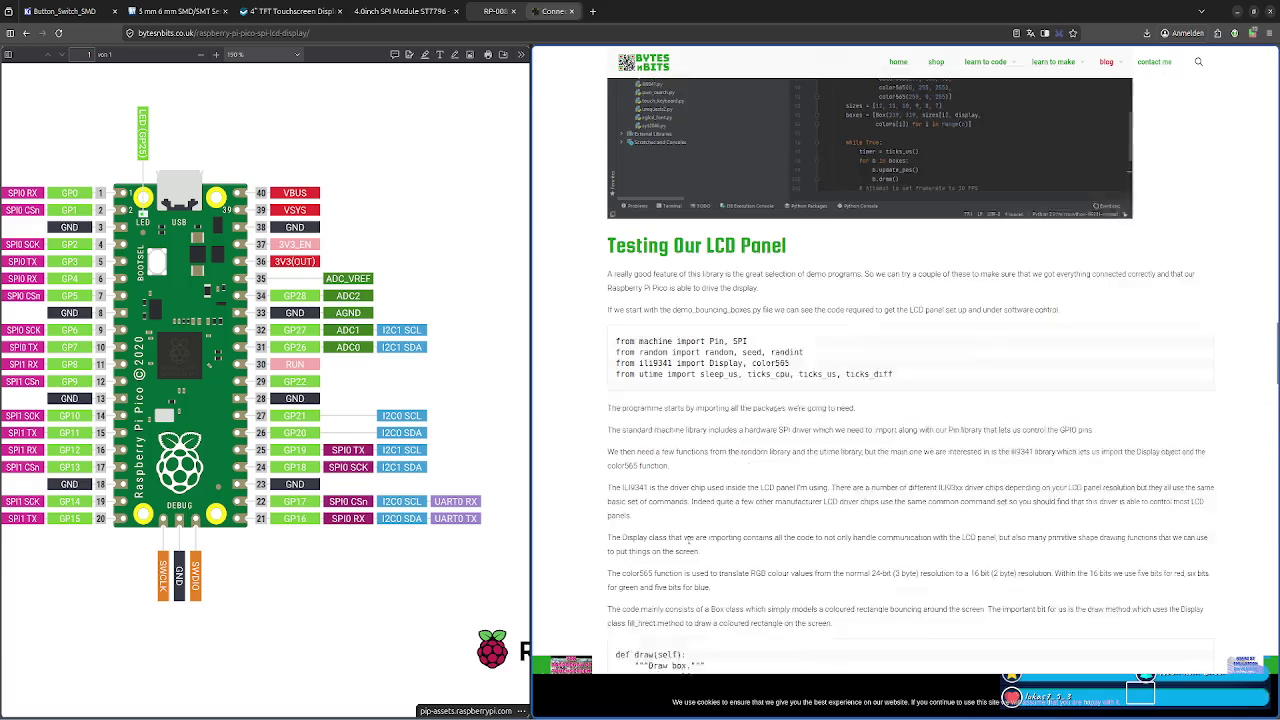
scroll(689, 541, up, 1)
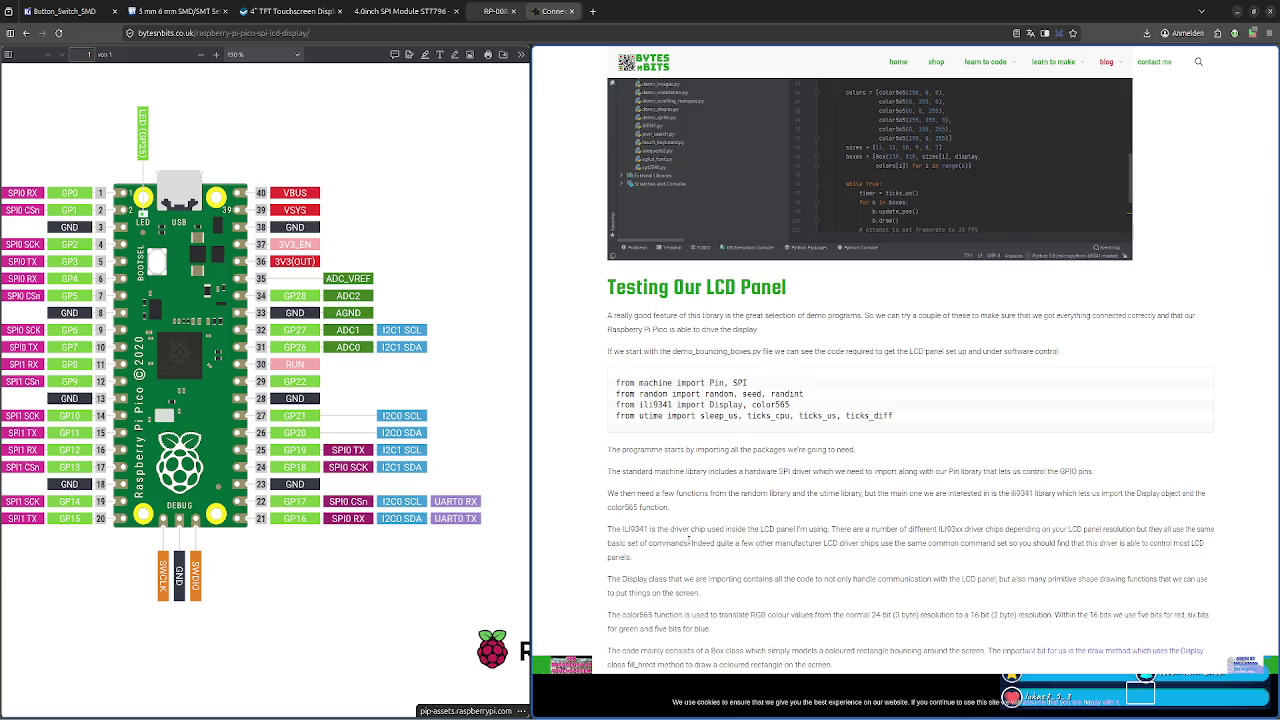
scroll(688, 541, up, 4)
scroll(689, 542, up, 4)
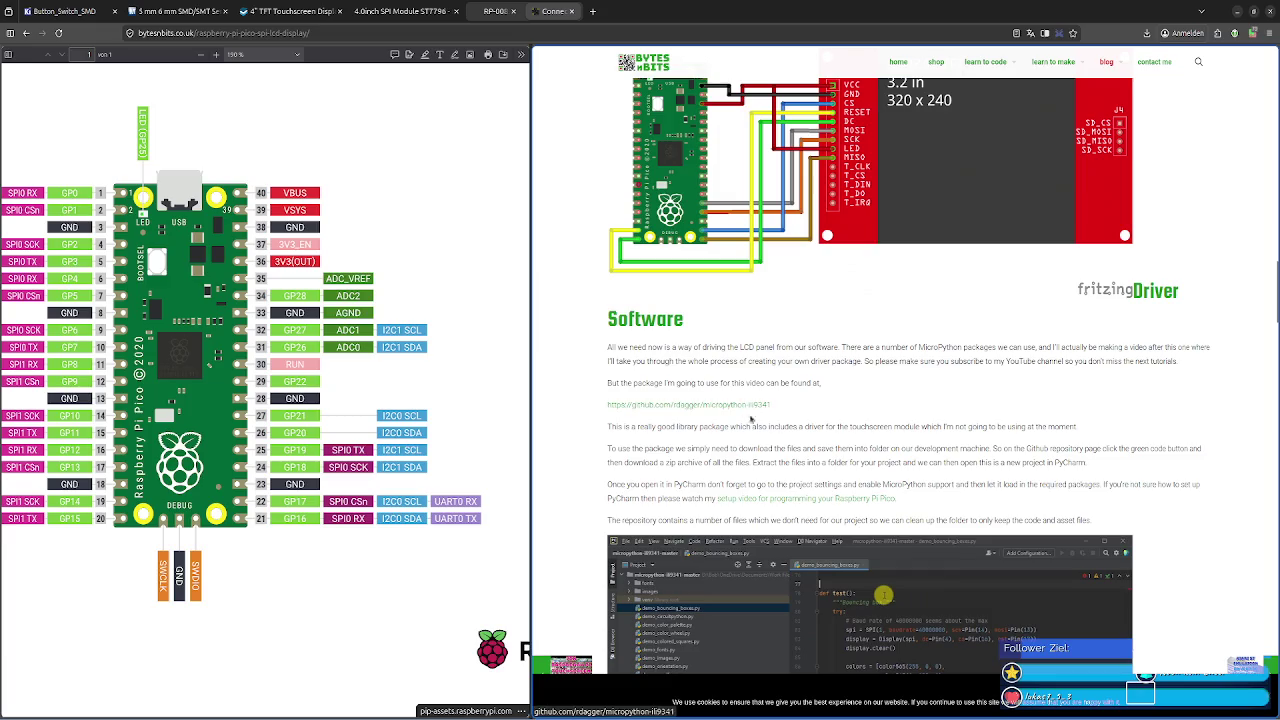
scroll(628, 353, up, 3)
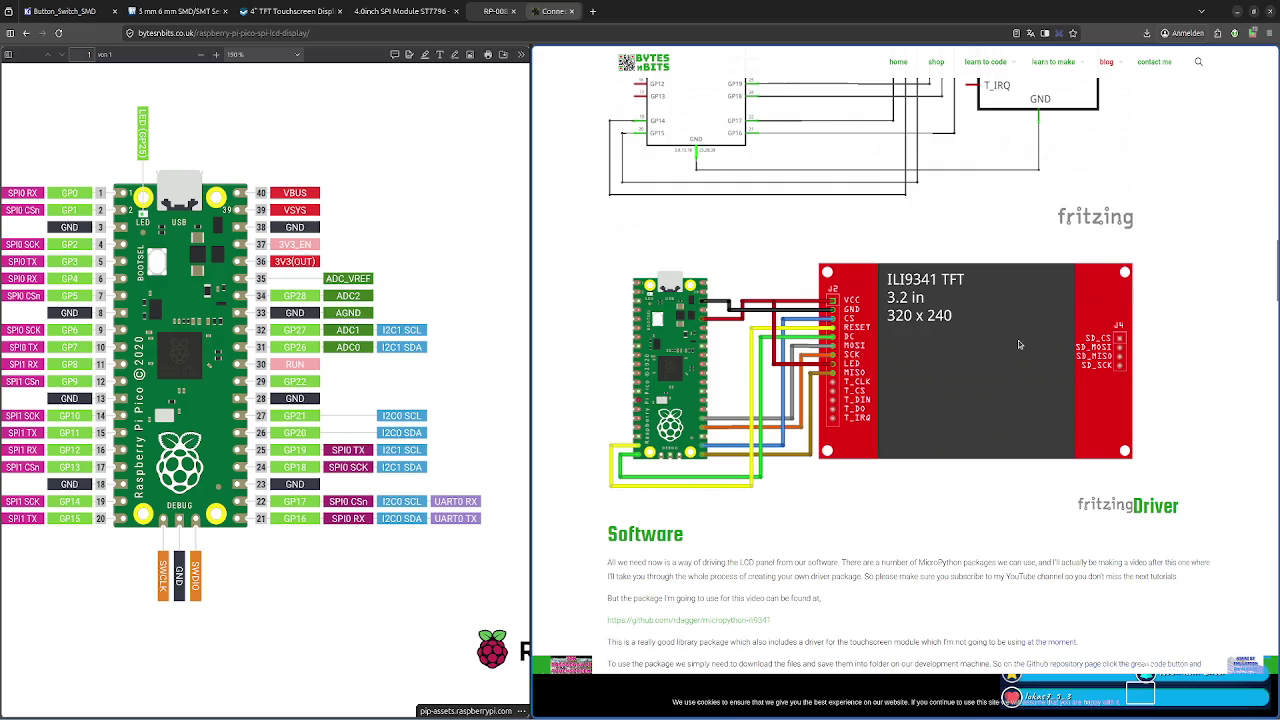
scroll(1018, 344, up, 3)
scroll(1005, 343, down, 5)
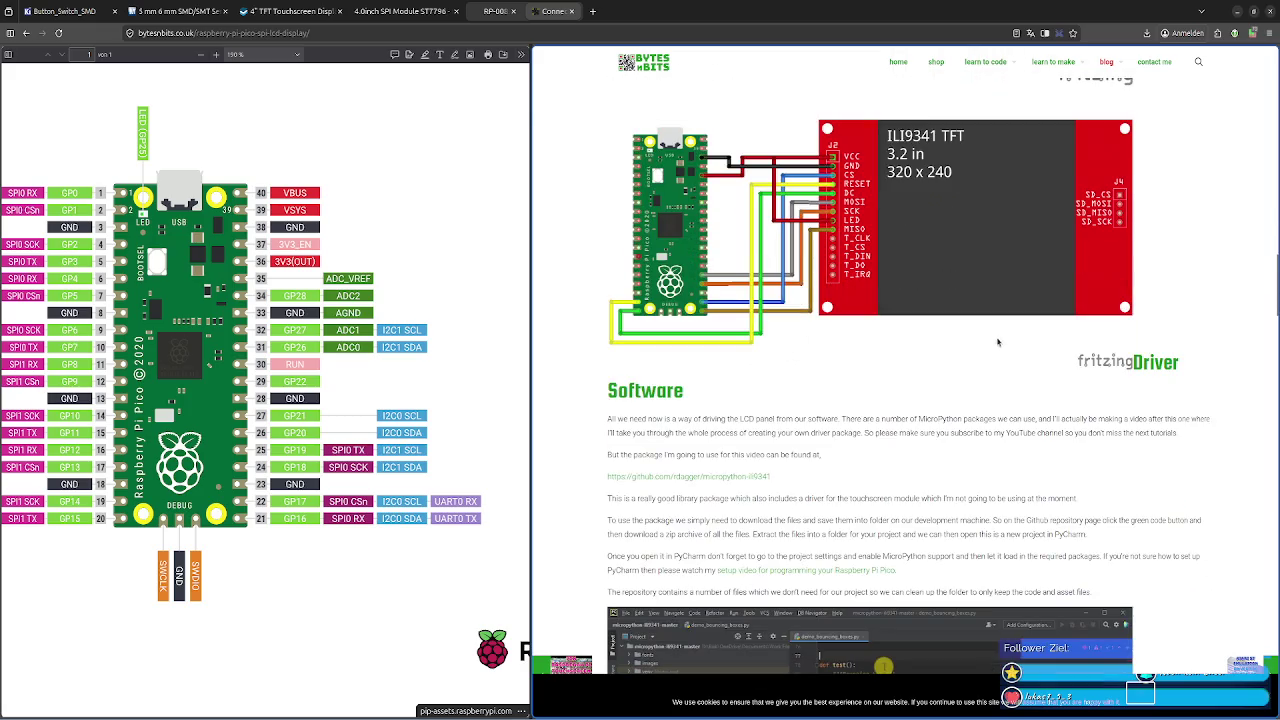
scroll(997, 342, up, 3)
scroll(991, 340, up, 4)
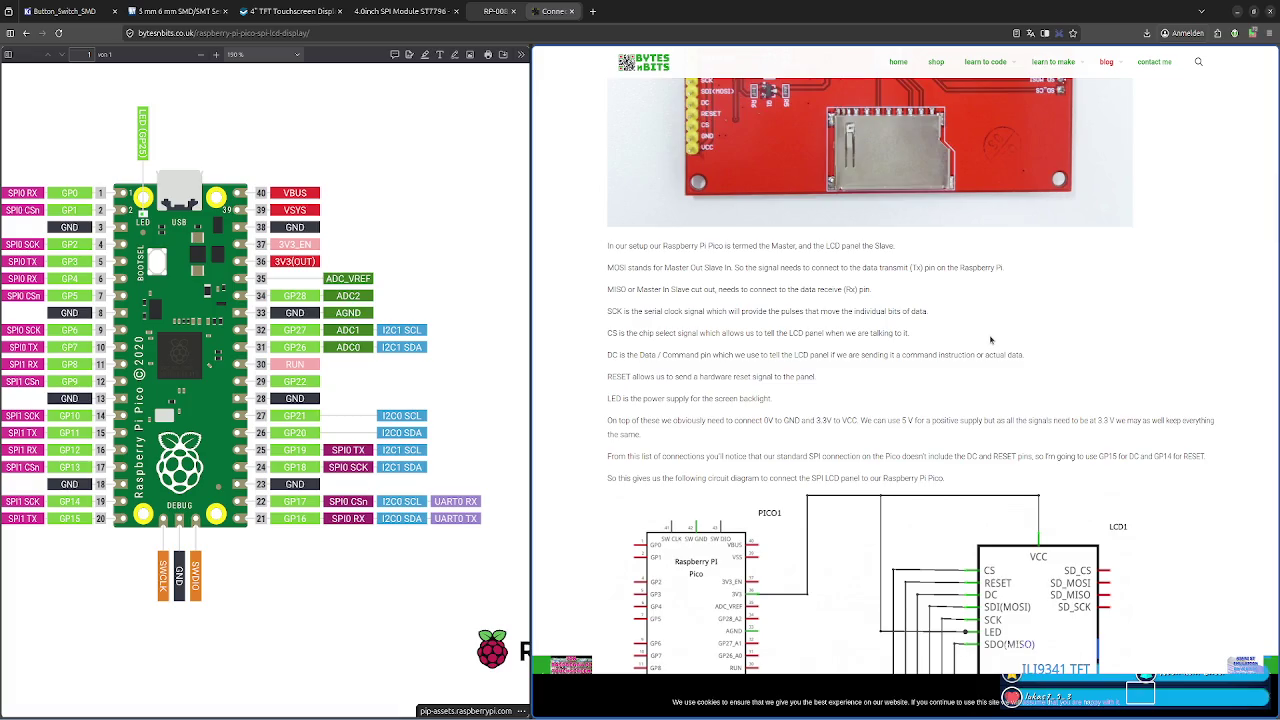
drag(620, 355, 756, 357)
click(724, 358)
click(810, 355)
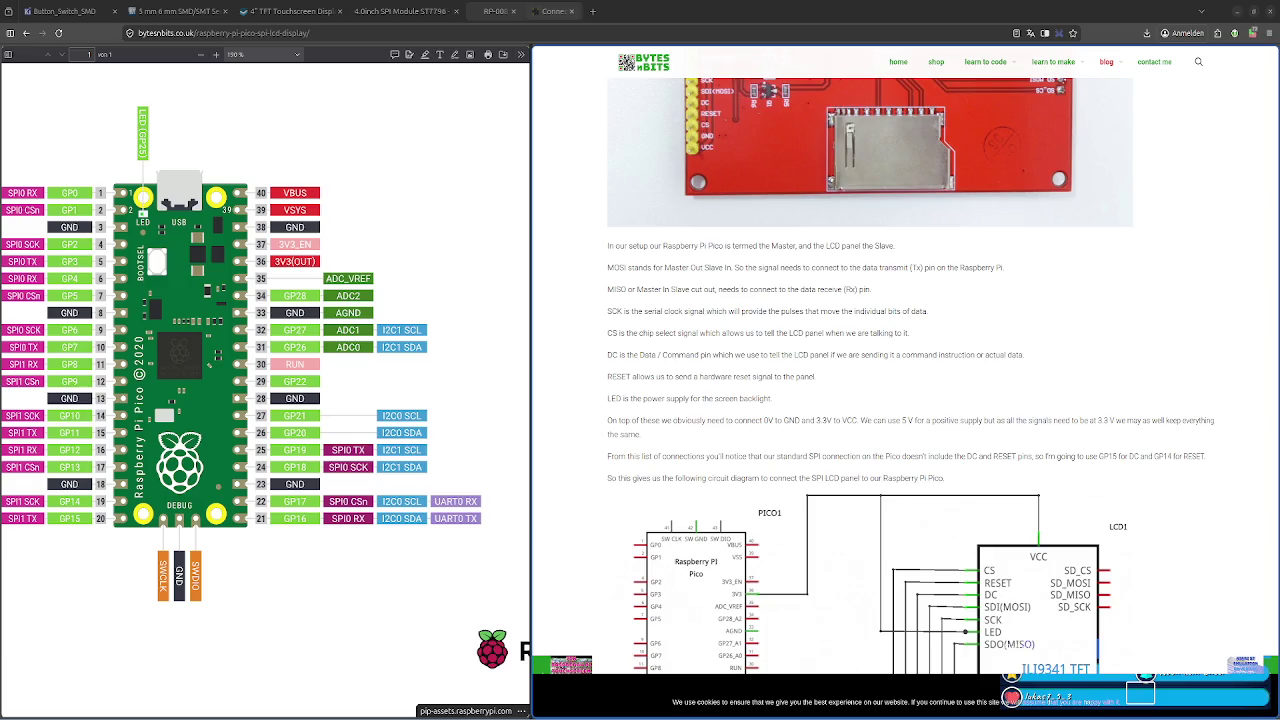
Scroll the article slightly past the LCD pin explanation before returning to KiCad
scroll(887, 447, down, 3)
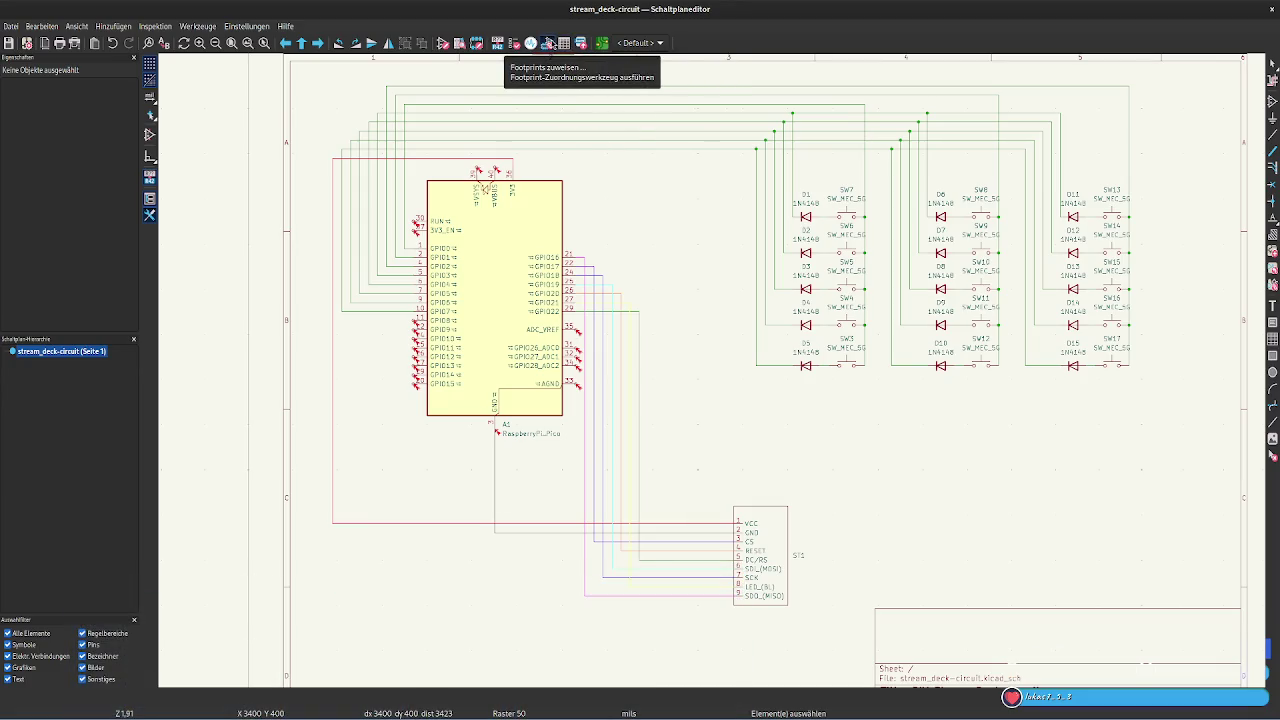
Open the footprint assignment tool and jump to the SW3 switch symbol
click(549, 43)
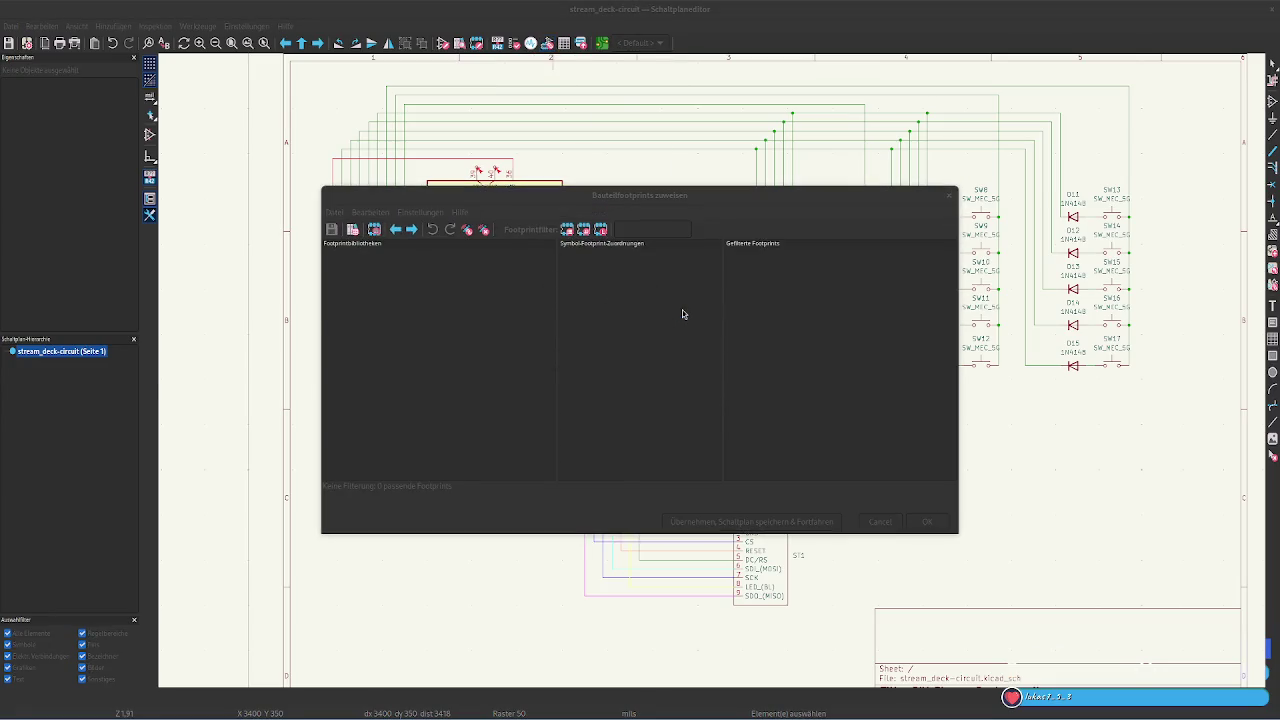
drag(658, 471, 646, 443)
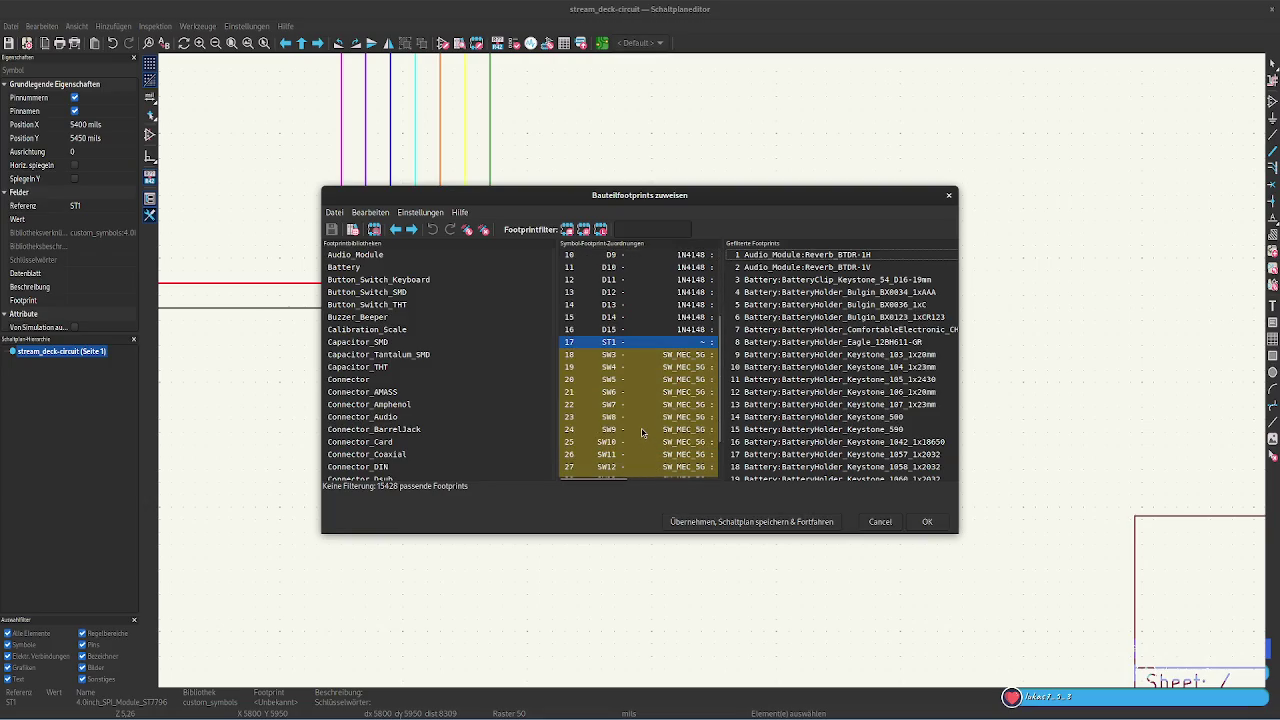
scroll(642, 432, down, 2)
scroll(642, 432, up, 5)
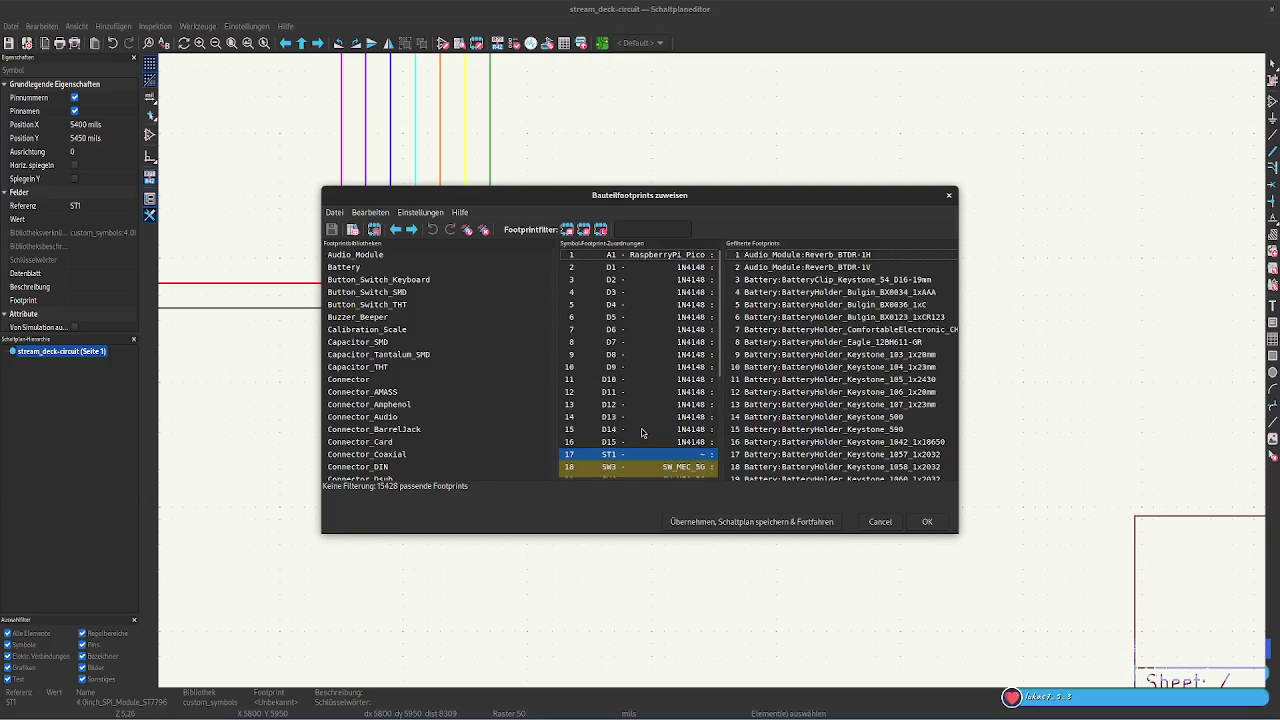
click(633, 472)
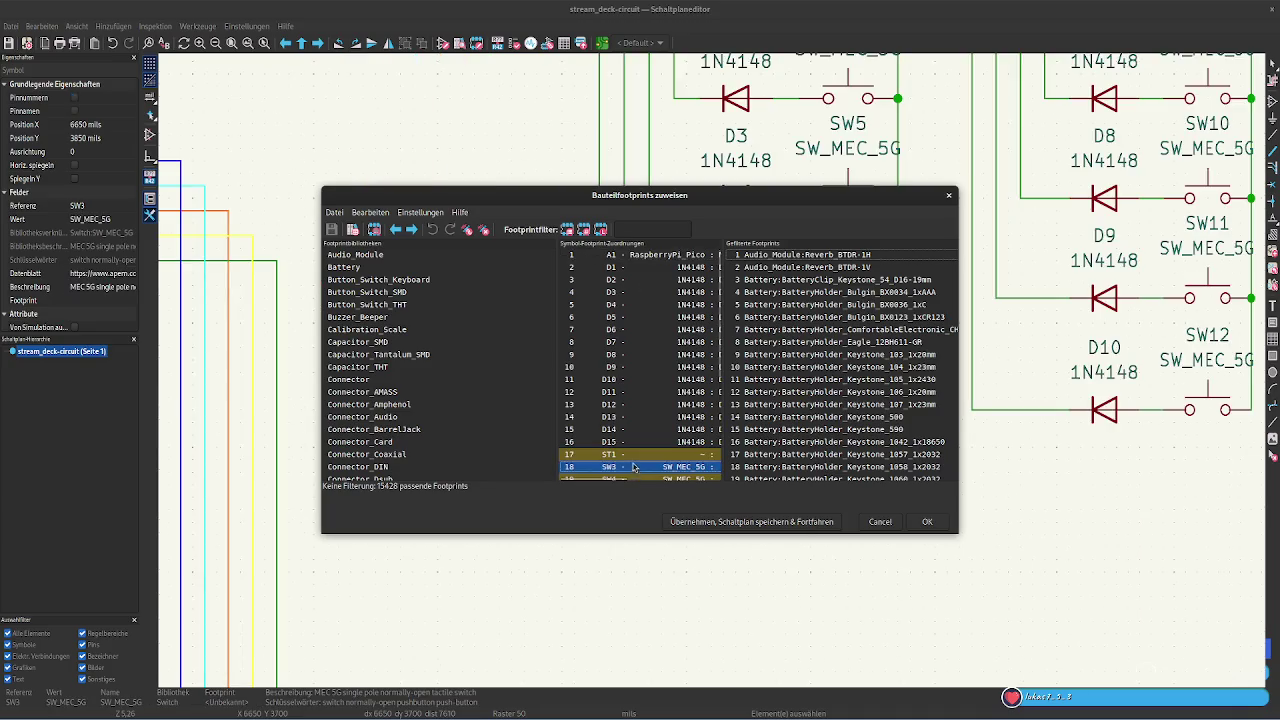
Select the ST1 display row and widen the window to reveal full footprint names
scroll(633, 467, down, 3)
scroll(632, 462, down, 3)
scroll(628, 450, up, 6)
click(628, 456)
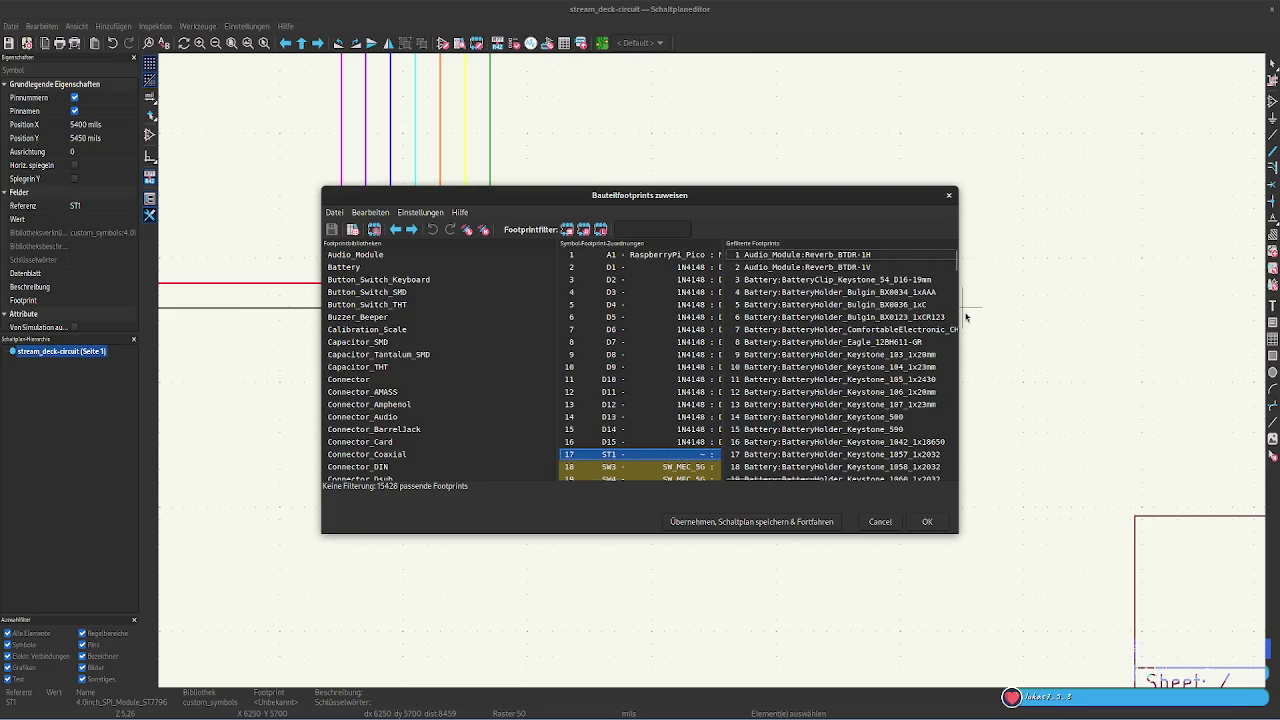
drag(958, 315, 1158, 303)
Reposition the window and check the A1 Pico, D1 and D15 assignments, ending on ST1
drag(747, 200, 561, 174)
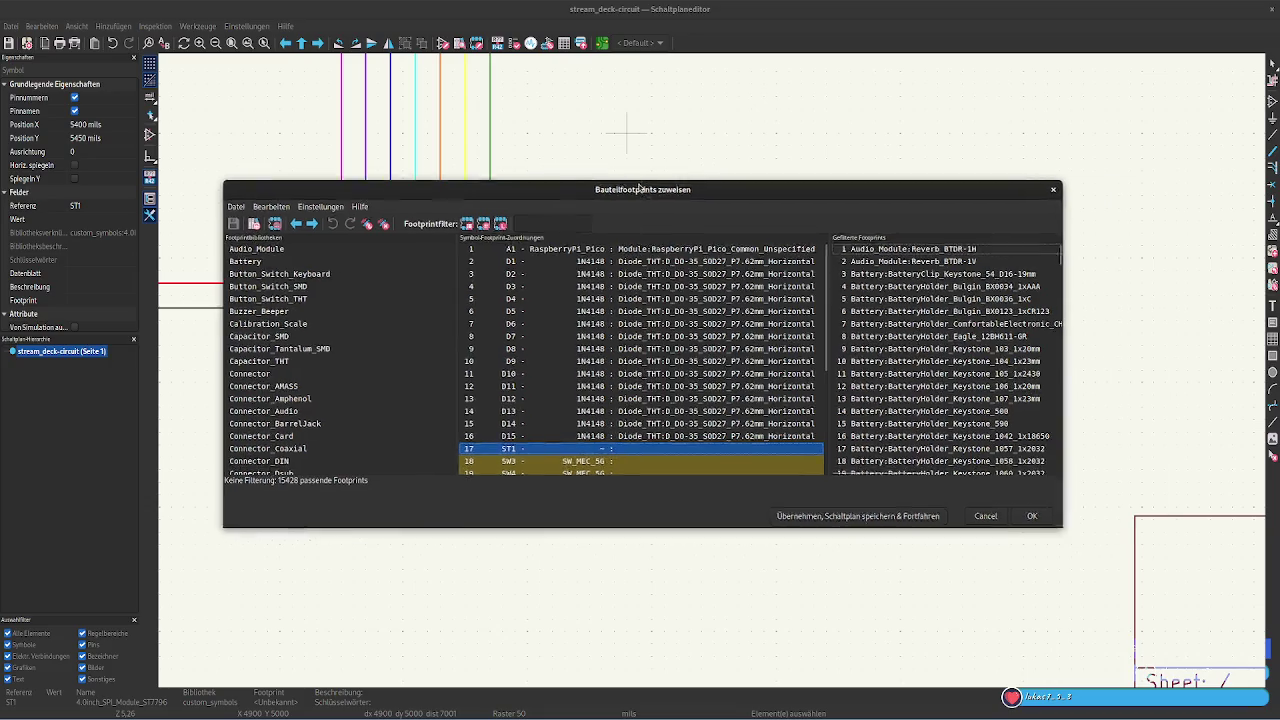
click(545, 230)
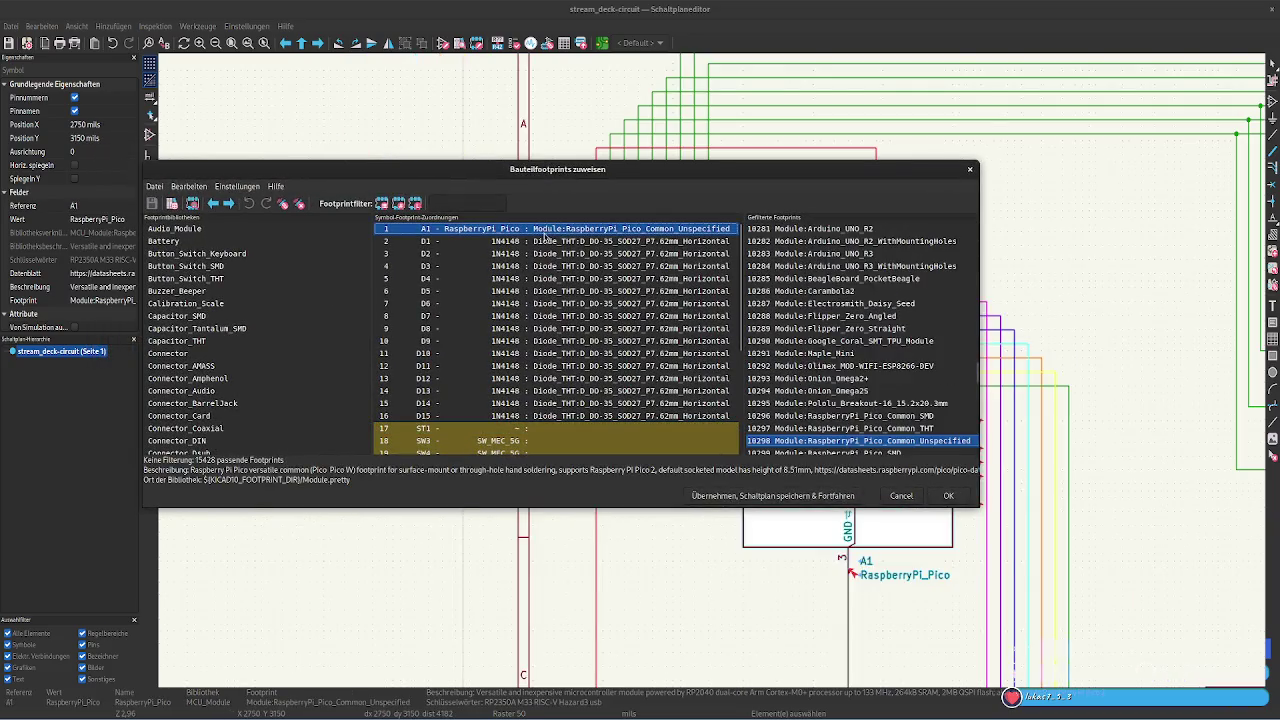
drag(585, 177, 624, 390)
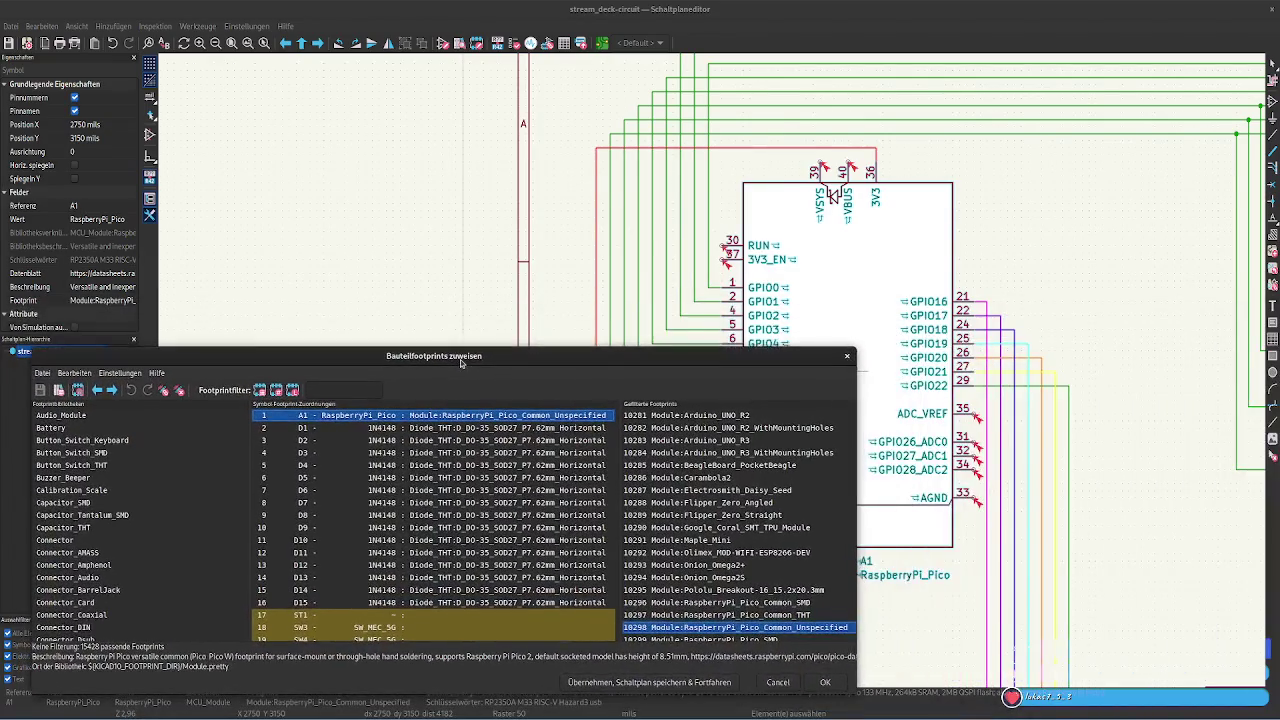
mouse_move(624, 390)
mouse_down()
mouse_move(446, 347)
mouse_move(505, 74)
mouse_up()
click(410, 412)
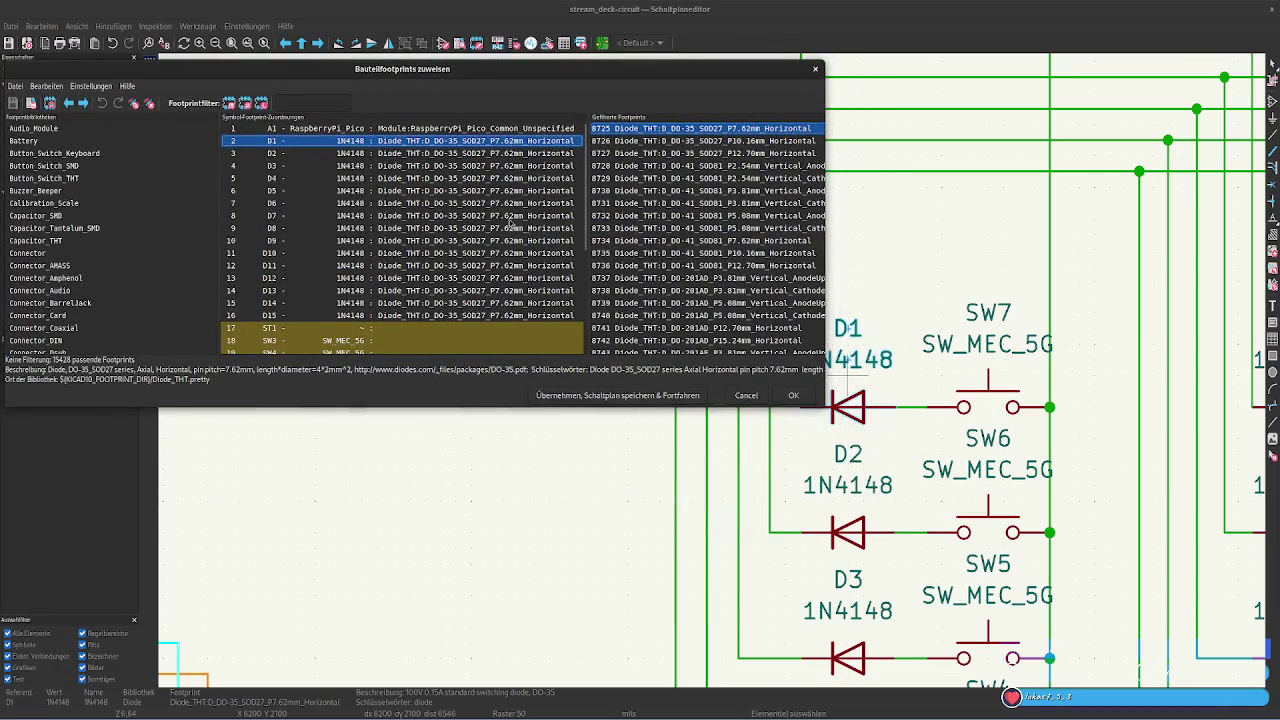
click(438, 313)
scroll(438, 310, down, 1)
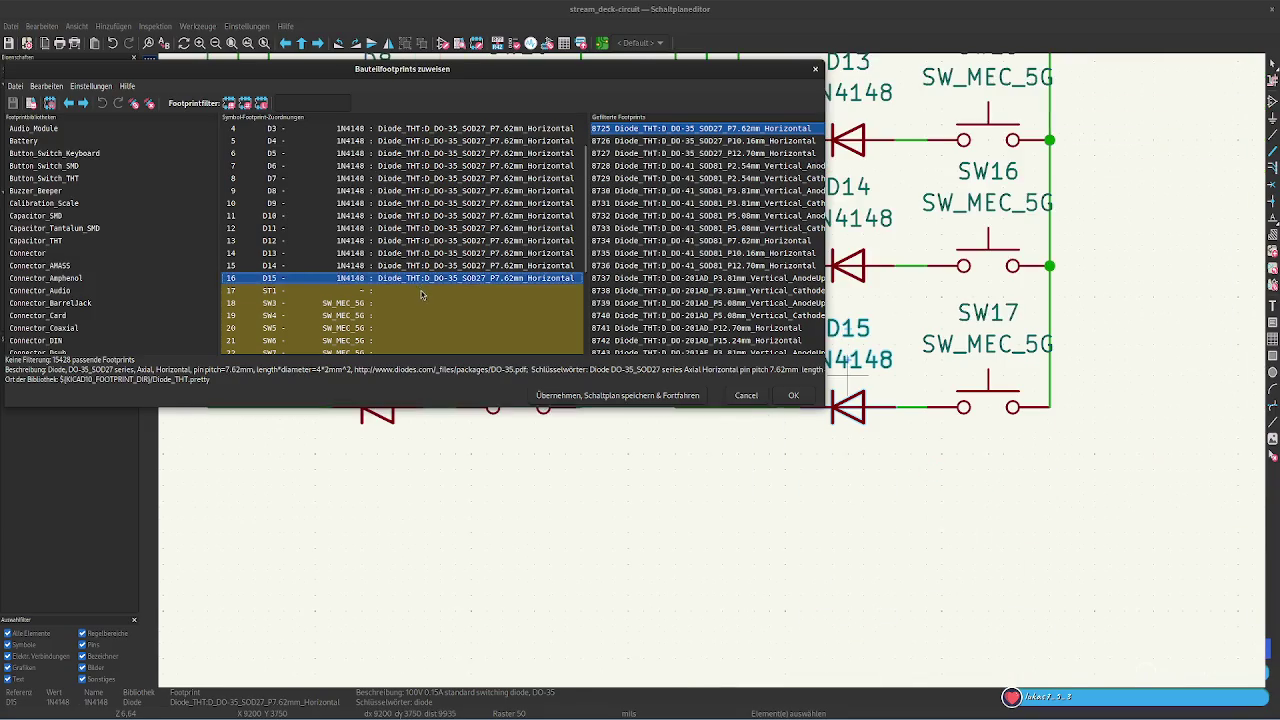
click(421, 291)
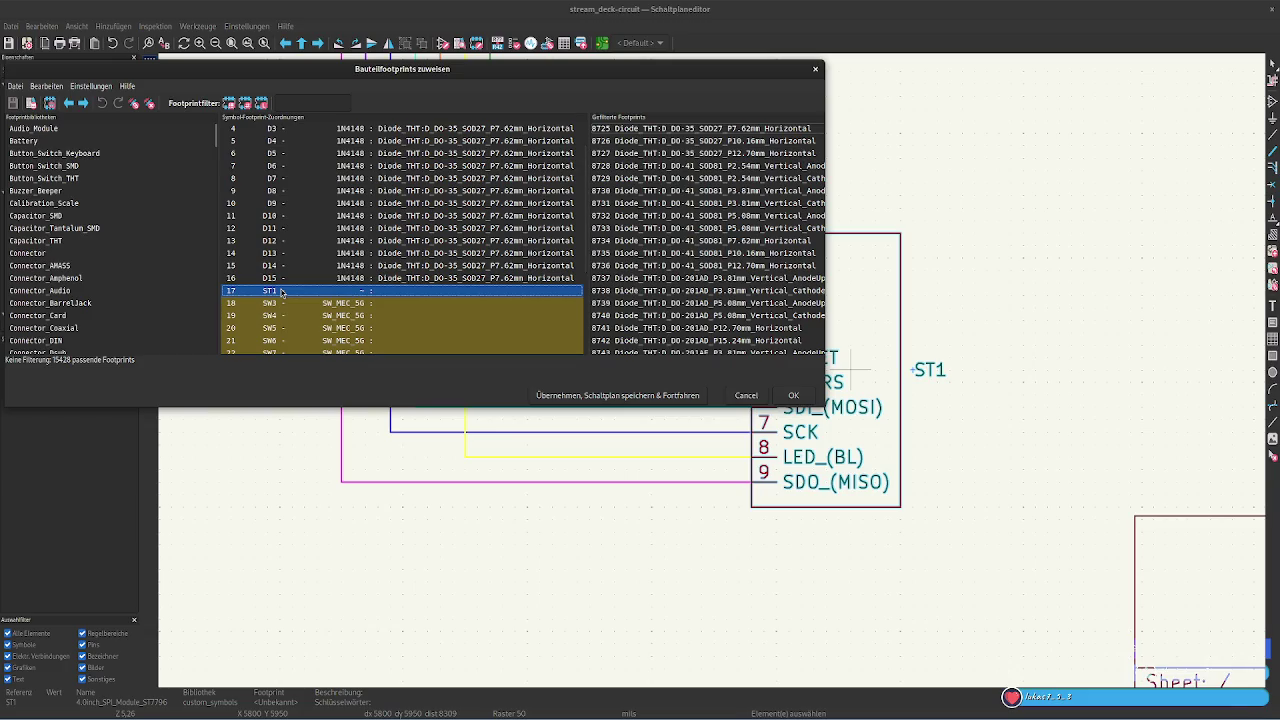
Limit ST1's footprint candidates to the Display library
scroll(363, 290, up, 1)
scroll(363, 290, down, 2)
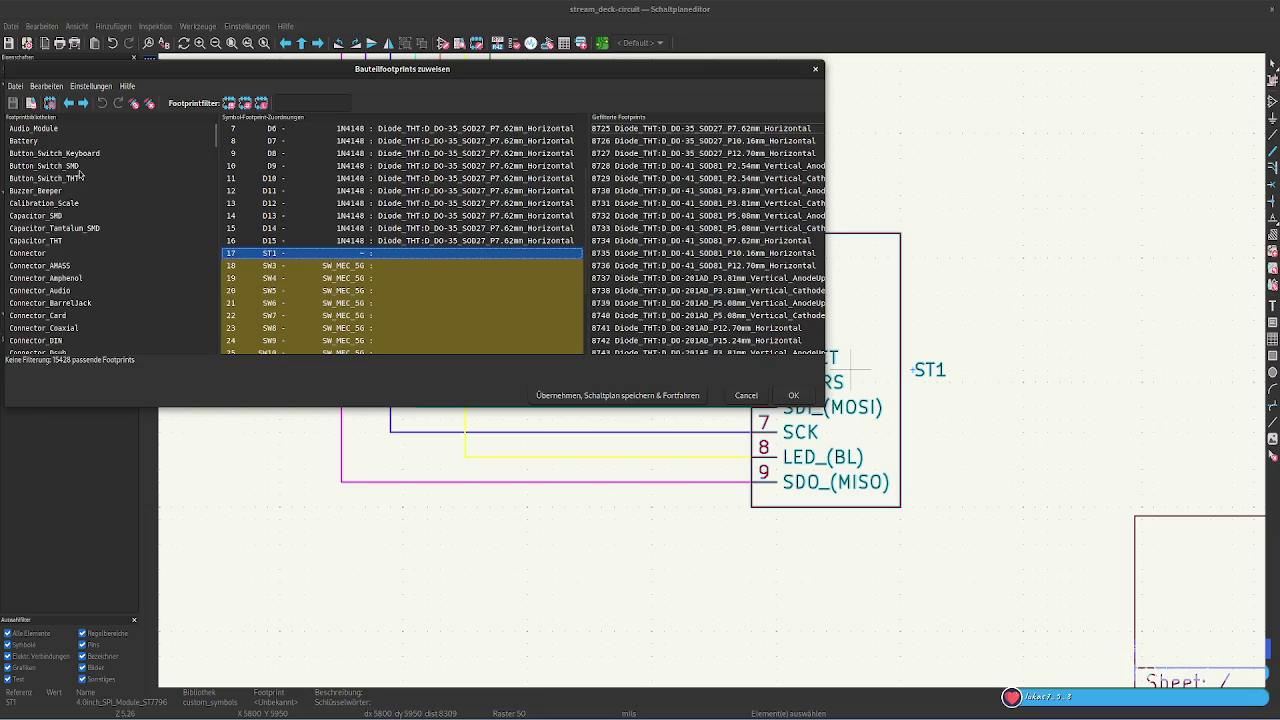
scroll(120, 233, down, 3)
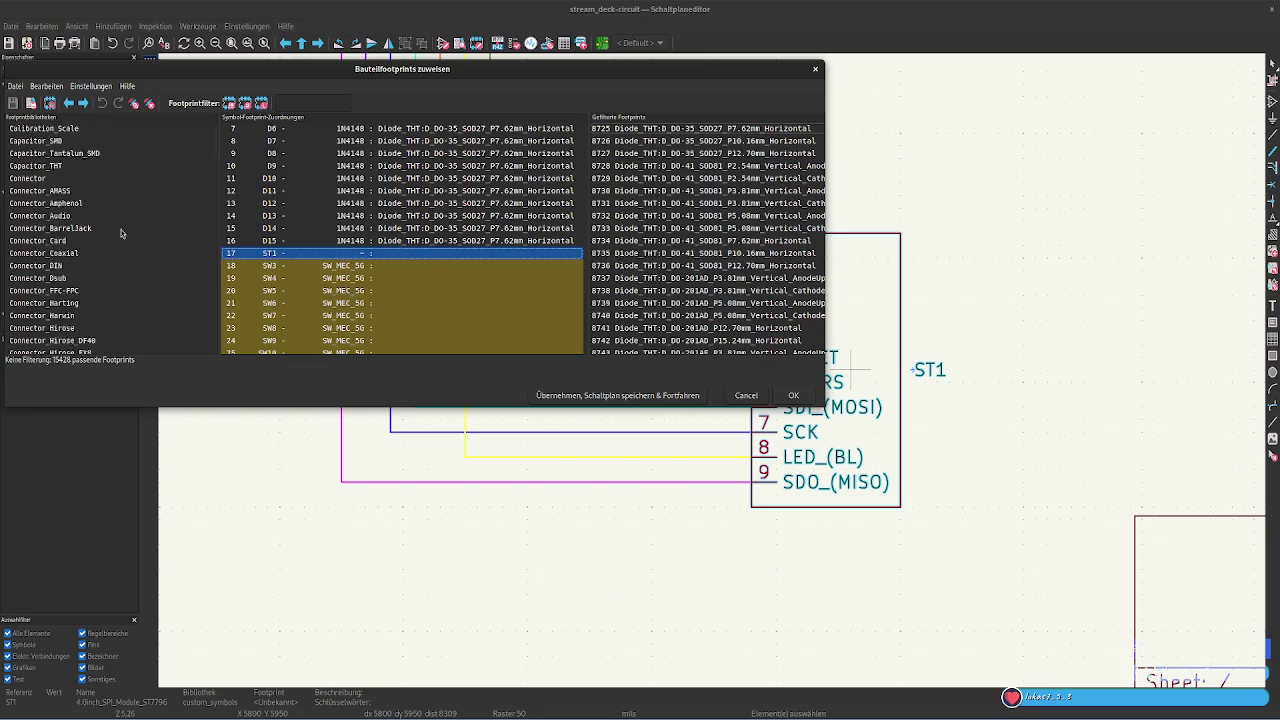
scroll(120, 233, down, 3)
scroll(120, 233, down, 3)
scroll(120, 233, down, 3)
scroll(120, 233, down, 4)
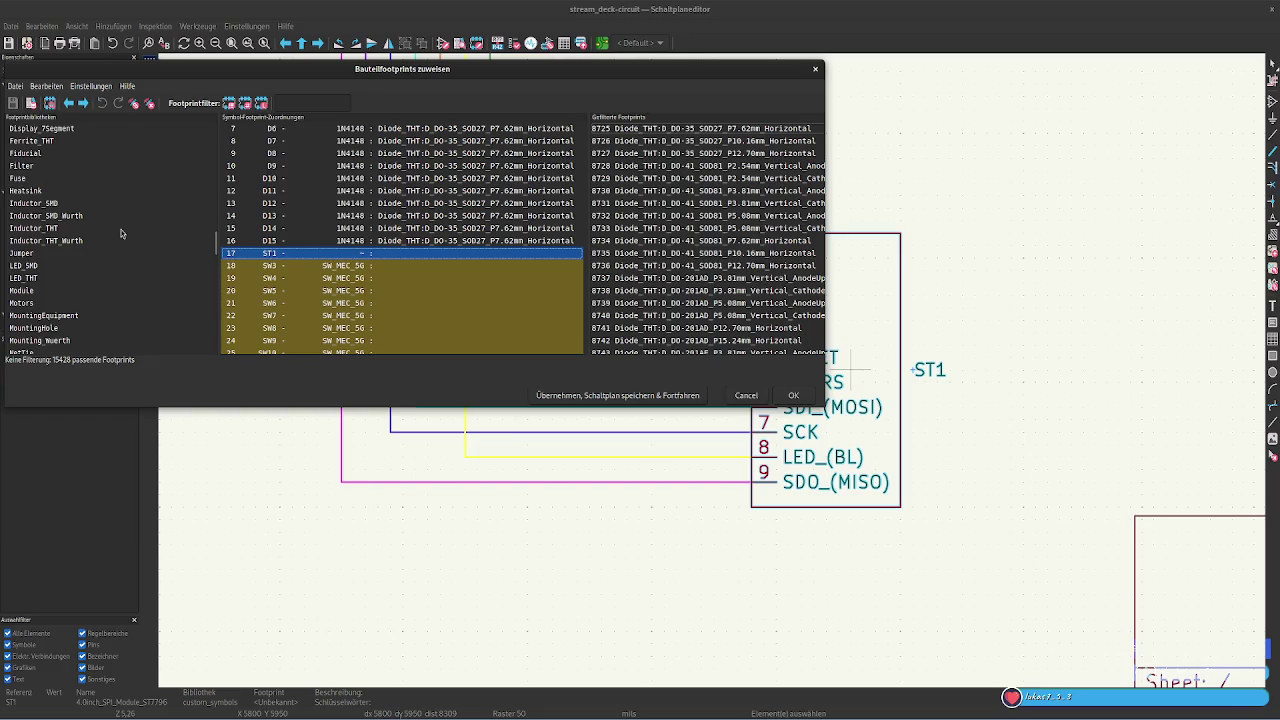
scroll(120, 233, up, 1)
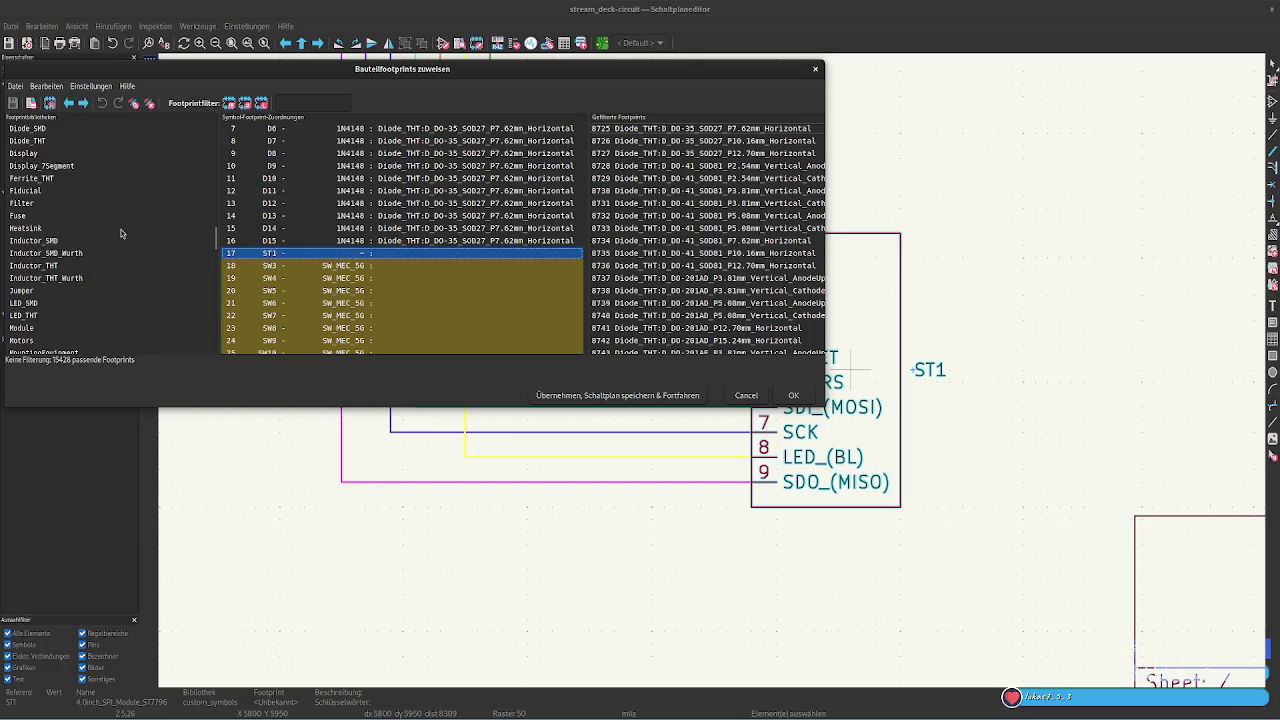
click(71, 154)
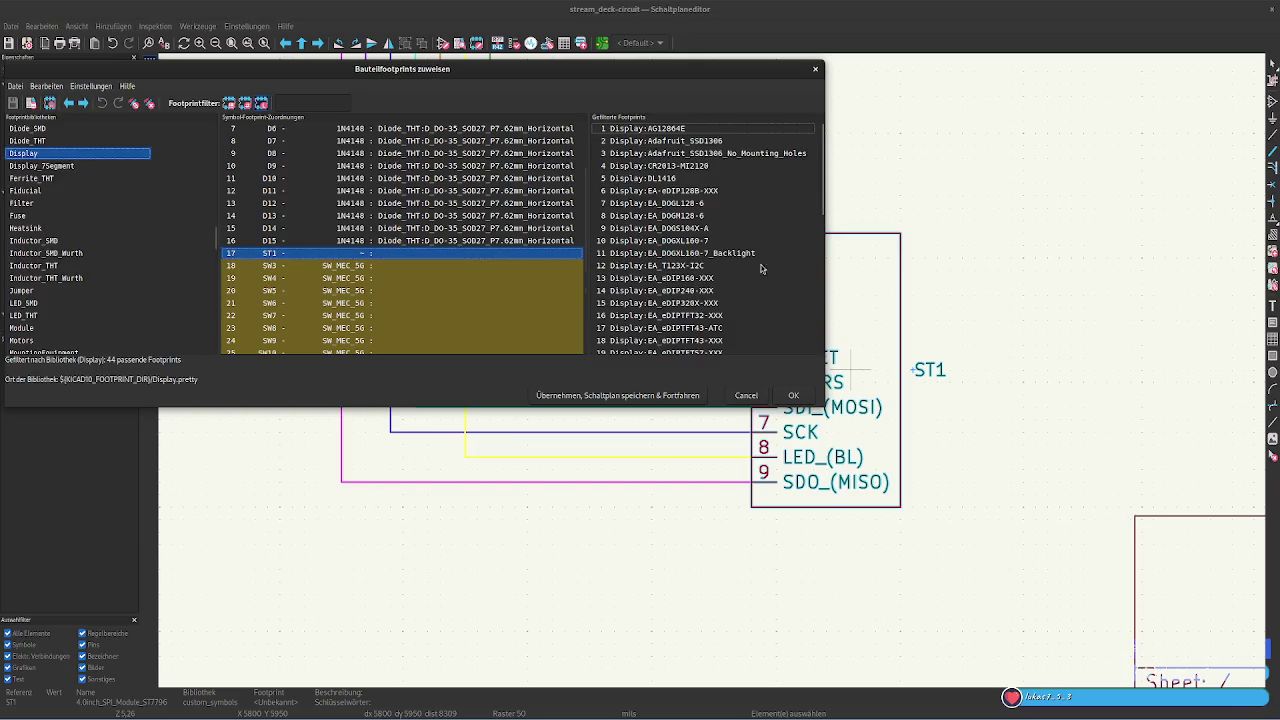
scroll(730, 245, down, 6)
scroll(705, 222, down, 2)
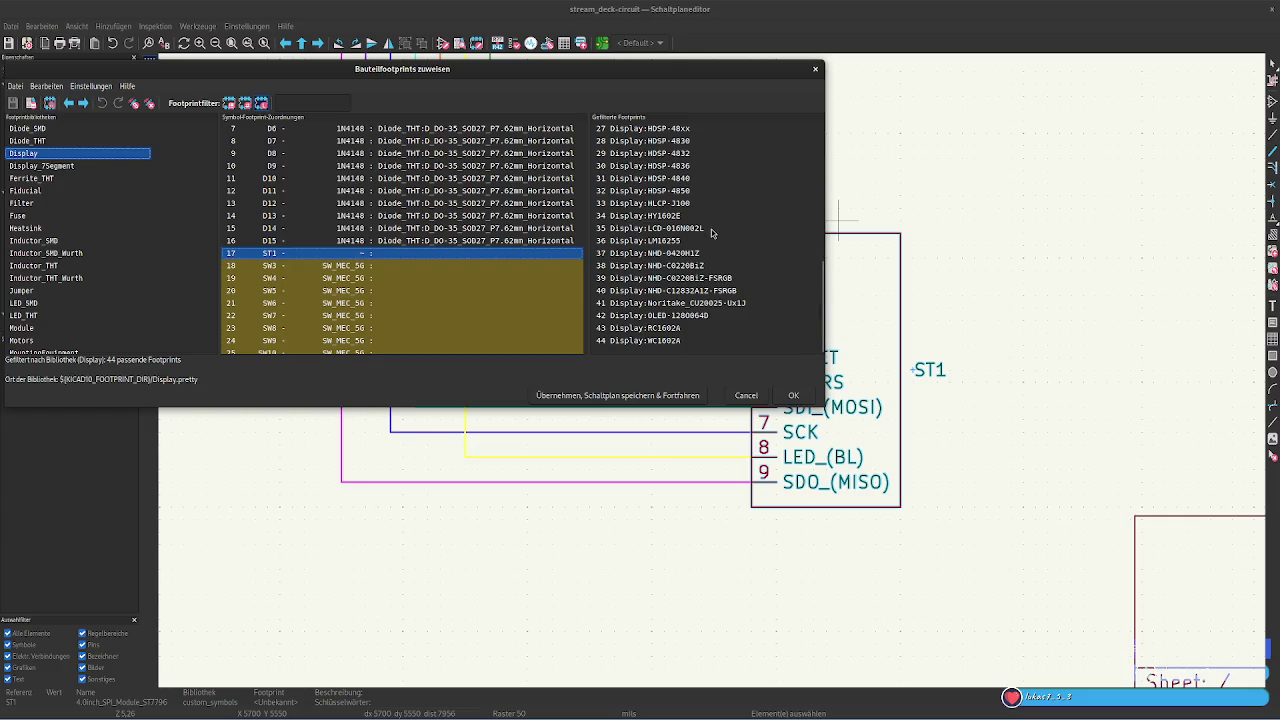
Preview the LCD-016N002L, EA-eDIP128B-XXX and AG12864E display footprints
click(712, 229)
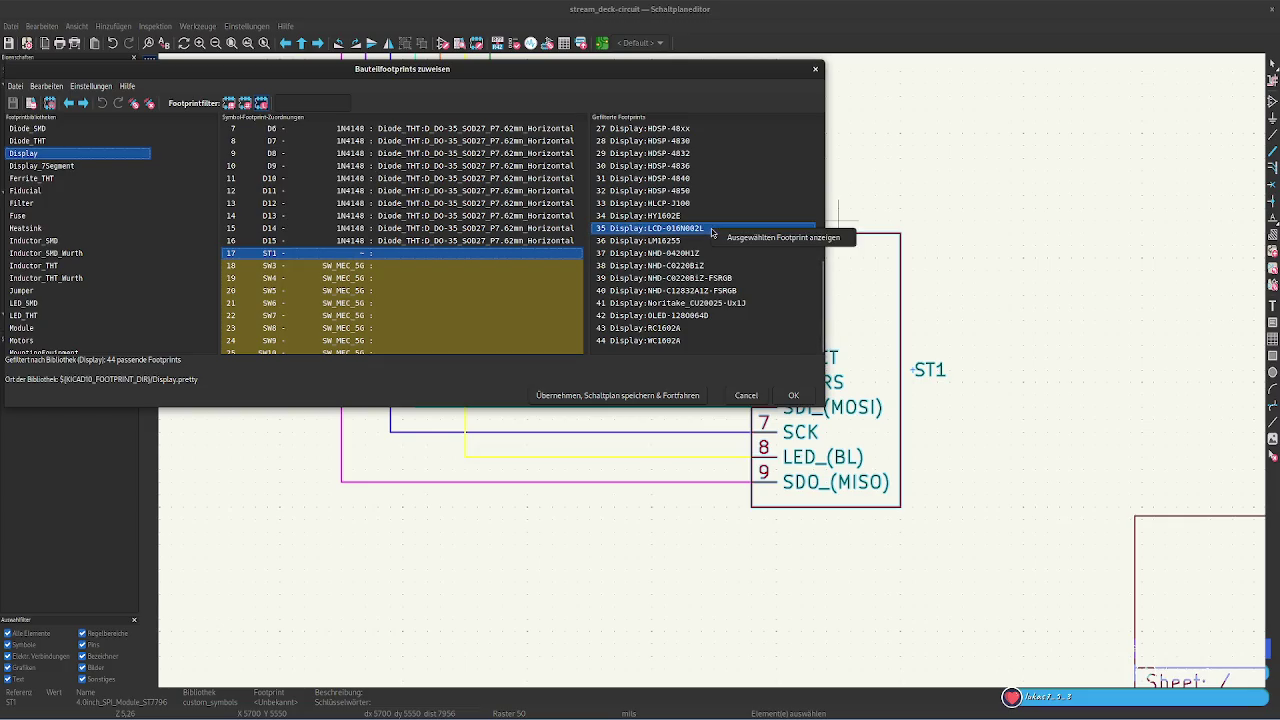
double_click(710, 229)
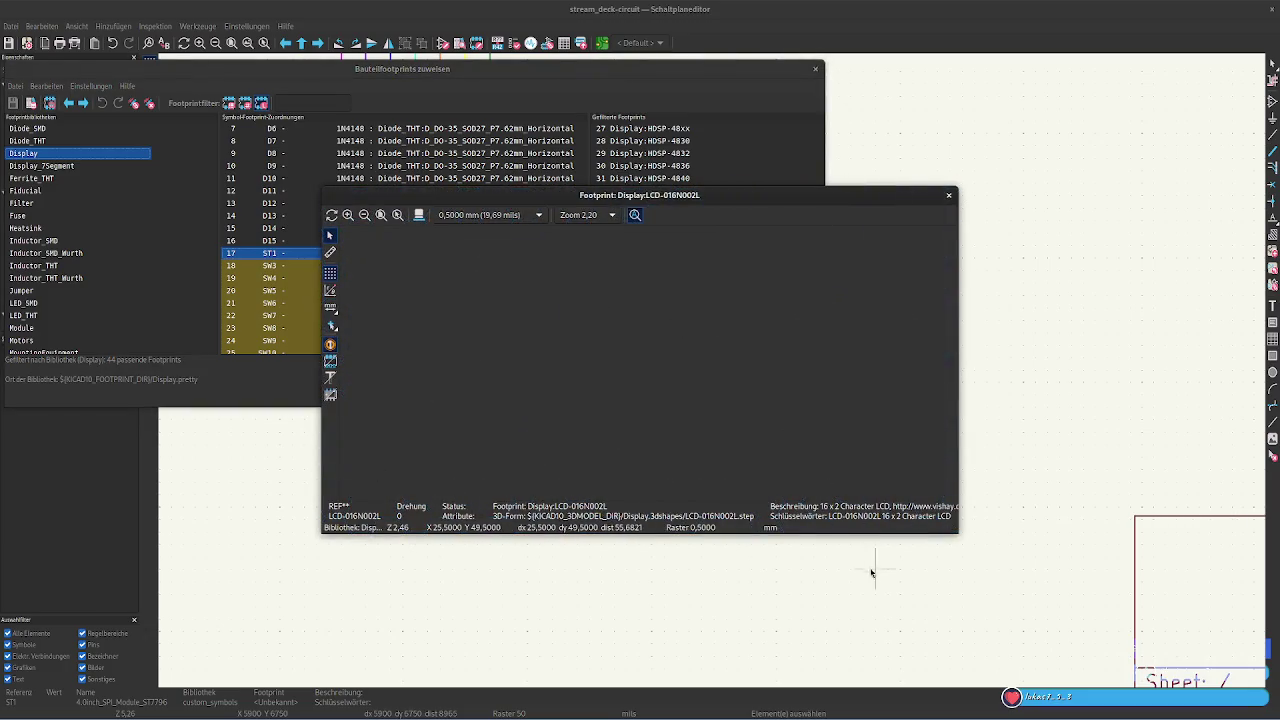
click(949, 195)
scroll(728, 175, up, 8)
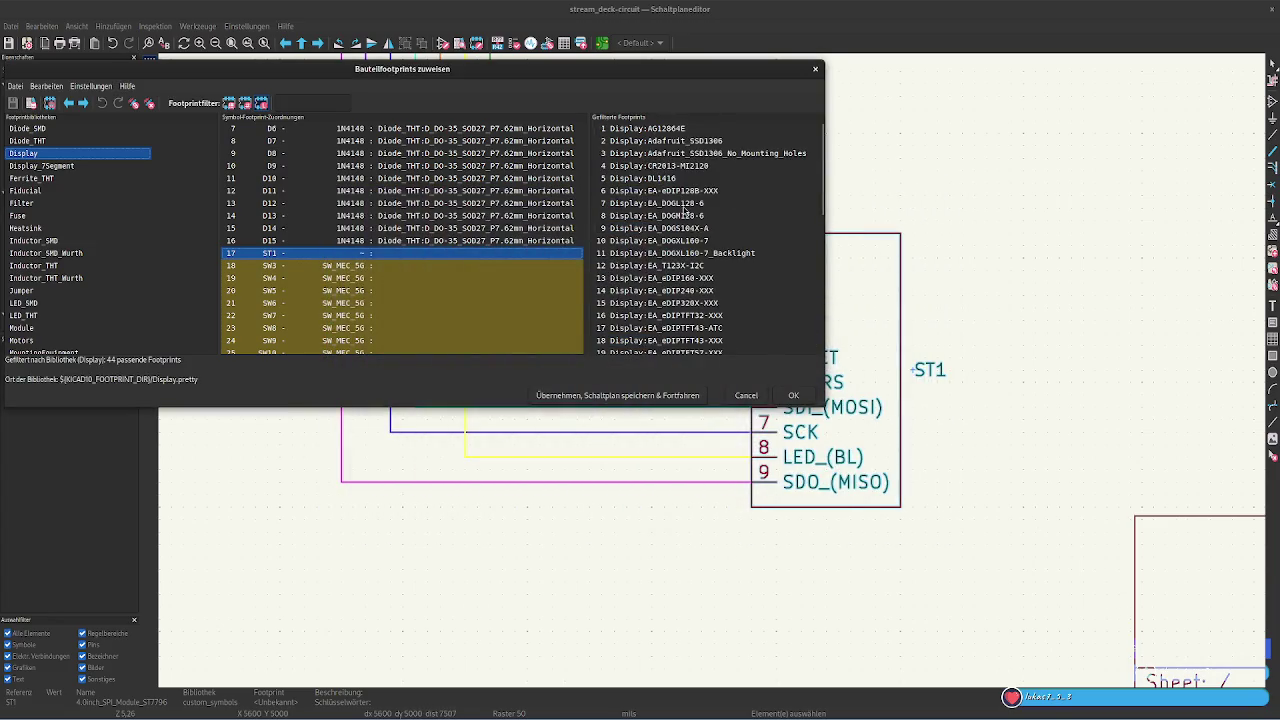
click(694, 191)
click(754, 204)
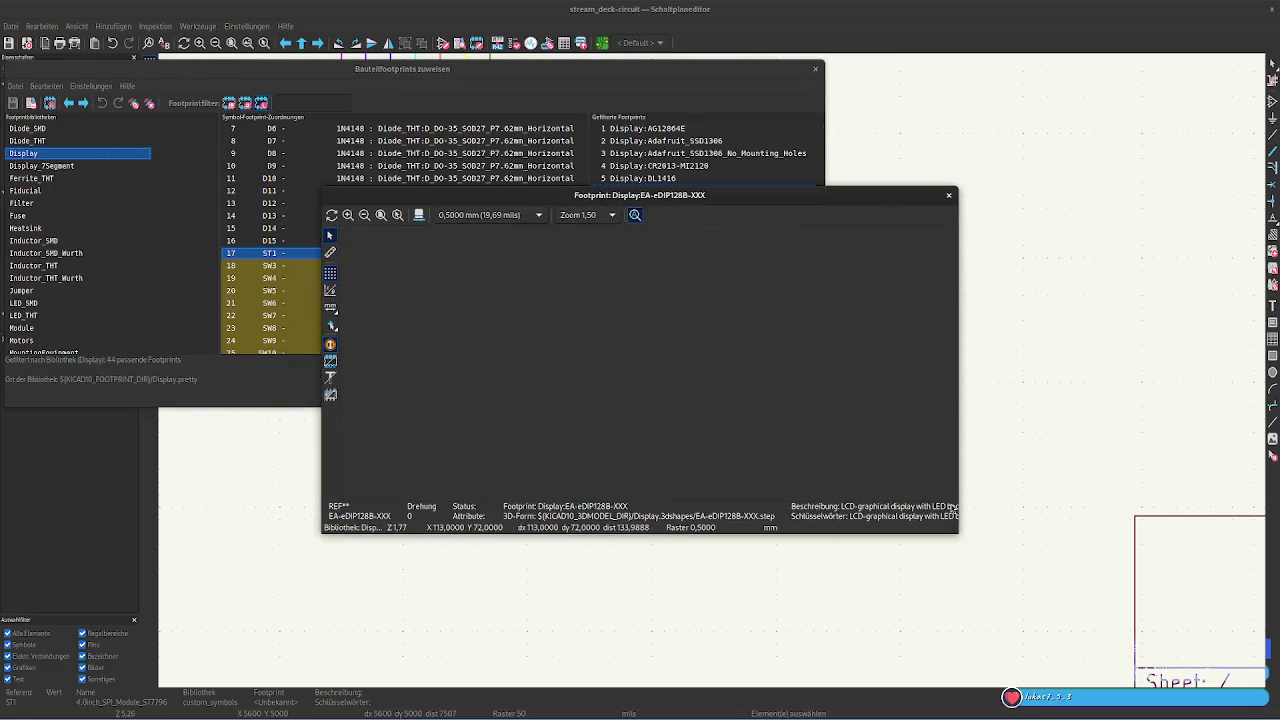
drag(957, 528, 1064, 632)
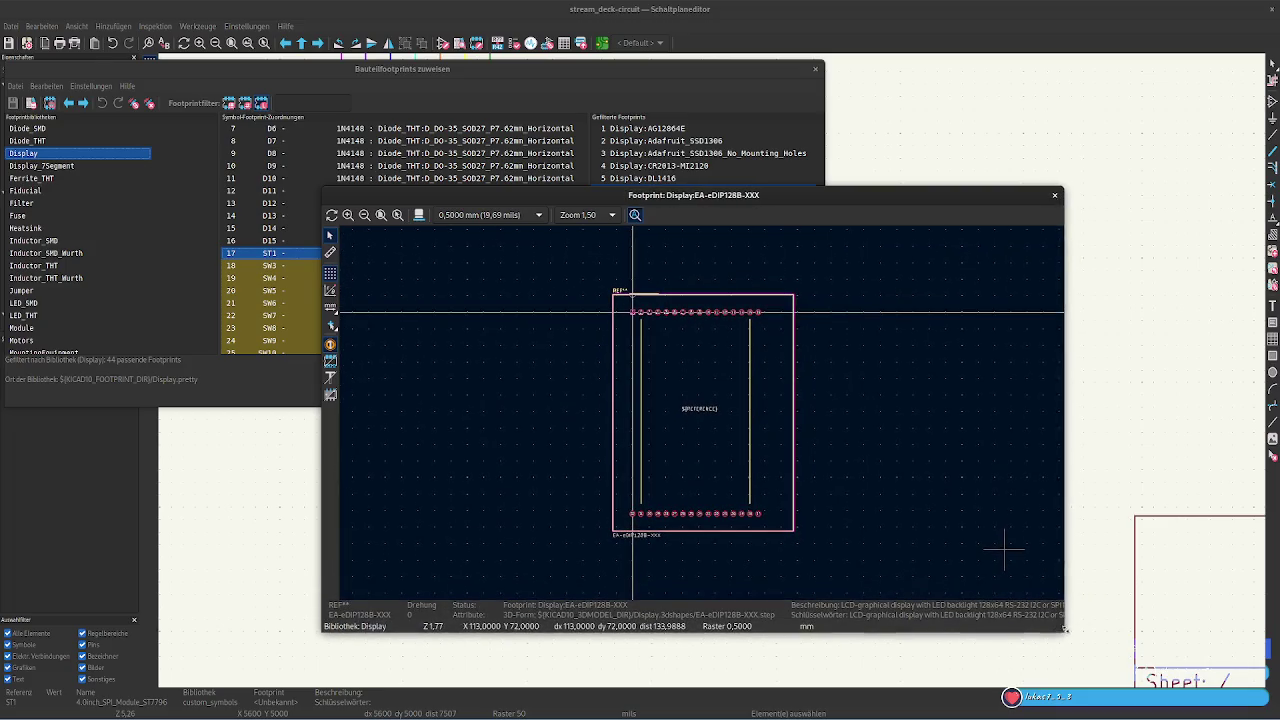
scroll(800, 374, up, 3)
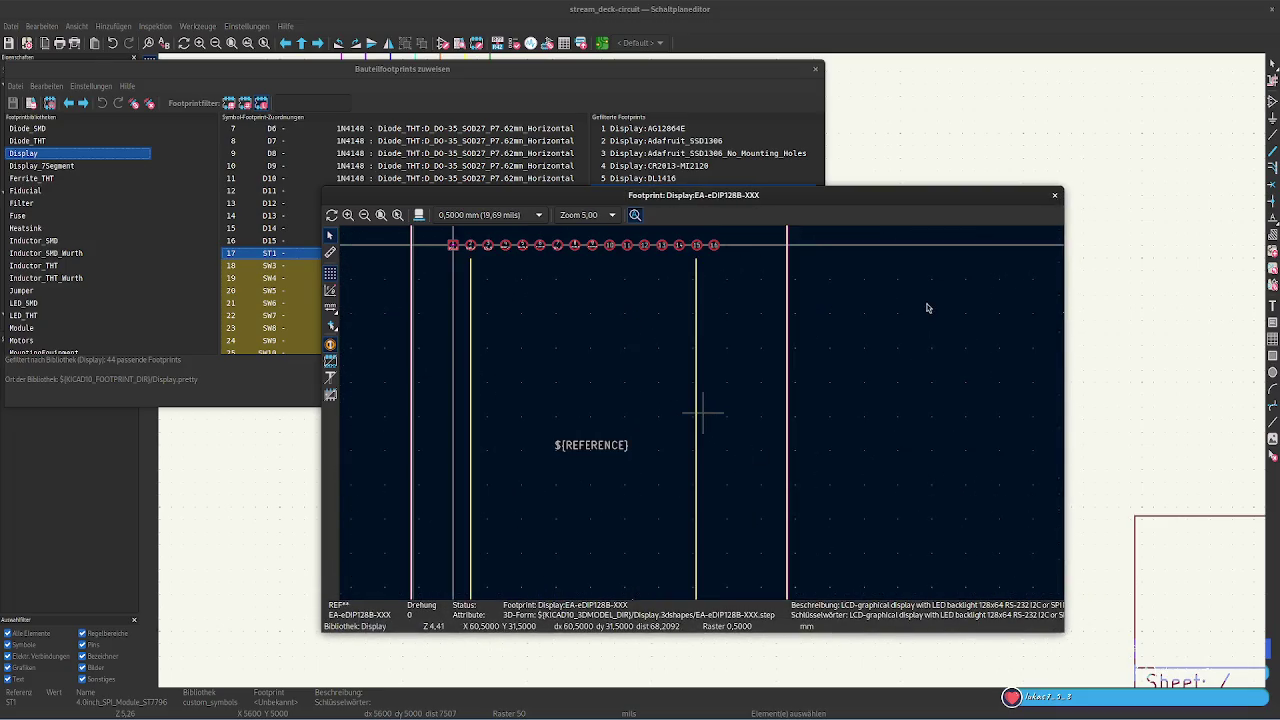
scroll(845, 376, down, 2)
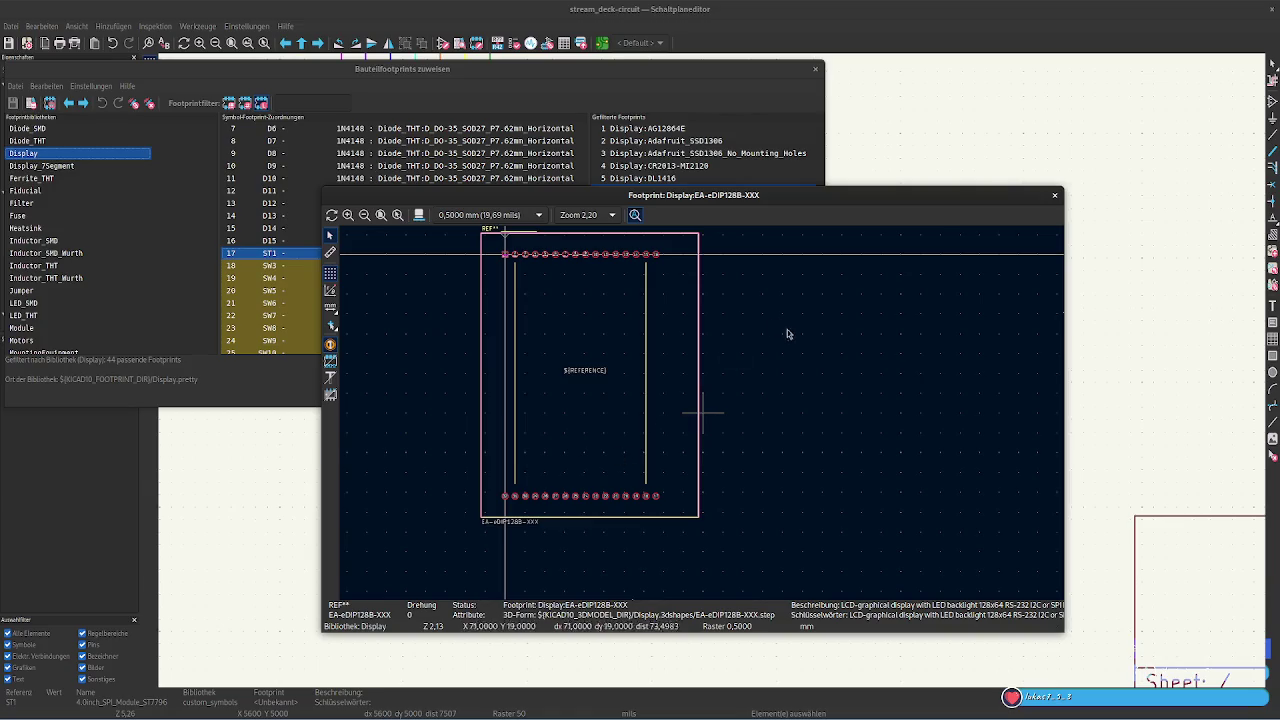
click(1054, 195)
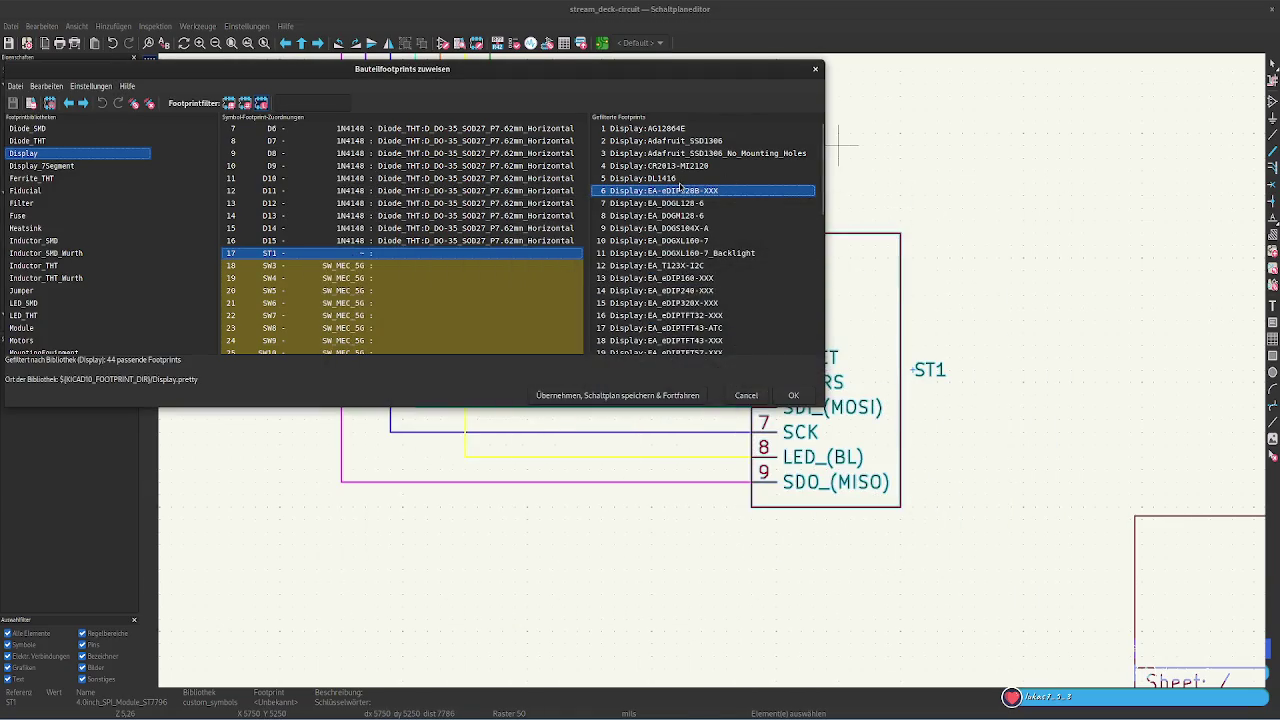
click(680, 130)
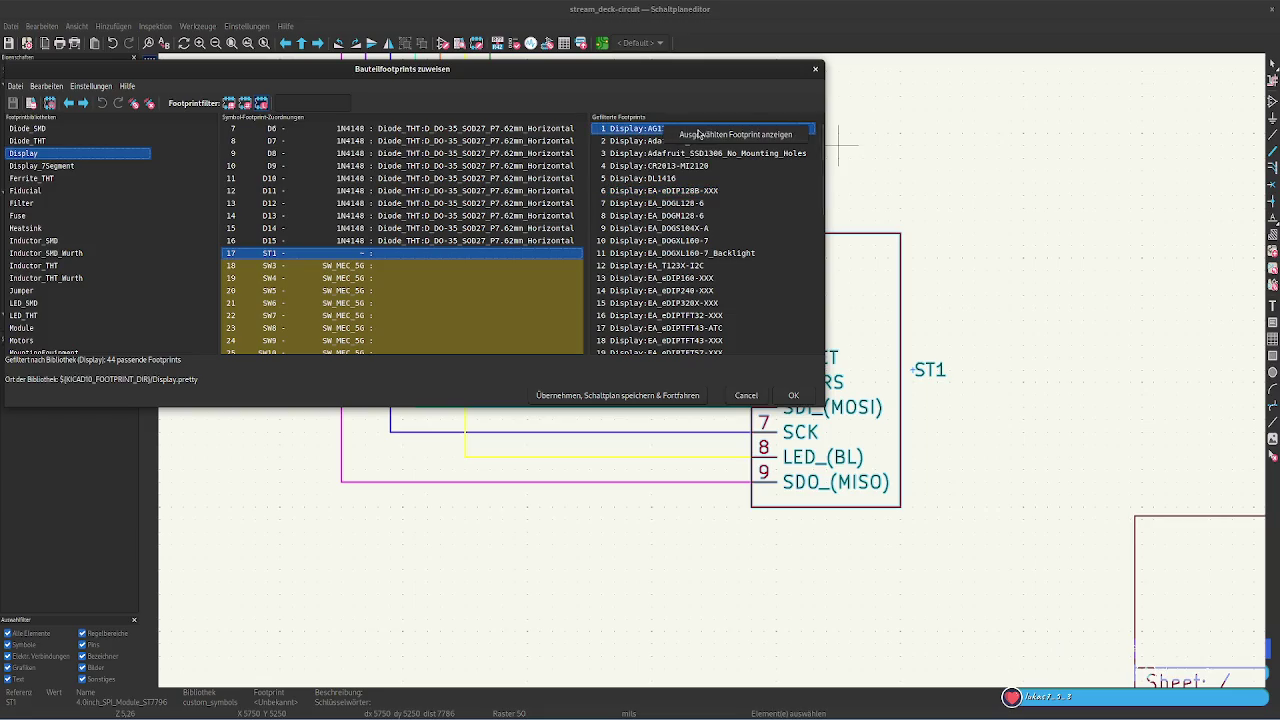
double_click(680, 130)
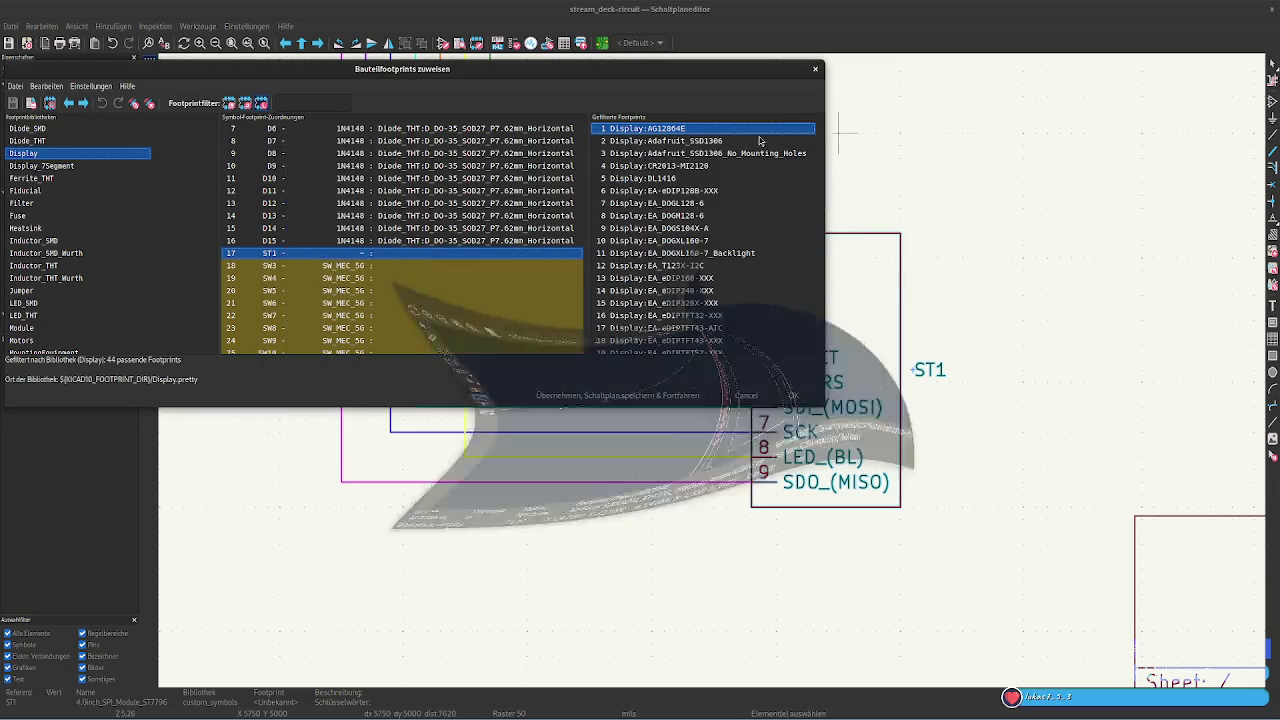
Close the AG12864E preview and view the Adafruit_SSD1306 footprint
click(1002, 146)
click(710, 141)
double_click(712, 141)
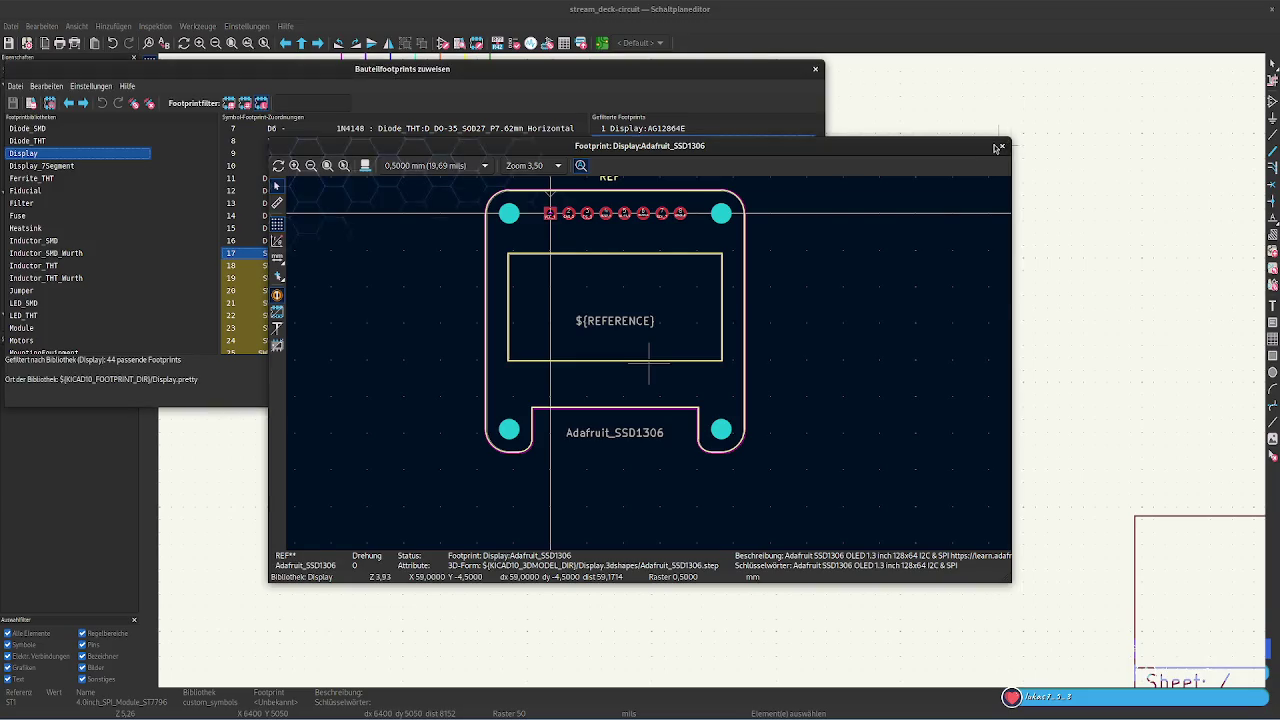
click(815, 68)
click(602, 43)
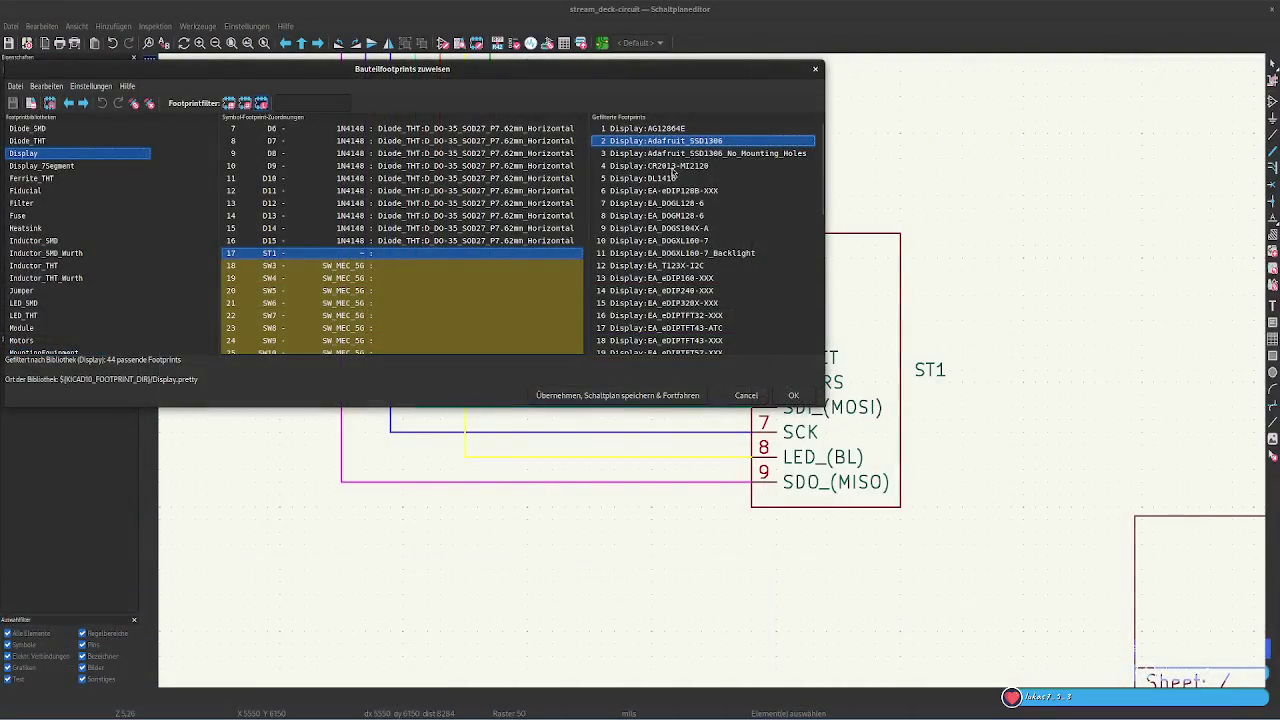
Preview the SSD1306 footprint without mounting holes via Show Selected Footprint
click(679, 156)
right_click(679, 156)
click(715, 161)
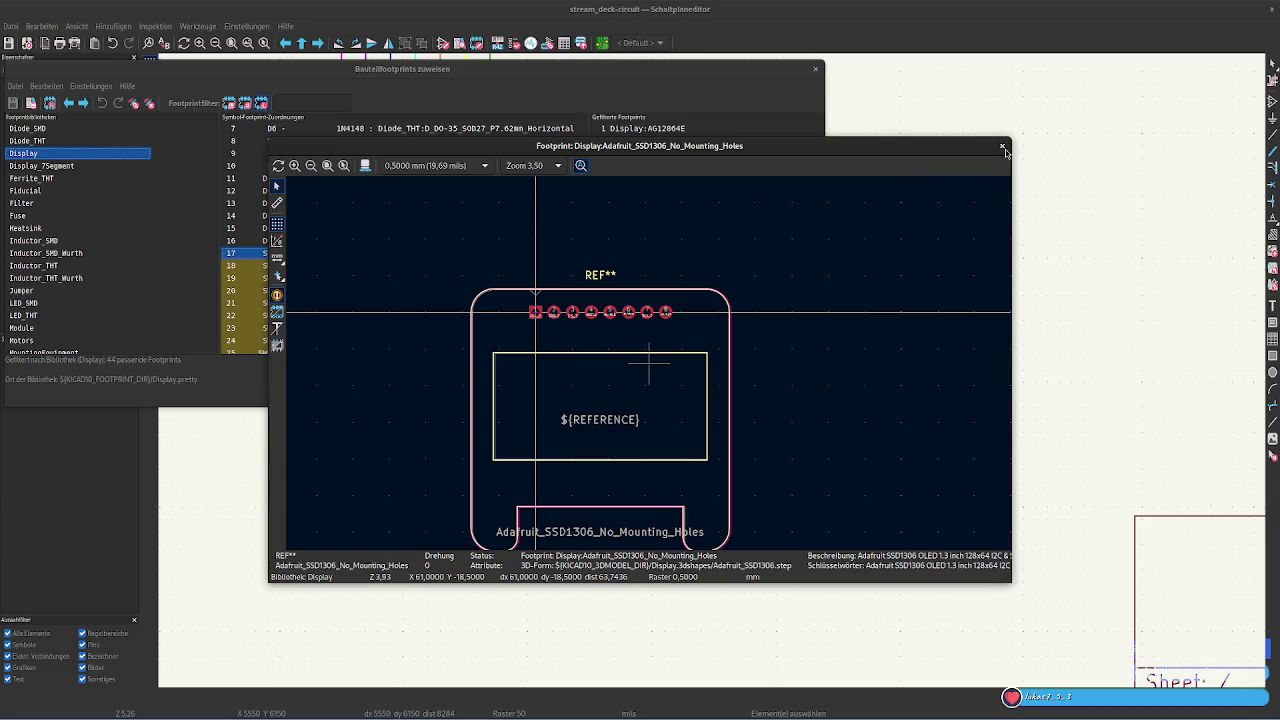
key(Escape)
Preview the CR2013-MI2120 ILI9341 footprint, zoom around it, and close the viewer
click(695, 166)
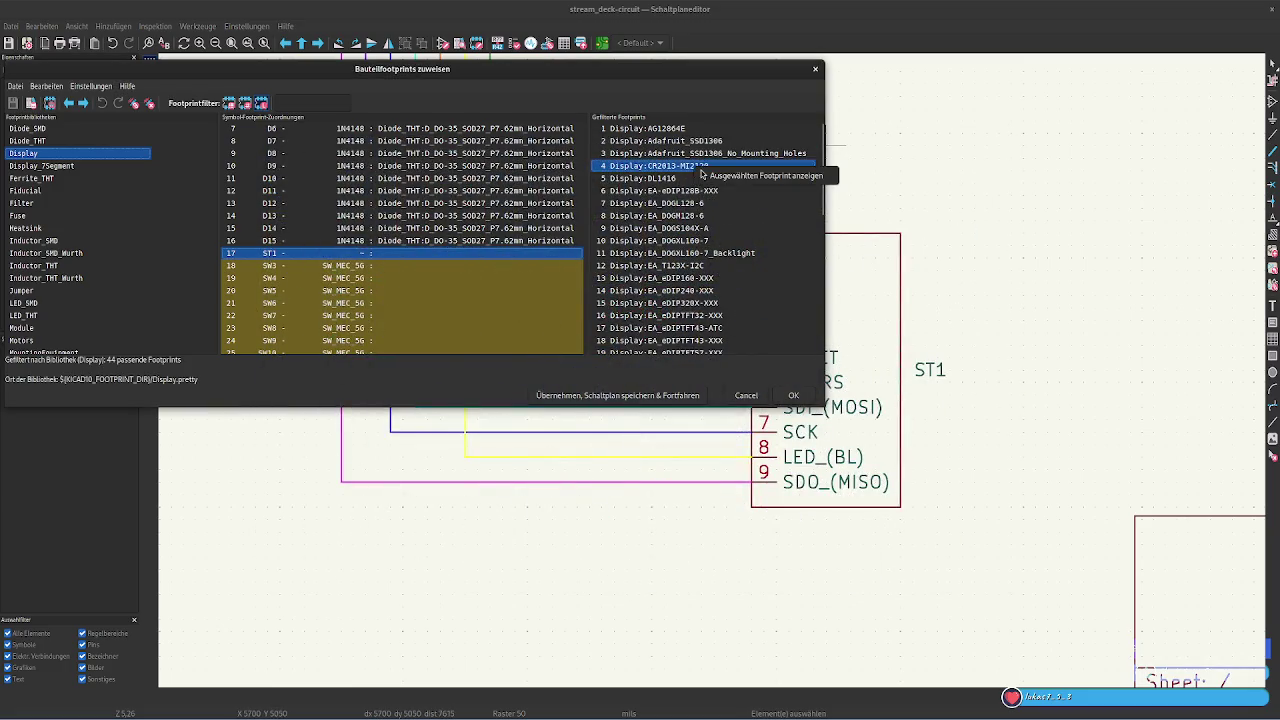
right_click(725, 166)
click(755, 172)
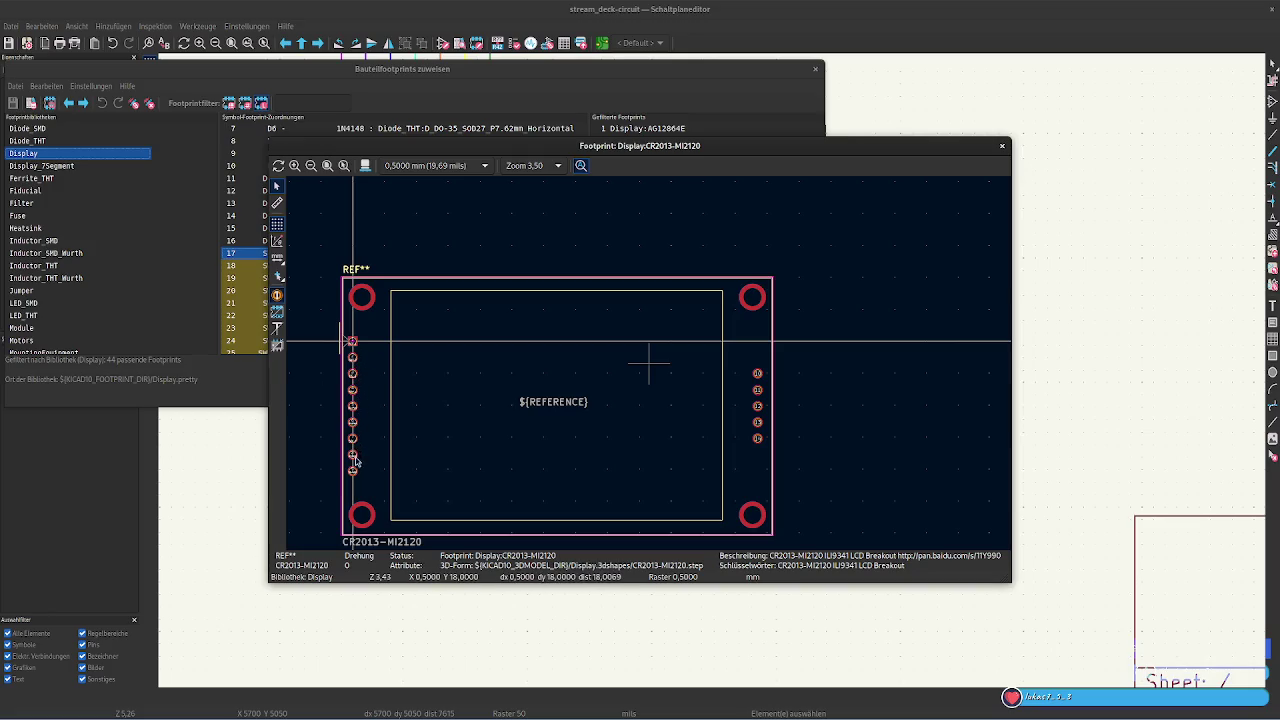
scroll(798, 401, down, 1)
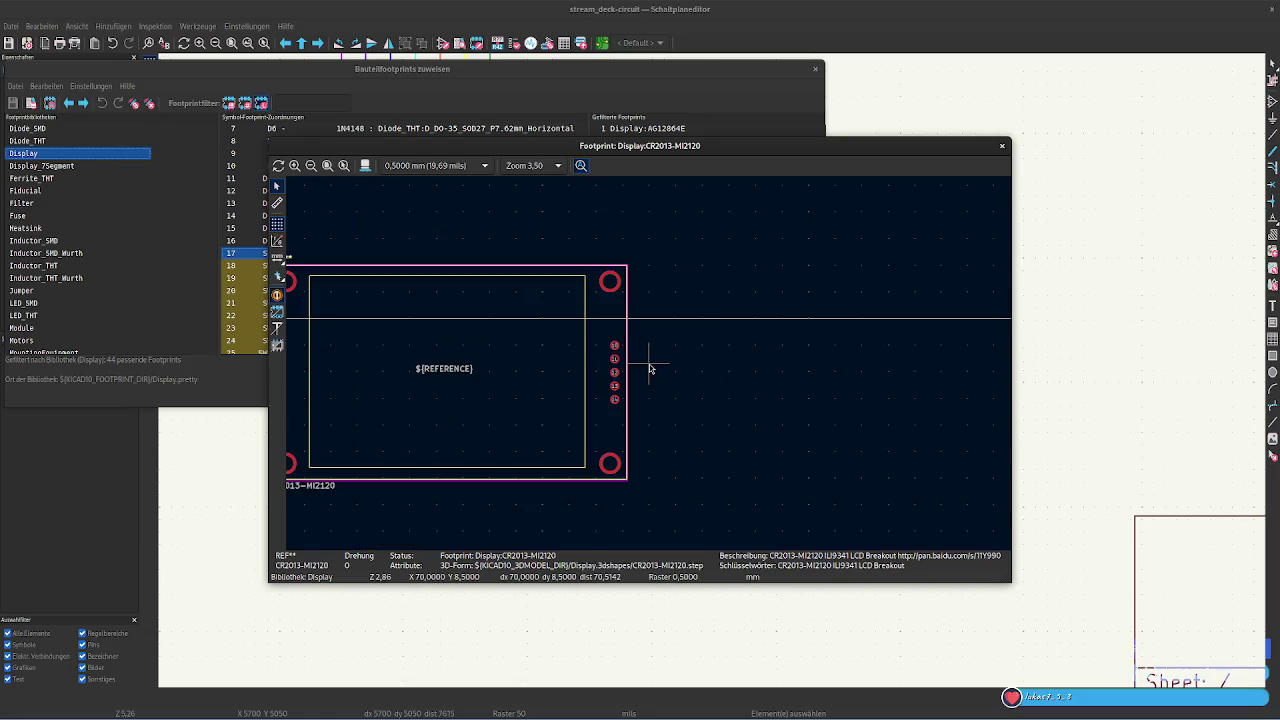
scroll(649, 369, up, 1)
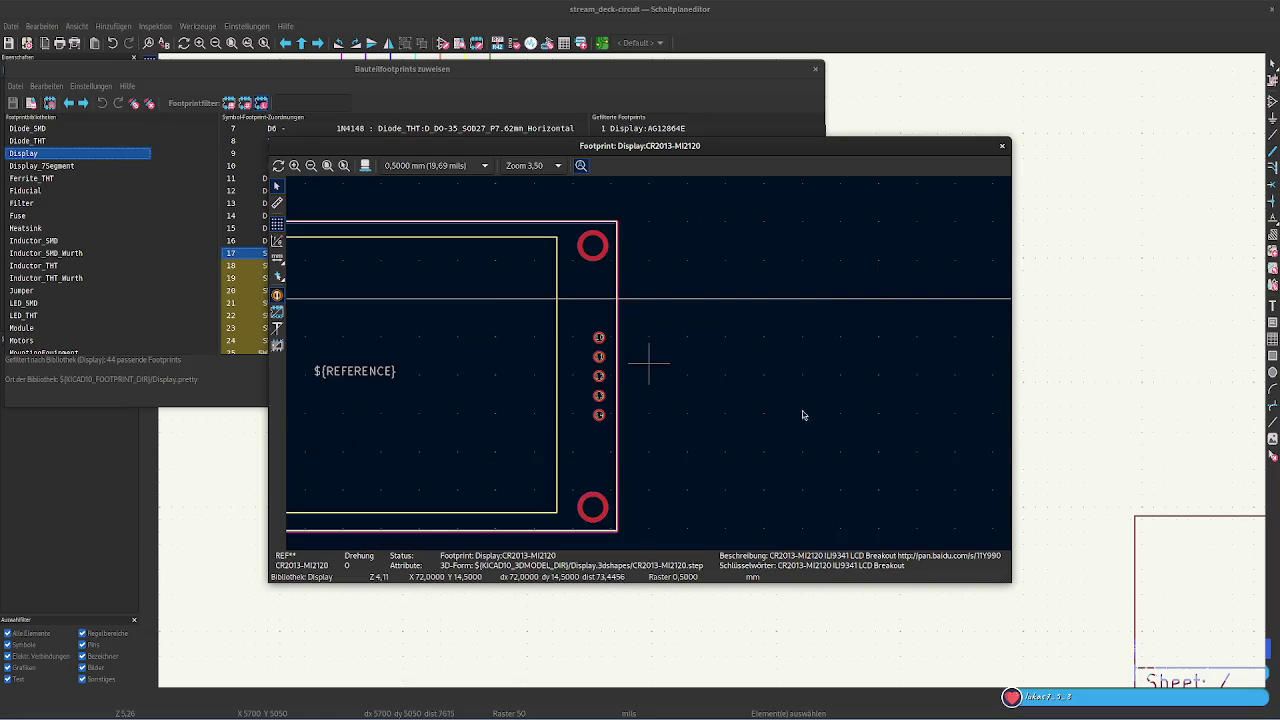
scroll(802, 414, down, 1)
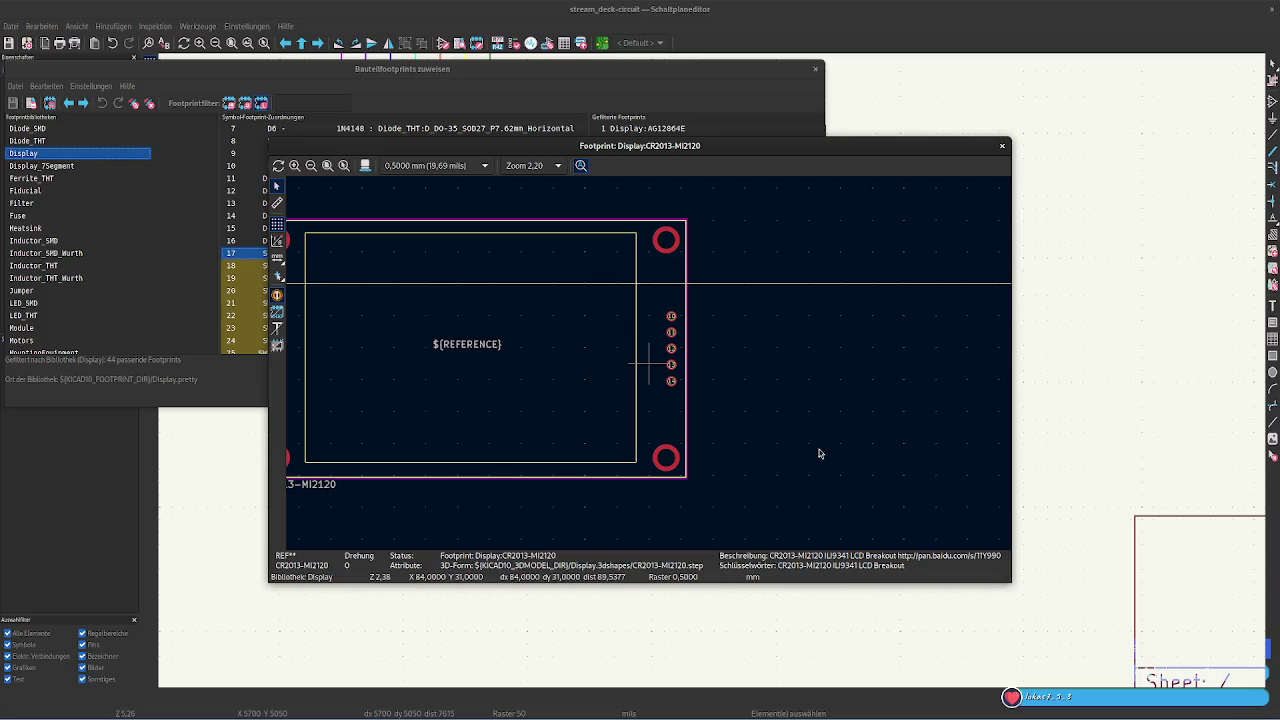
scroll(414, 291, down, 1)
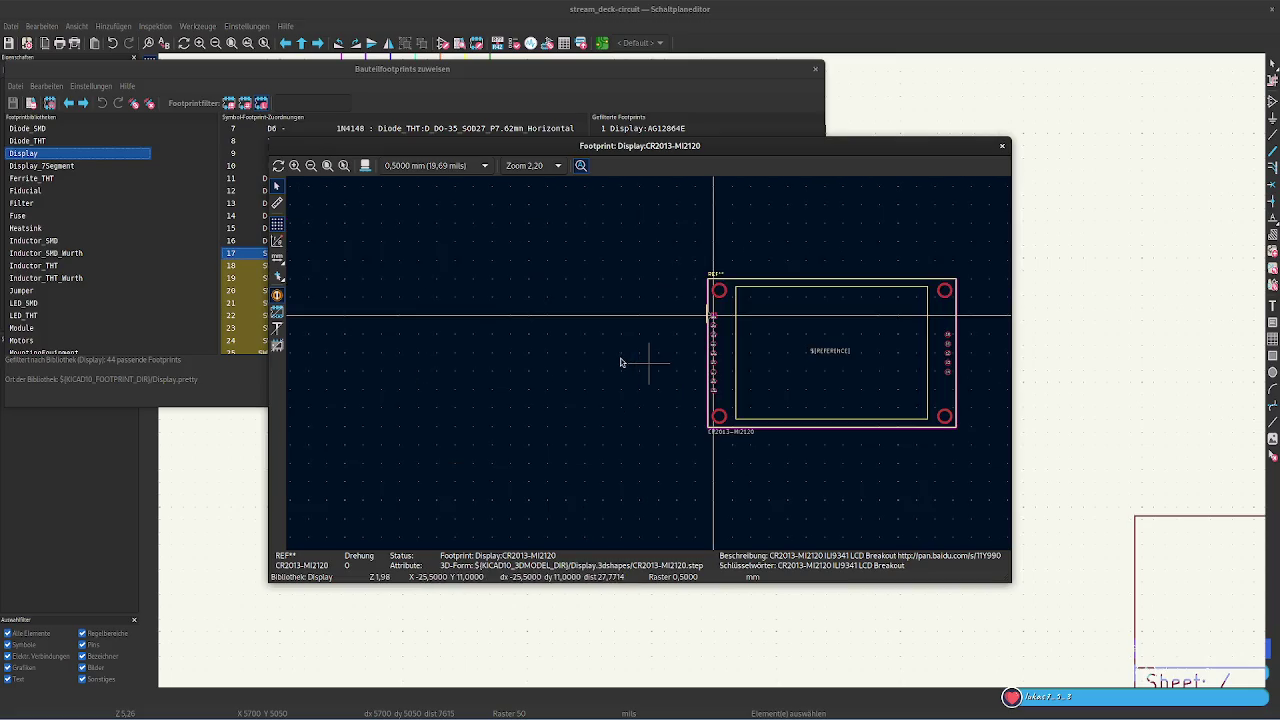
scroll(604, 367, down, 1)
scroll(650, 368, down, 1)
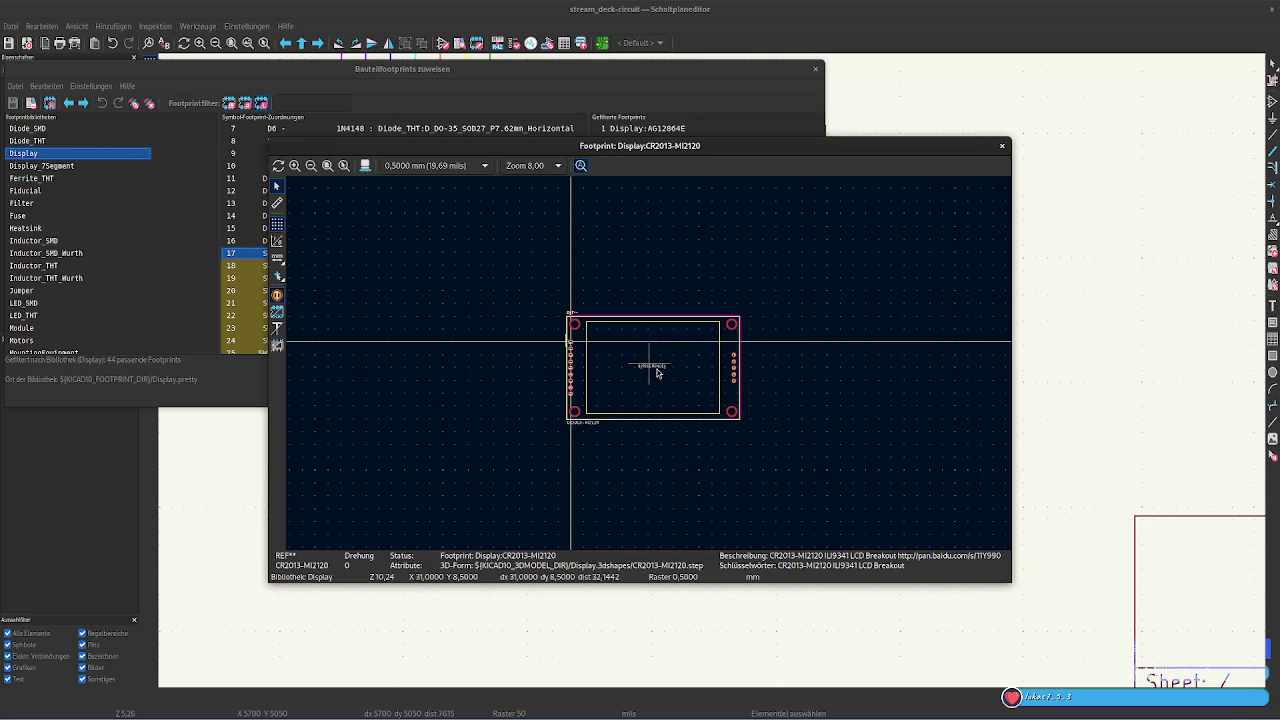
scroll(650, 368, up, 2)
scroll(650, 368, up, 1)
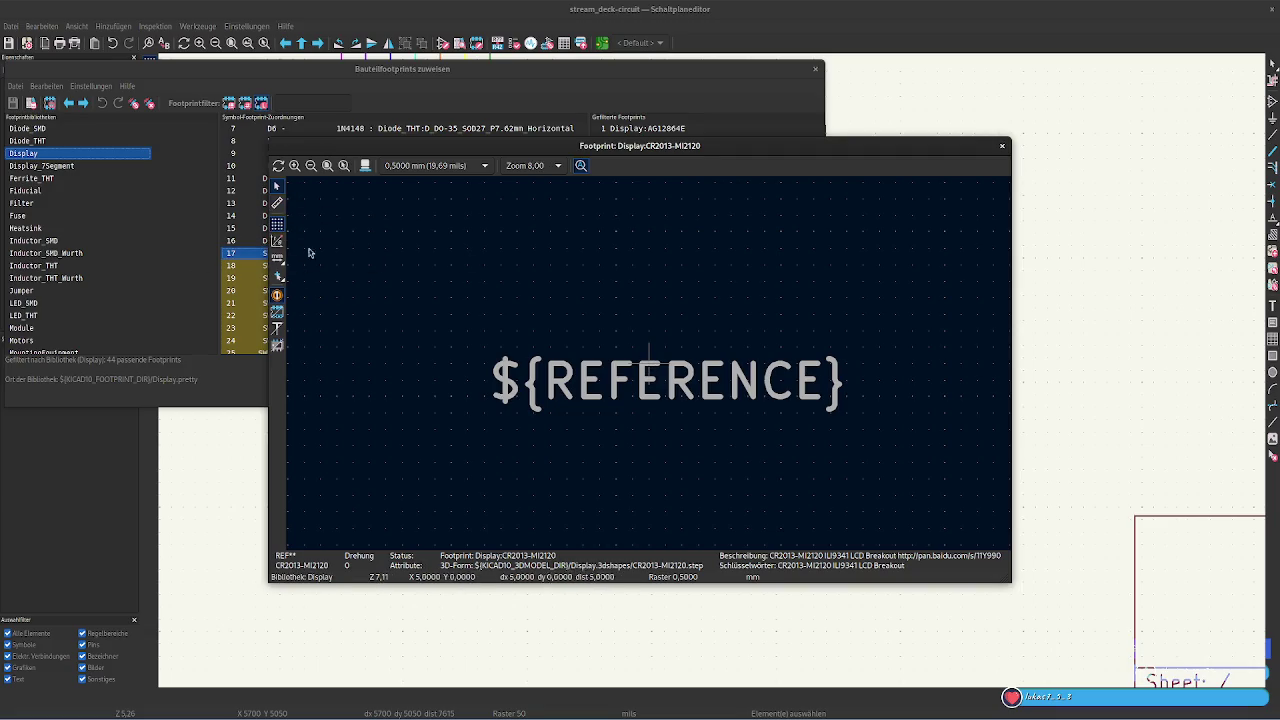
scroll(650, 368, down, 1)
scroll(650, 368, down, 1)
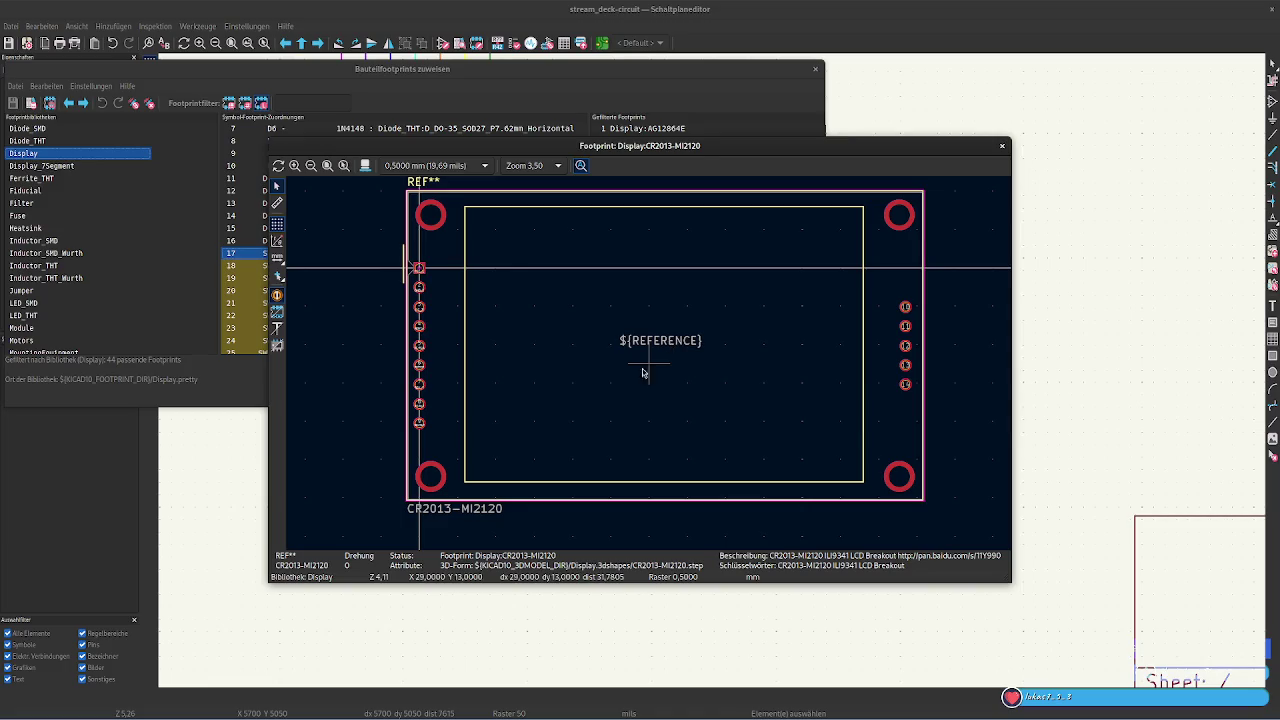
click(1002, 145)
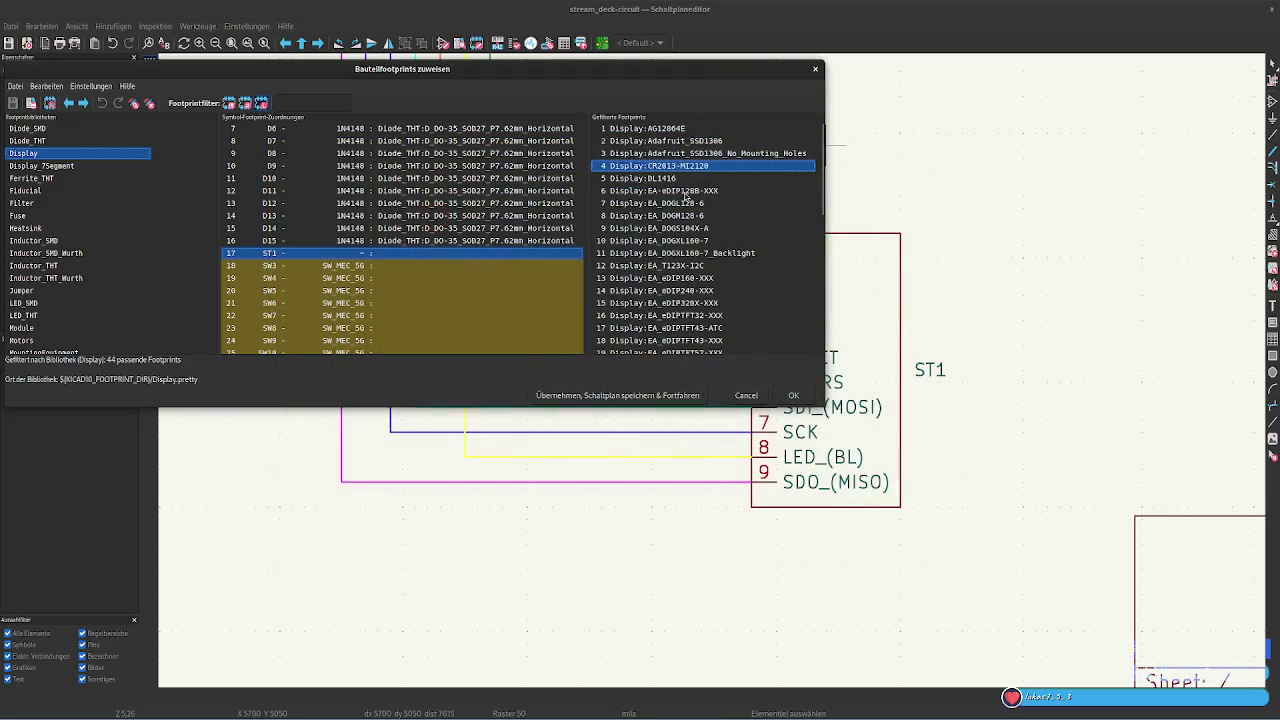
click(674, 178)
double_click(674, 178)
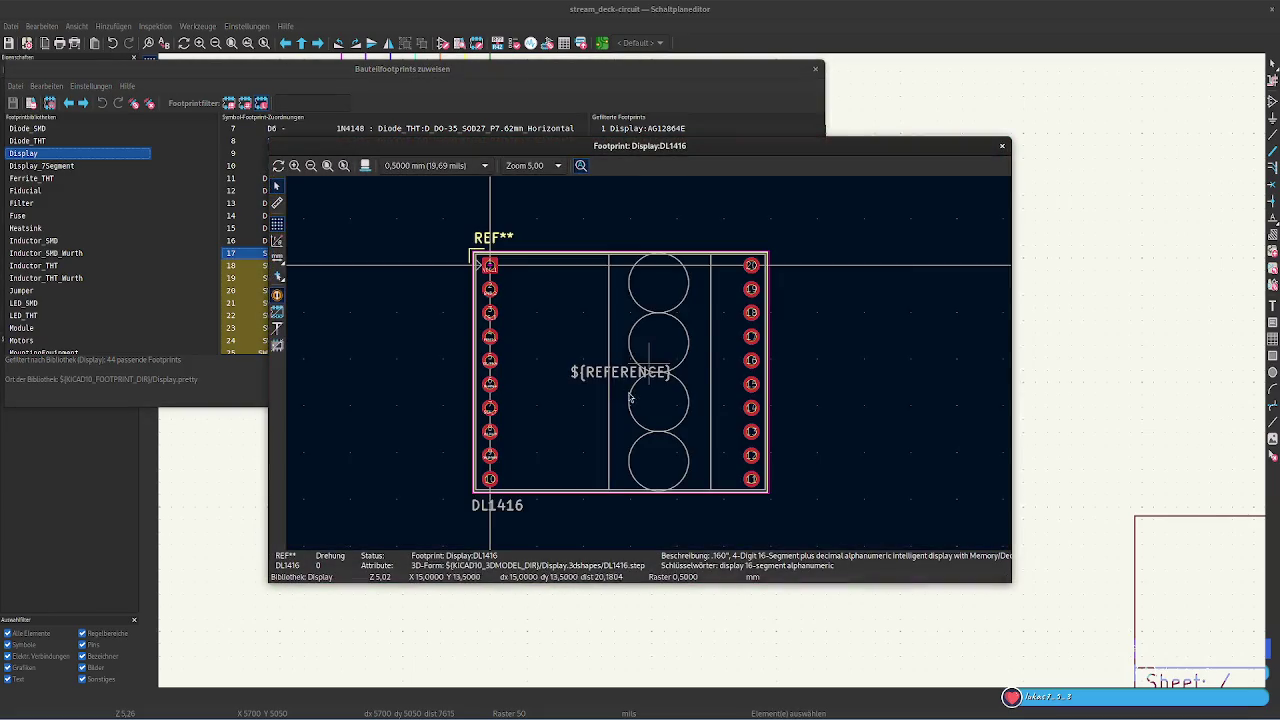
click(1005, 146)
right_click(703, 190)
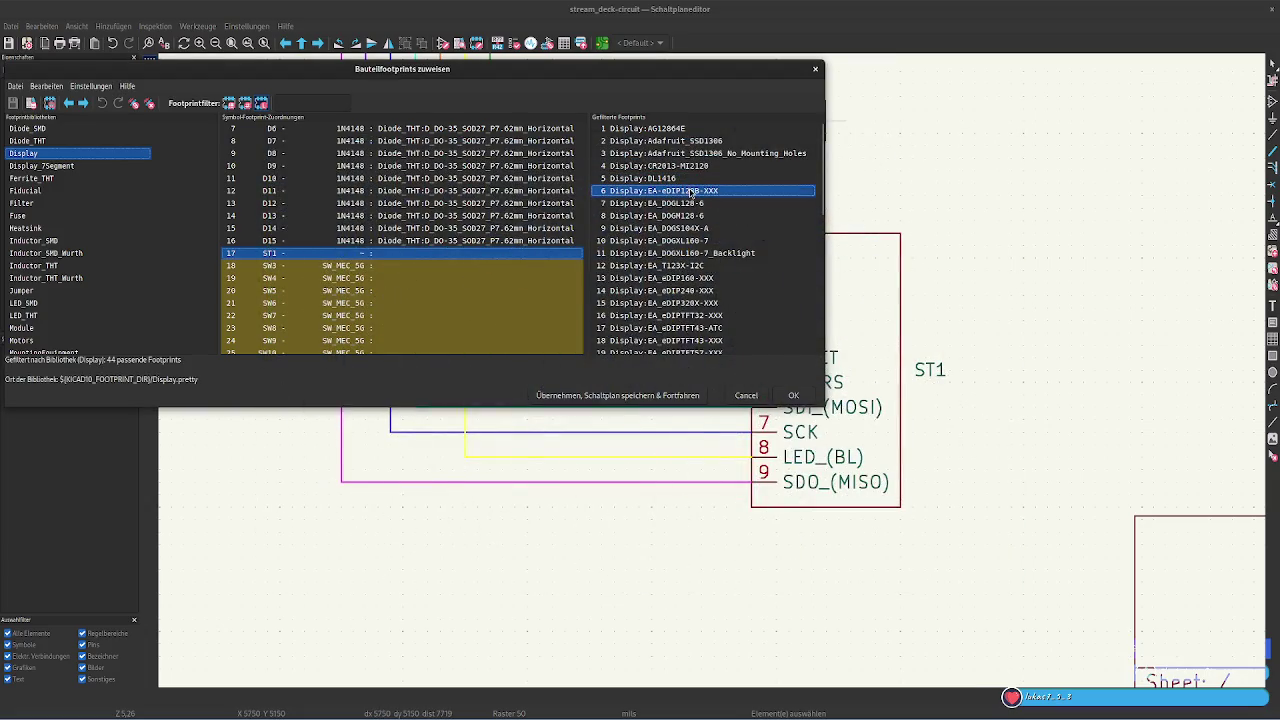
click(755, 198)
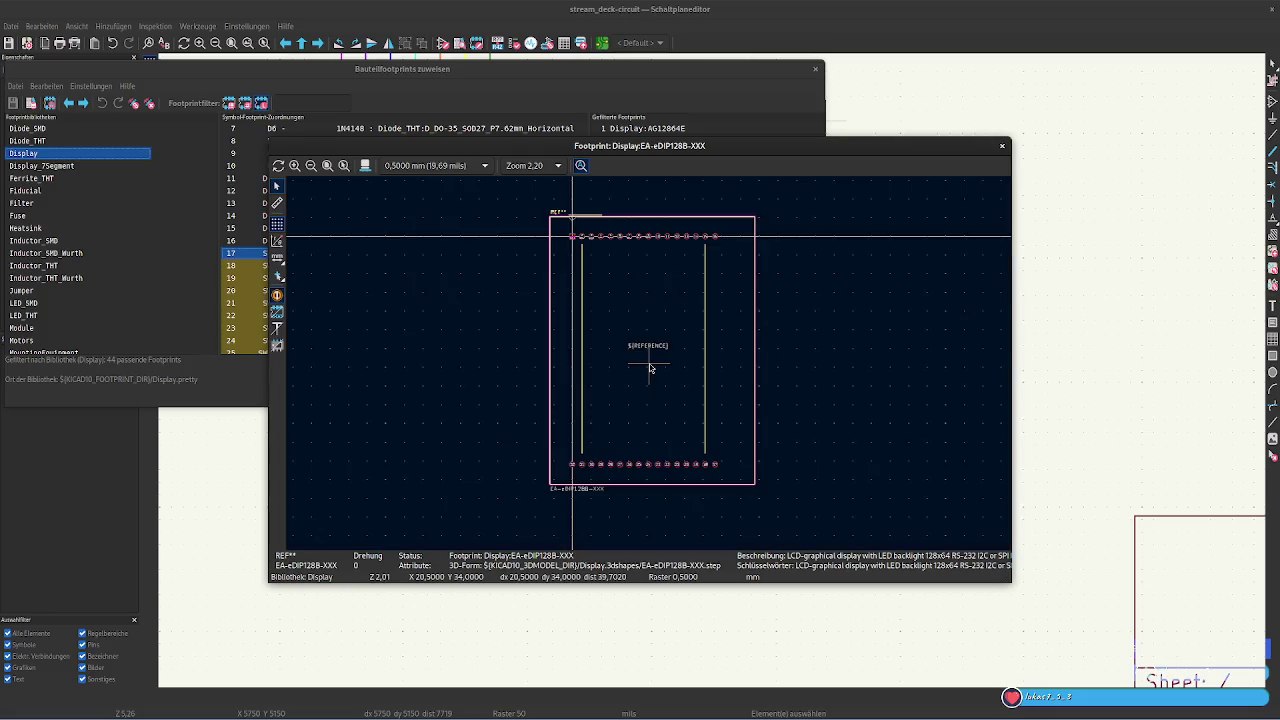
scroll(647, 359, up, 2)
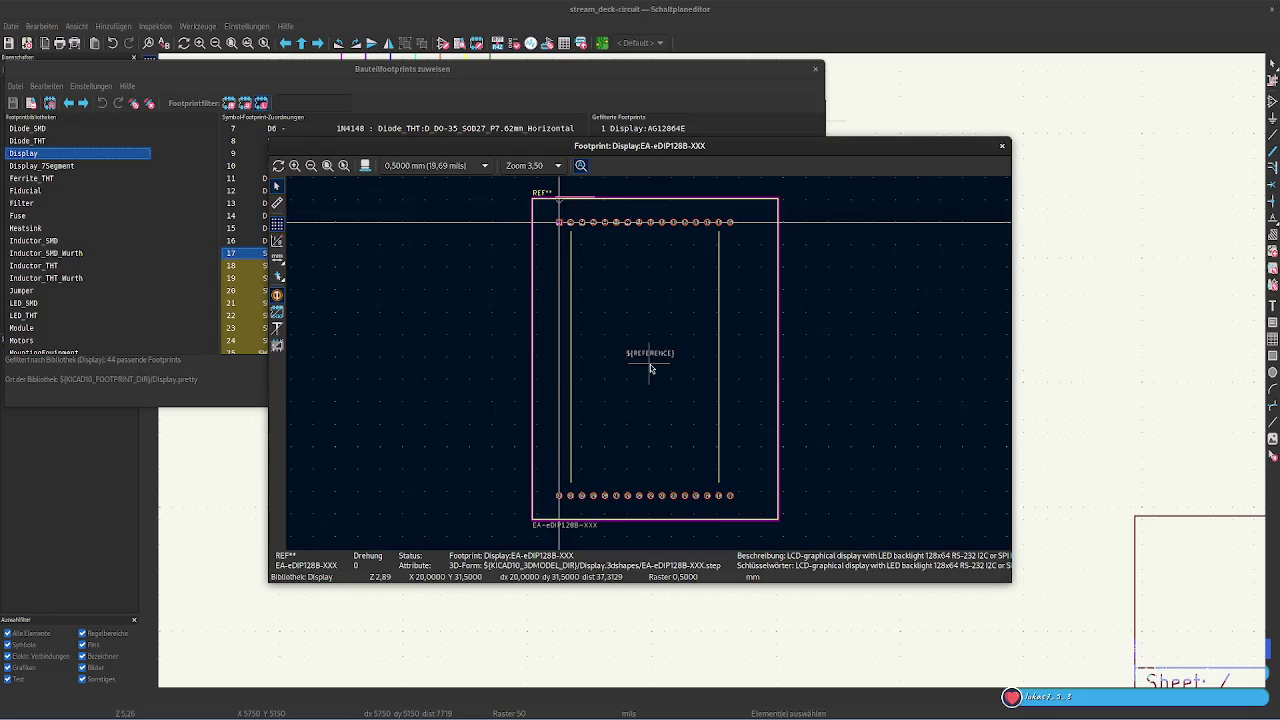
click(1002, 146)
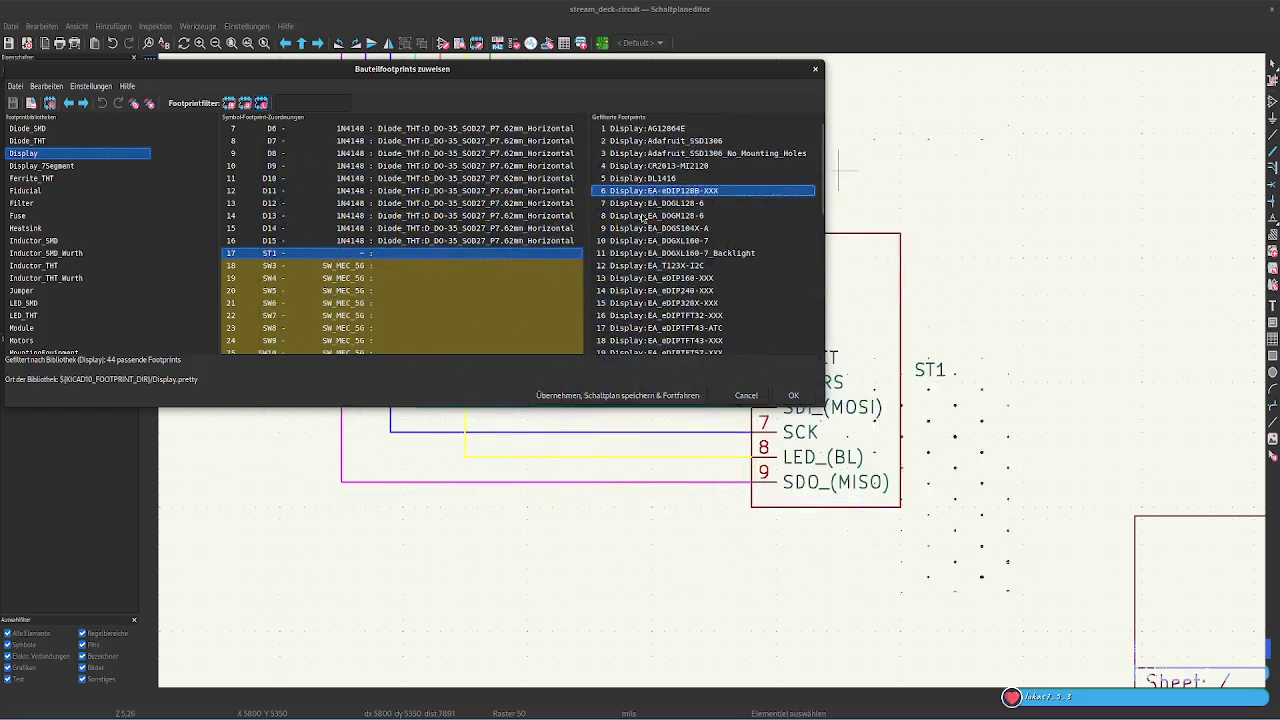
click(670, 205)
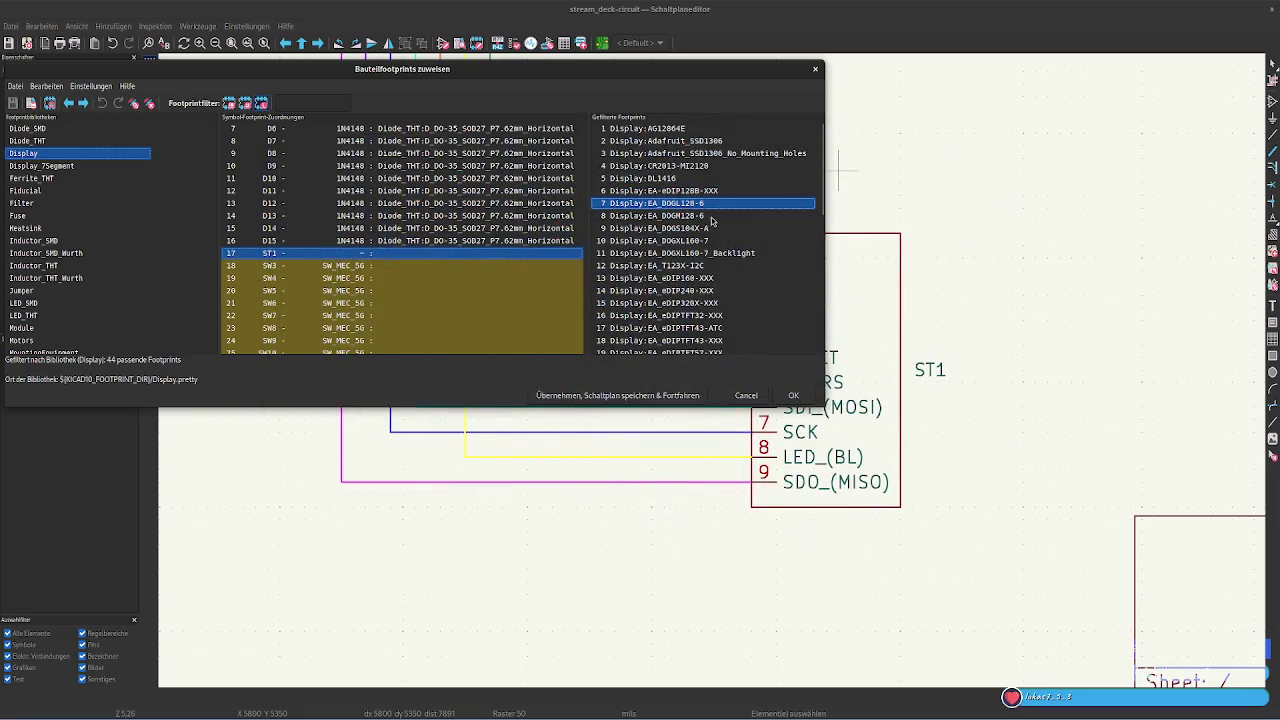
double_click(648, 201)
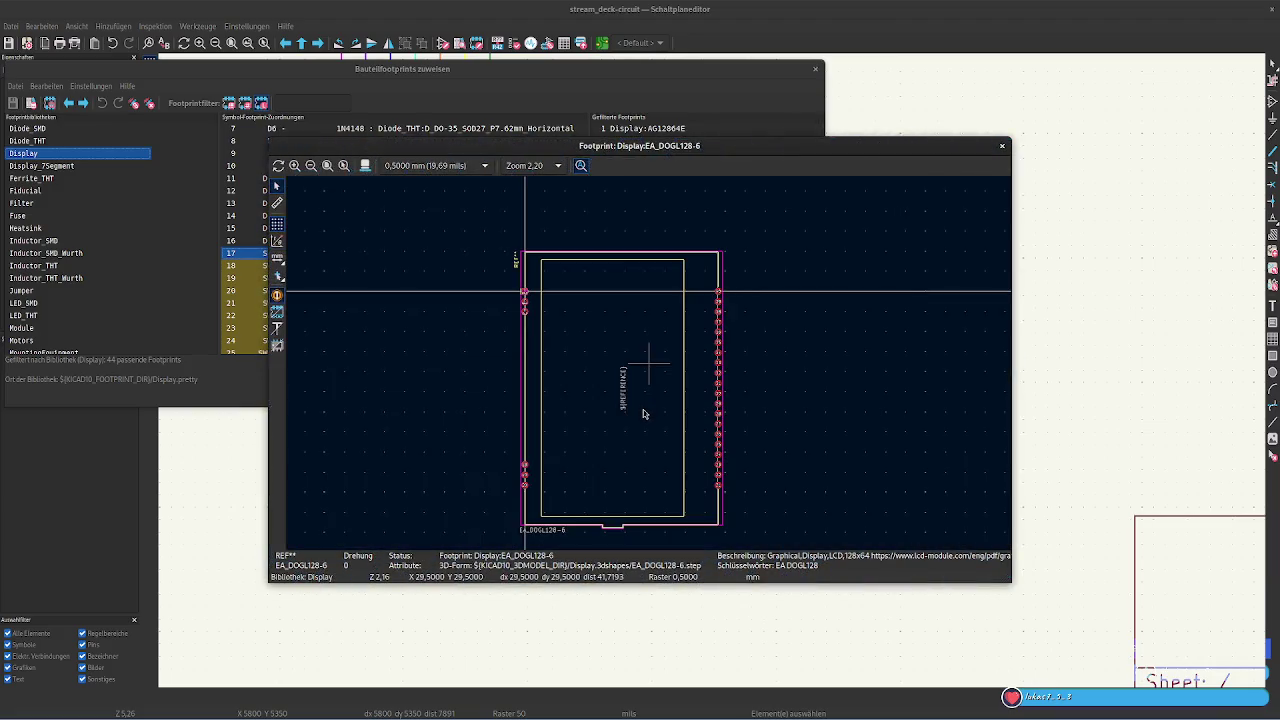
click(1002, 146)
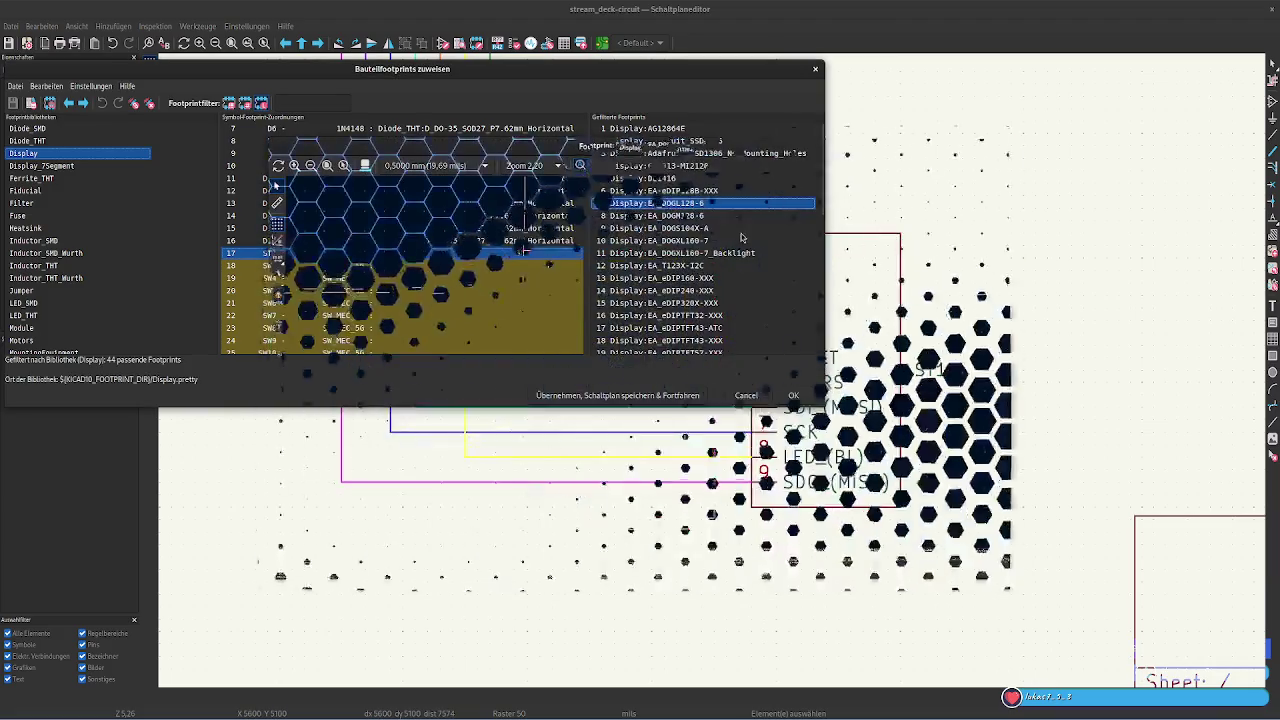
double_click(700, 216)
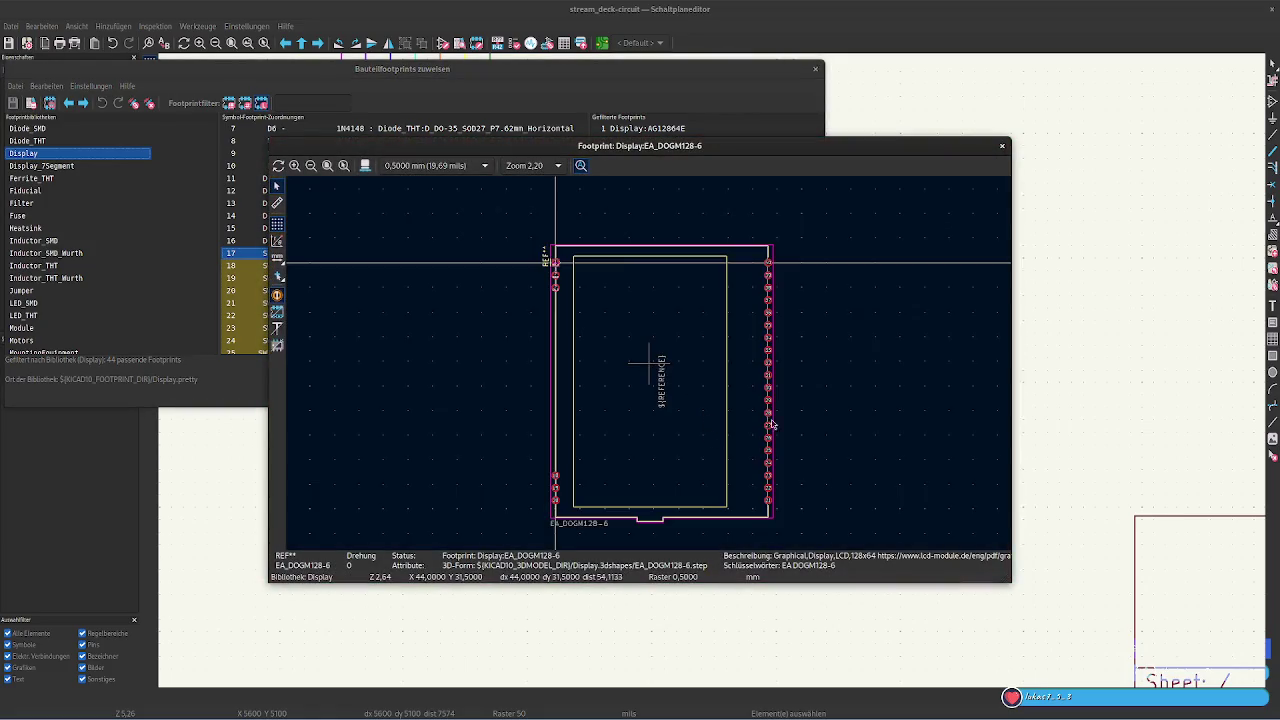
click(1000, 148)
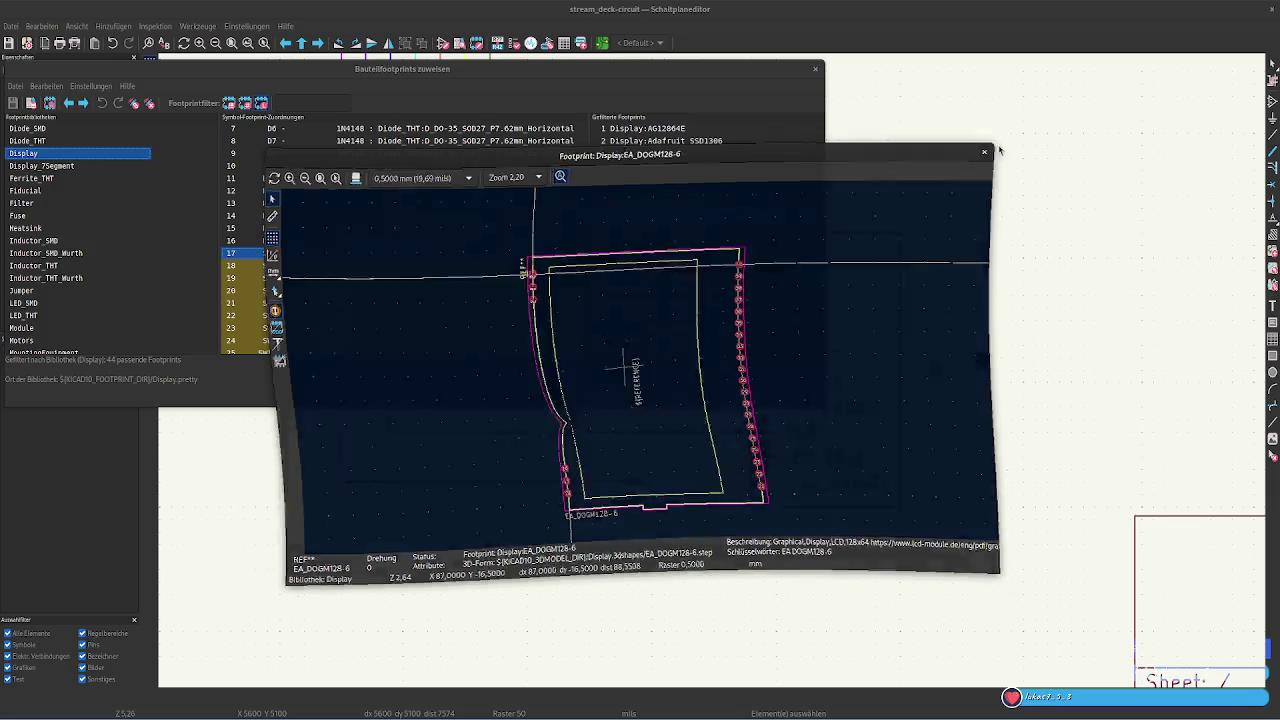
click(730, 230)
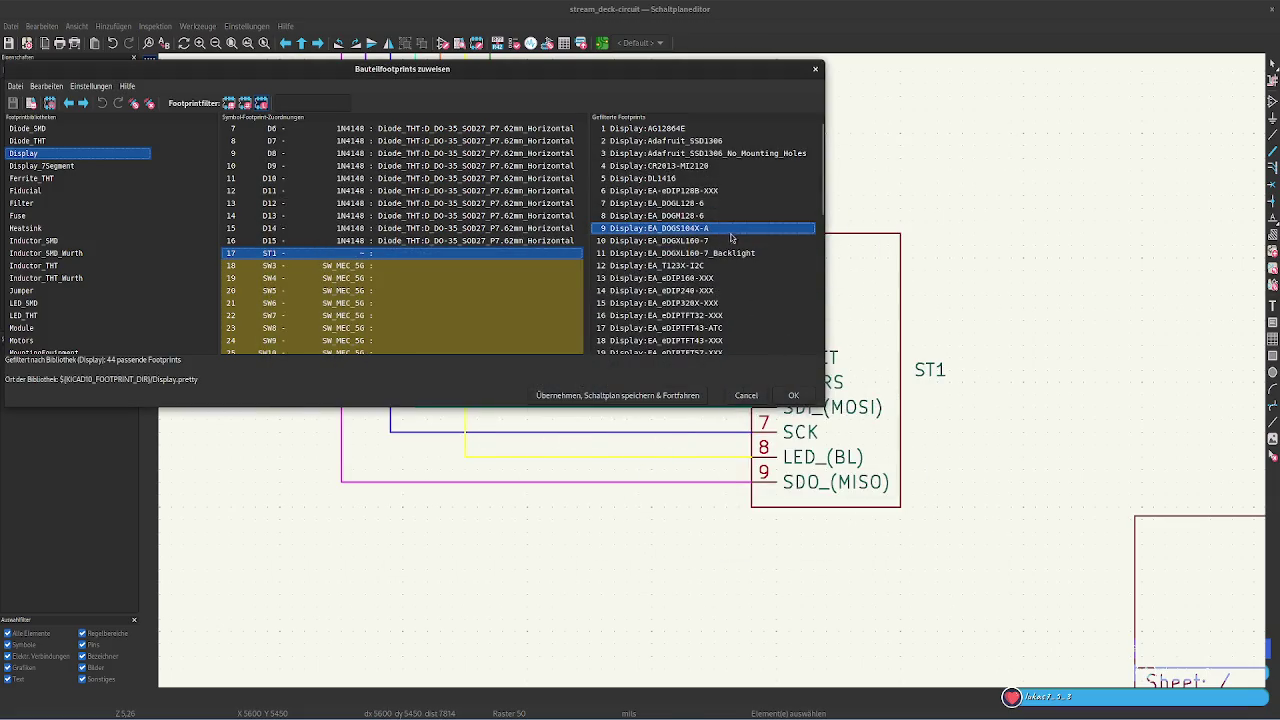
right_click(731, 237)
click(772, 240)
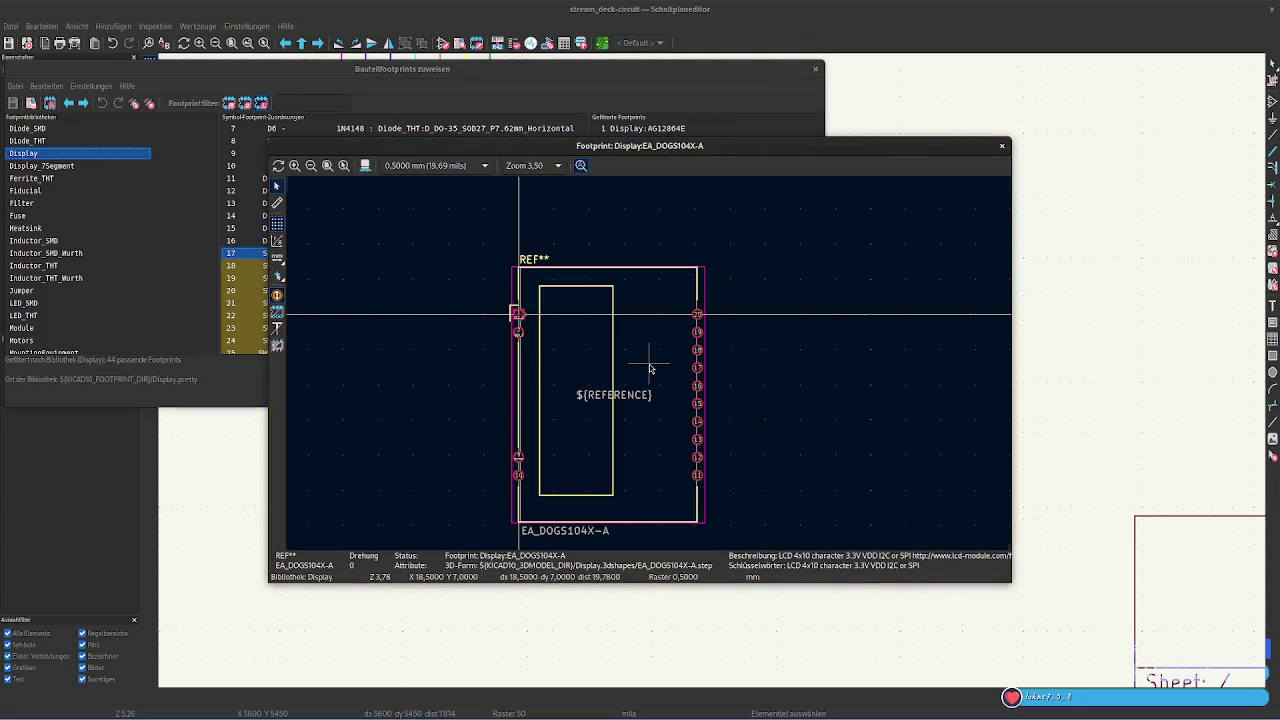
click(1002, 146)
click(730, 241)
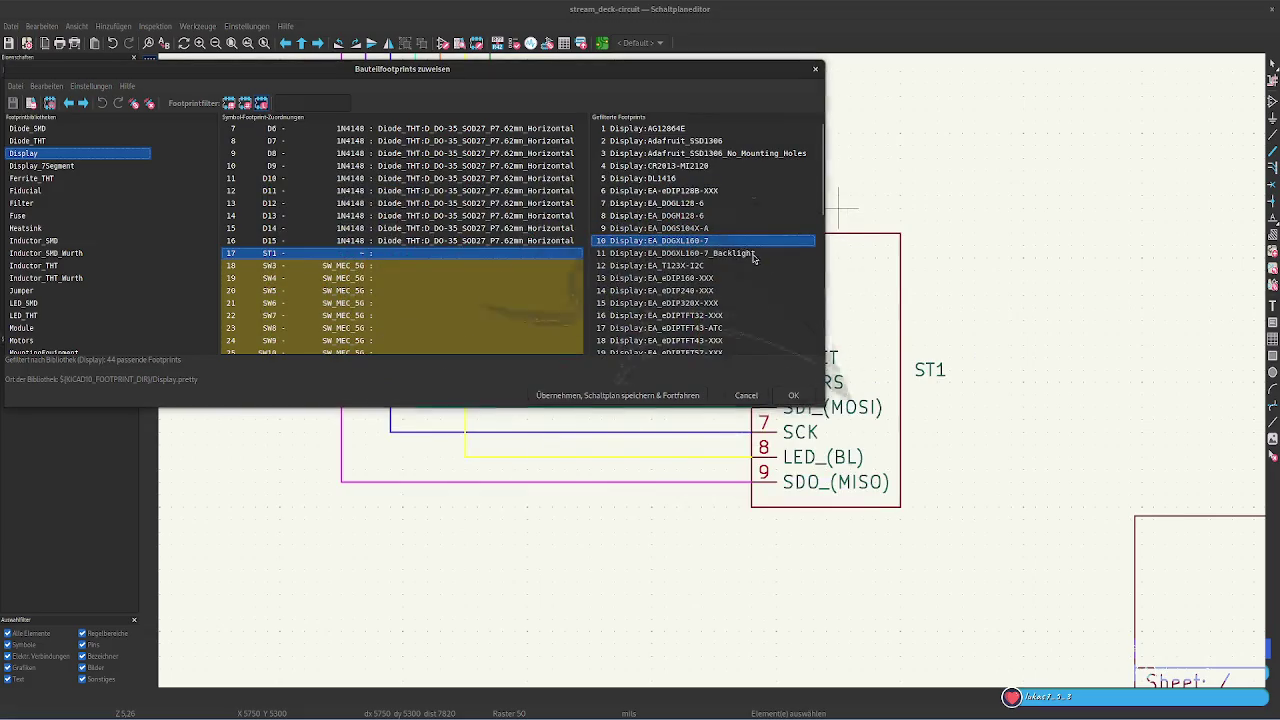
right_click(753, 258)
click(790, 262)
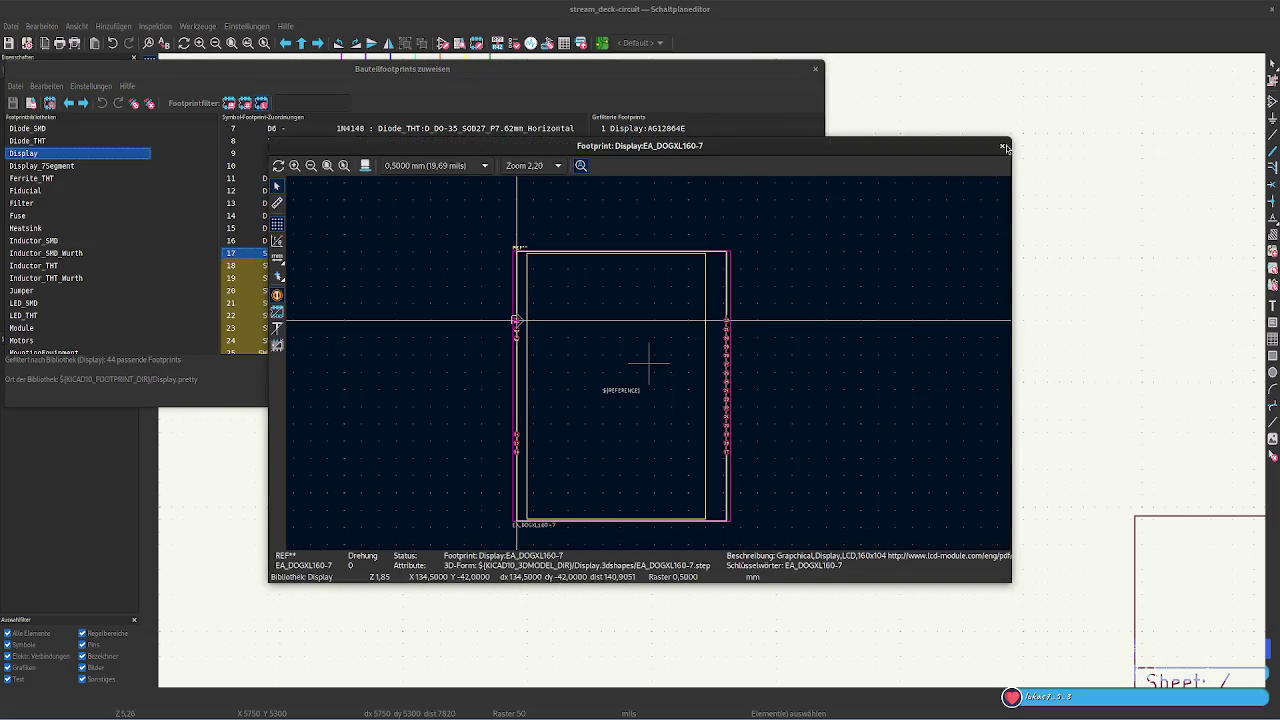
click(1003, 147)
click(740, 254)
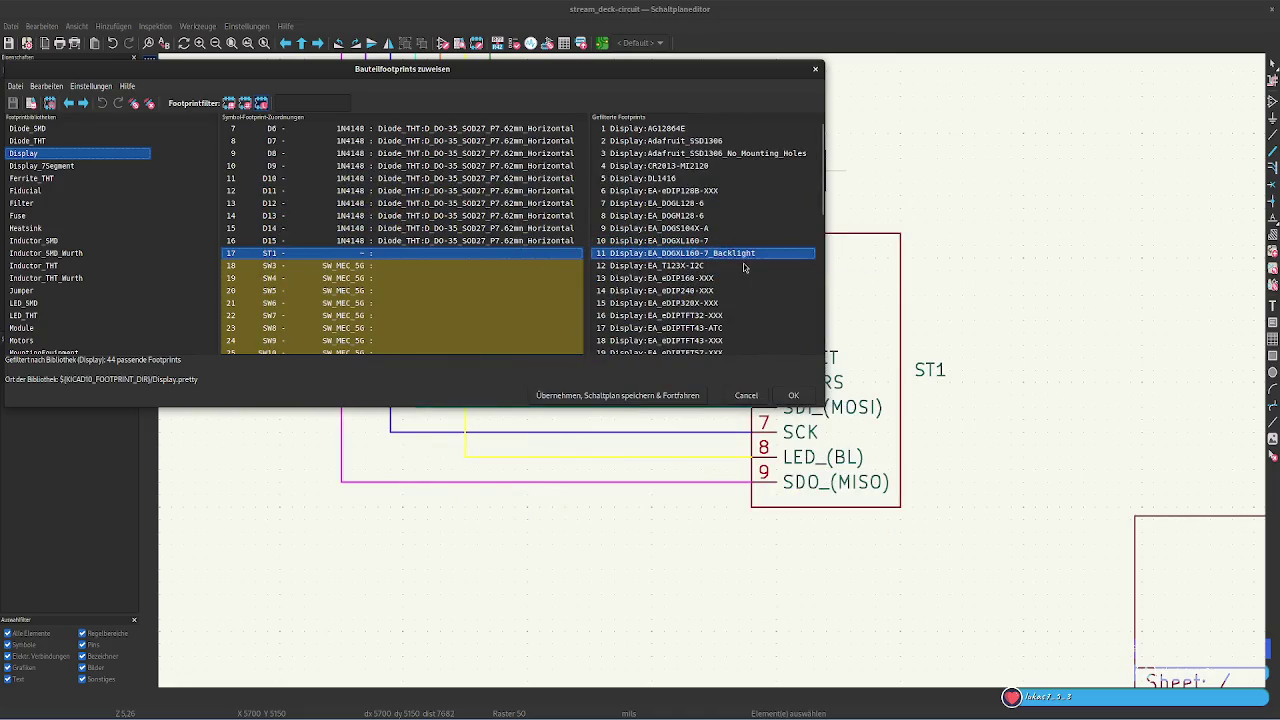
right_click(743, 263)
click(780, 268)
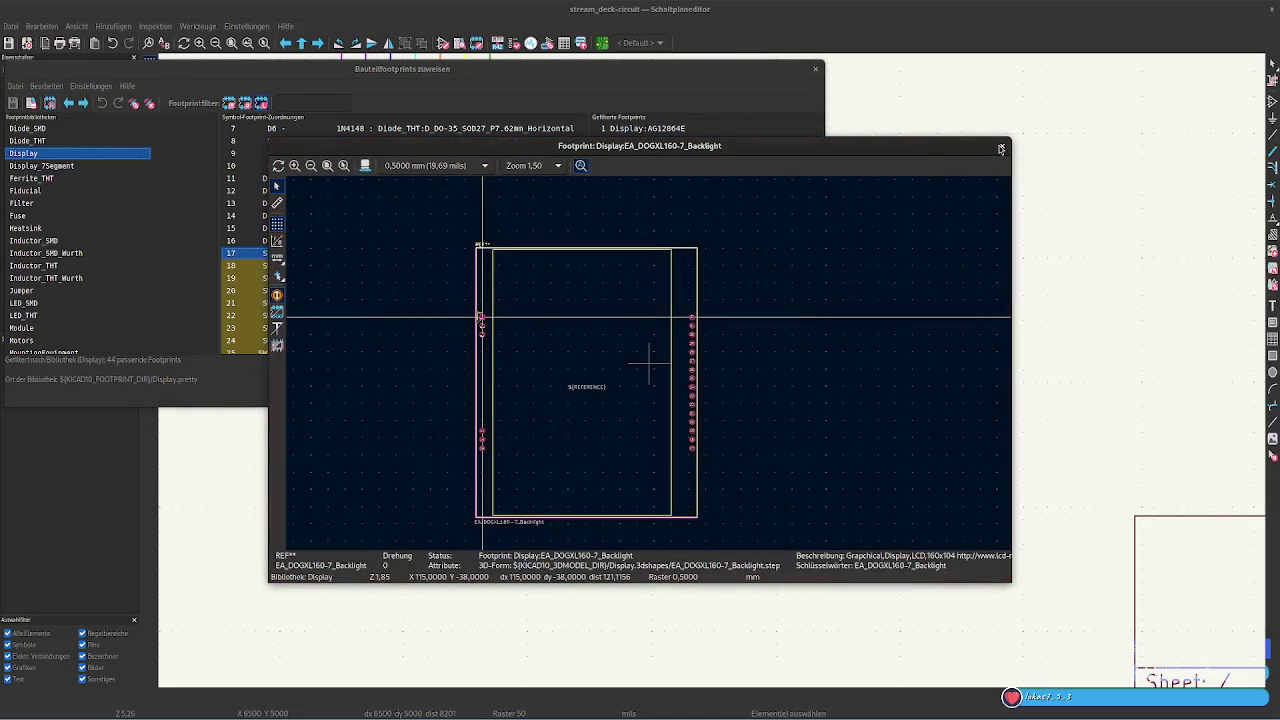
click(1002, 146)
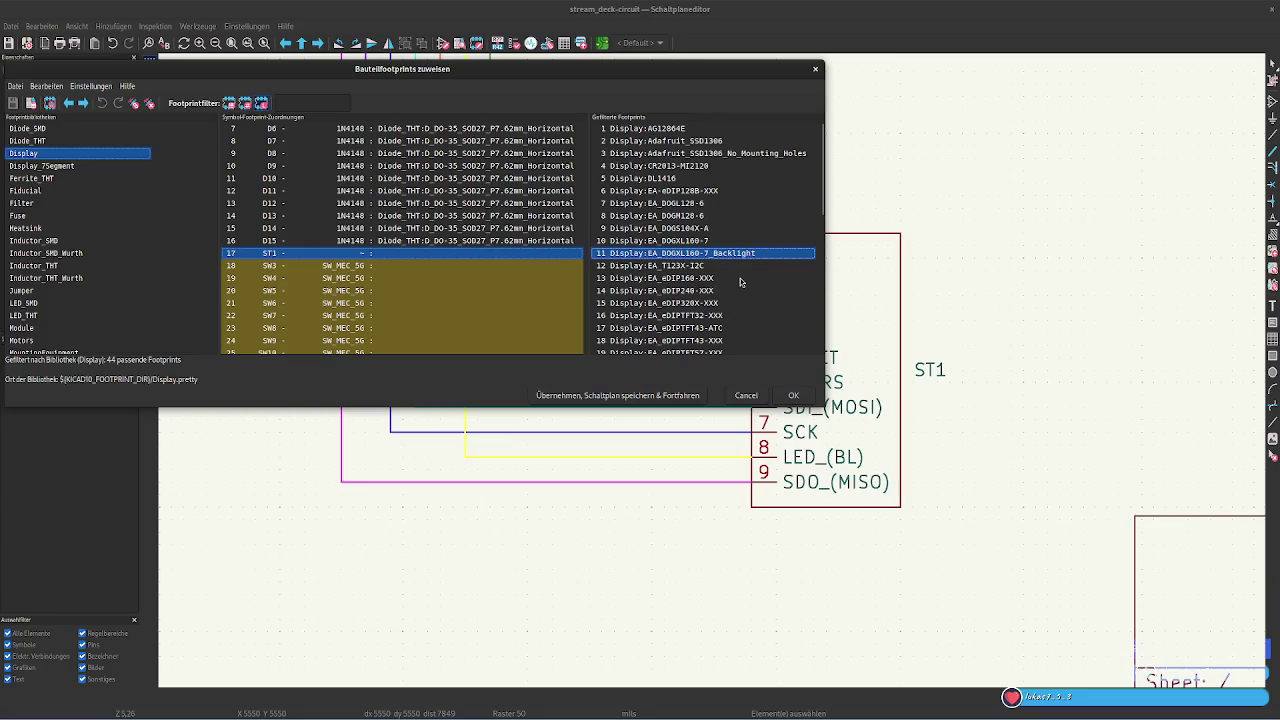
scroll(740, 282, down, 1)
scroll(740, 282, down, 1)
scroll(740, 282, down, 1)
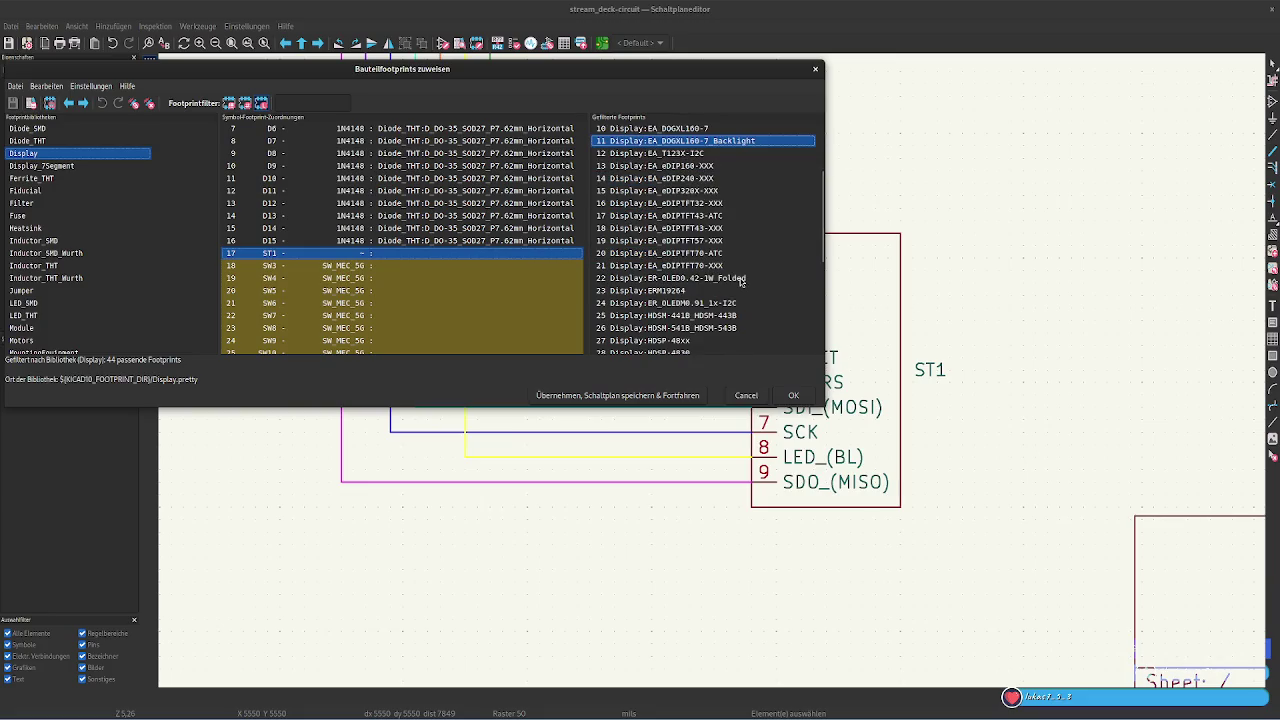
scroll(740, 282, down, 2)
scroll(740, 282, down, 2)
scroll(740, 282, up, 3)
scroll(740, 282, up, 2)
scroll(737, 277, up, 1)
double_click(705, 232)
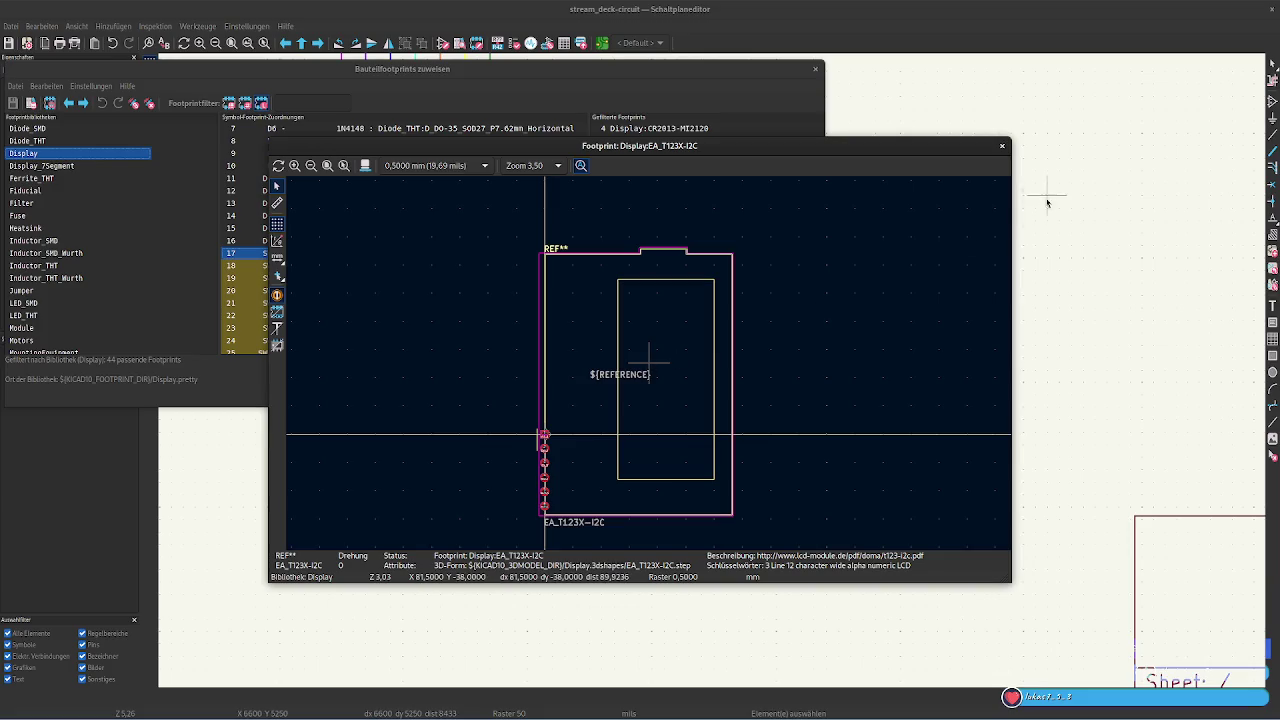
click(1005, 149)
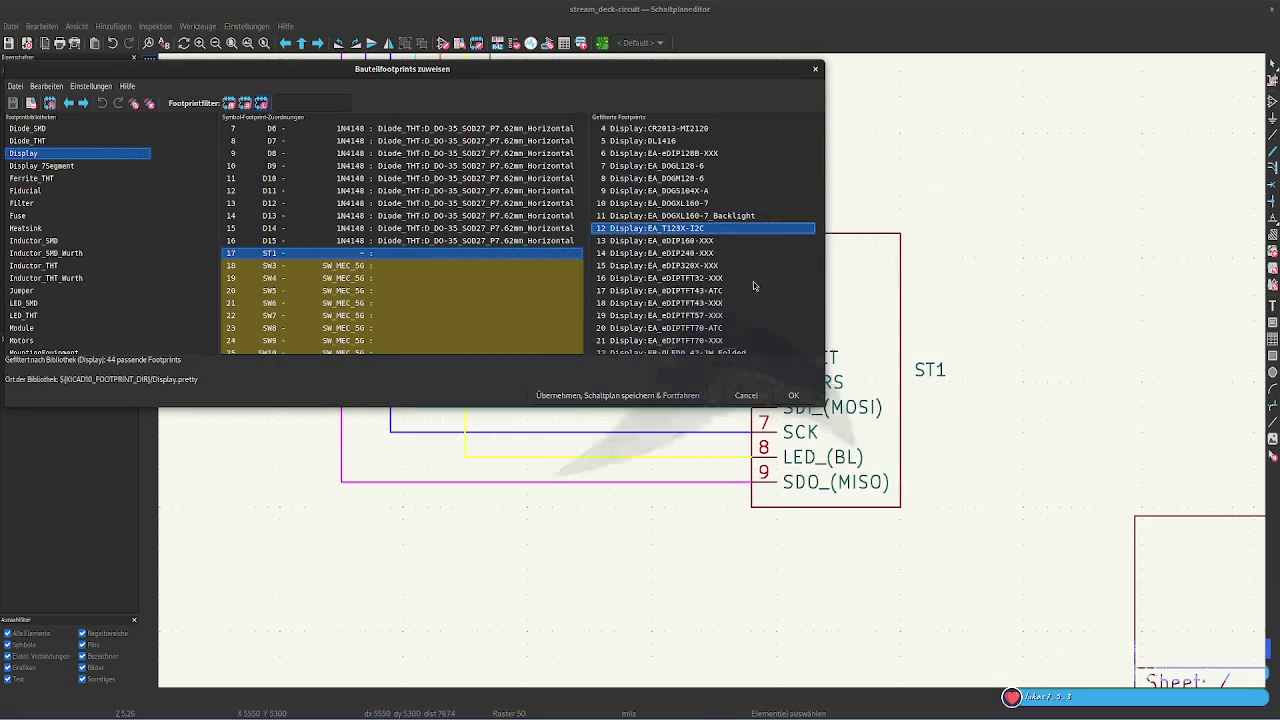
click(718, 242)
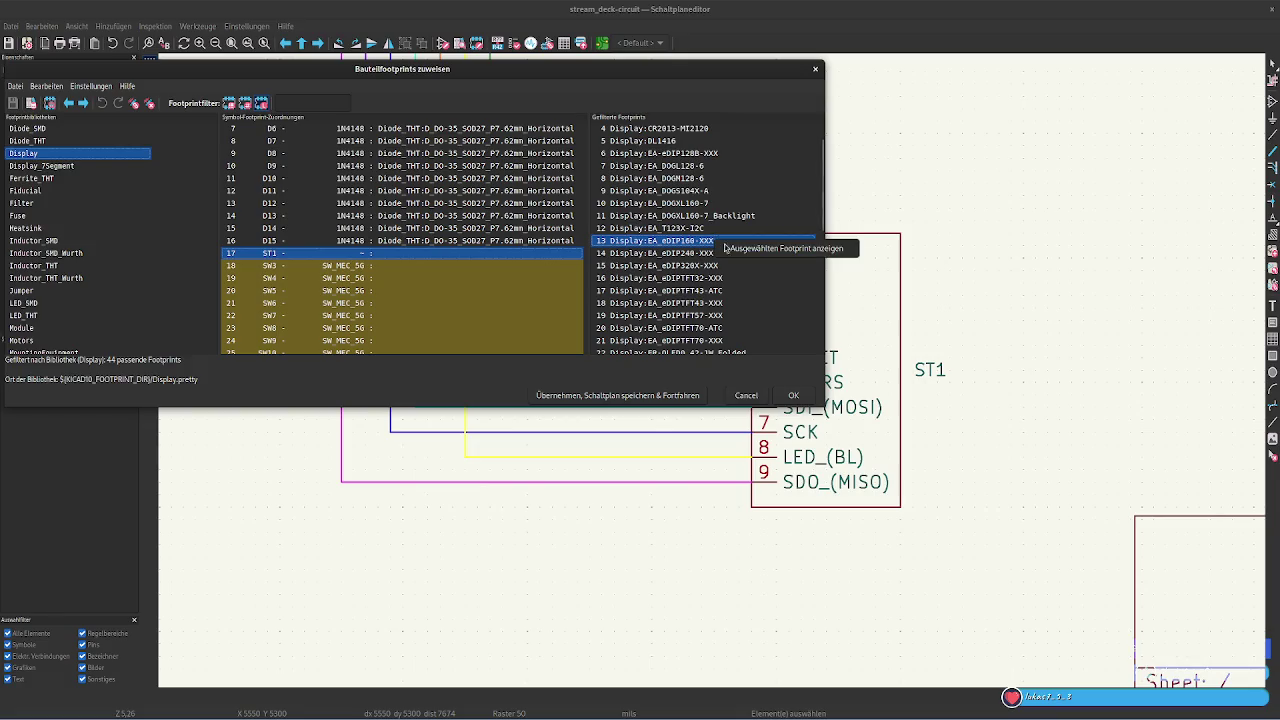
double_click(716, 240)
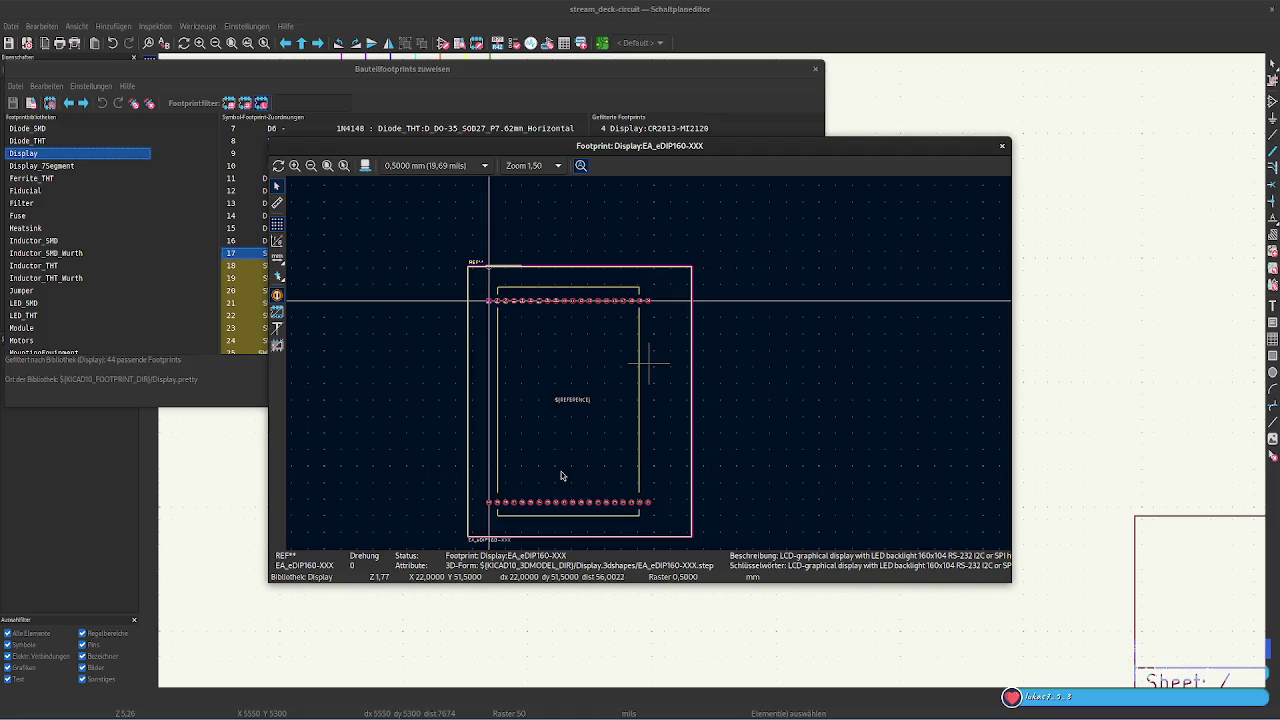
scroll(561, 476, down, 1)
scroll(650, 369, up, 1)
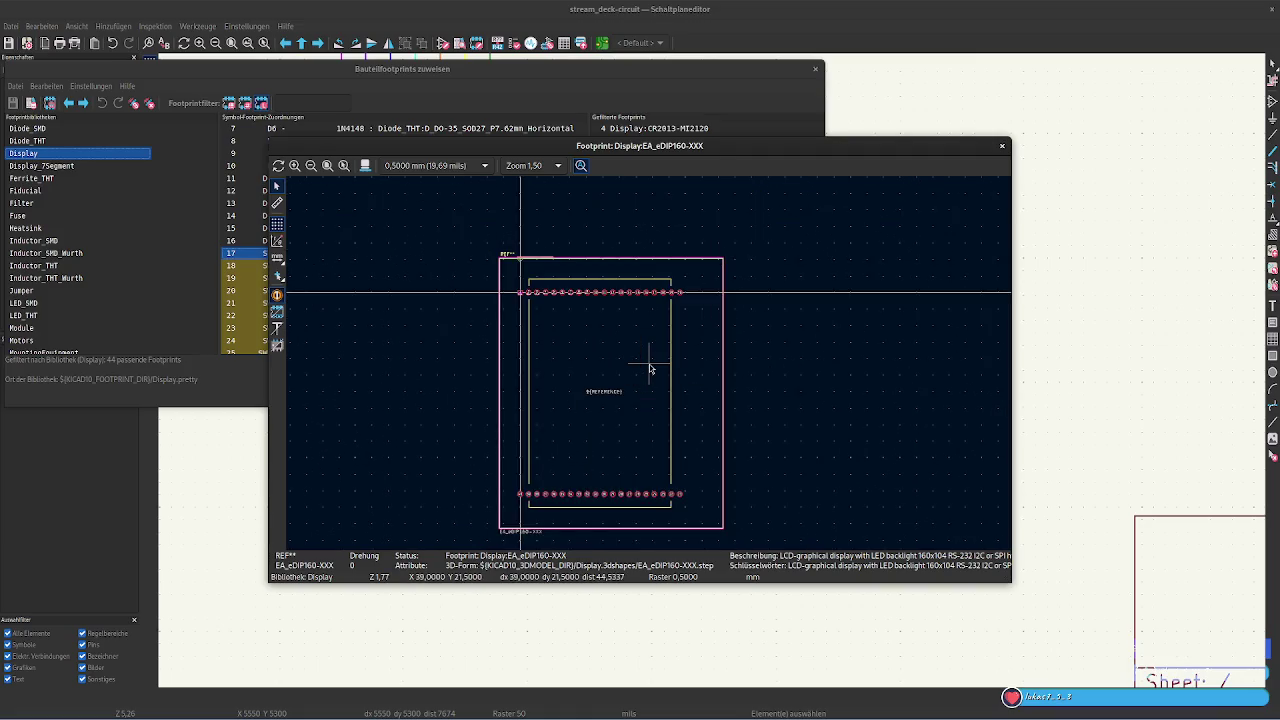
click(1005, 148)
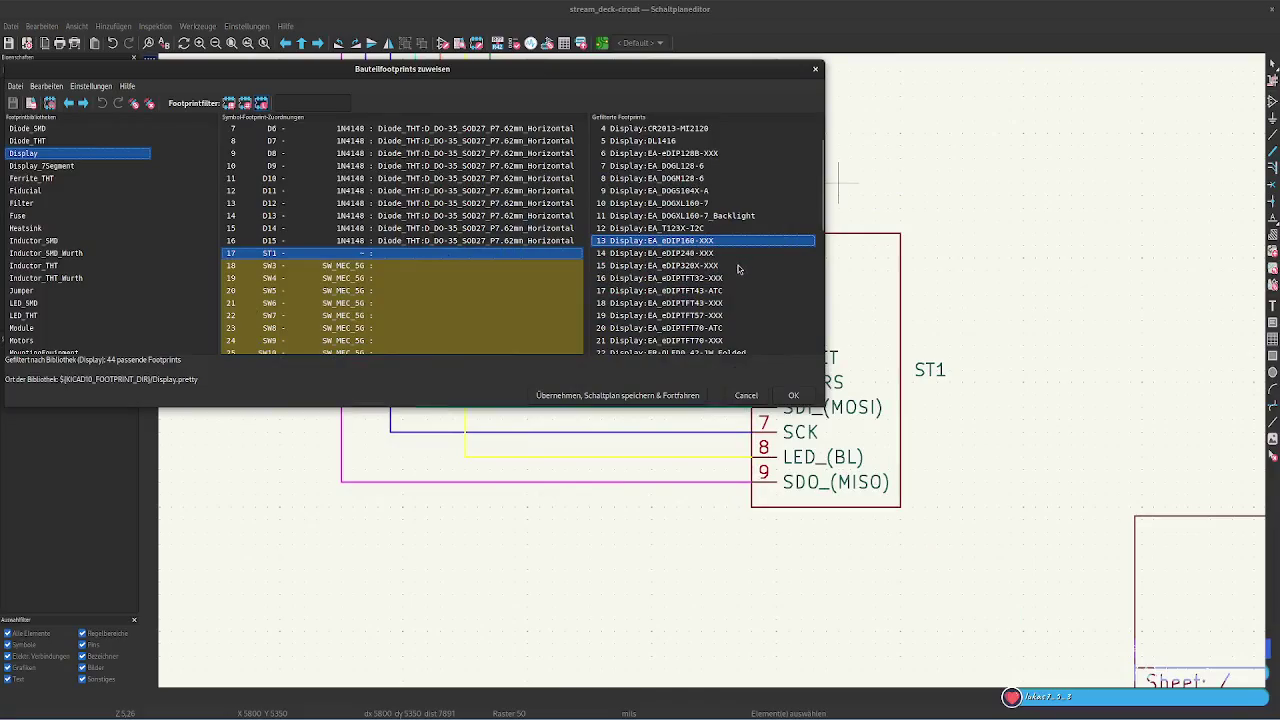
click(733, 256)
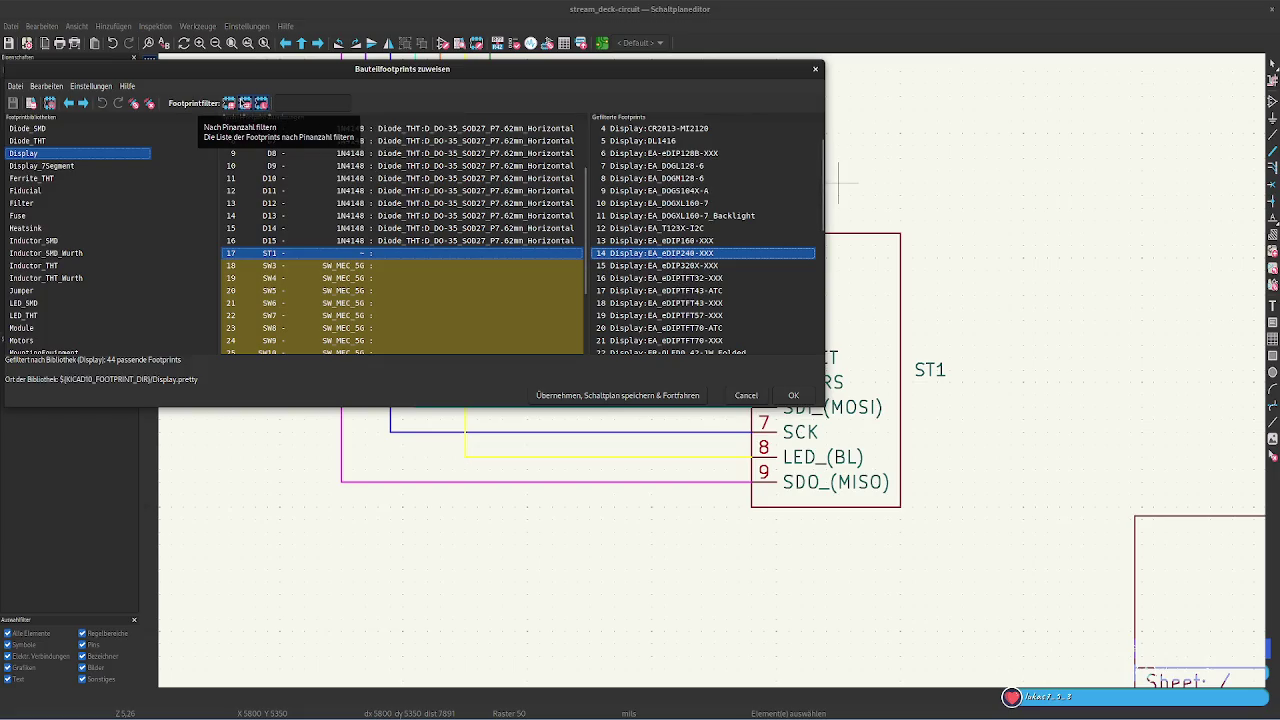
Turn the pin-count filter off so all 44 Display footprints are listed
click(245, 103)
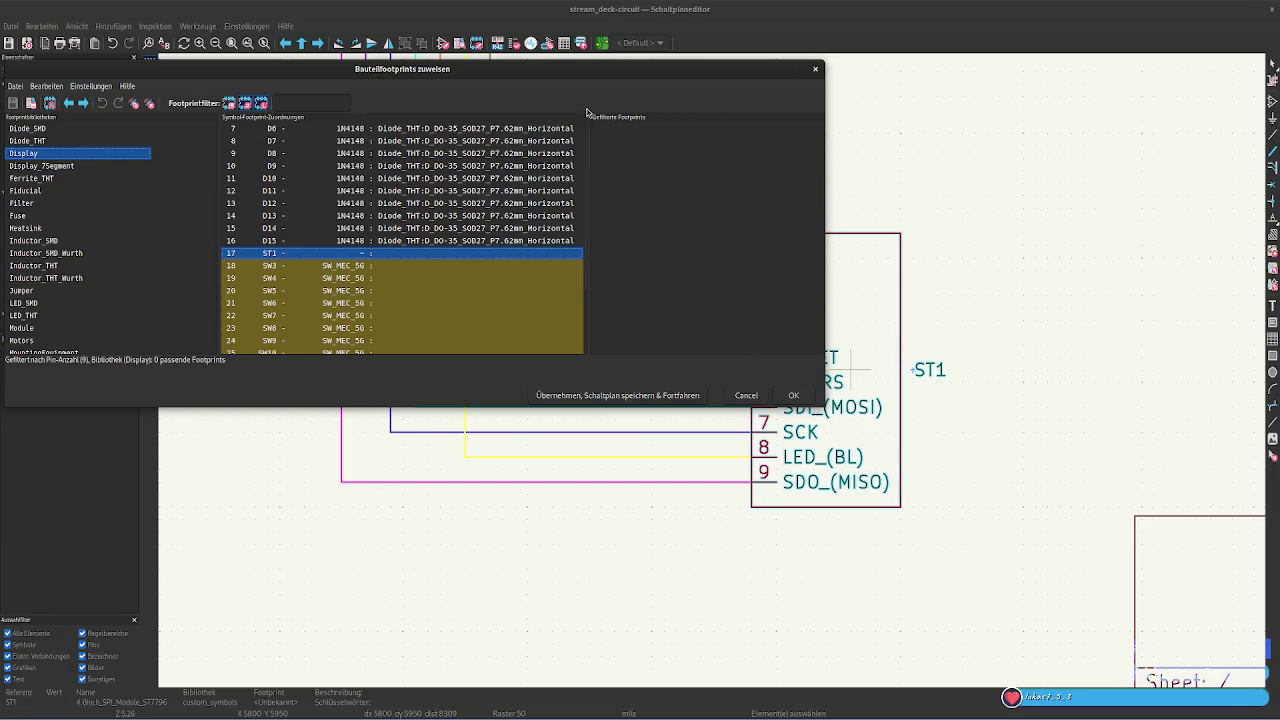
click(245, 103)
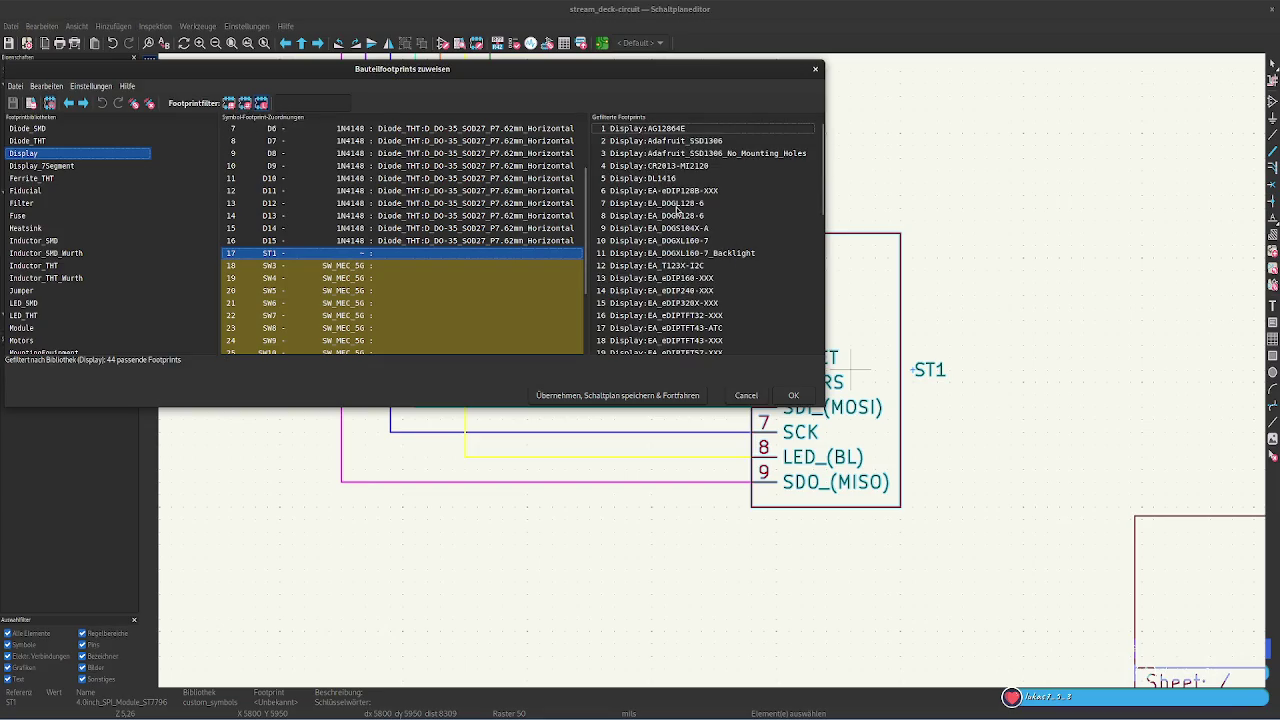
scroll(678, 209, down, 2)
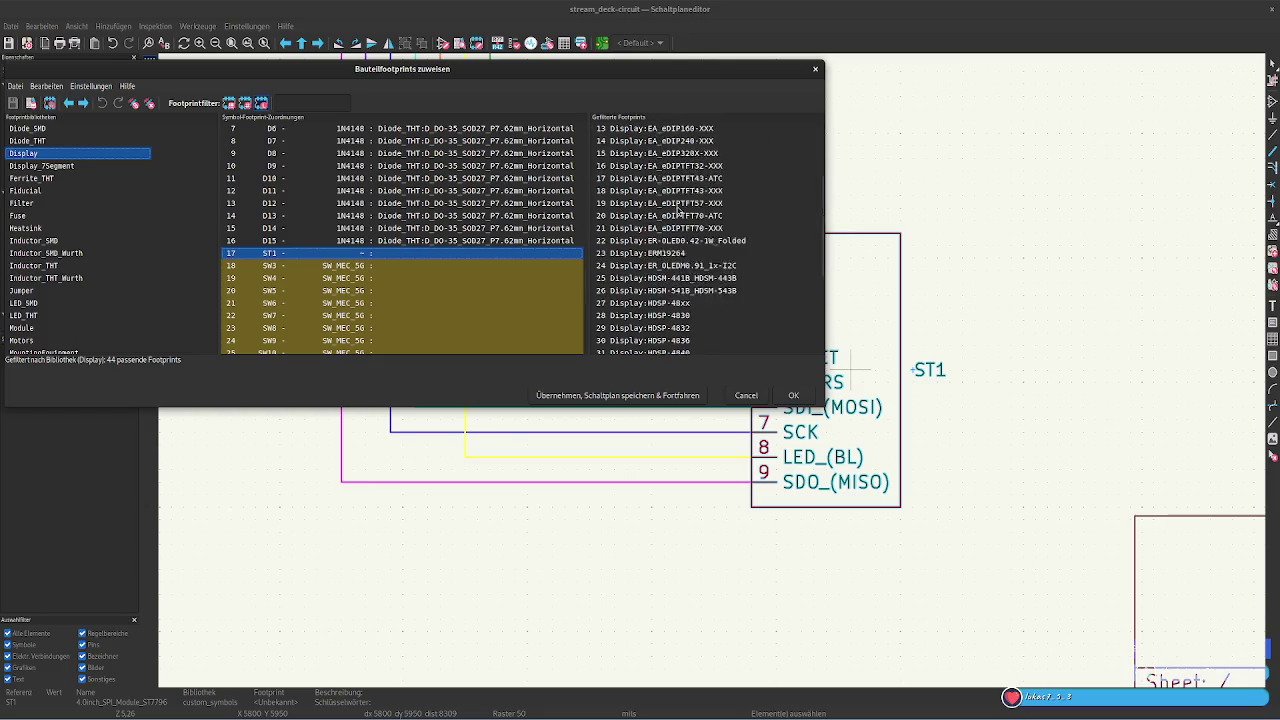
scroll(678, 209, down, 1)
scroll(679, 210, down, 2)
Preview the HDSP-48xx and ERM19264 footprints, closing each viewer
double_click(694, 286)
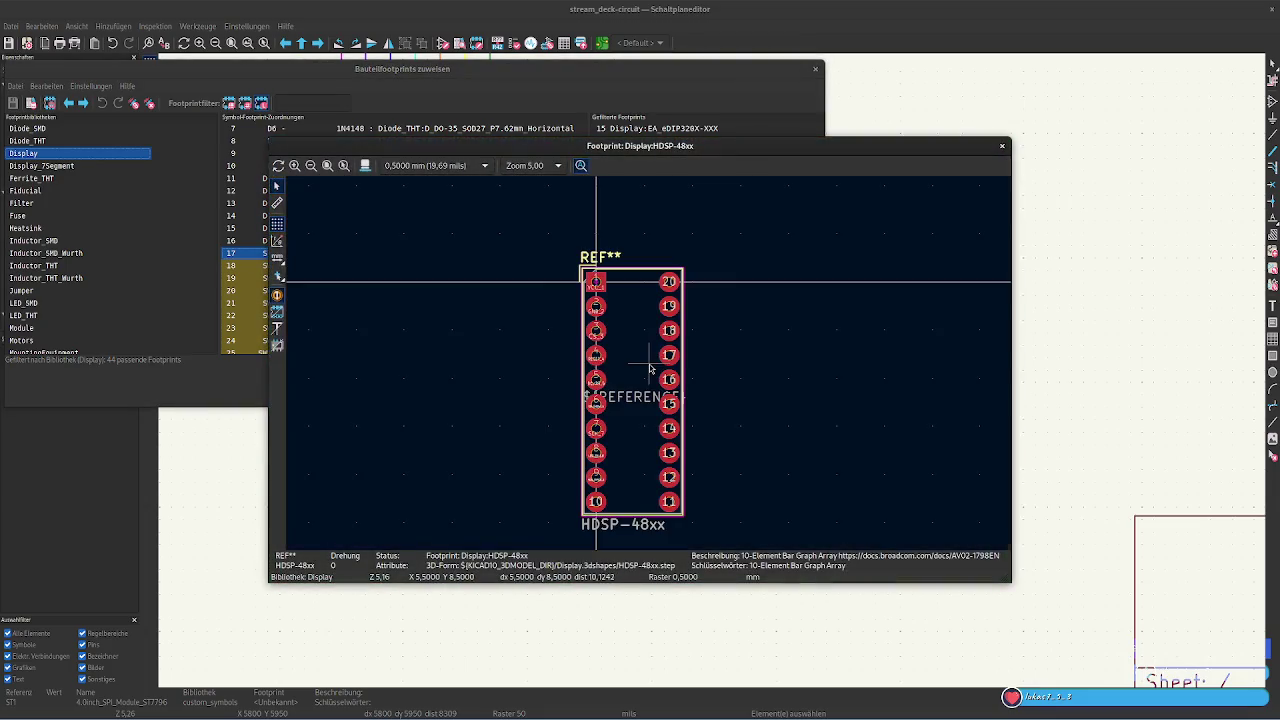
click(1003, 148)
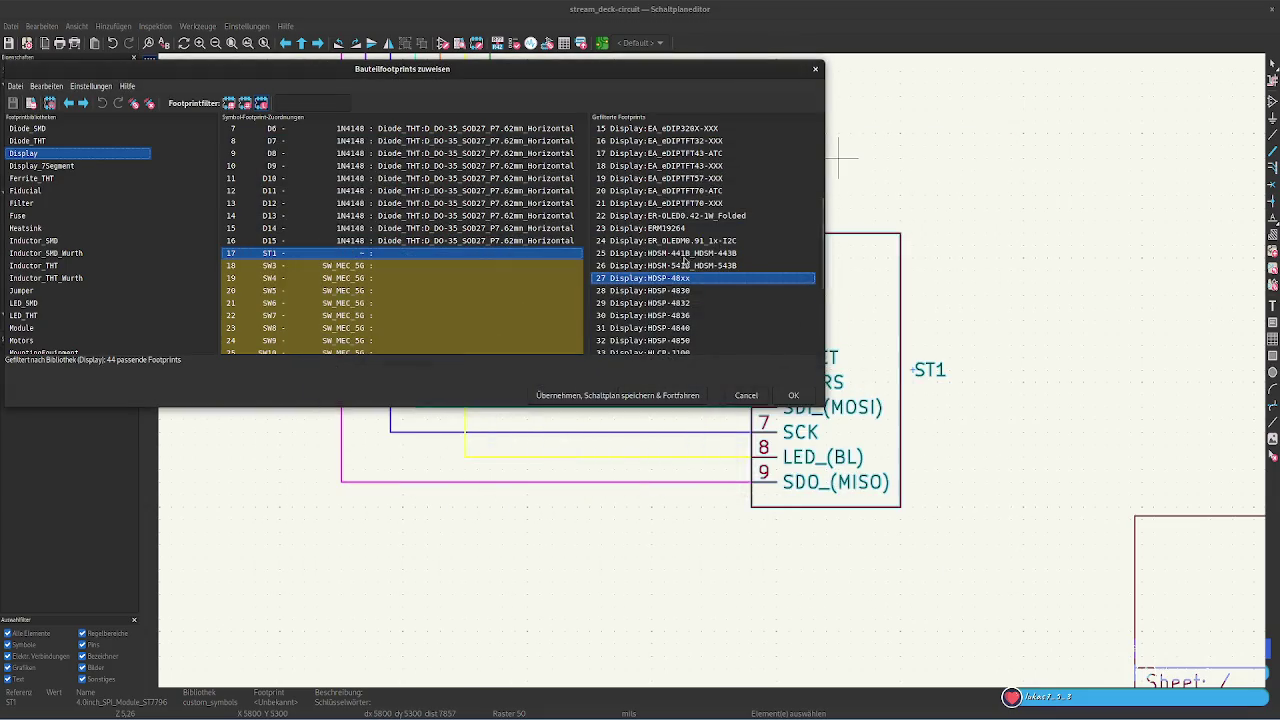
click(680, 229)
double_click(680, 231)
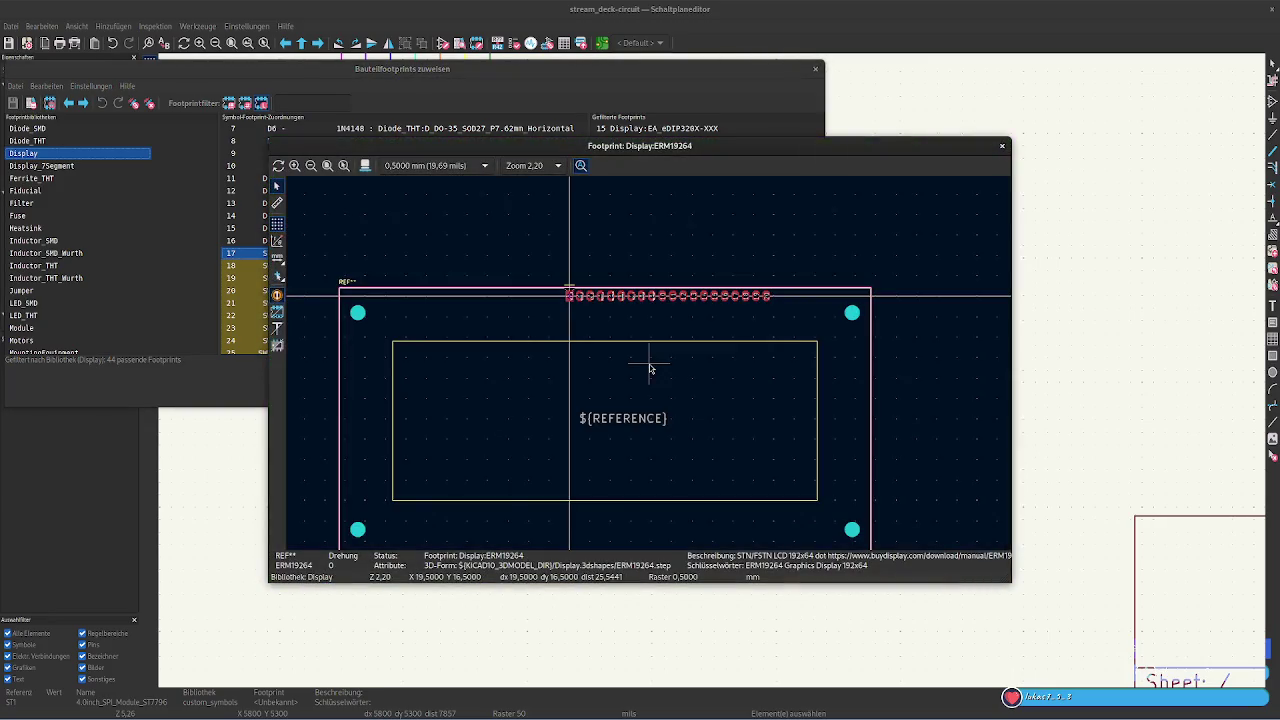
click(1002, 146)
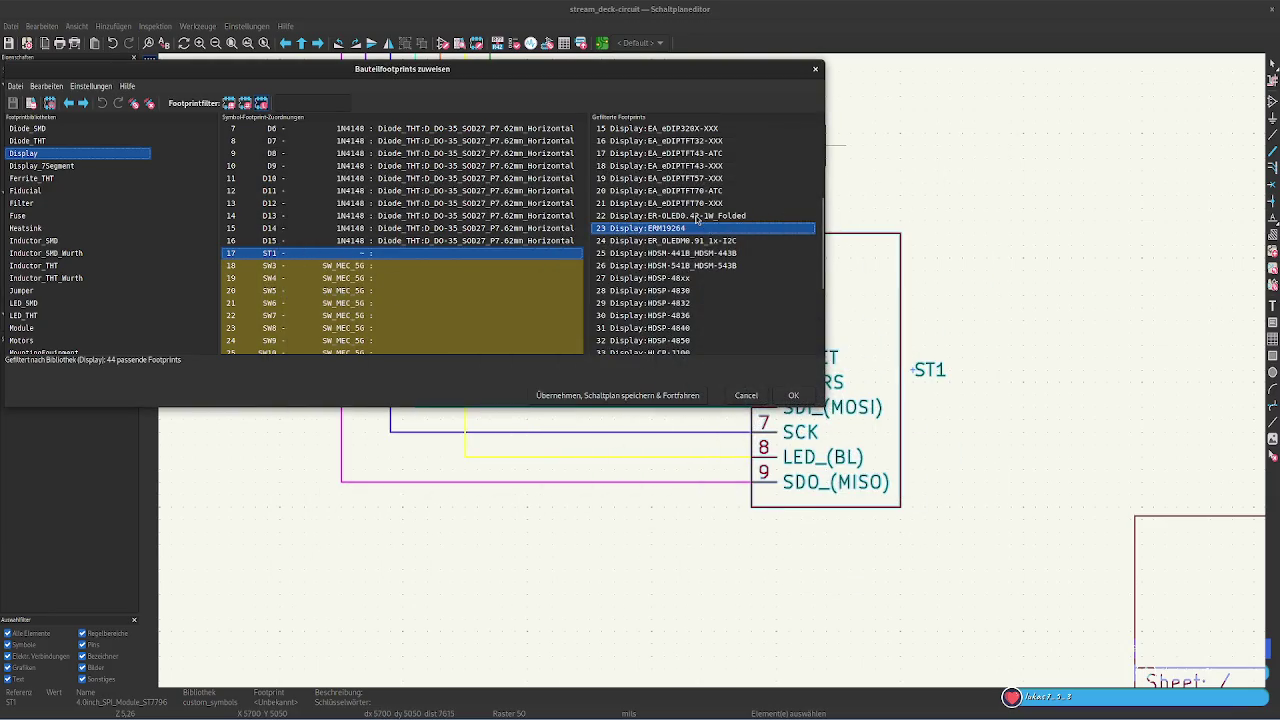
scroll(697, 219, down, 4)
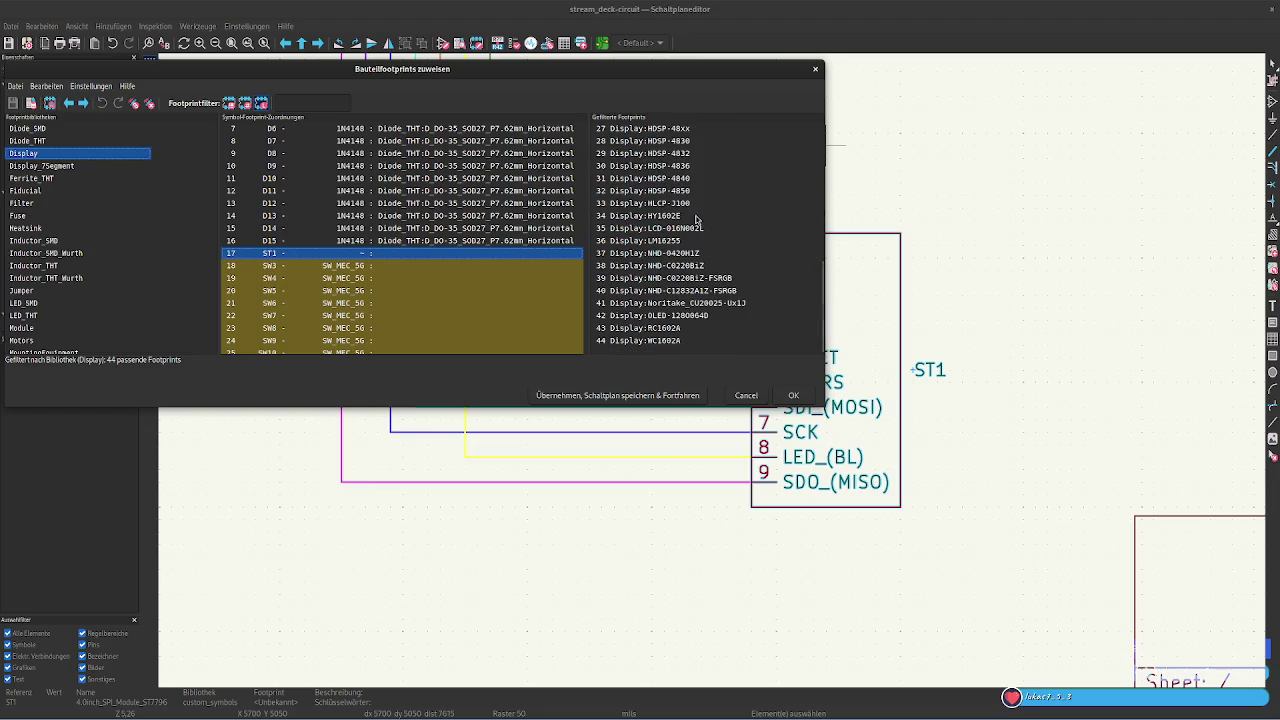
Preview and close the LM16255, LCD-016N002L and RC1602A footprints
double_click(688, 241)
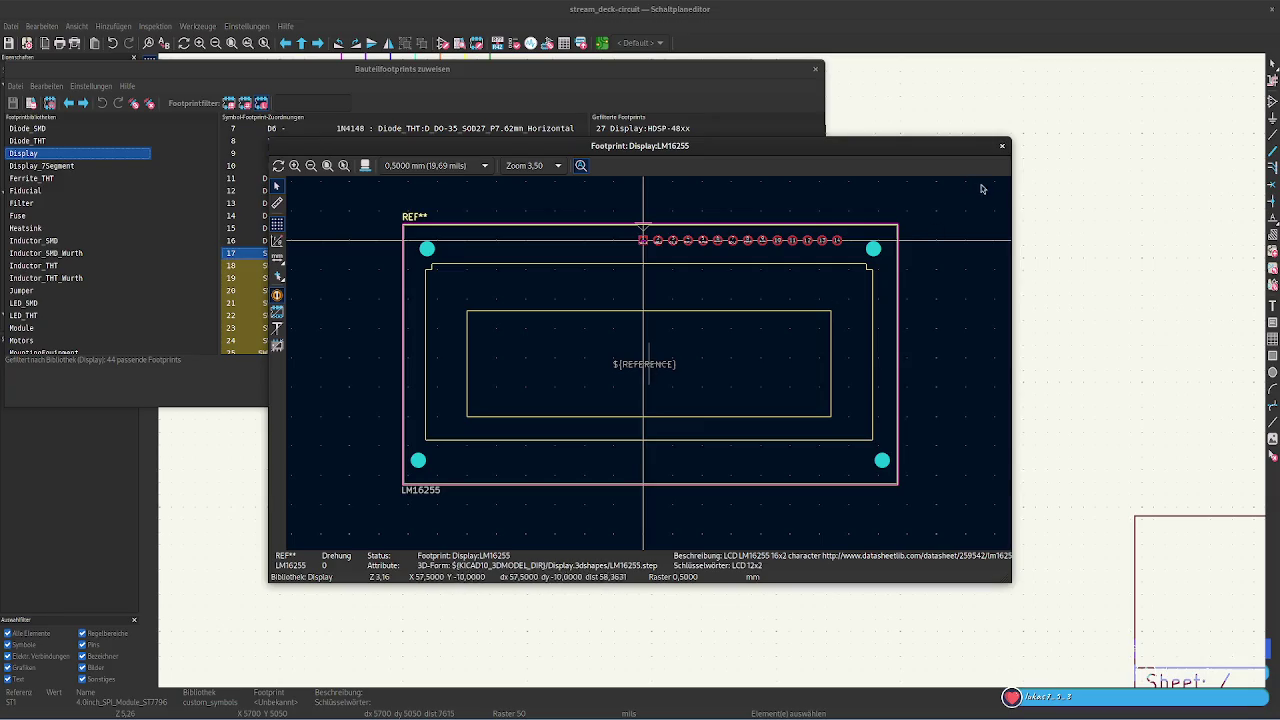
click(999, 148)
double_click(736, 231)
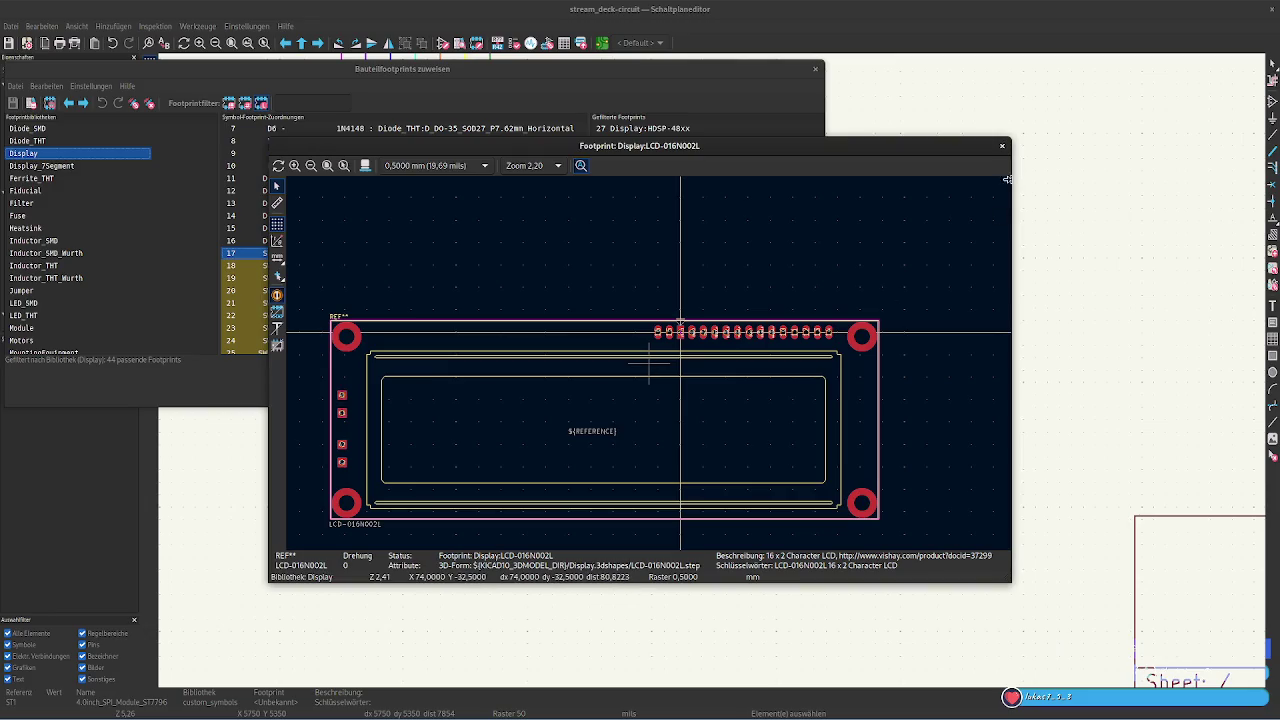
click(1002, 149)
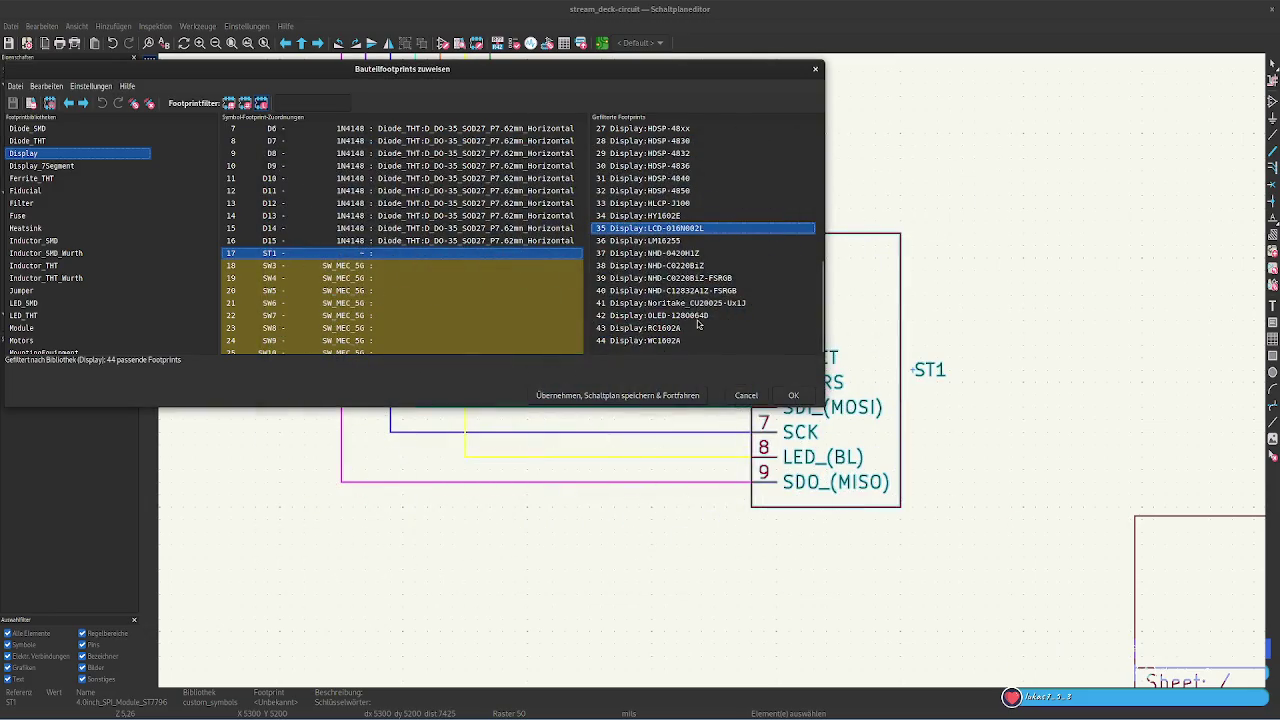
double_click(687, 329)
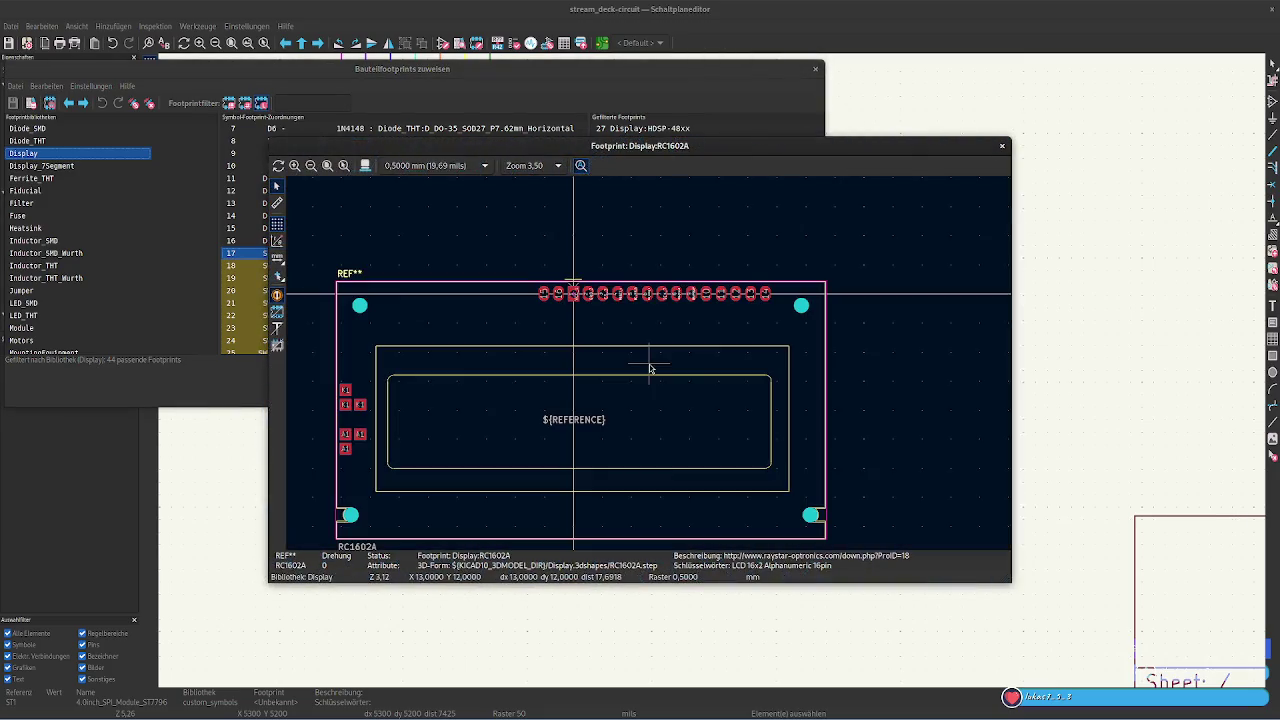
click(1002, 146)
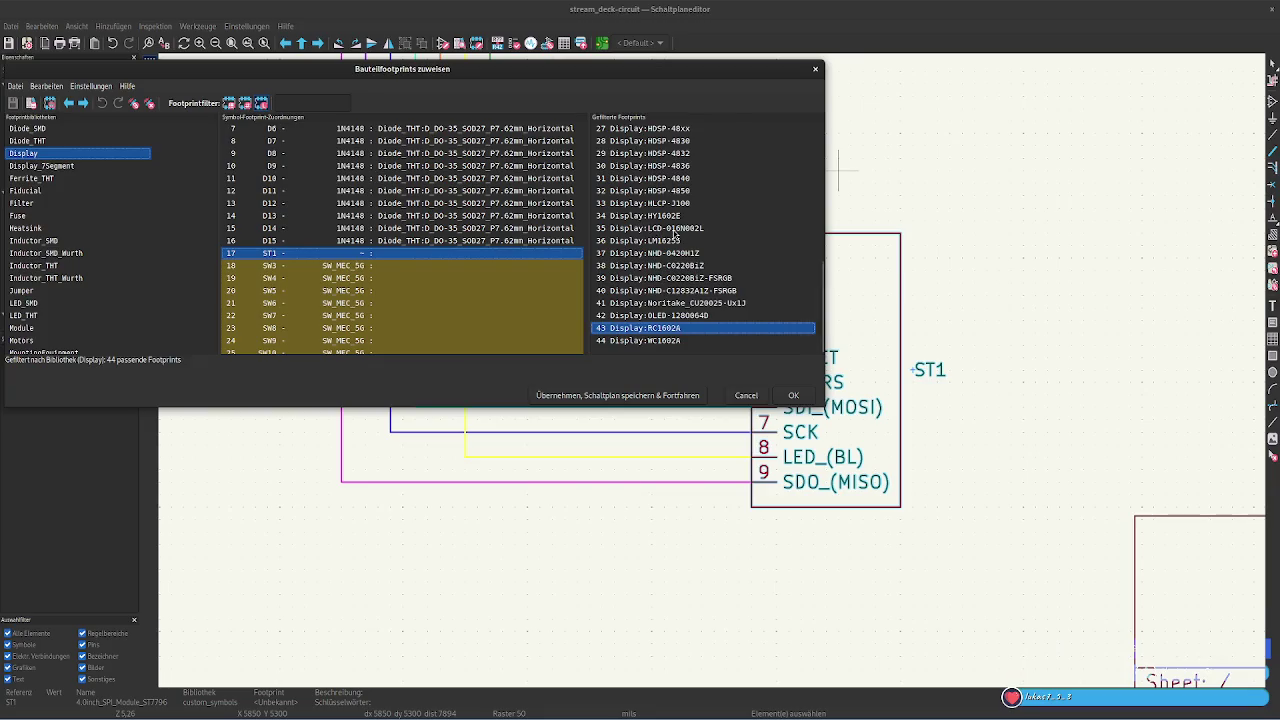
Fit the whole CR2013-MI2120 footprint in view, then switch to the browser's Pico wiring page
click(712, 128)
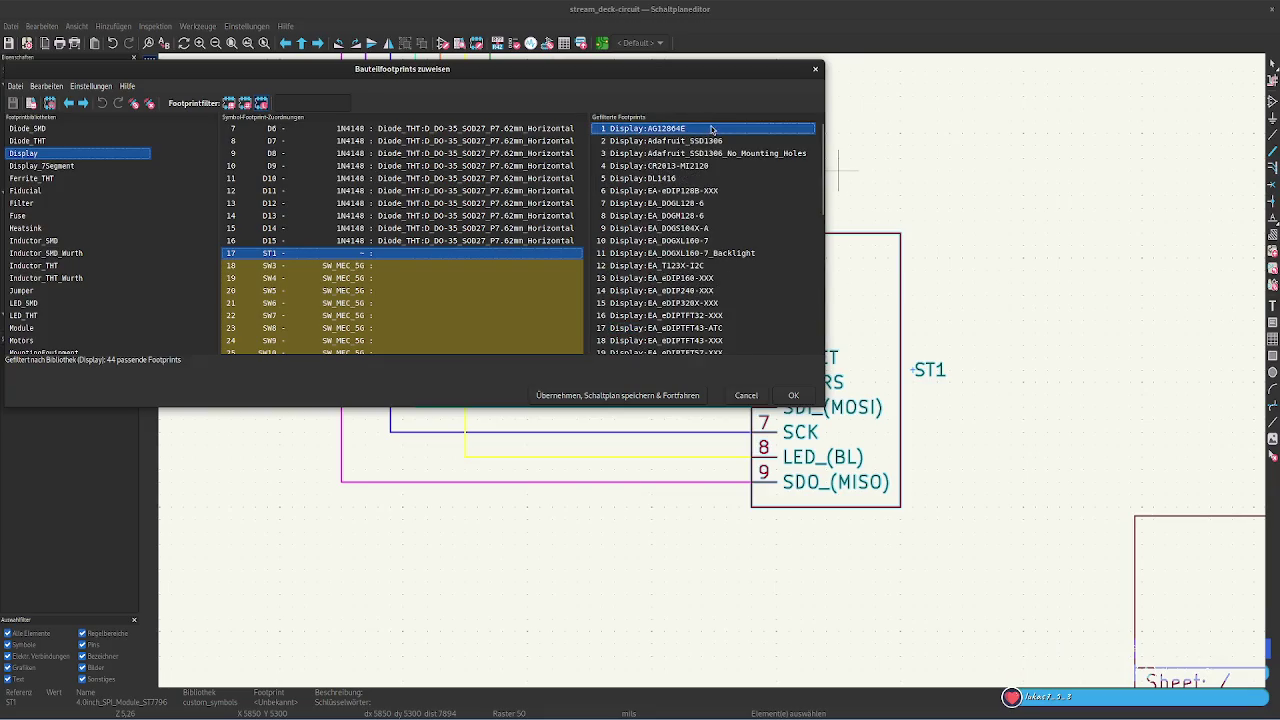
click(697, 179)
double_click(690, 166)
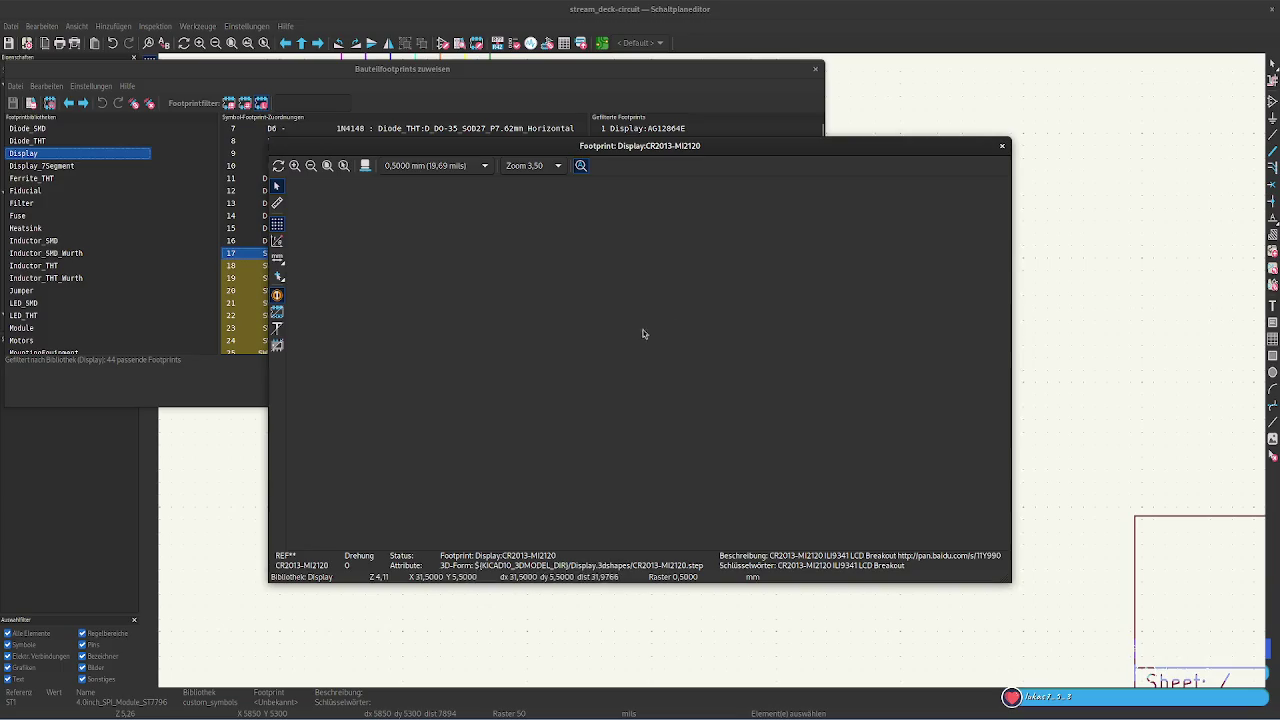
click(927, 124)
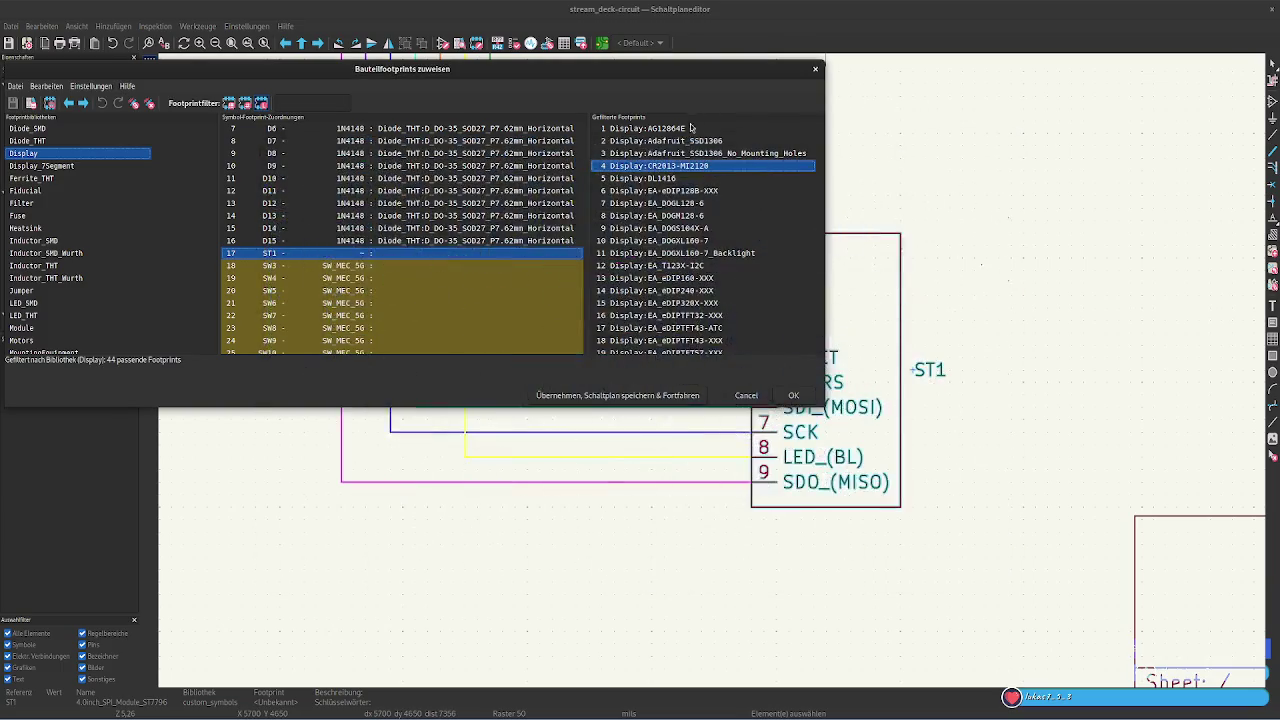
double_click(630, 166)
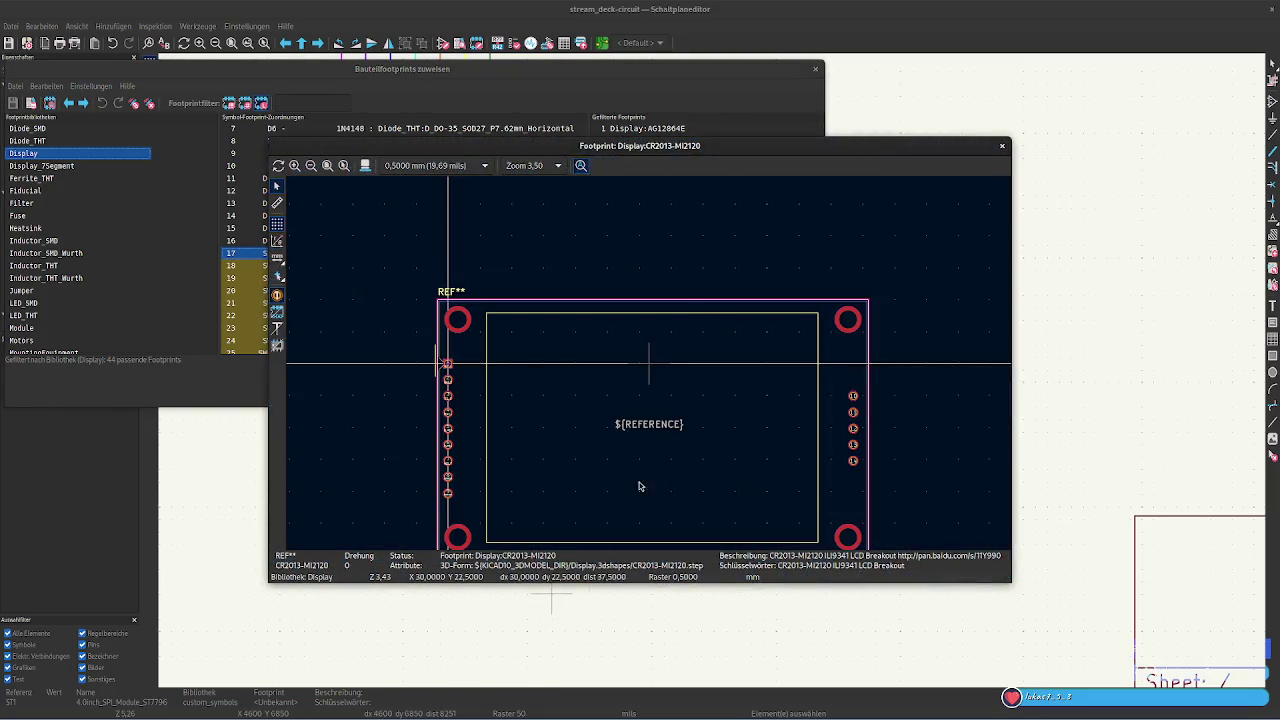
key(Home)
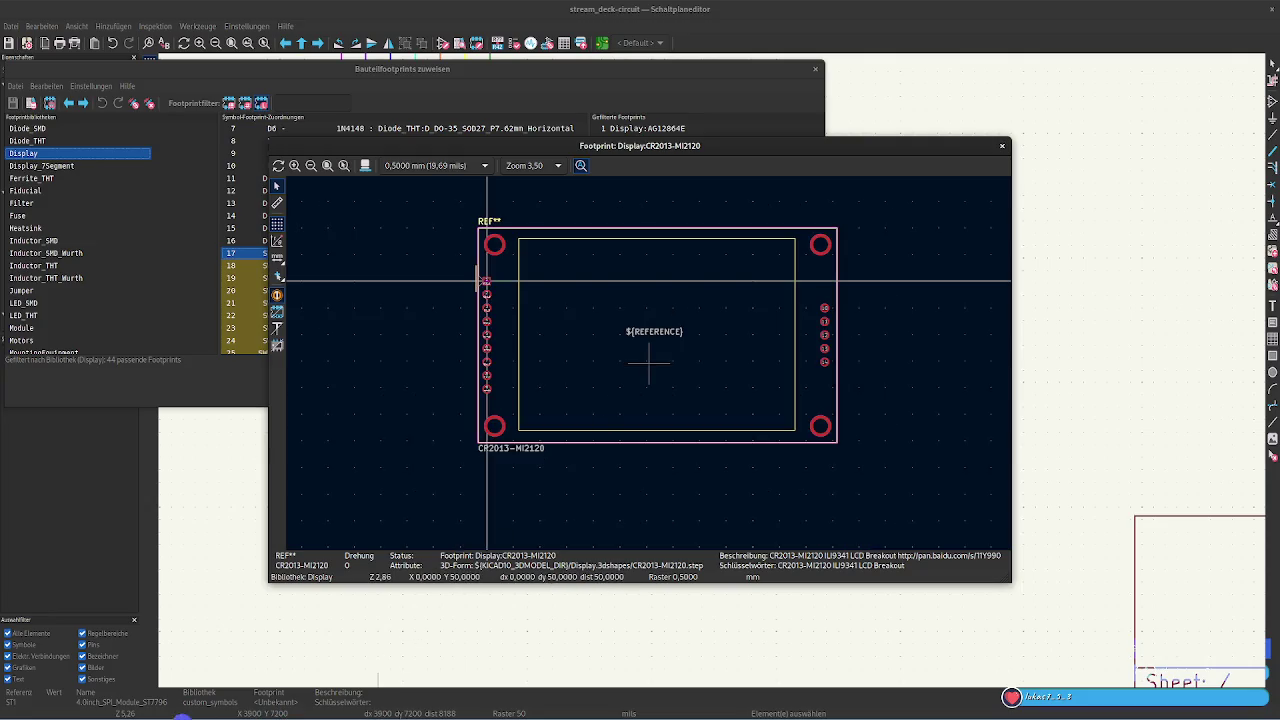
mouse_move(78, 714)
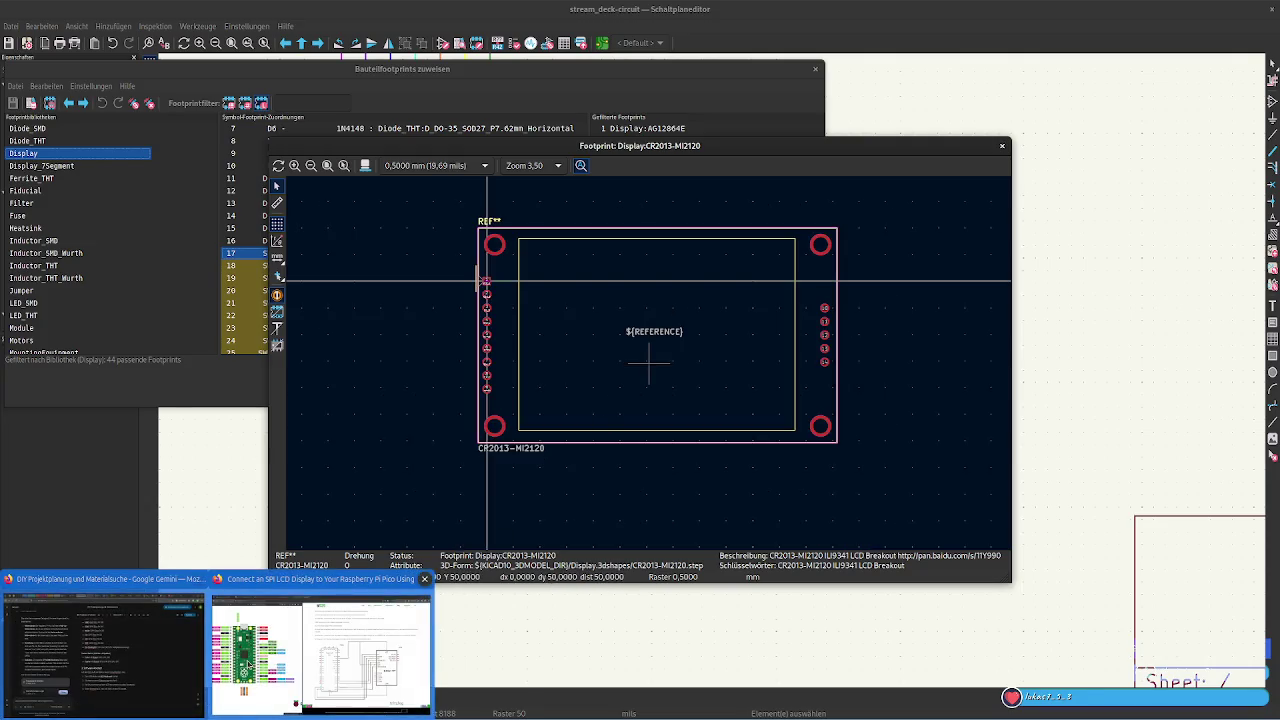
click(320, 650)
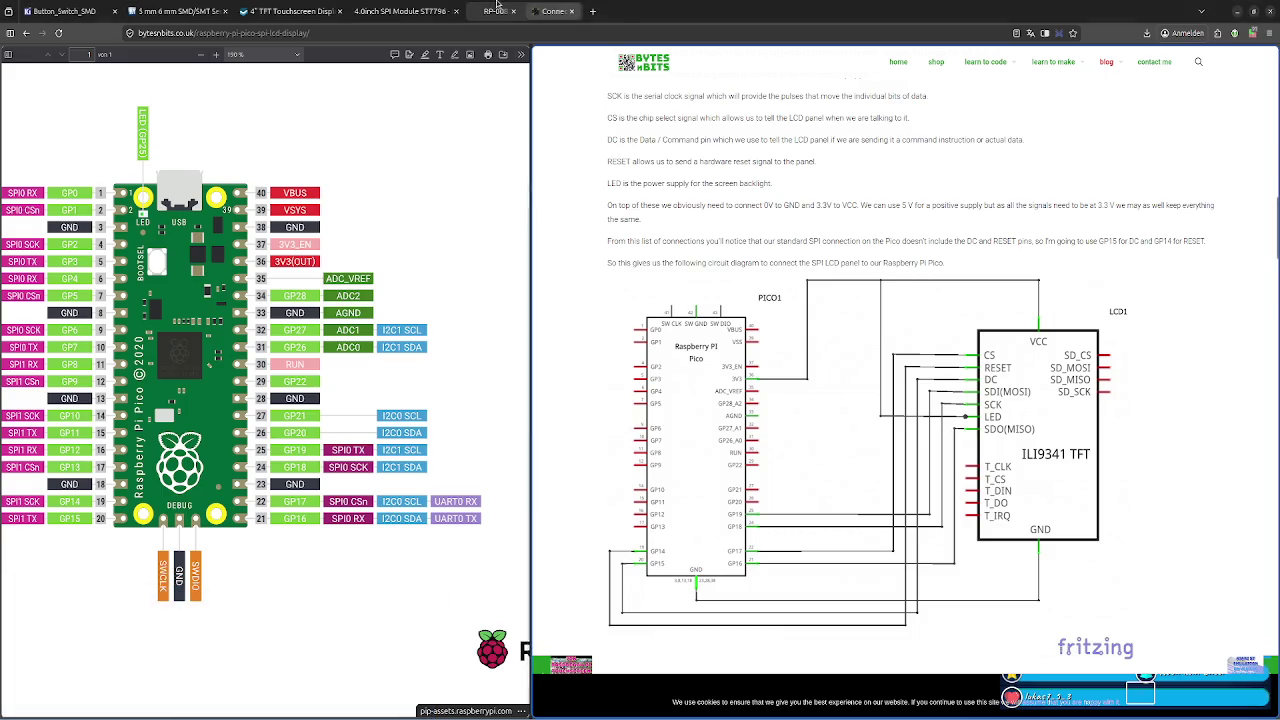
Review the ST7796 module's pin definitions on the lcdwiki page
click(405, 11)
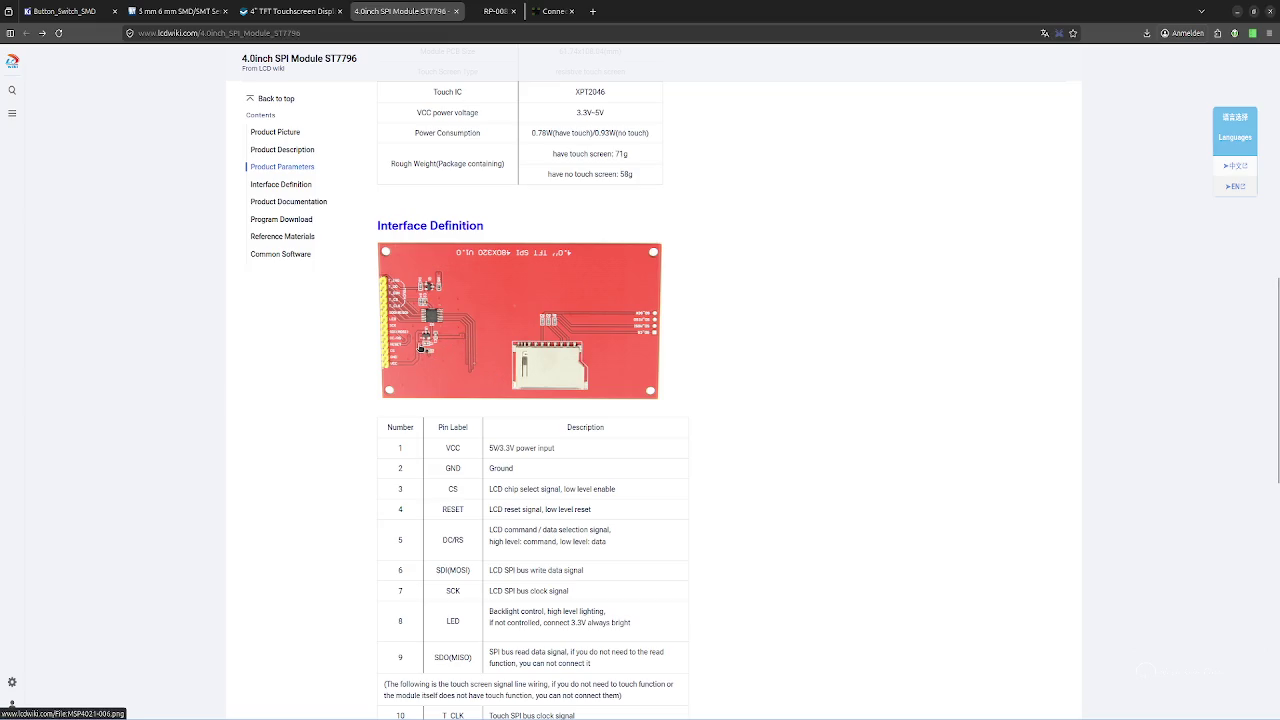
scroll(500, 410, up, 3)
scroll(500, 410, up, 3)
scroll(510, 420, down, 4)
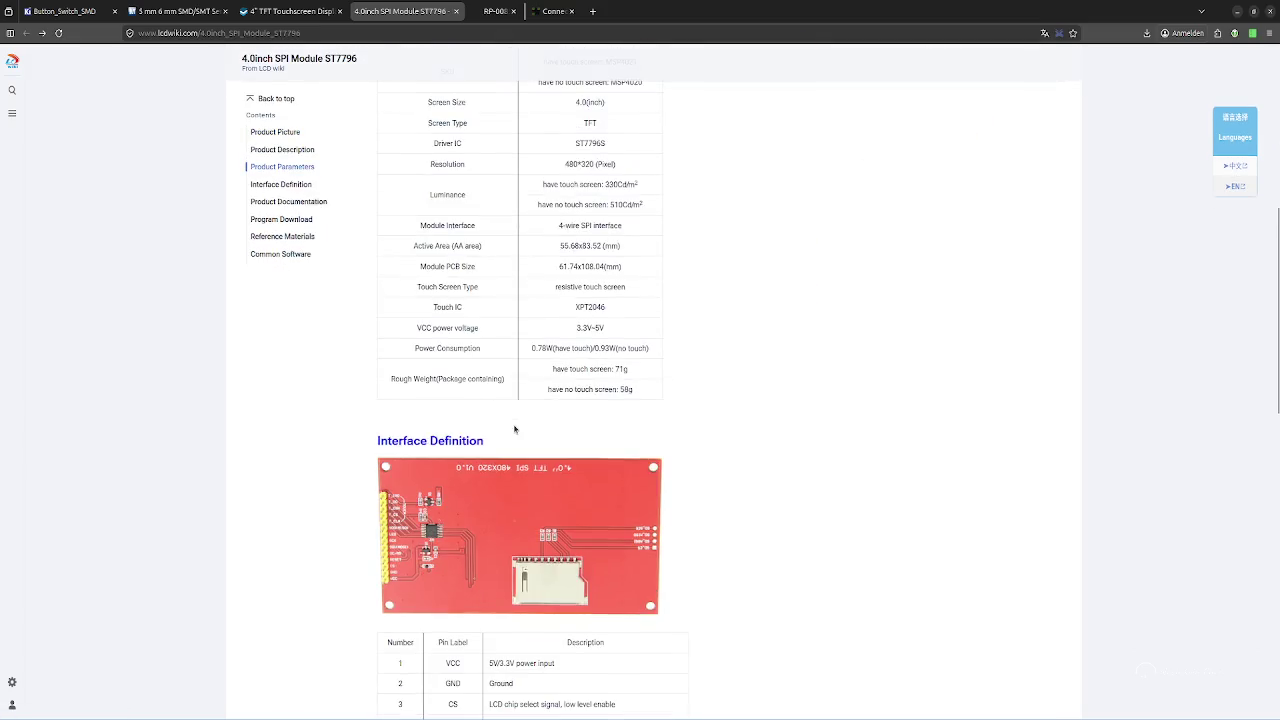
scroll(515, 424, down, 2)
scroll(515, 424, up, 2)
On the Roboter-Bausatz 4" ST7796 page, check the bulk price and dismiss the newsletter popup
key(ctrl+Page_Up)
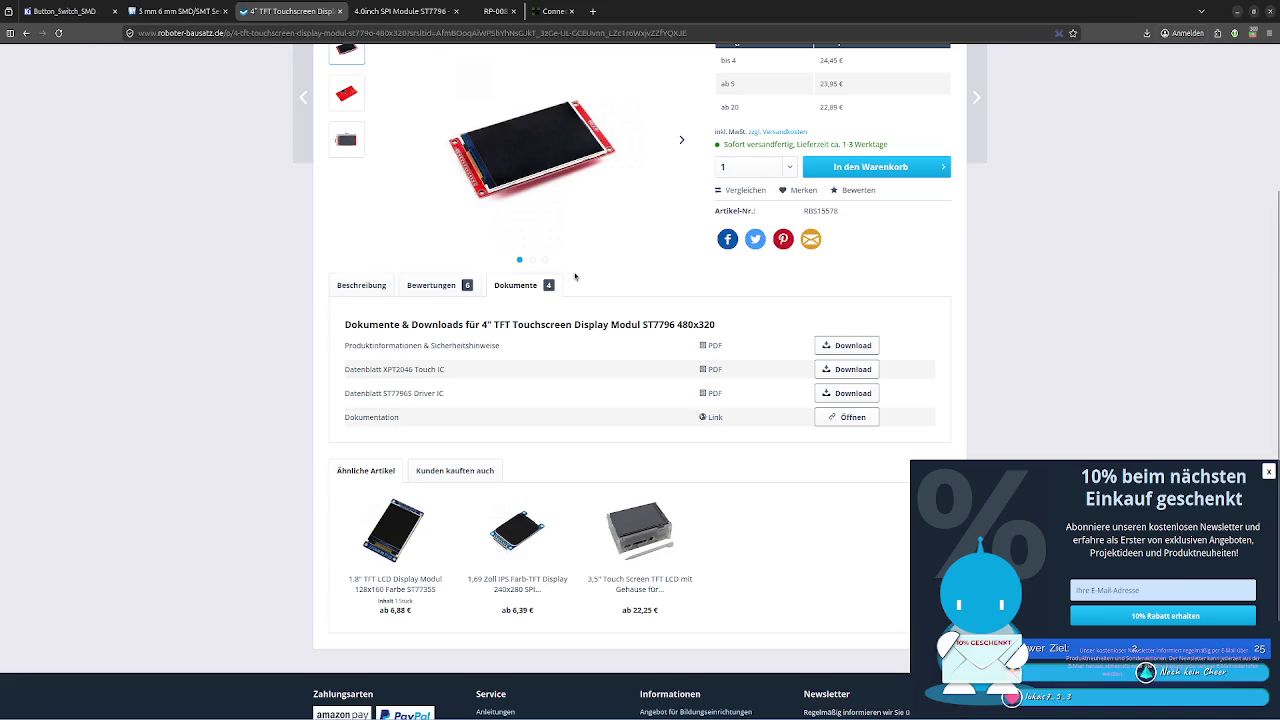
scroll(576, 280, down, 3)
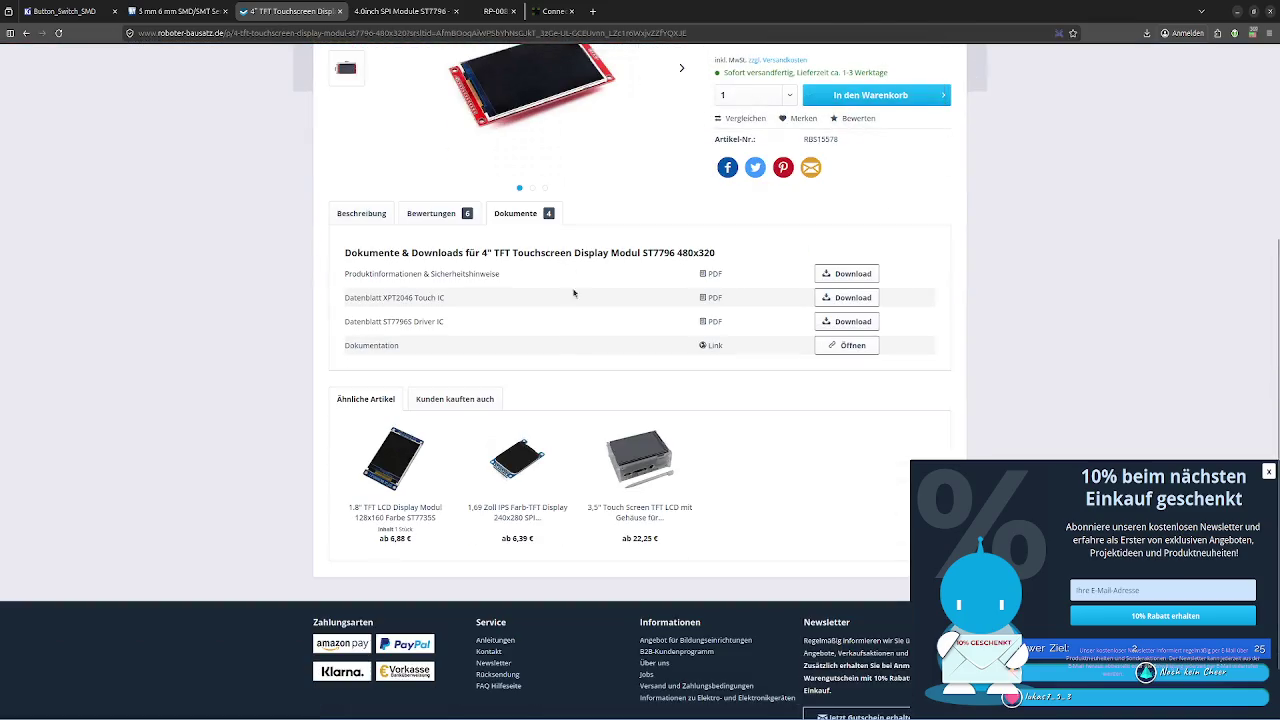
scroll(816, 428, up, 3)
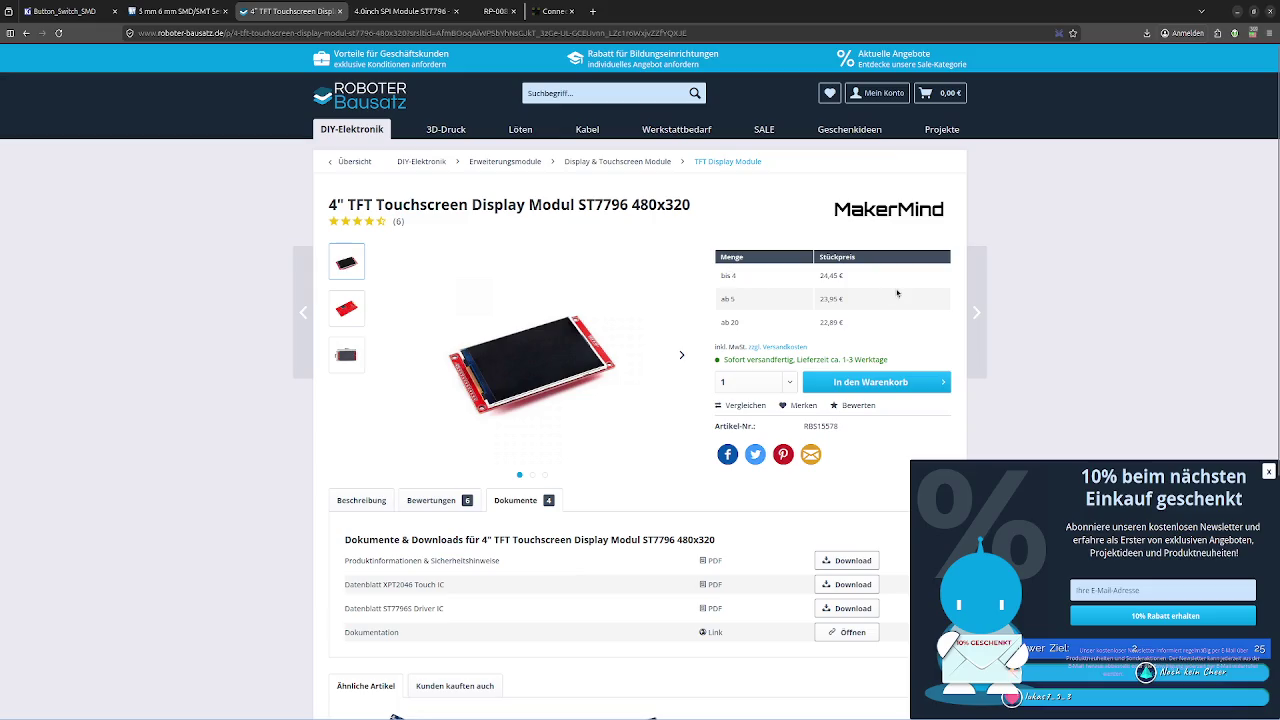
mouse_move(897, 293)
mouse_down()
mouse_move(806, 308)
mouse_move(861, 311)
mouse_up()
click(770, 316)
click(868, 313)
click(1272, 470)
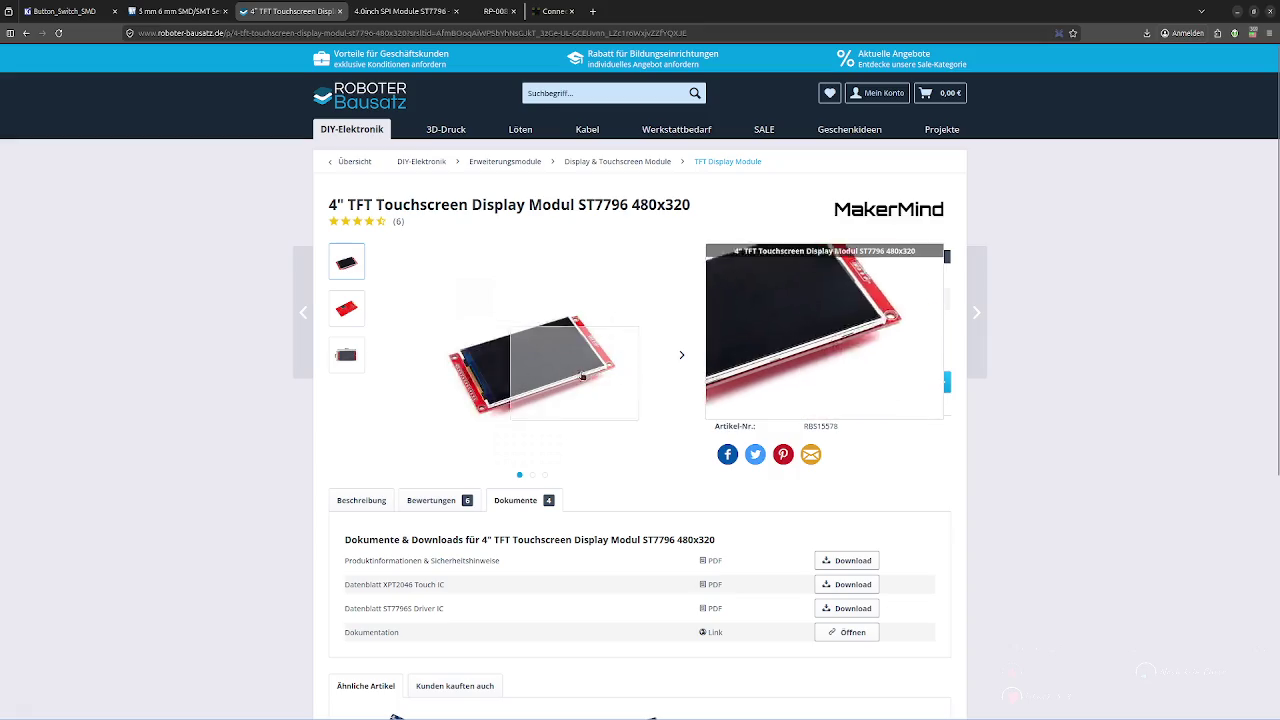
scroll(510, 373, down, 2)
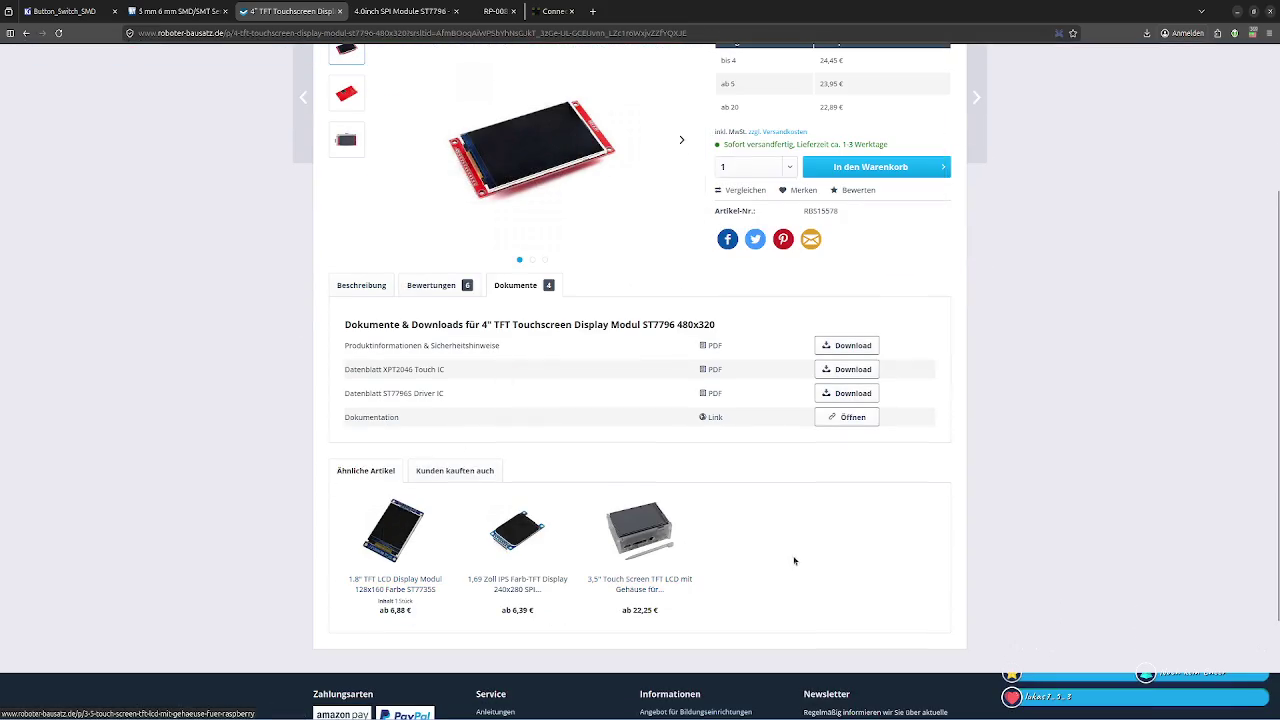
scroll(801, 558, up, 1)
scroll(802, 561, up, 2)
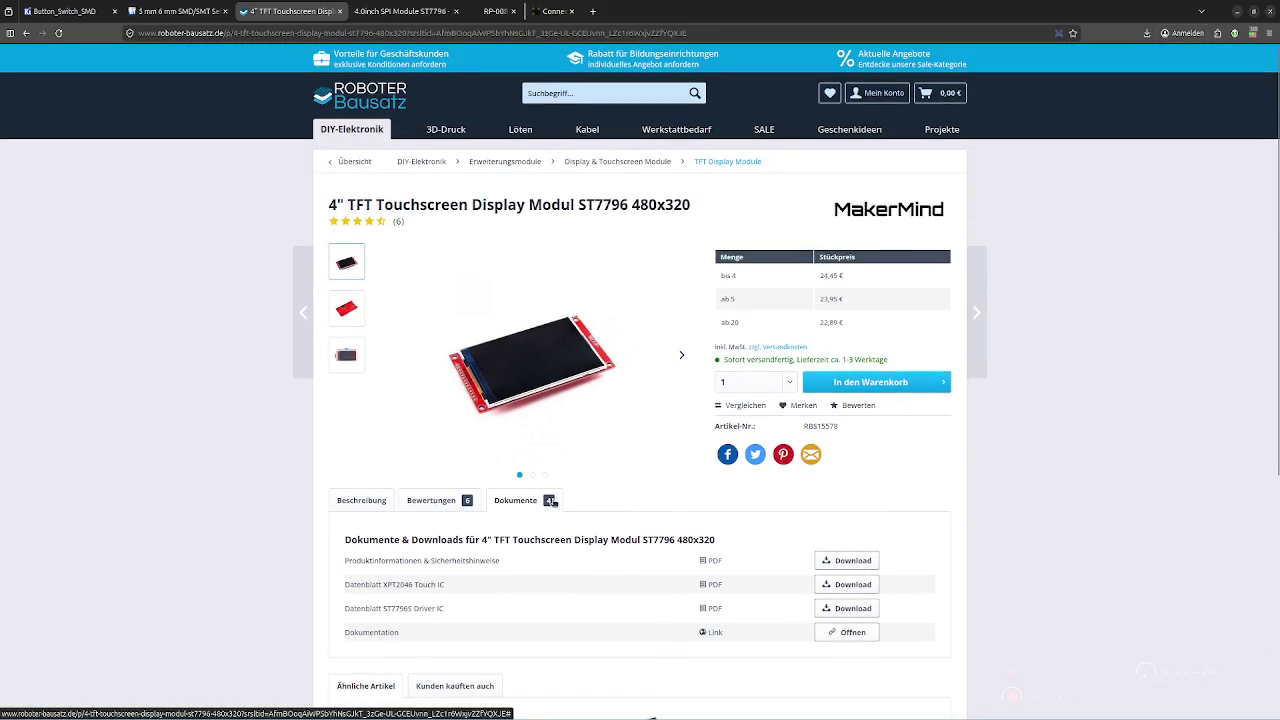
Return to the Google results for the 4.0" ST7796 display and open the AliExpress listing
click(26, 33)
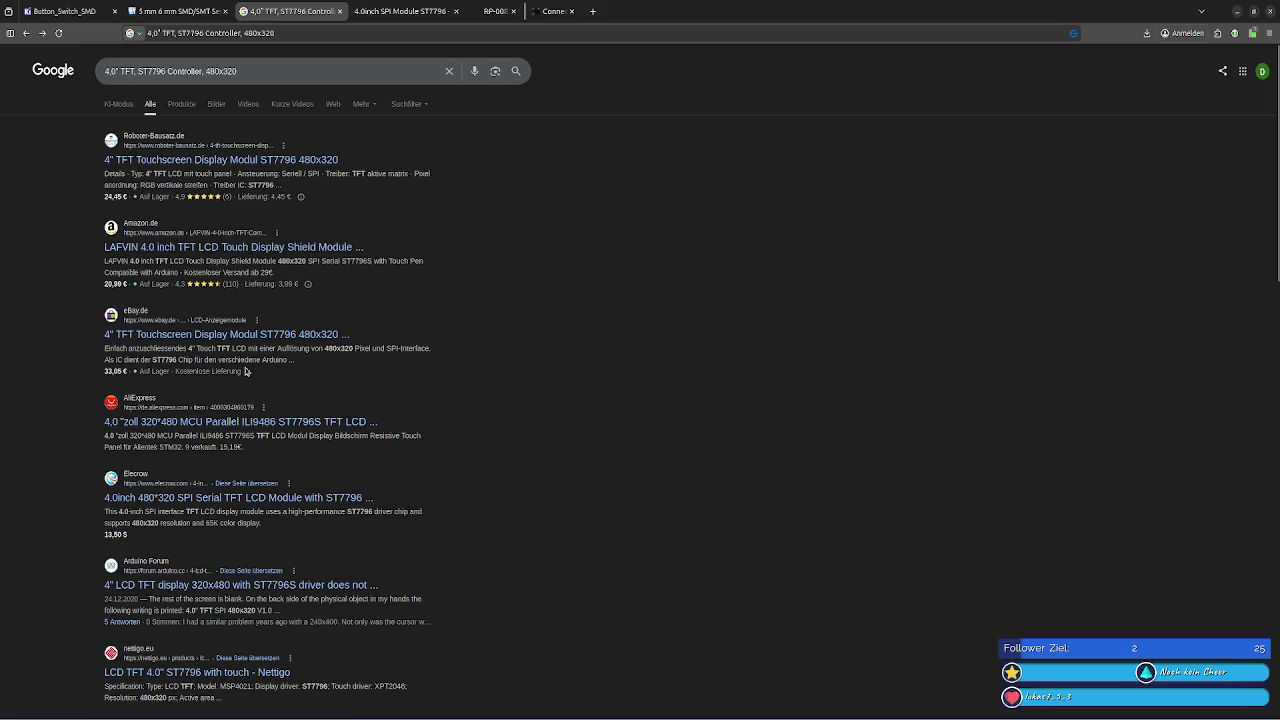
click(211, 422)
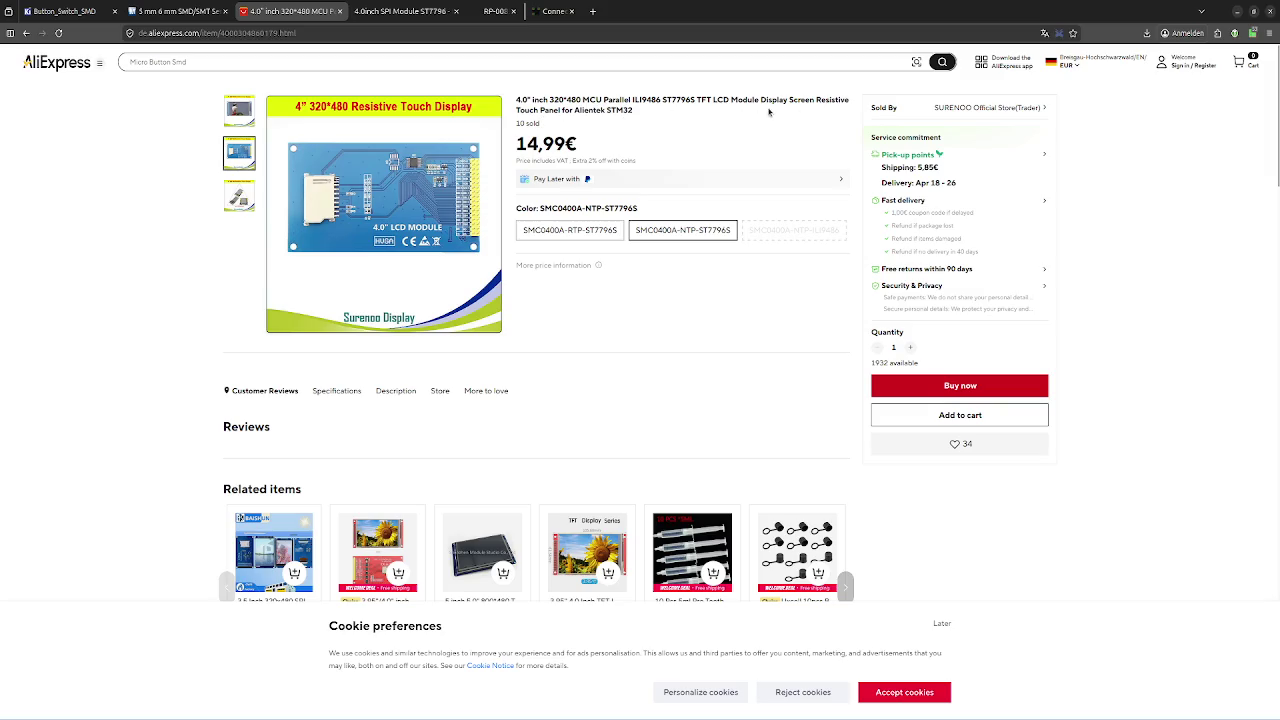
Check the AliExpress specs: model SMC0400A without touch and the ST7796 driver IC
click(337, 393)
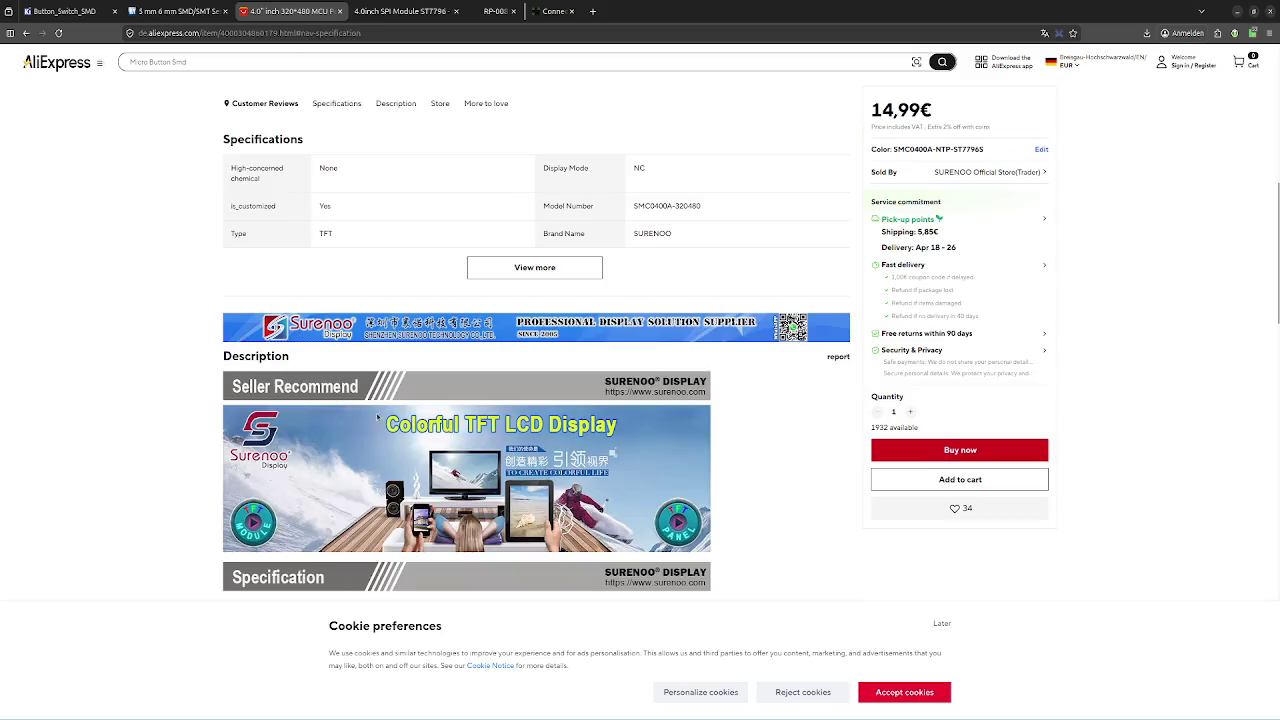
scroll(380, 318, up, 2)
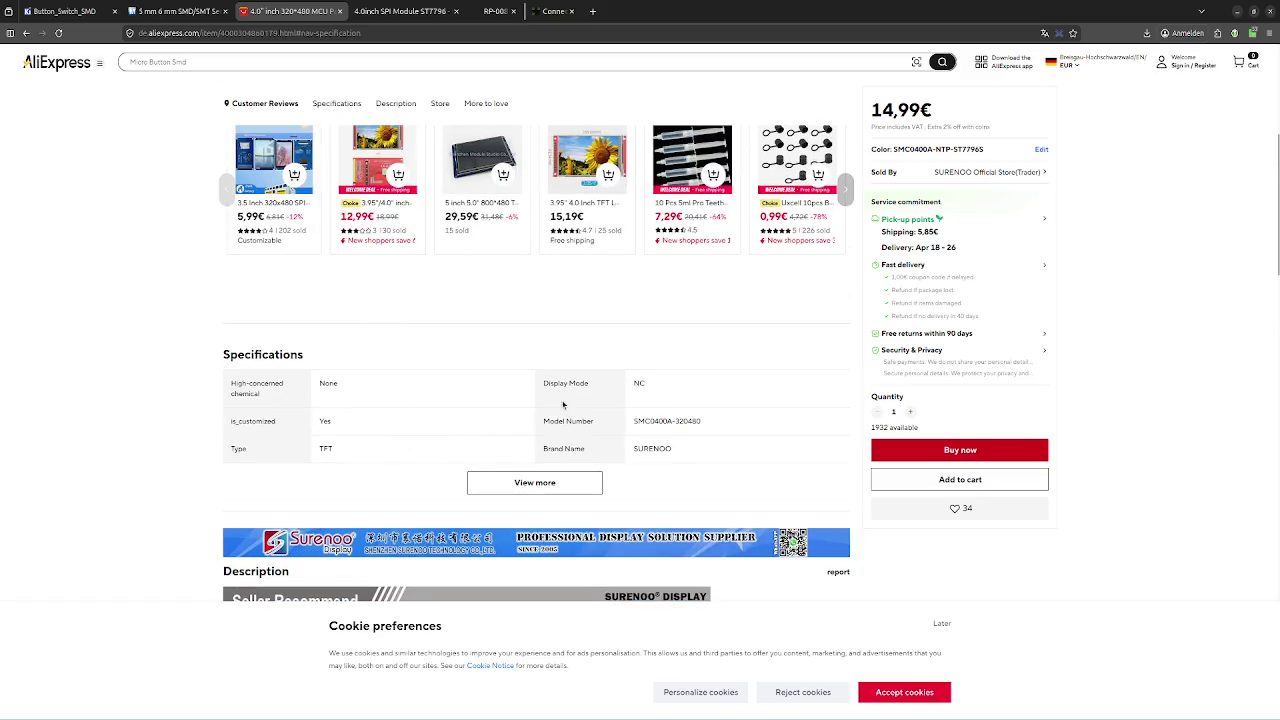
scroll(552, 397, up, 1)
scroll(548, 394, up, 1)
scroll(362, 355, up, 1)
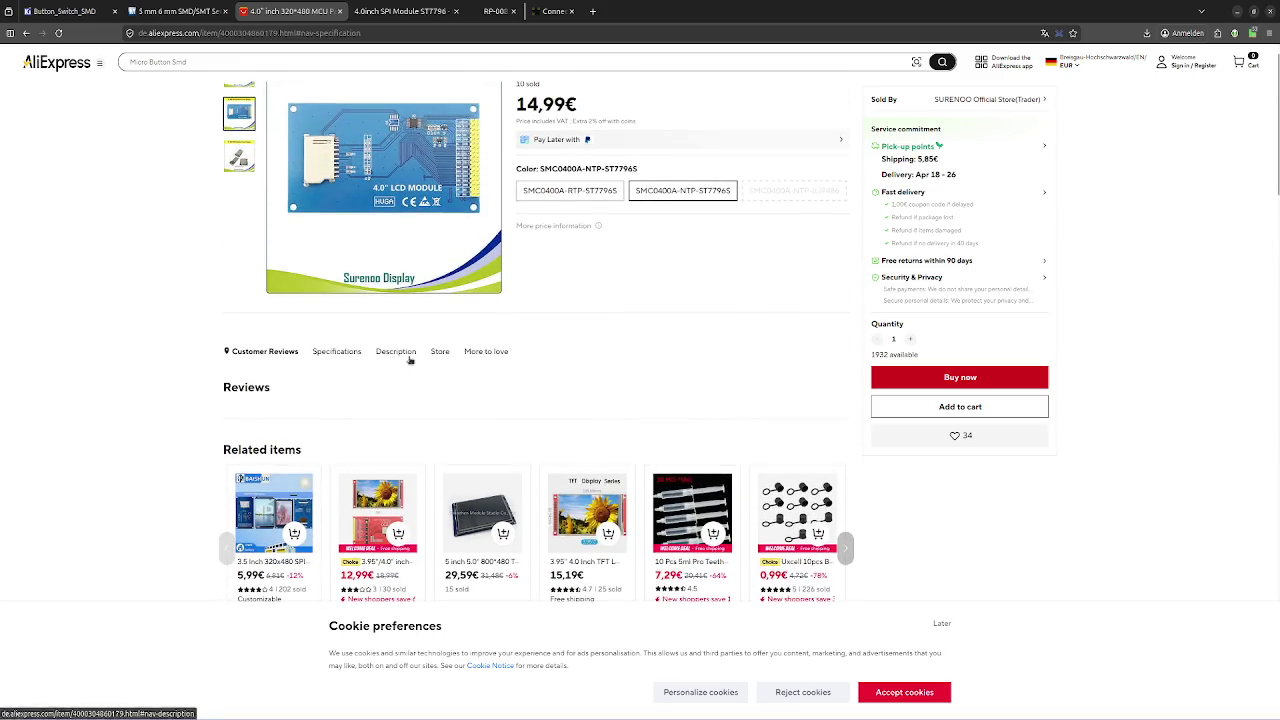
scroll(398, 355, down, 2)
scroll(398, 355, down, 3)
scroll(398, 355, down, 2)
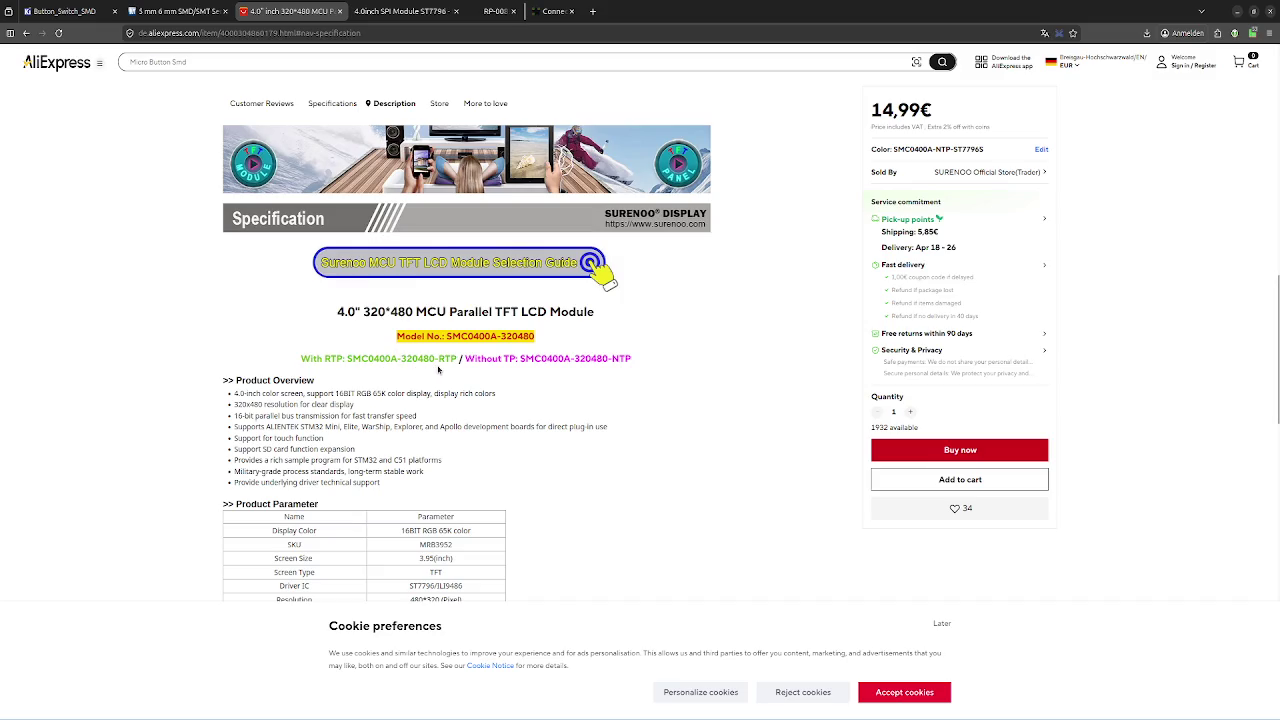
drag(472, 358, 540, 358)
double_click(546, 358)
click(584, 389)
scroll(539, 352, down, 2)
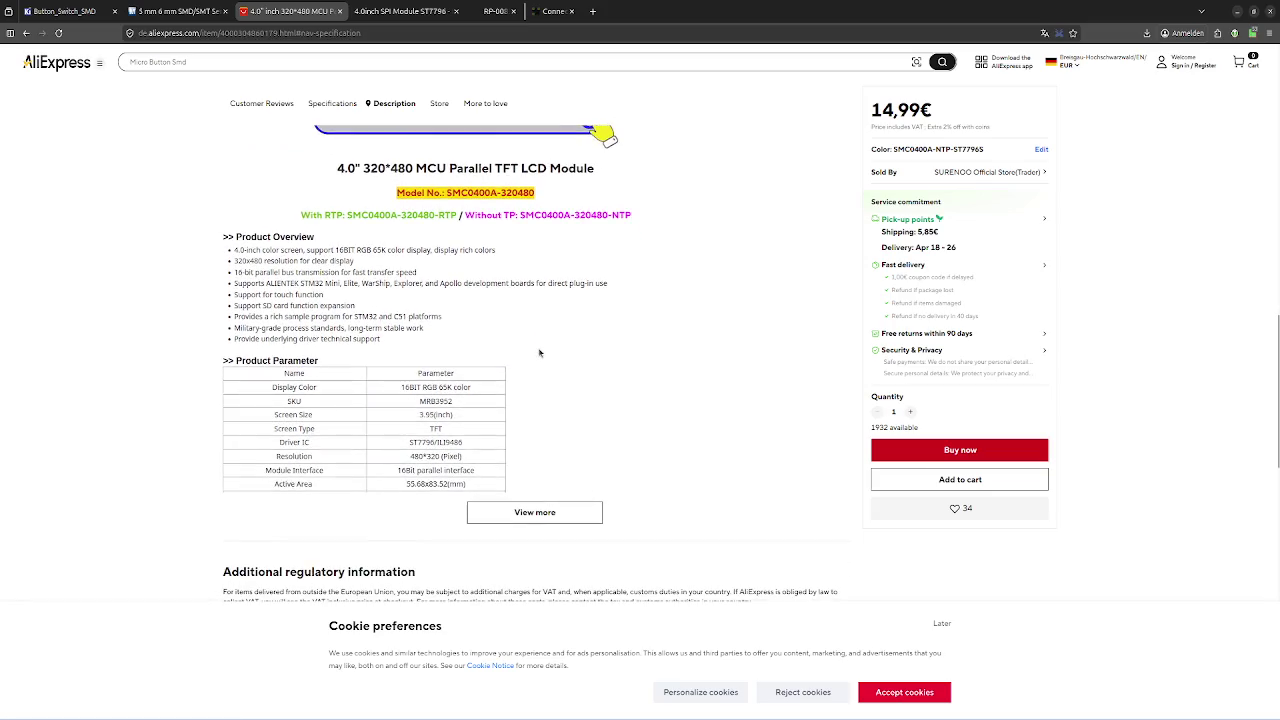
double_click(425, 442)
click(546, 441)
Compare the resistive-touch and no-touch version prices, leaving no-touch selected
scroll(474, 234, down, 1)
scroll(474, 234, down, 2)
scroll(757, 329, up, 4)
scroll(757, 329, up, 4)
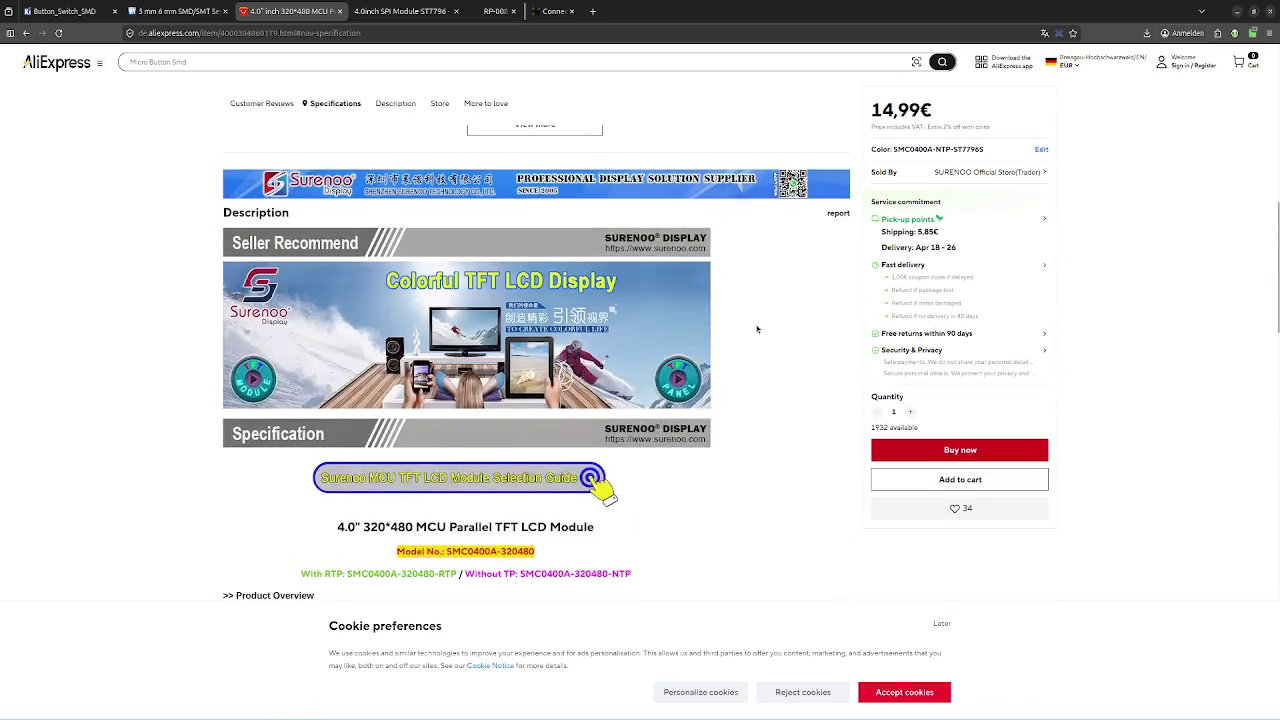
scroll(757, 329, up, 3)
scroll(757, 329, up, 3)
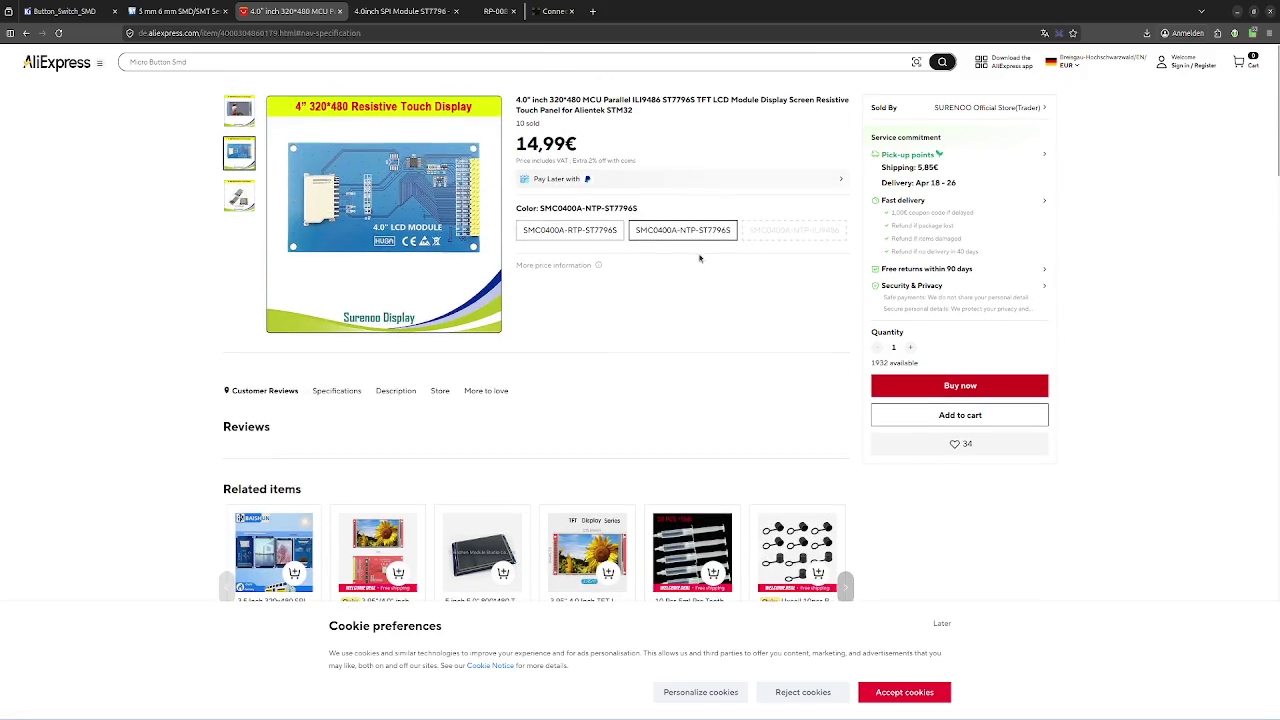
click(568, 231)
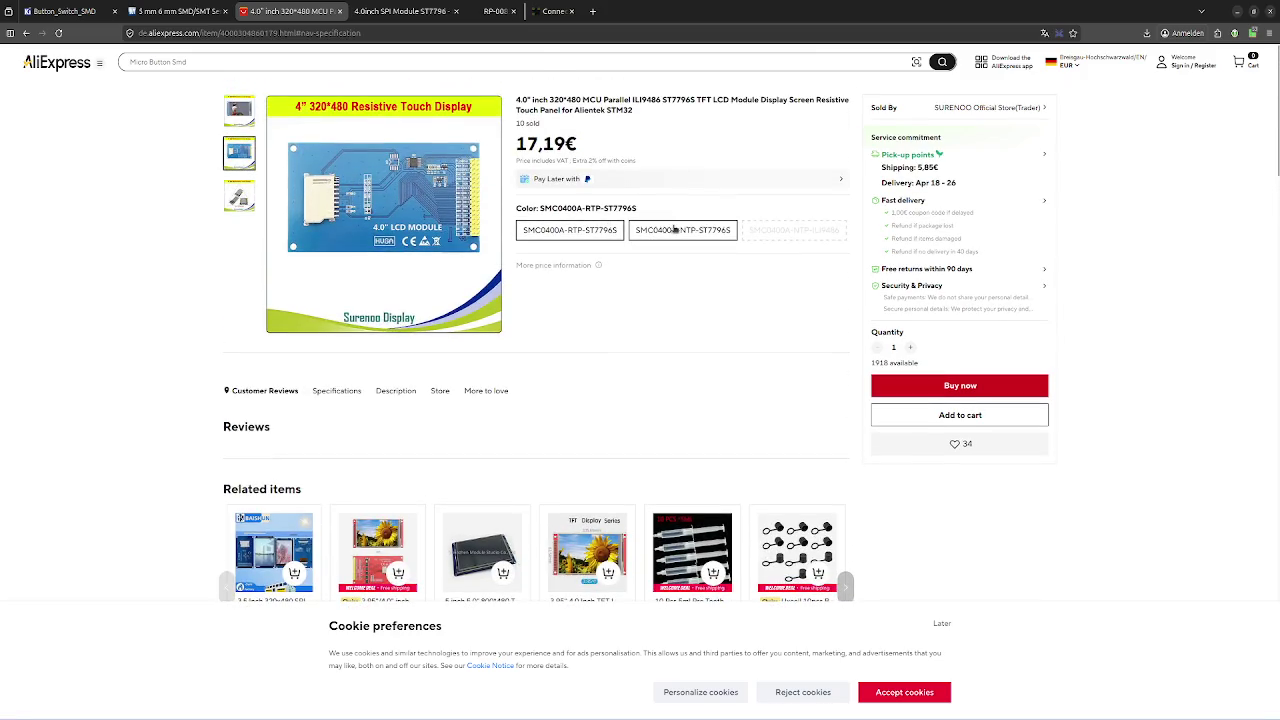
click(666, 231)
Note the 14,99€ price and go back to the Google search results
scroll(694, 290, down, 4)
scroll(692, 292, down, 2)
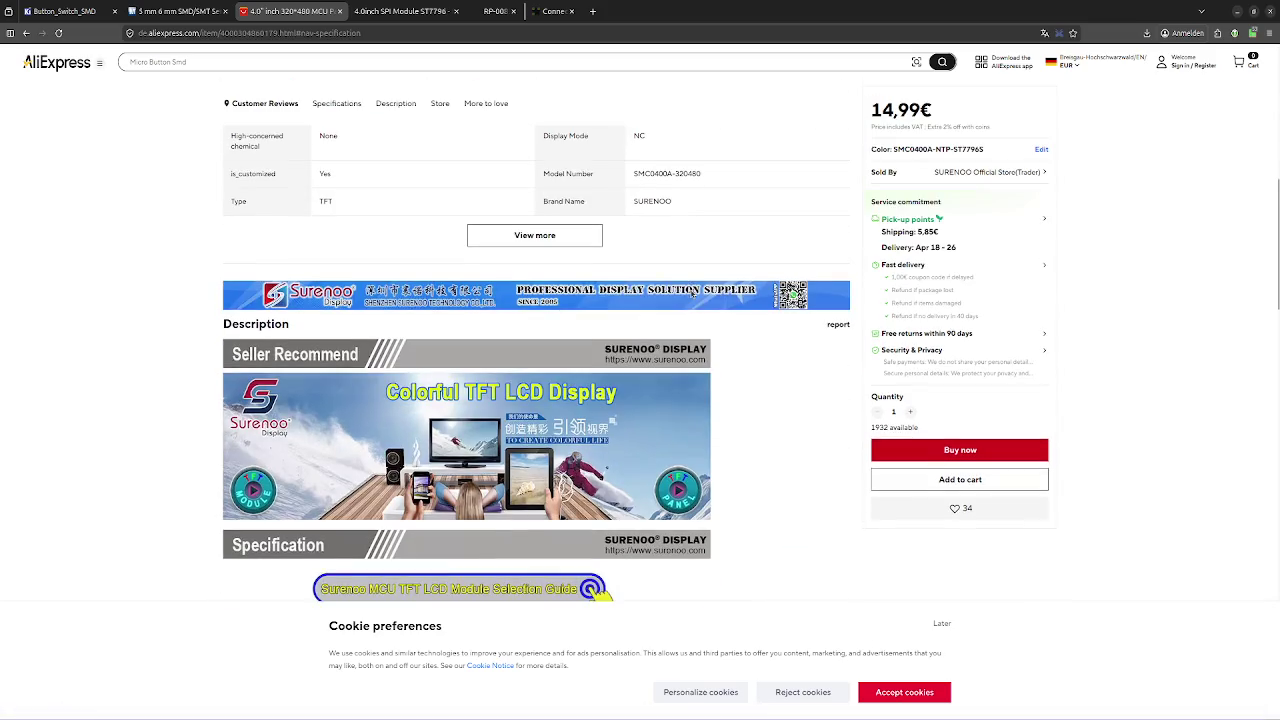
scroll(692, 293, down, 3)
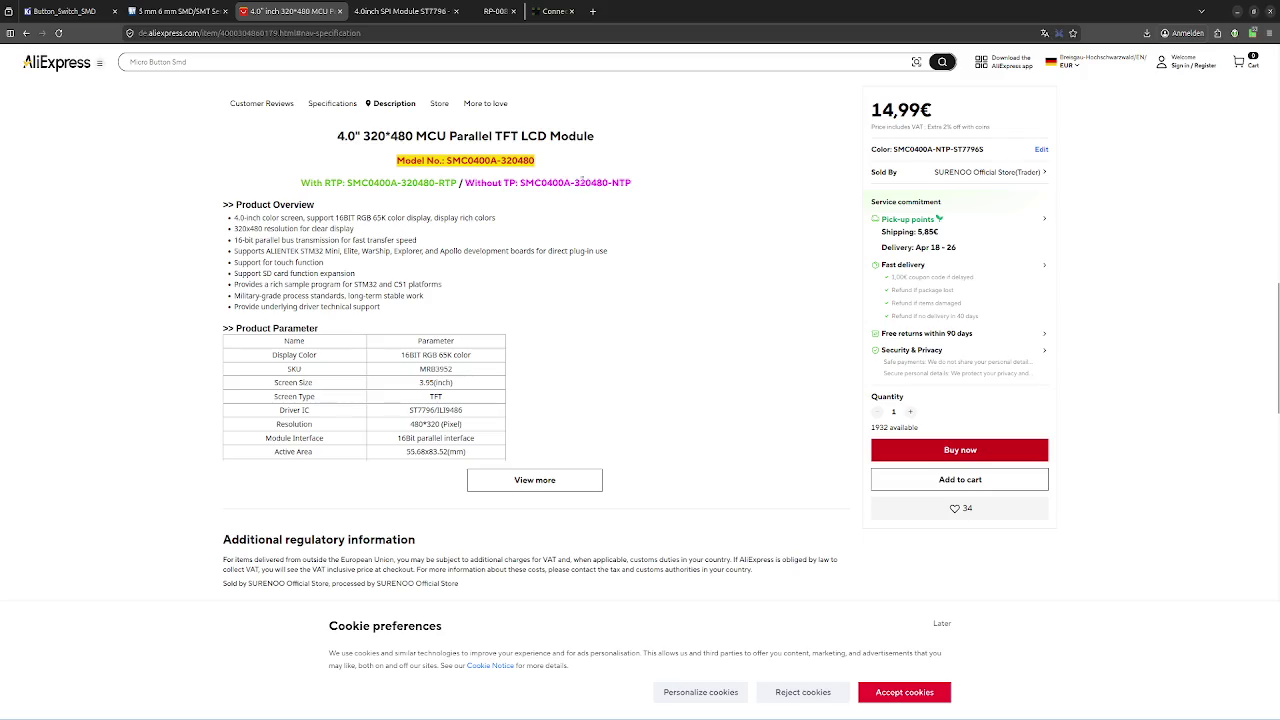
scroll(668, 290, up, 5)
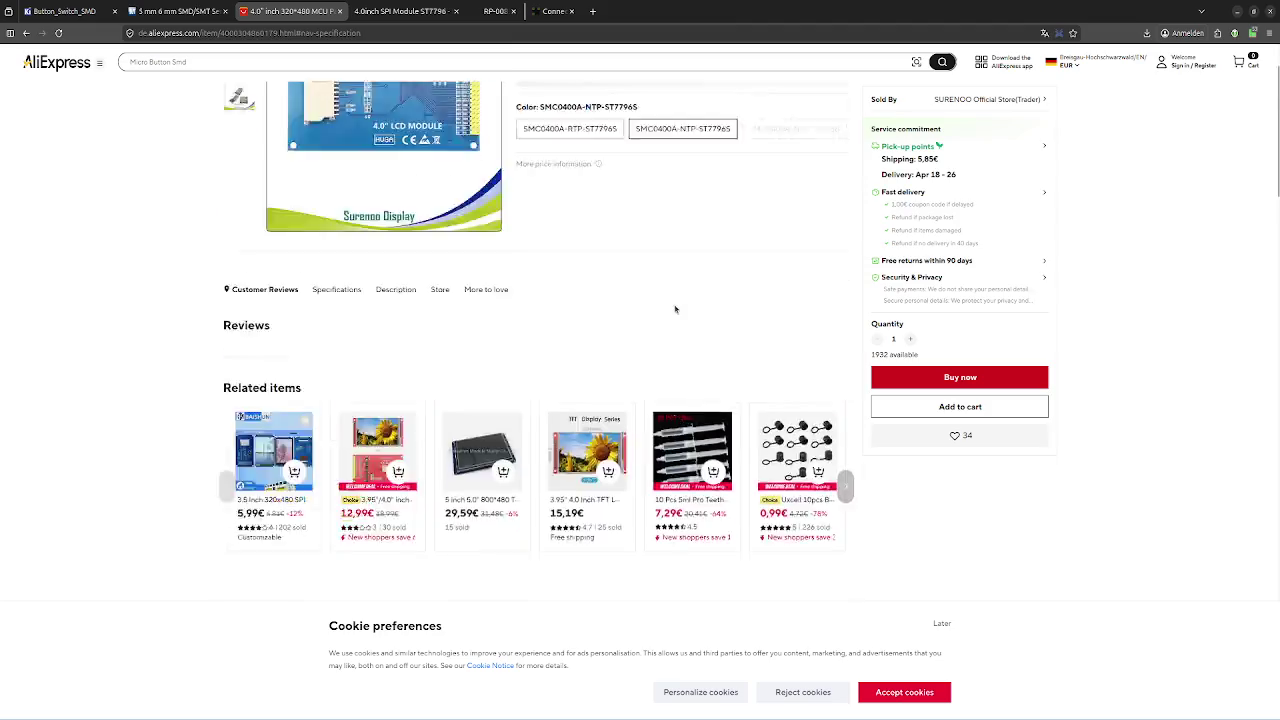
scroll(681, 316, up, 1)
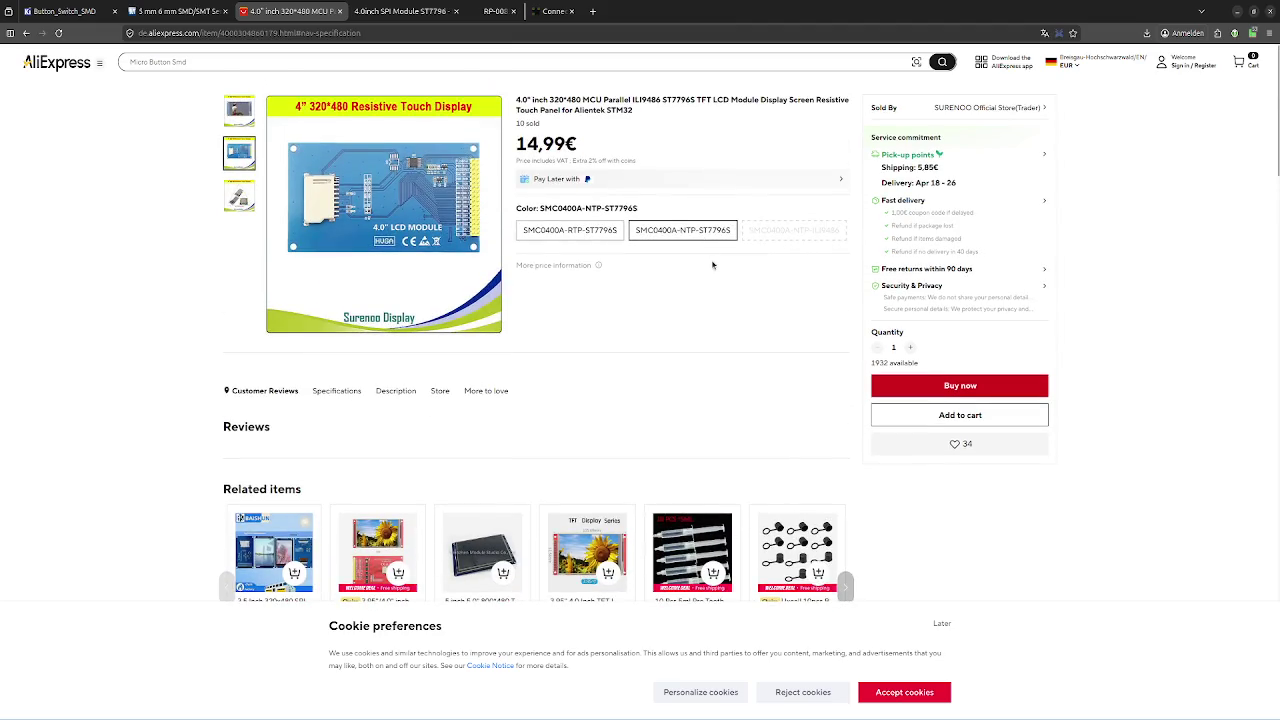
drag(542, 148, 576, 148)
click(630, 138)
click(26, 33)
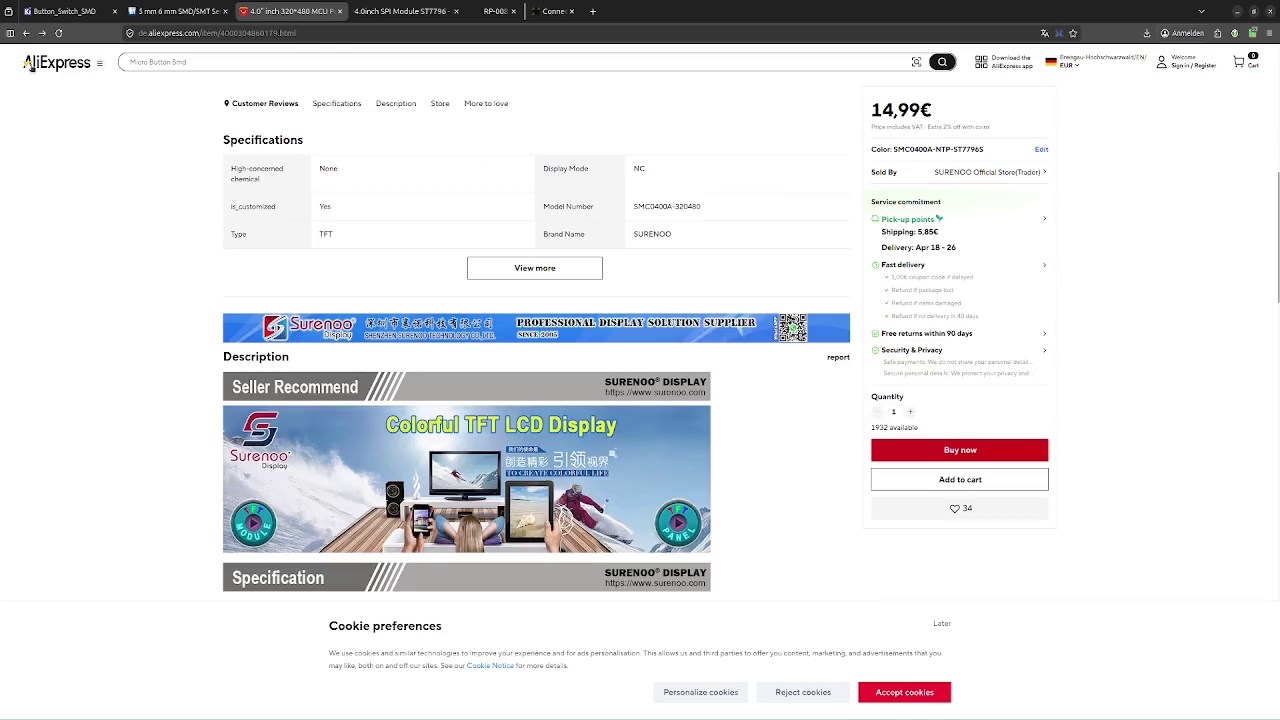
click(26, 33)
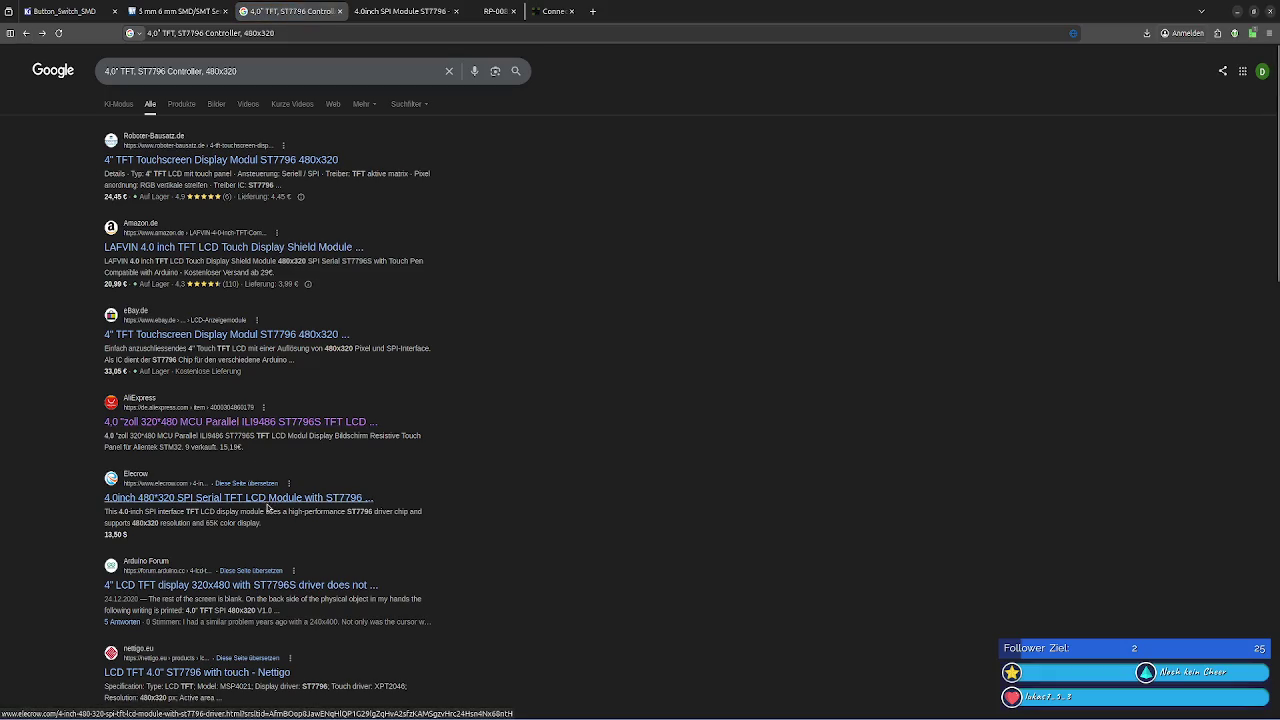
click(215, 158)
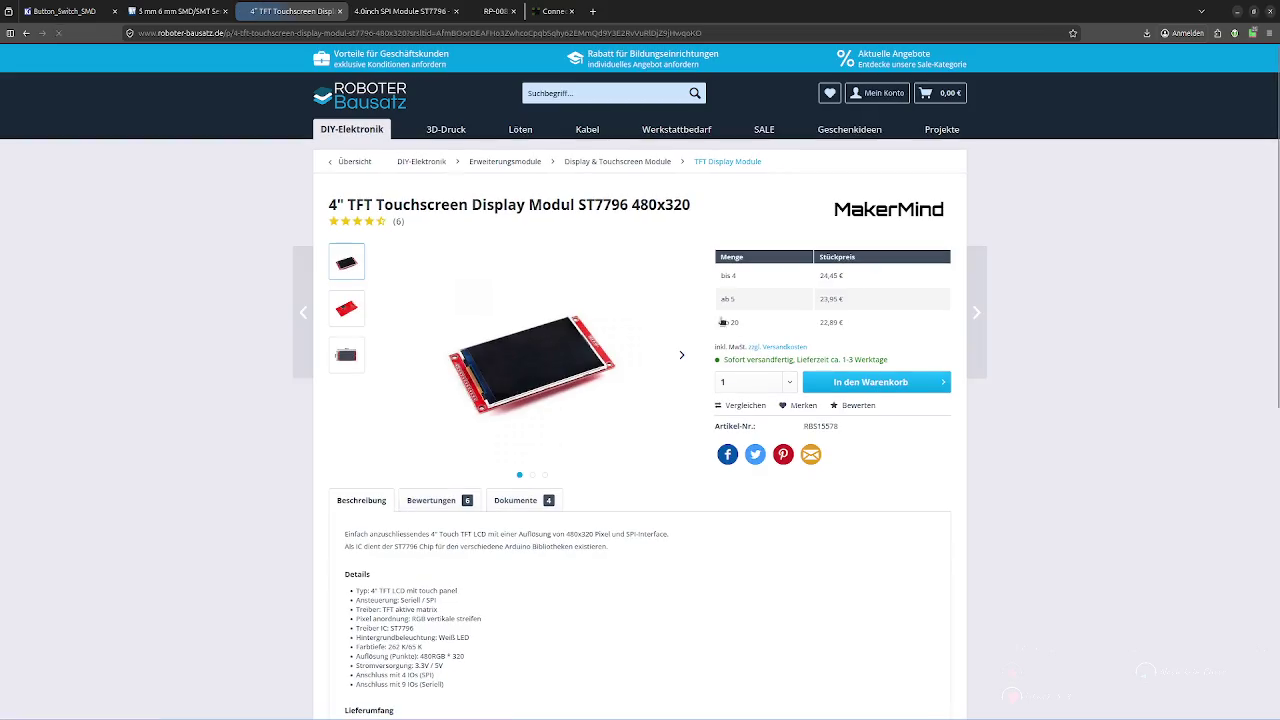
mouse_move(465, 342)
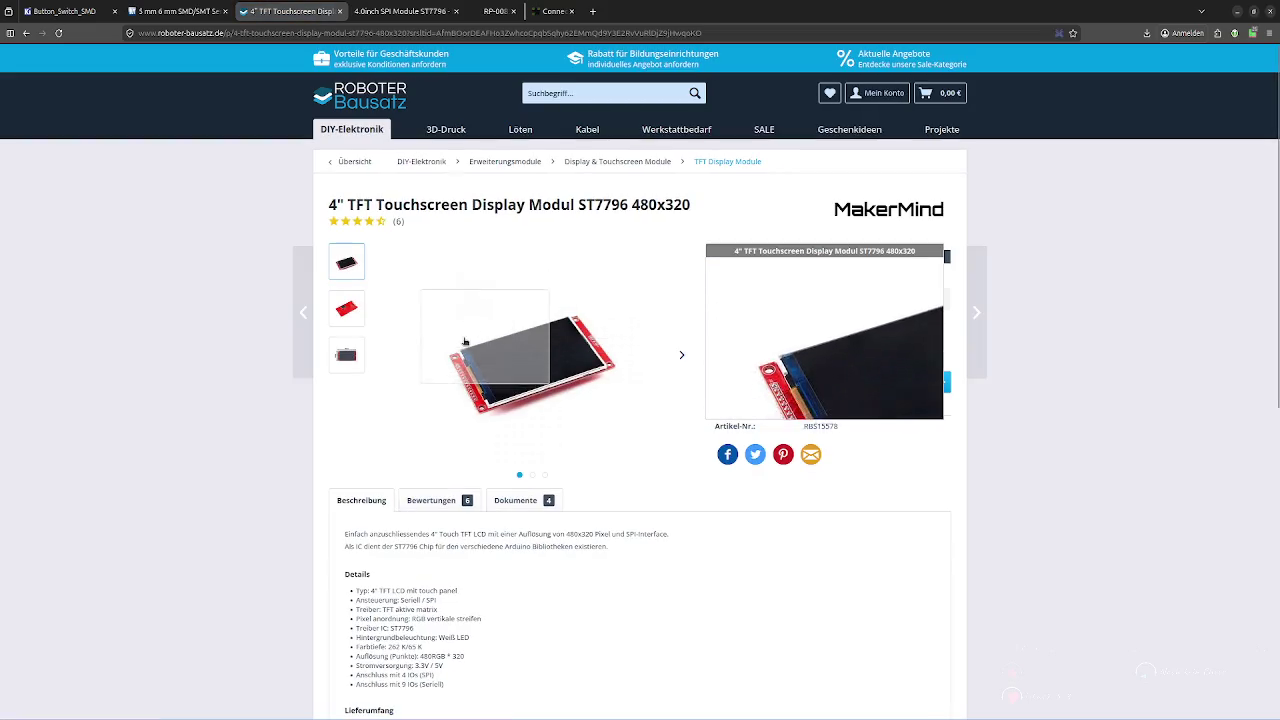
click(727, 163)
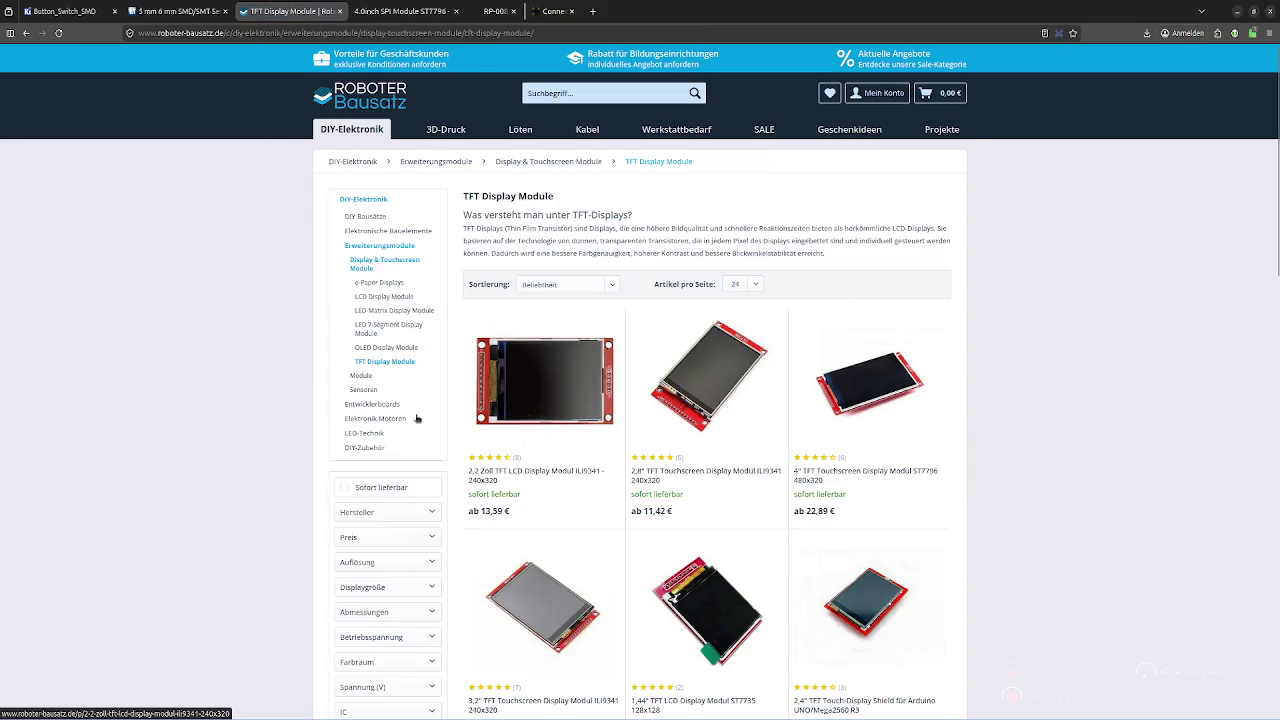
scroll(400, 415, down, 3)
click(397, 423)
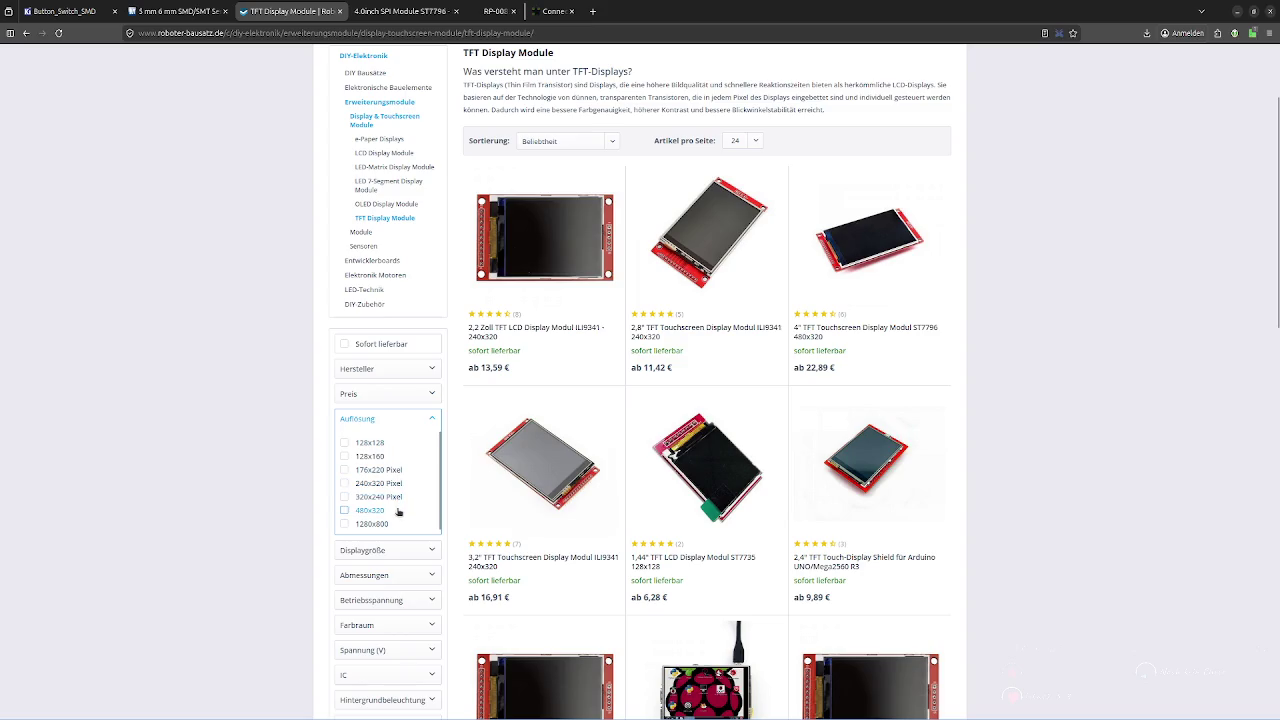
click(383, 418)
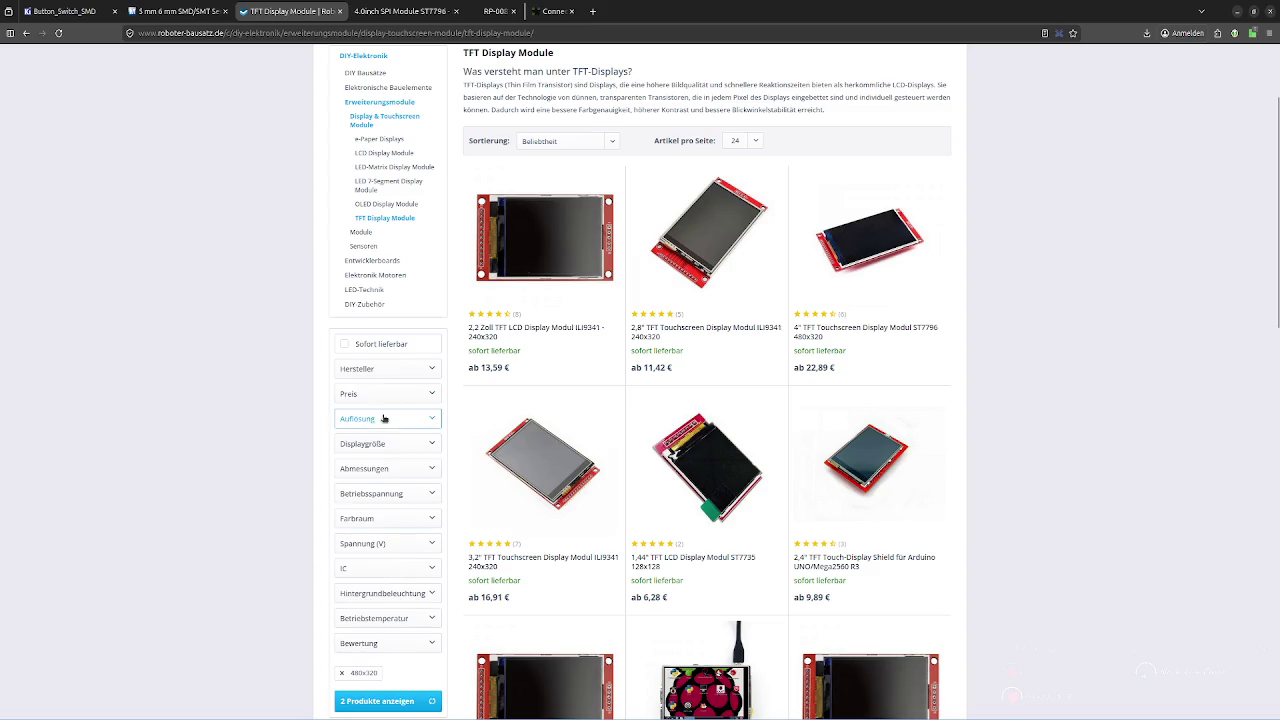
click(378, 700)
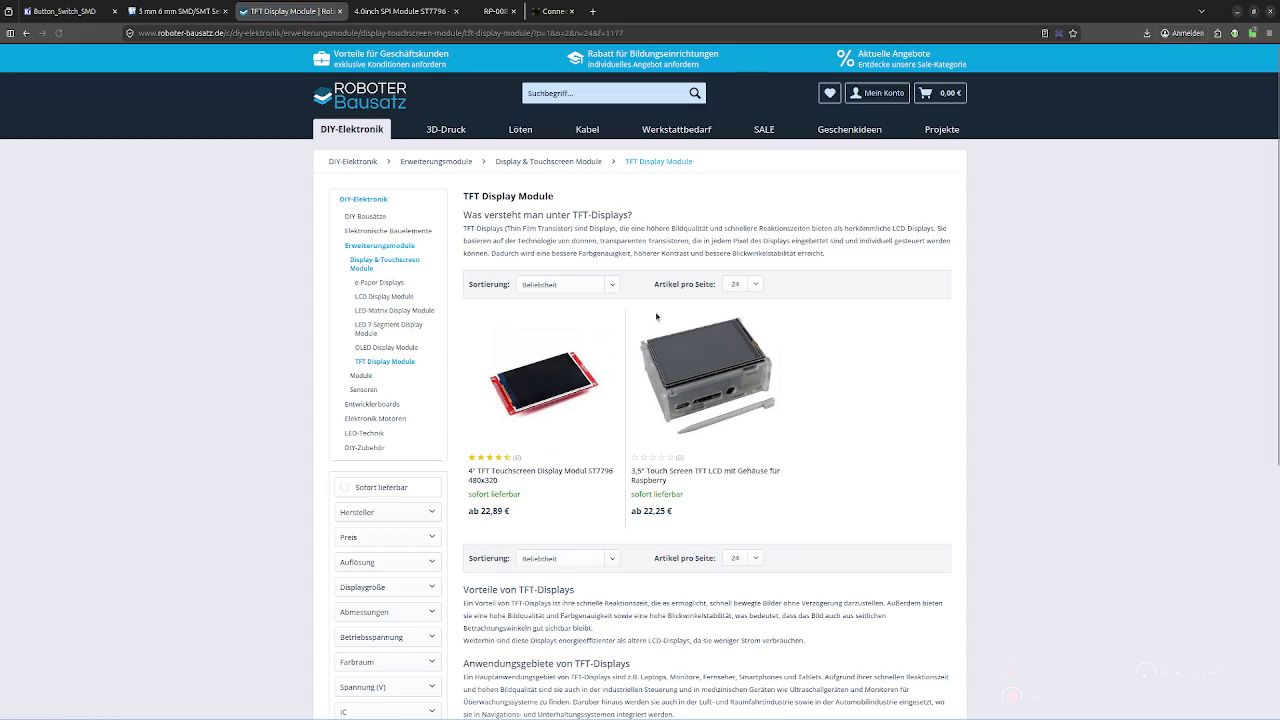
click(26, 33)
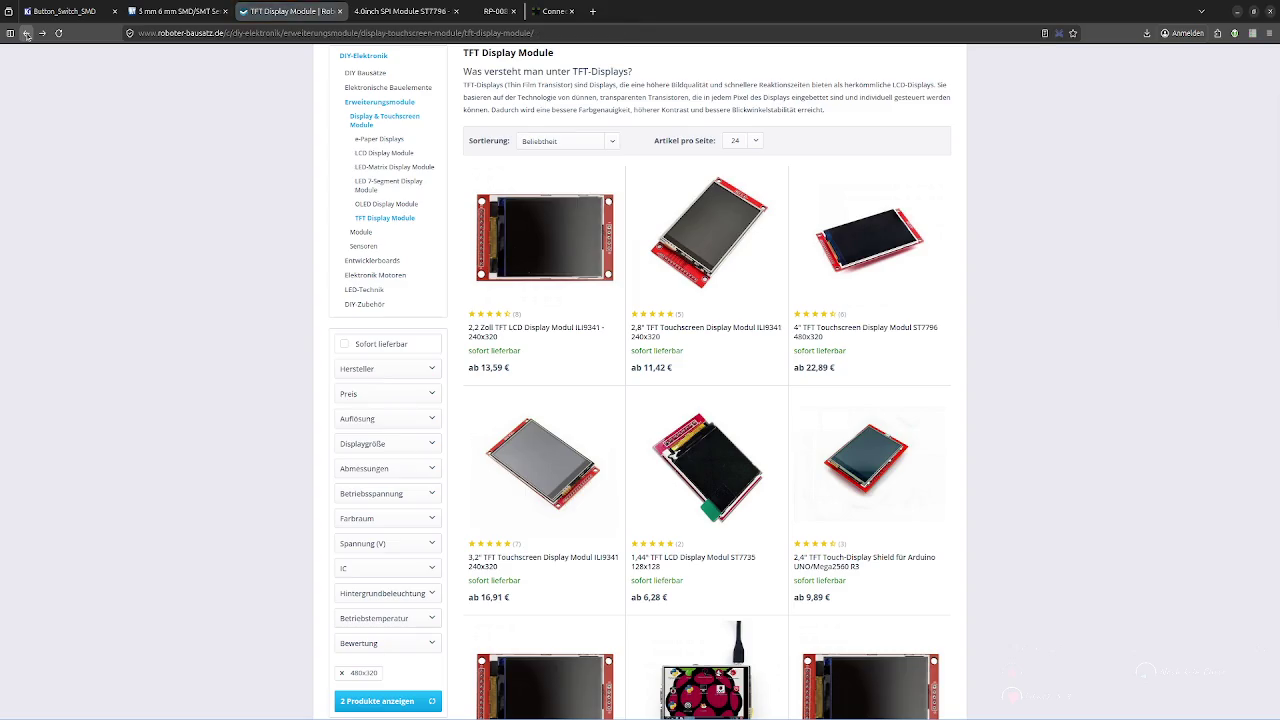
click(26, 33)
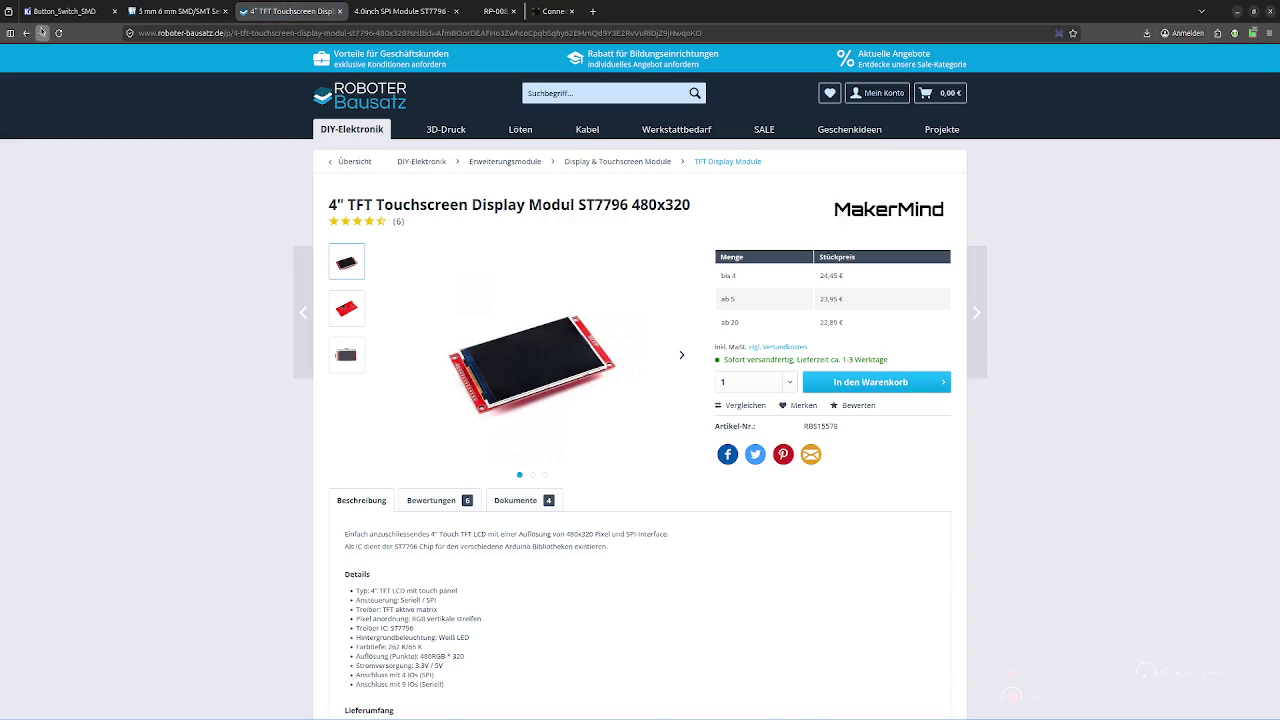
click(42, 33)
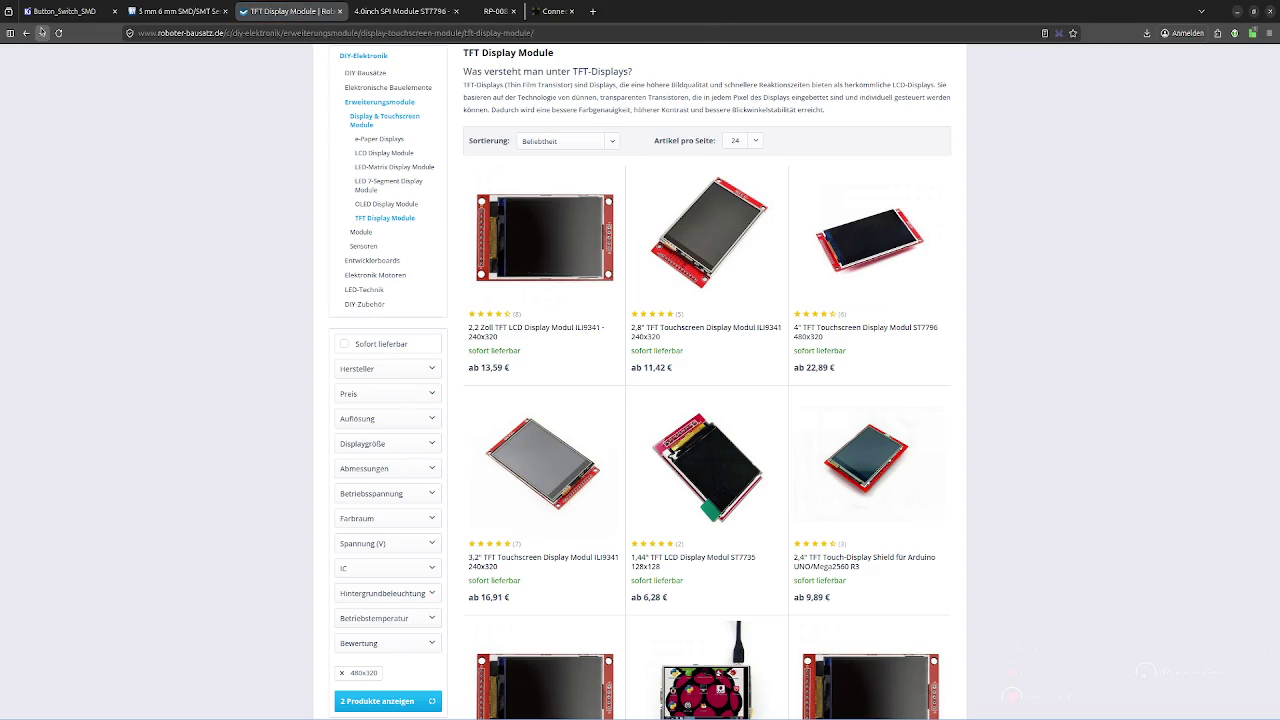
click(415, 448)
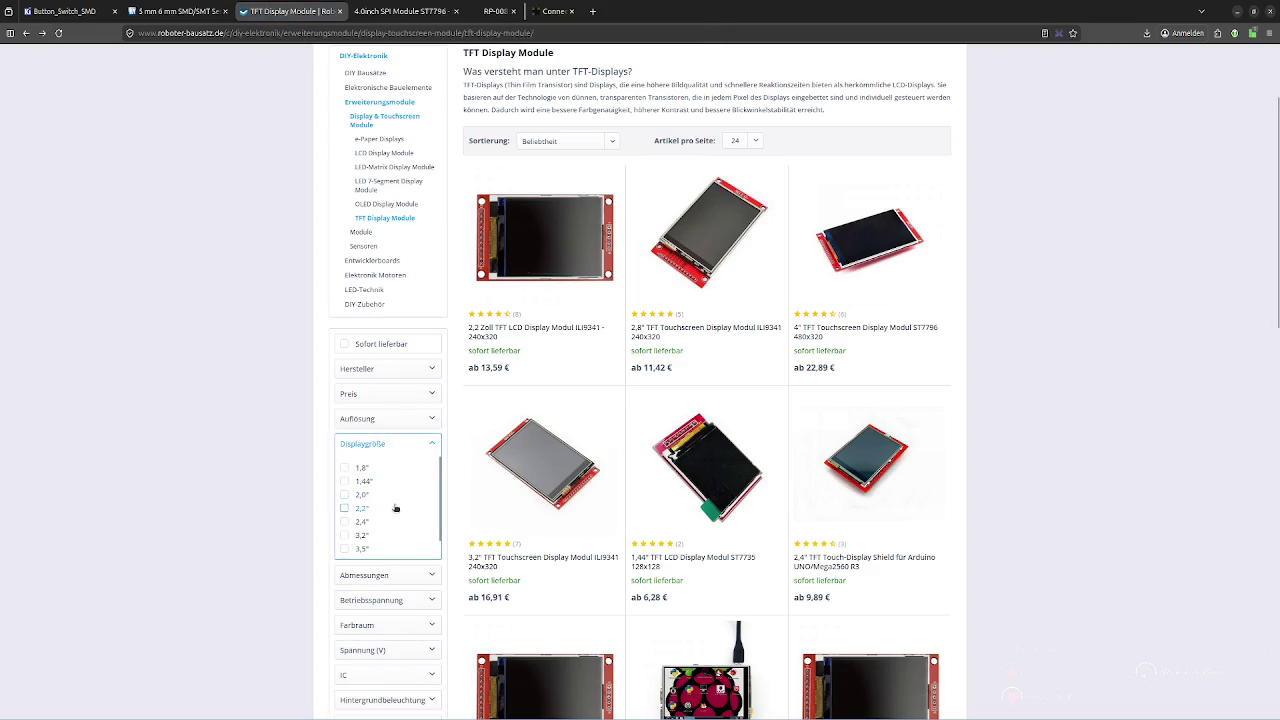
scroll(391, 540, down, 1)
scroll(380, 545, down, 2)
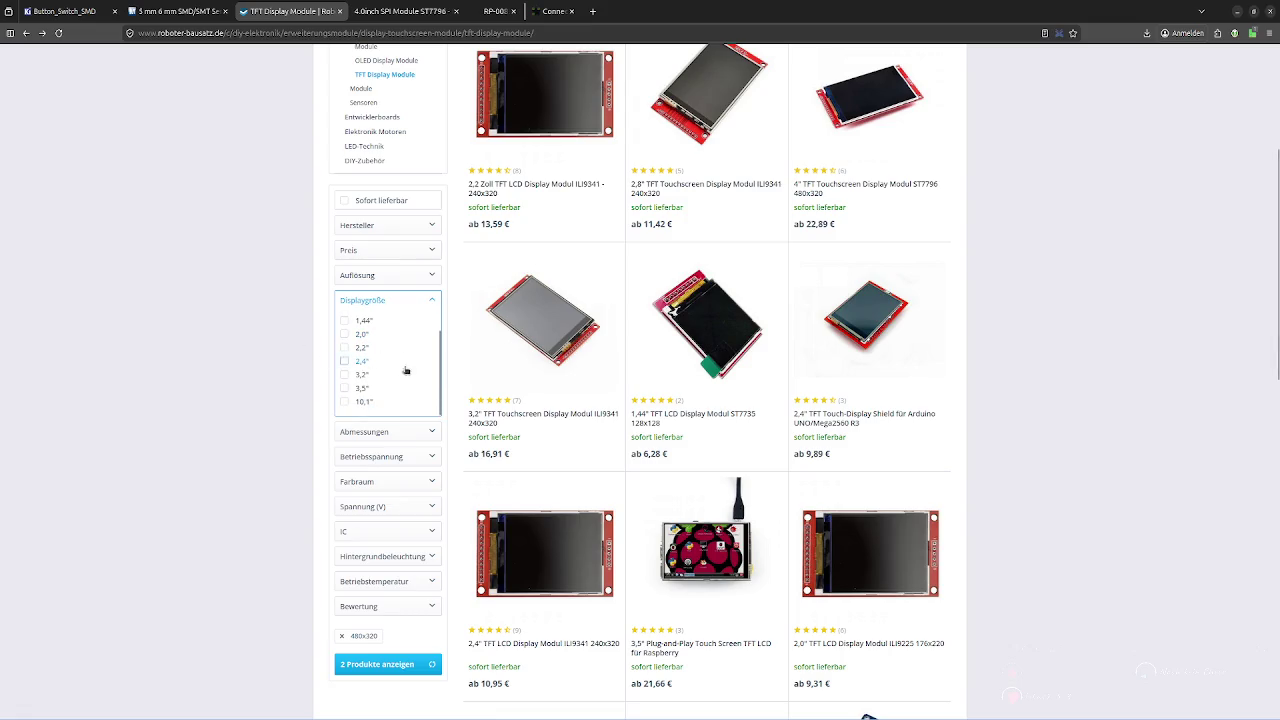
scroll(403, 370, up, 2)
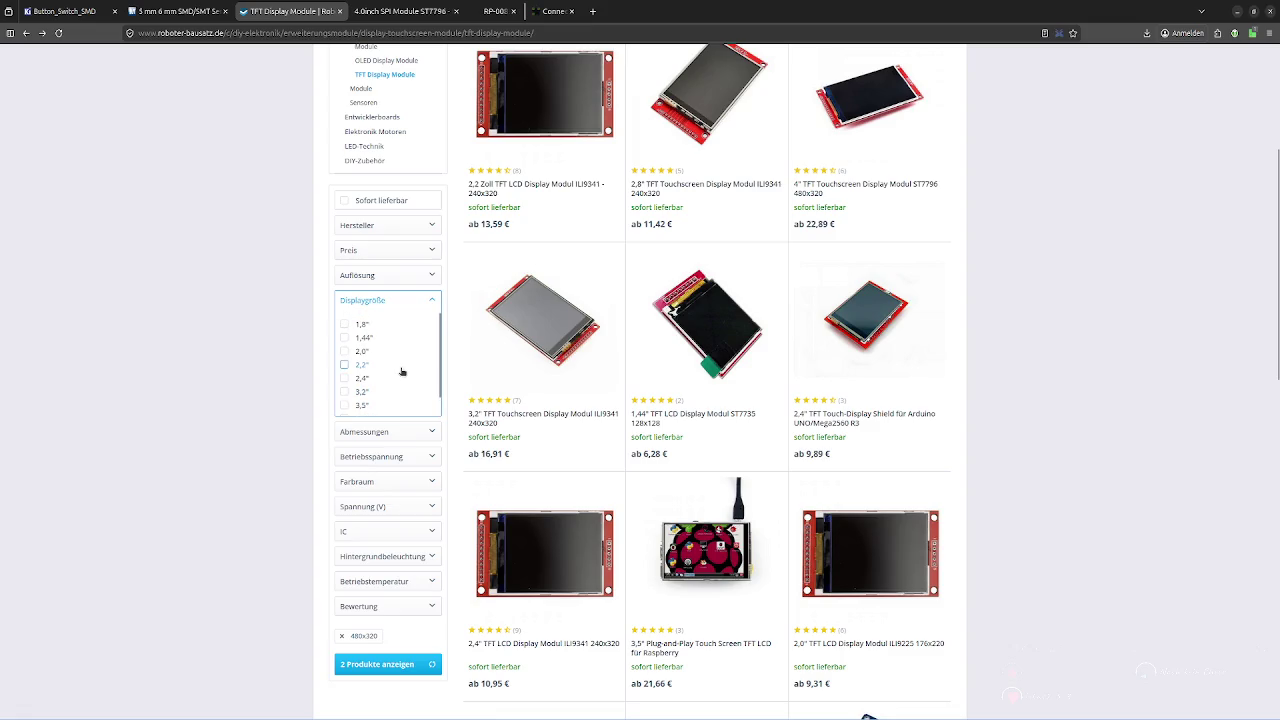
click(405, 303)
click(381, 325)
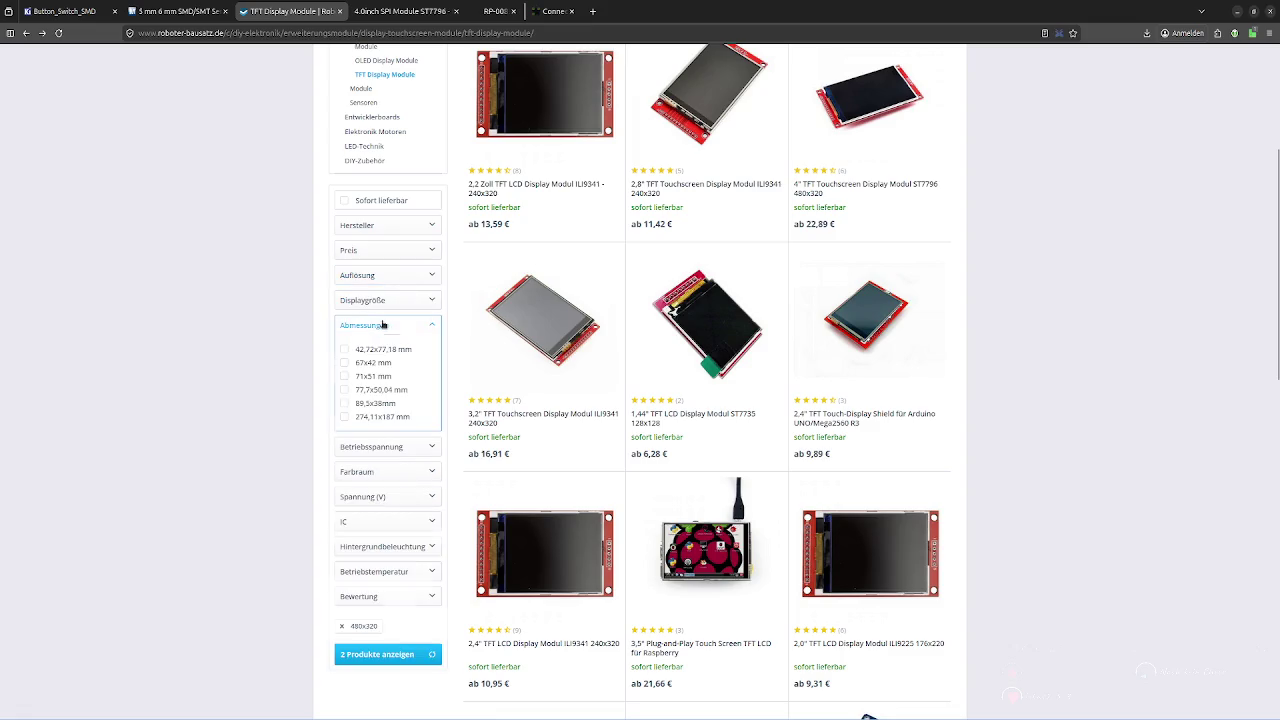
click(381, 325)
click(25, 33)
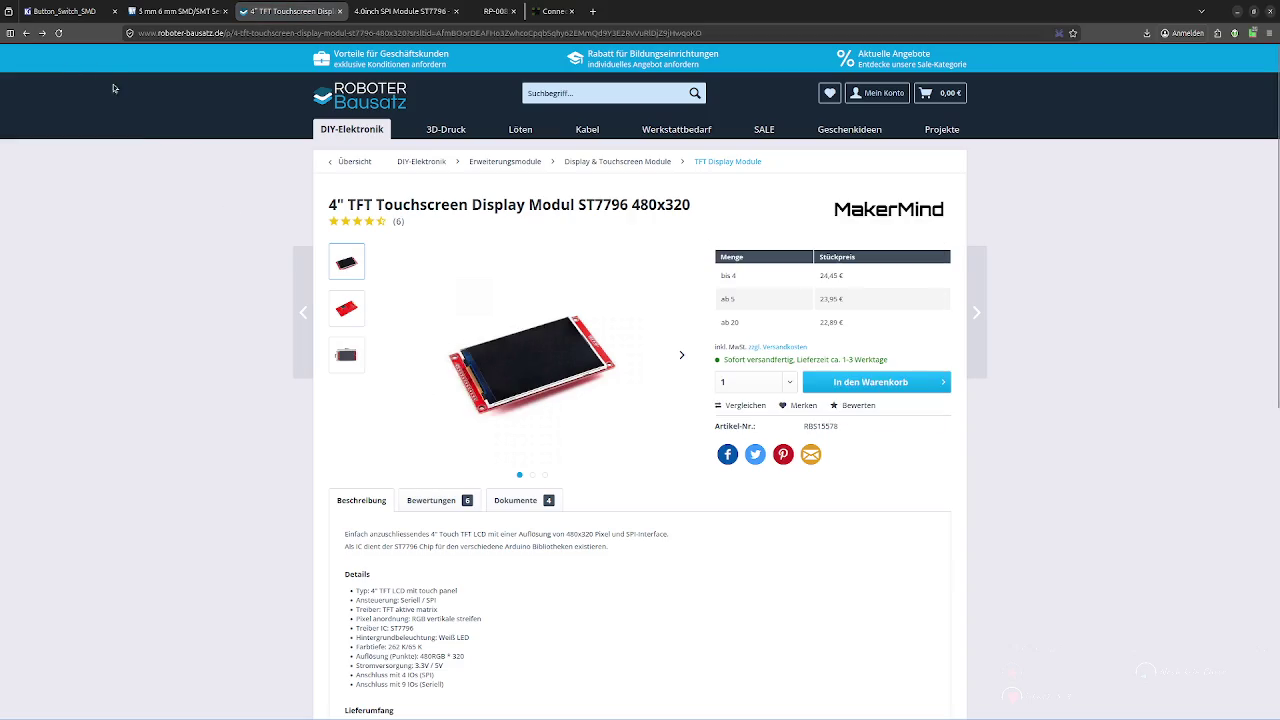
click(25, 33)
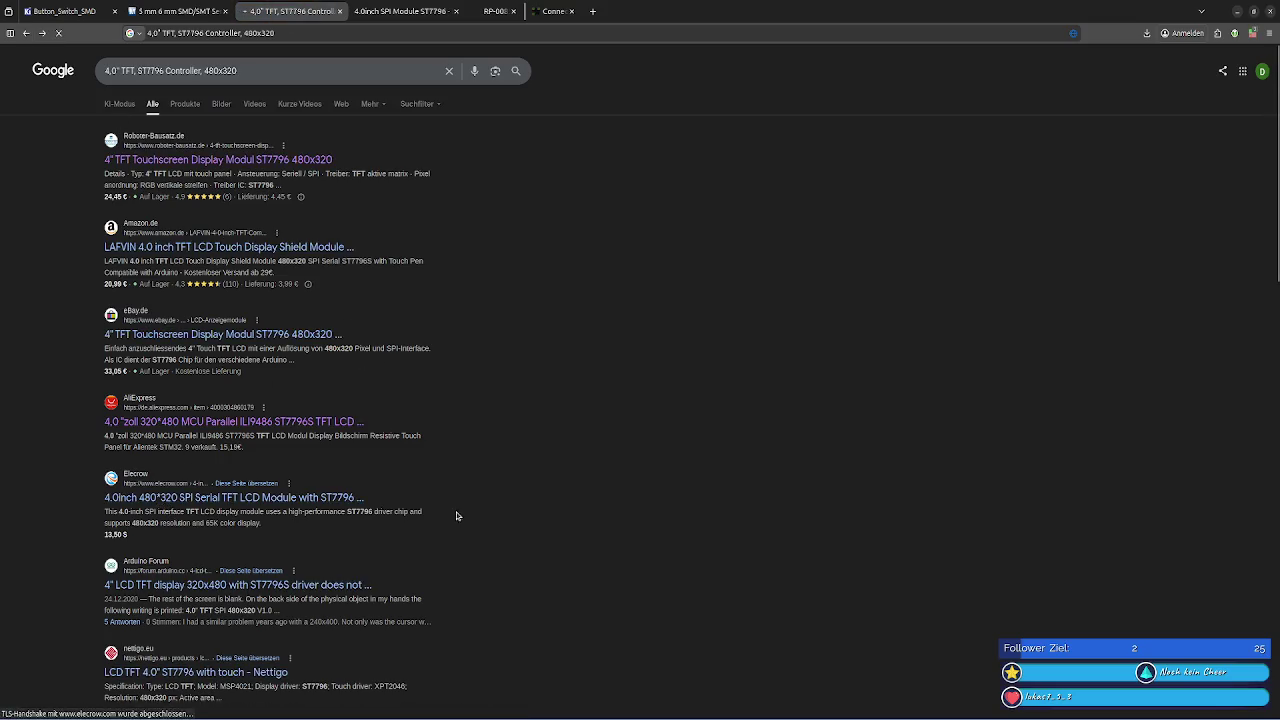
Open the Elecrow 4.0 inch ST7796 module page and choose Without Touch Function
click(300, 498)
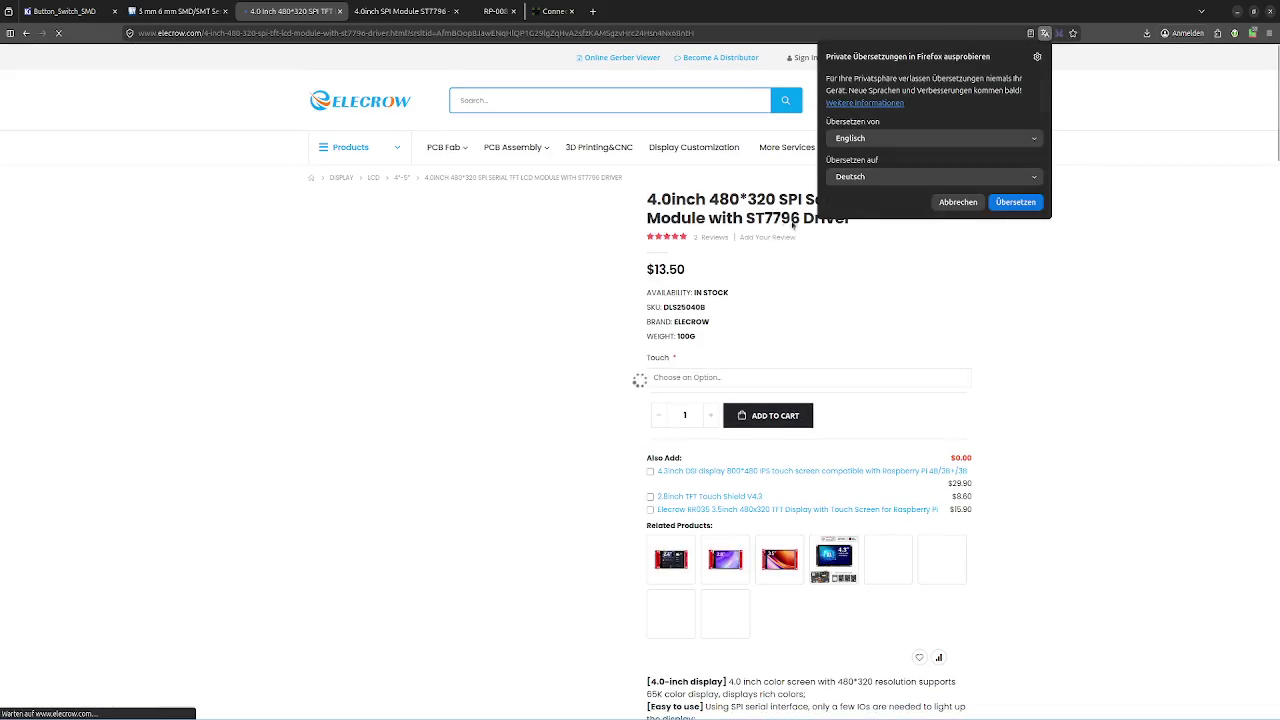
click(763, 217)
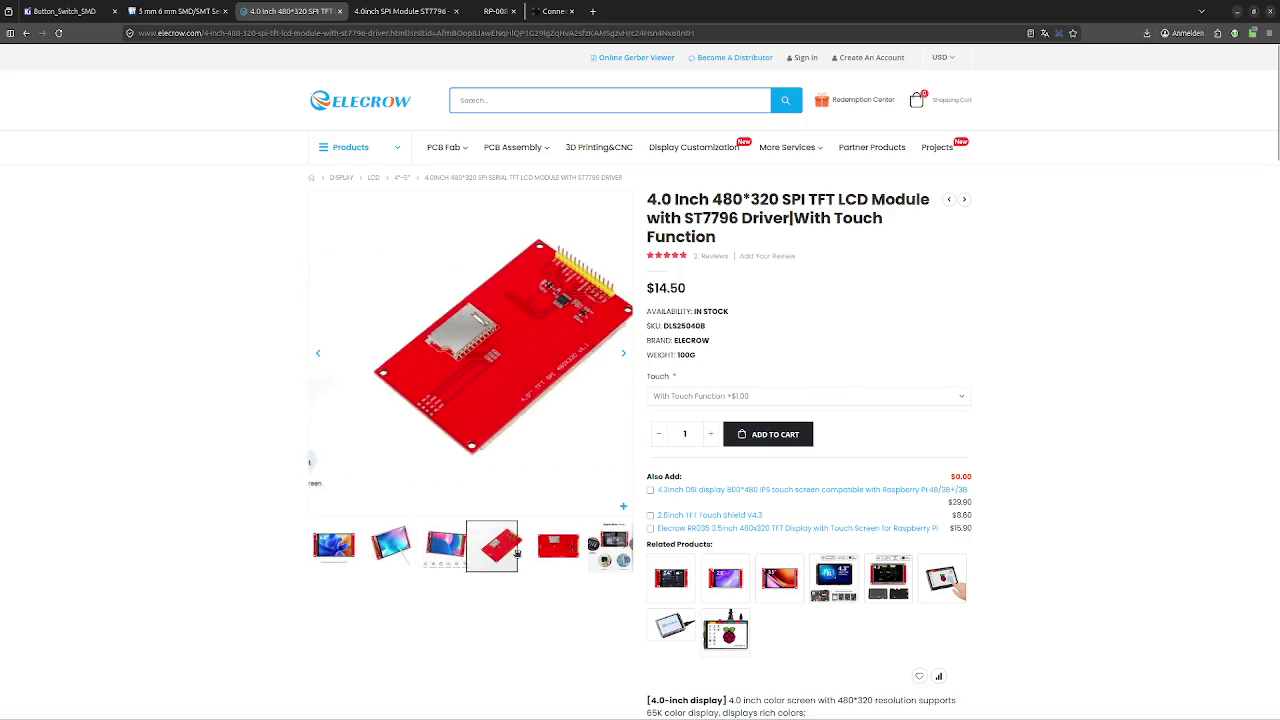
mouse_move(557, 545)
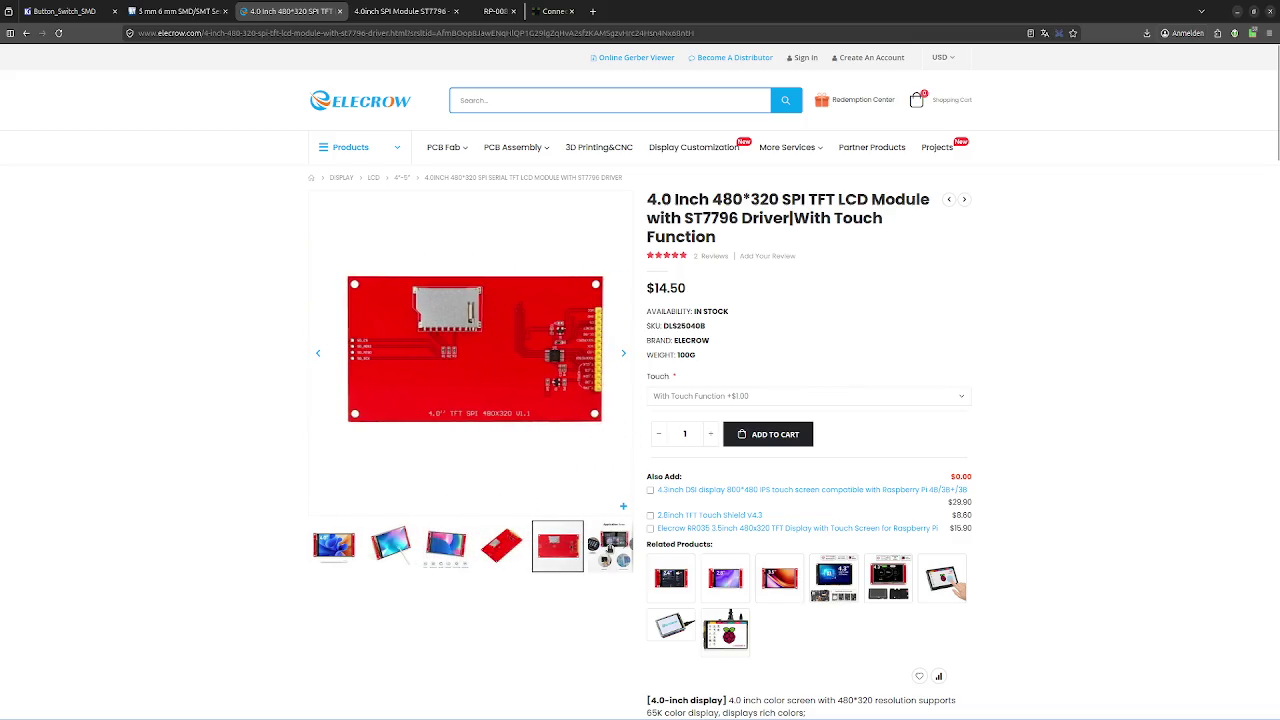
scroll(540, 560, down, 1)
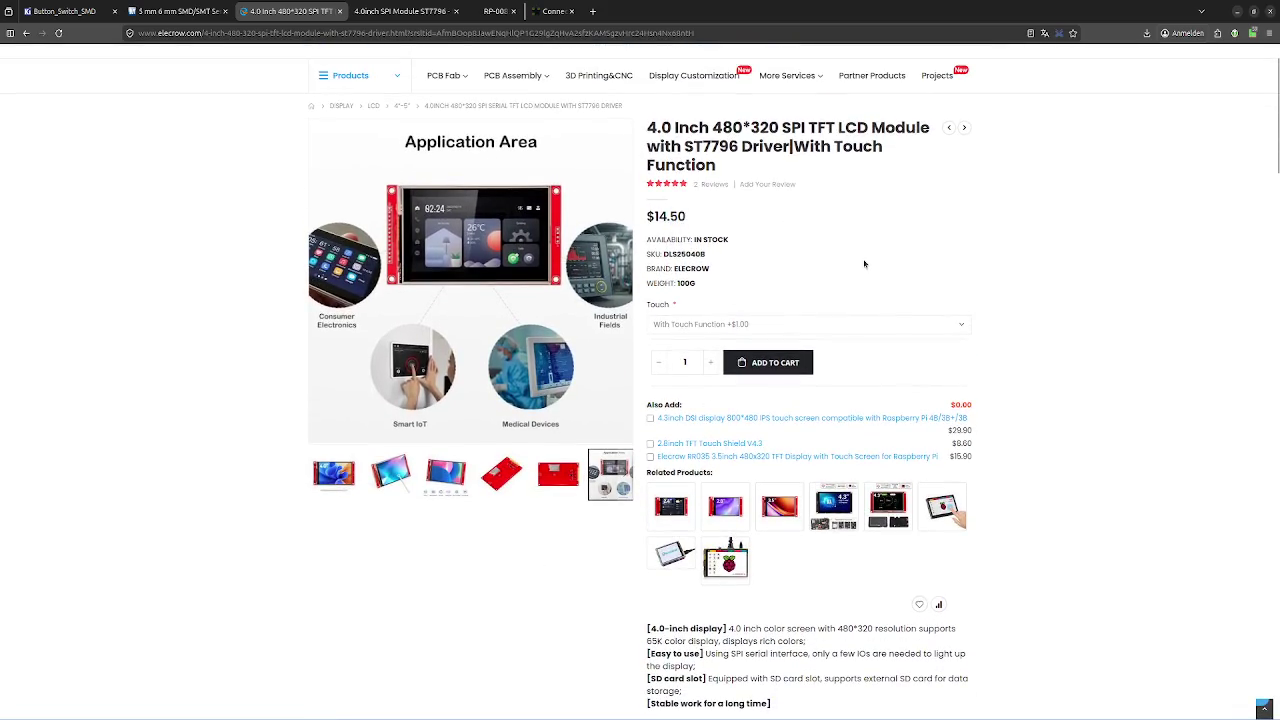
click(788, 326)
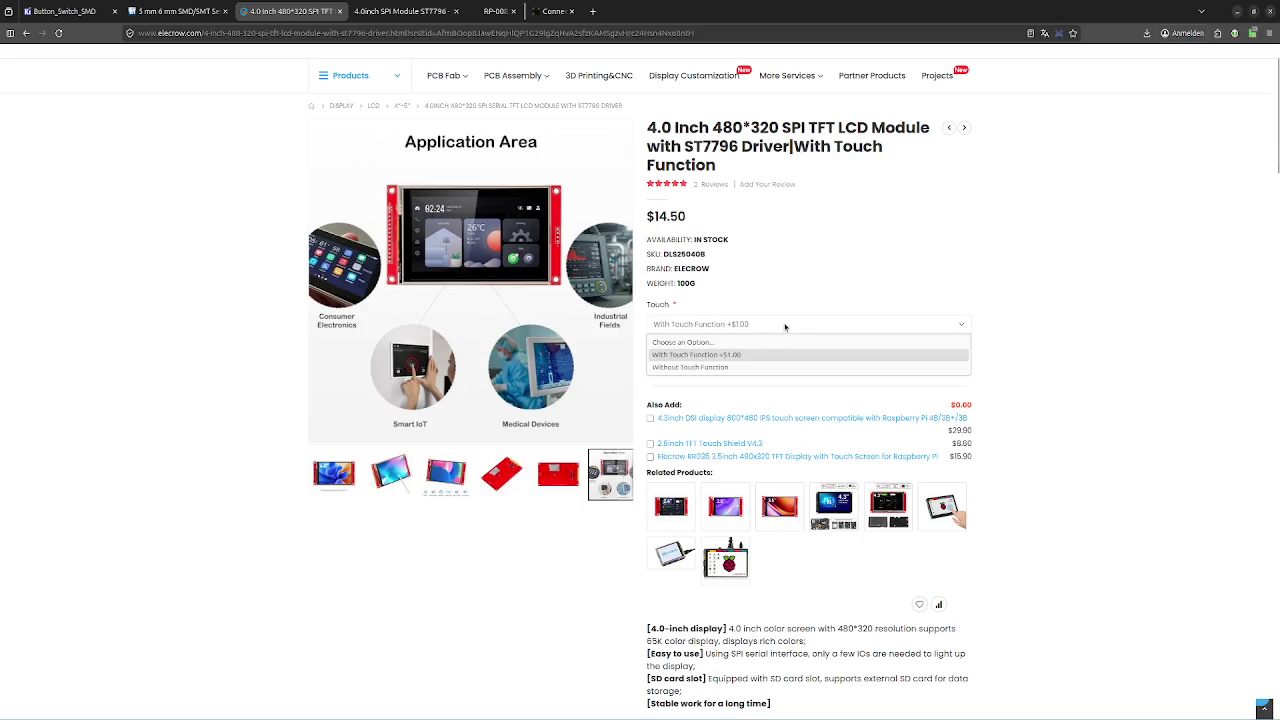
click(746, 369)
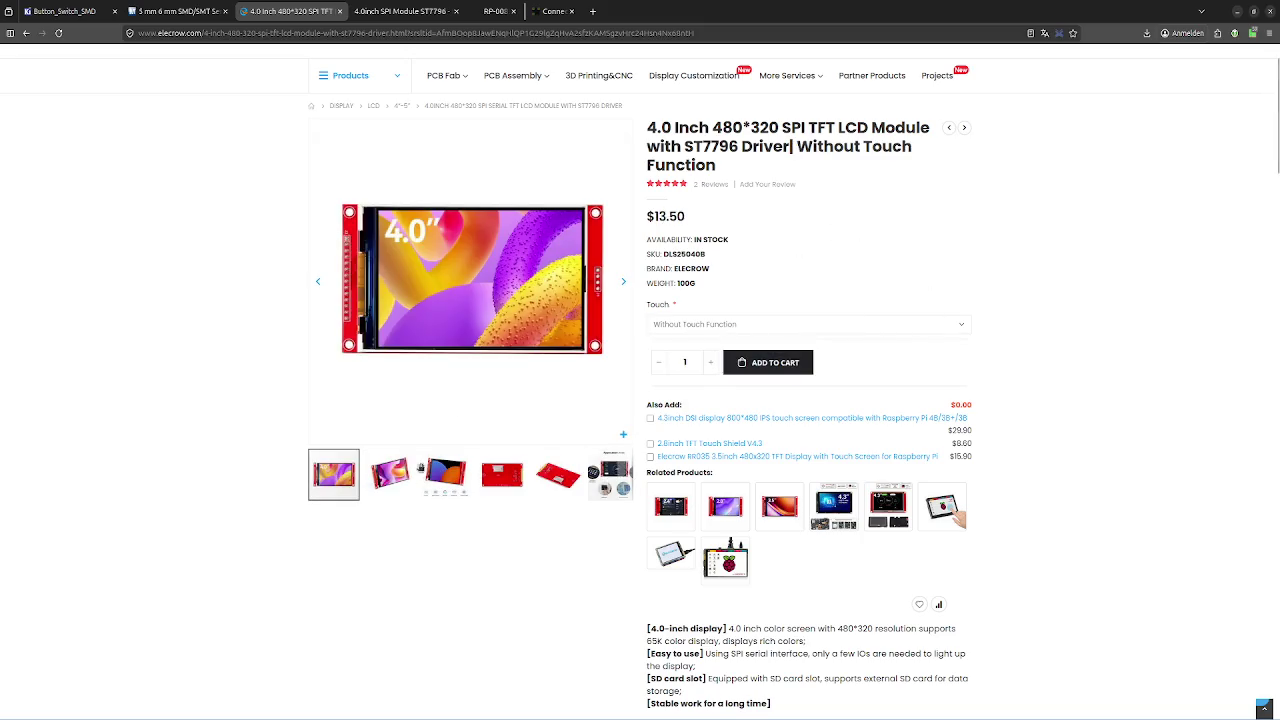
Browse the product photos: angled view, front, back, and Application Area
click(394, 473)
click(443, 472)
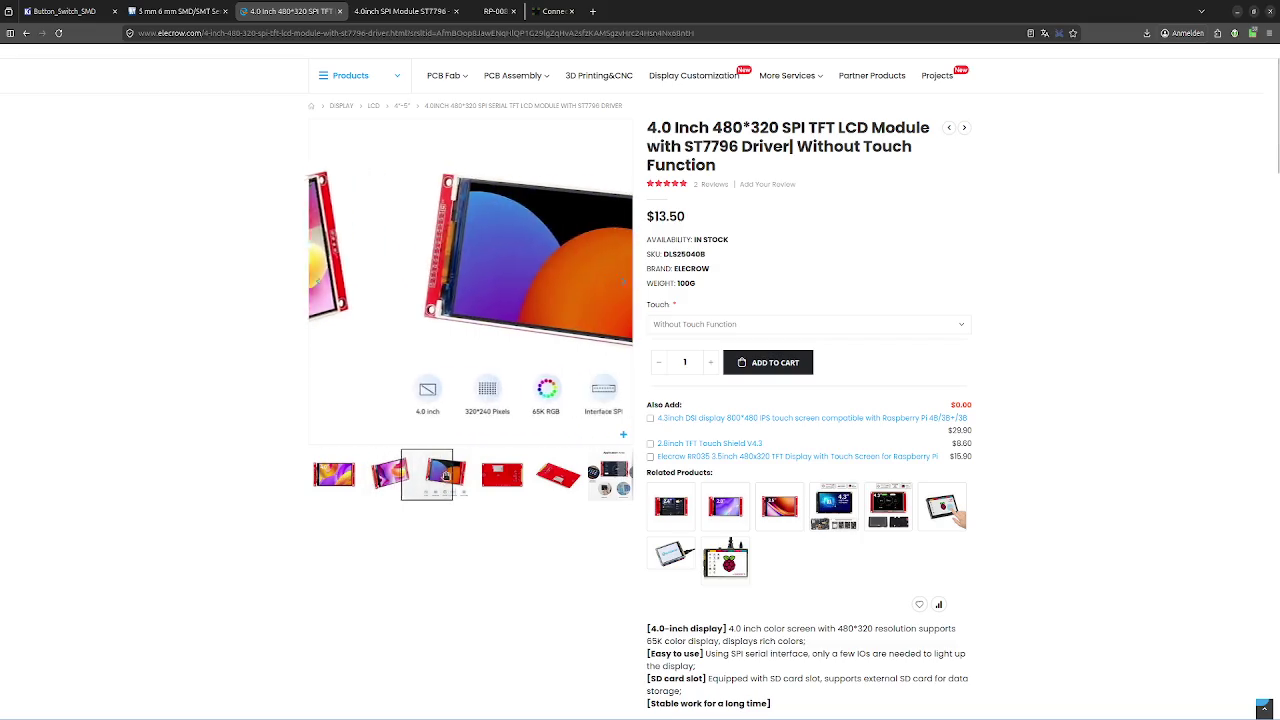
click(500, 481)
click(565, 476)
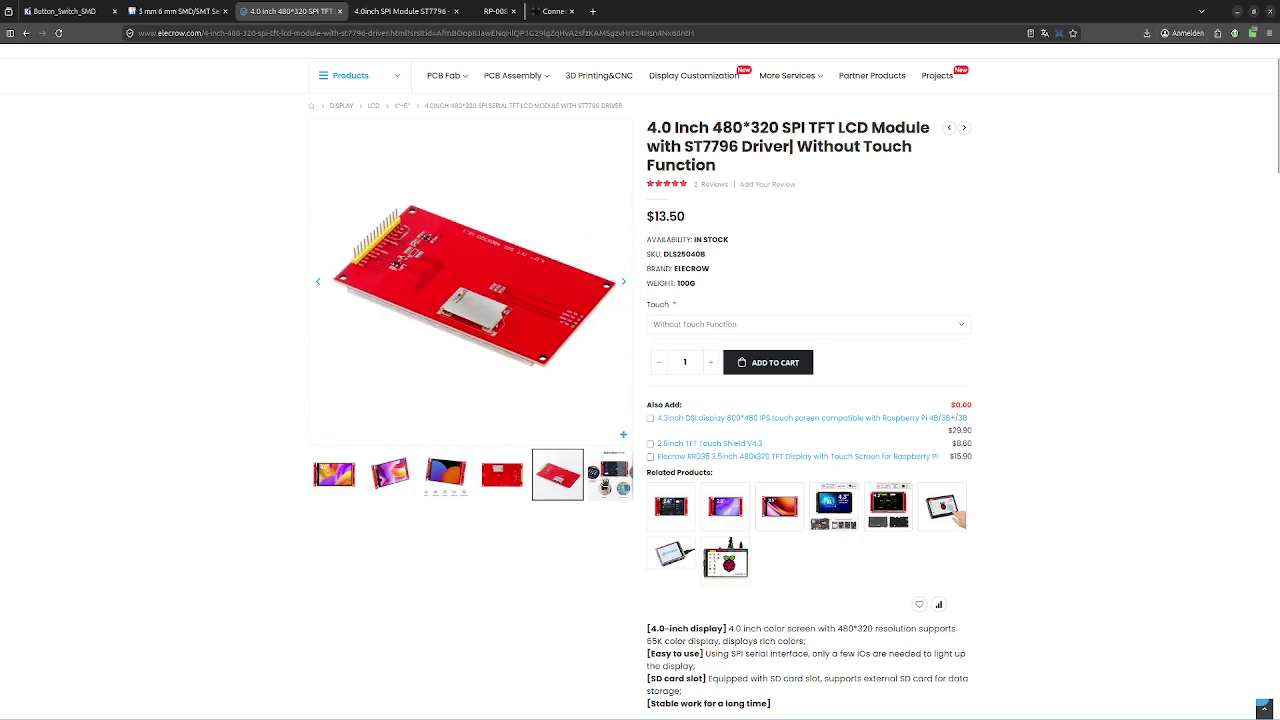
click(604, 487)
scroll(529, 440, down, 1)
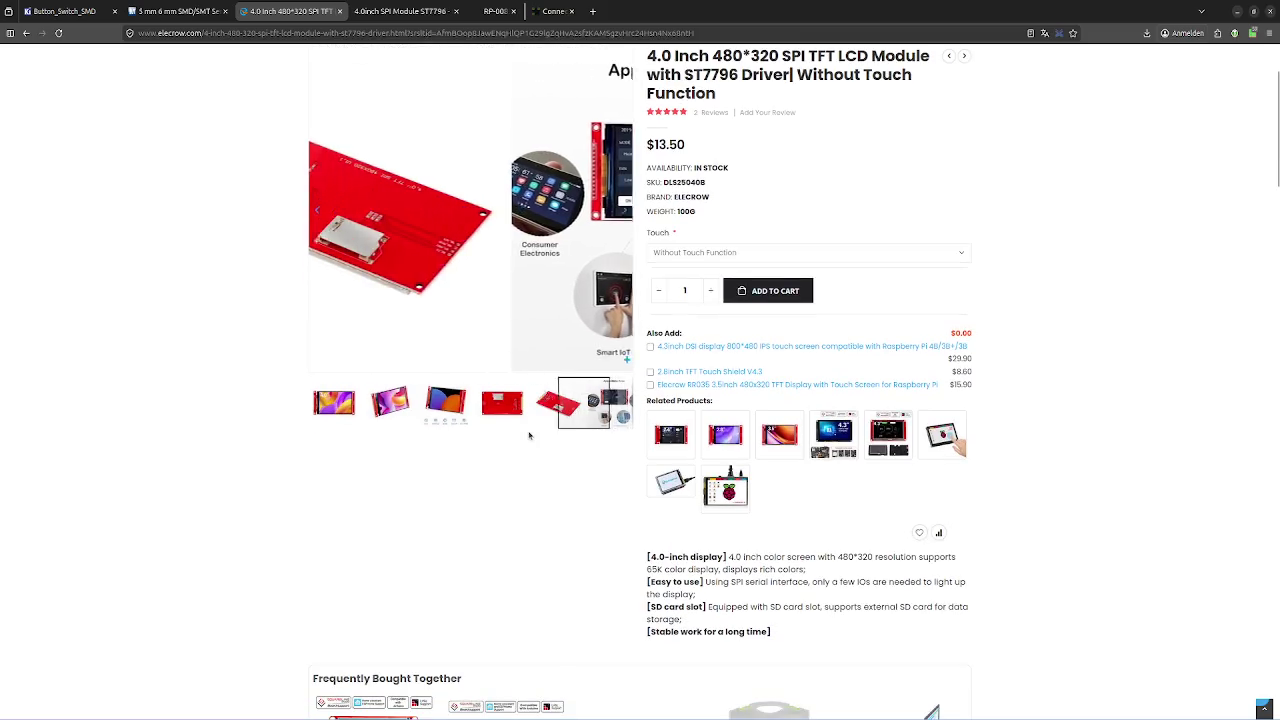
scroll(525, 445, up, 2)
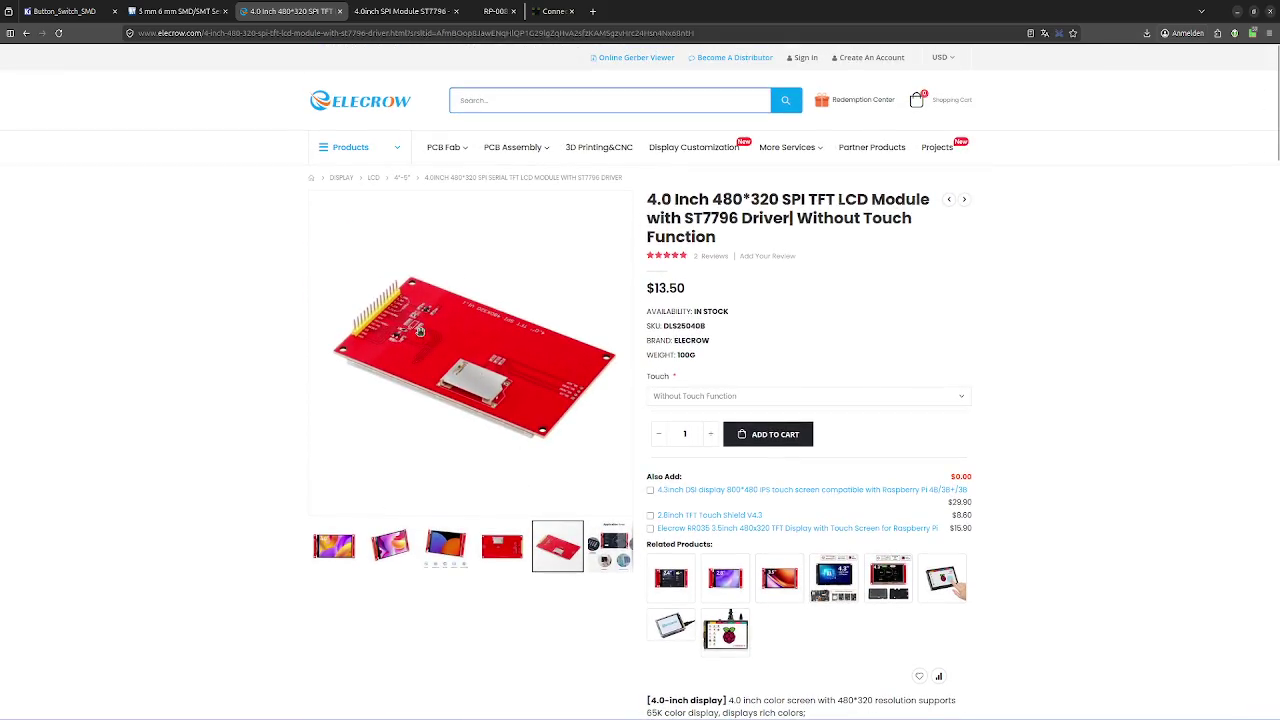
click(378, 312)
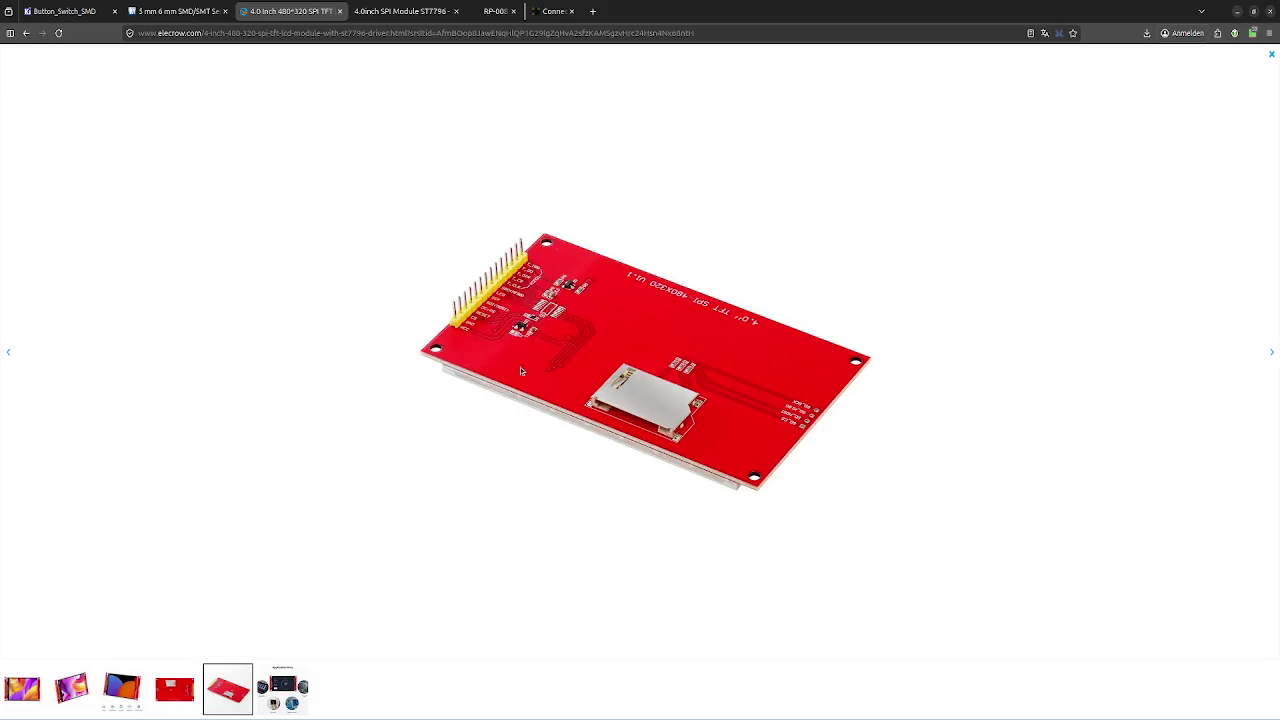
Reload the page, reselect Without Touch Function at $13.50, and raise quantity to 5
click(27, 33)
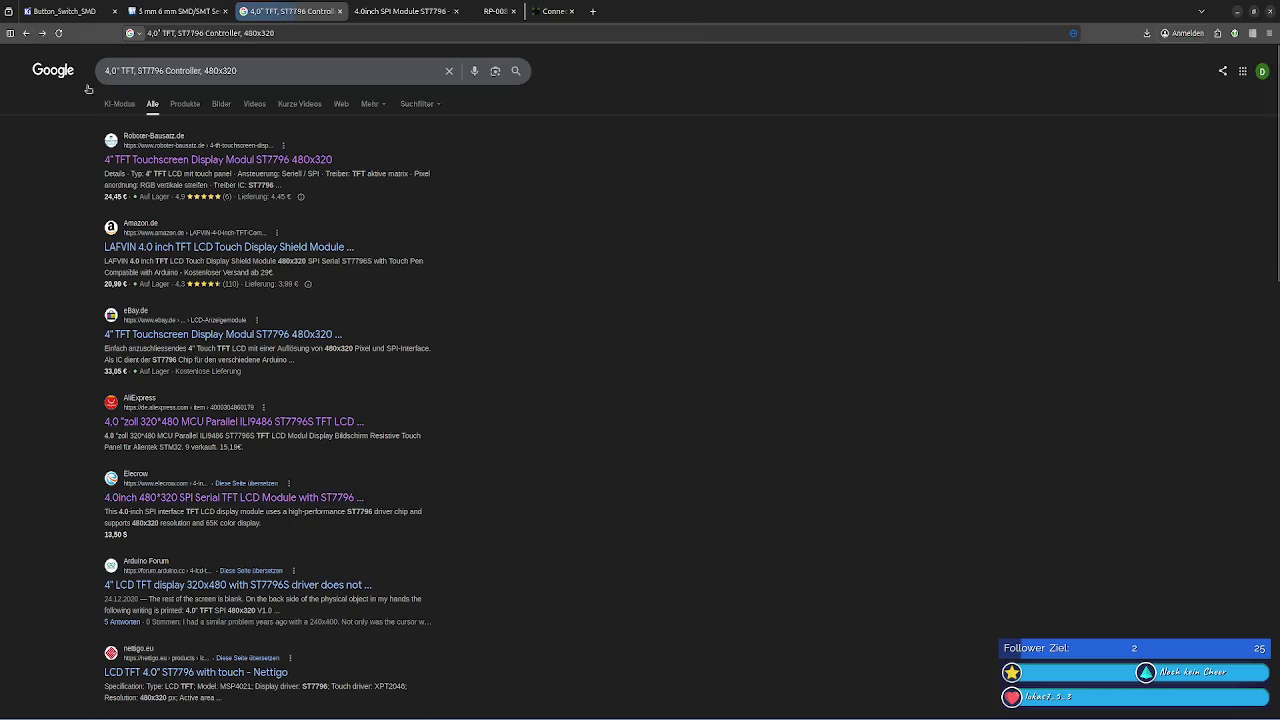
click(42, 33)
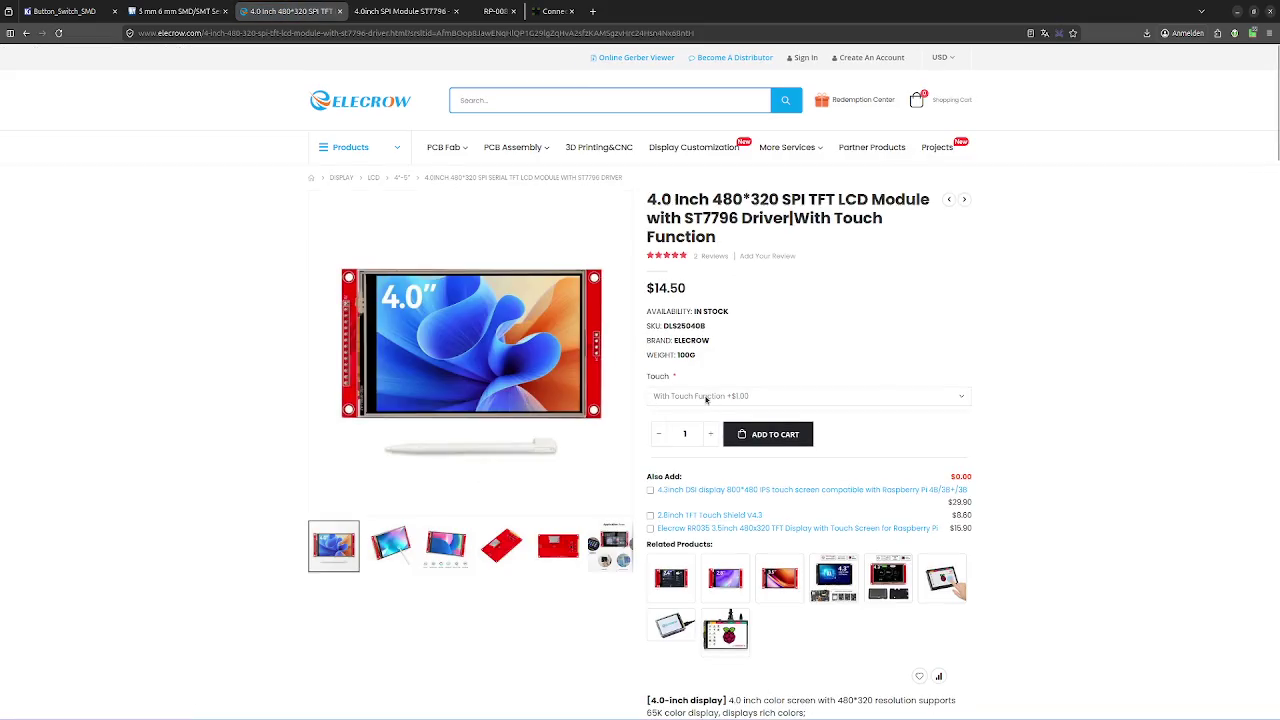
click(708, 397)
click(720, 439)
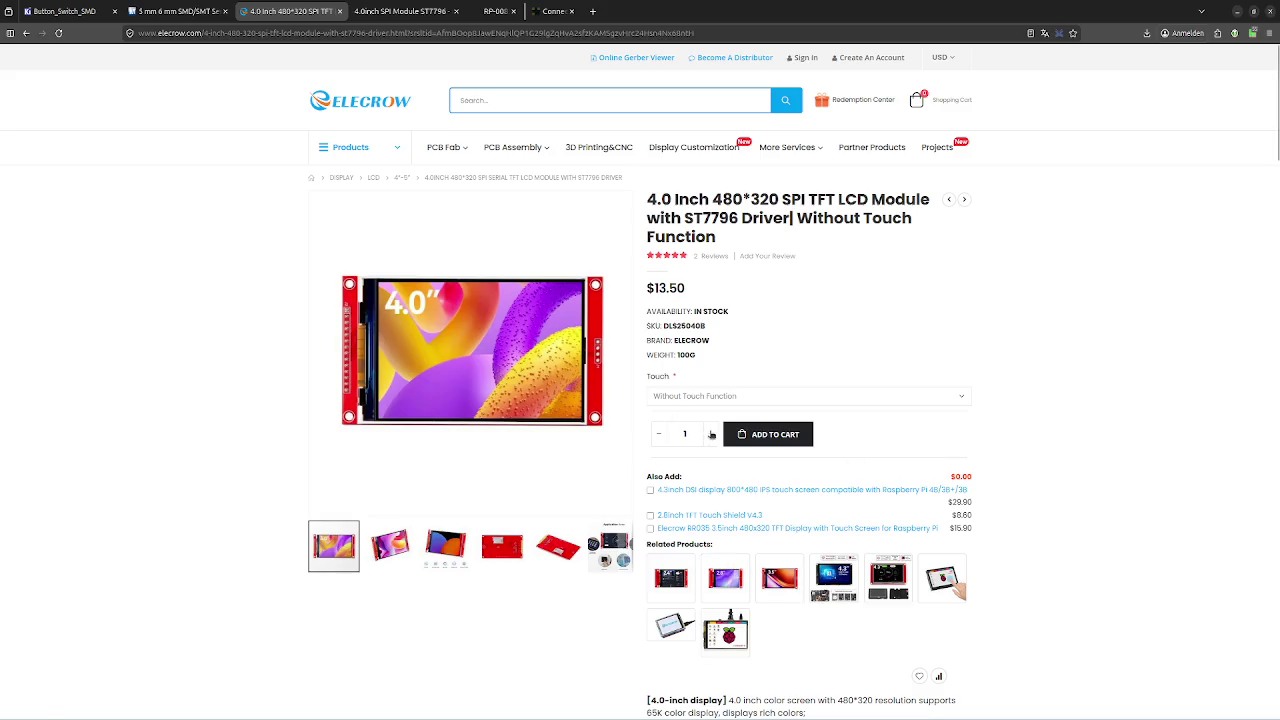
click(711, 434)
click(709, 436)
click(707, 438)
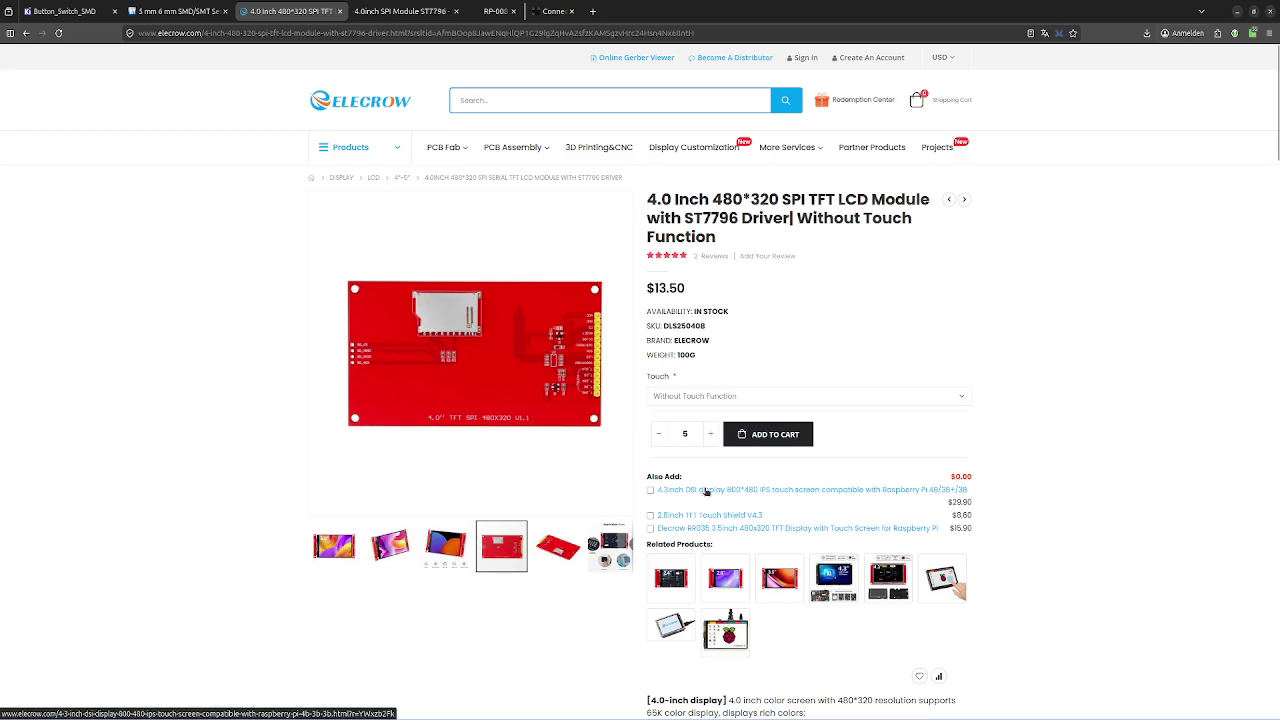
Scroll to the Specification section and check the resistive touch screen entry
scroll(570, 396, down, 5)
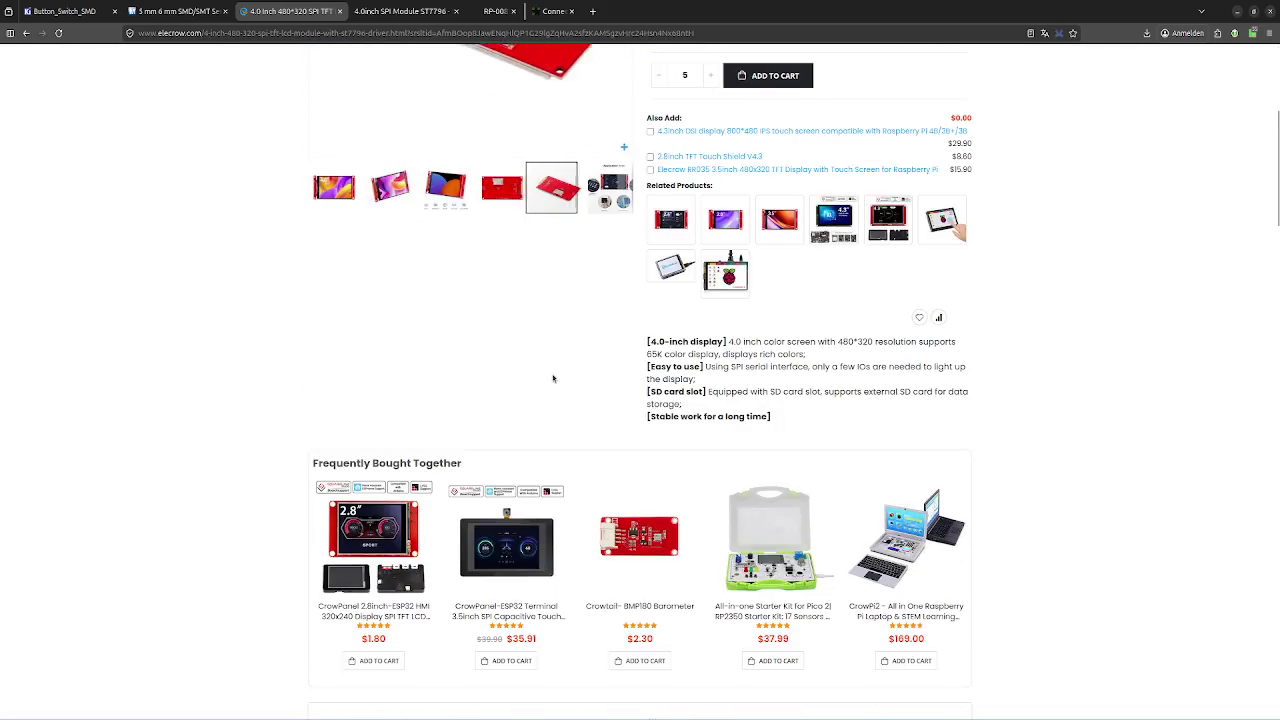
scroll(520, 385, down, 3)
scroll(470, 375, down, 2)
scroll(428, 364, down, 1)
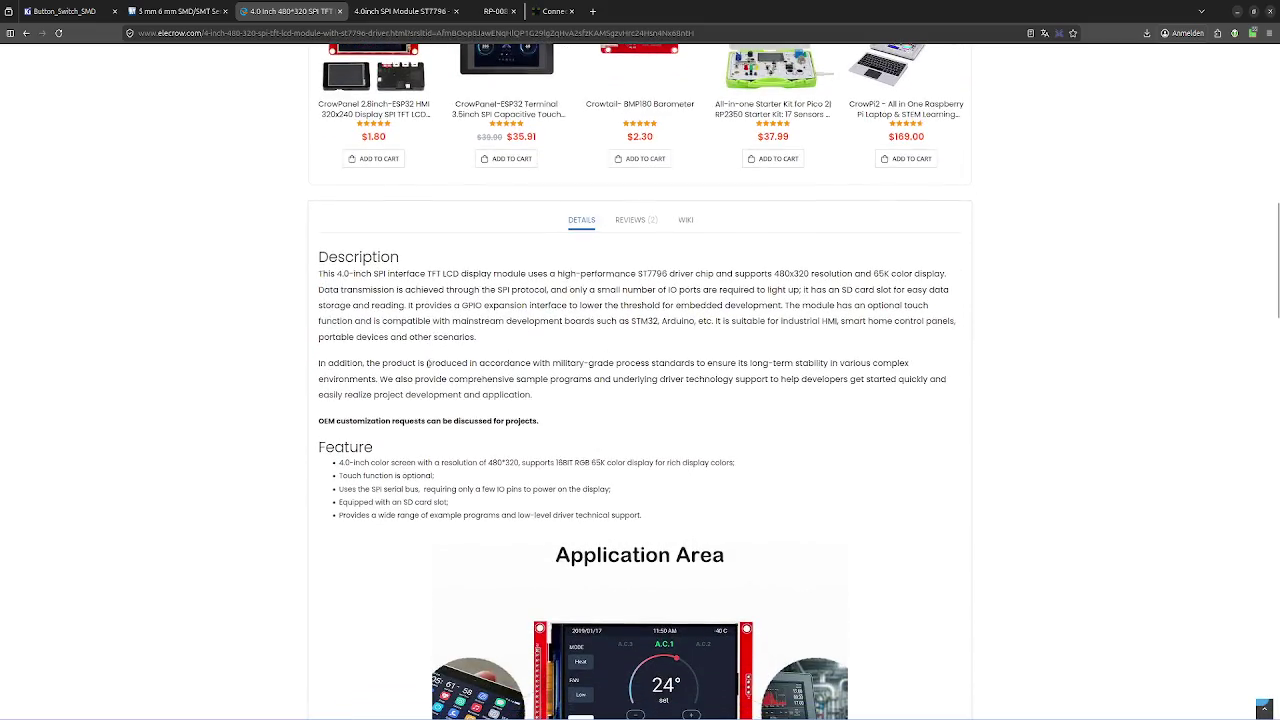
scroll(440, 352, down, 1)
scroll(470, 340, down, 3)
scroll(495, 330, down, 1)
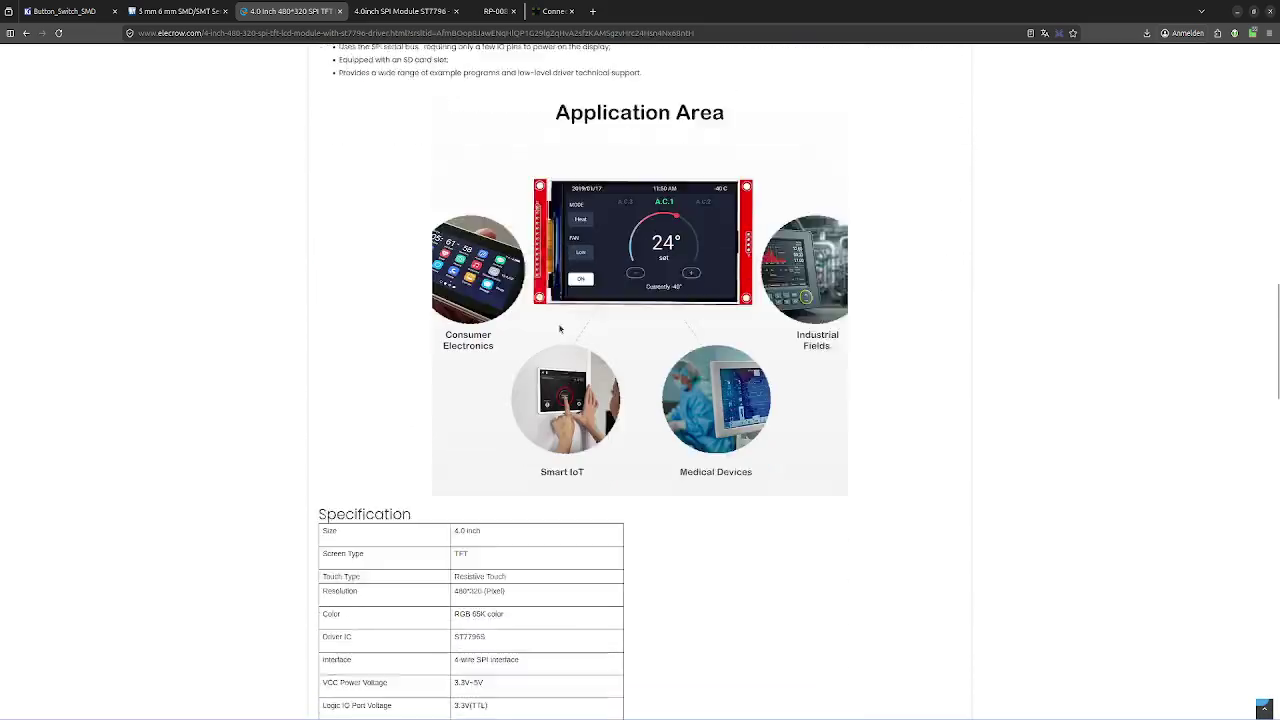
scroll(520, 322, down, 2)
scroll(525, 320, down, 1)
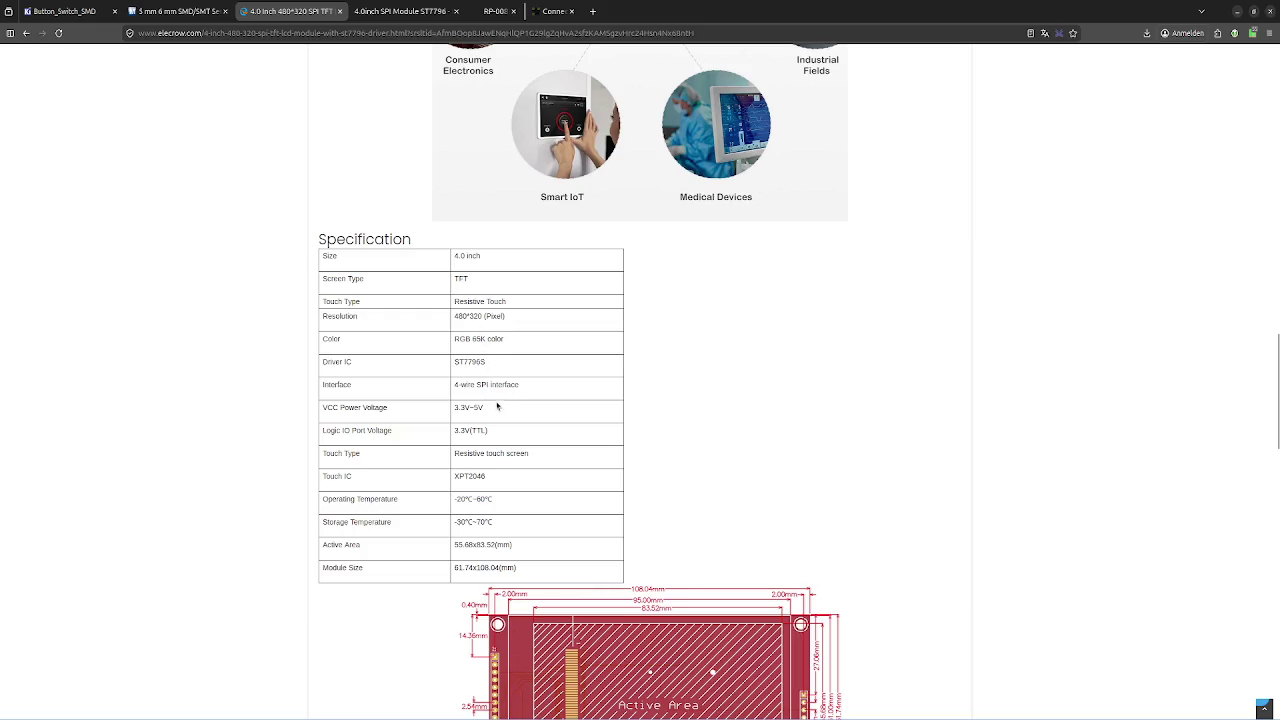
scroll(497, 406, down, 2)
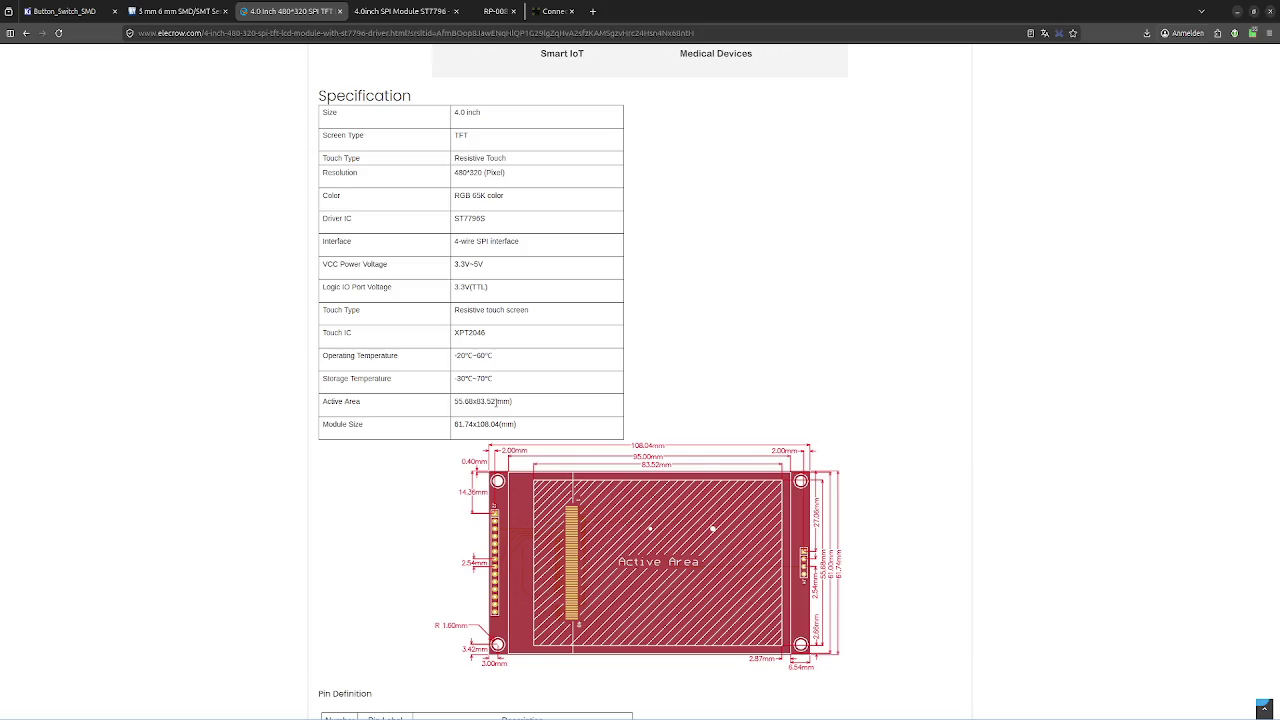
triple_click(489, 313)
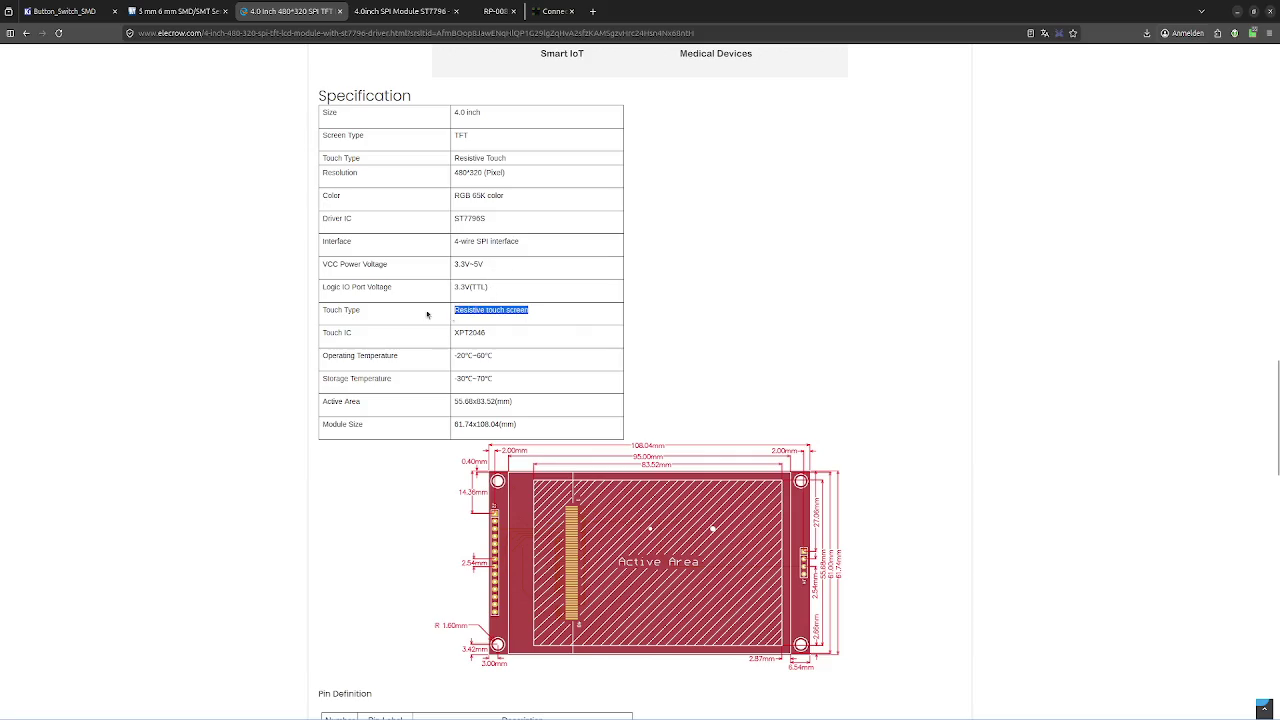
click(574, 334)
Review pins 1–9 in the Pin Definition table, then bring KiCad back
scroll(576, 335, down, 4)
scroll(577, 335, down, 1)
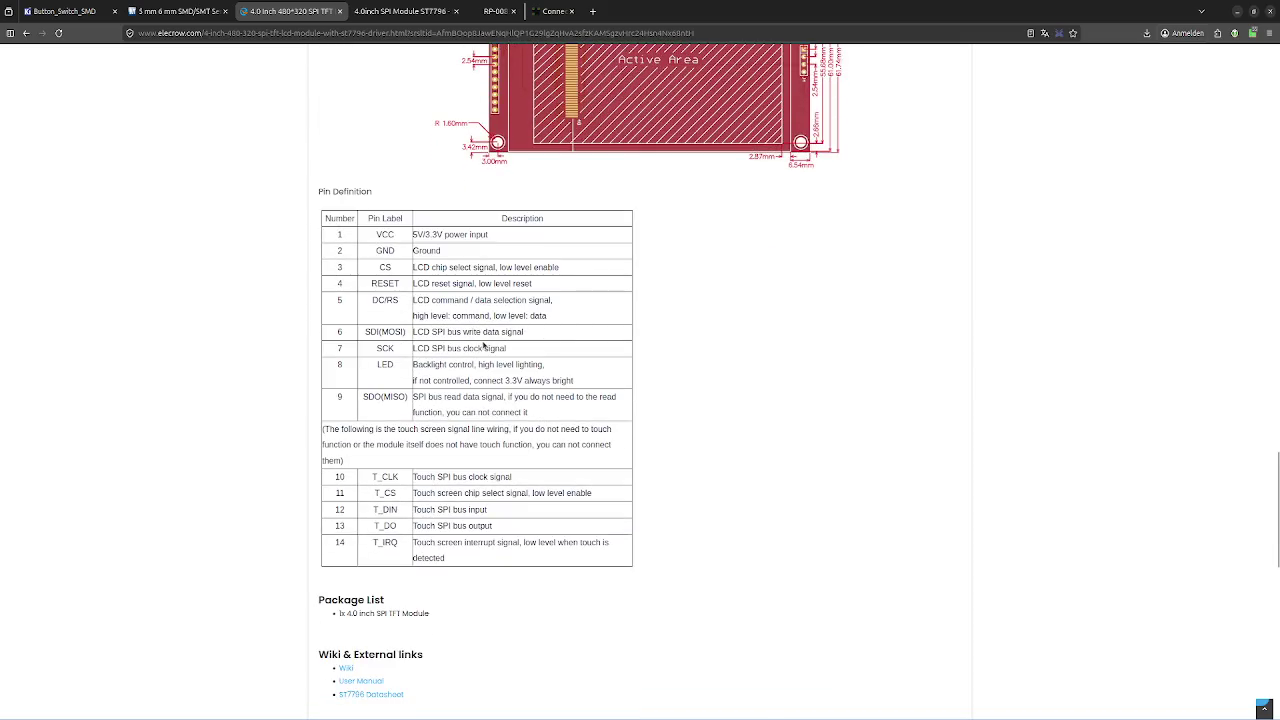
scroll(483, 345, down, 1)
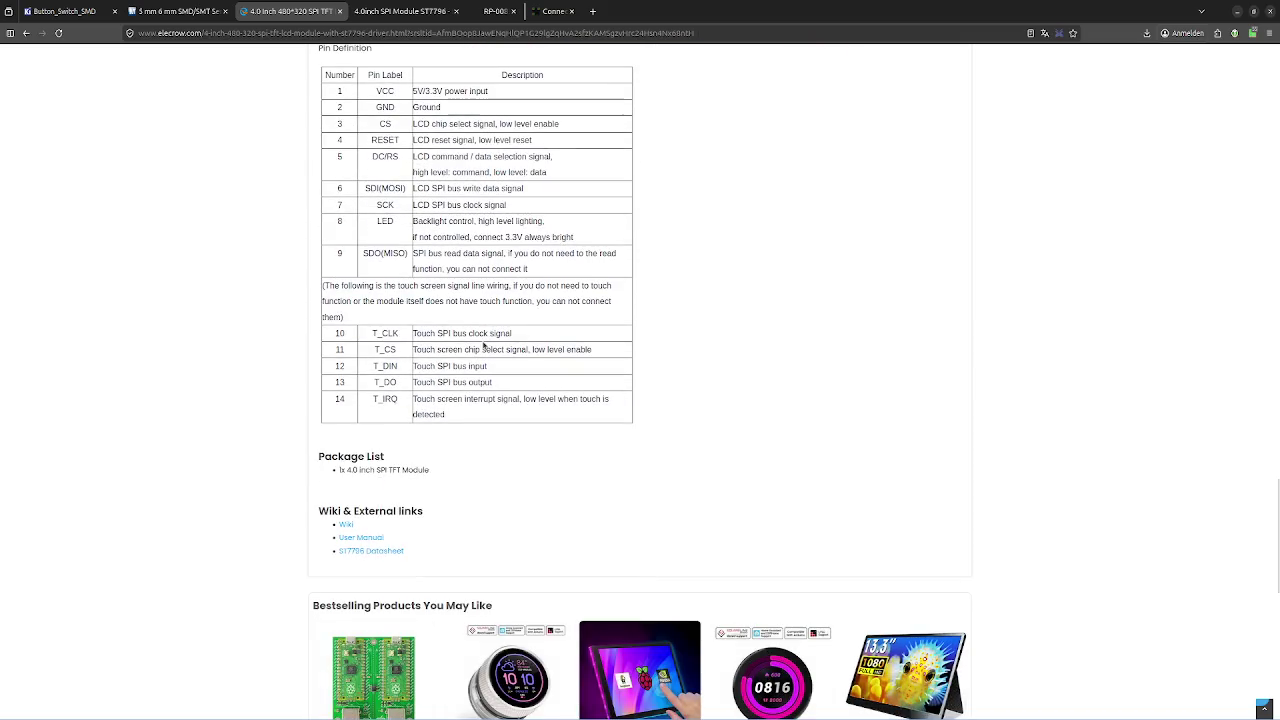
scroll(483, 345, up, 1)
scroll(485, 345, up, 1)
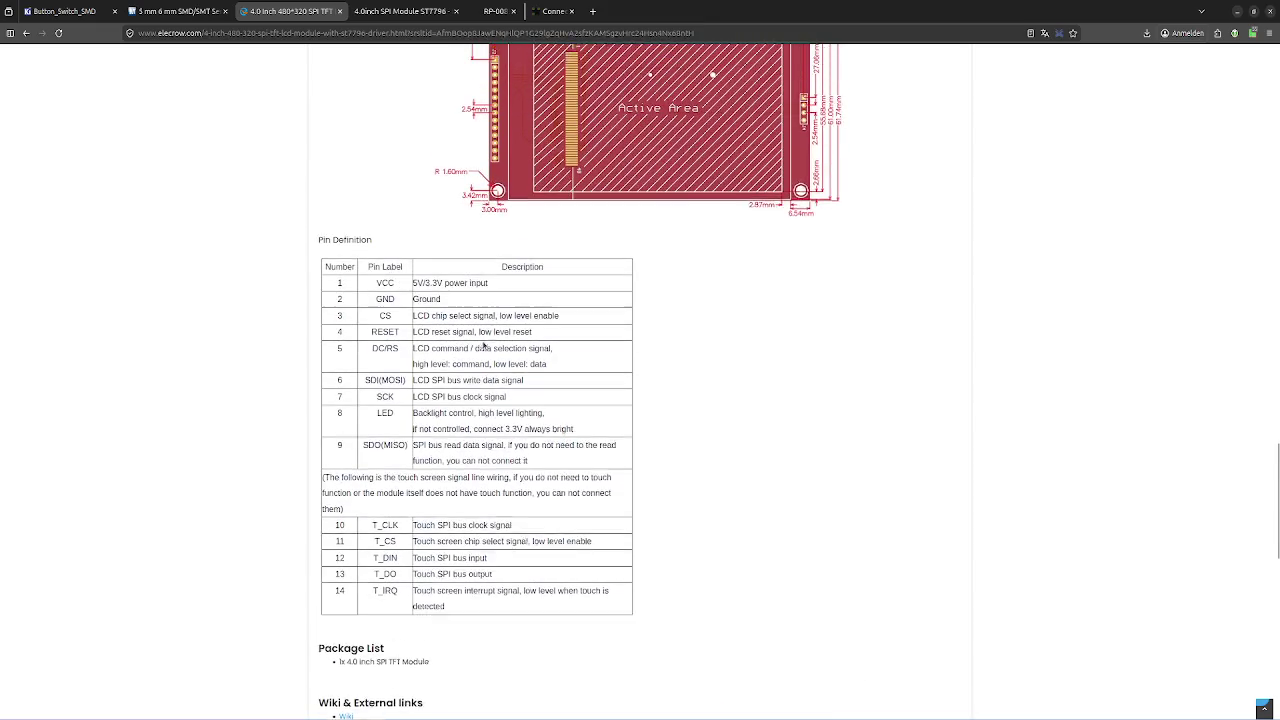
drag(541, 494, 326, 312)
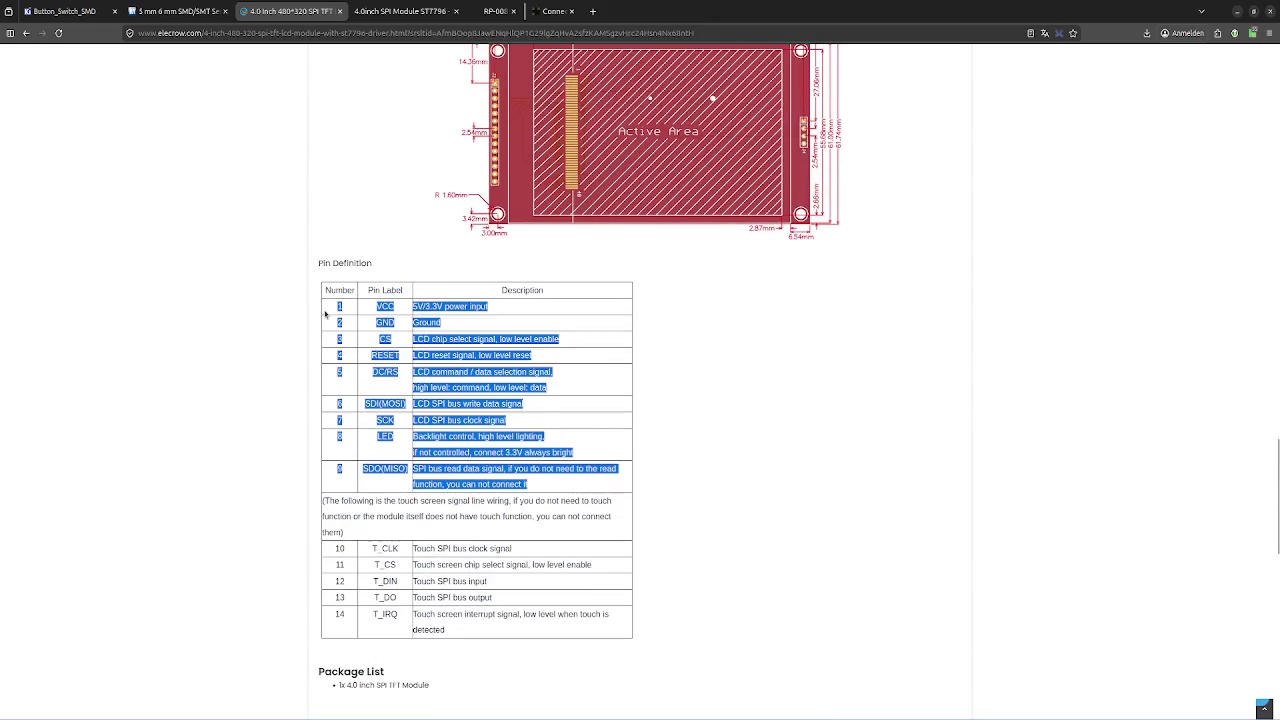
click(575, 385)
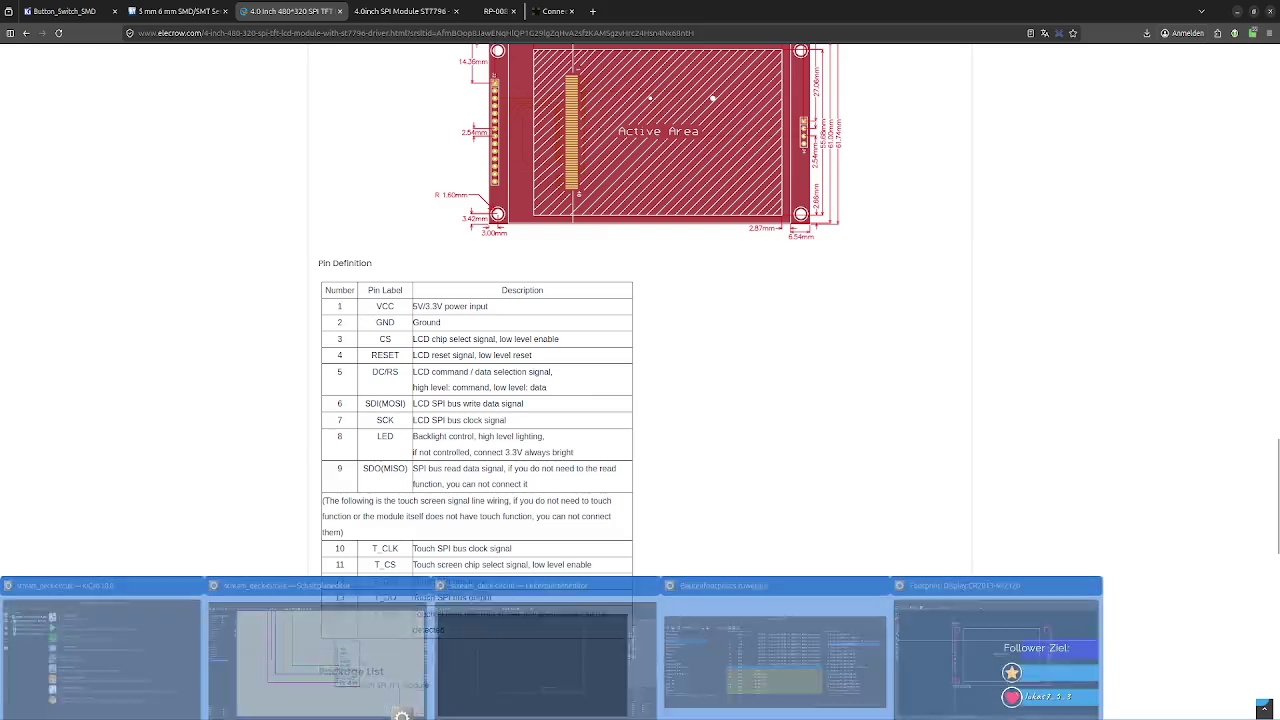
click(322, 645)
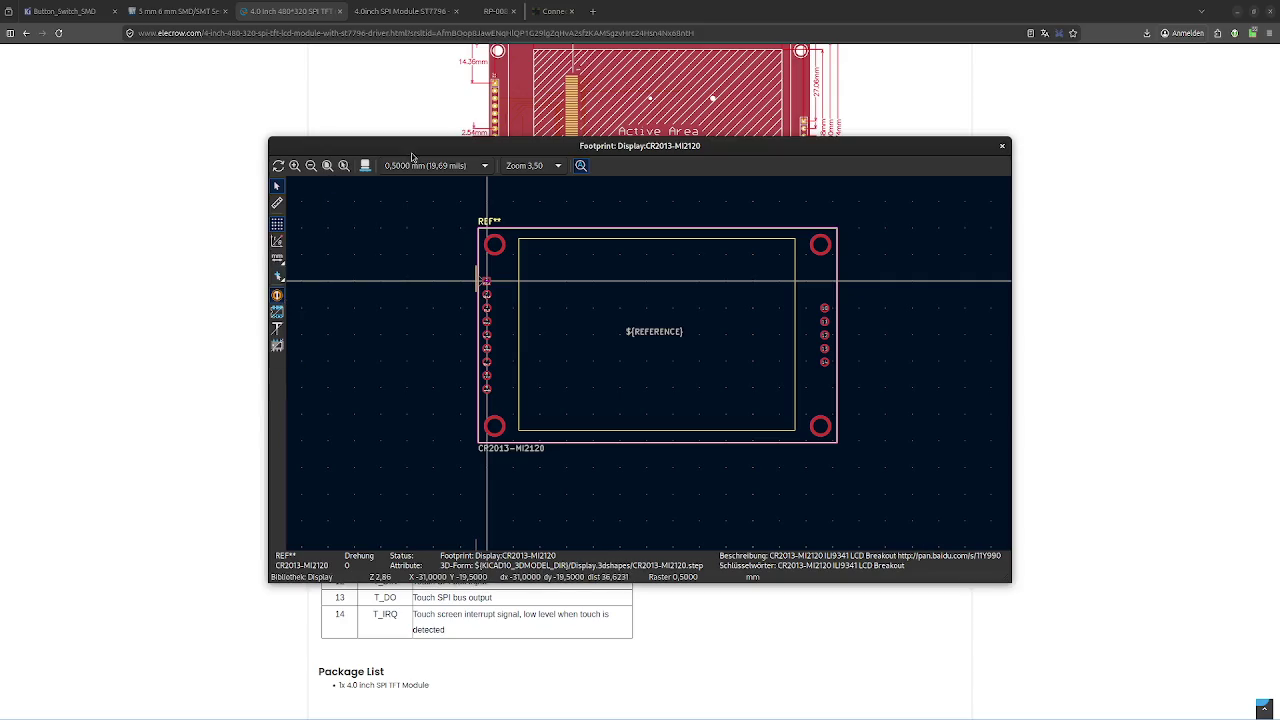
Close the CR2013-MI2120 preview and select SW3 in the Assign Footprints dialog
click(1002, 146)
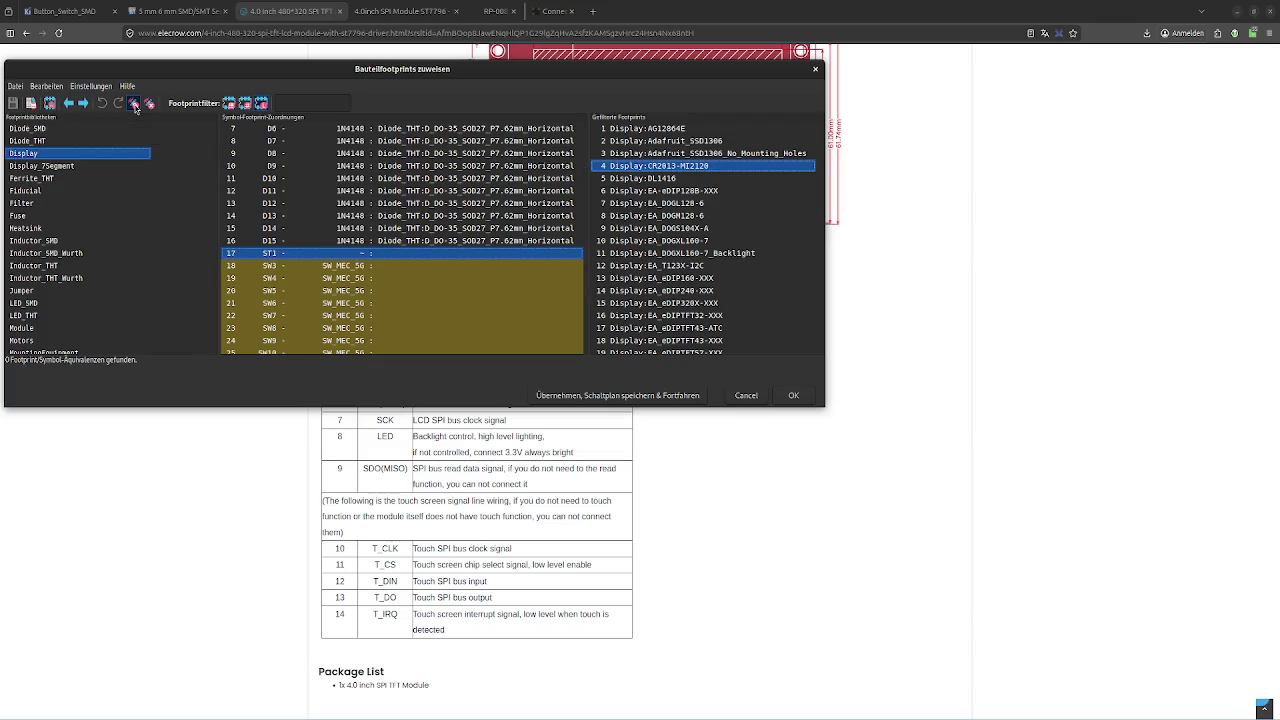
click(410, 265)
scroll(408, 273, down, 3)
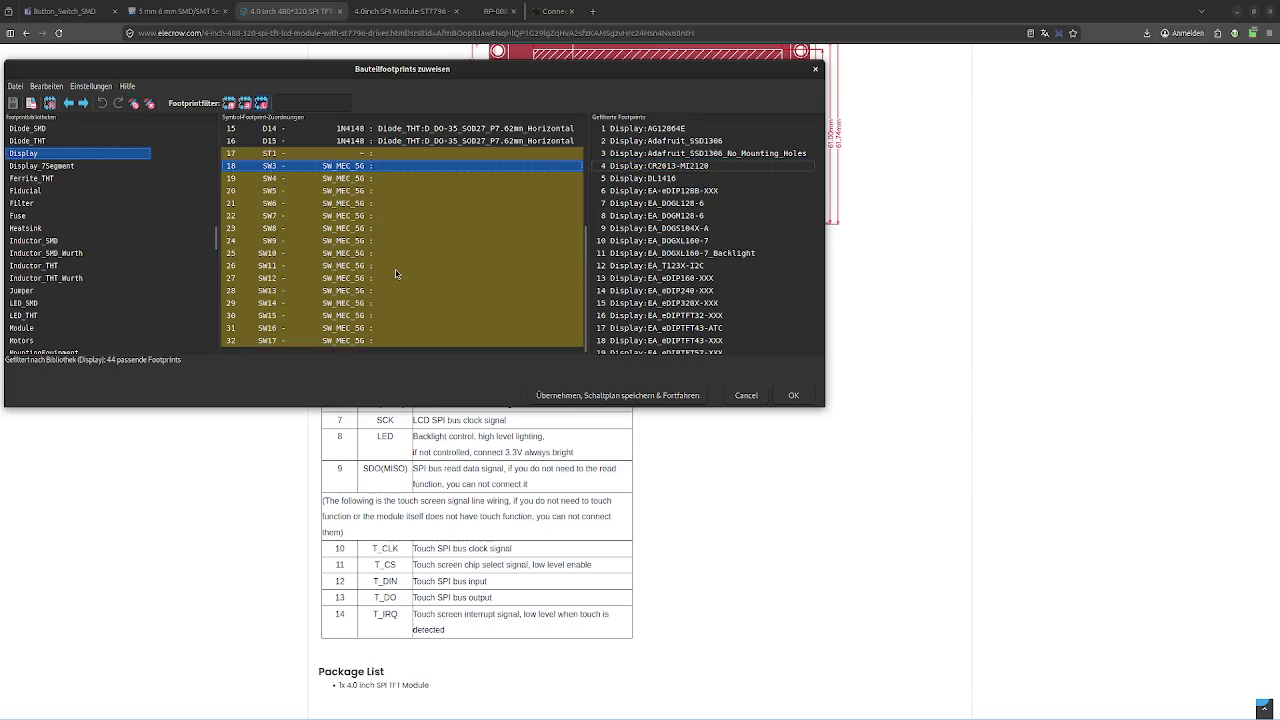
scroll(84, 169, up, 5)
scroll(83, 167, down, 5)
scroll(83, 167, down, 6)
scroll(78, 220, down, 6)
scroll(73, 261, down, 4)
scroll(73, 261, down, 3)
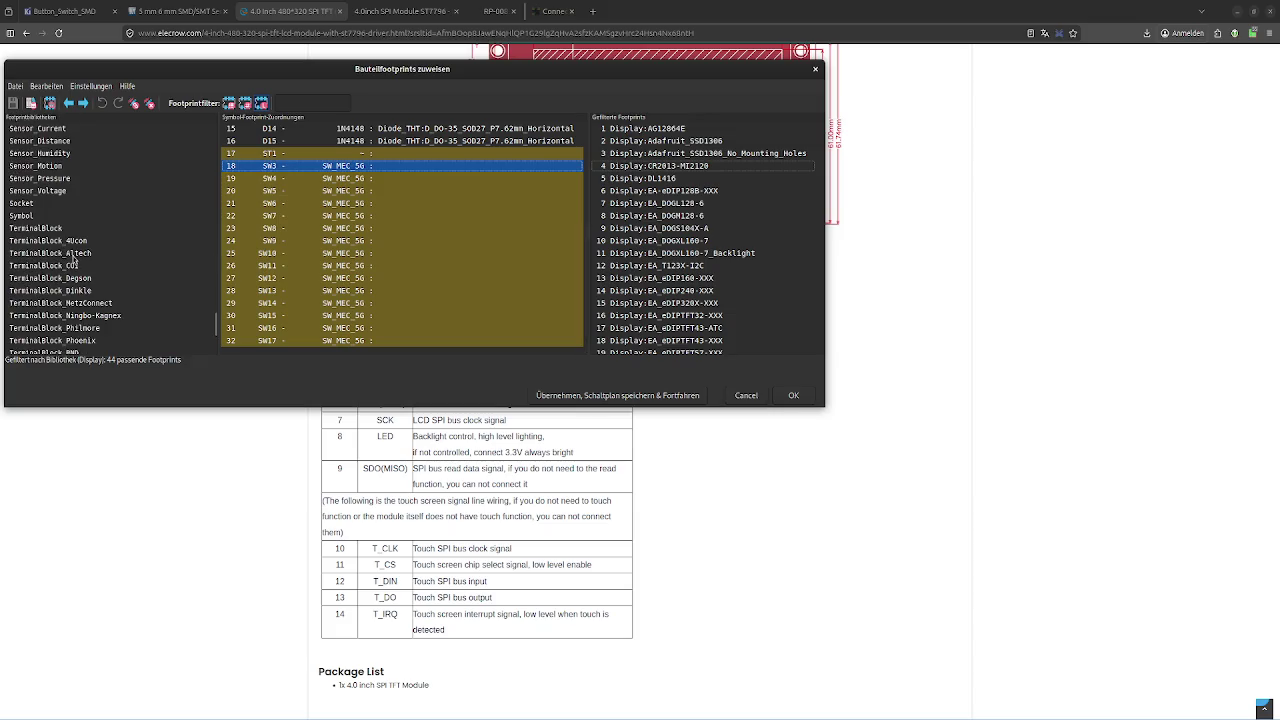
scroll(62, 207, up, 3)
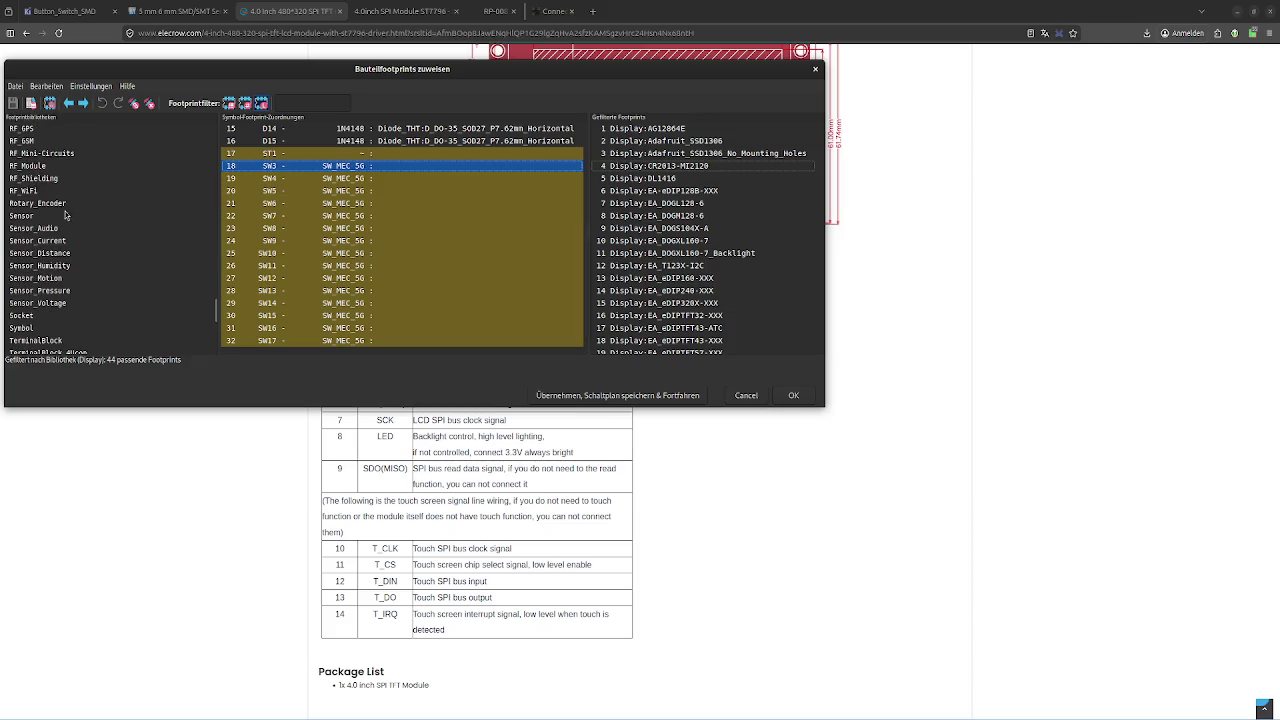
scroll(67, 217, down, 3)
scroll(110, 238, down, 3)
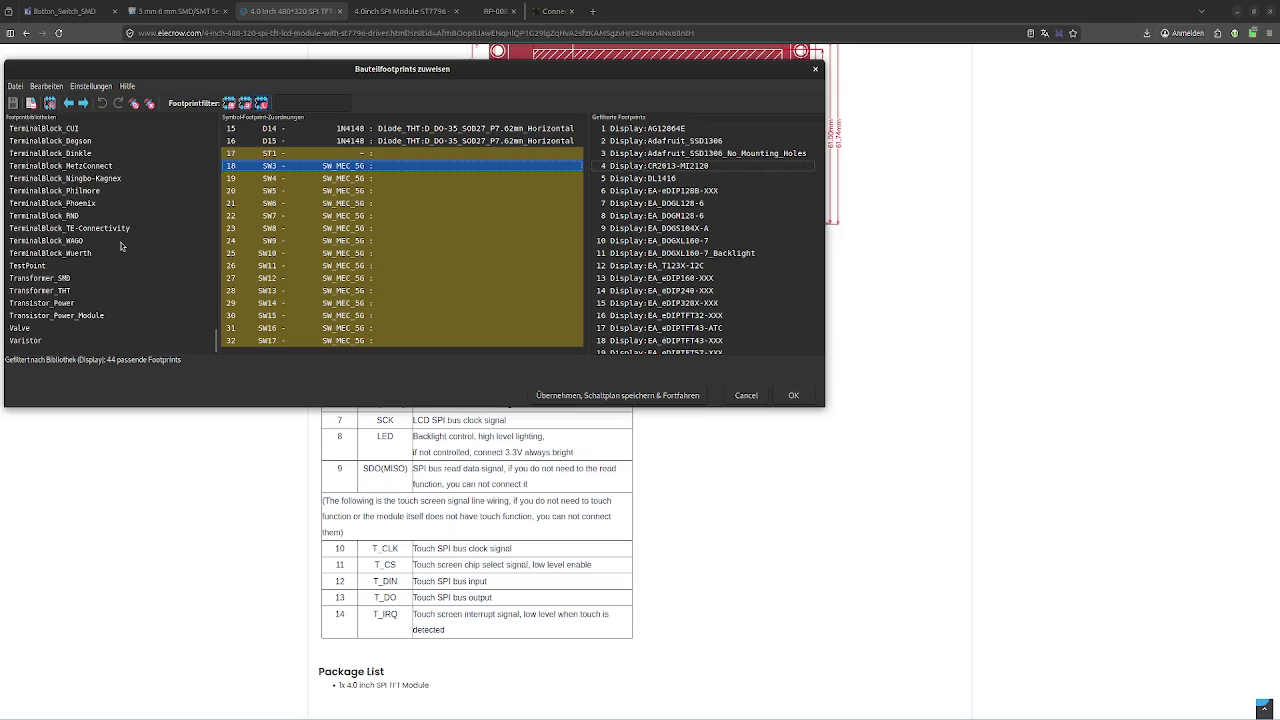
scroll(95, 270, up, 4)
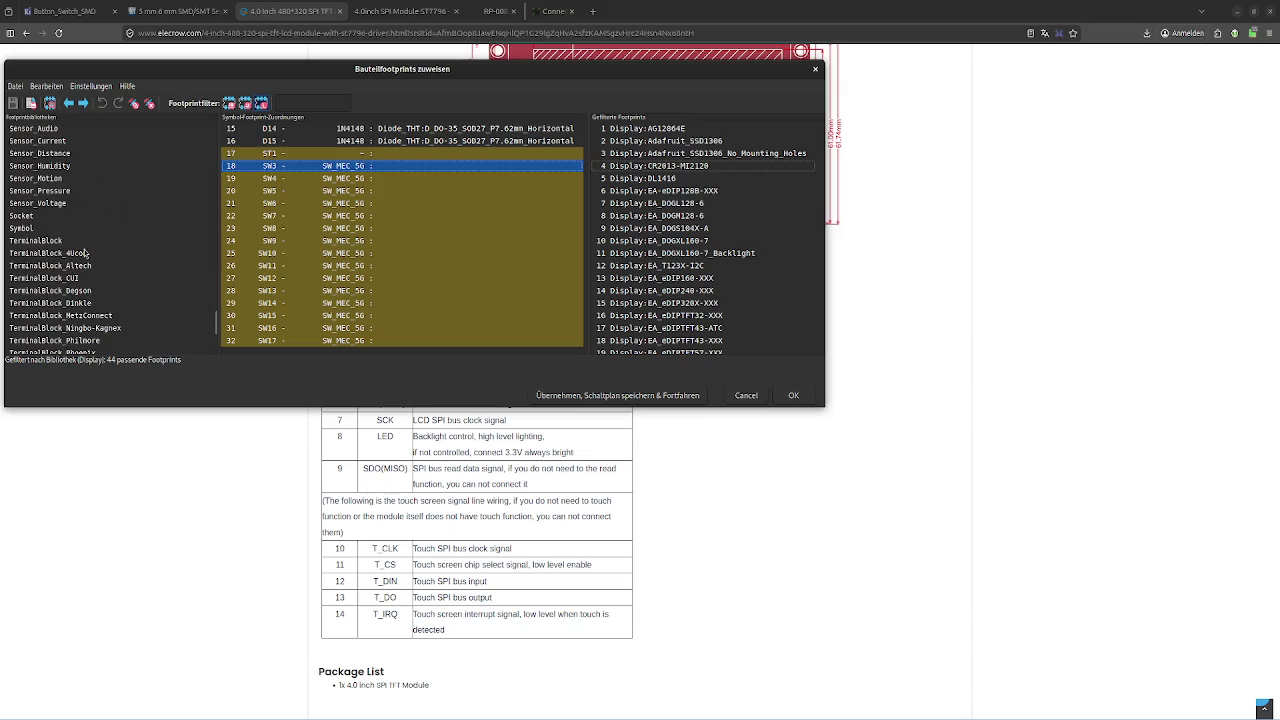
scroll(55, 232, up, 3)
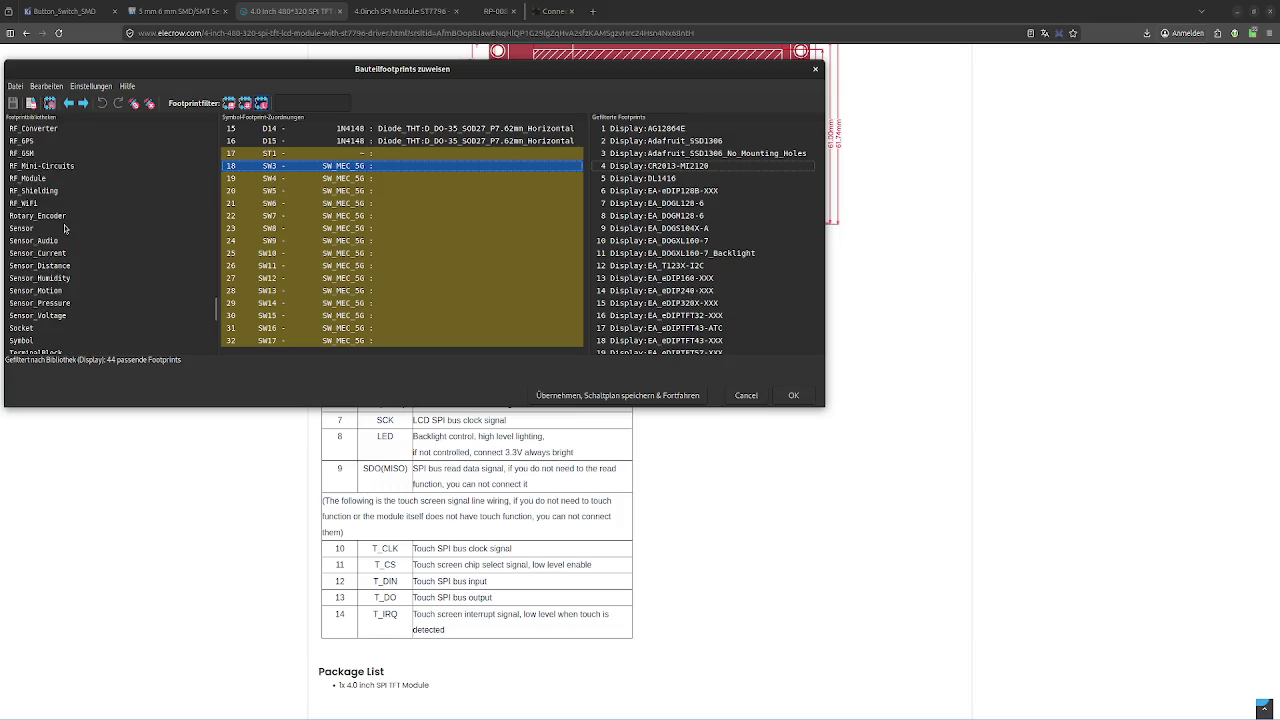
scroll(60, 230, down, 4)
scroll(64, 228, down, 4)
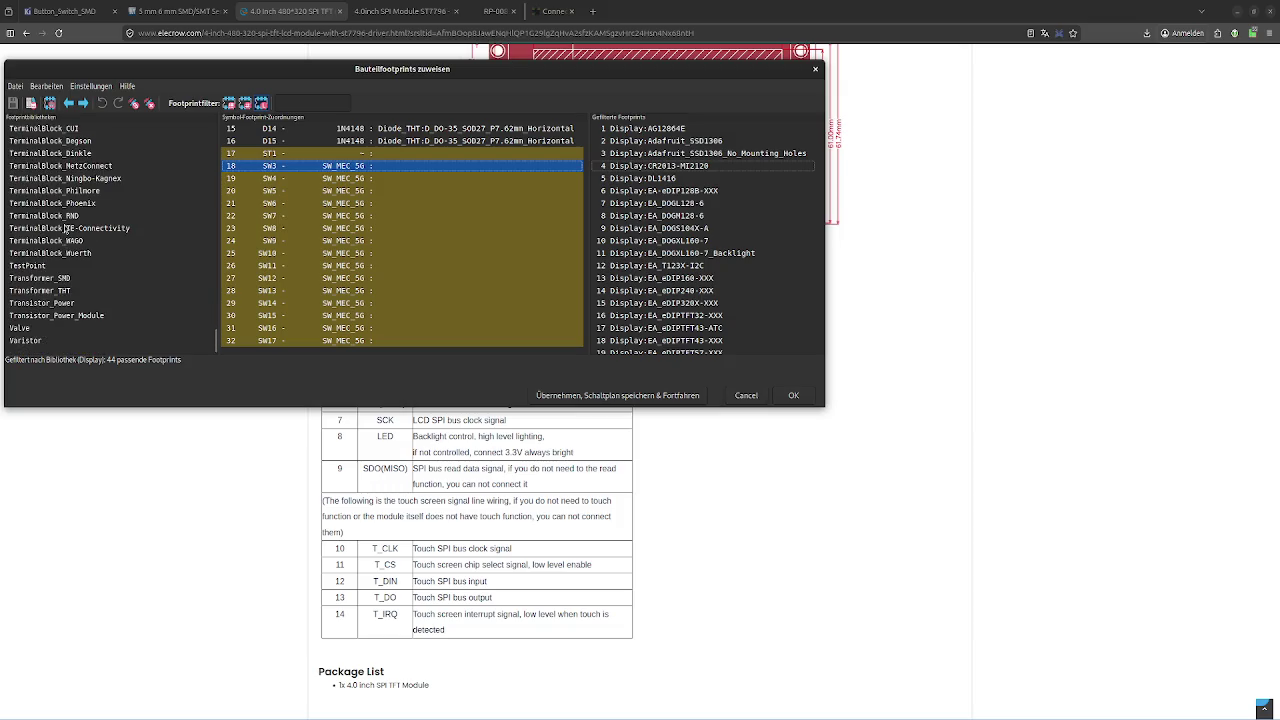
scroll(64, 228, up, 4)
scroll(64, 228, up, 4)
scroll(64, 228, up, 3)
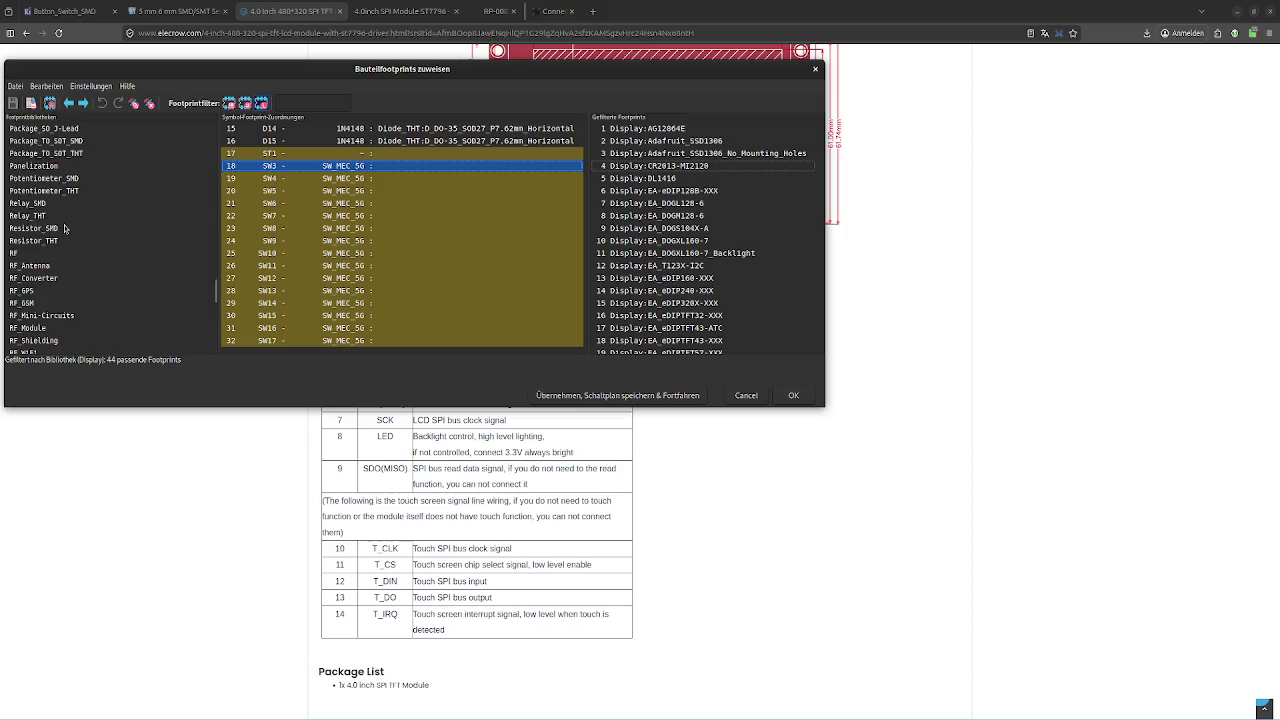
scroll(87, 307, down, 1)
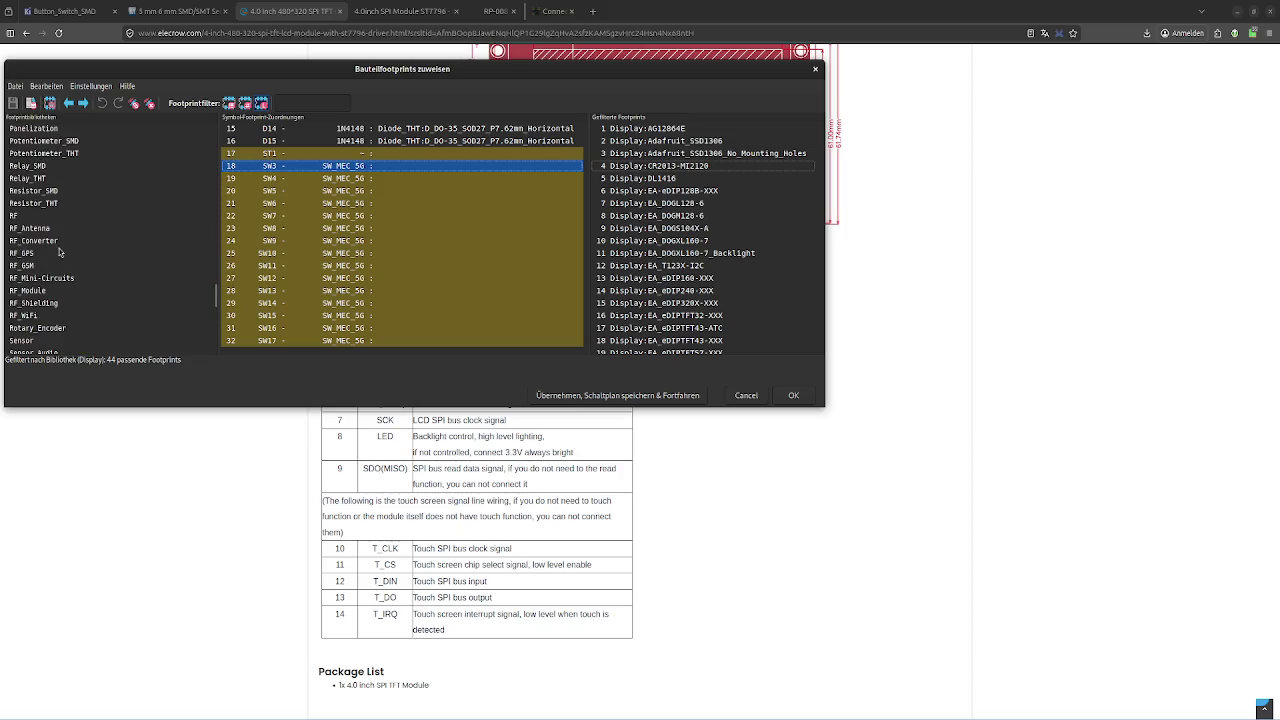
Show the RF library with the pin-count filter on, leaving 0 matches
click(63, 215)
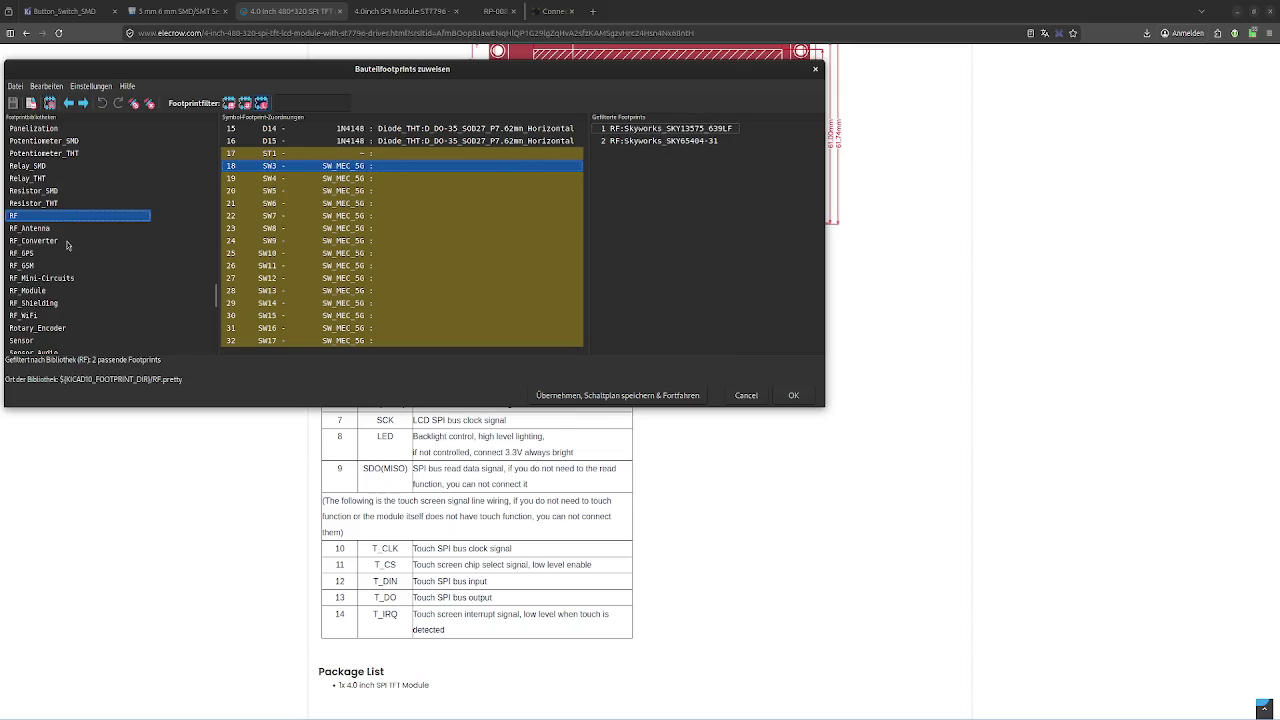
scroll(67, 245, up, 5)
scroll(67, 245, up, 10)
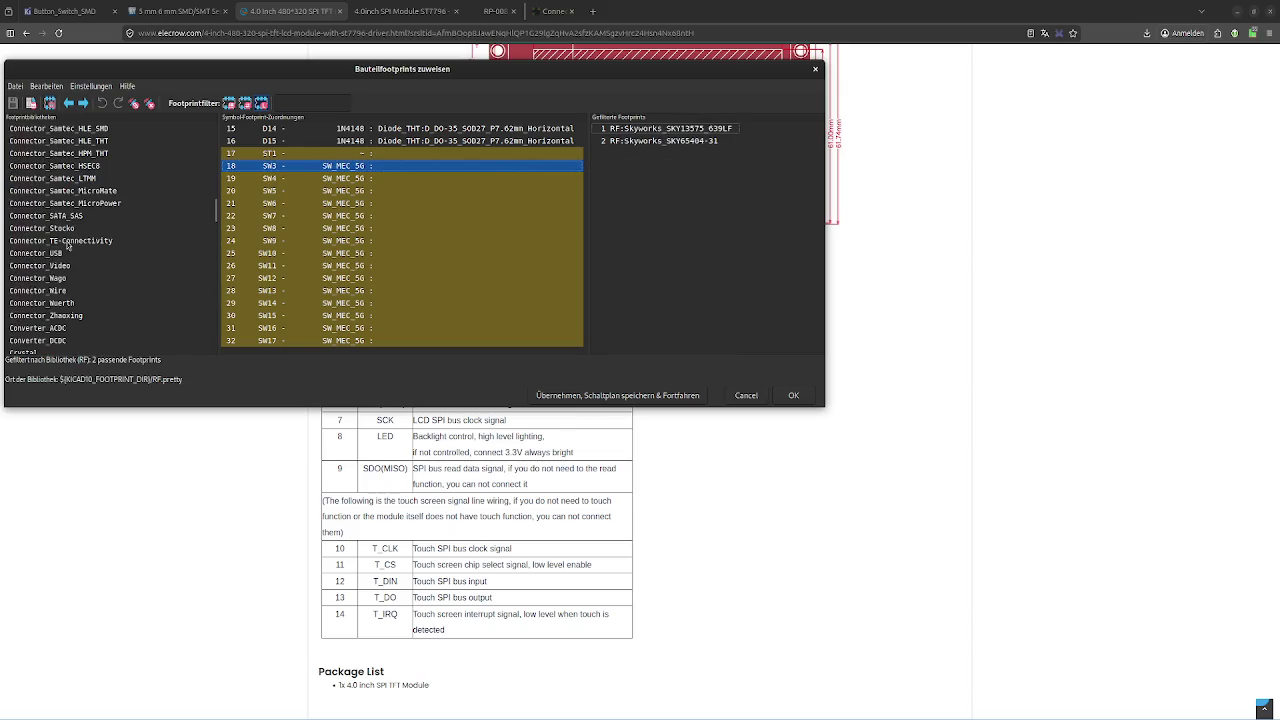
click(245, 103)
scroll(72, 200, up, 3)
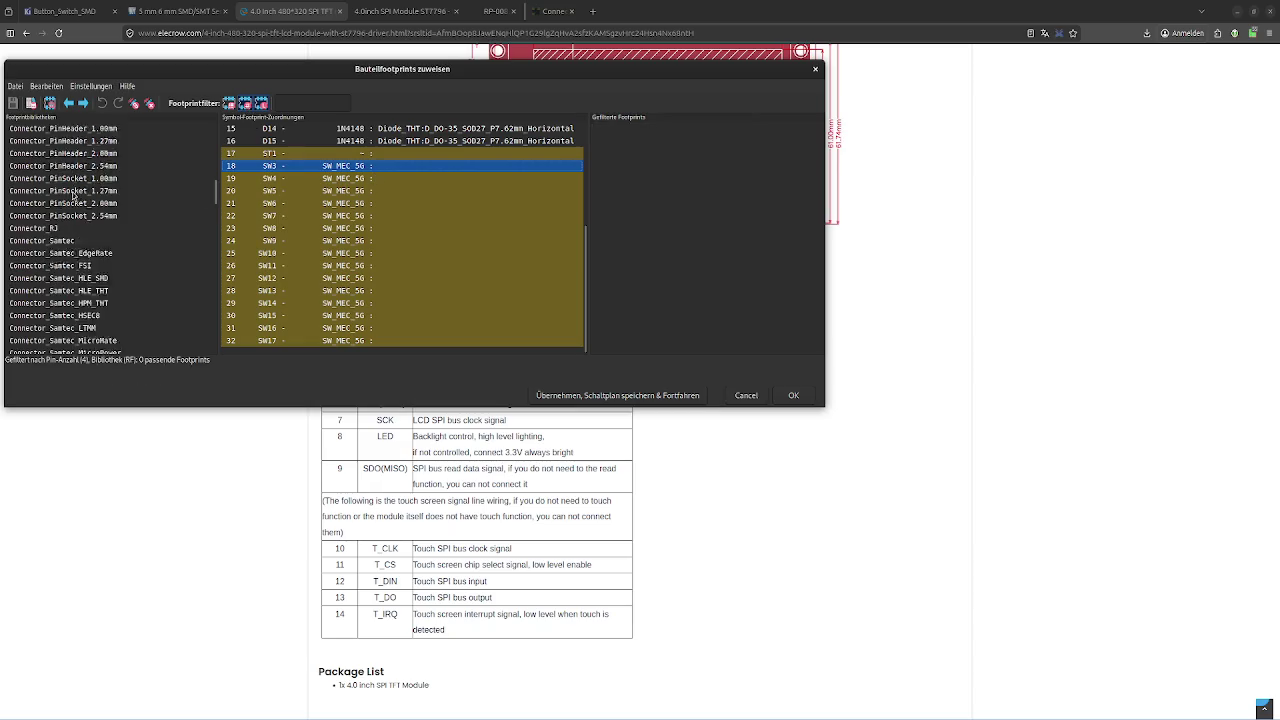
scroll(73, 195, up, 5)
scroll(73, 195, up, 5)
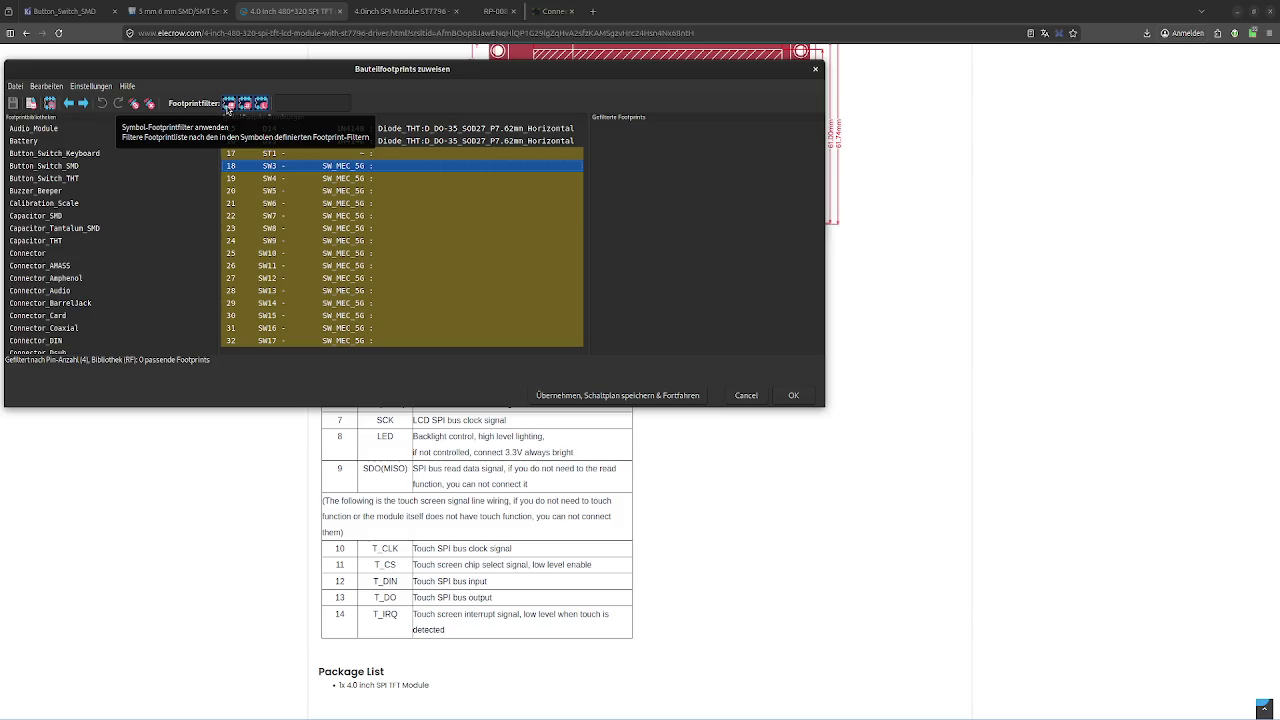
List Button_Switch_SMD footprints and widen the window and footprint list
click(66, 128)
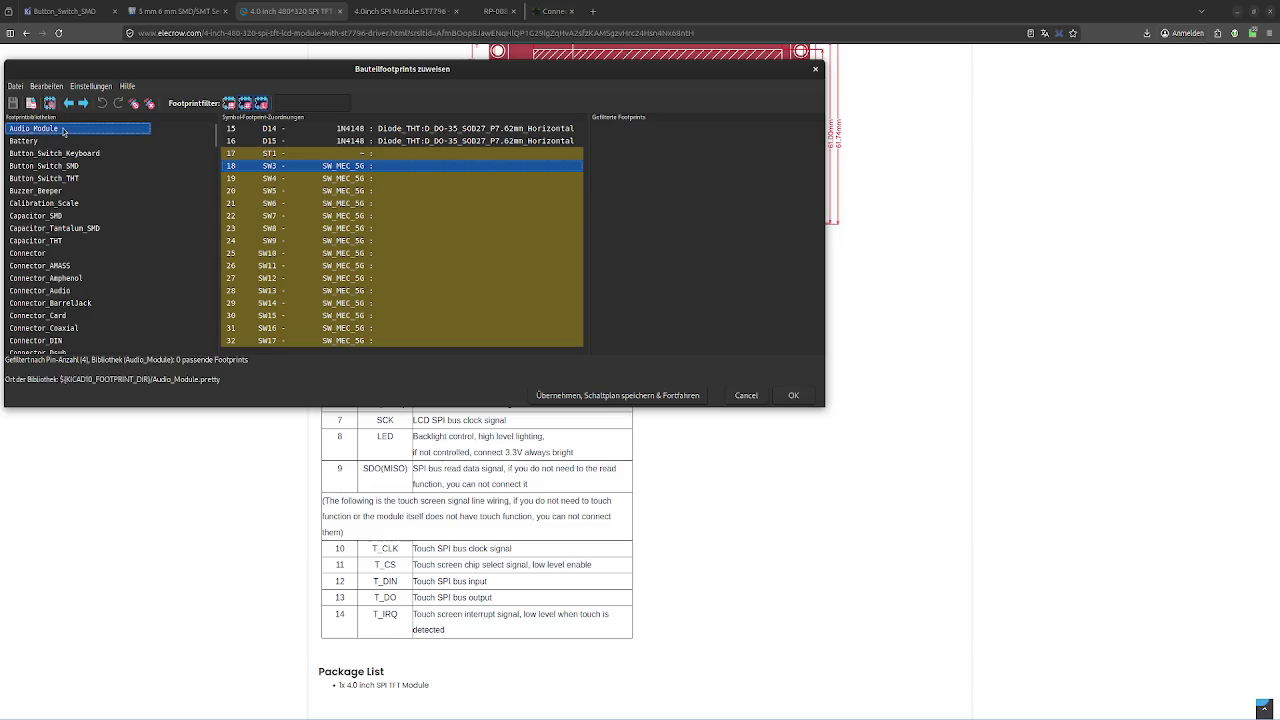
click(61, 153)
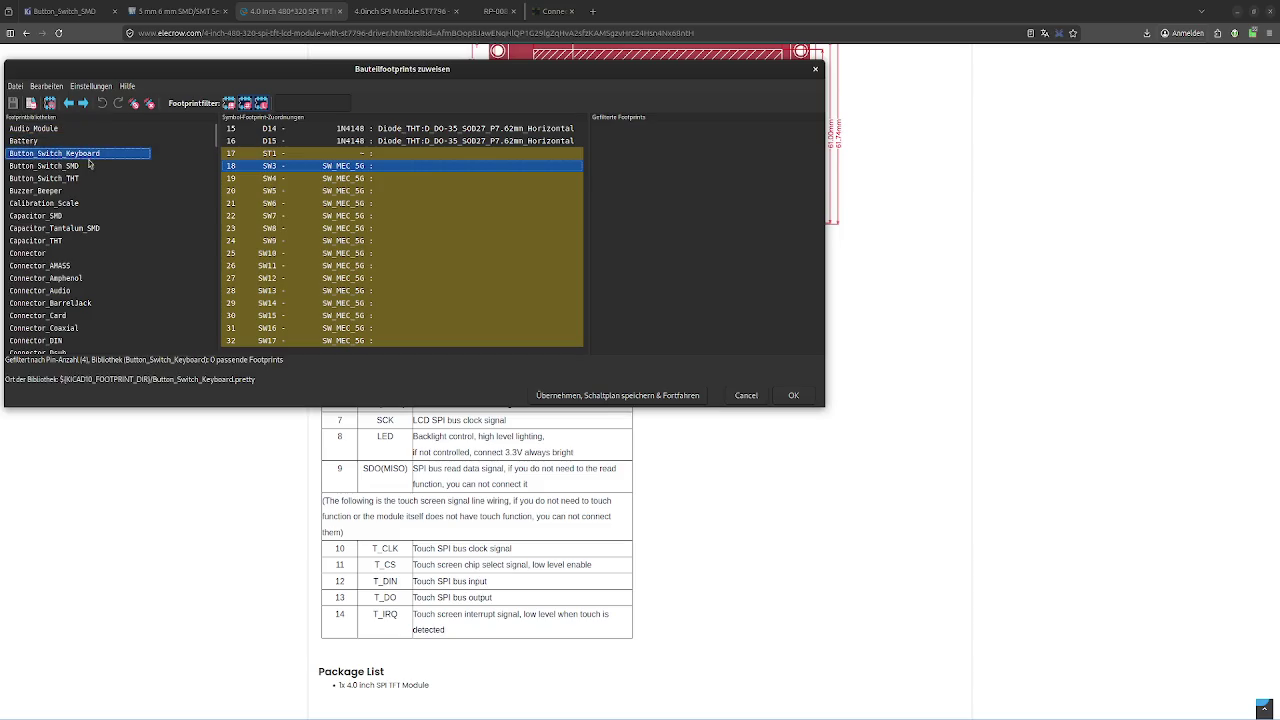
click(89, 165)
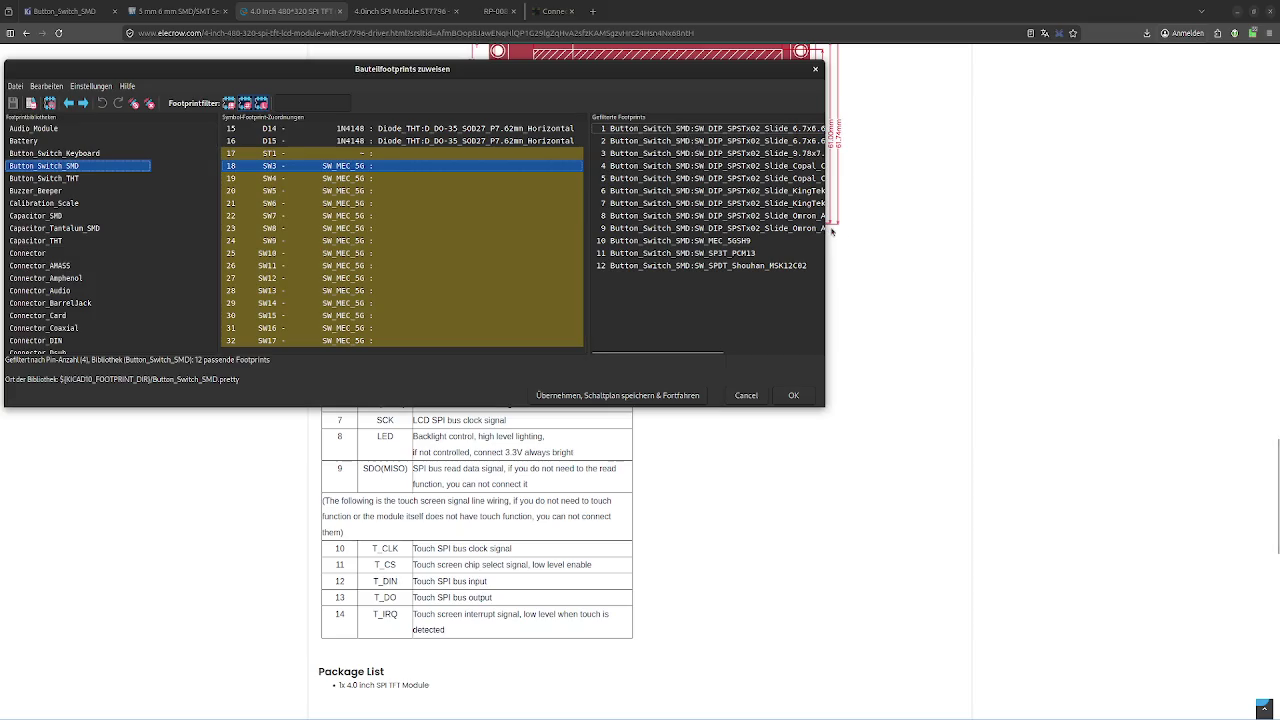
drag(820, 228, 995, 228)
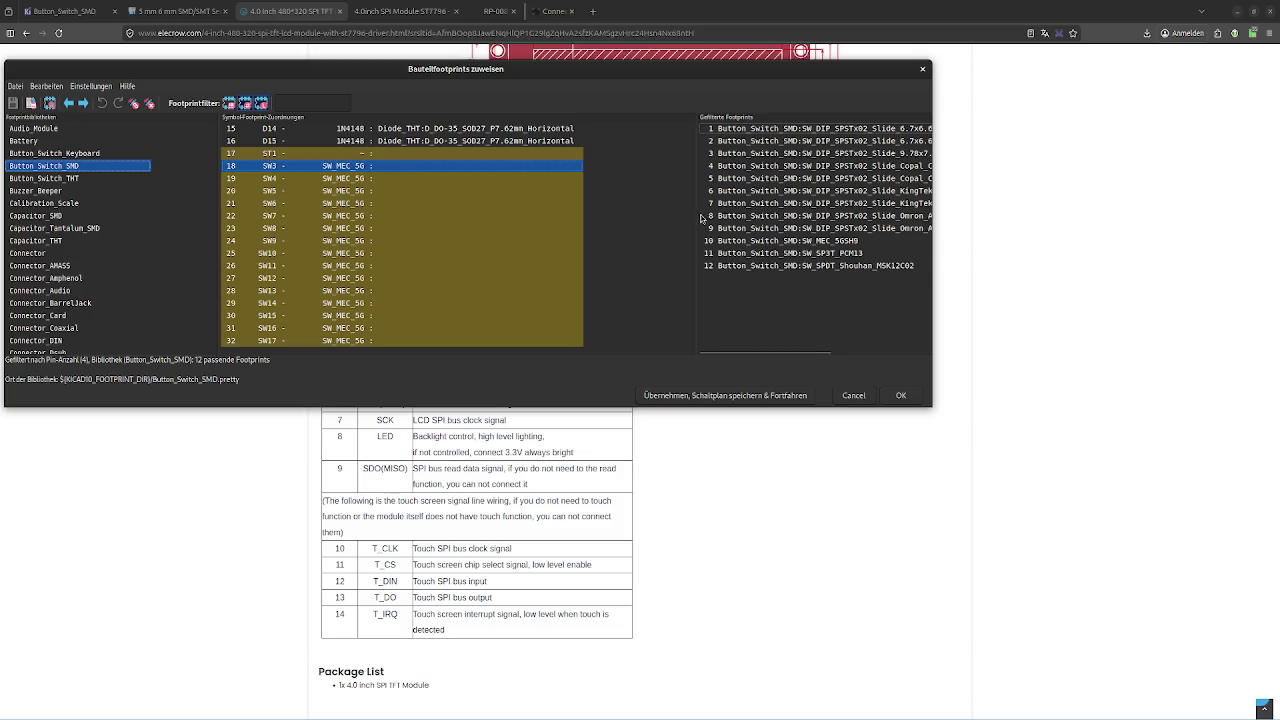
drag(700, 218, 602, 218)
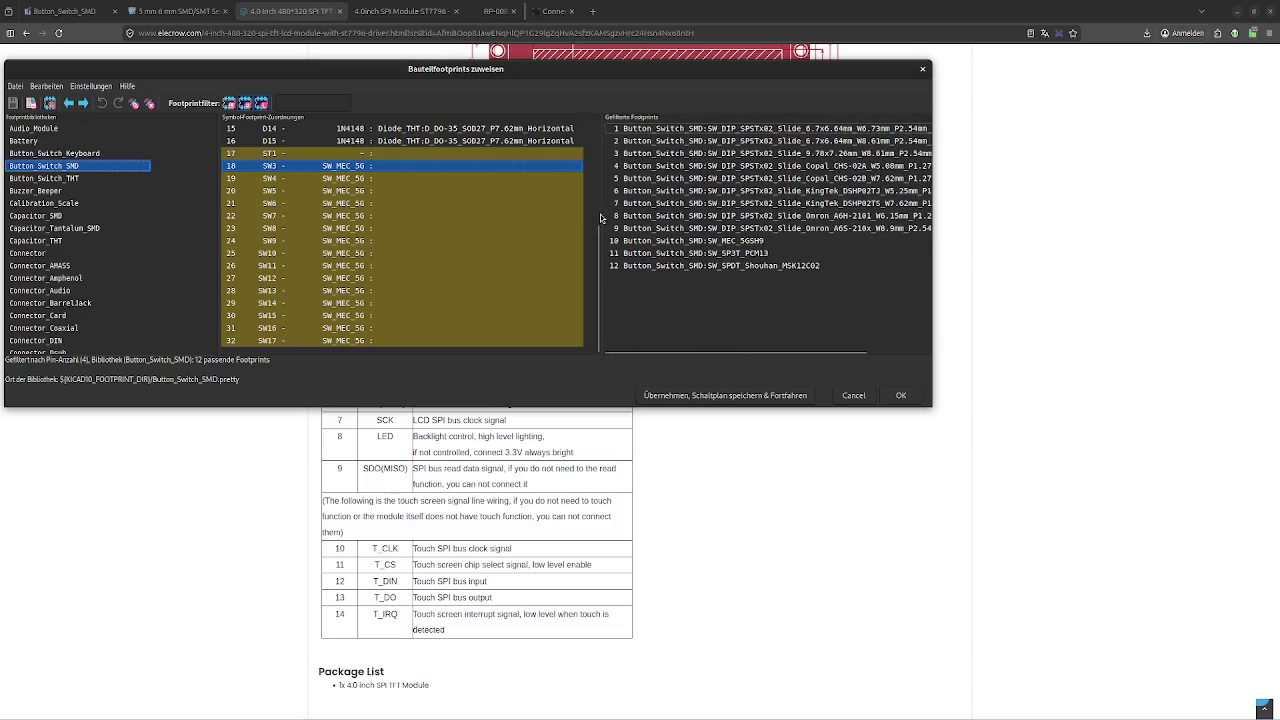
Preview the DIP slide switch footprints and compare with the through-hole switch library
click(768, 129)
double_click(768, 129)
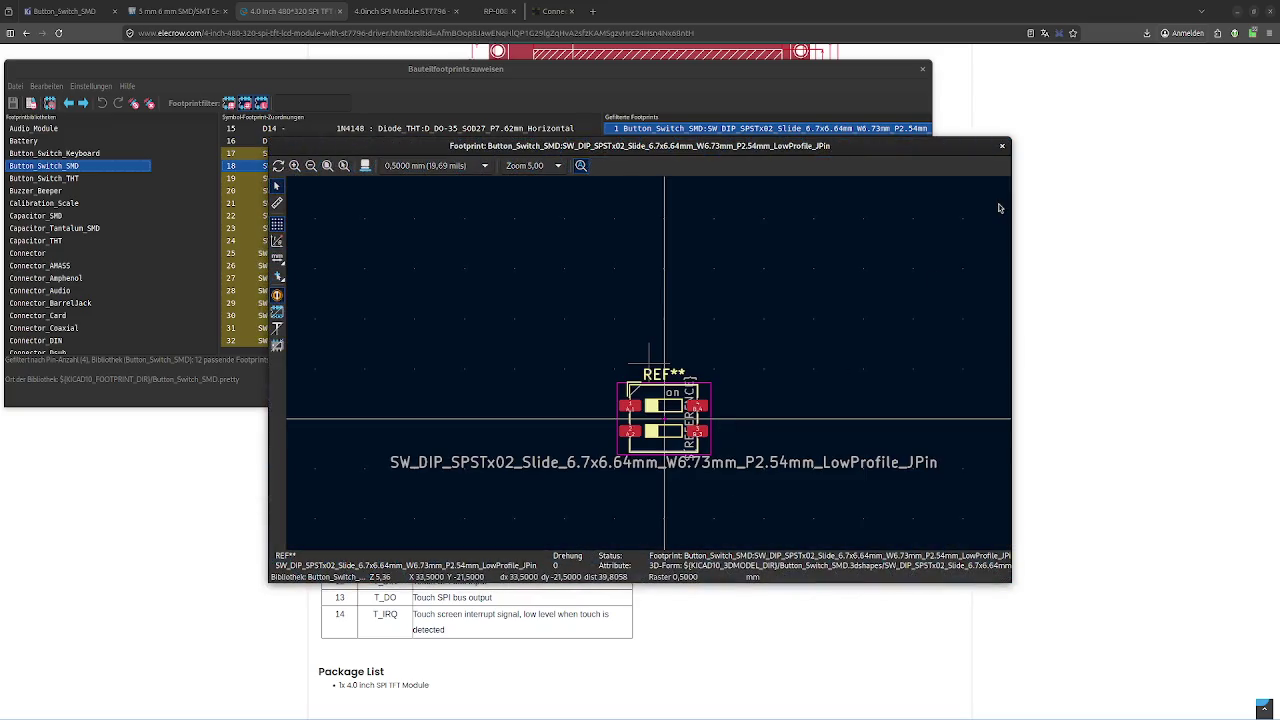
click(1003, 147)
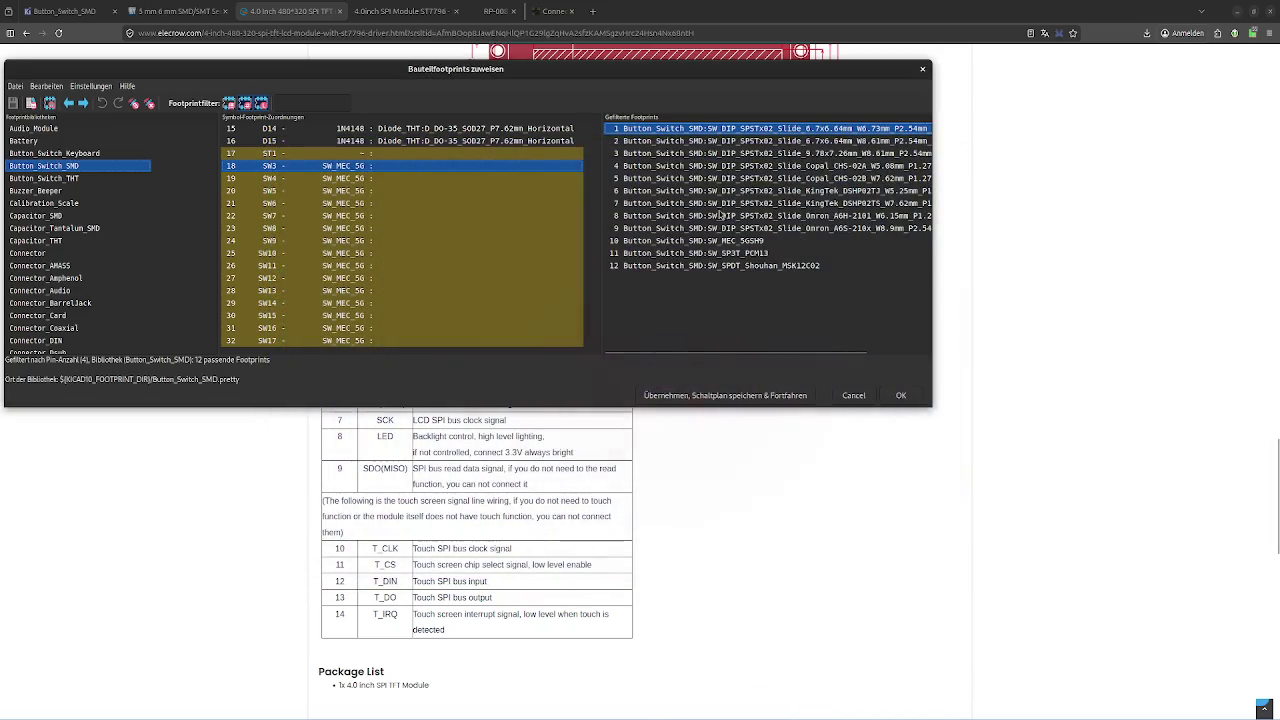
click(652, 141)
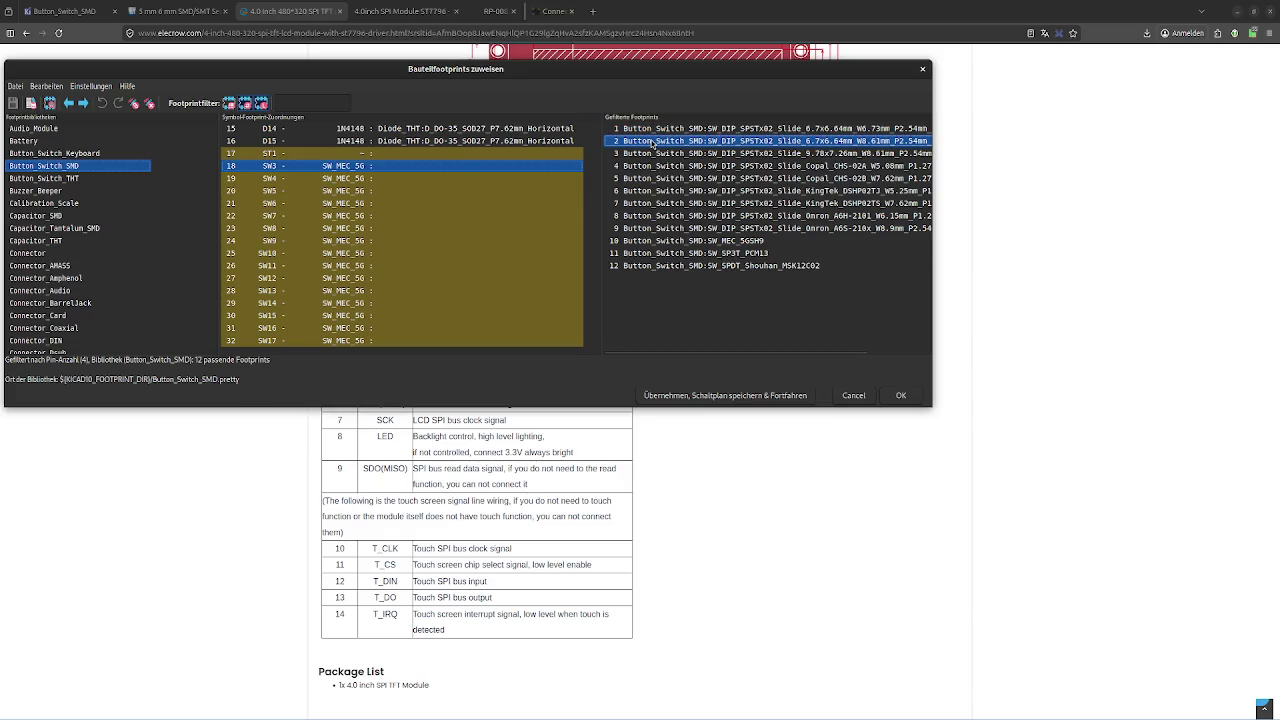
click(92, 181)
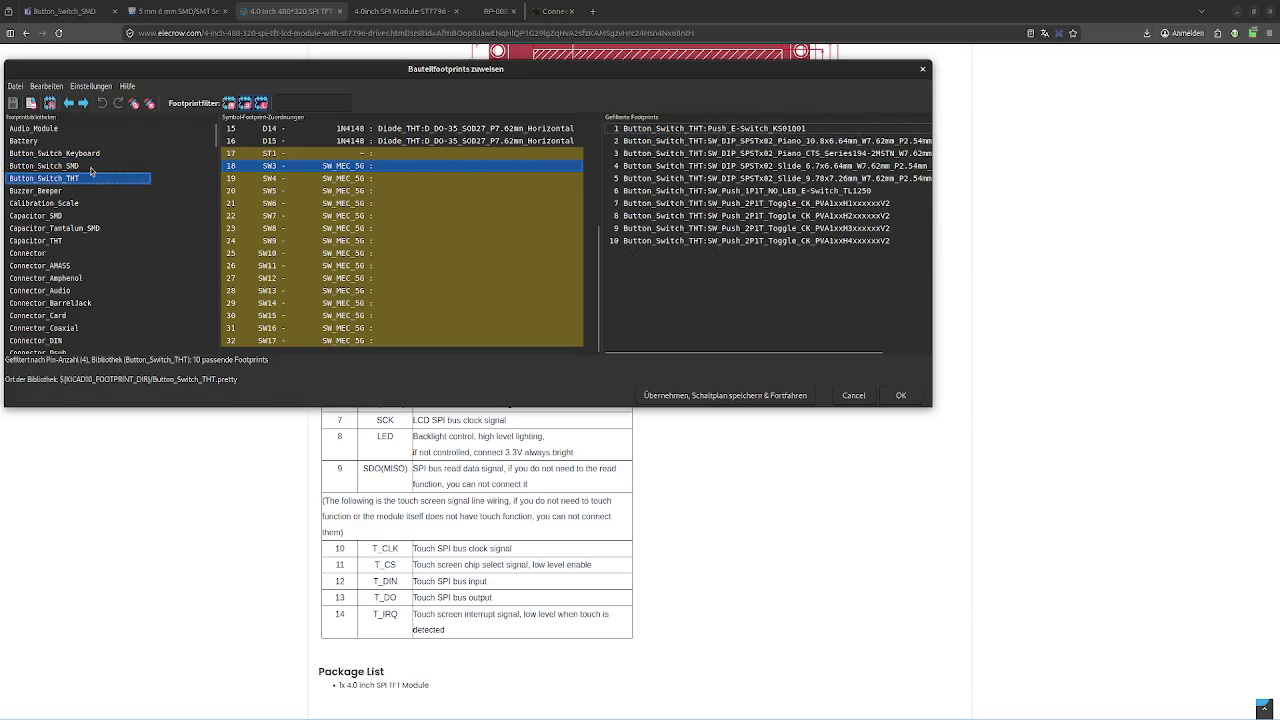
click(92, 167)
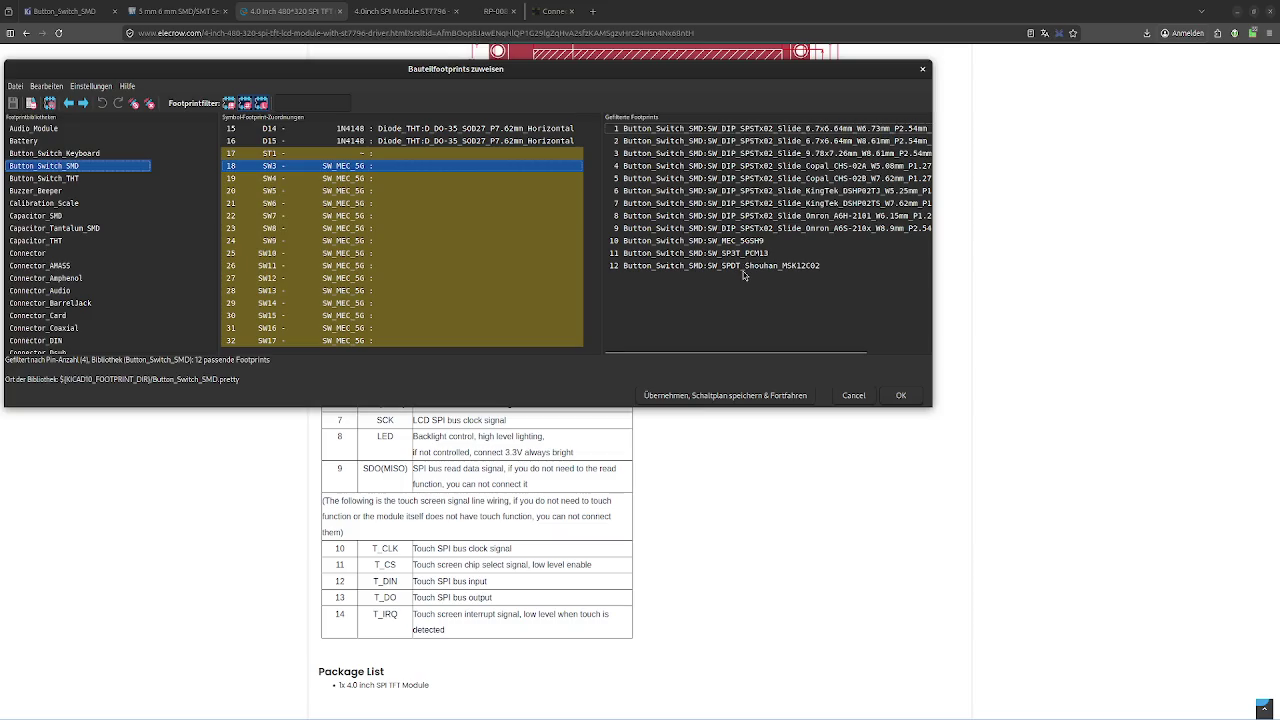
Preview the SW_SPDT_Shouhan_MSK12C02 footprint, then return to the SMD switch list
click(743, 266)
right_click(743, 268)
click(781, 275)
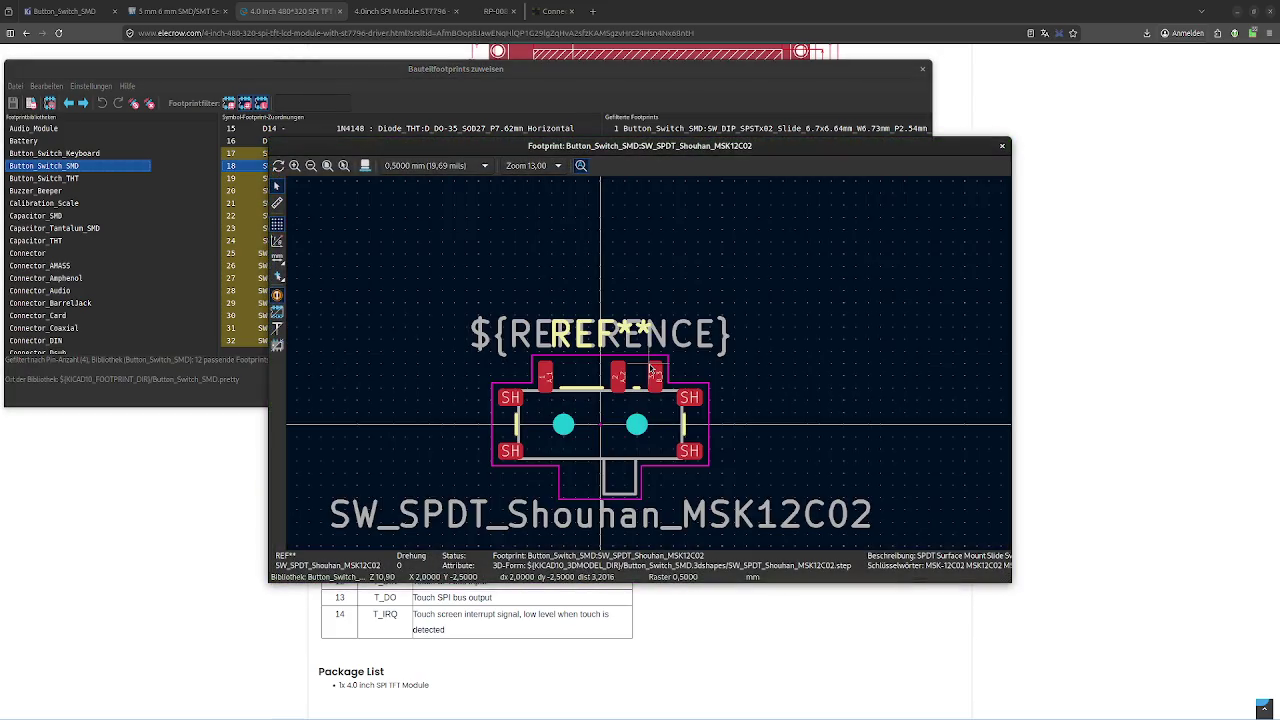
click(1002, 146)
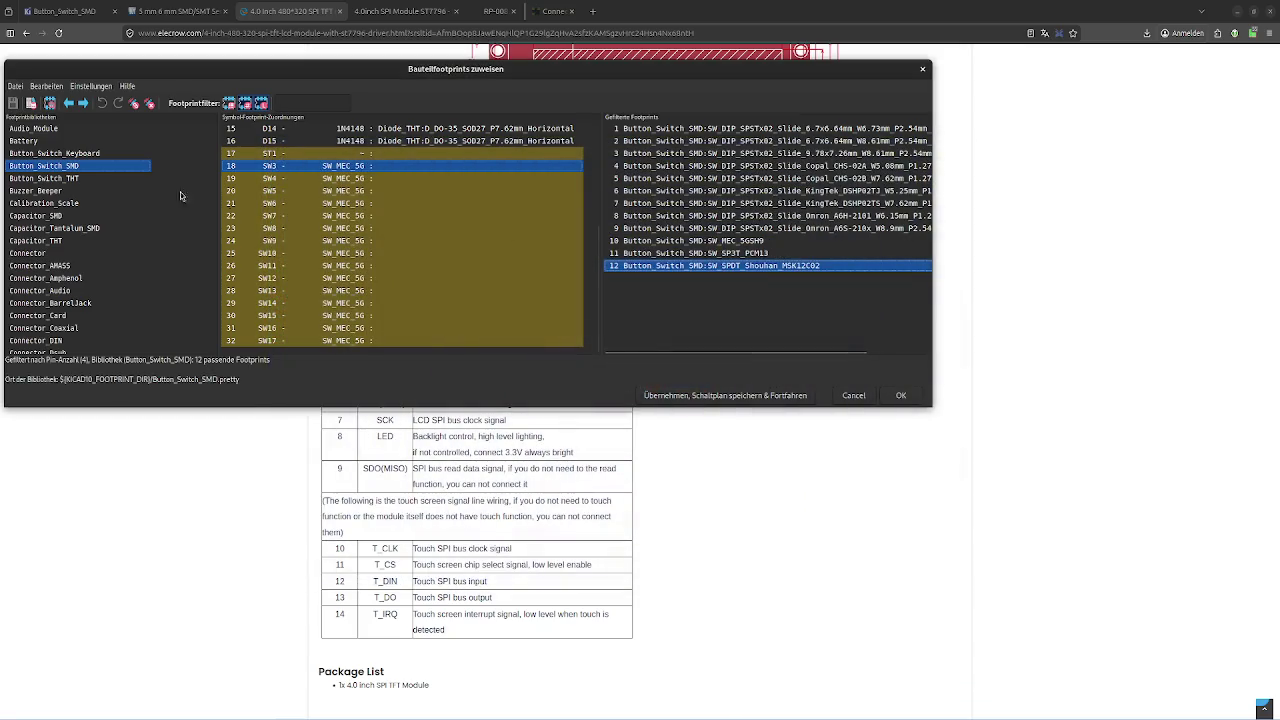
click(98, 167)
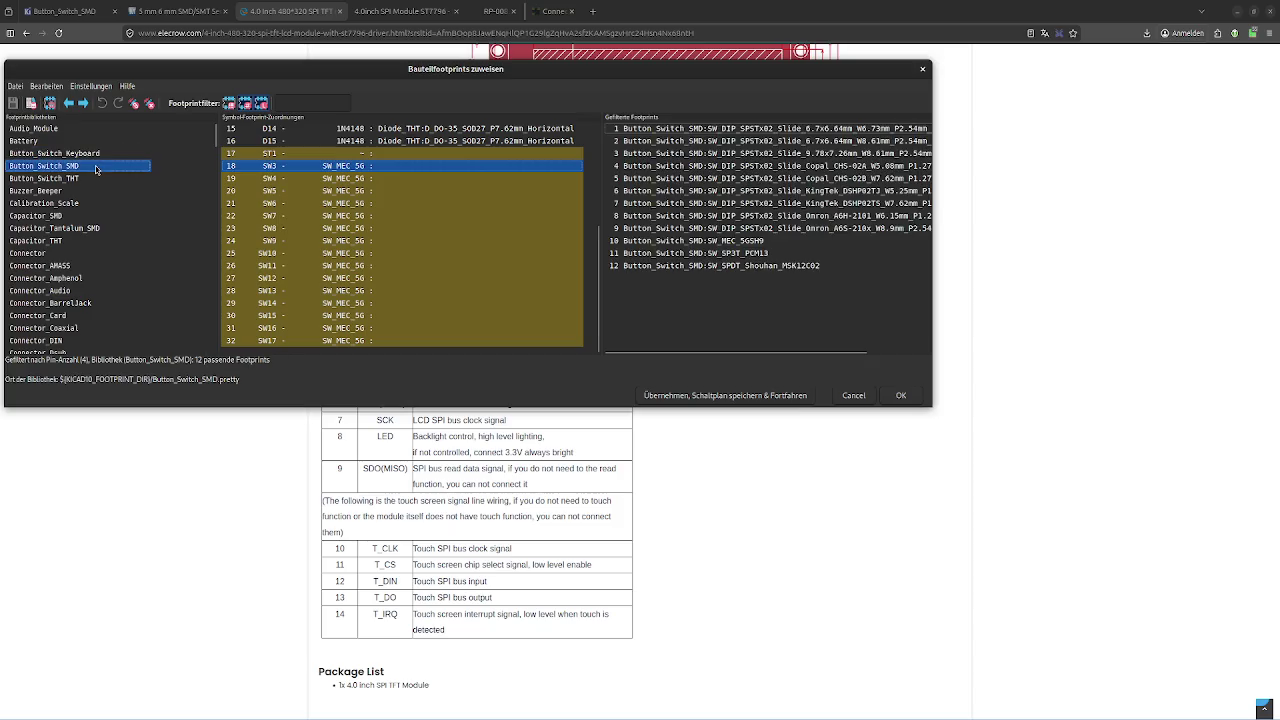
Turn off pin-count filtering and list all 171 Button_Switch_SMD footprints
click(245, 104)
click(116, 153)
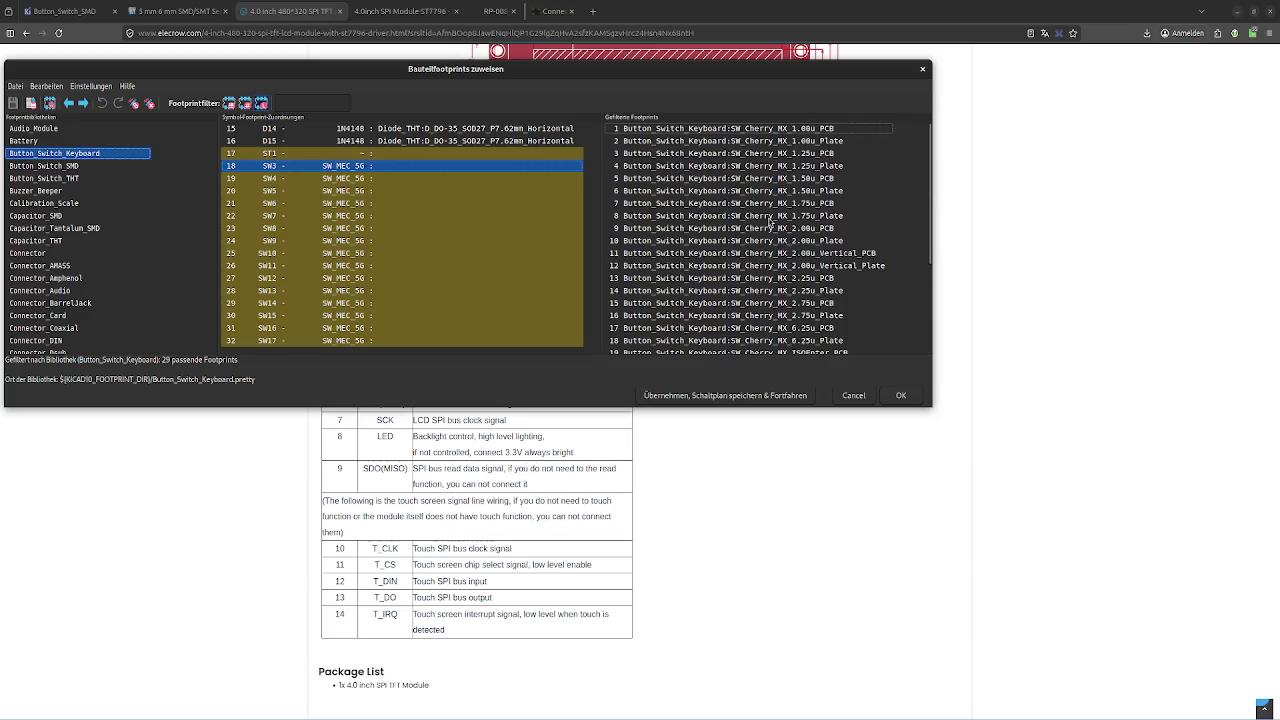
click(95, 166)
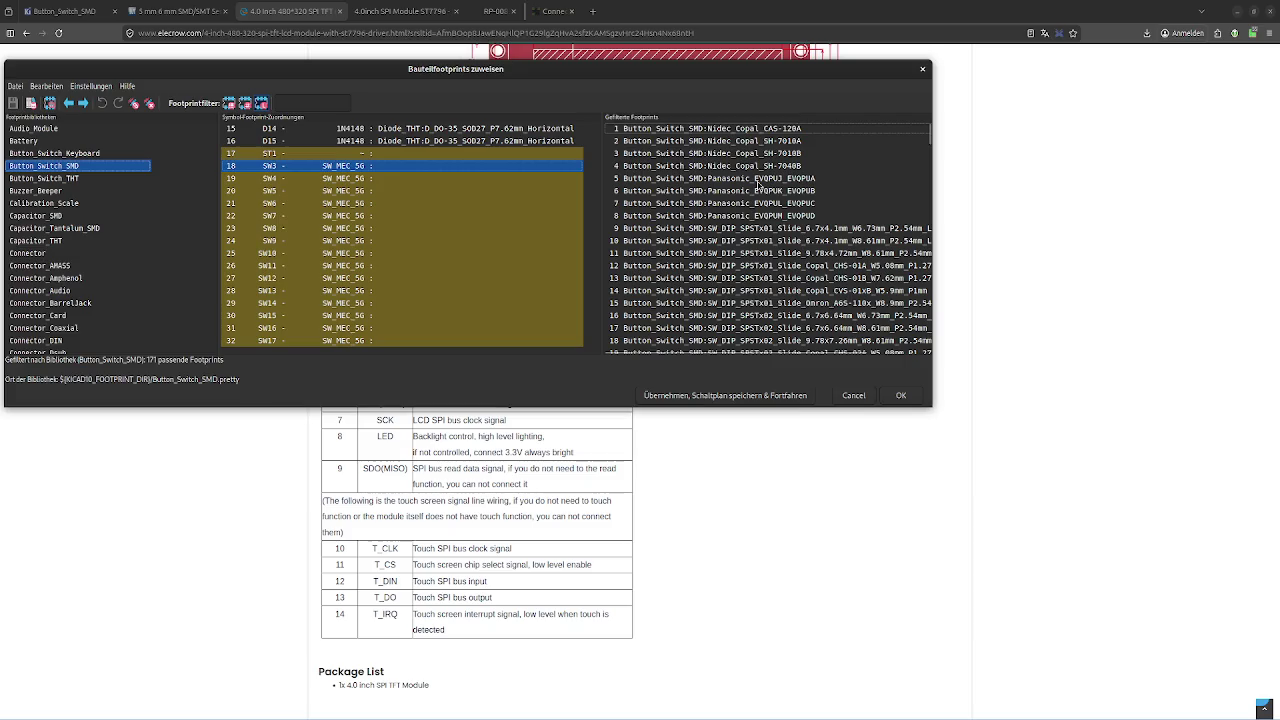
Browse down the SMD switch footprint list to SW_SPST_B3S-1100
scroll(783, 228, down, 1)
scroll(783, 228, down, 2)
scroll(783, 228, down, 2)
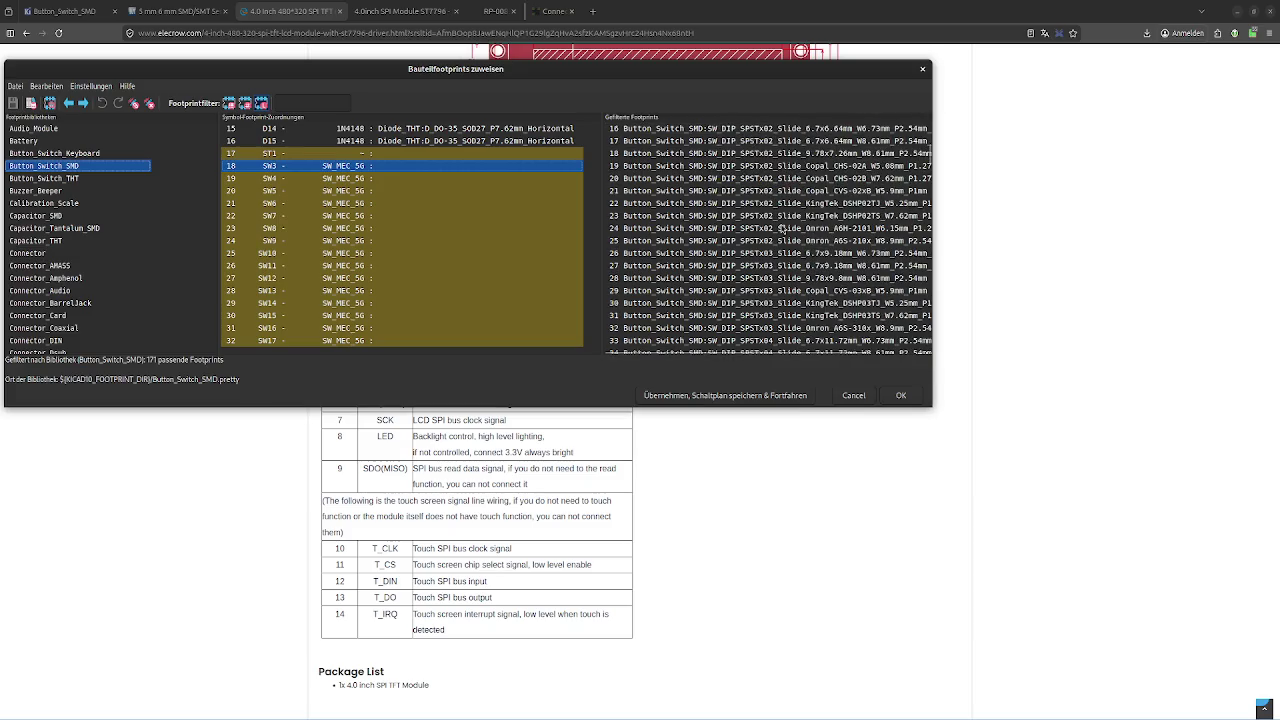
scroll(783, 228, up, 2)
scroll(783, 228, up, 3)
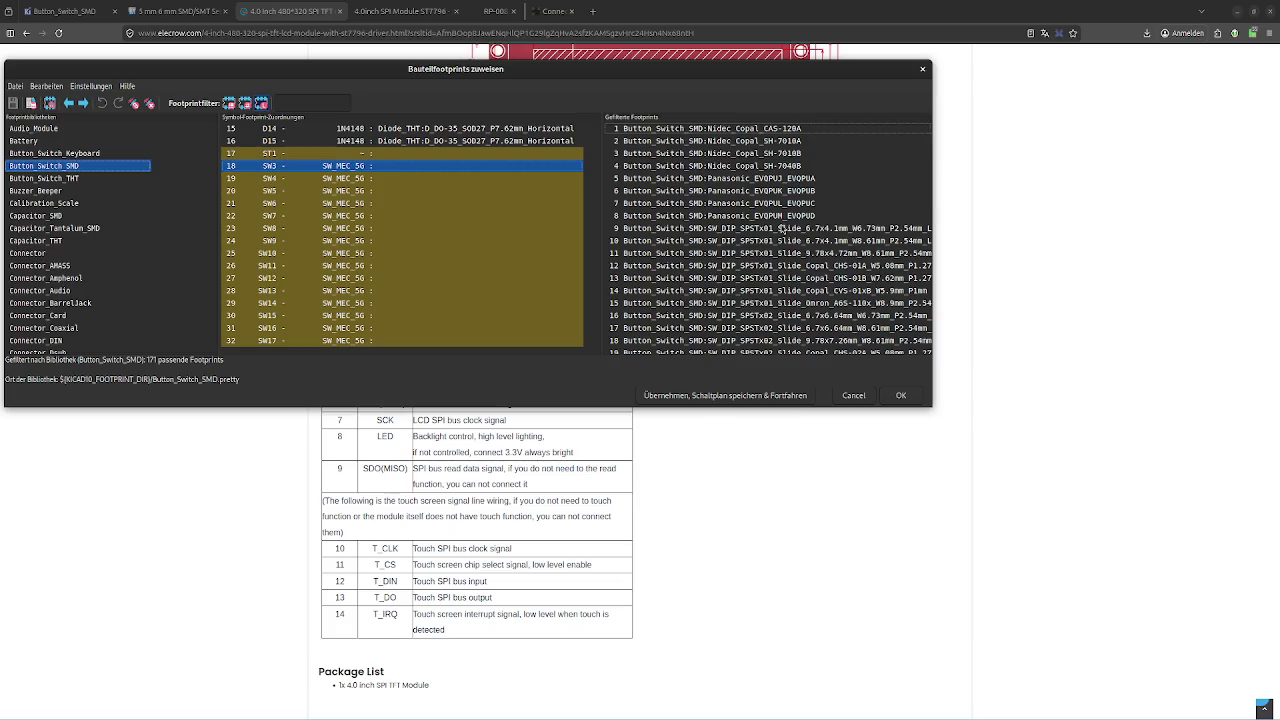
scroll(783, 228, down, 1)
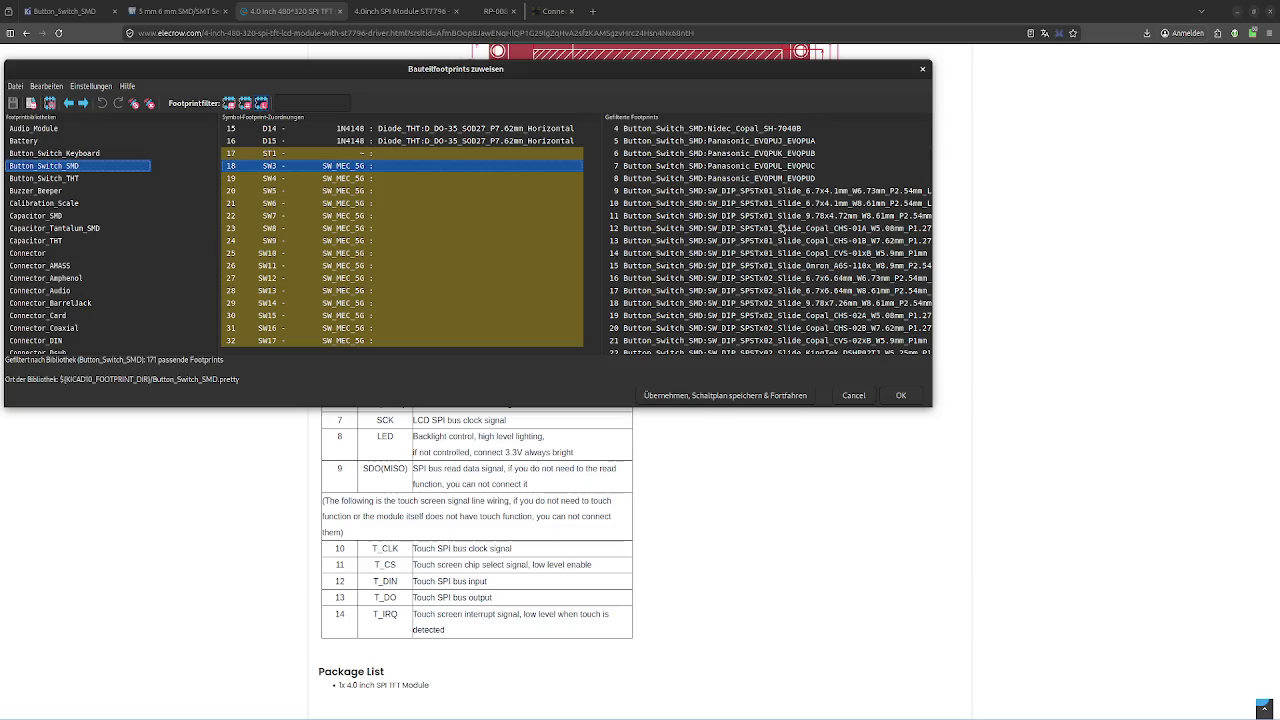
scroll(783, 228, down, 3)
scroll(783, 228, down, 2)
scroll(783, 228, down, 2)
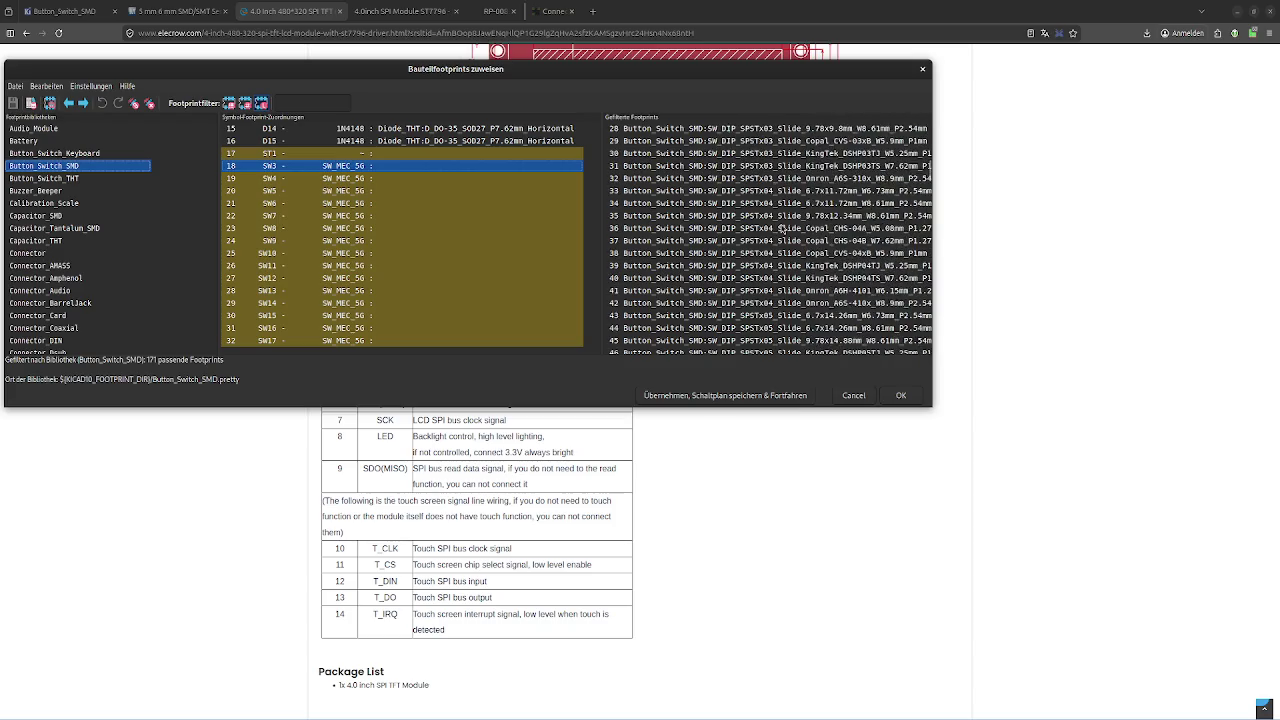
scroll(783, 228, down, 2)
scroll(783, 228, down, 5)
scroll(783, 228, down, 7)
scroll(783, 228, down, 7)
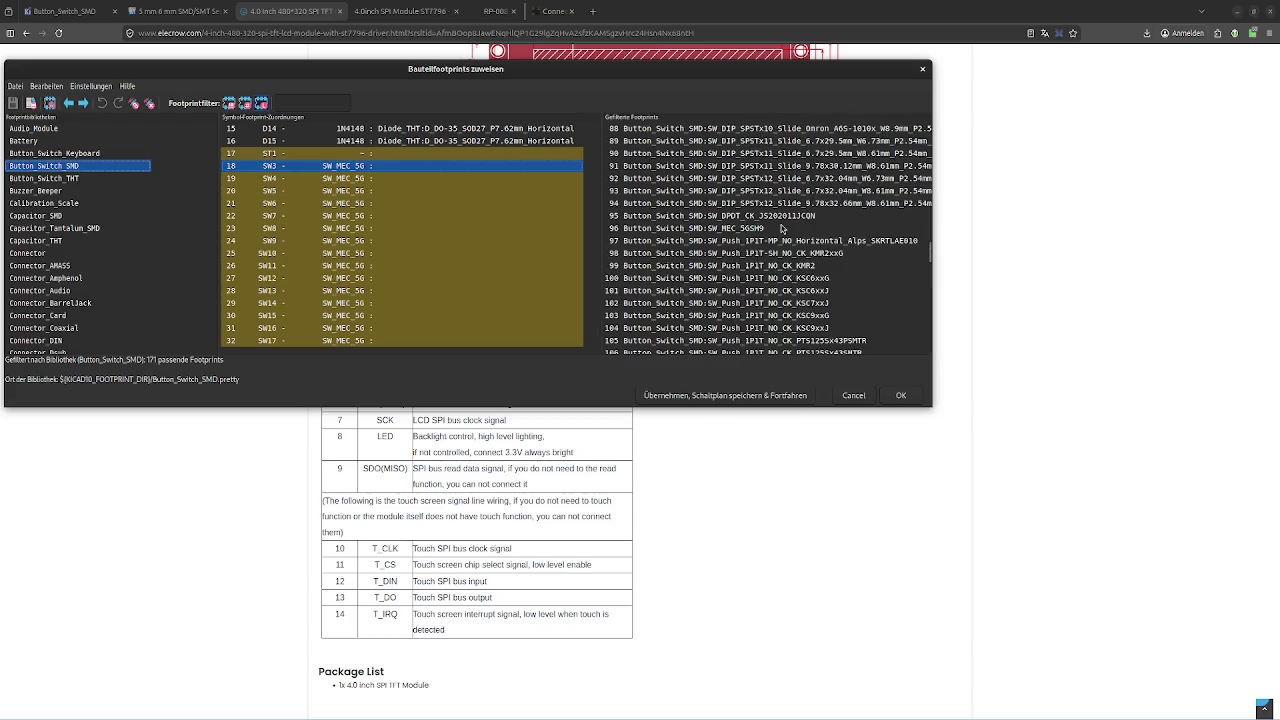
scroll(783, 228, down, 5)
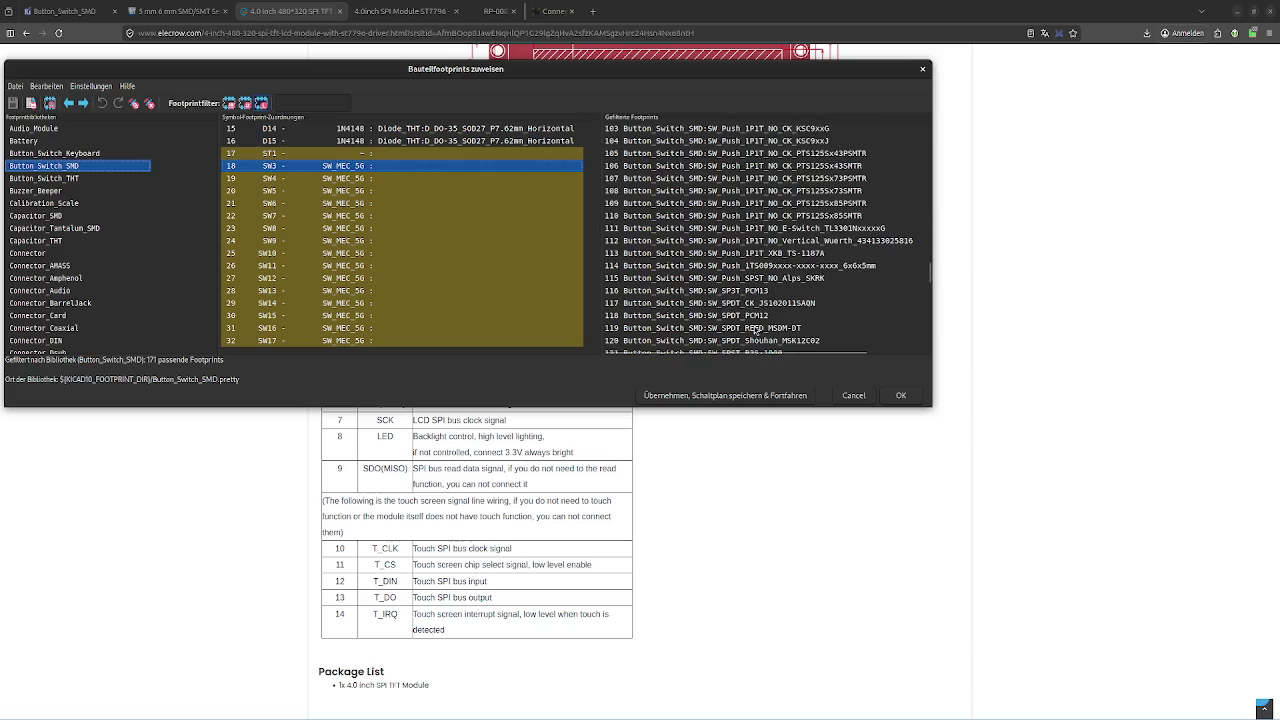
scroll(755, 330, down, 1)
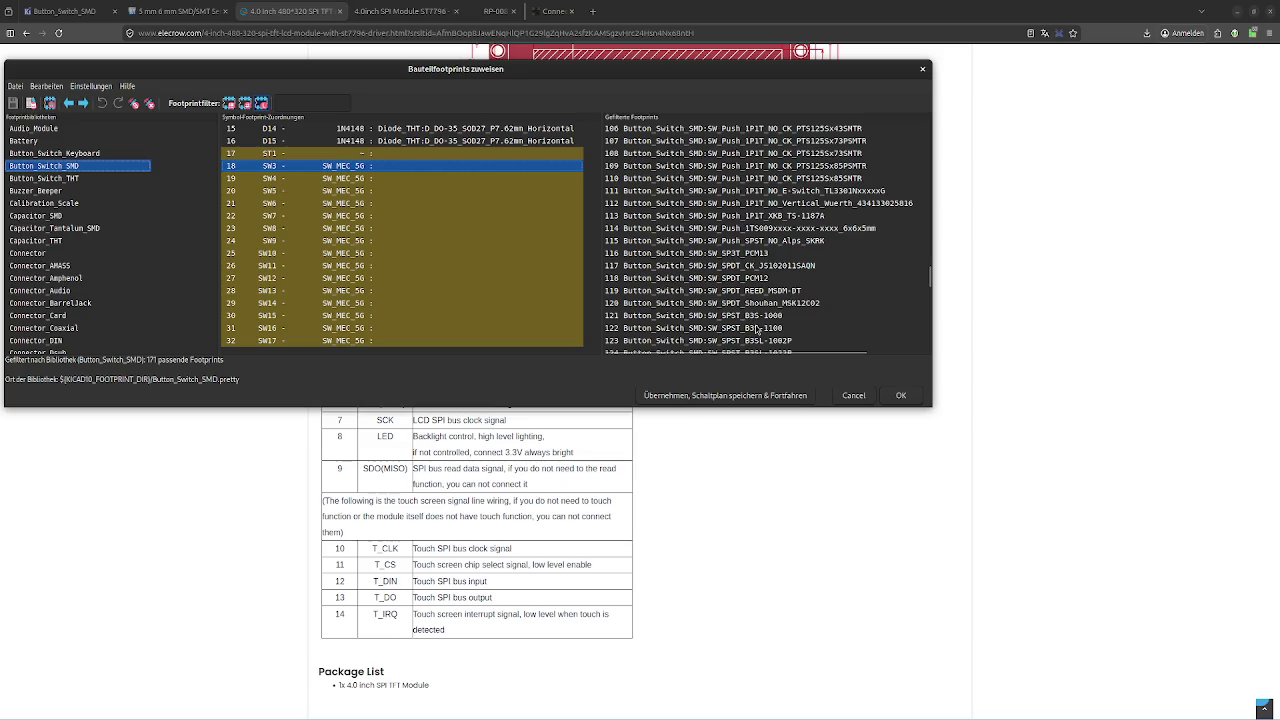
click(757, 331)
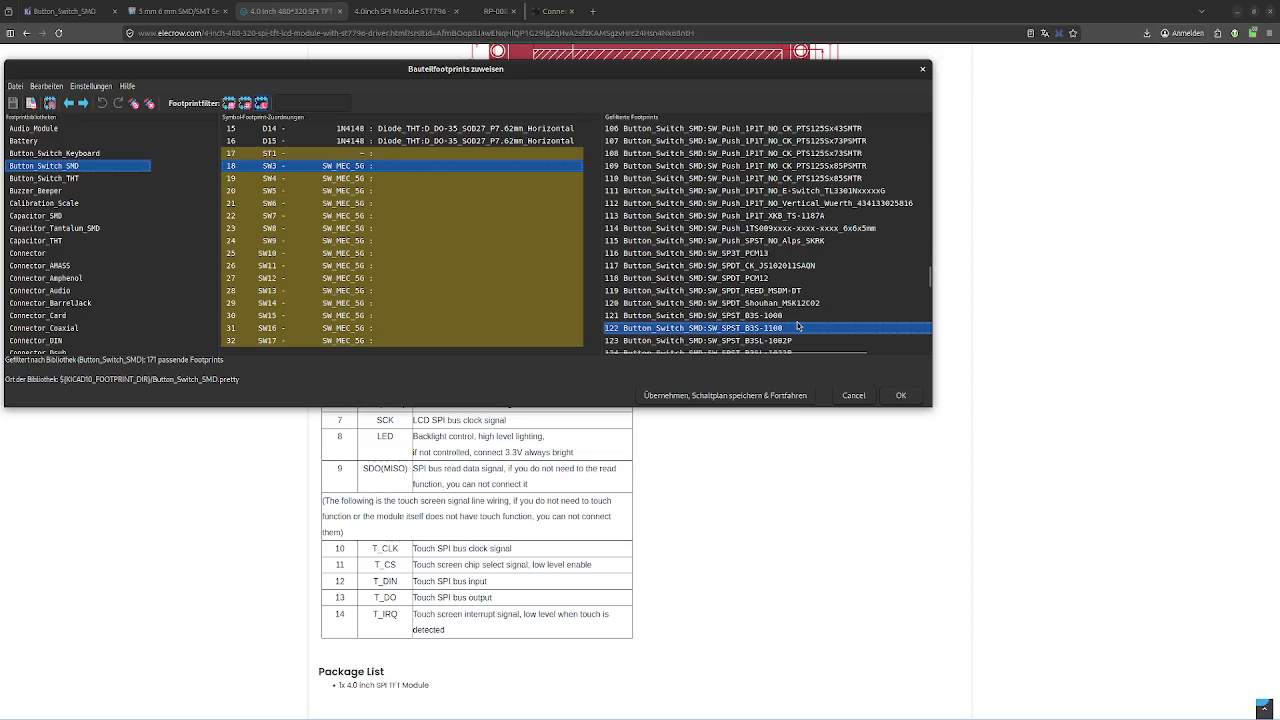
Select SW_SPST_TL3305A and preview its footprint, then close the preview
scroll(798, 325, down, 3)
scroll(798, 325, down, 2)
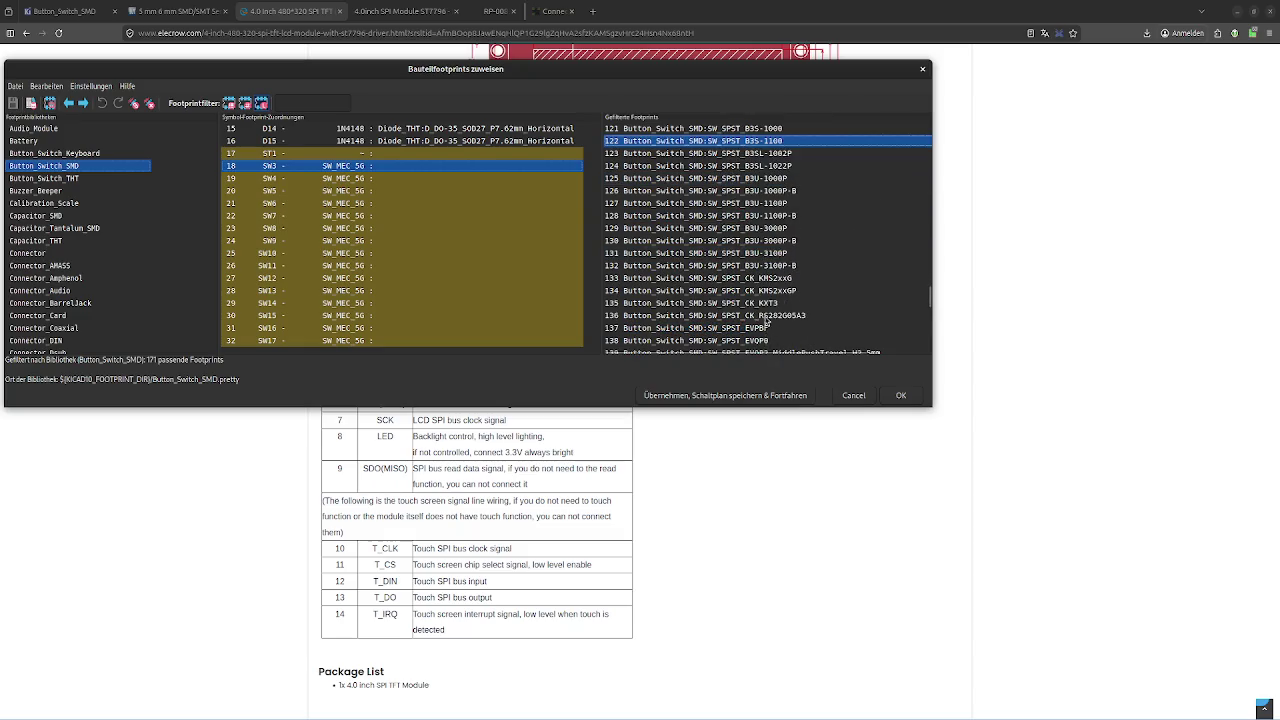
scroll(766, 328, down, 3)
scroll(768, 328, down, 4)
scroll(768, 328, down, 4)
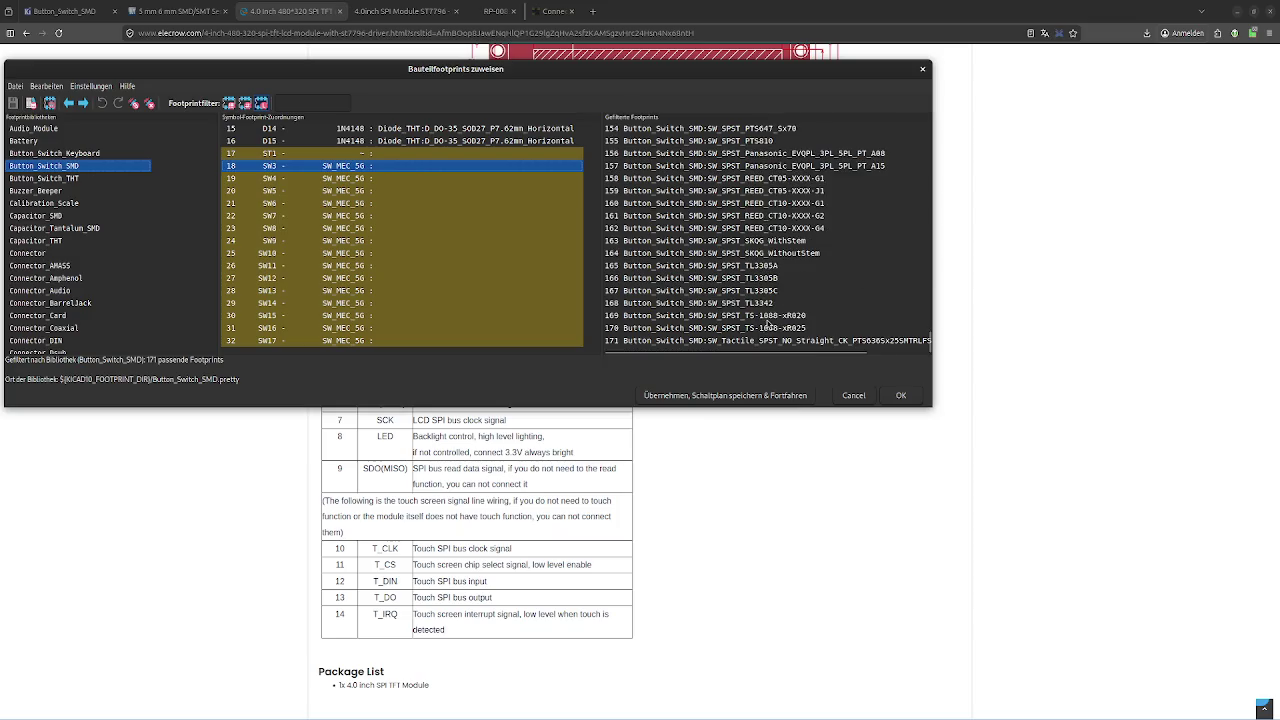
click(779, 266)
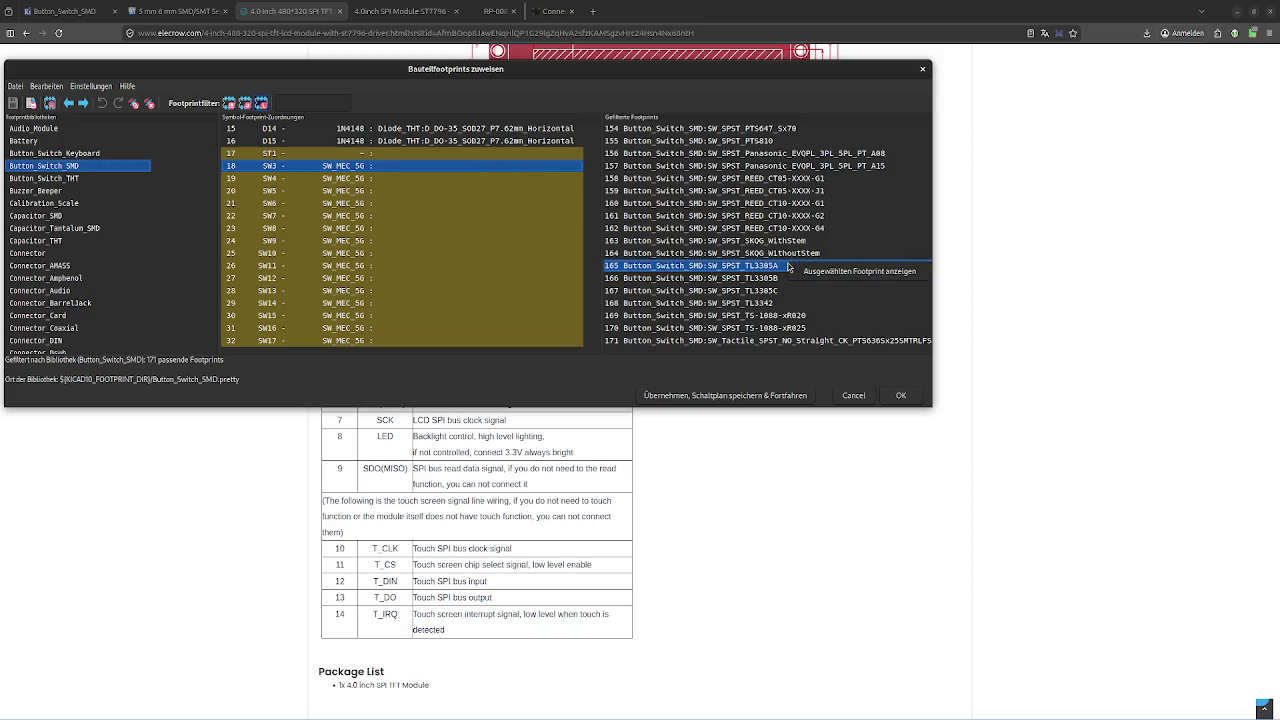
right_click(802, 270)
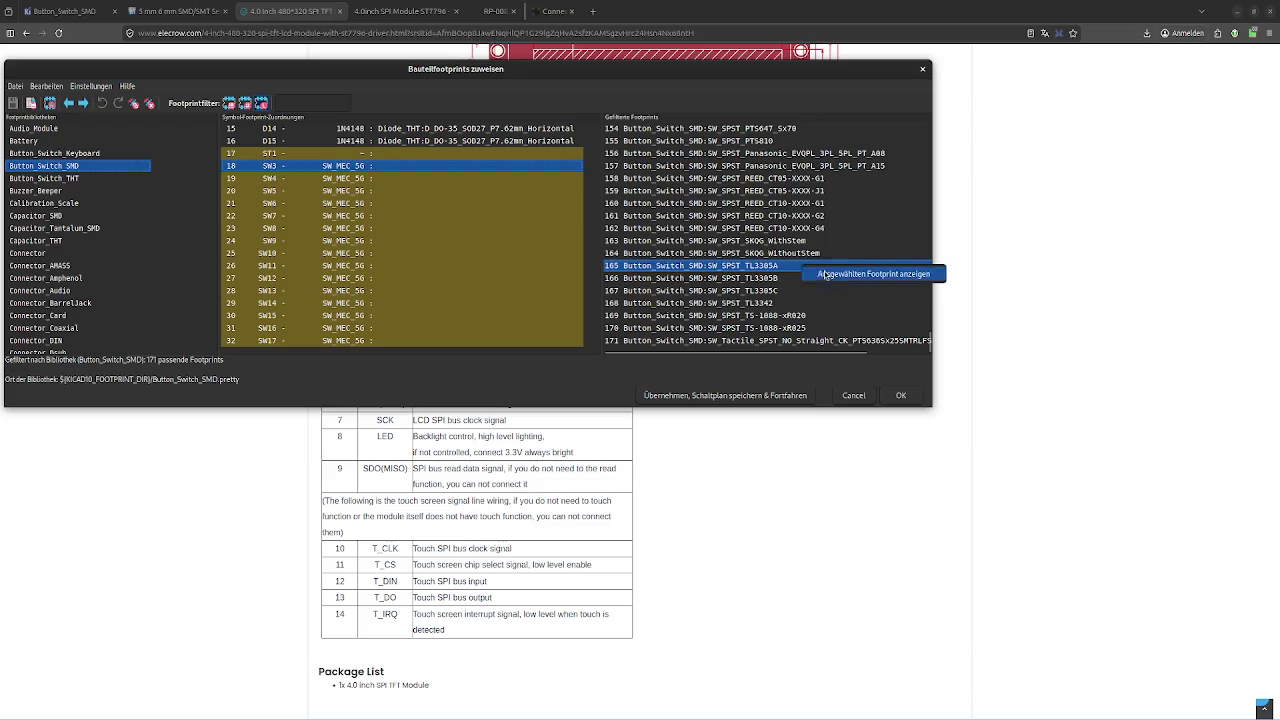
click(826, 271)
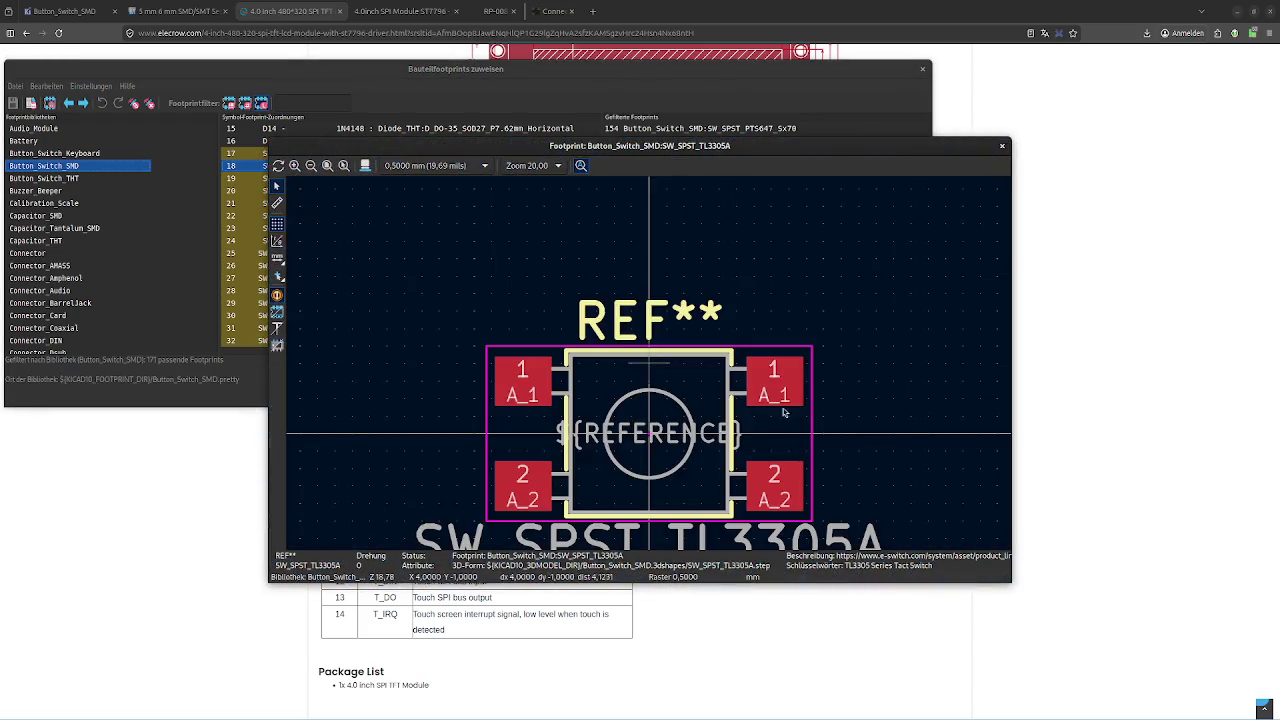
click(1004, 147)
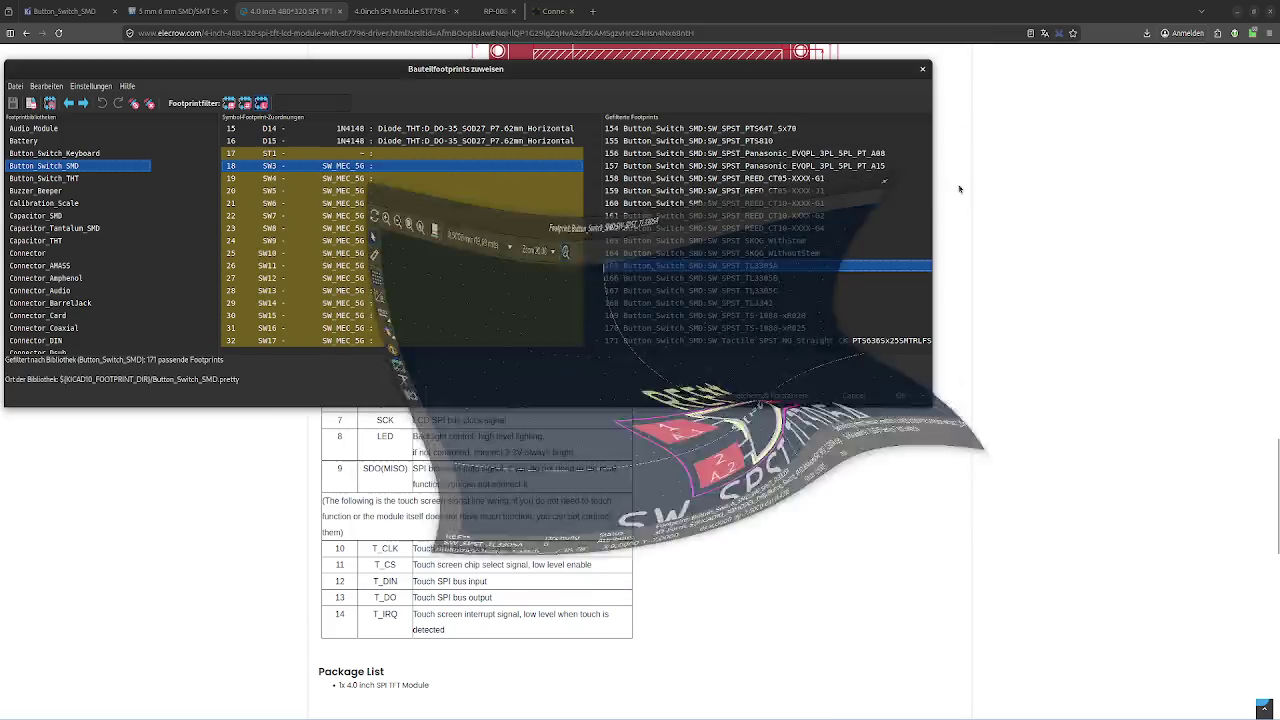
Preview the four-pad SW_SPST_TL3305B tactile switch footprint
click(830, 278)
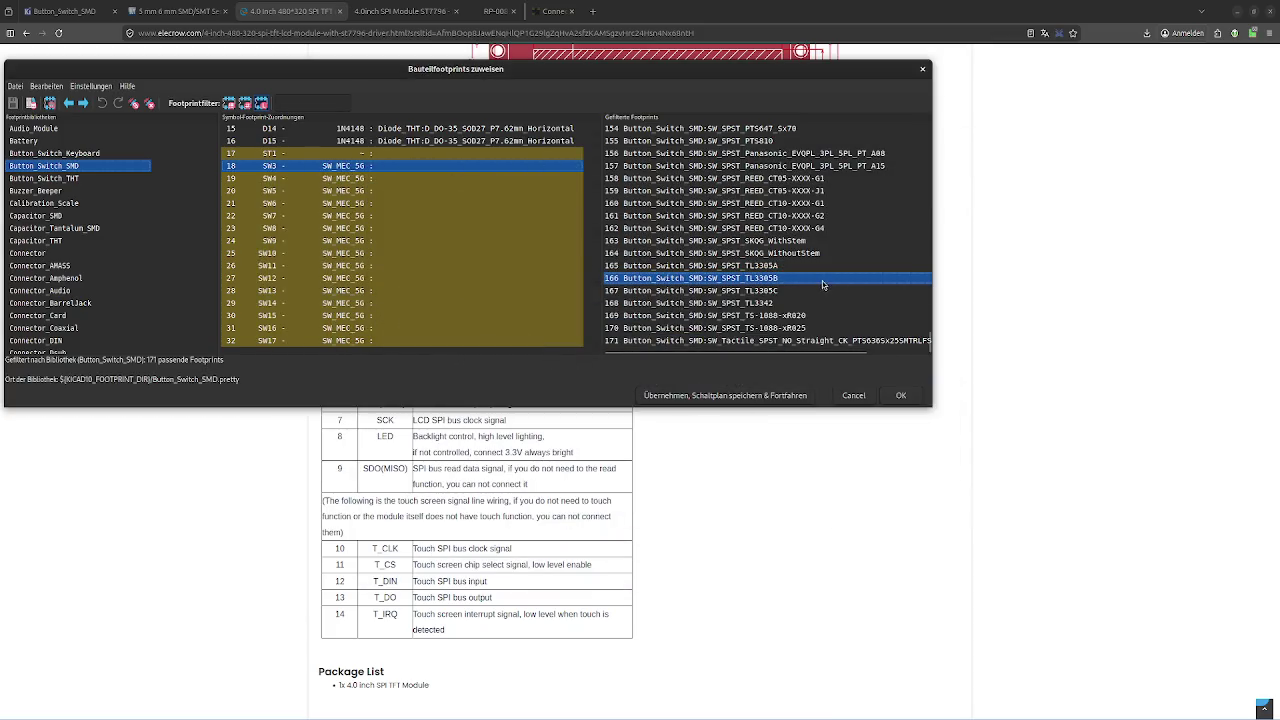
right_click(847, 294)
click(845, 289)
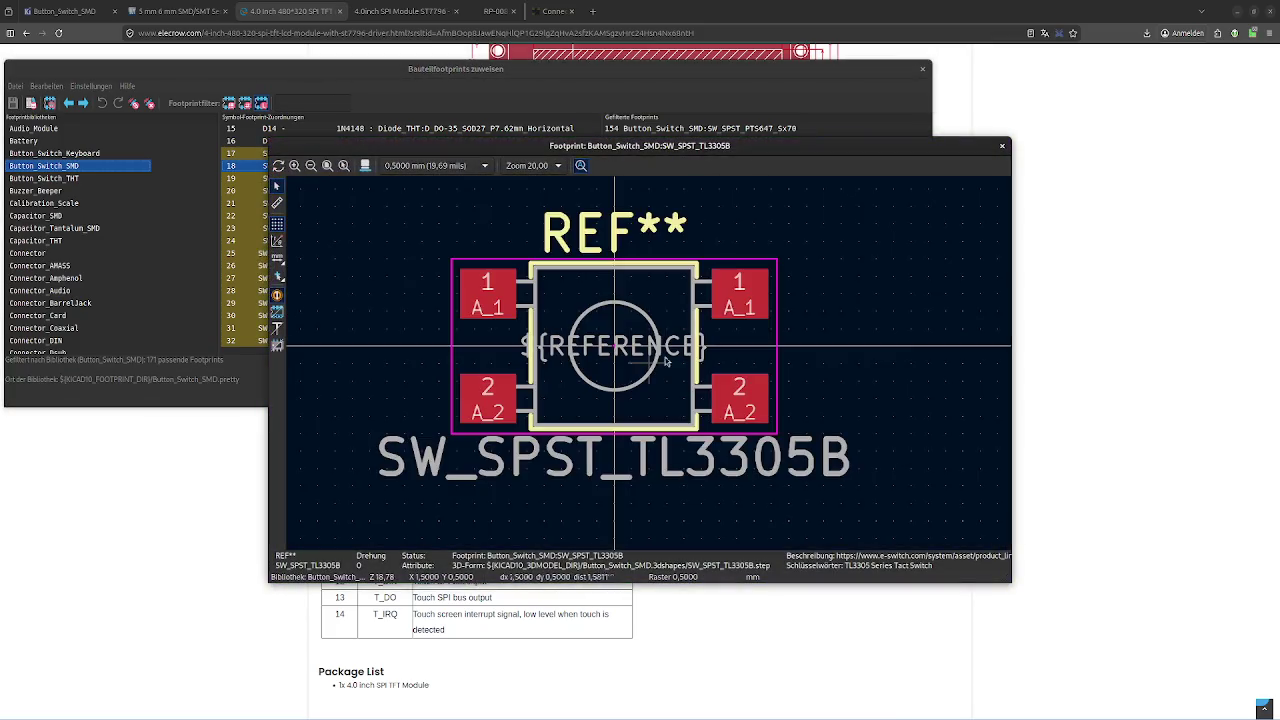
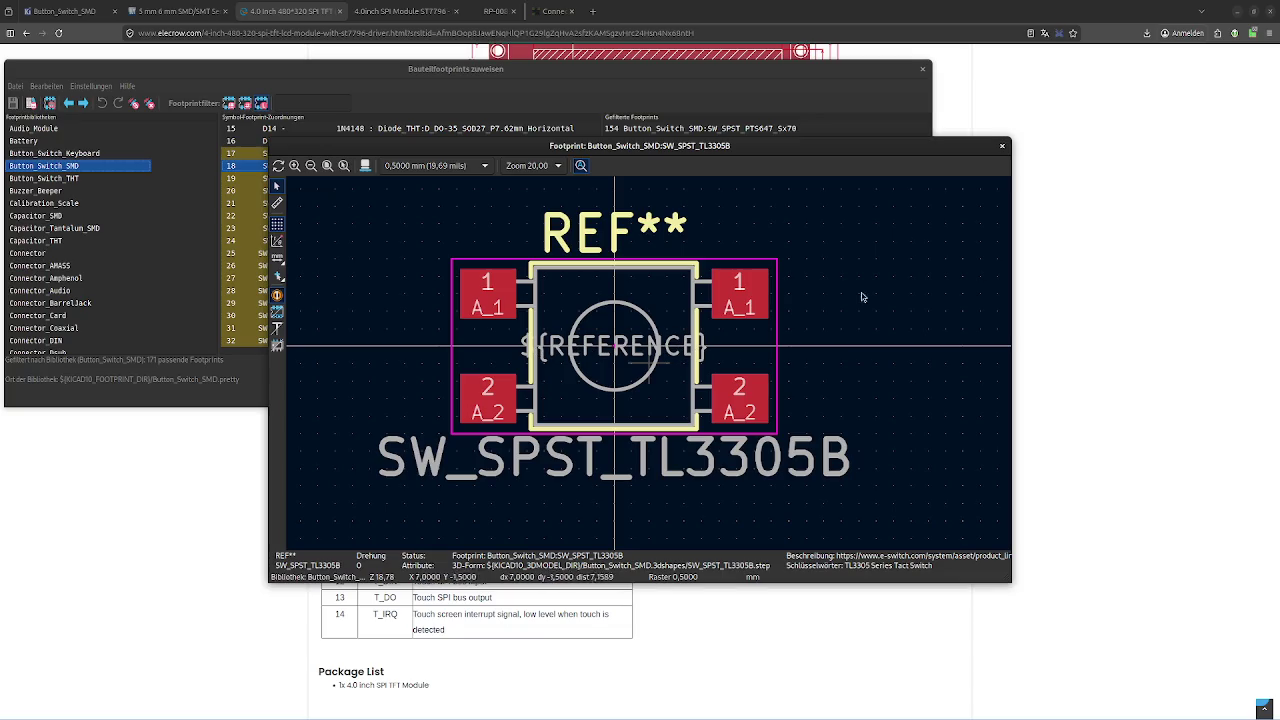
Close the TL3305B preview, then preview and close the TL3305A switch footprint
click(1002, 146)
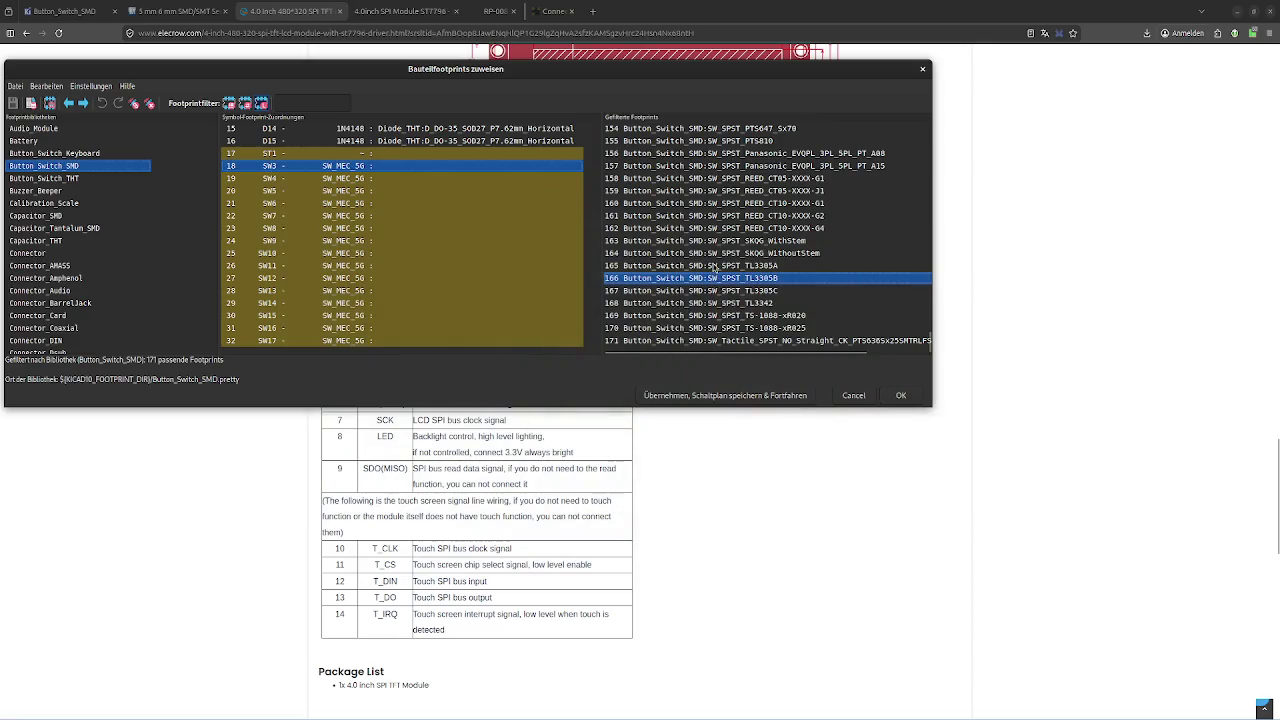
click(745, 266)
double_click(745, 266)
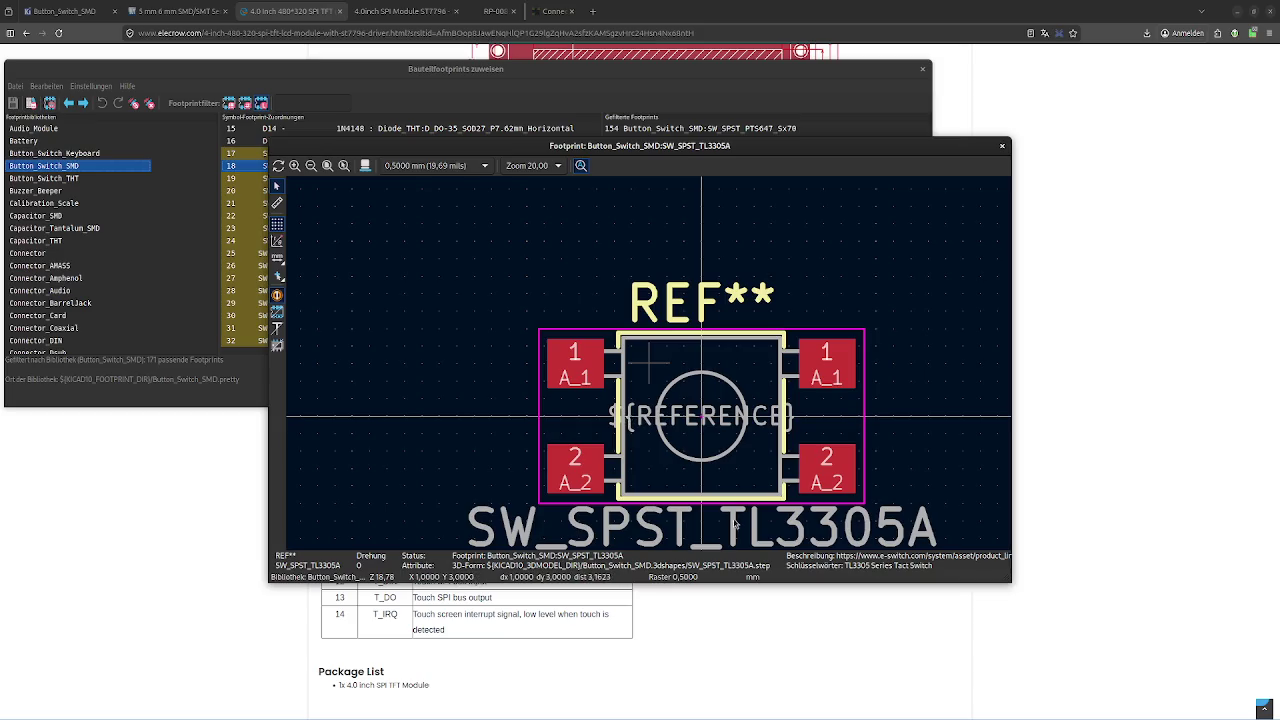
click(1001, 146)
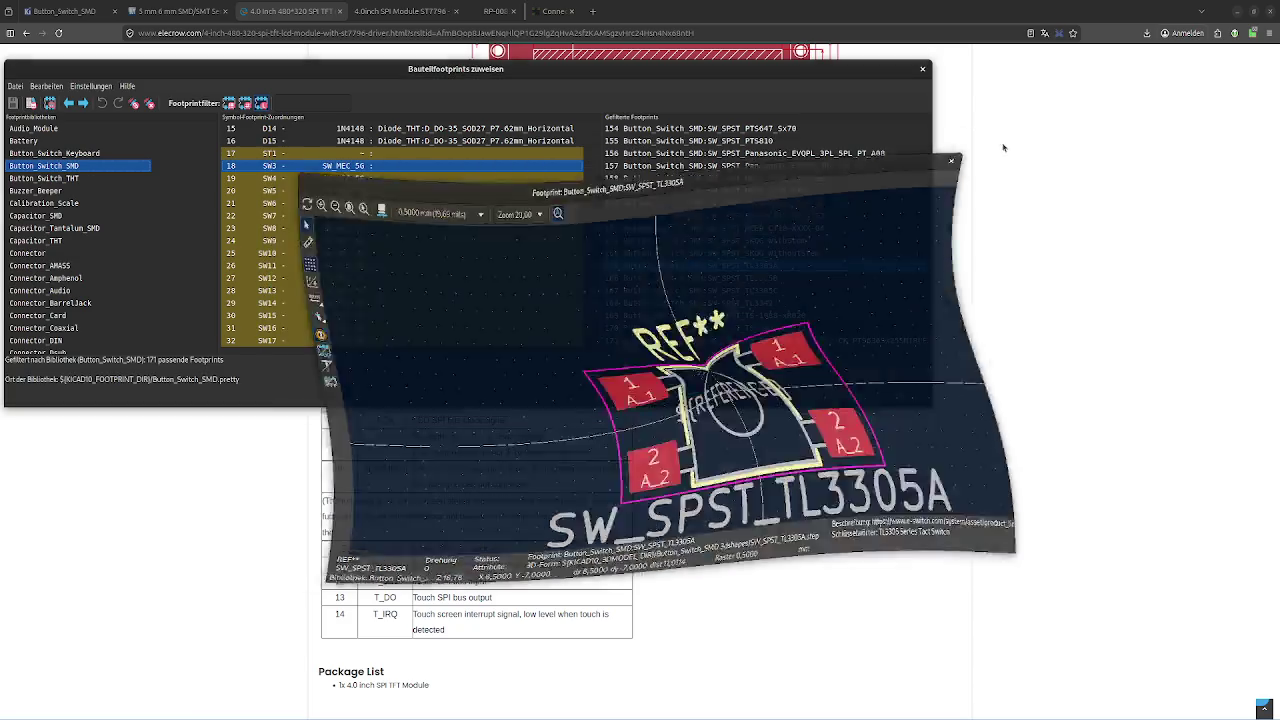
Preview the TL3305C and TL3342 switch footprints, closing each viewer afterward
click(764, 292)
right_click(763, 299)
click(792, 302)
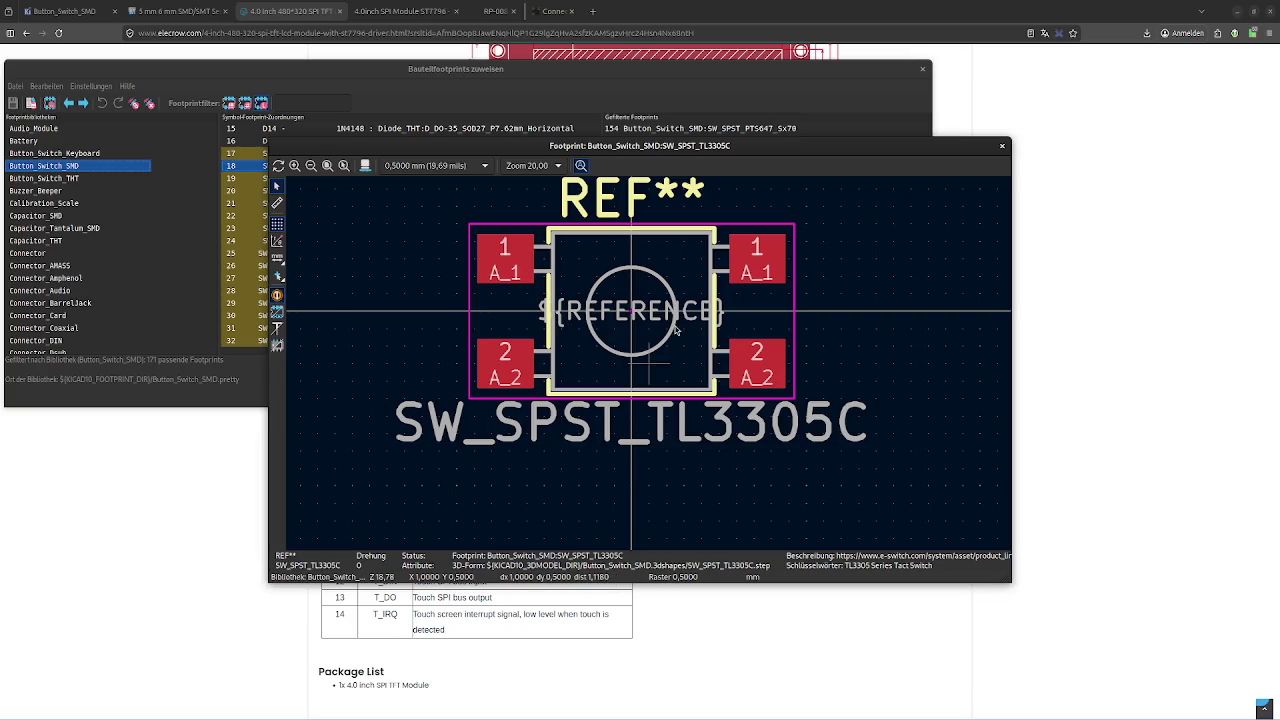
click(1001, 146)
click(795, 303)
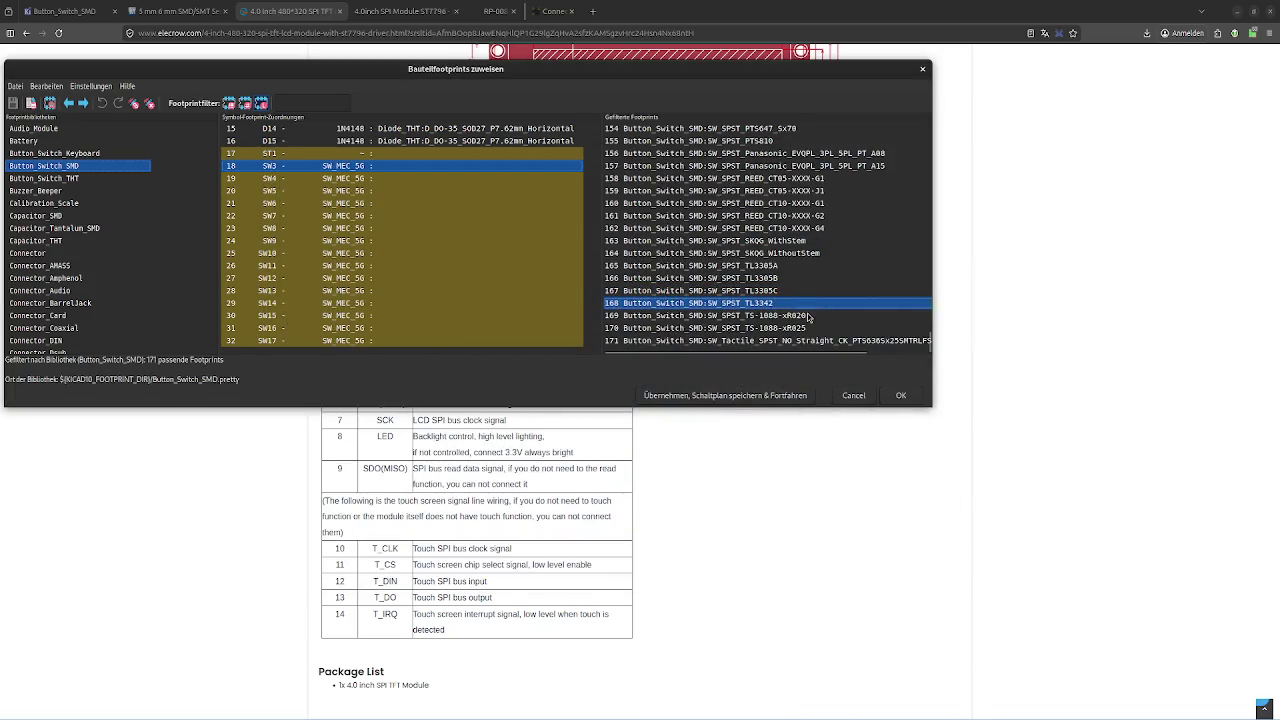
click(865, 310)
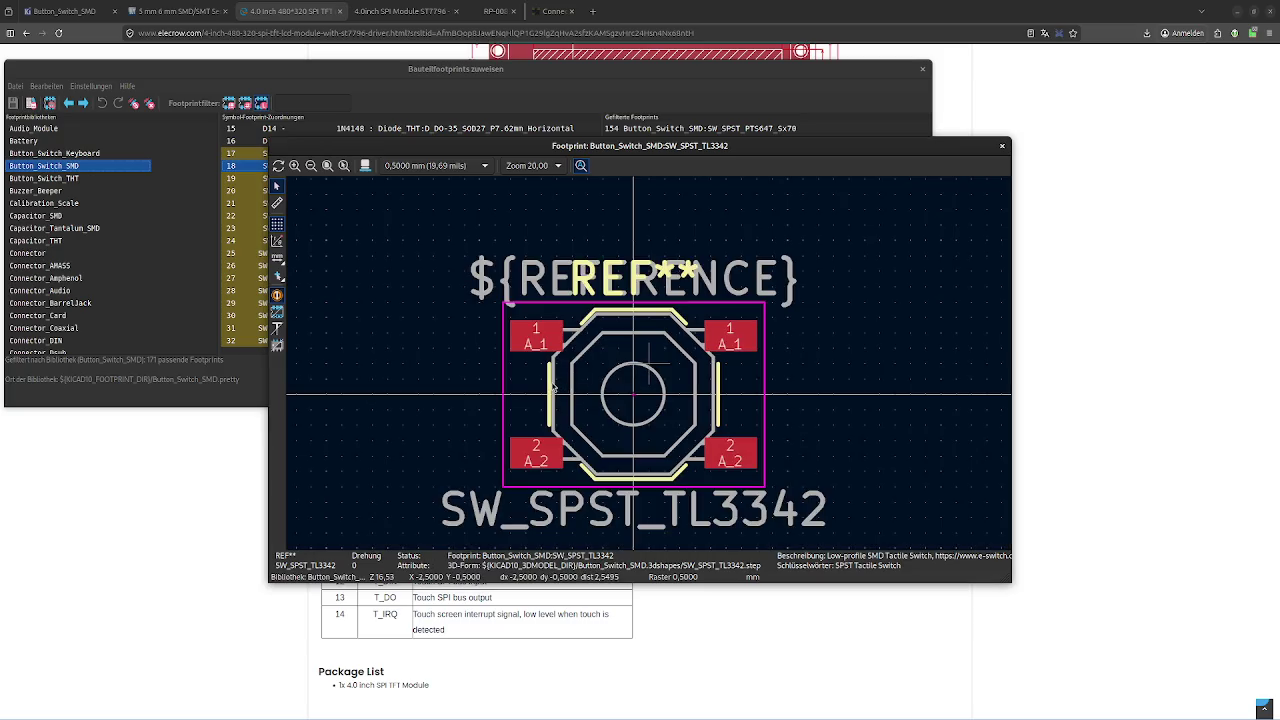
click(1001, 146)
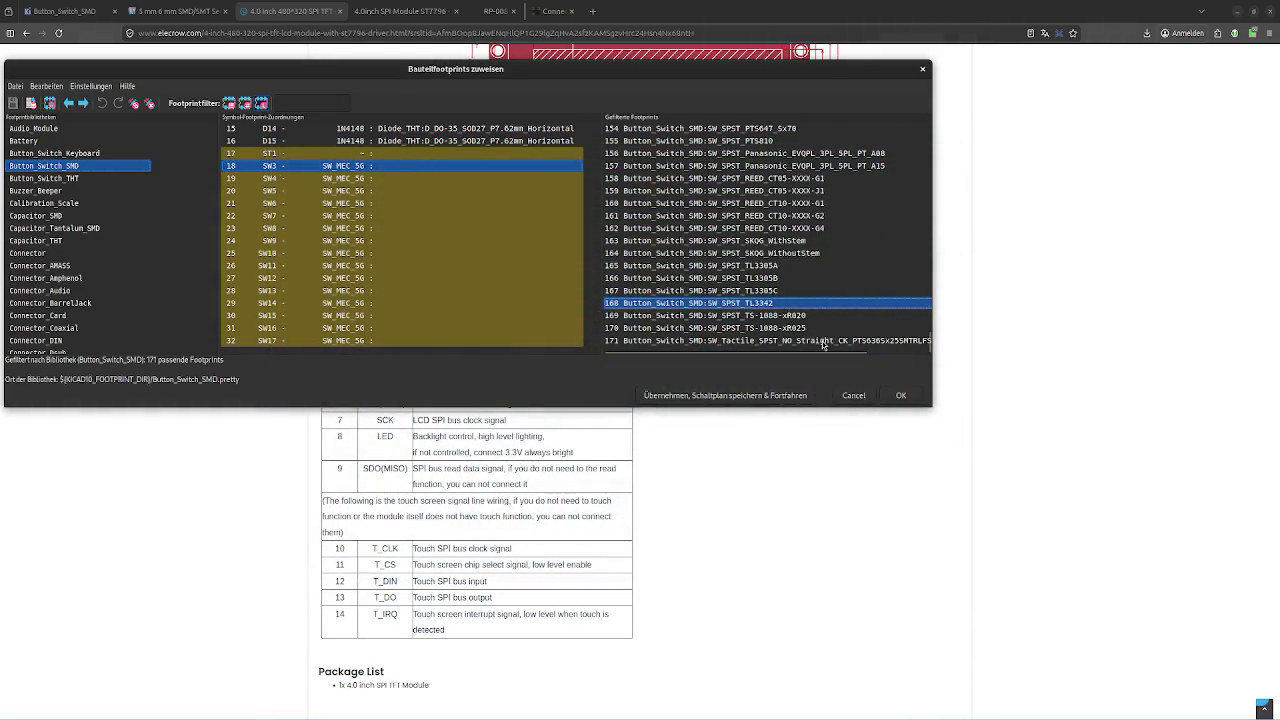
Preview the Copal CVS-01xB slide switch footprint, then close the viewer
click(775, 268)
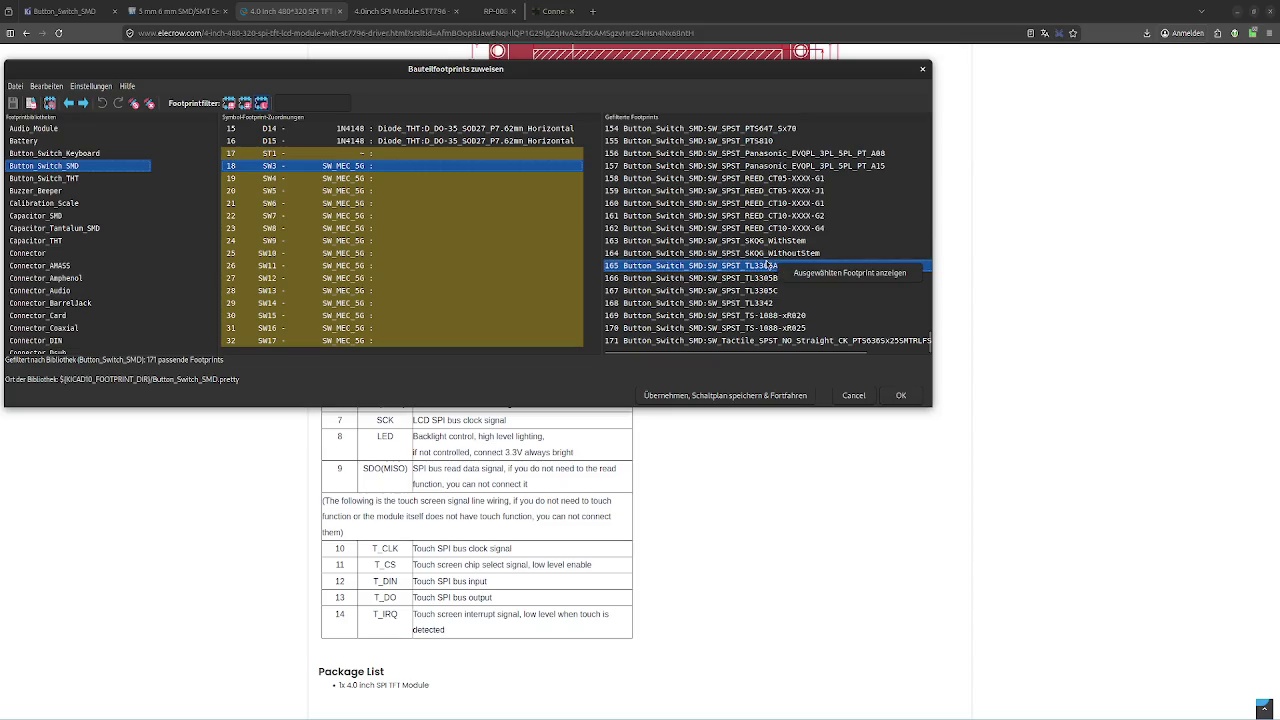
scroll(773, 262, up, 2)
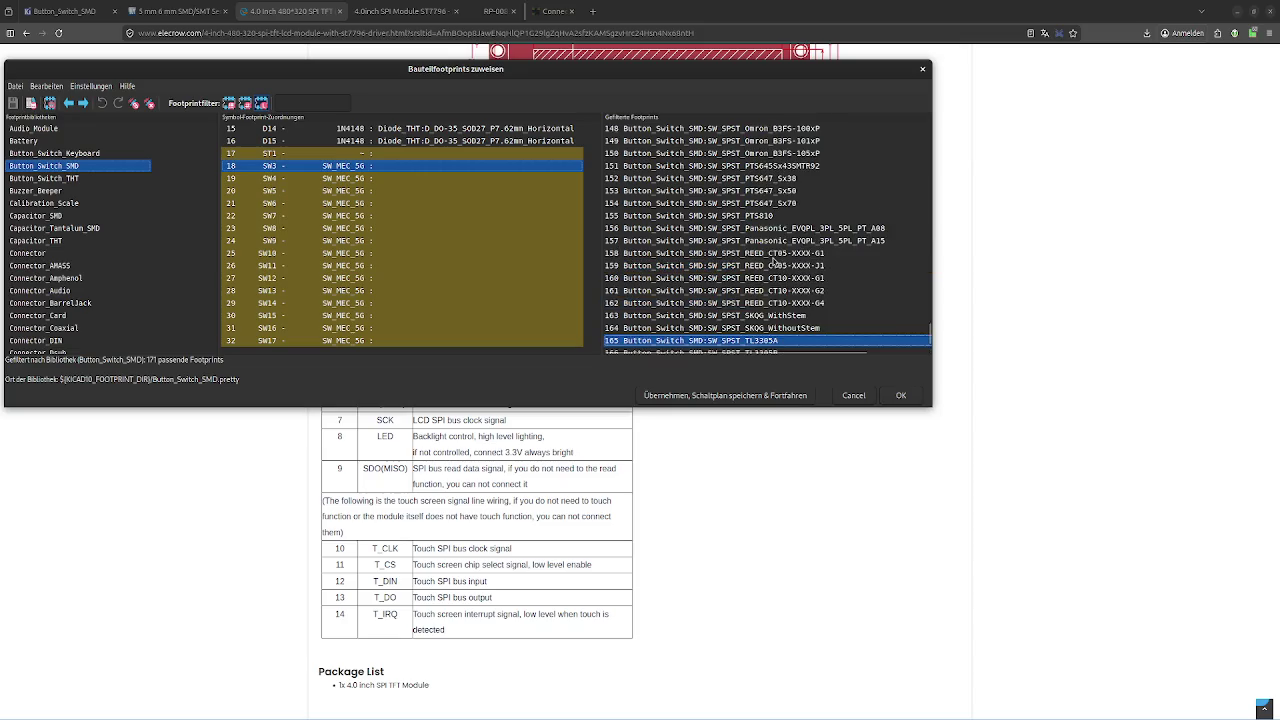
scroll(773, 262, up, 4)
scroll(775, 262, up, 20)
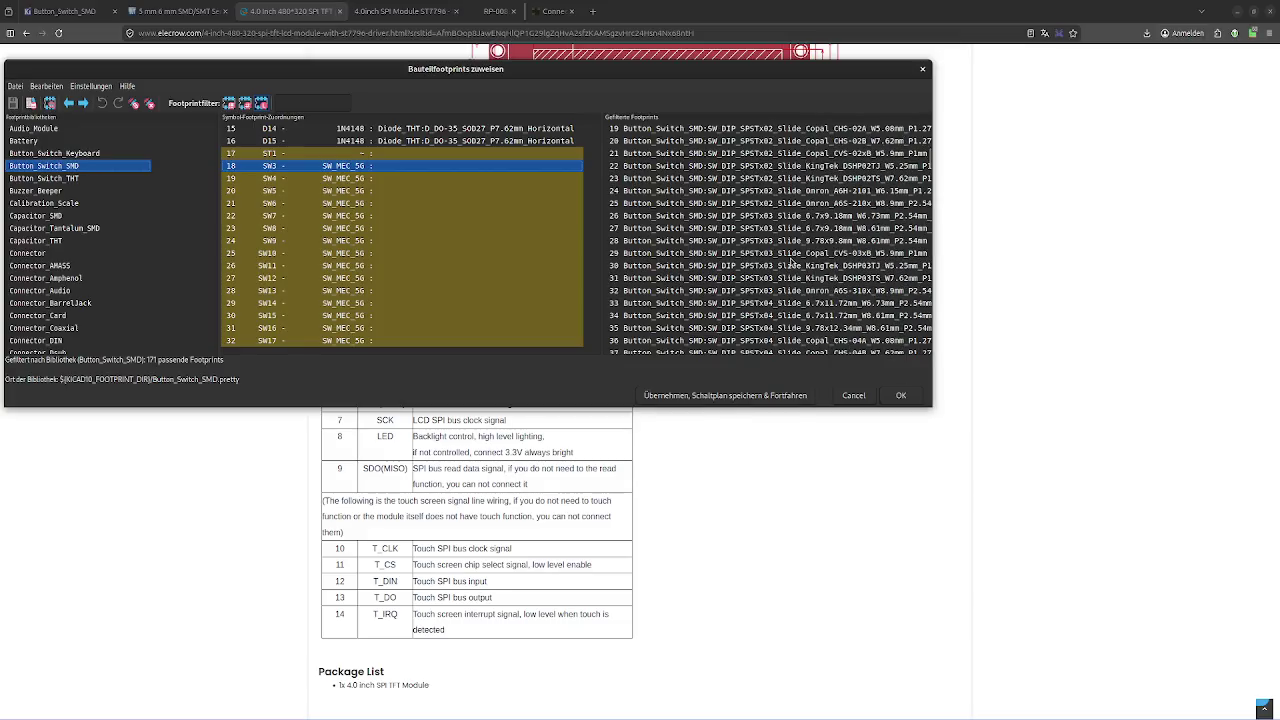
scroll(775, 262, up, 20)
click(790, 253)
click(830, 256)
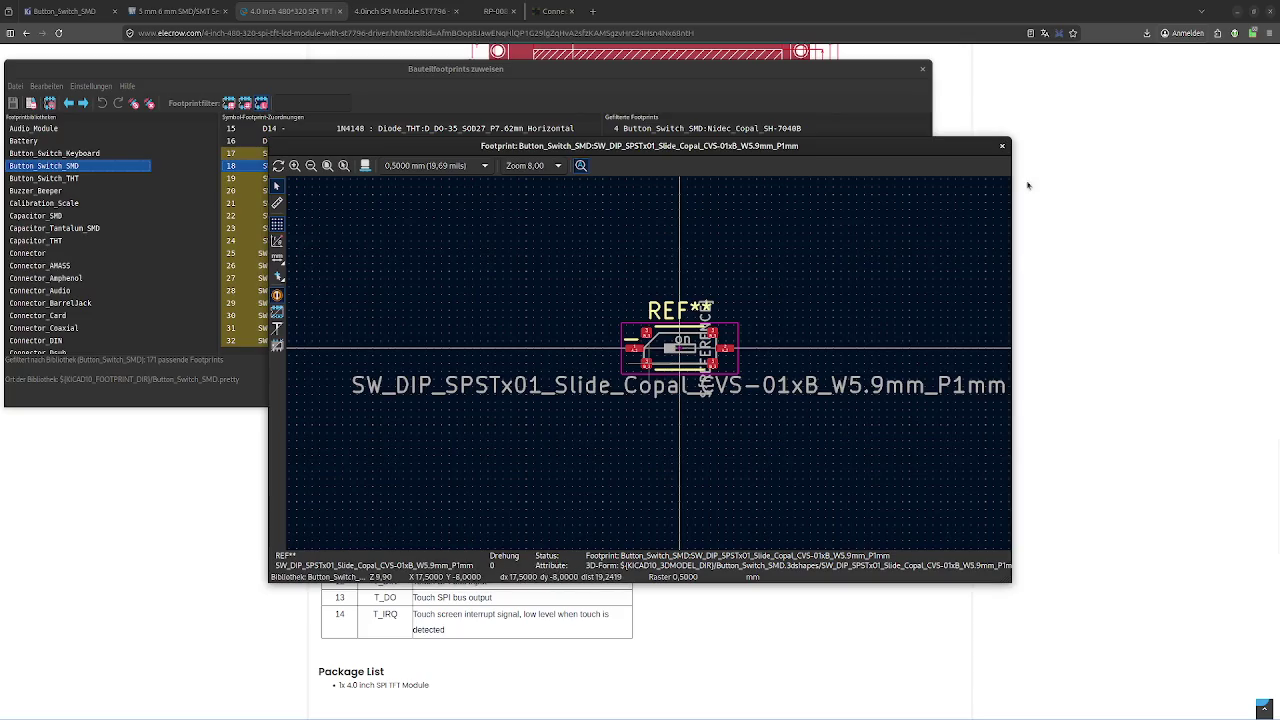
click(1002, 146)
Preview the eight-position Copal CHS-08A DIP switch footprint and close it
scroll(799, 218, up, 1)
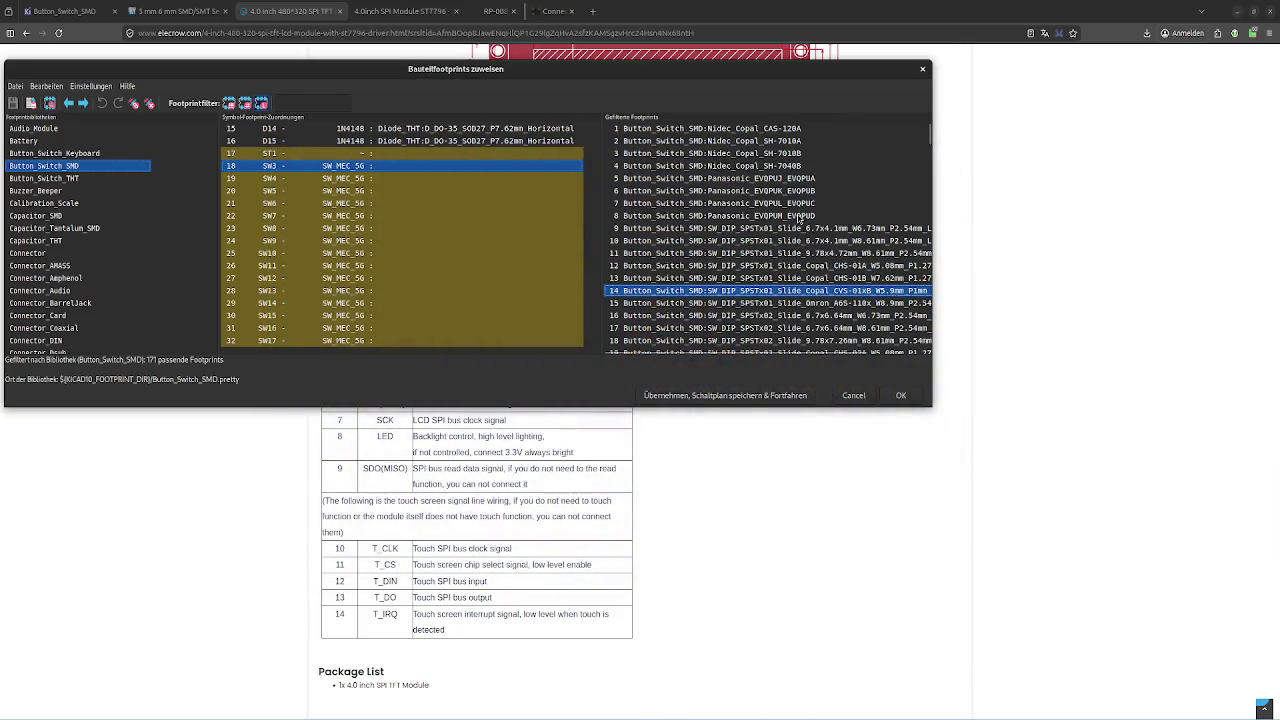
scroll(789, 268, down, 1)
scroll(773, 240, down, 10)
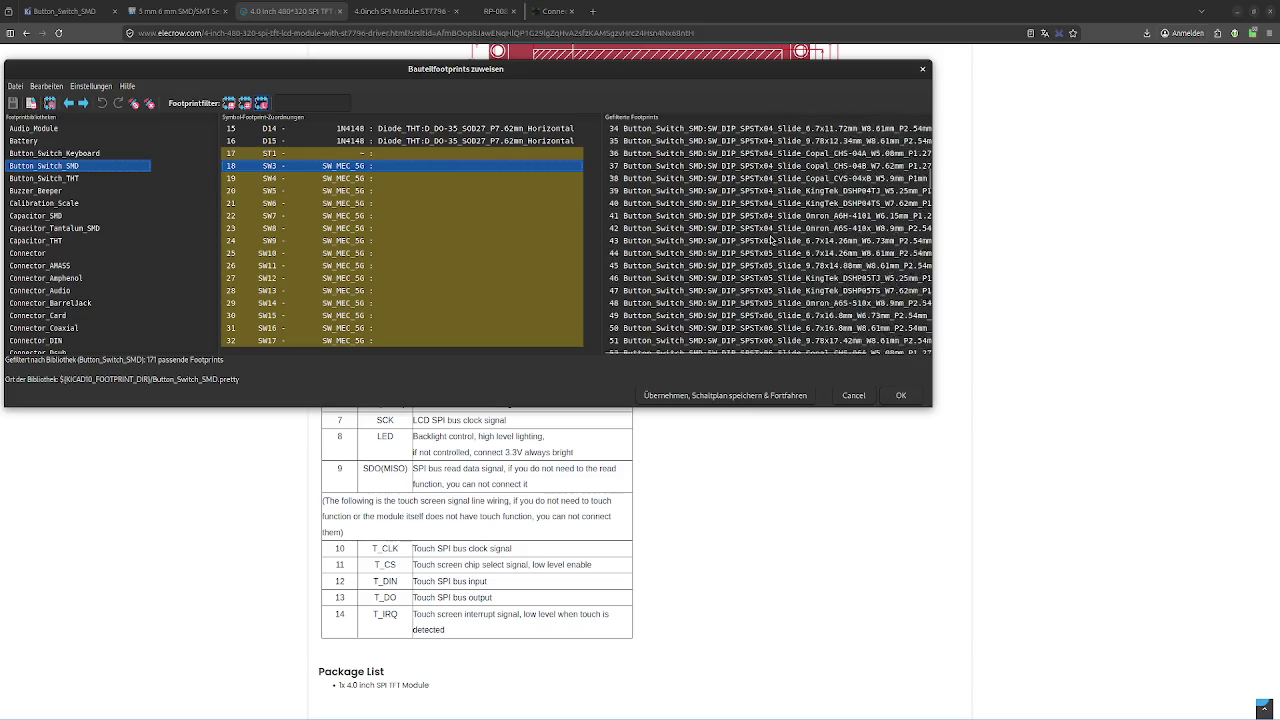
scroll(773, 240, down, 6)
click(773, 240)
double_click(773, 240)
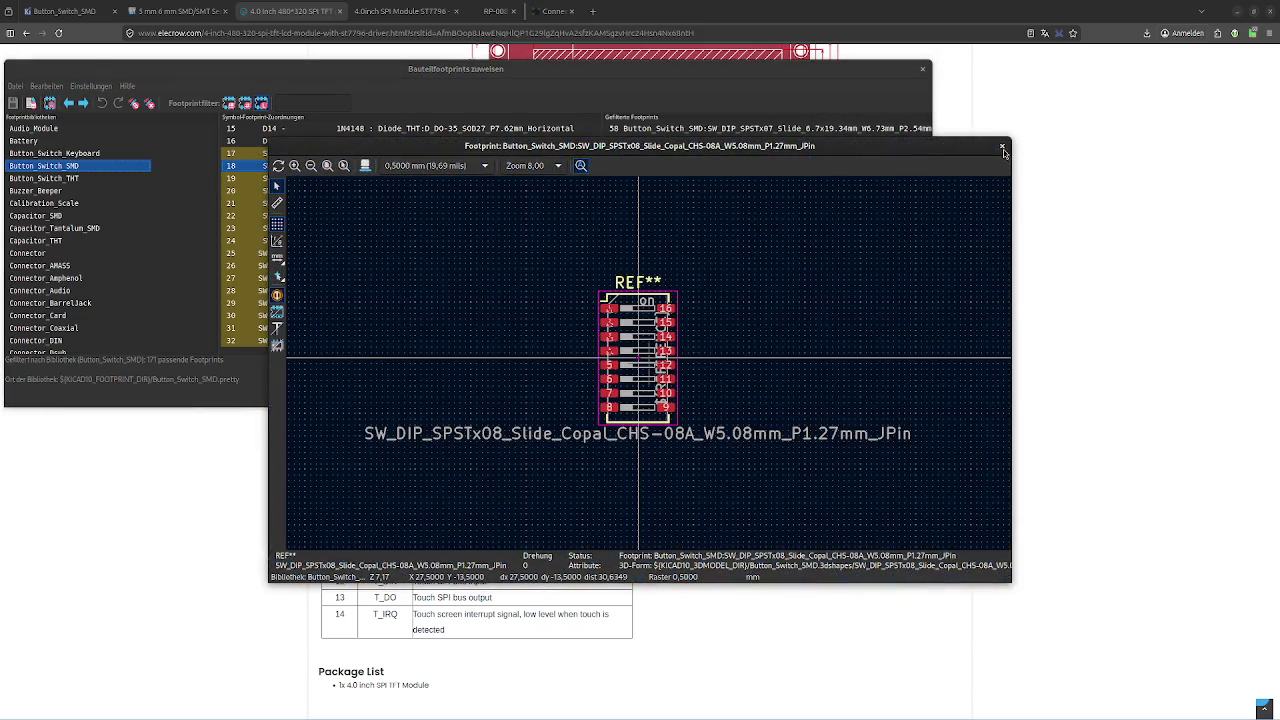
click(1002, 146)
Preview the SW_MEC_5GSH9 footprint and close it
scroll(795, 270, down, 12)
scroll(795, 270, up, 1)
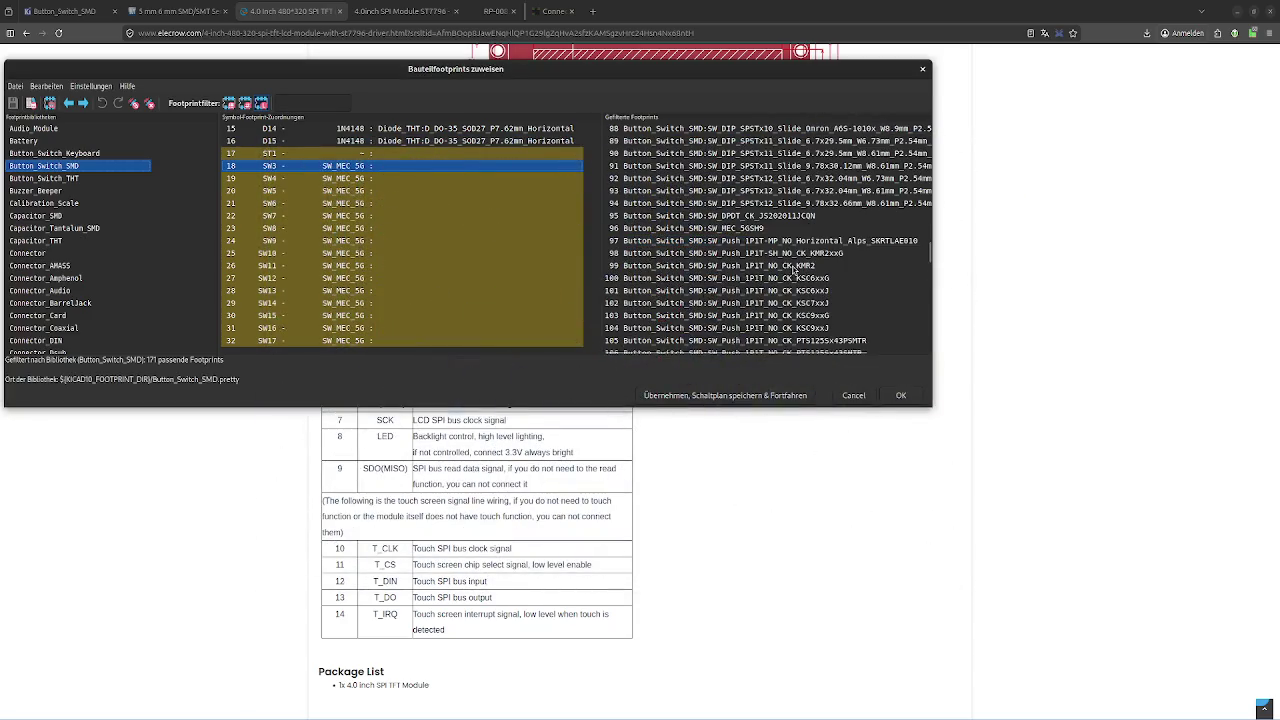
click(795, 205)
scroll(773, 242, up, 1)
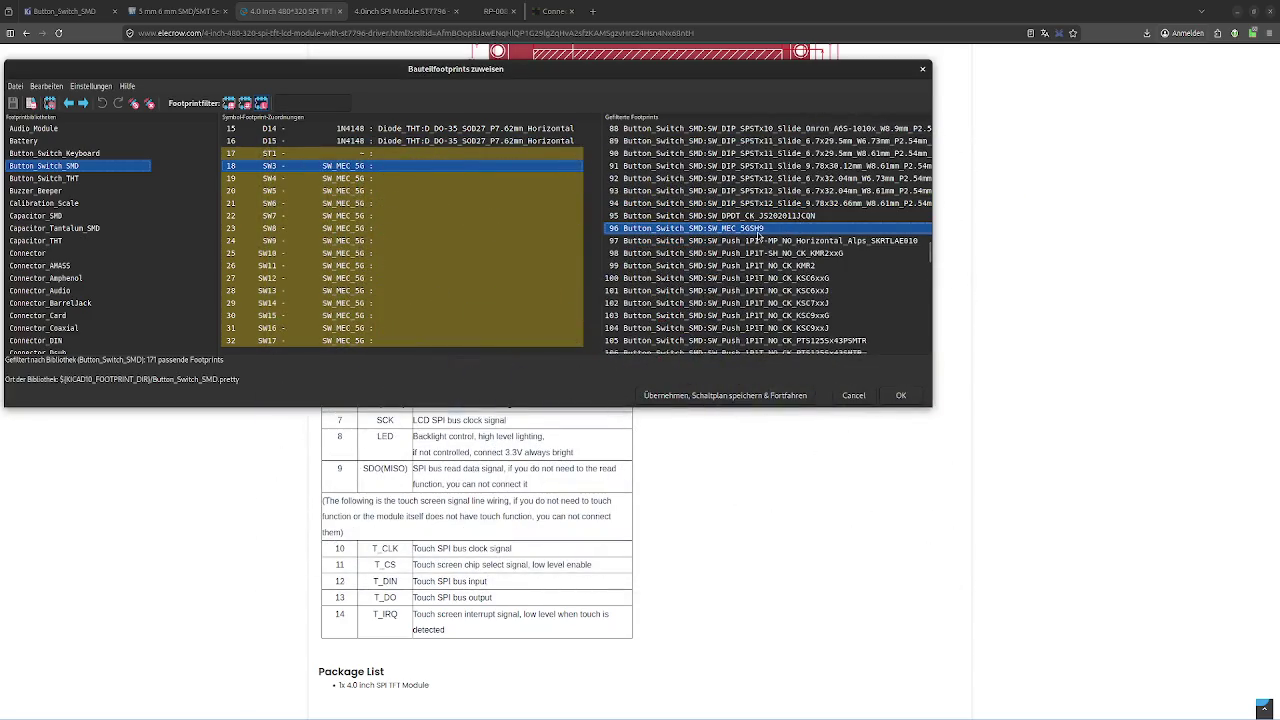
double_click(758, 229)
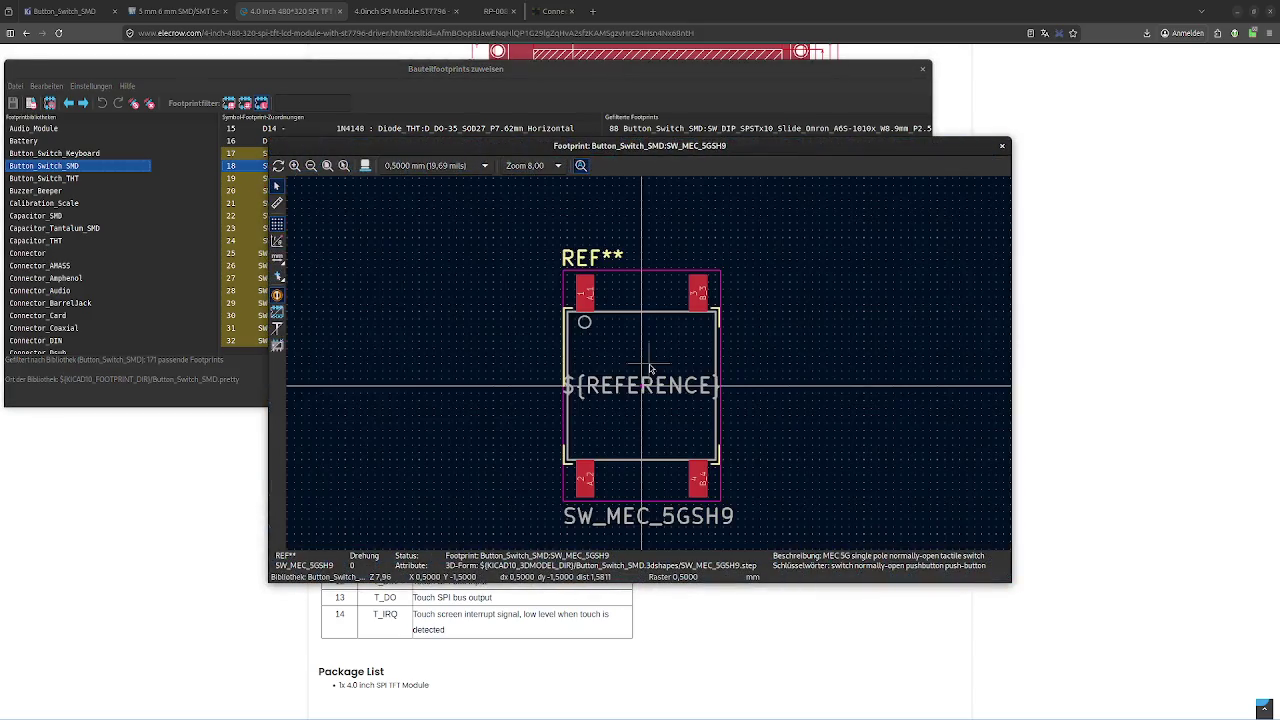
click(1000, 148)
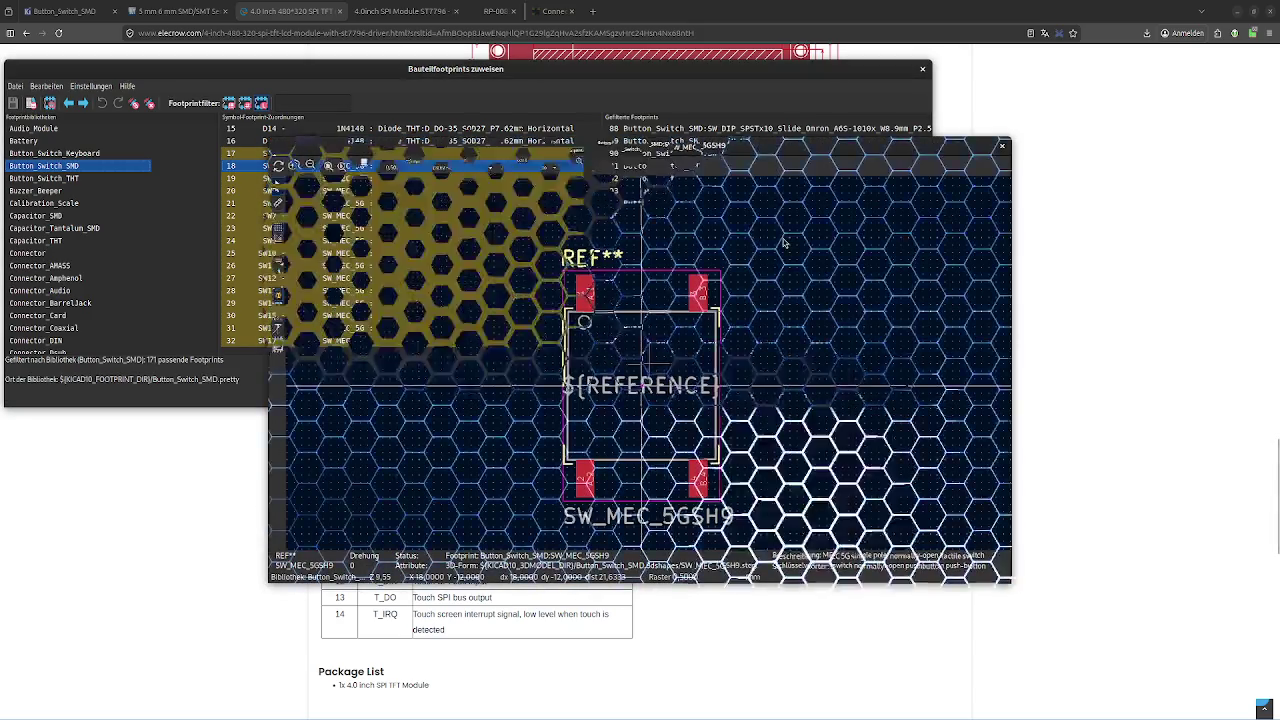
Preview the SW_Push_SPST_NO_Alps_SKRK footprint and close it
scroll(781, 243, down, 6)
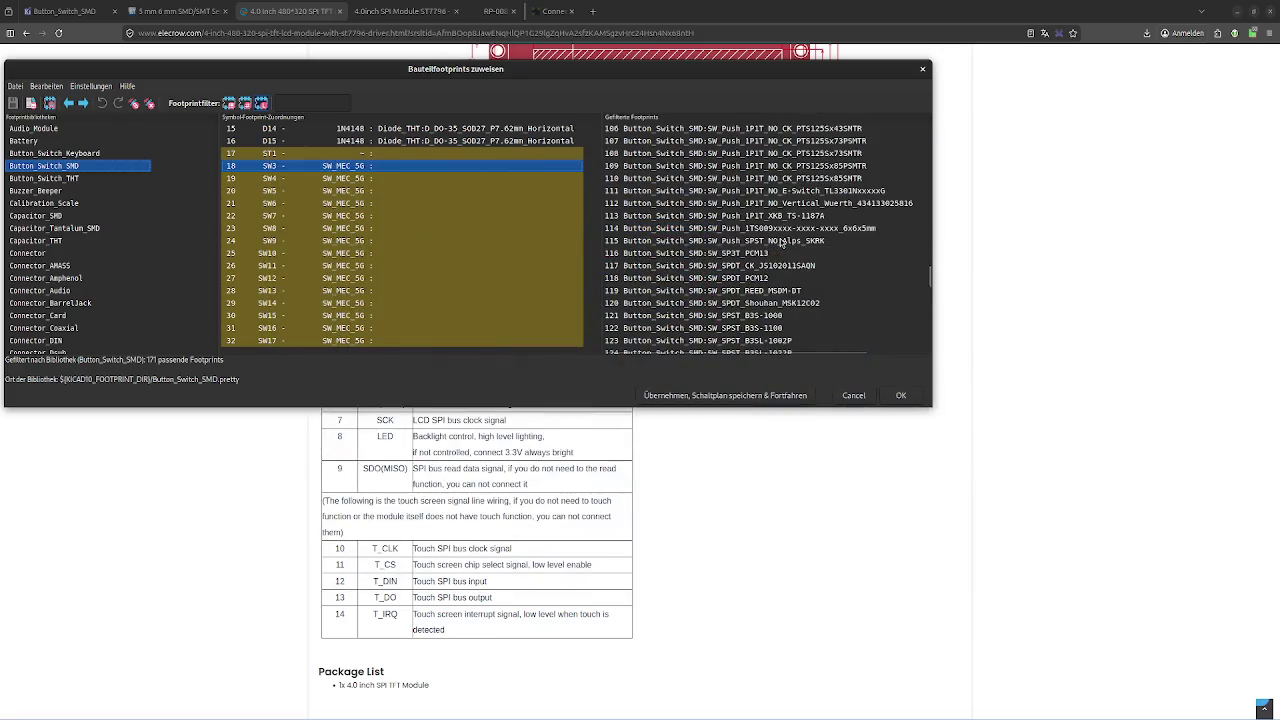
click(781, 242)
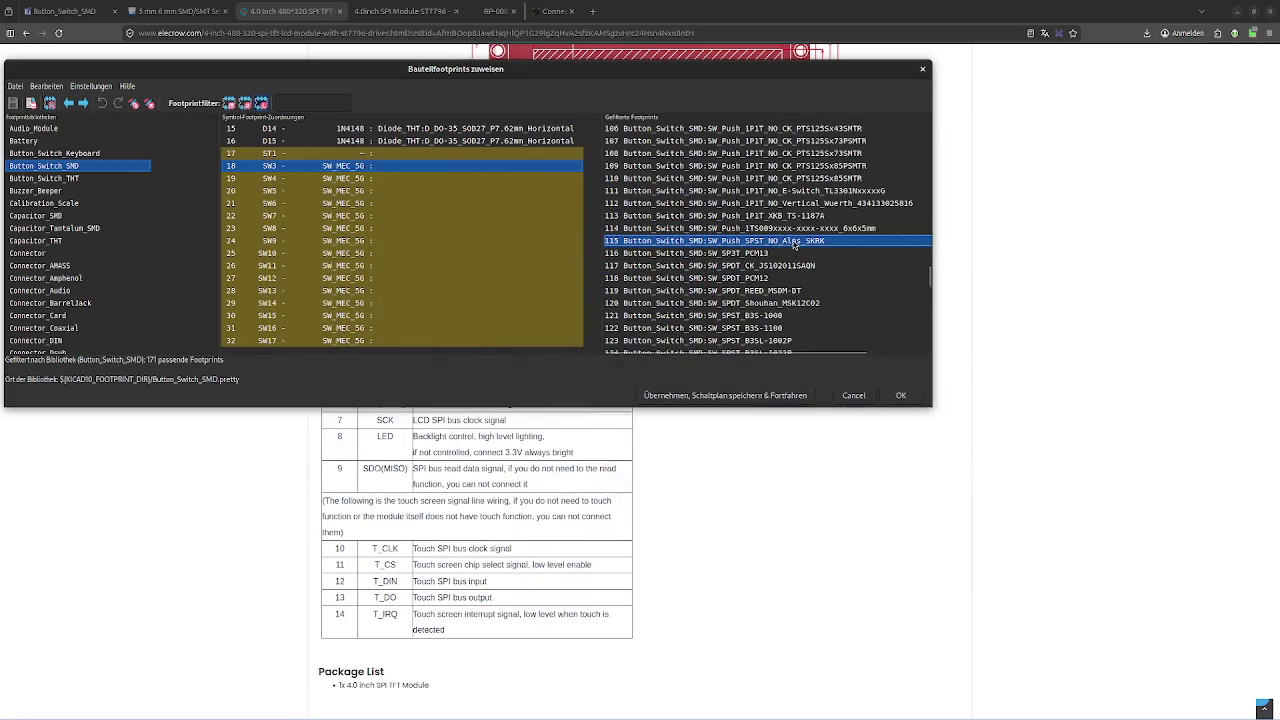
right_click(795, 245)
click(907, 253)
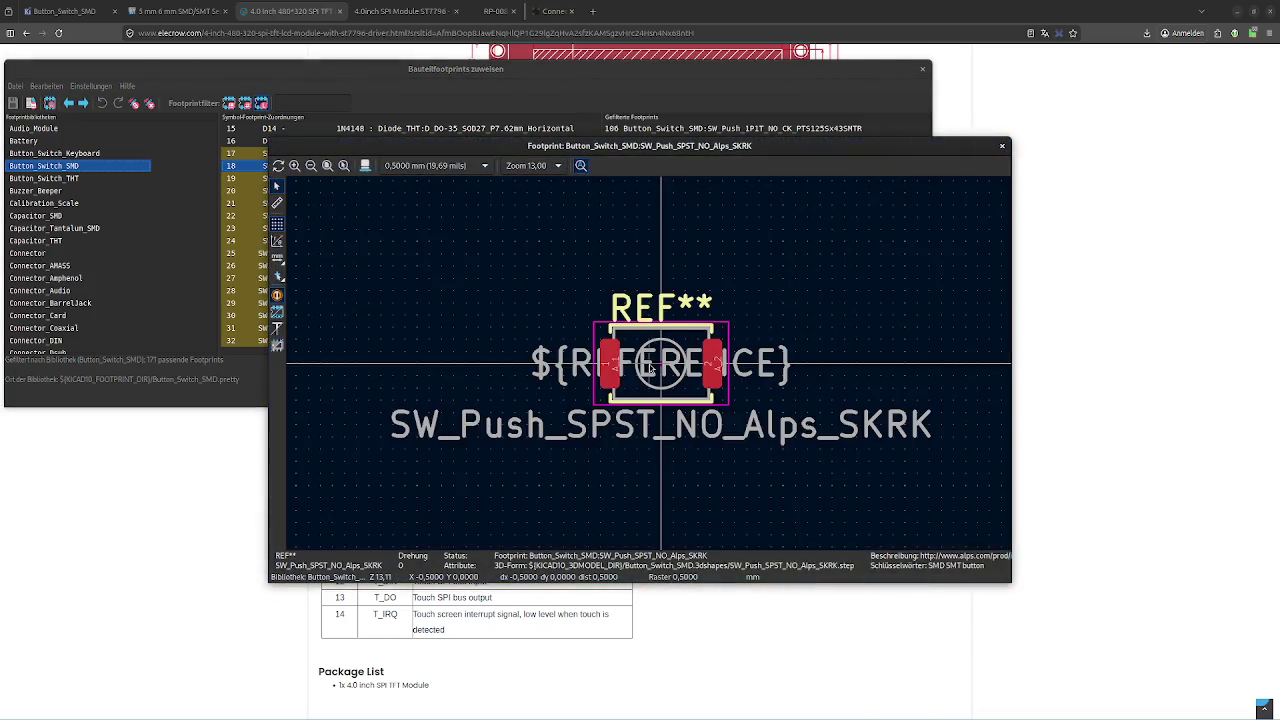
click(1002, 146)
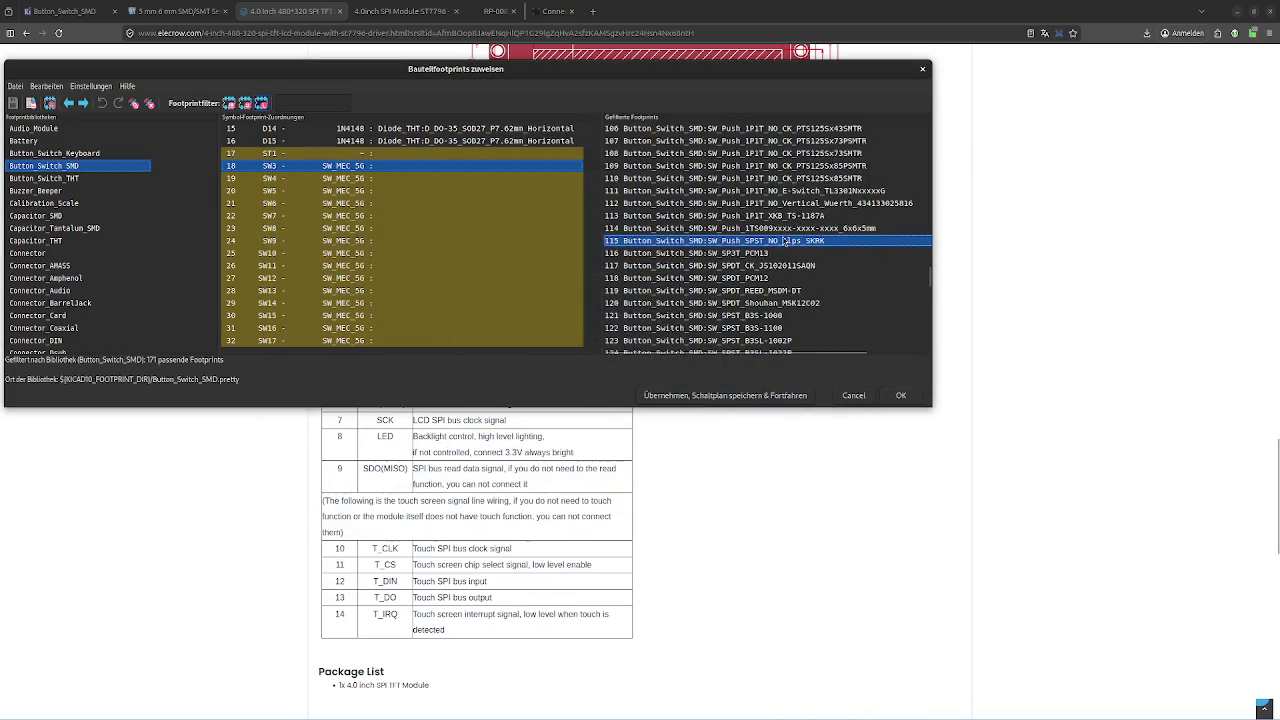
Preview the CK KMR2xxG push switch footprint and close it
scroll(754, 225, up, 2)
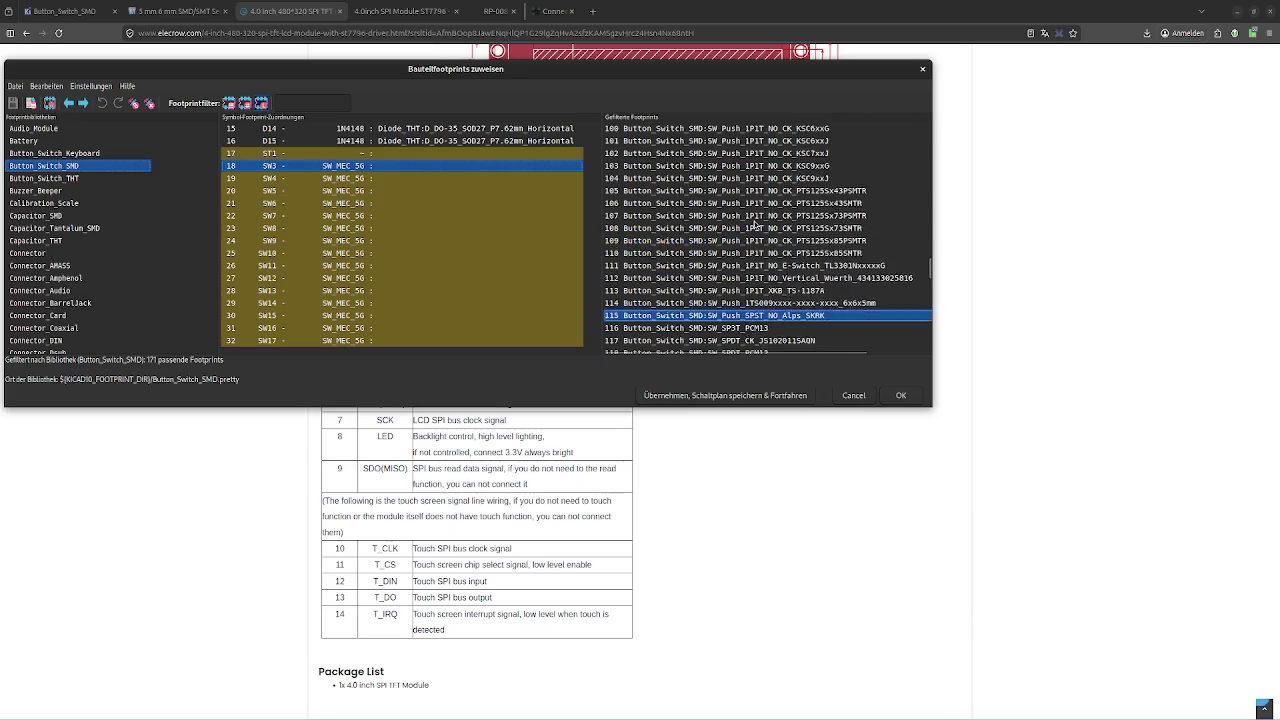
scroll(754, 225, up, 3)
click(785, 216)
right_click(789, 218)
click(790, 223)
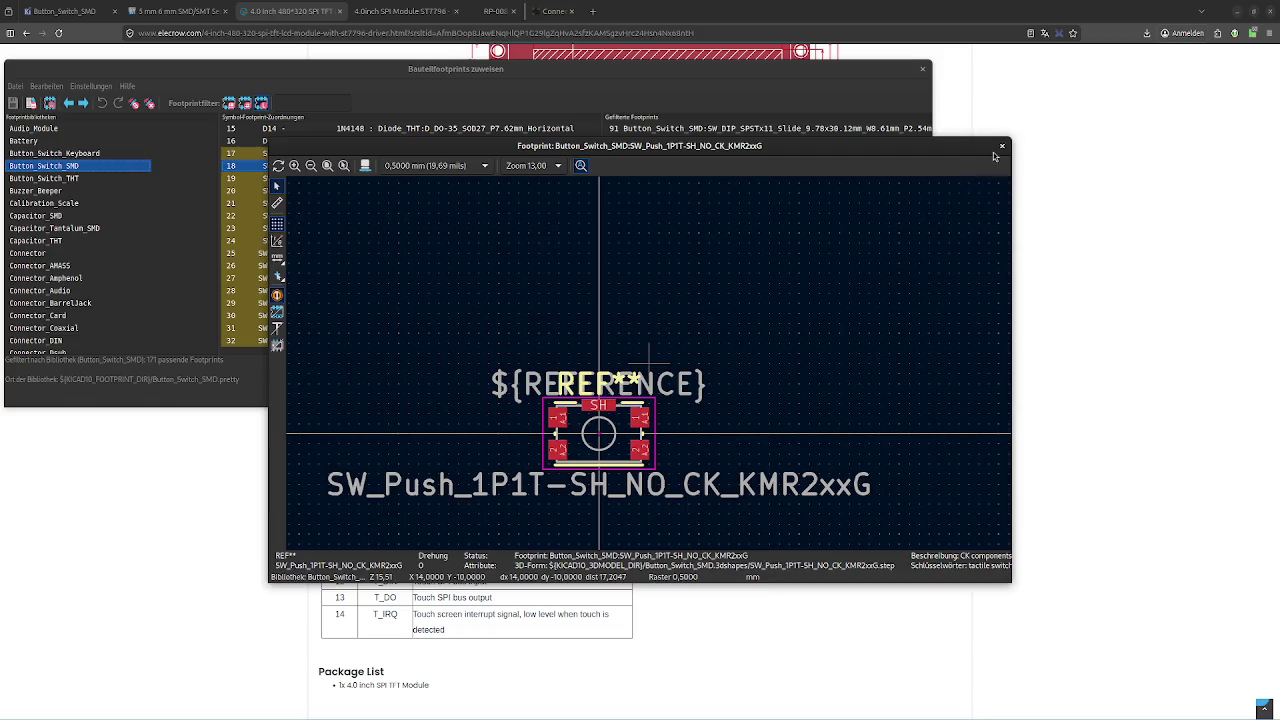
key(Escape)
Preview the SW_SPDT_CK_JS102011SAQN slide switch footprint and close it
scroll(777, 312, down, 5)
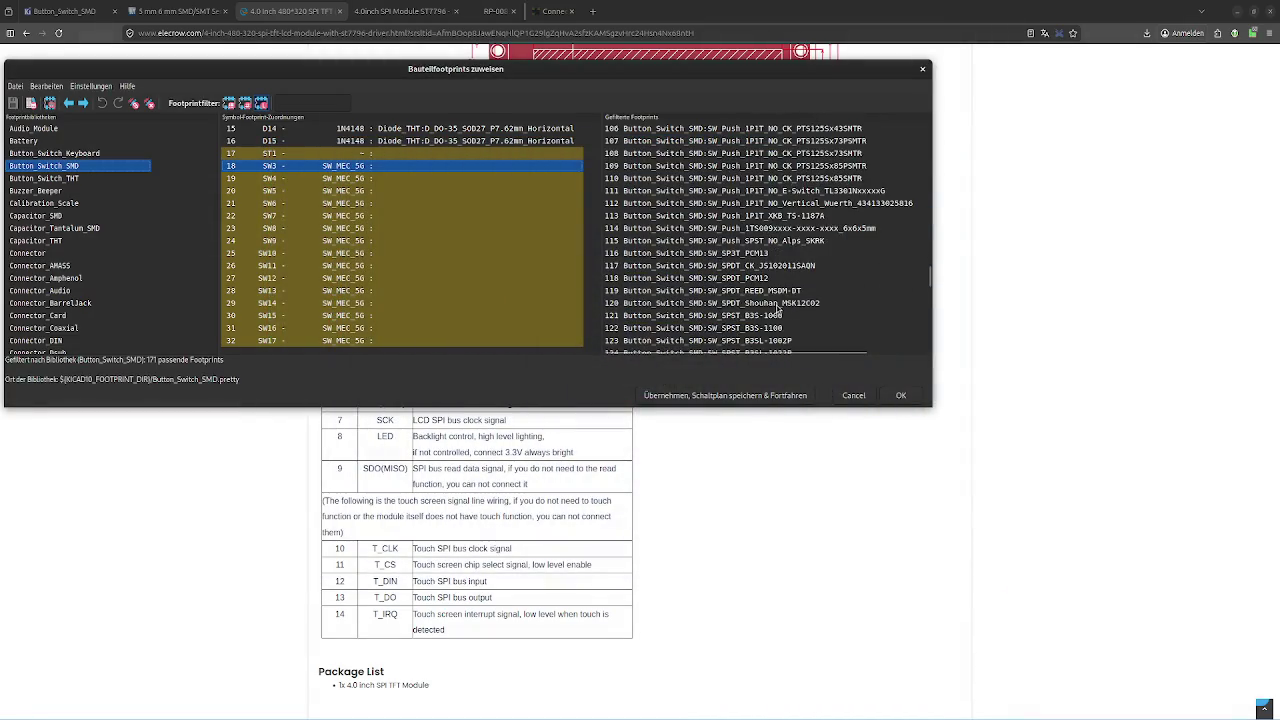
click(790, 243)
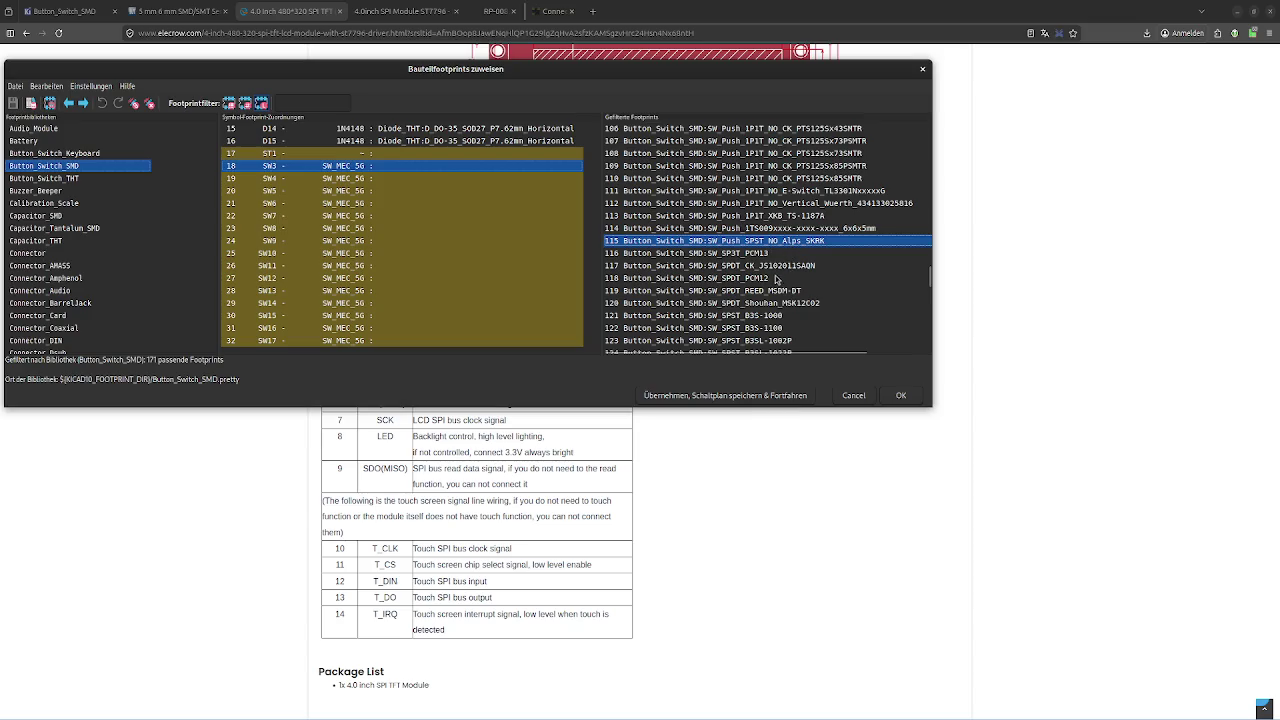
click(771, 267)
right_click(777, 271)
click(816, 279)
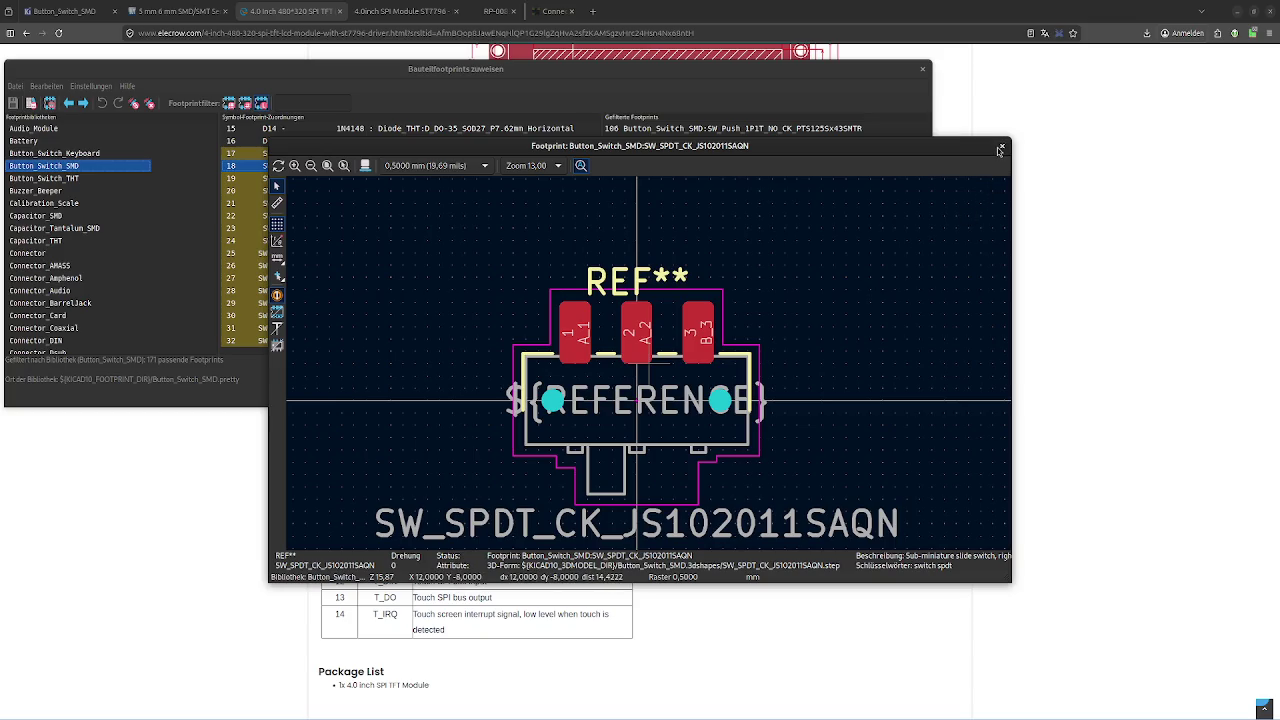
drag(999, 150, 1004, 149)
click(1008, 148)
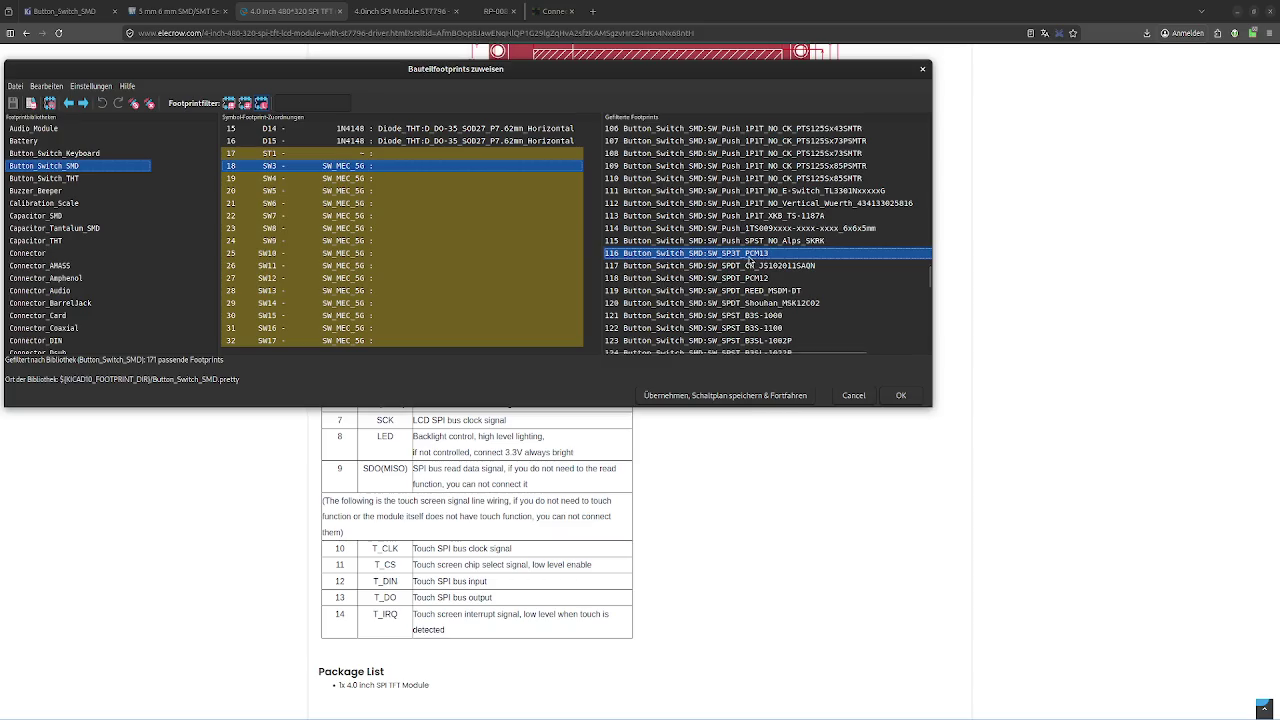
Preview the SW_SP3T_PCM13 footprint, then select SW_SPST_B3S-1000 as SW3's candidate
double_click(750, 256)
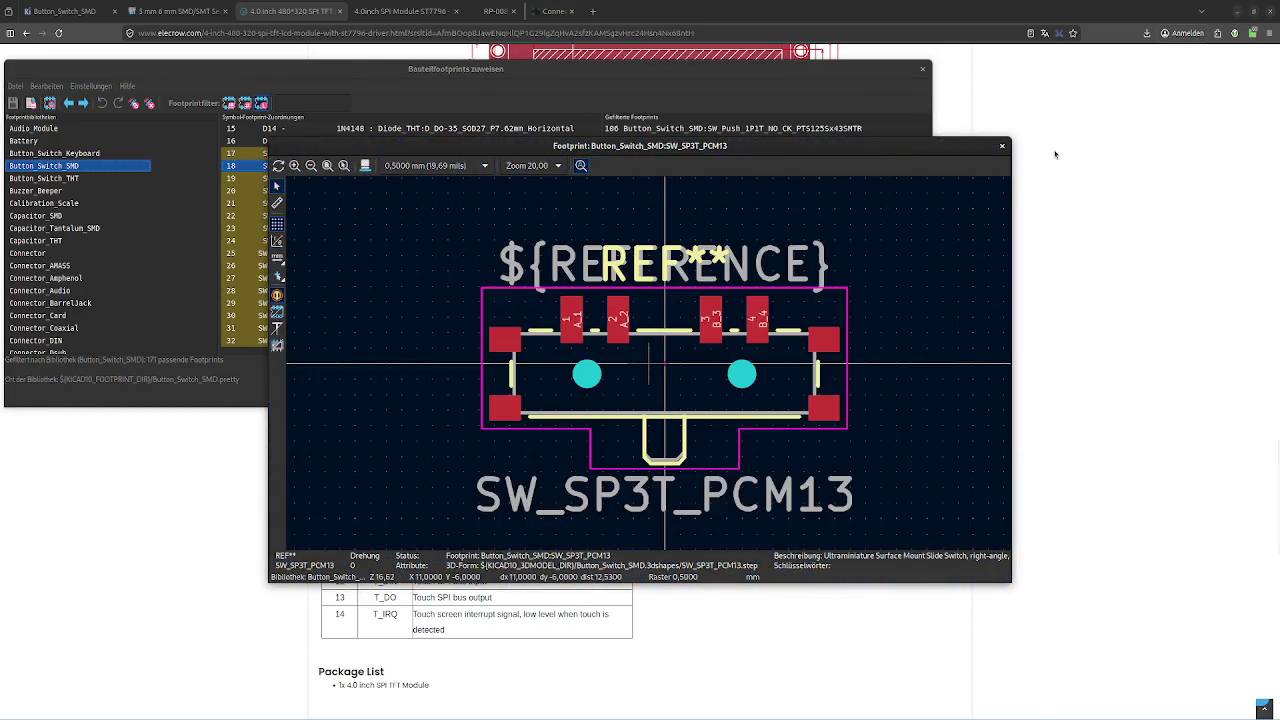
click(1005, 148)
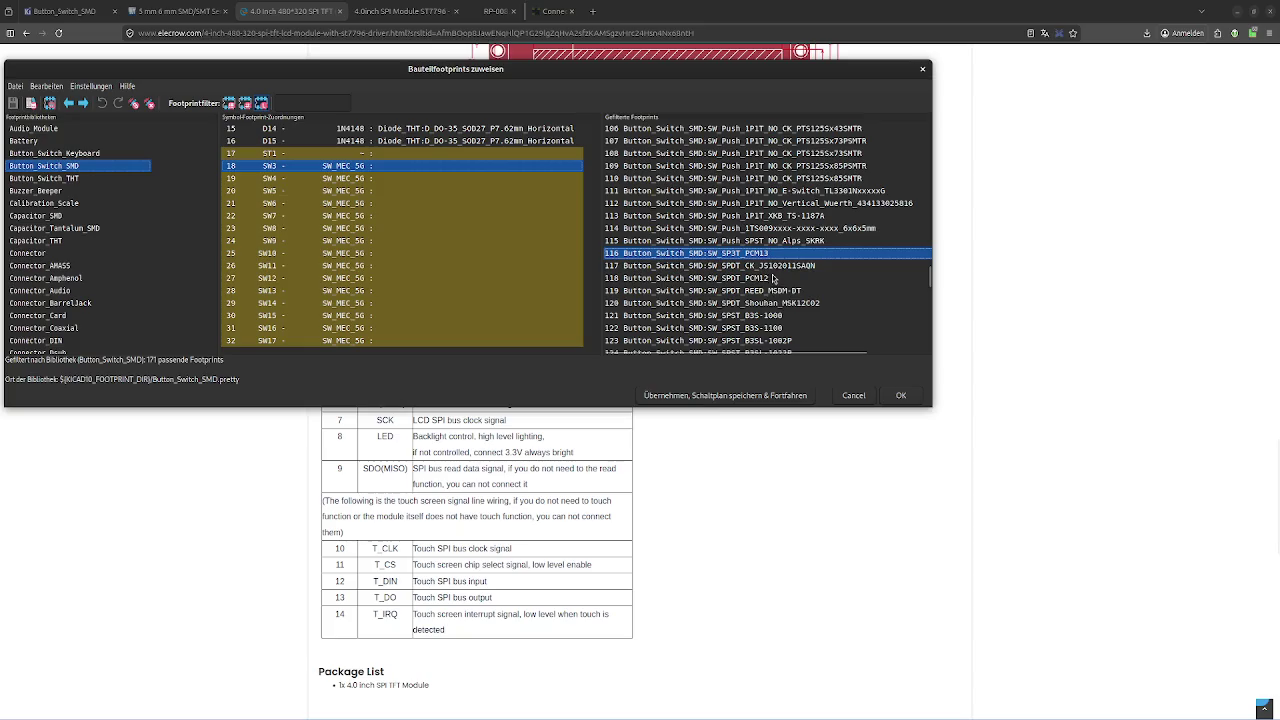
click(772, 279)
right_click(773, 279)
click(740, 290)
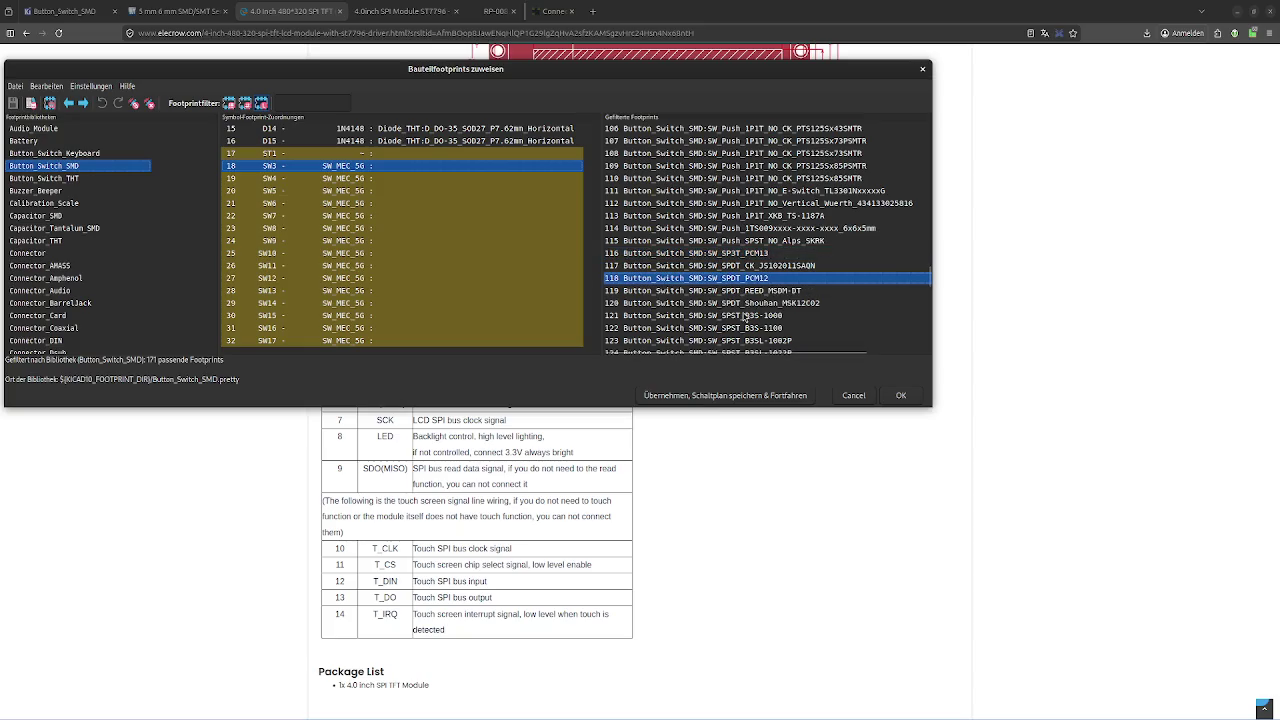
click(749, 316)
right_click(763, 318)
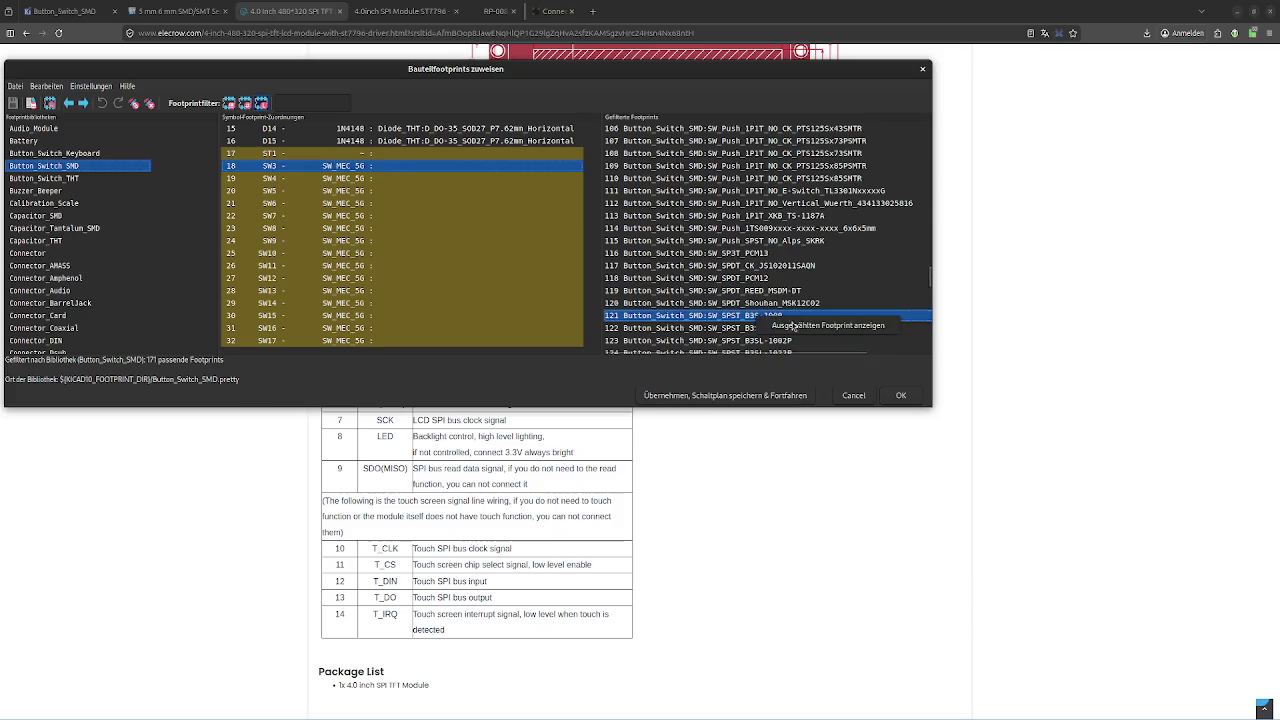
click(778, 328)
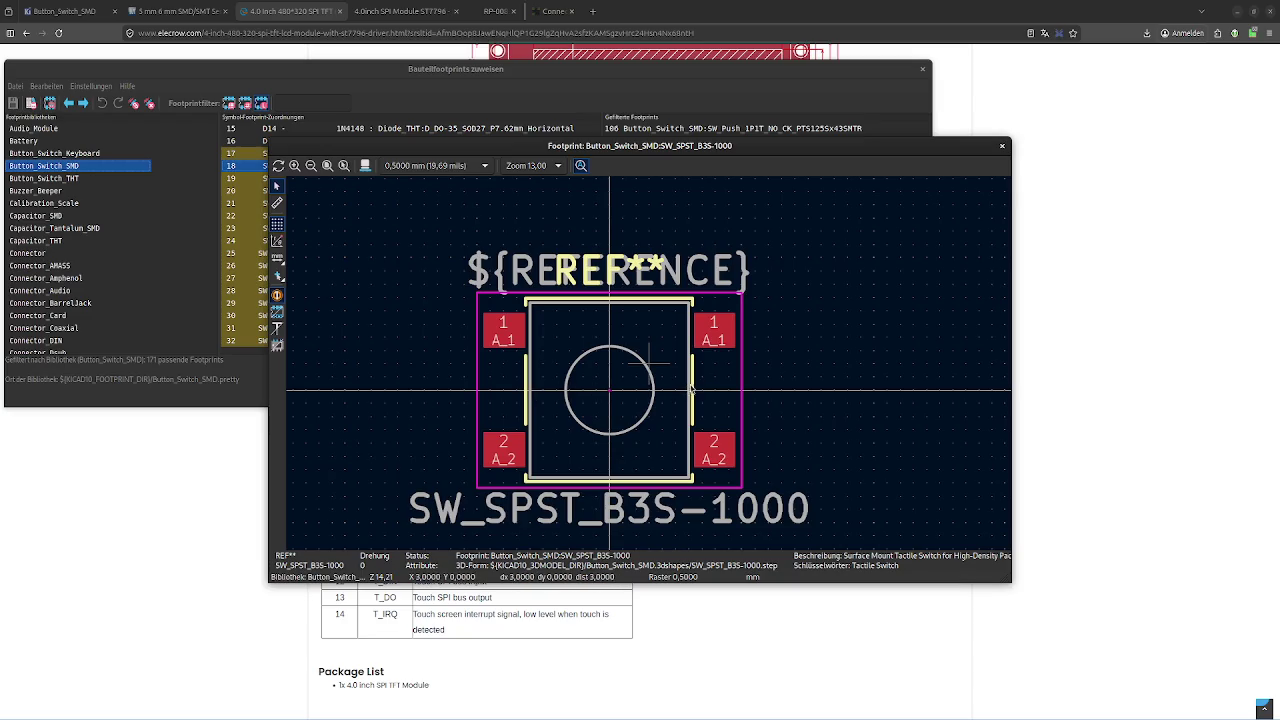
click(277, 203)
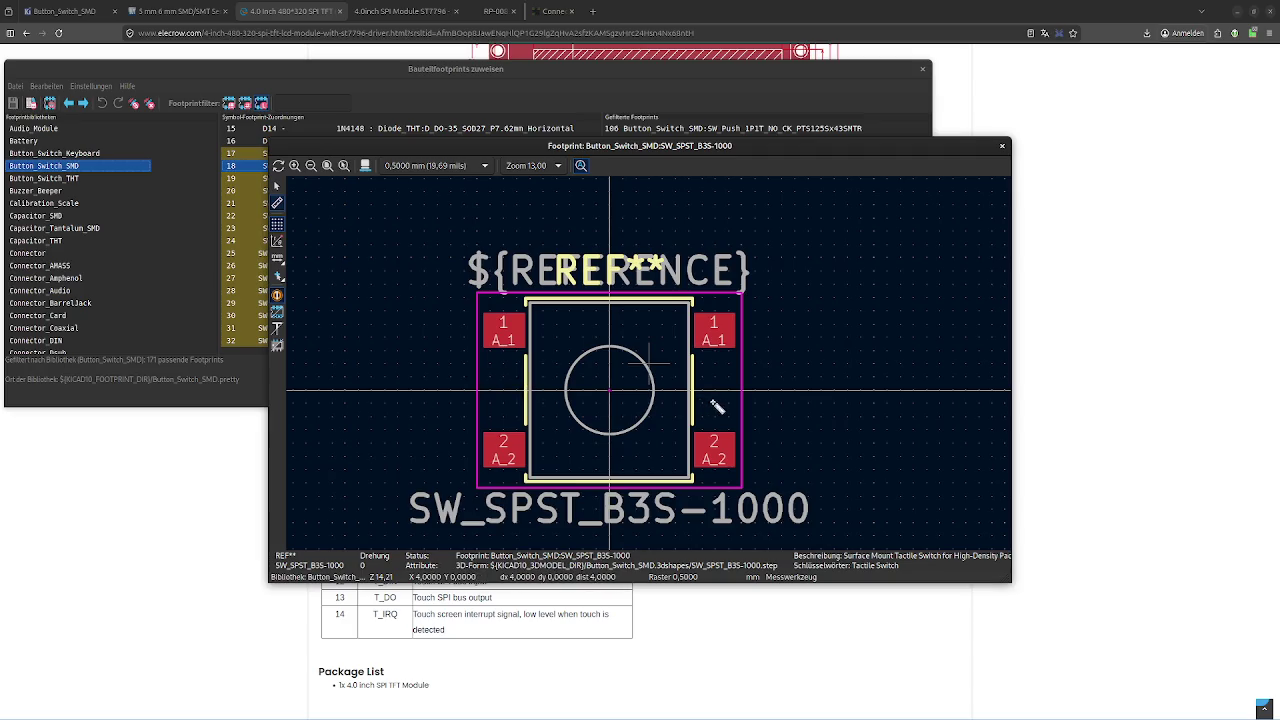
right_click(533, 394)
key(Escape)
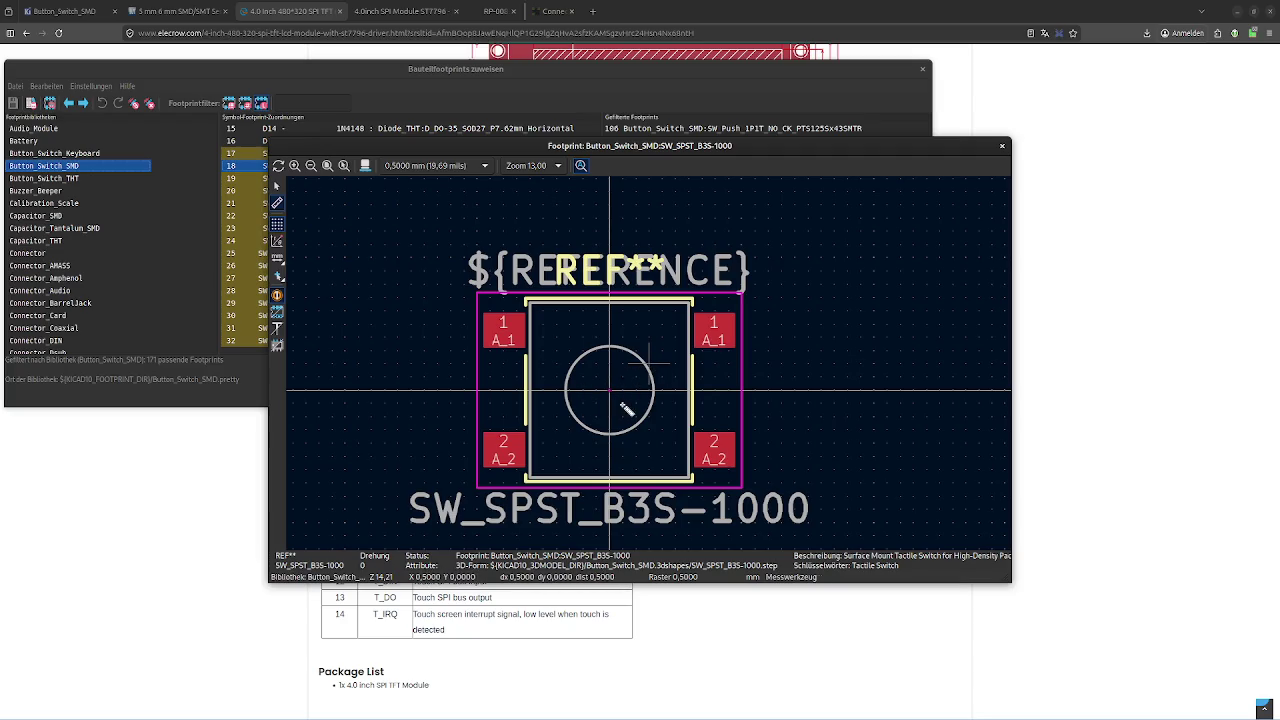
key(Escape)
scroll(645, 370, down, 1)
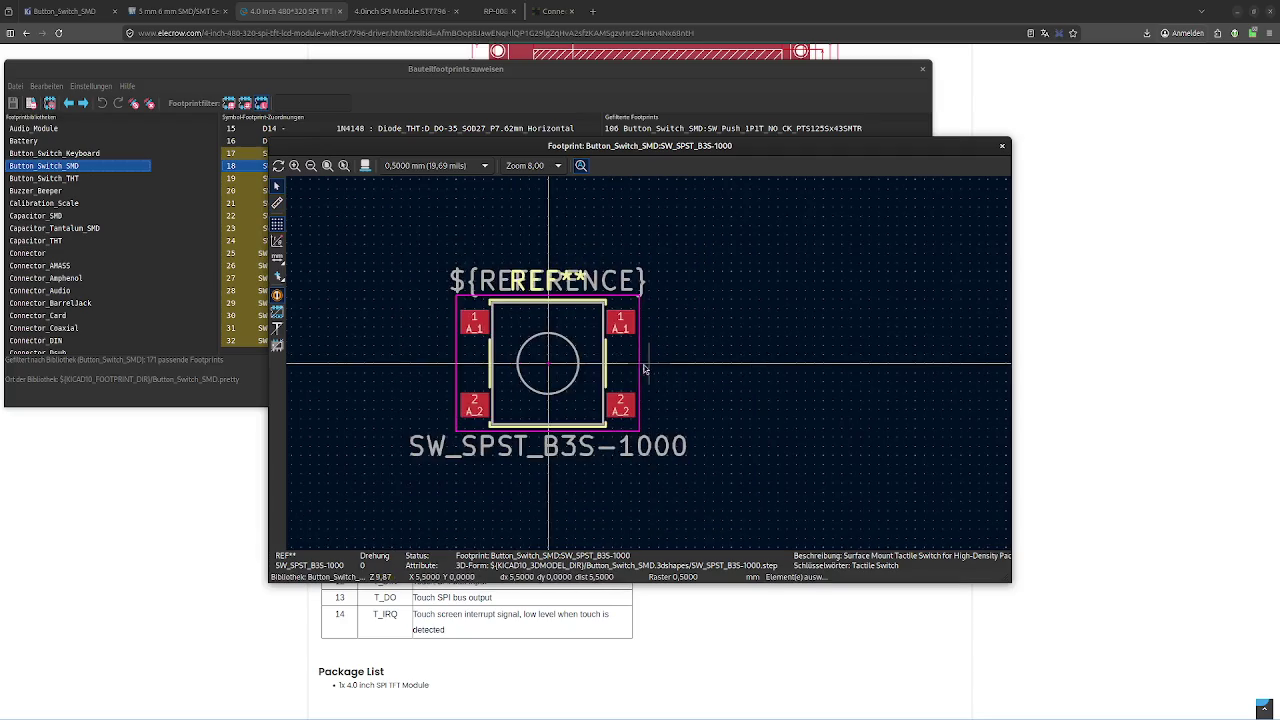
key(Home)
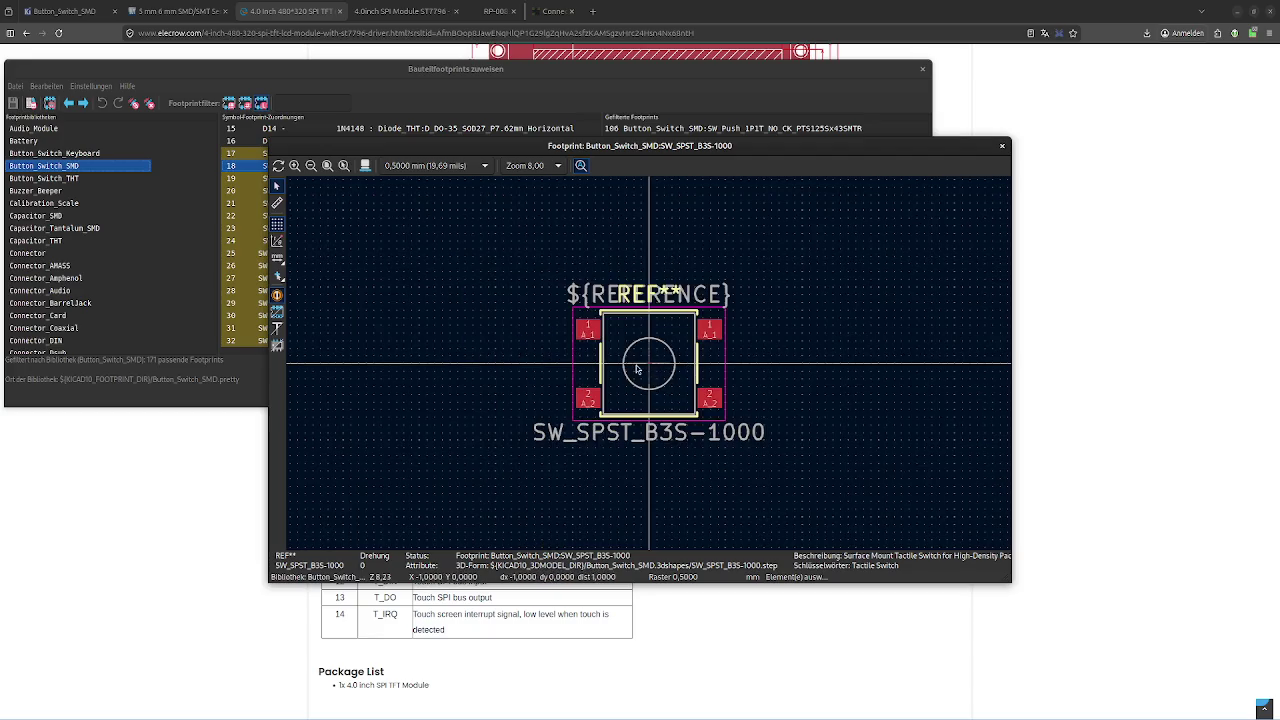
scroll(650, 369, up, 2)
scroll(650, 369, up, 2)
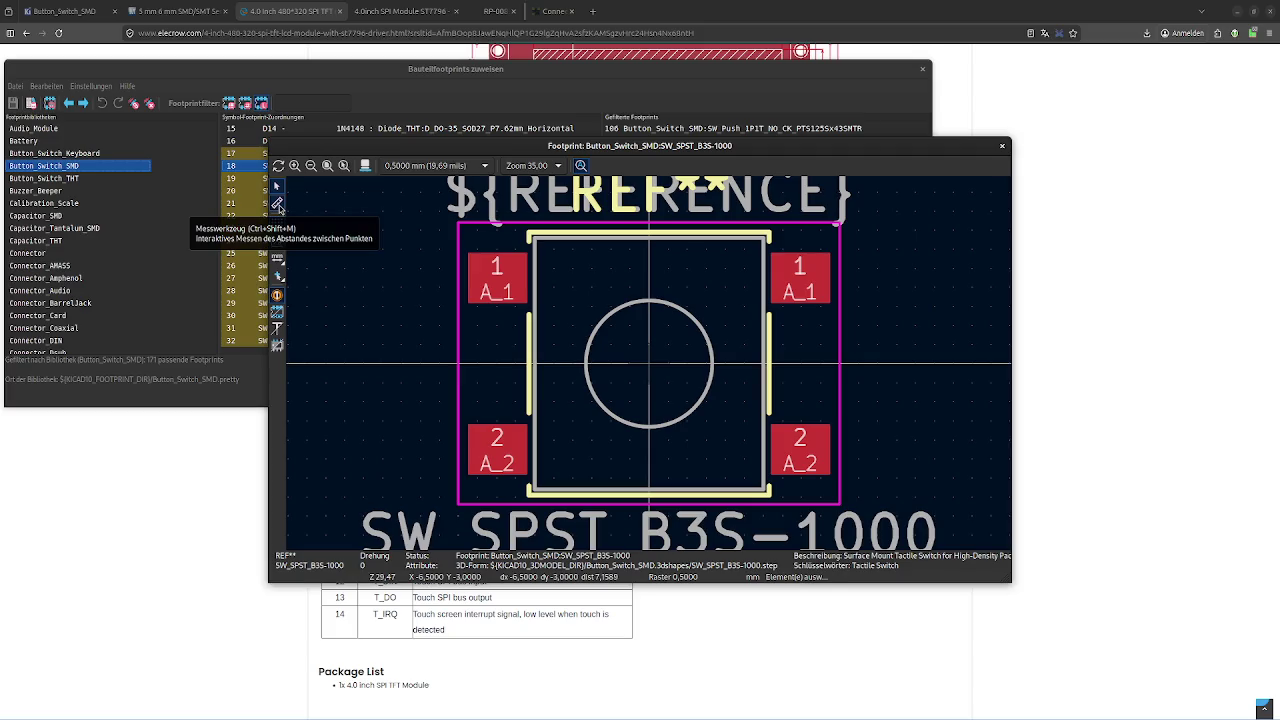
click(278, 204)
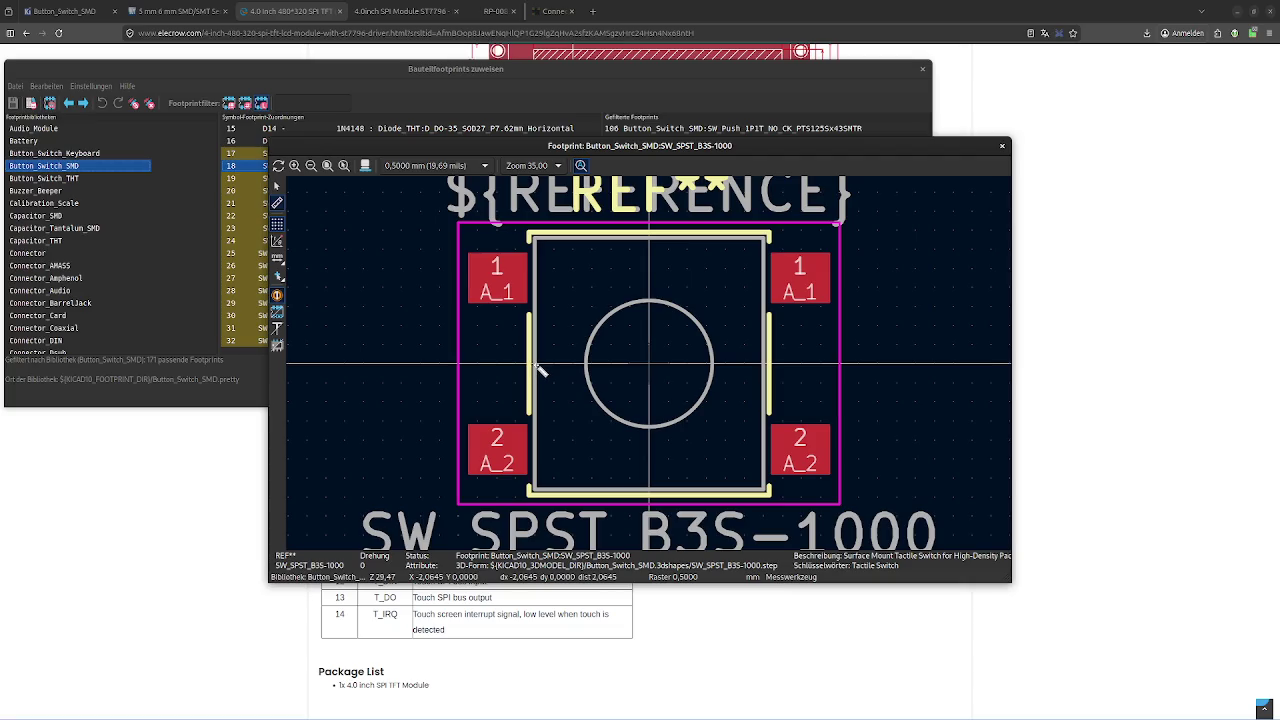
right_click(538, 372)
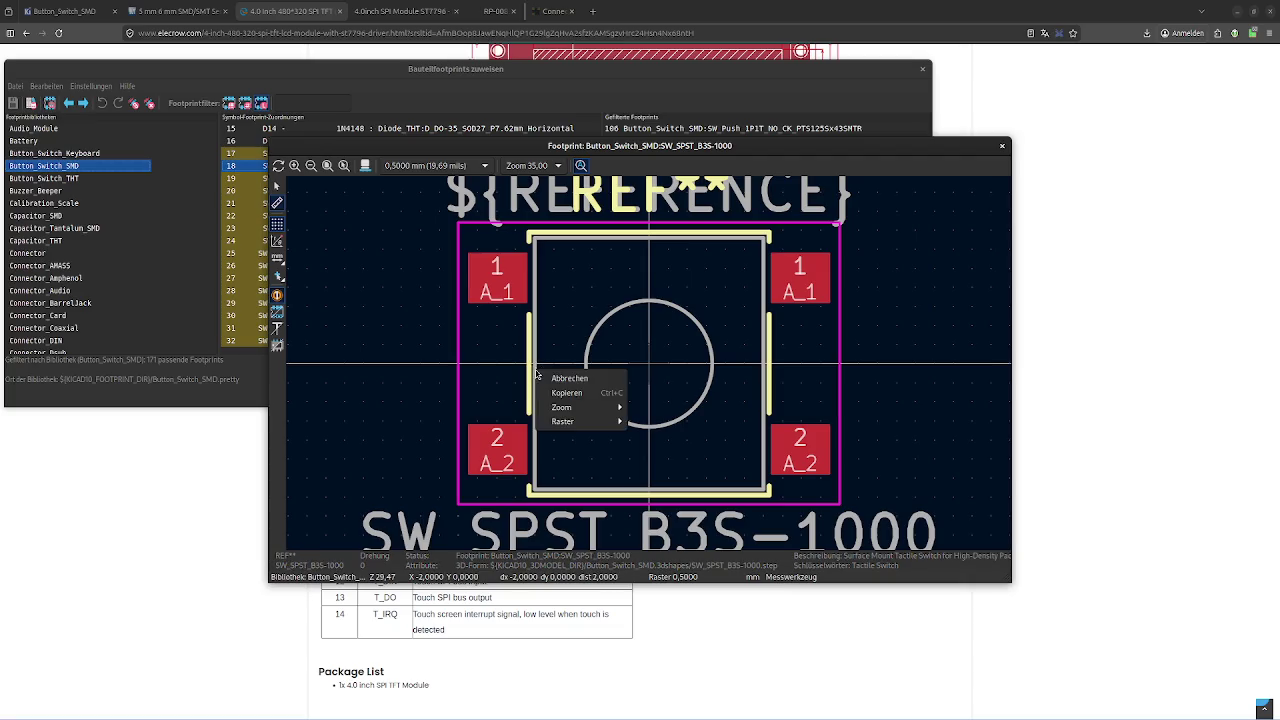
click(545, 370)
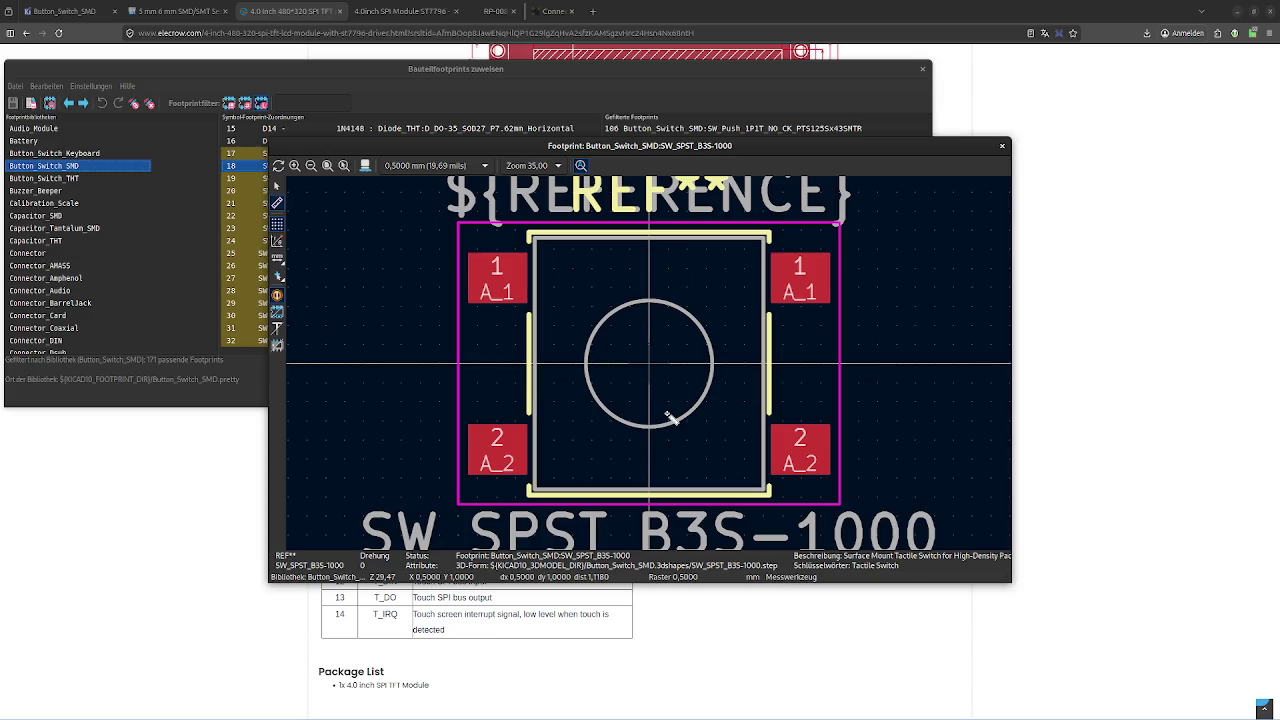
drag(745, 362, 919, 597)
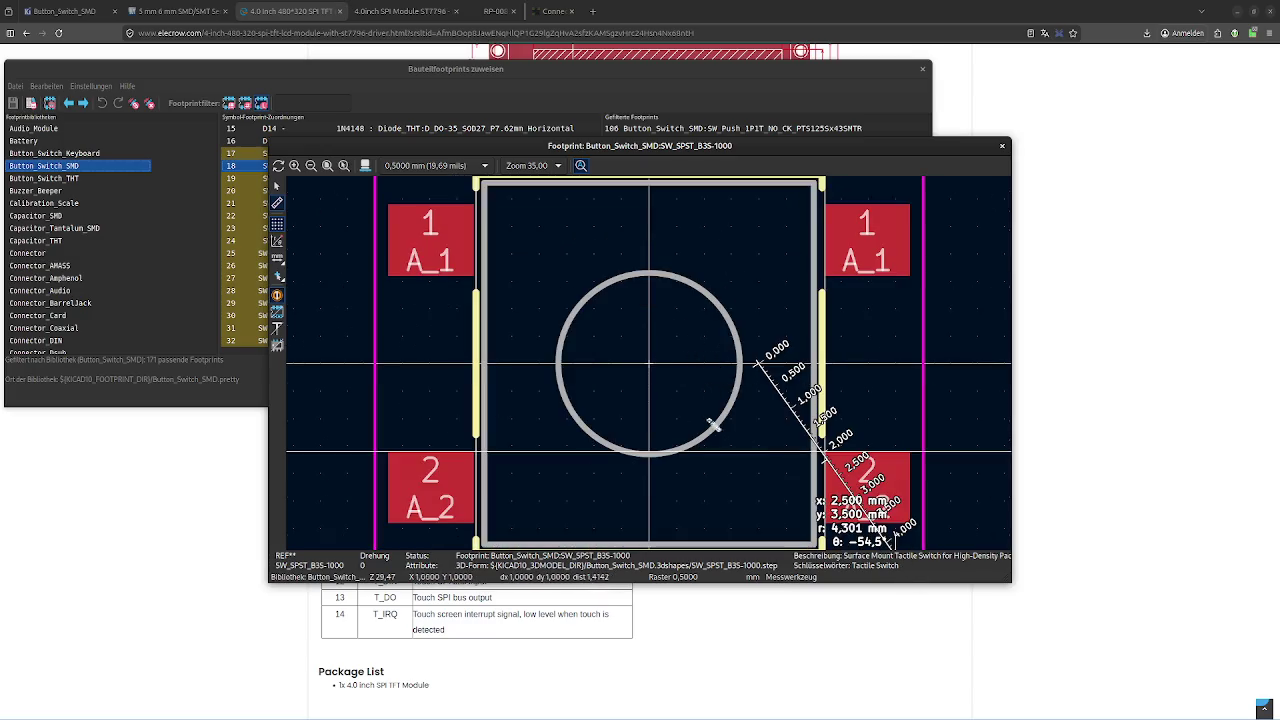
click(977, 564)
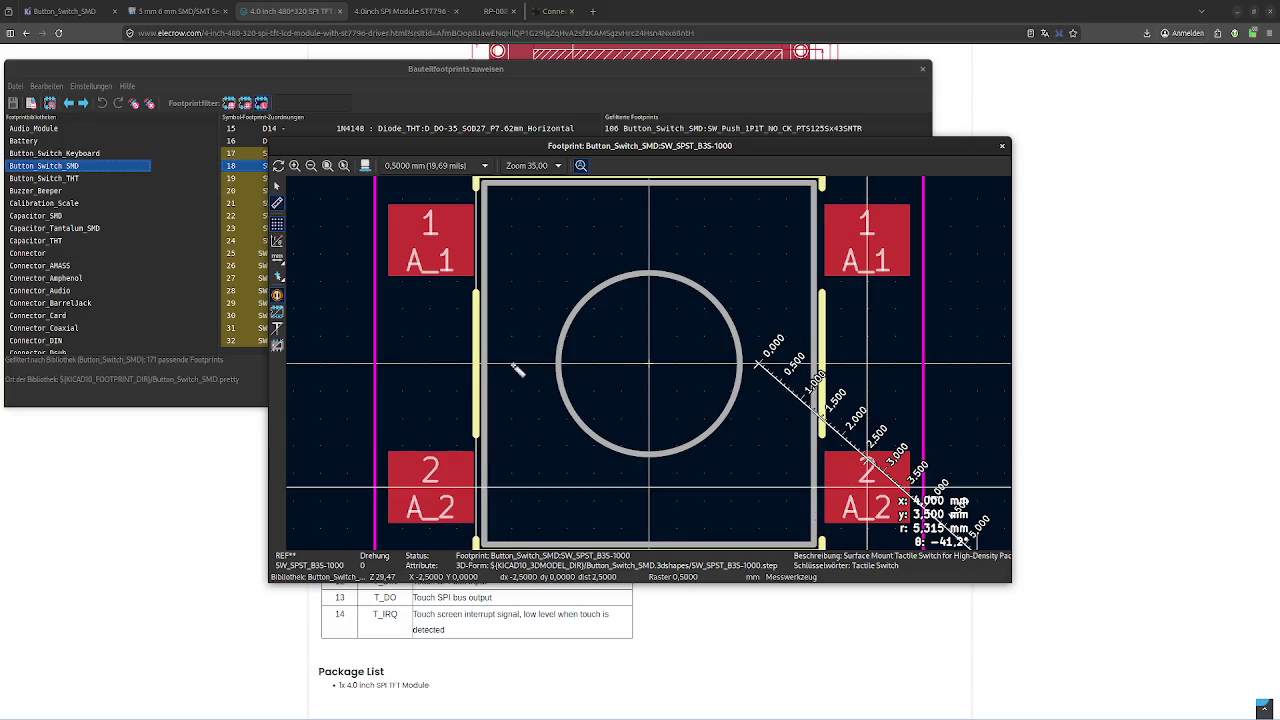
key(Escape)
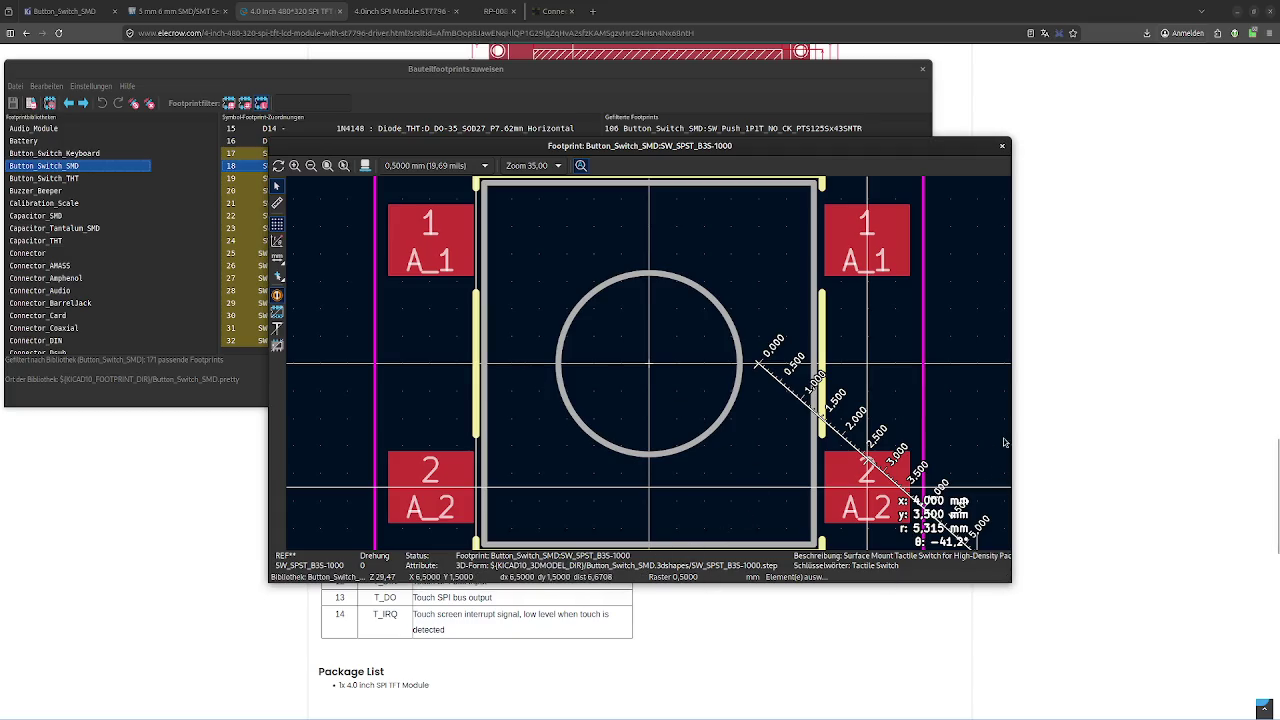
drag(1013, 389, 1041, 389)
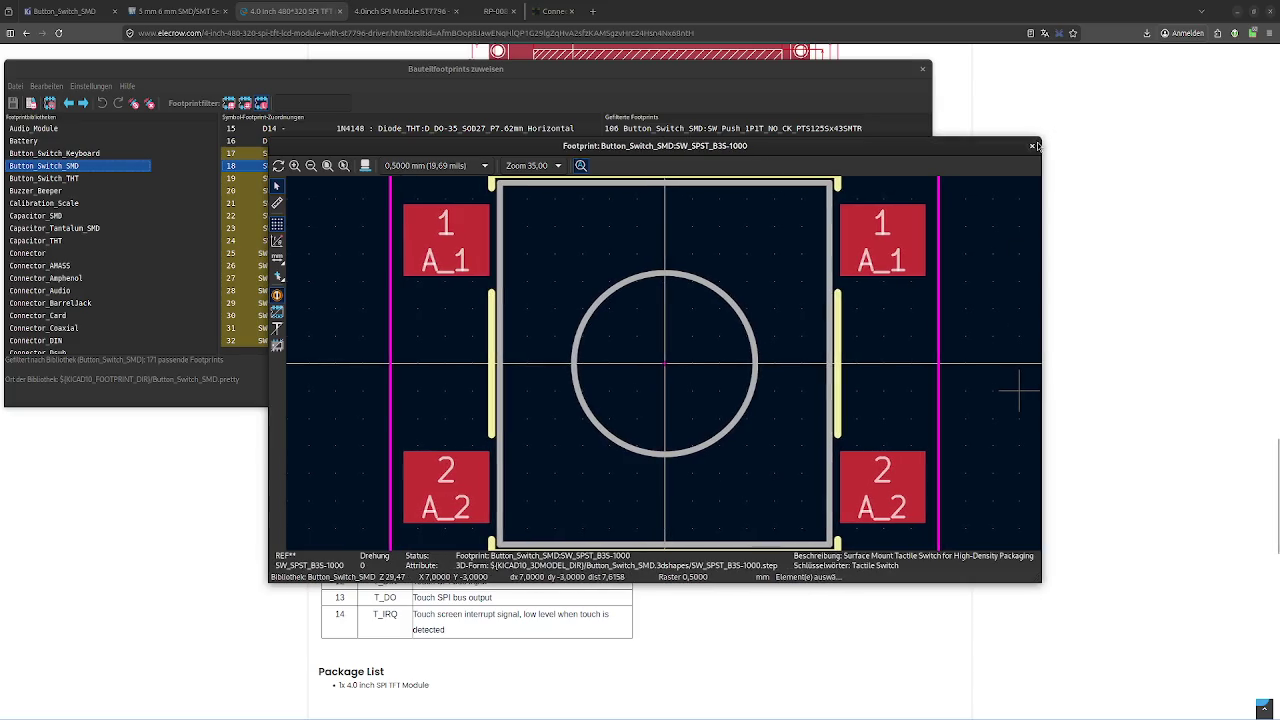
click(1034, 146)
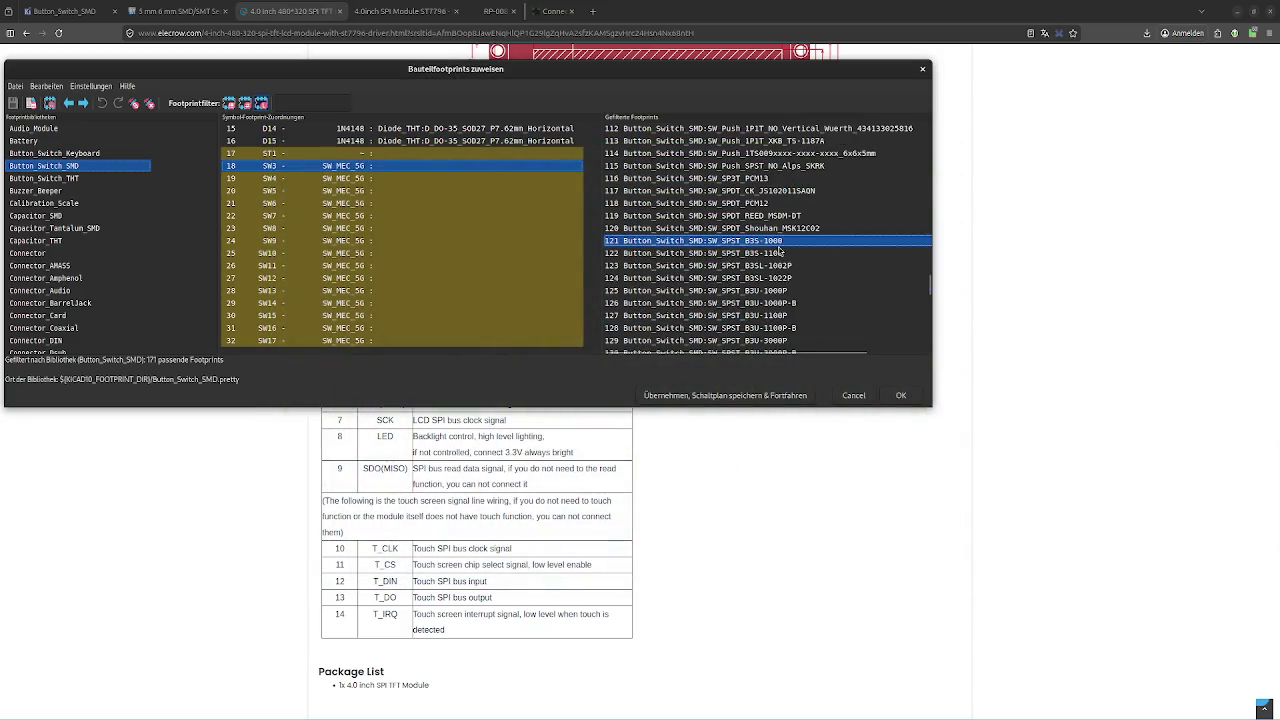
Preview the SW_SPST_CK_KMS2xxG footprint and close it
scroll(790, 270, down, 3)
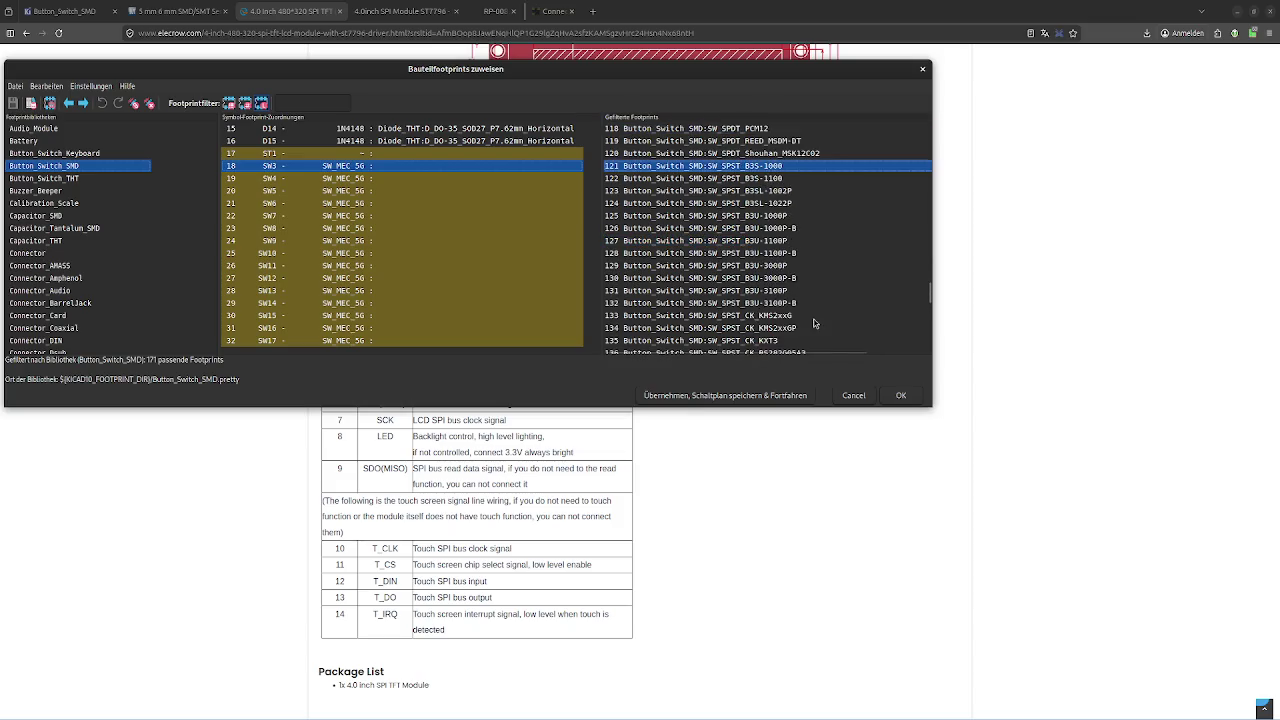
scroll(796, 288, up, 1)
click(795, 303)
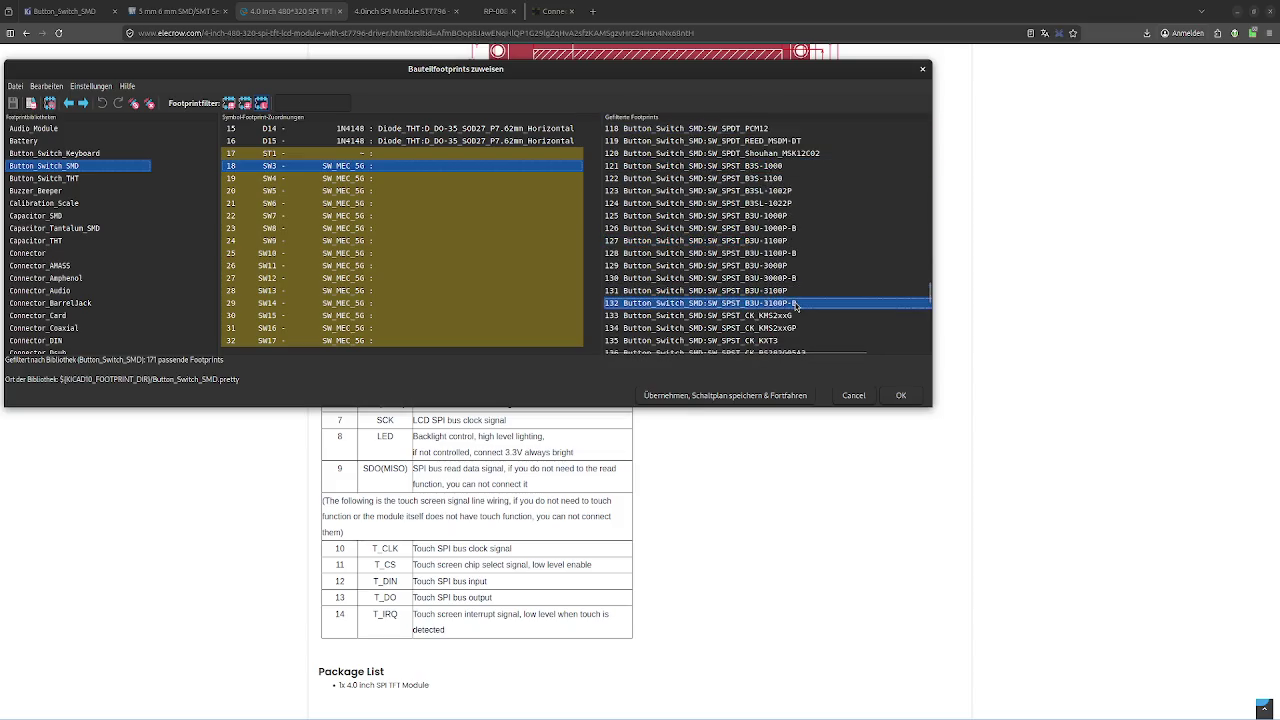
scroll(796, 304, down, 1)
click(793, 278)
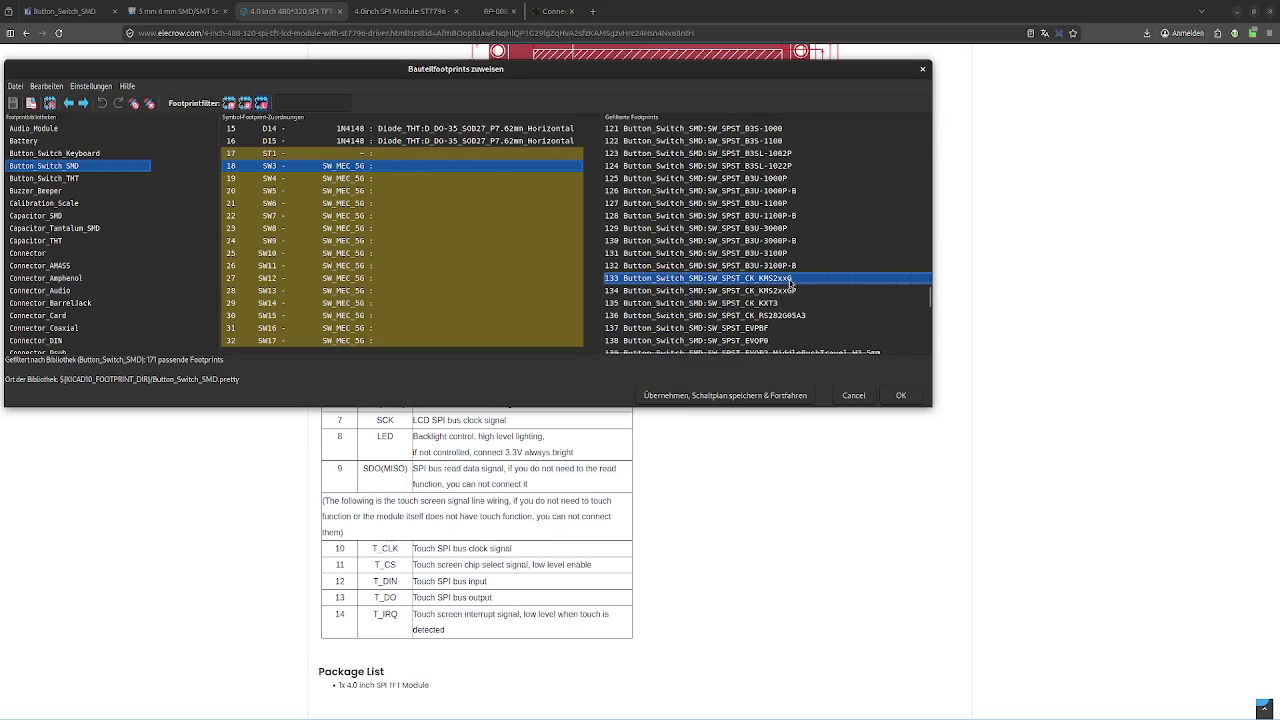
right_click(793, 280)
click(826, 293)
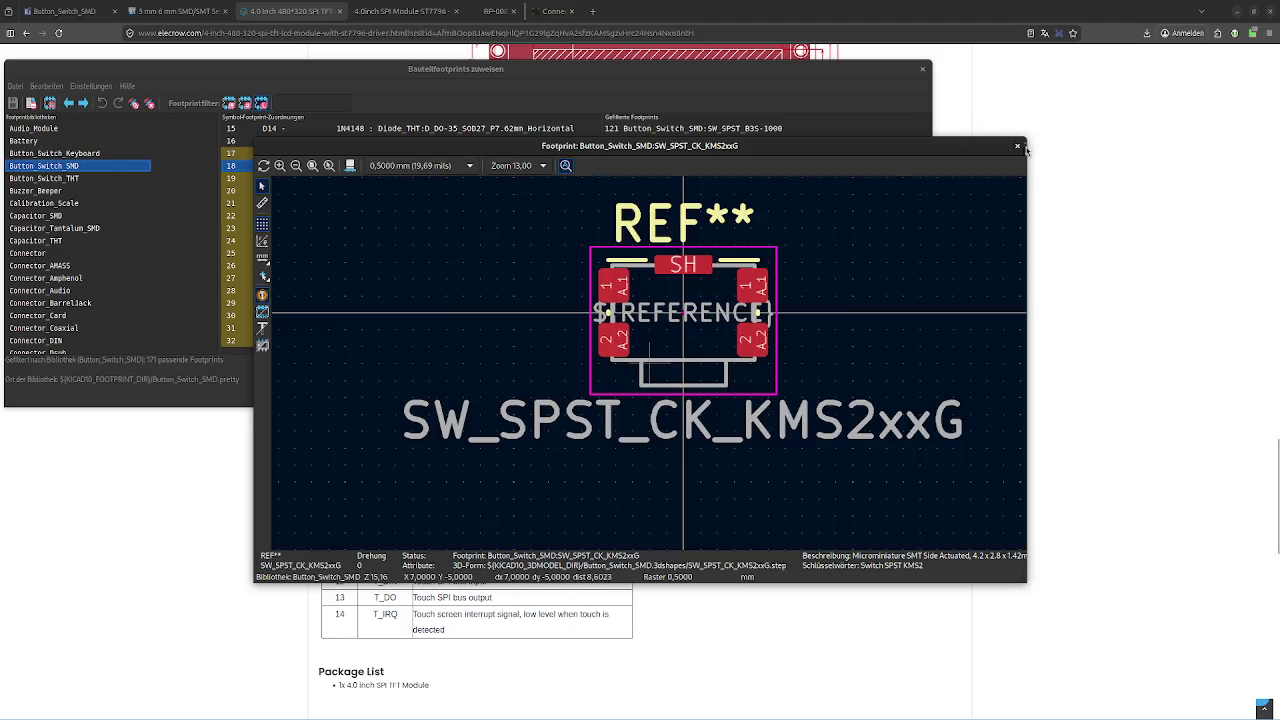
click(1017, 146)
Step through the KXT3, EVPBF, PTS645Sx43SMTR92 and PTS647_Sx38 switch footprints
click(796, 305)
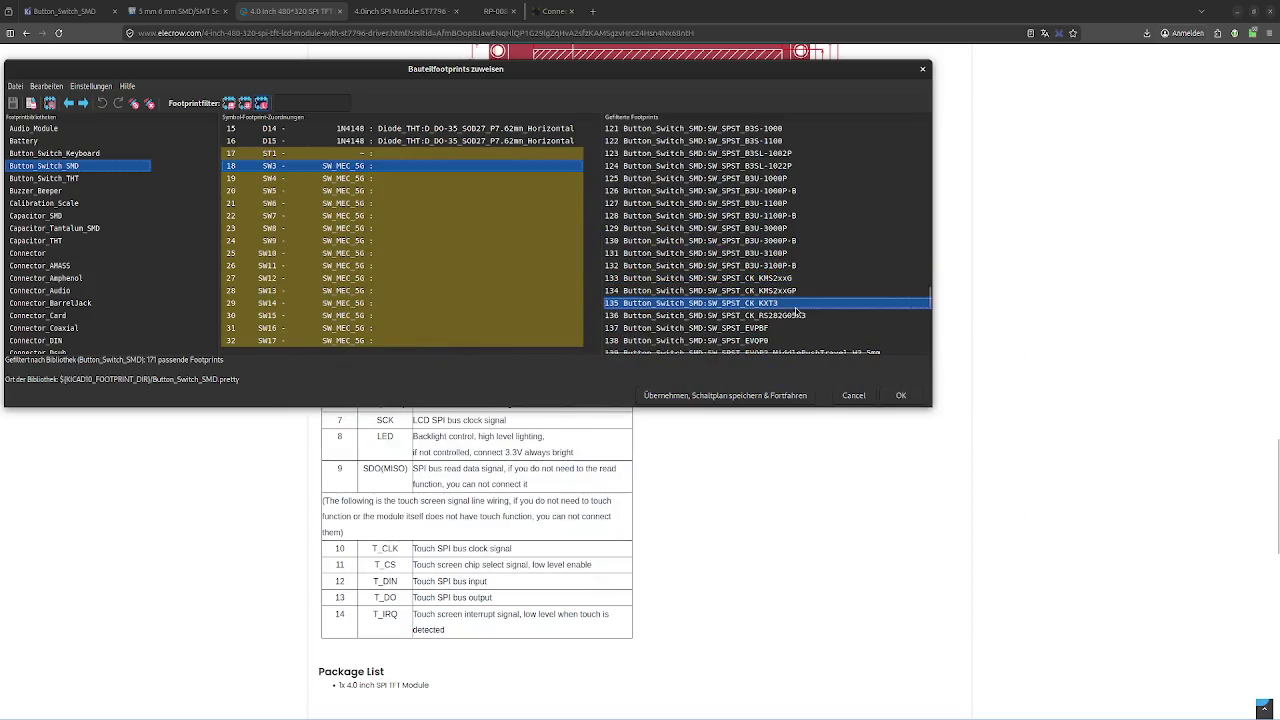
click(796, 328)
scroll(796, 331, down, 1)
scroll(786, 321, down, 2)
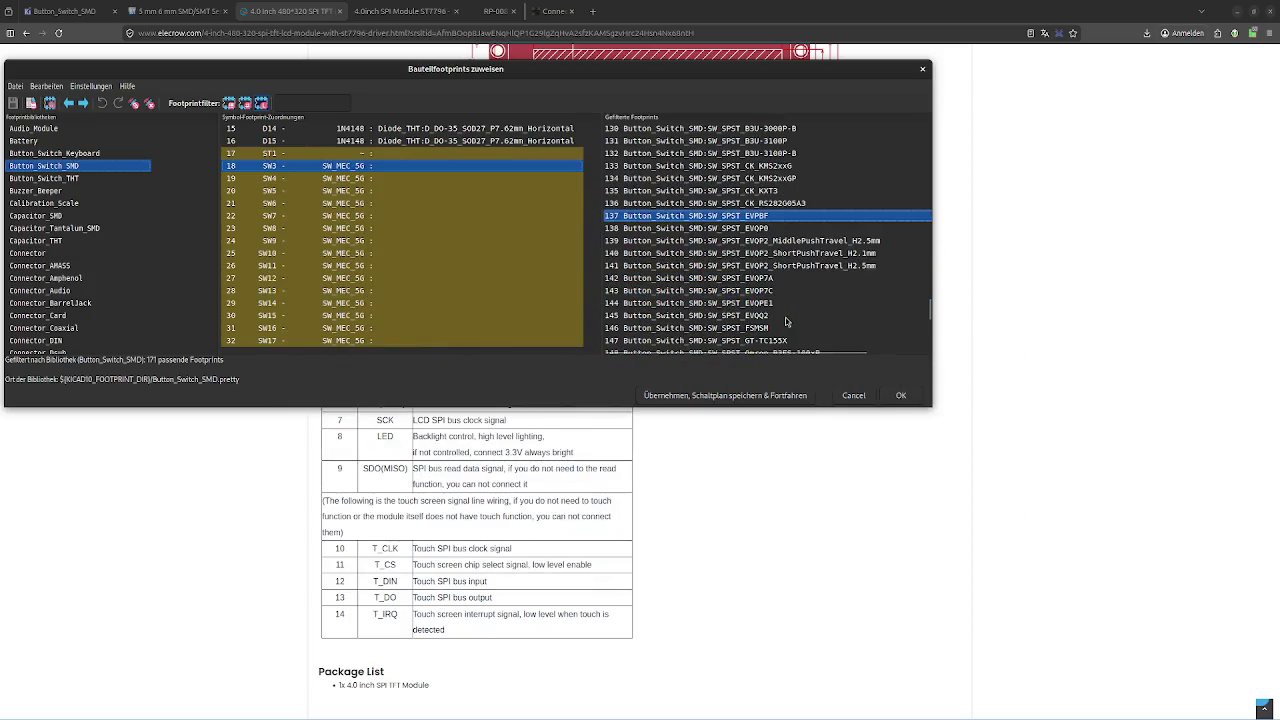
scroll(786, 288, down, 1)
scroll(784, 316, down, 1)
scroll(828, 250, down, 1)
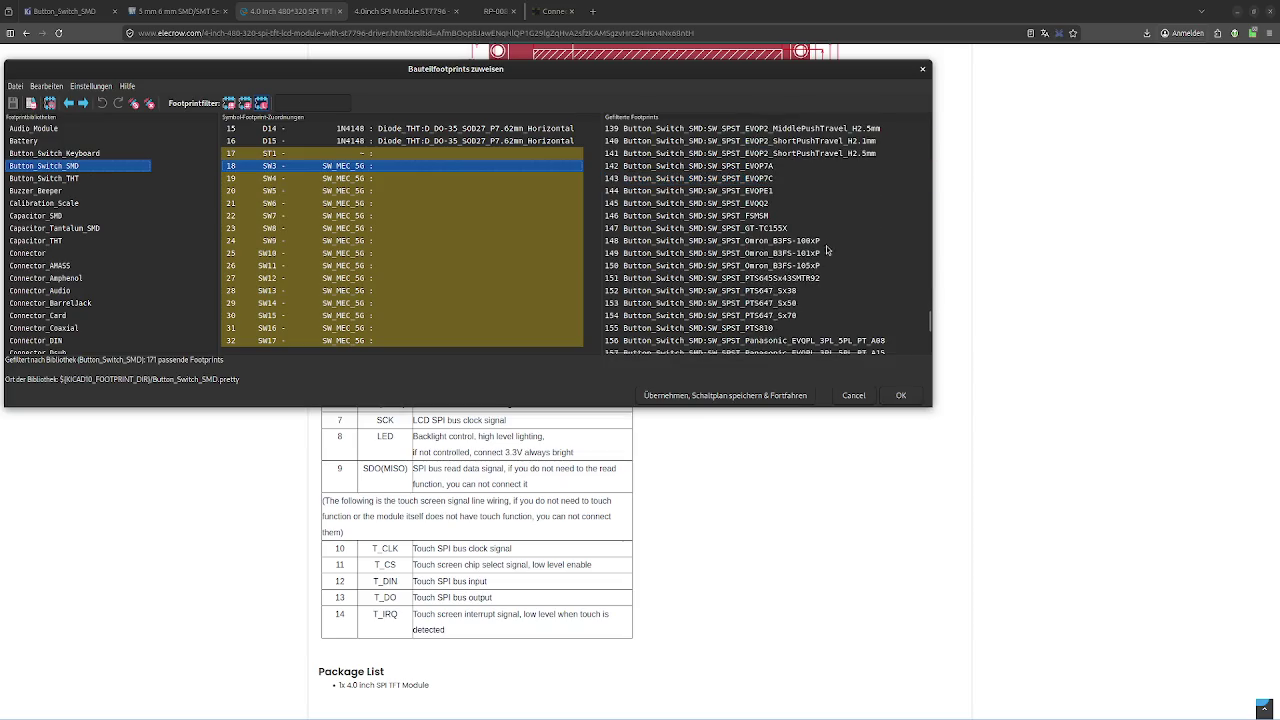
click(790, 279)
click(789, 291)
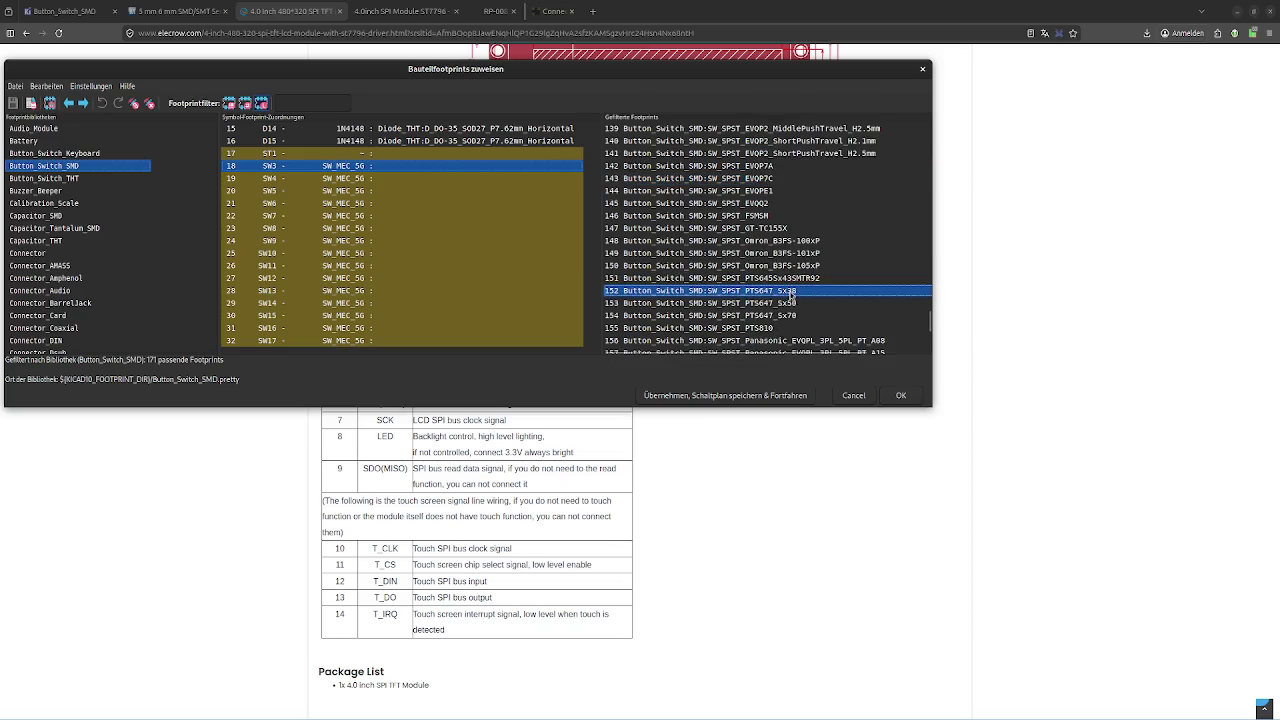
Step through the EVQPL A08/A15, SKQG, TL3305A/B and TS-1088-xR020 footprints
scroll(789, 292, down, 1)
scroll(792, 292, down, 1)
click(800, 268)
click(803, 283)
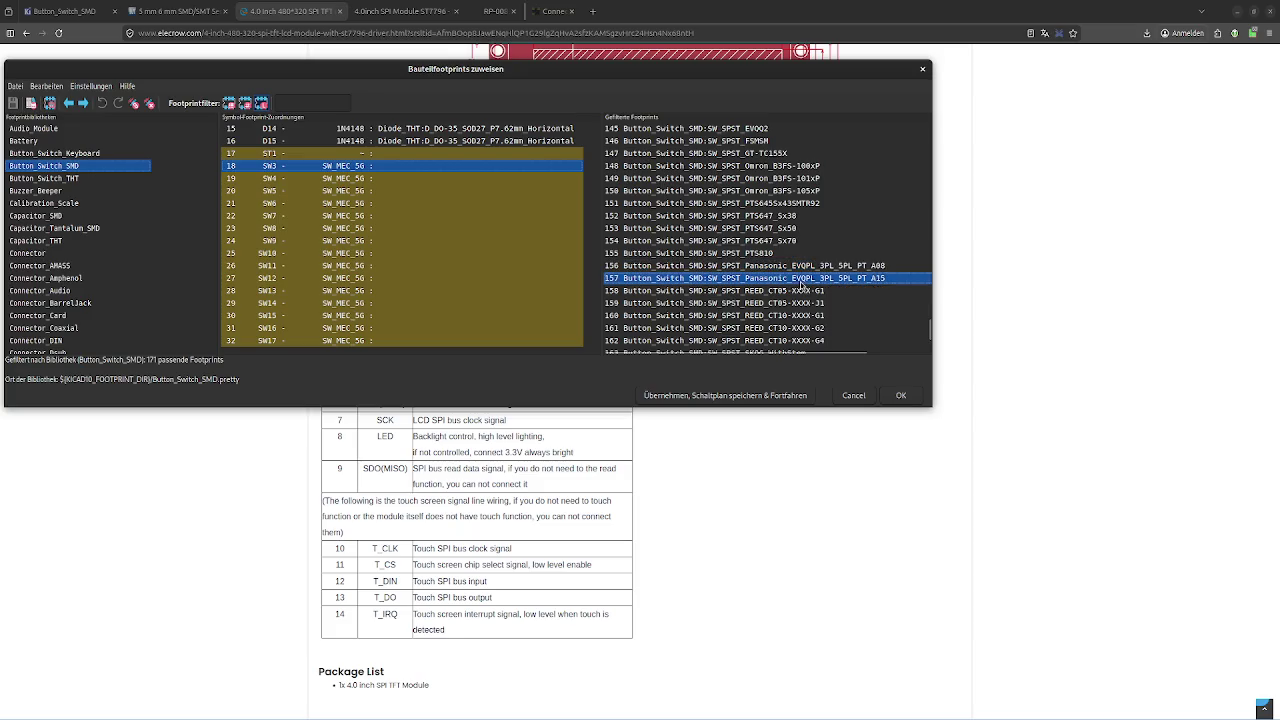
scroll(807, 307, down, 2)
click(802, 279)
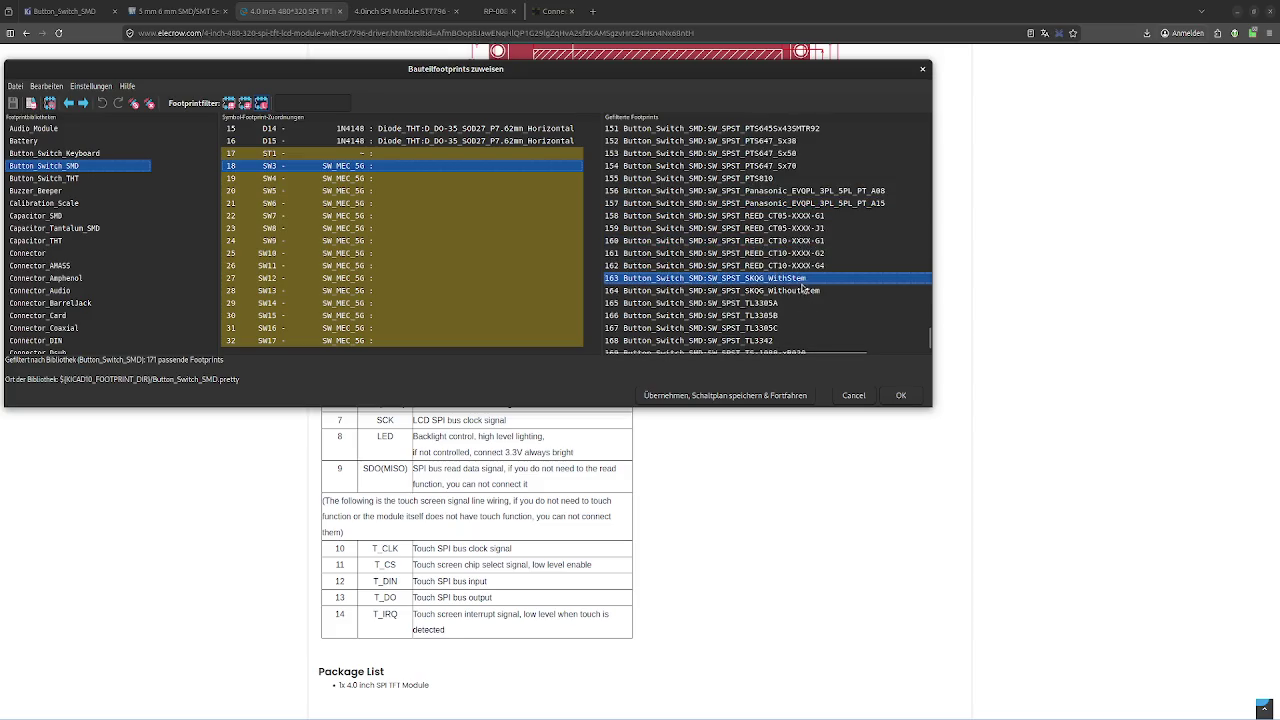
click(804, 290)
click(804, 302)
scroll(797, 301, down, 1)
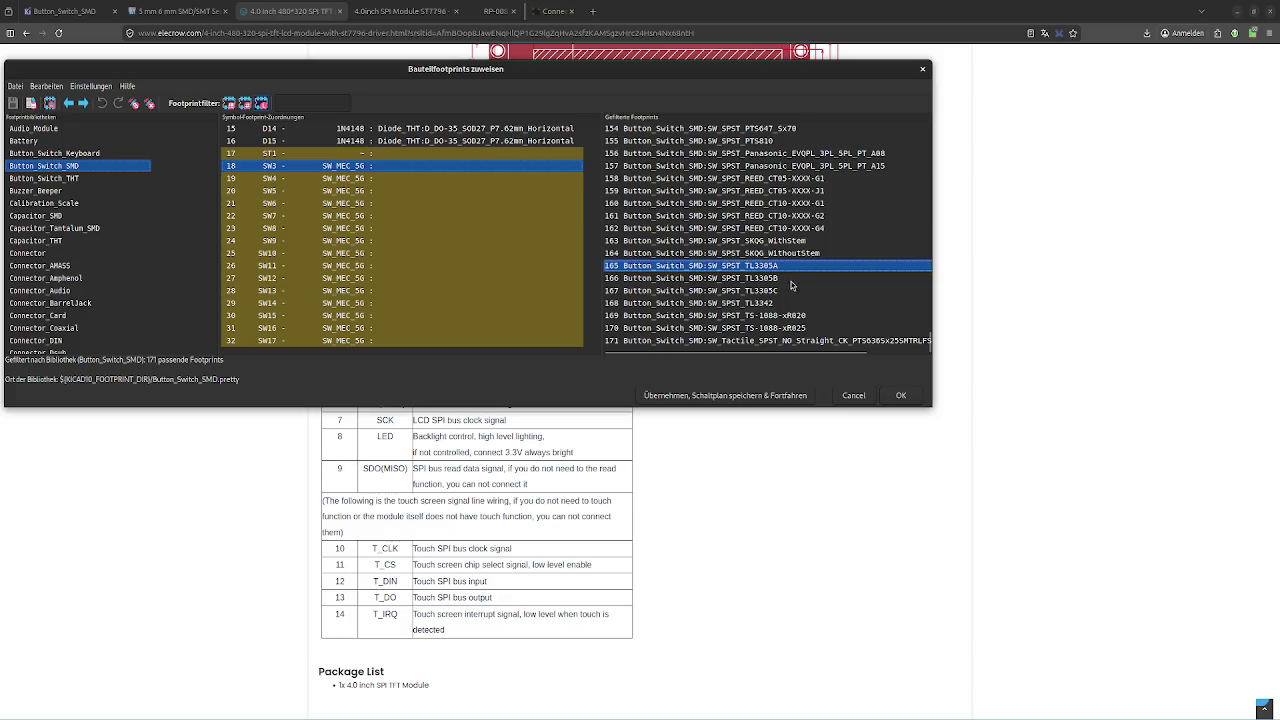
click(781, 279)
click(787, 316)
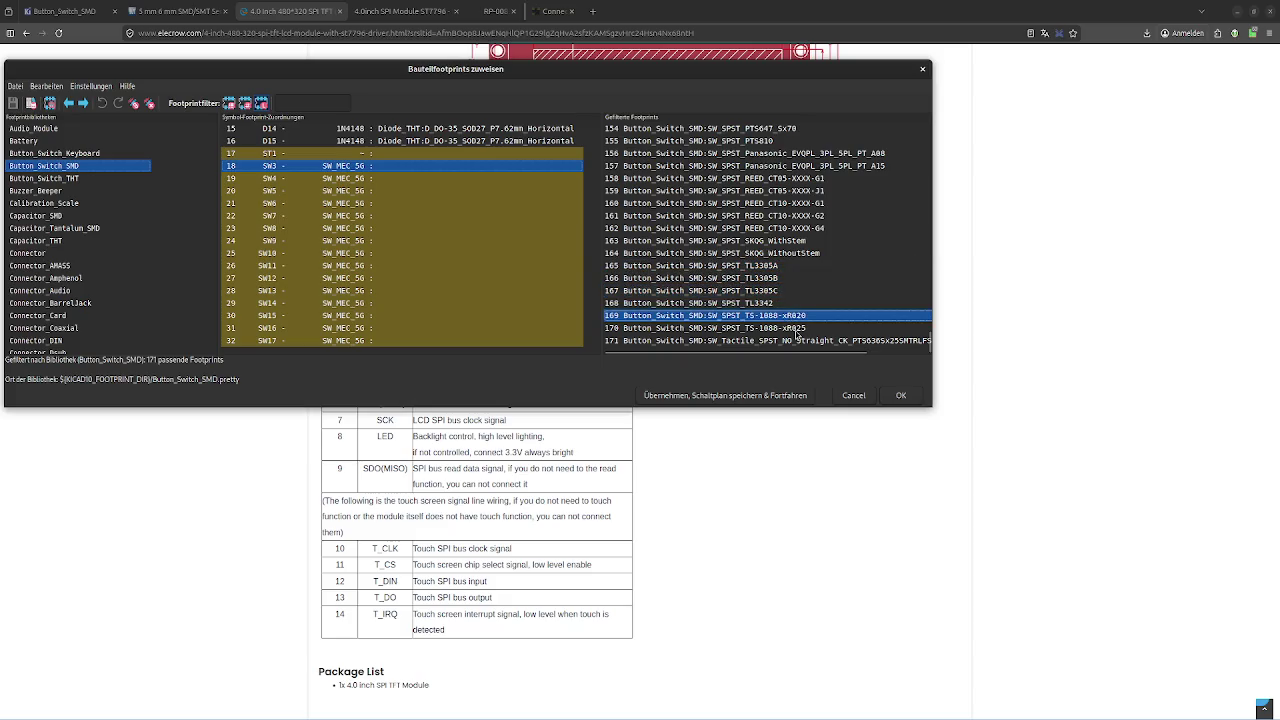
Preview the last tactile switch footprint, row 171, and close it
click(797, 341)
right_click(800, 341)
click(840, 345)
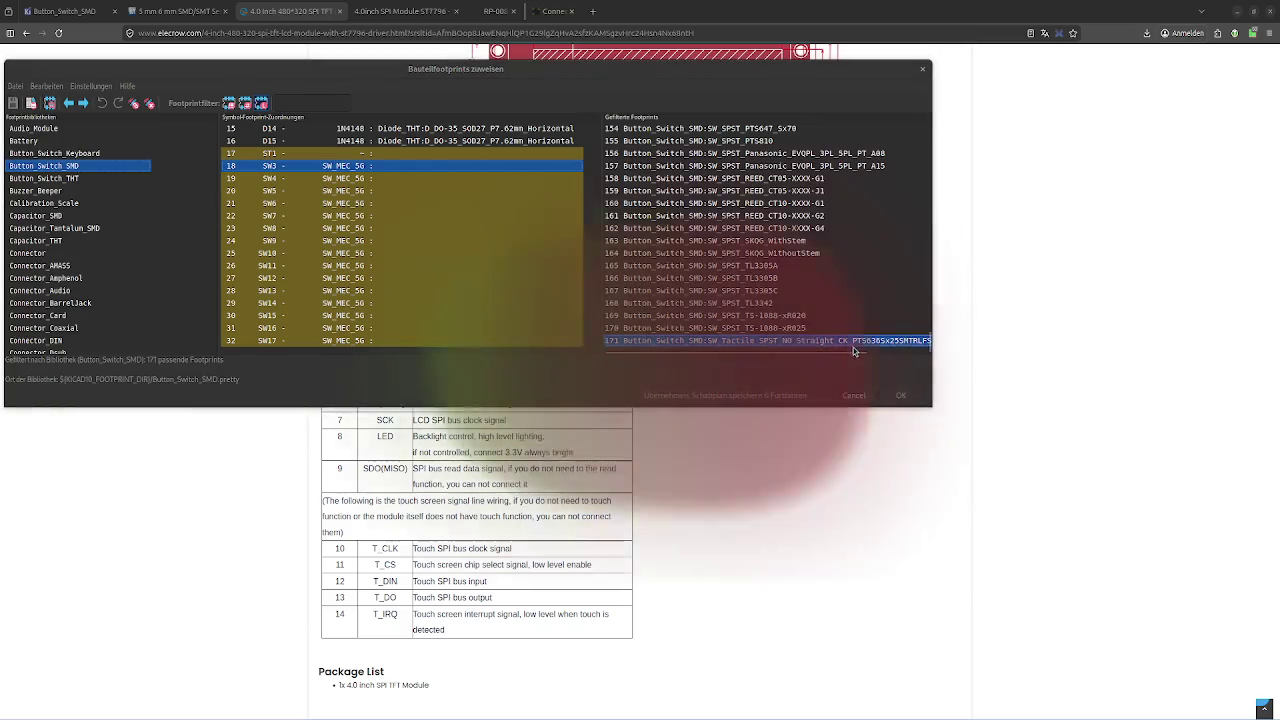
scroll(651, 366, up, 2)
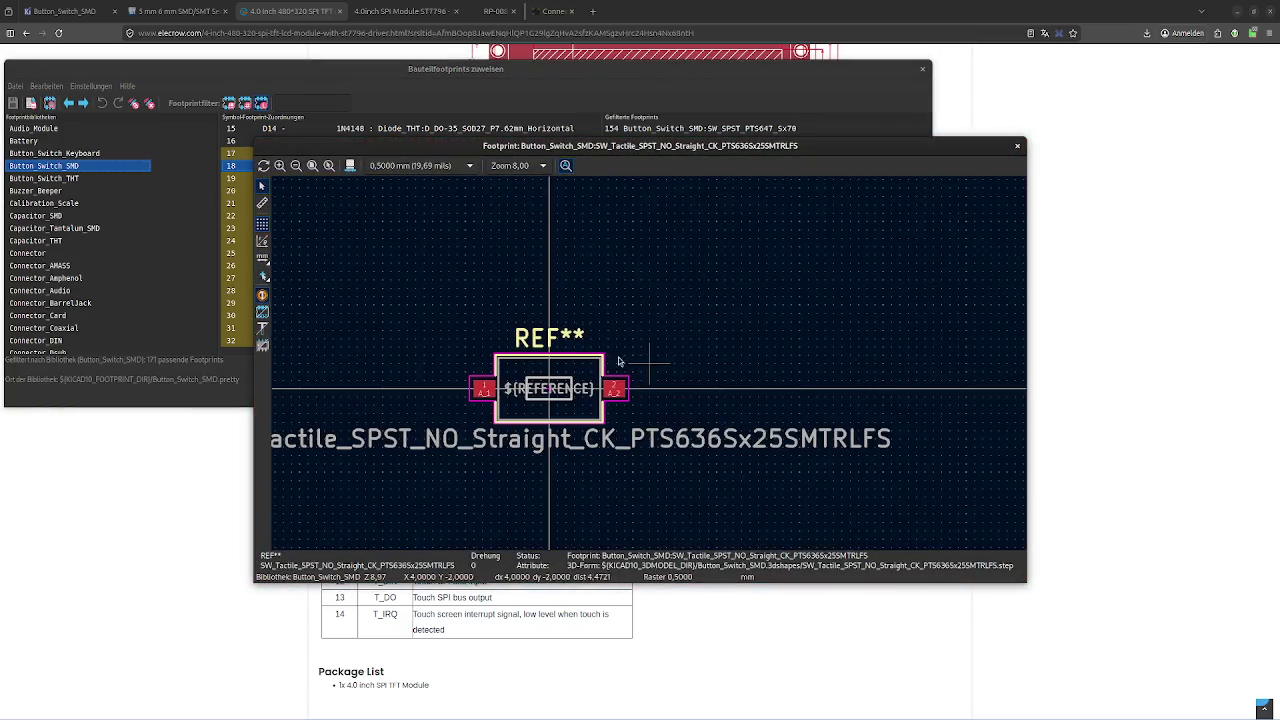
click(1017, 146)
Preview the SW_SPST_TS-1088-xR025 and SW_SPST_TL3342 footprints, closing each
click(787, 328)
right_click(787, 328)
click(830, 338)
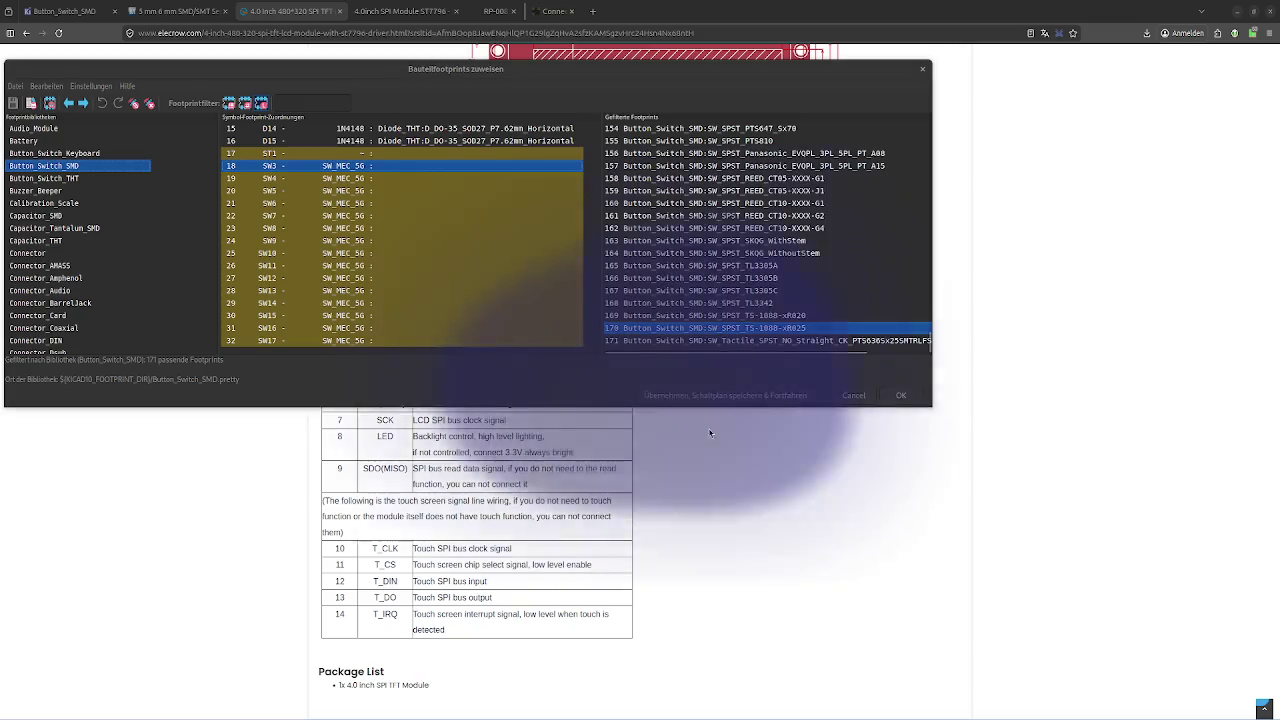
click(1017, 146)
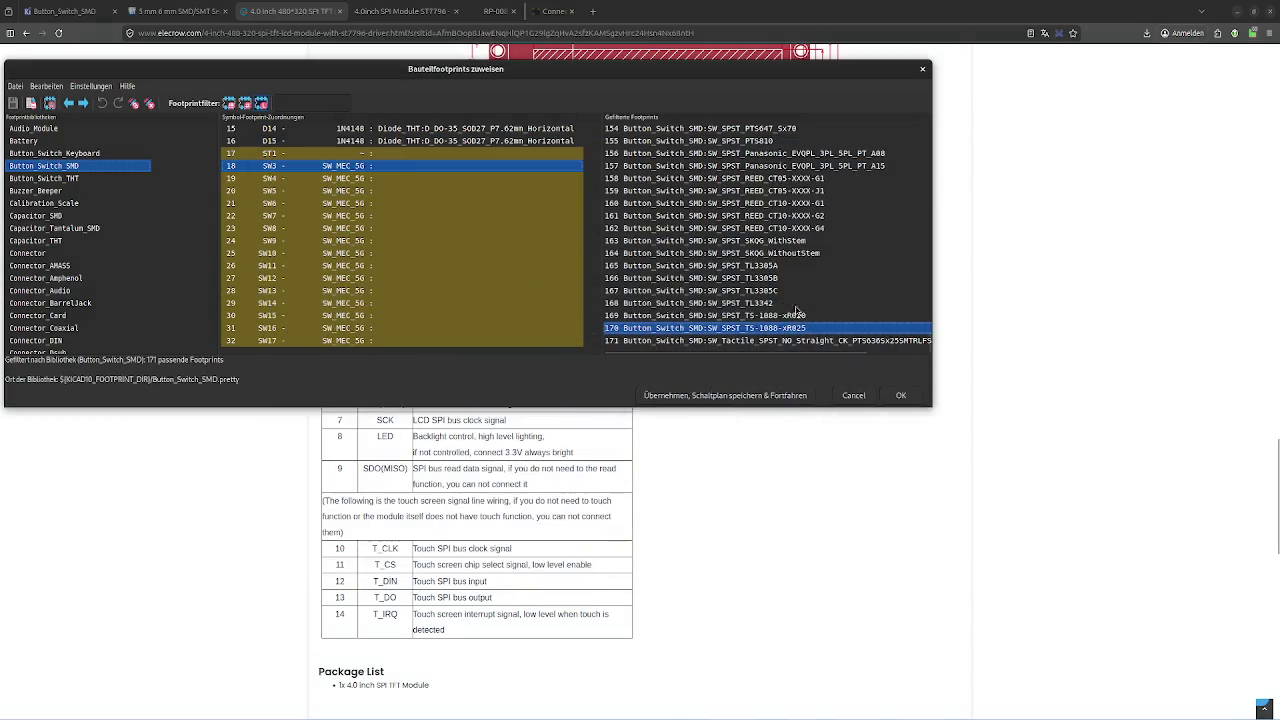
click(781, 303)
right_click(781, 305)
click(809, 310)
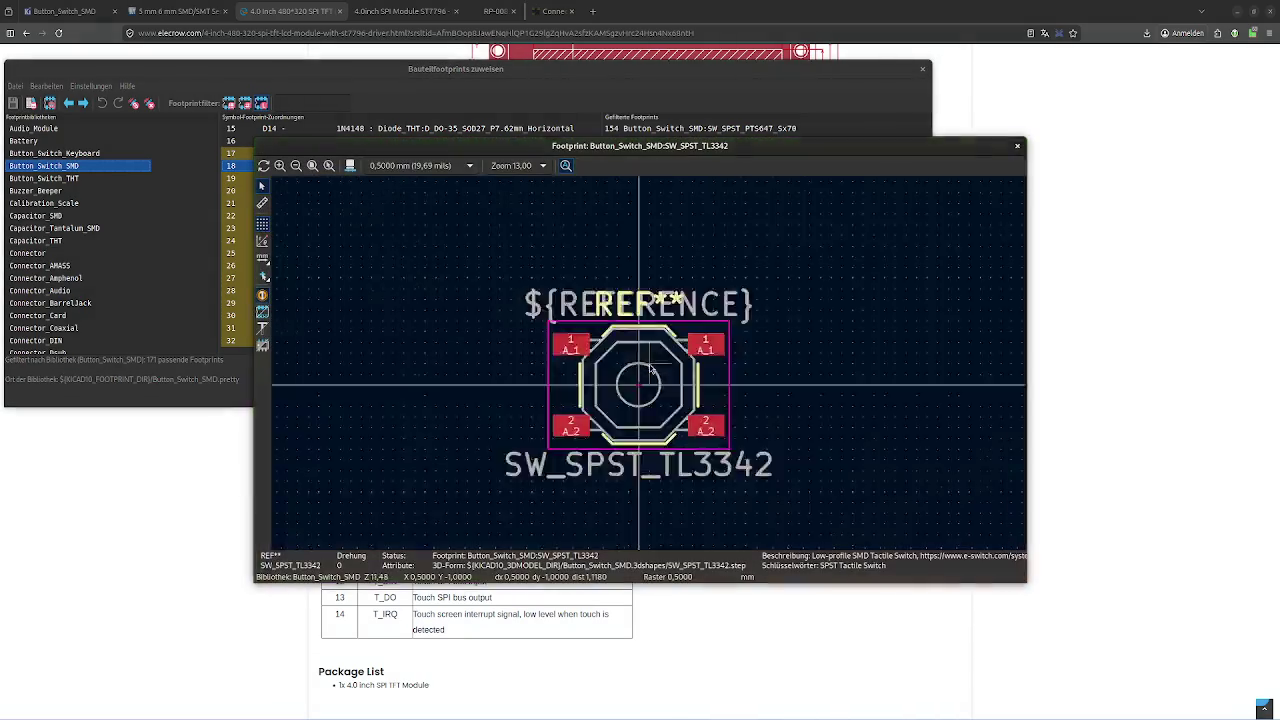
click(1017, 147)
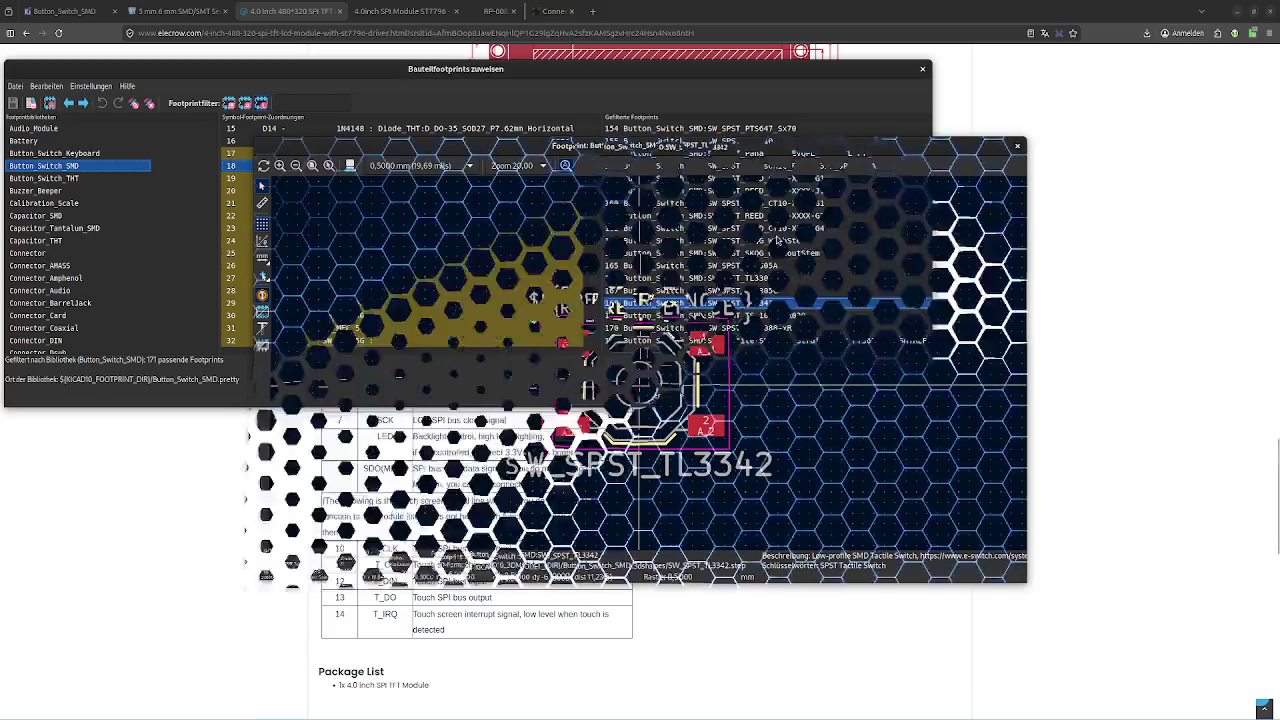
Reopen the SW_SPST_TL3305C footprint preview and widen the viewer window
click(740, 290)
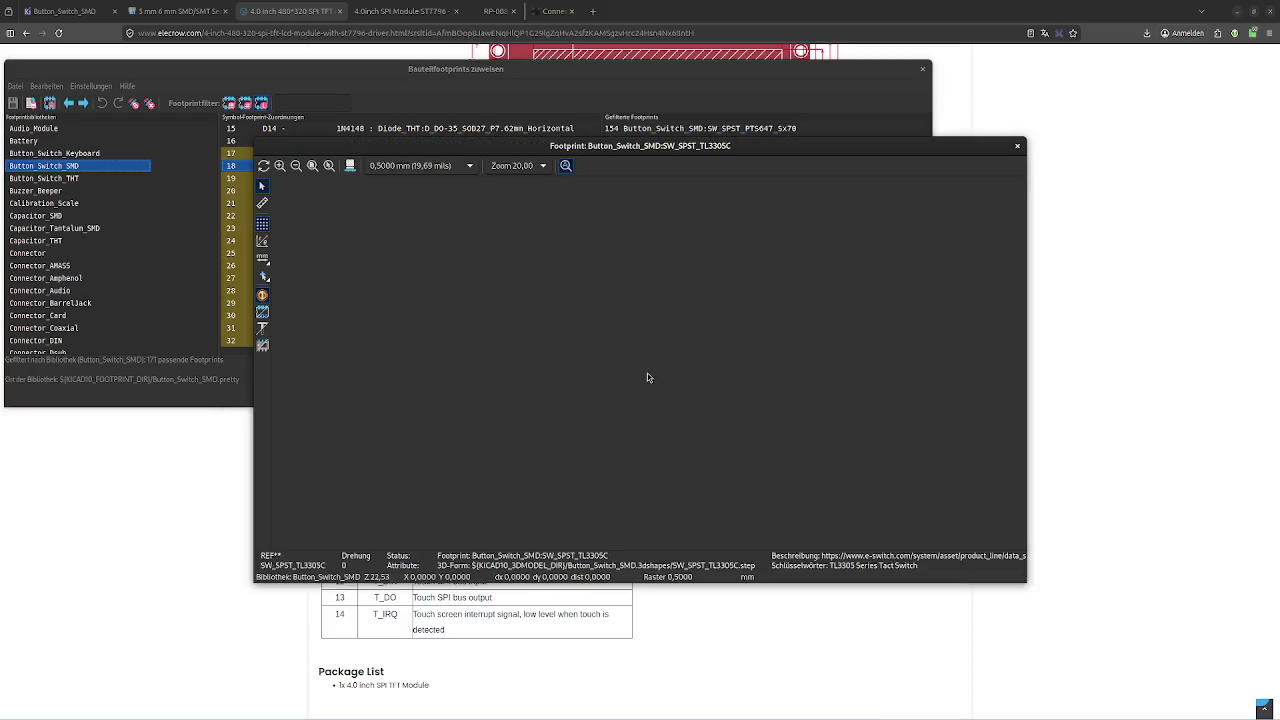
scroll(650, 370, up, 2)
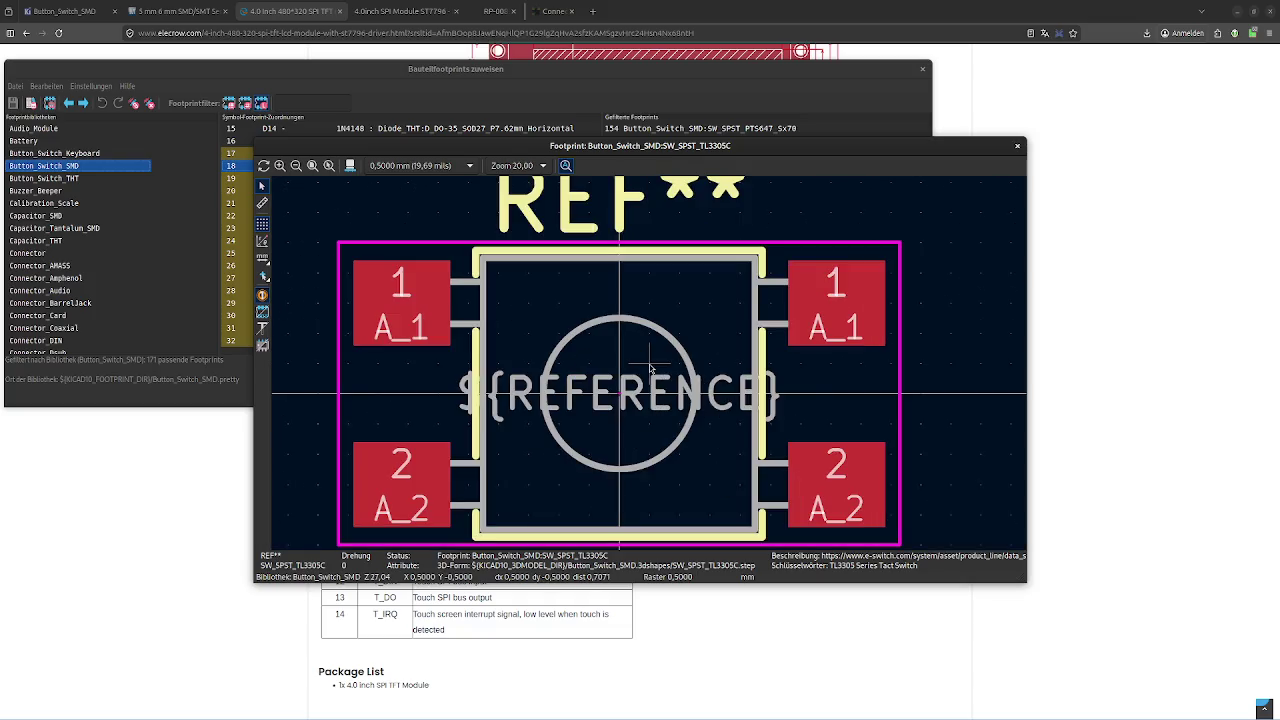
scroll(650, 370, down, 2)
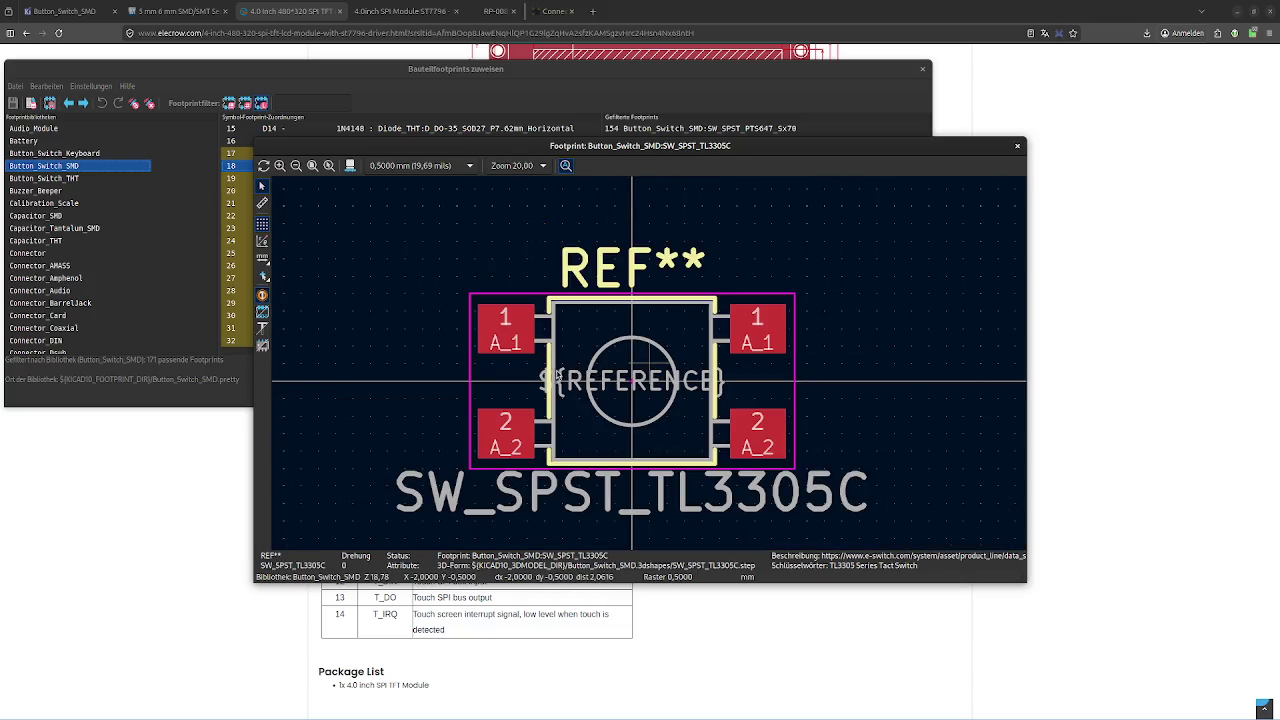
click(1017, 146)
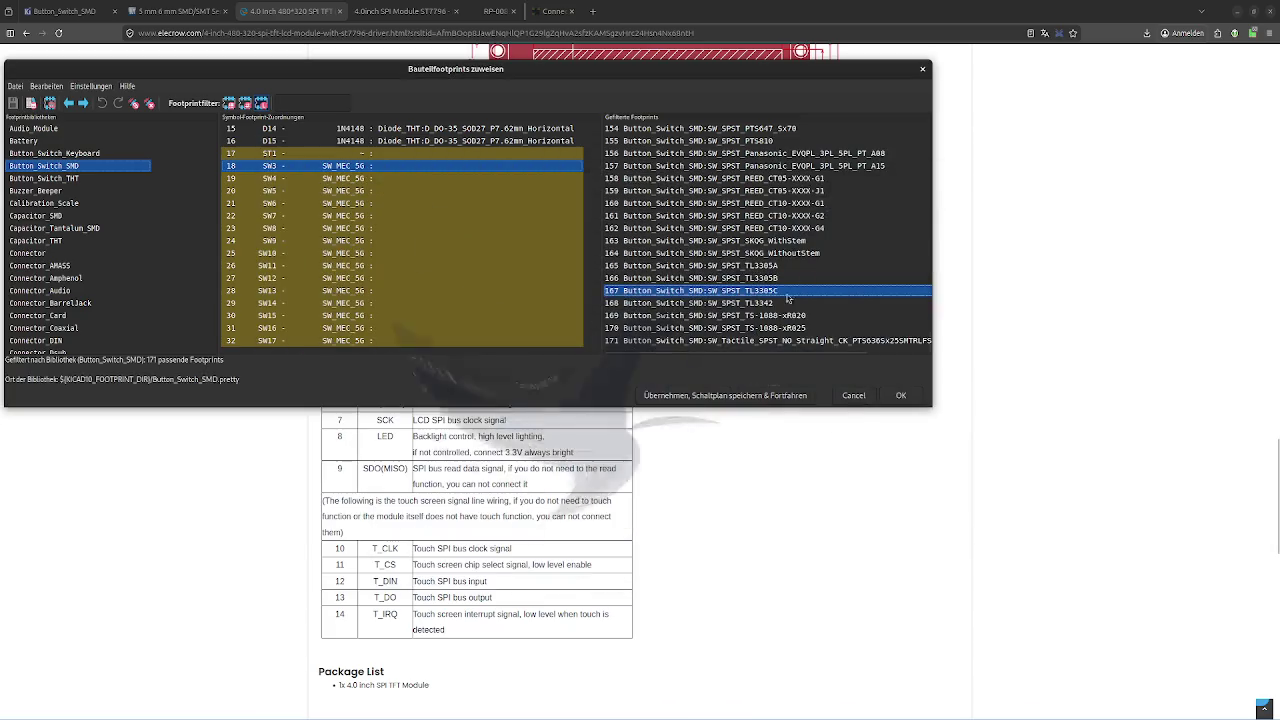
double_click(790, 292)
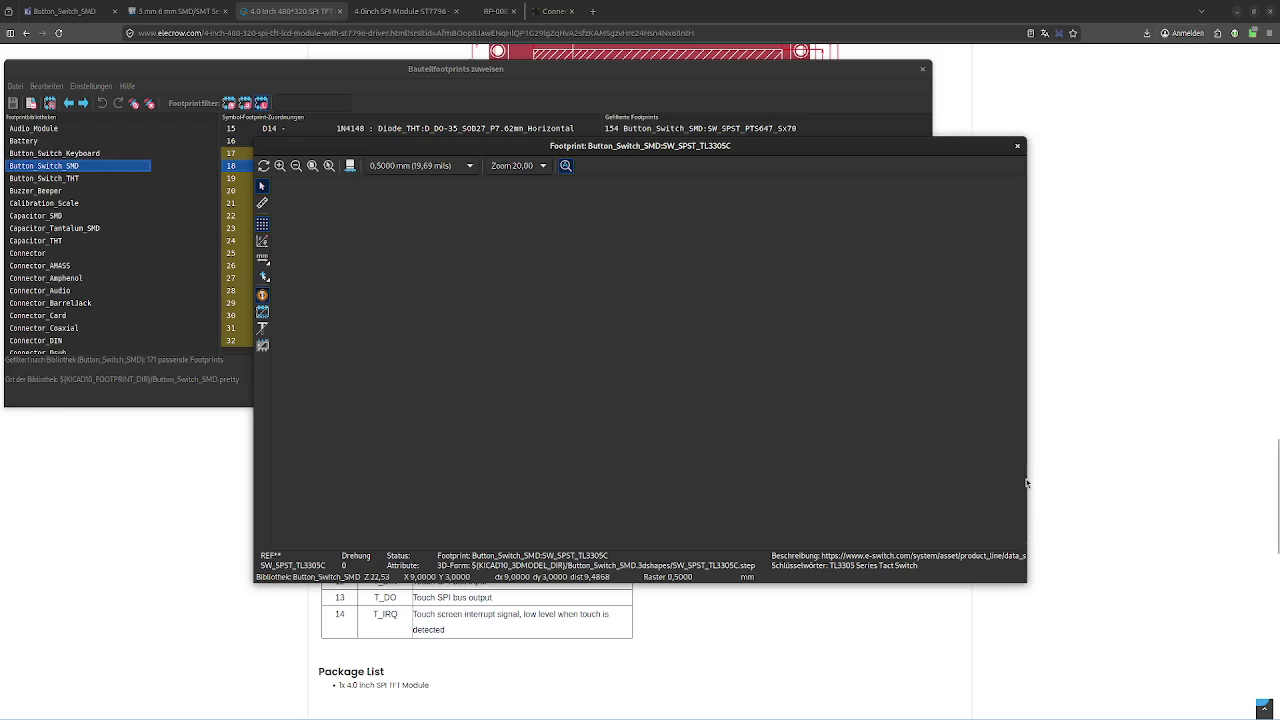
mouse_move(1026, 483)
mouse_down()
mouse_move(1137, 468)
mouse_move(1025, 463)
mouse_up()
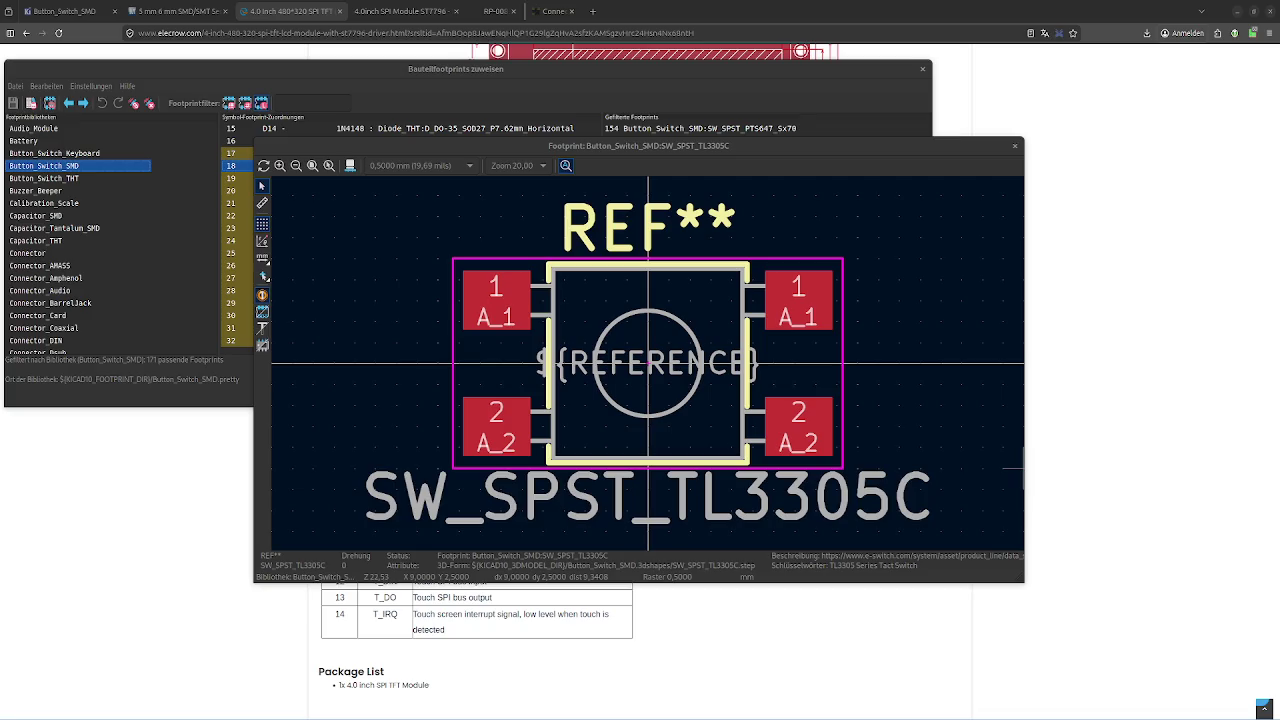
Filter footprints by '6x5' and preview the 6x6x5mm push switch, then close it
click(1015, 145)
click(329, 102)
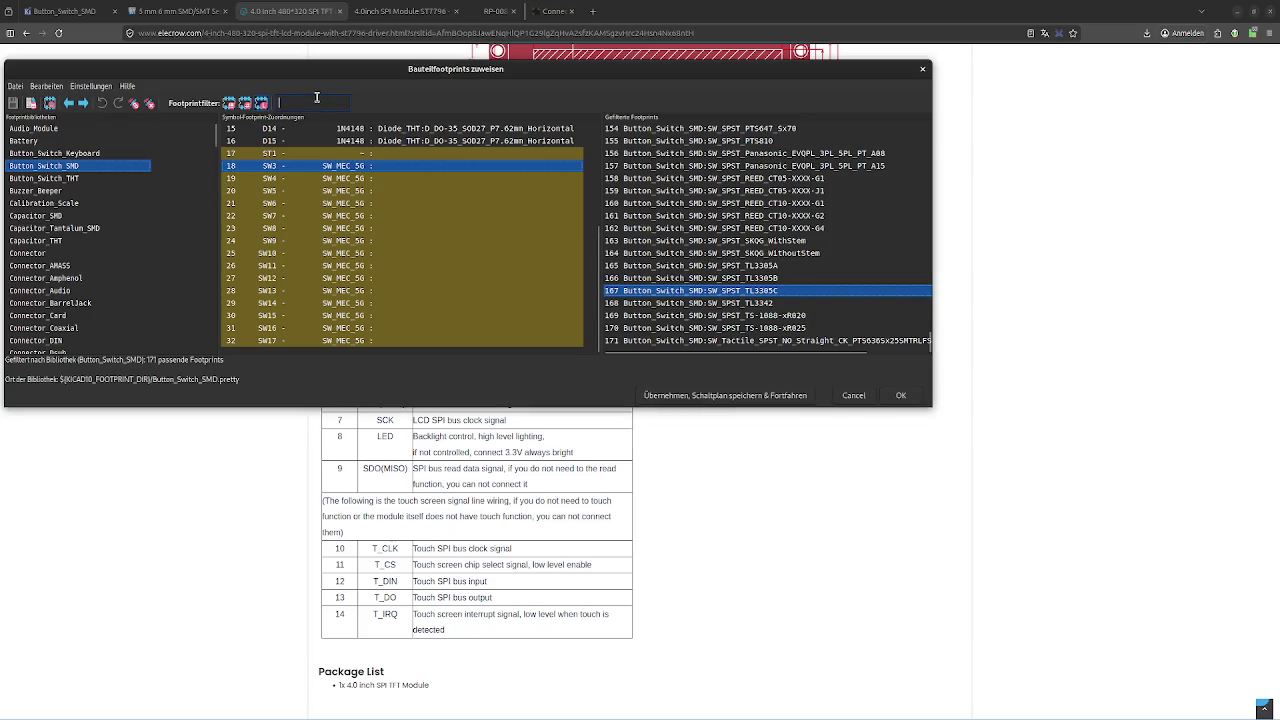
text(6x)
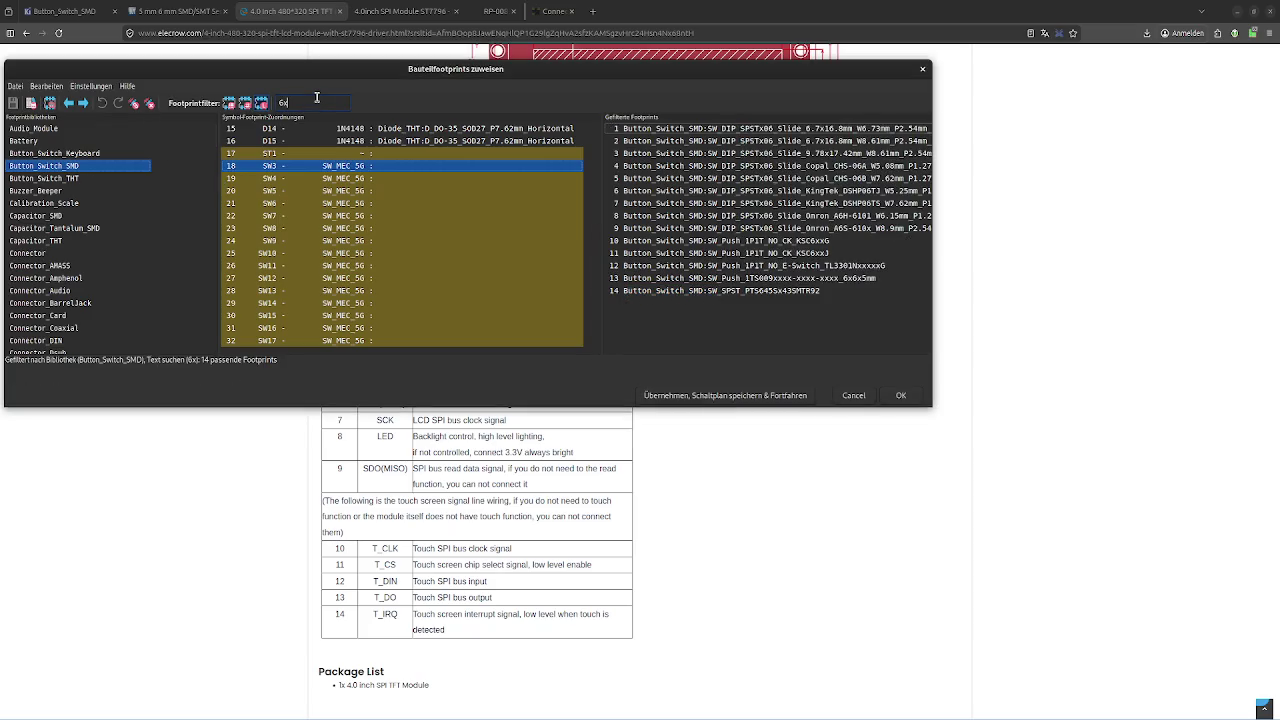
text(5)
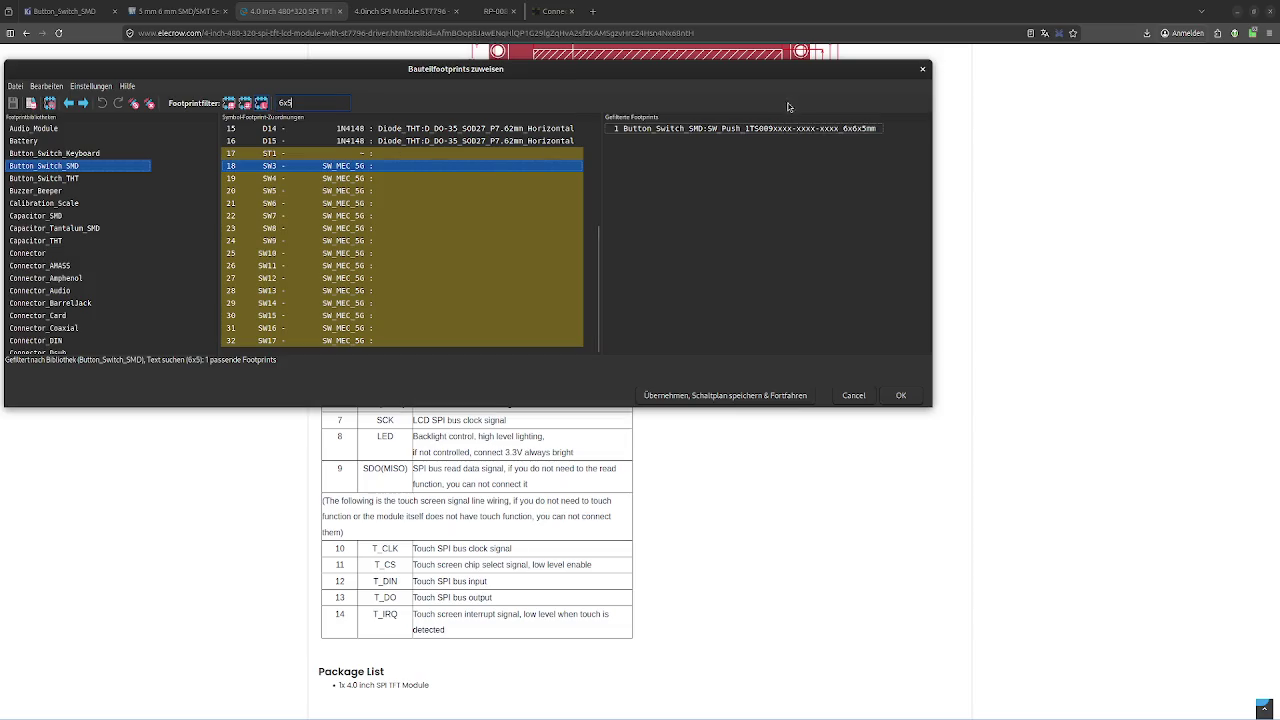
double_click(734, 130)
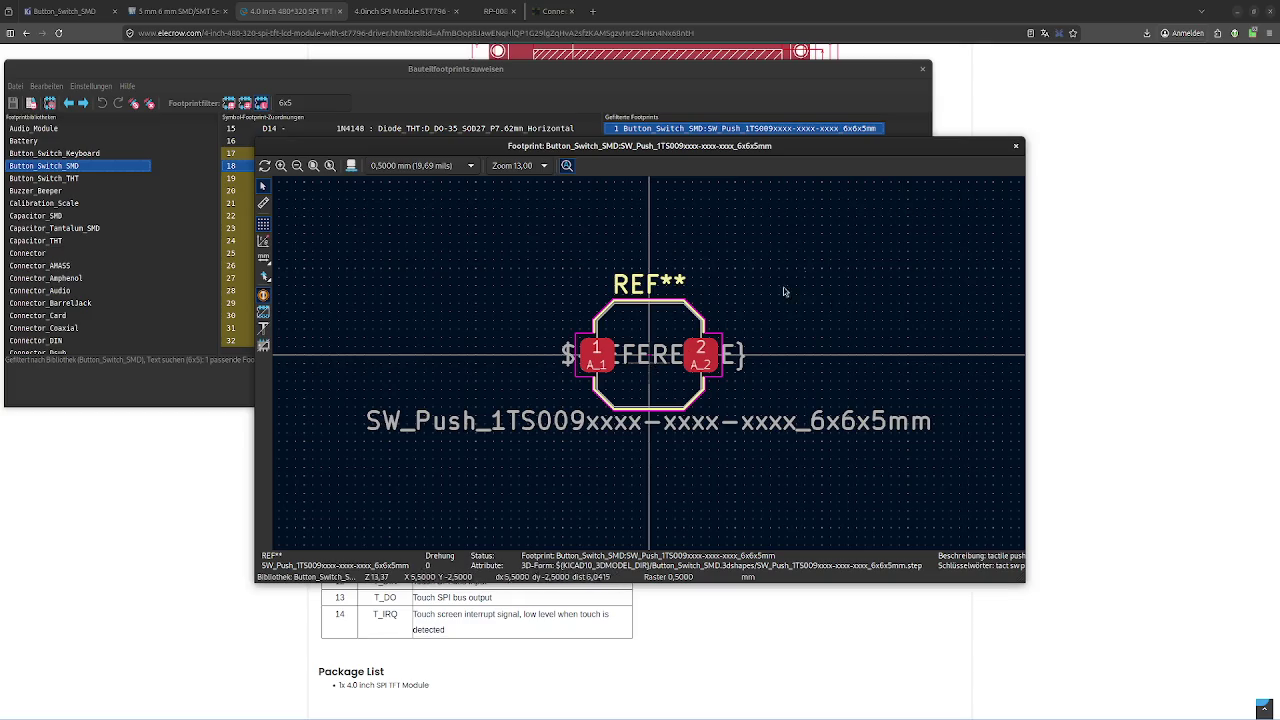
scroll(730, 245, up, 1)
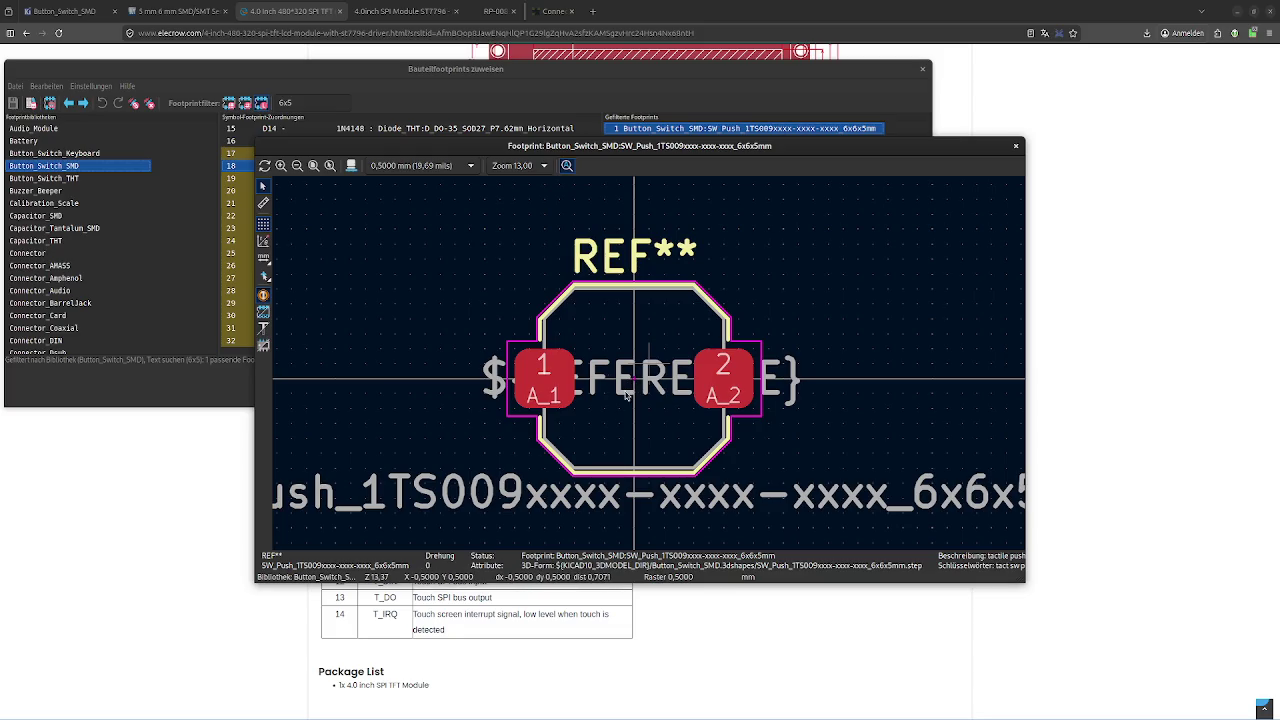
click(1016, 148)
click(302, 100)
text(t)
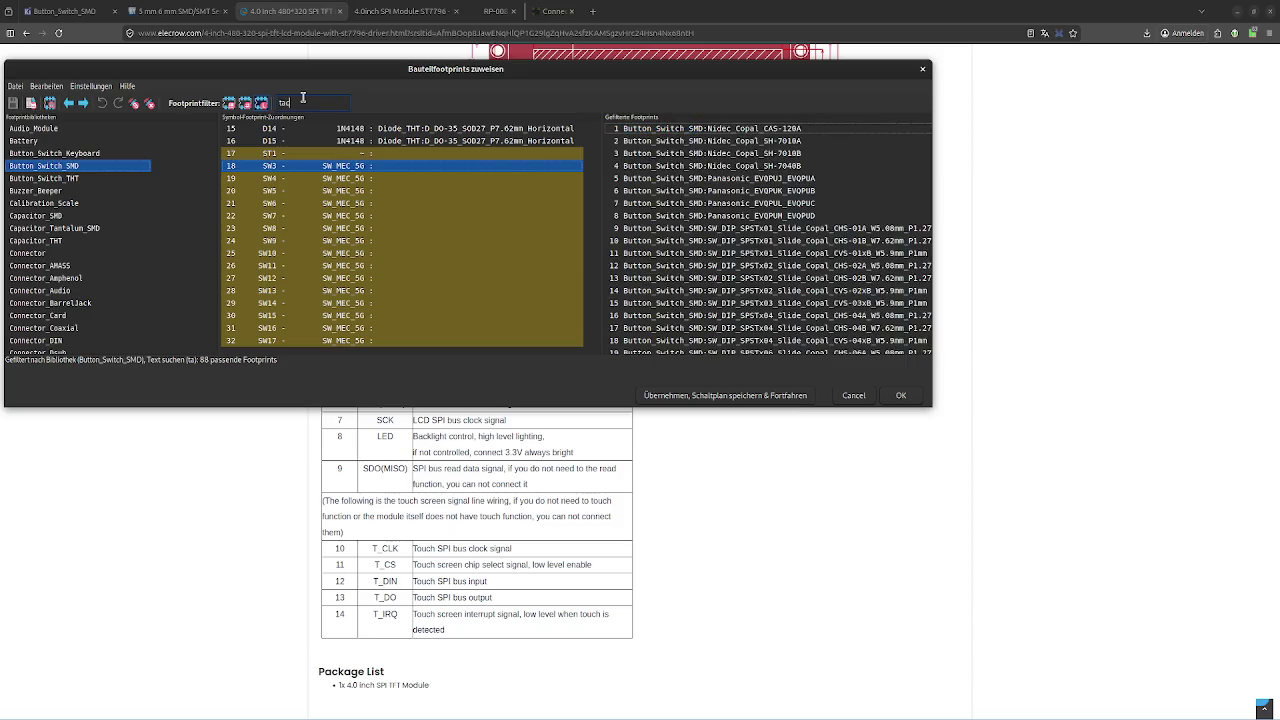
Filter by 'actukeile switch' for tactile switches, then replace the filter with '6x6'
text(act)
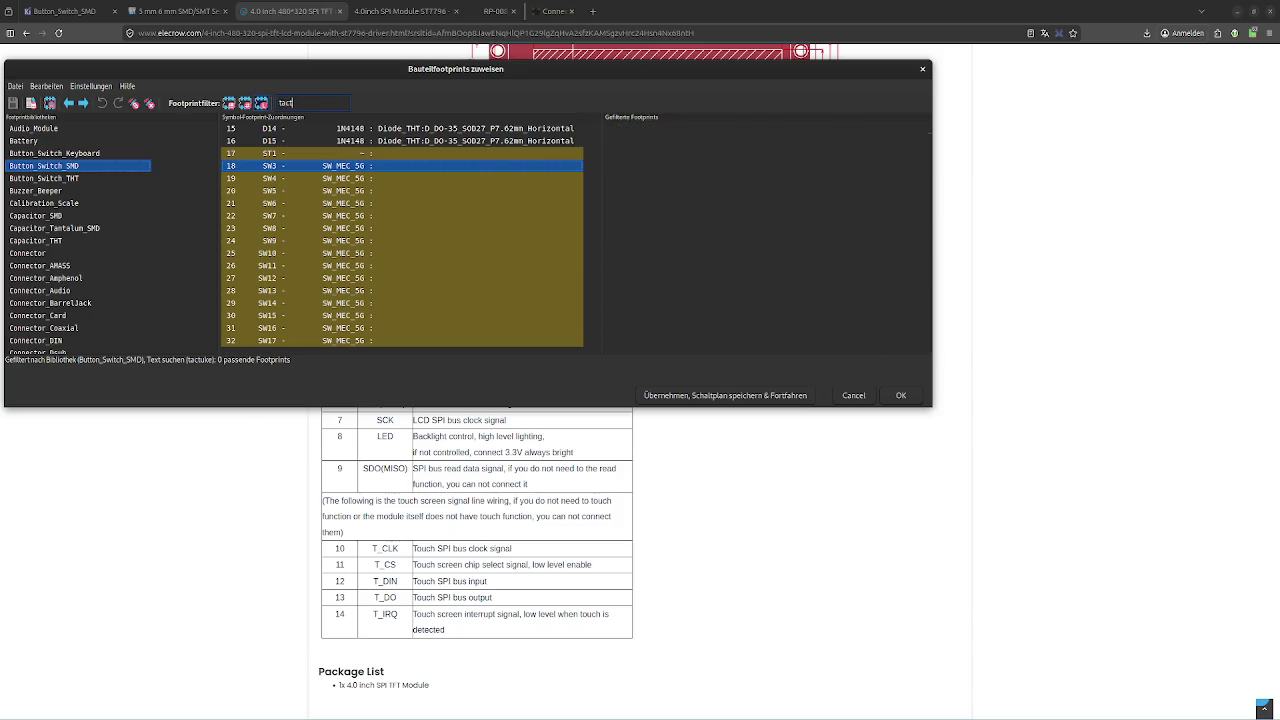
text(ukeile sw)
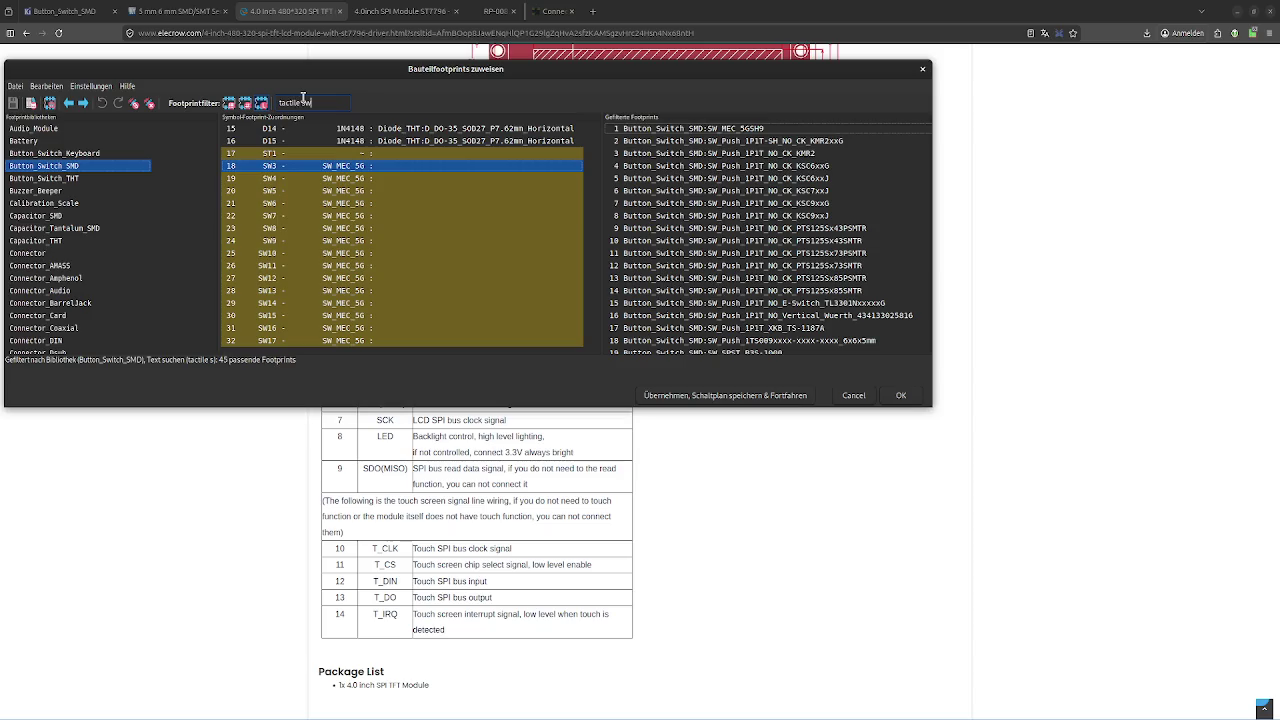
text(itch)
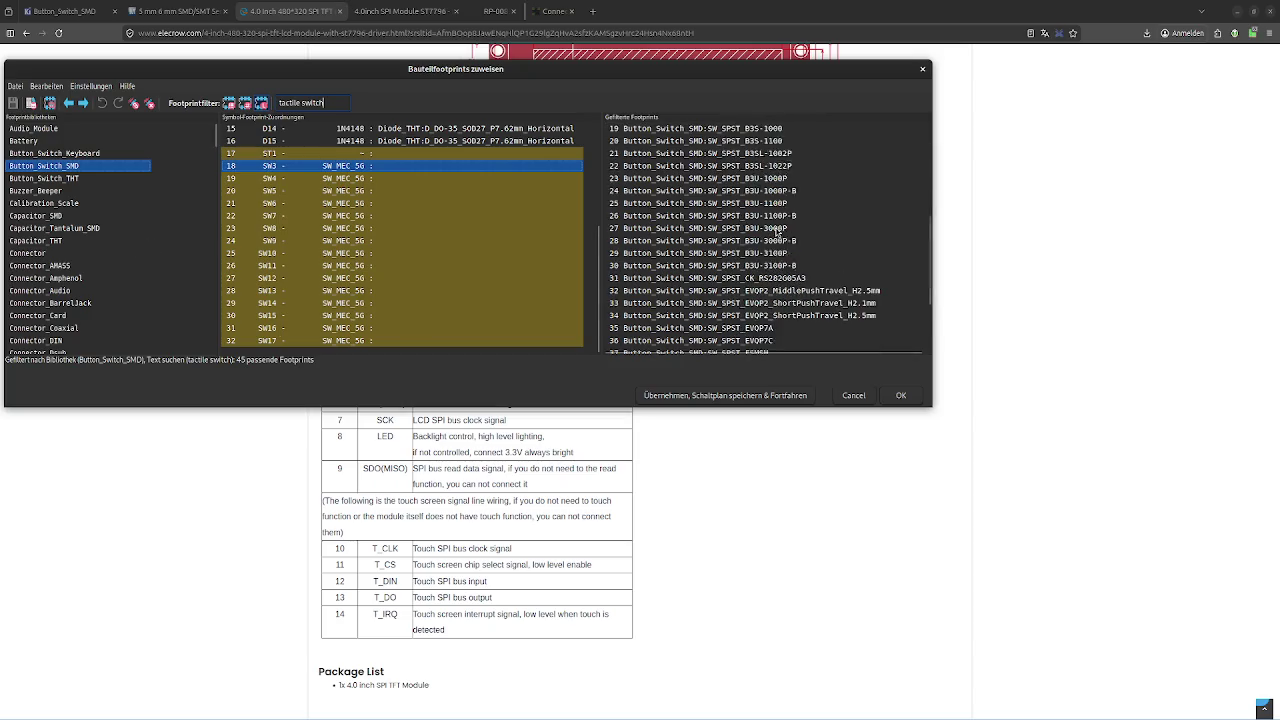
scroll(777, 231, down, 7)
scroll(777, 231, down, 2)
scroll(777, 231, up, 5)
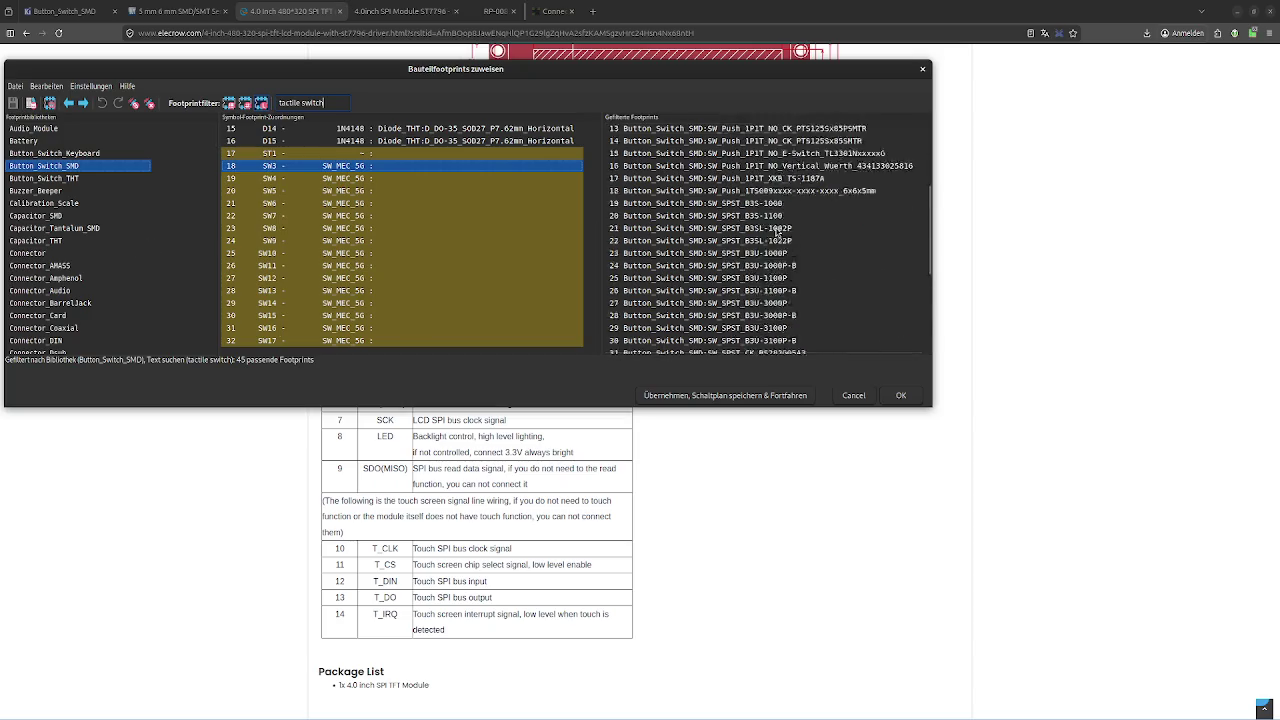
scroll(777, 231, up, 4)
triple_click(329, 100)
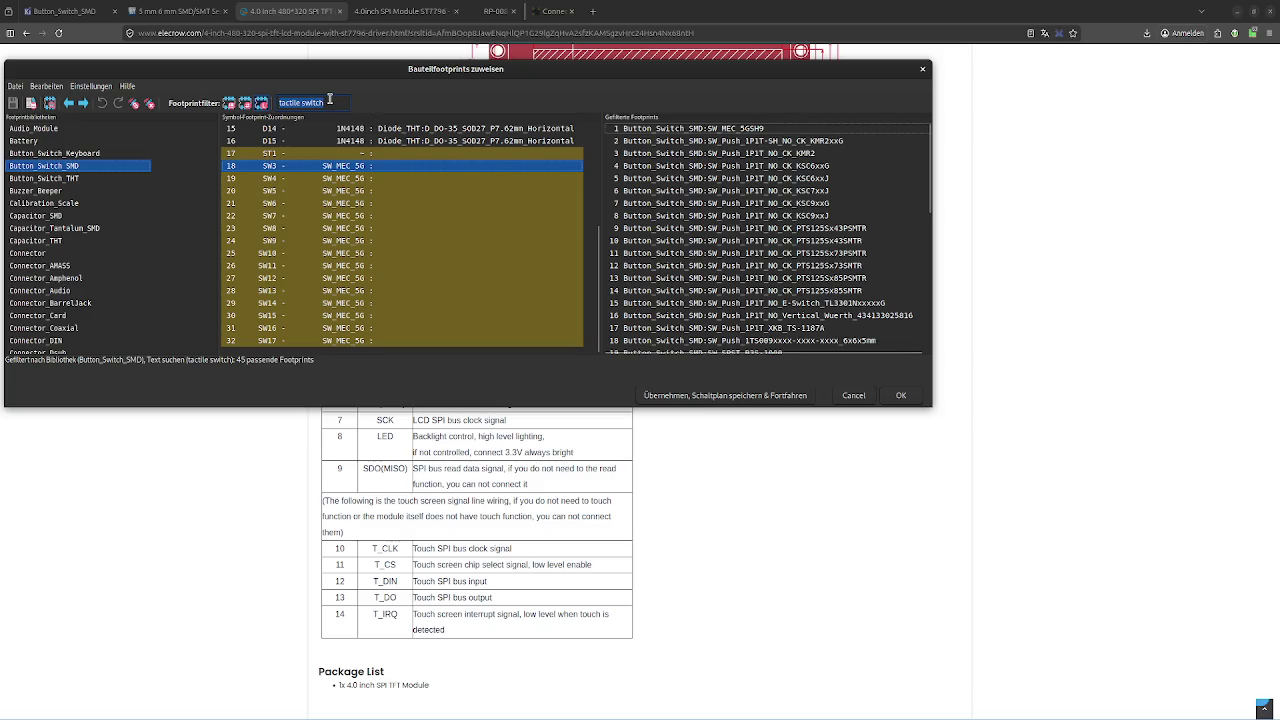
text(6x6)
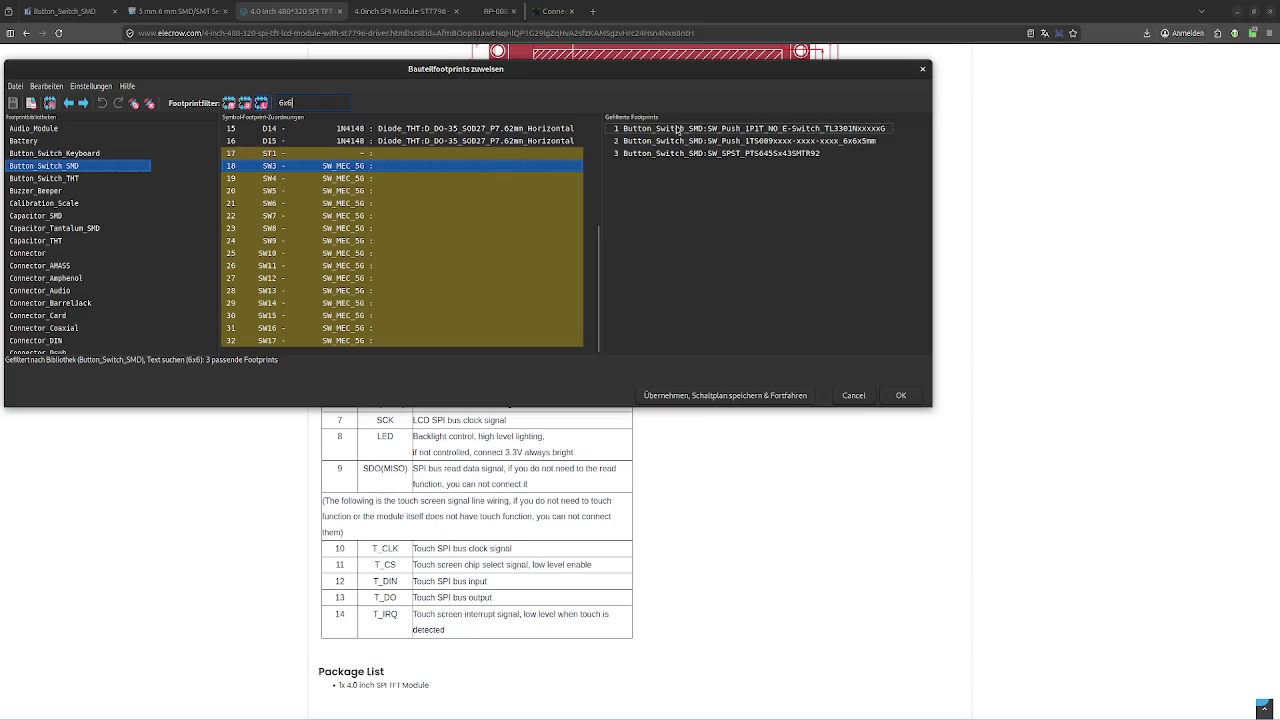
Preview the E-Switch TL3301NxxxxxG footprint, resizing the viewer, then close it
click(686, 128)
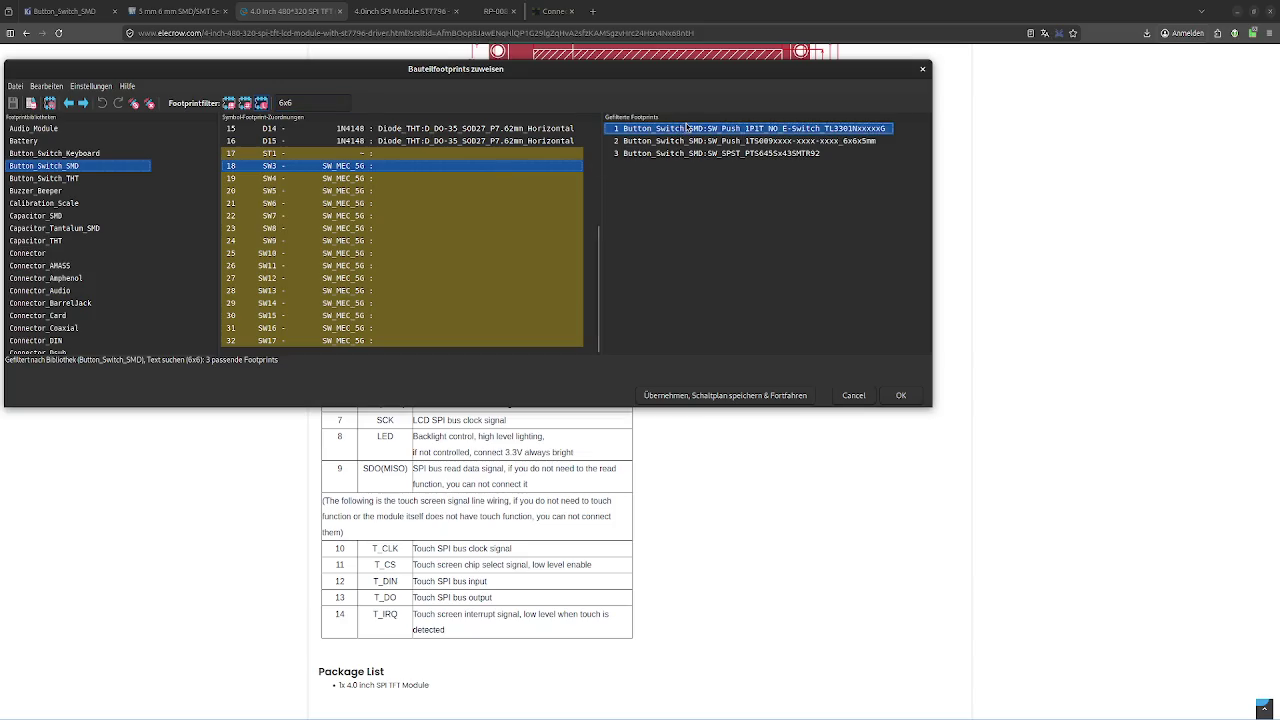
double_click(787, 130)
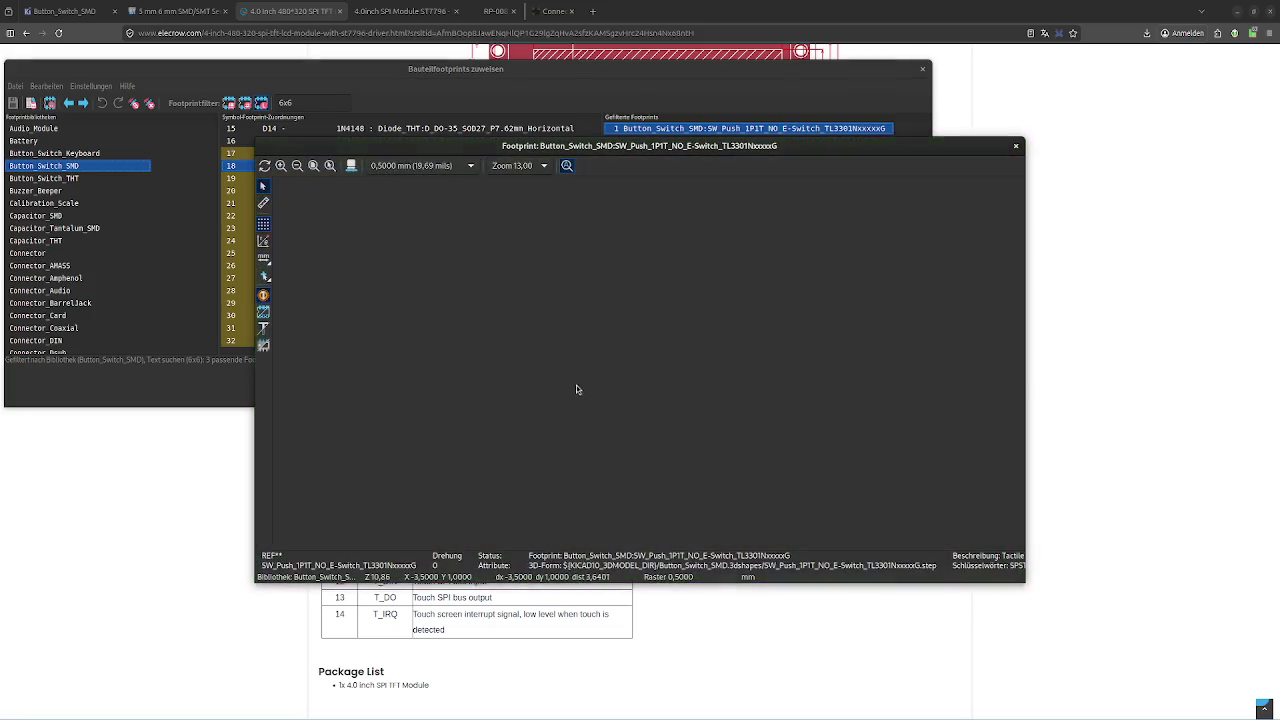
scroll(745, 363, up, 1)
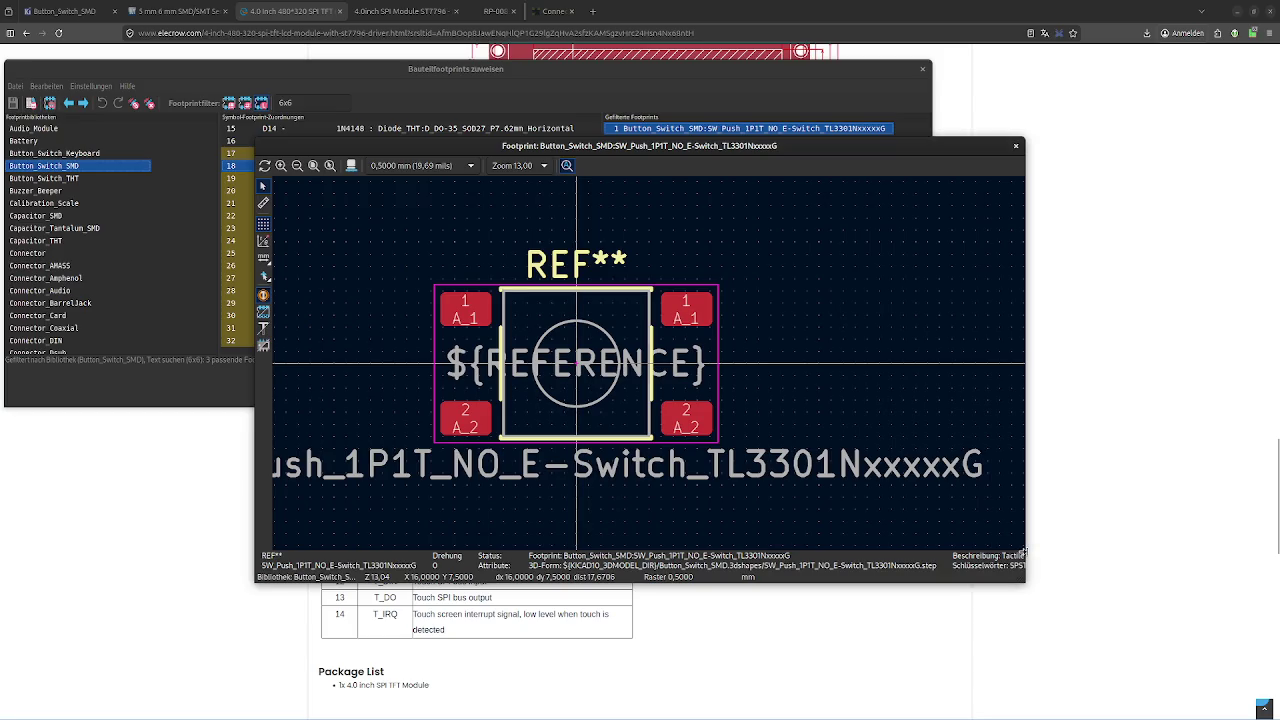
drag(1024, 552, 1256, 541)
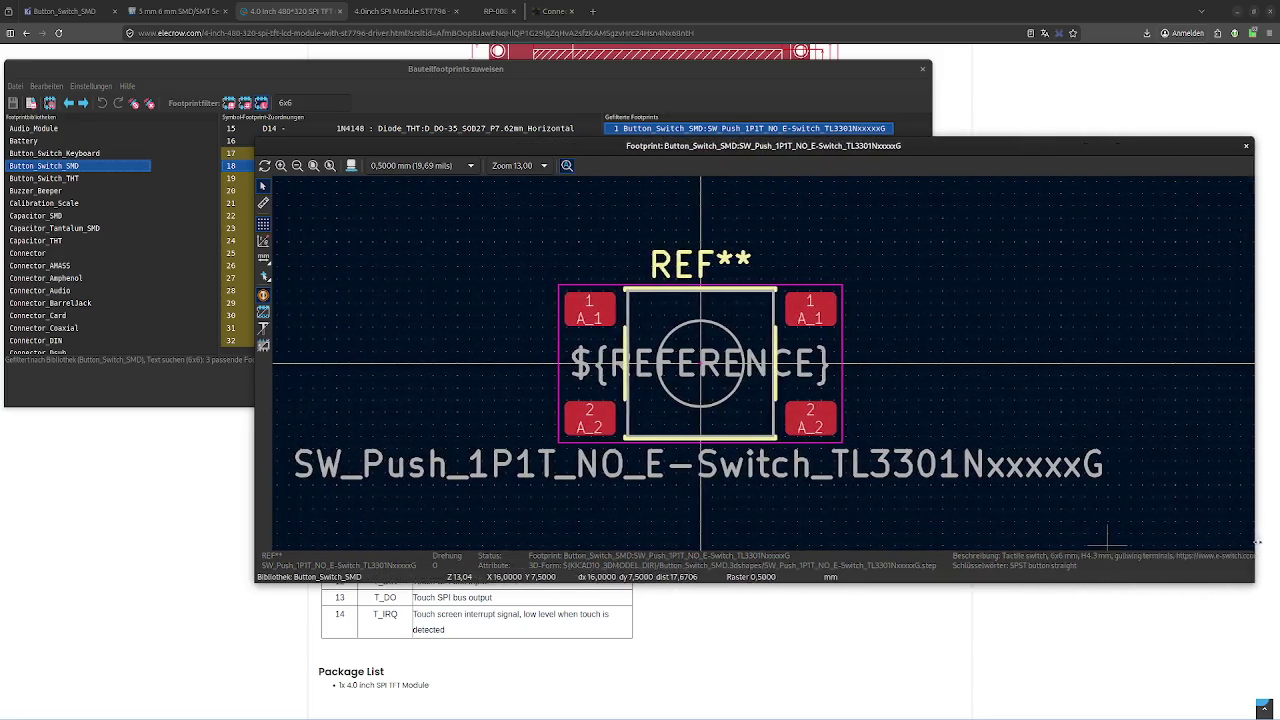
drag(1256, 541, 905, 517)
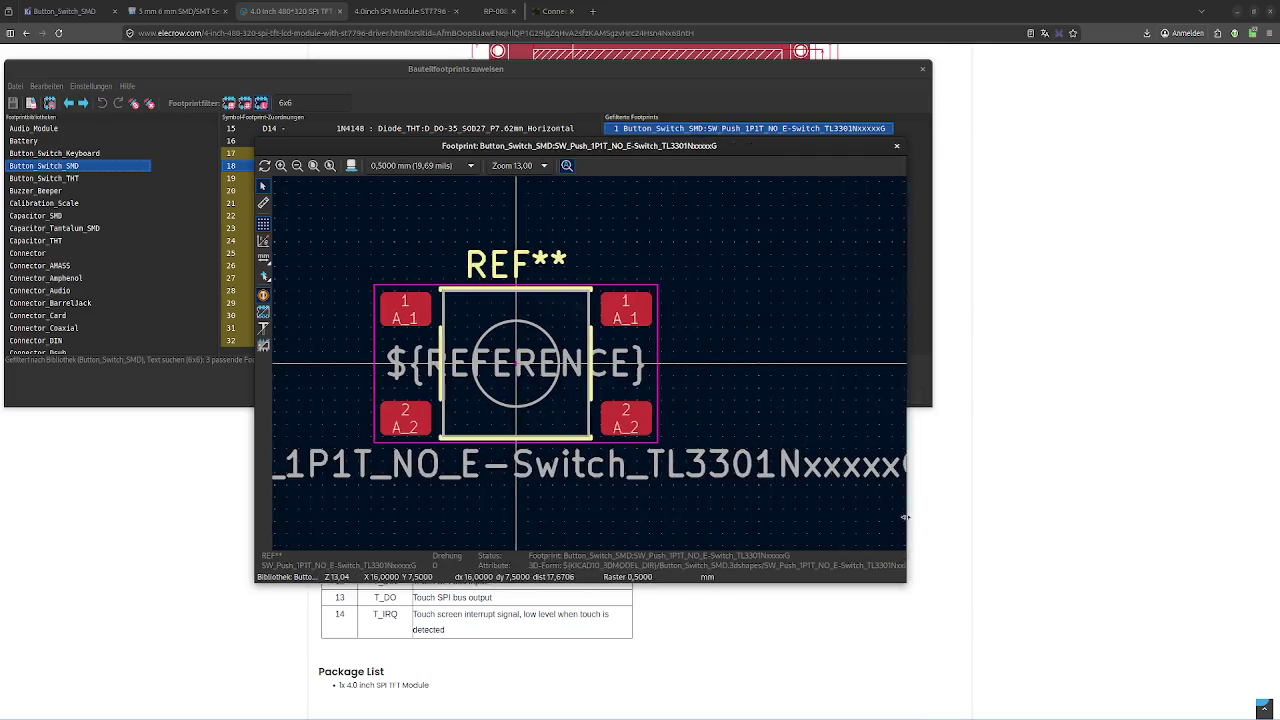
click(896, 146)
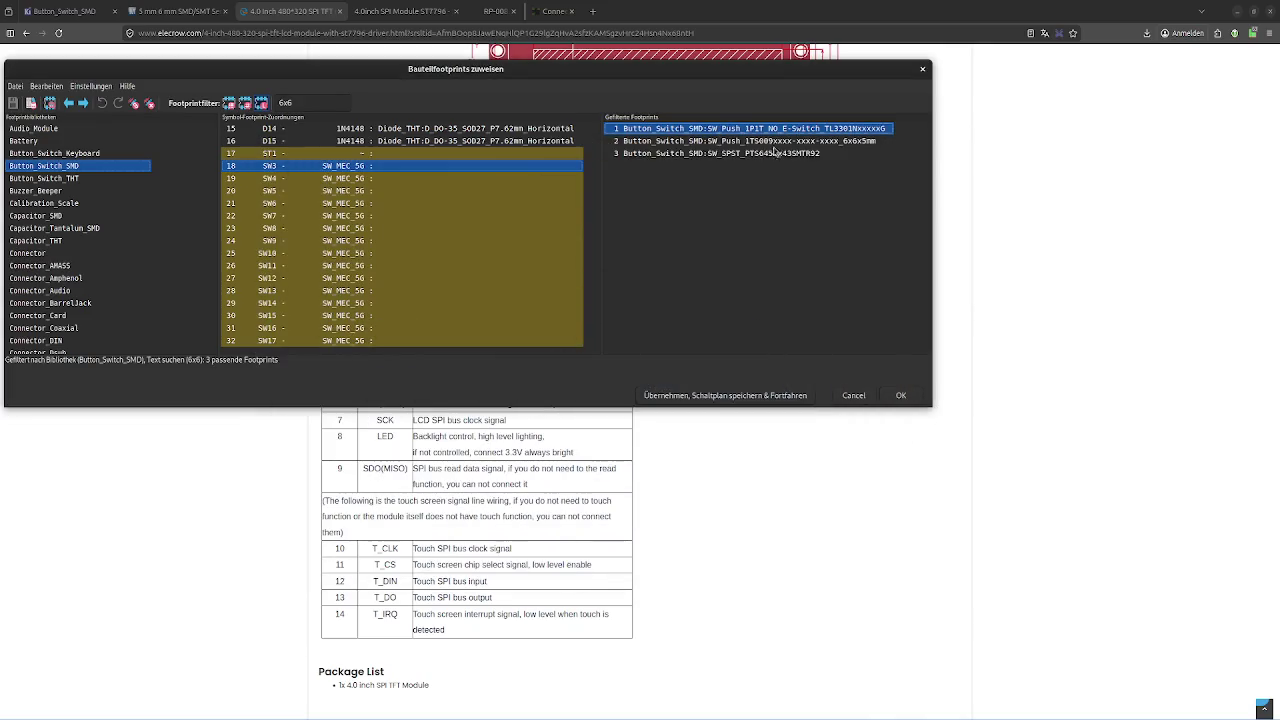
Preview the SW_SPST_PTS645Sx43SMTR92 footprint in a widened viewer, then close it
click(770, 142)
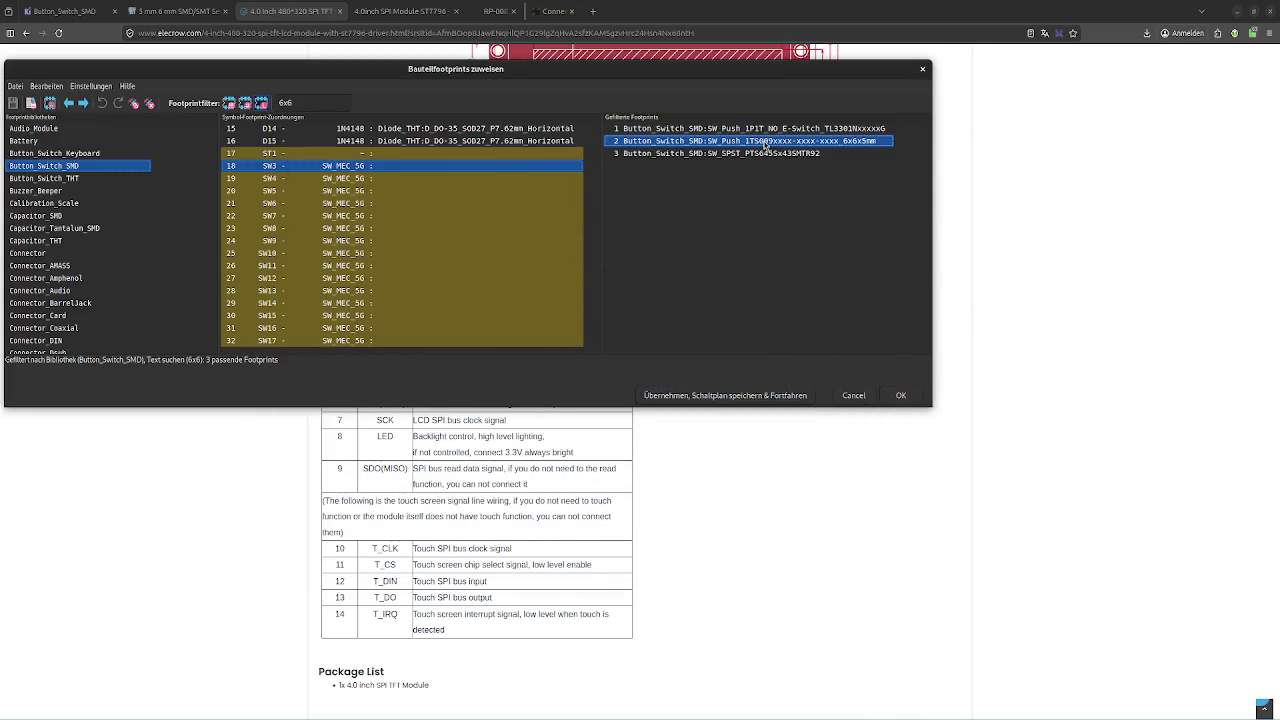
double_click(715, 155)
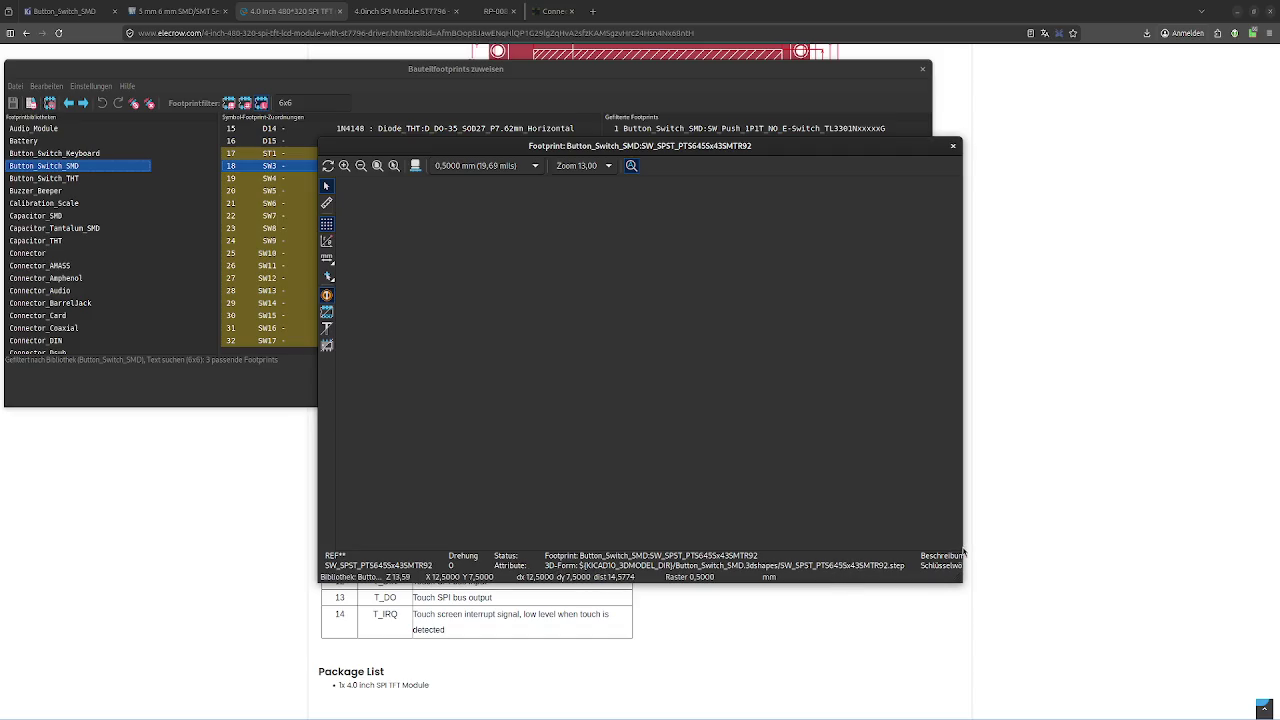
mouse_move(958, 545)
mouse_down()
mouse_move(1252, 517)
mouse_move(953, 490)
mouse_up()
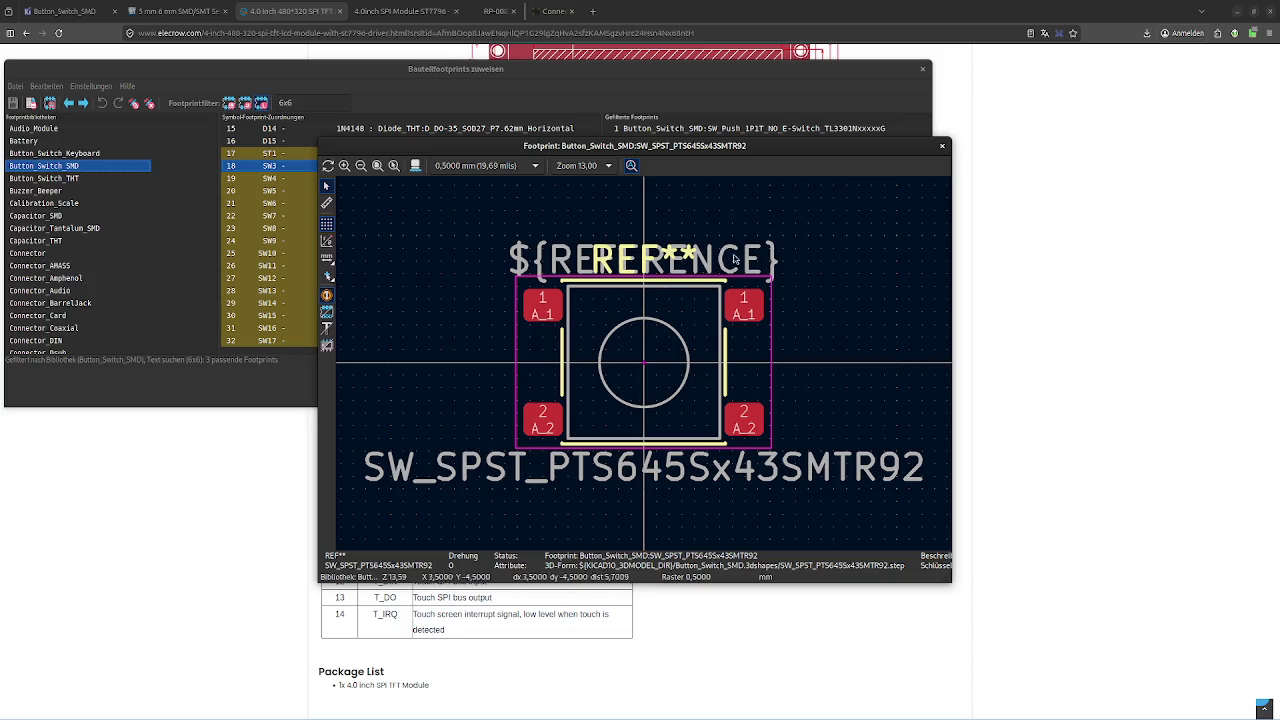
click(942, 146)
click(801, 142)
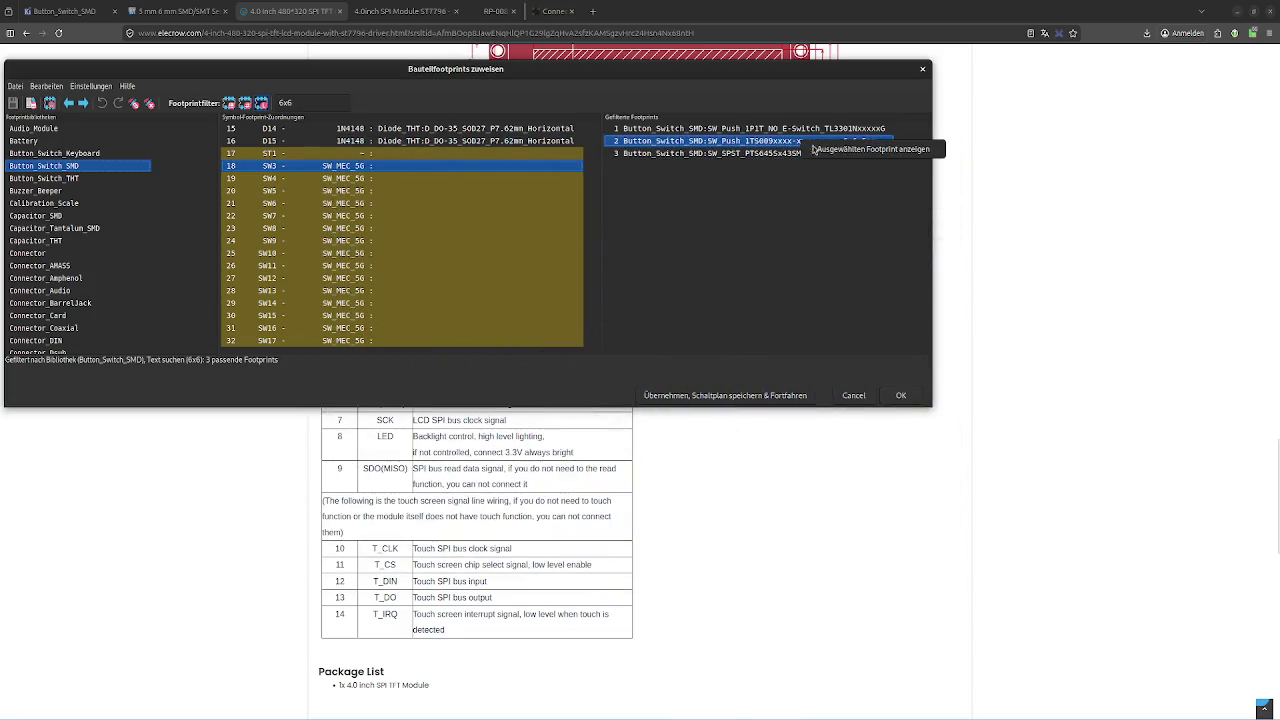
Preview SW_Push_1TS009xxxx 6x6x5mm, zoom in to inspect it, then close the viewer
double_click(801, 142)
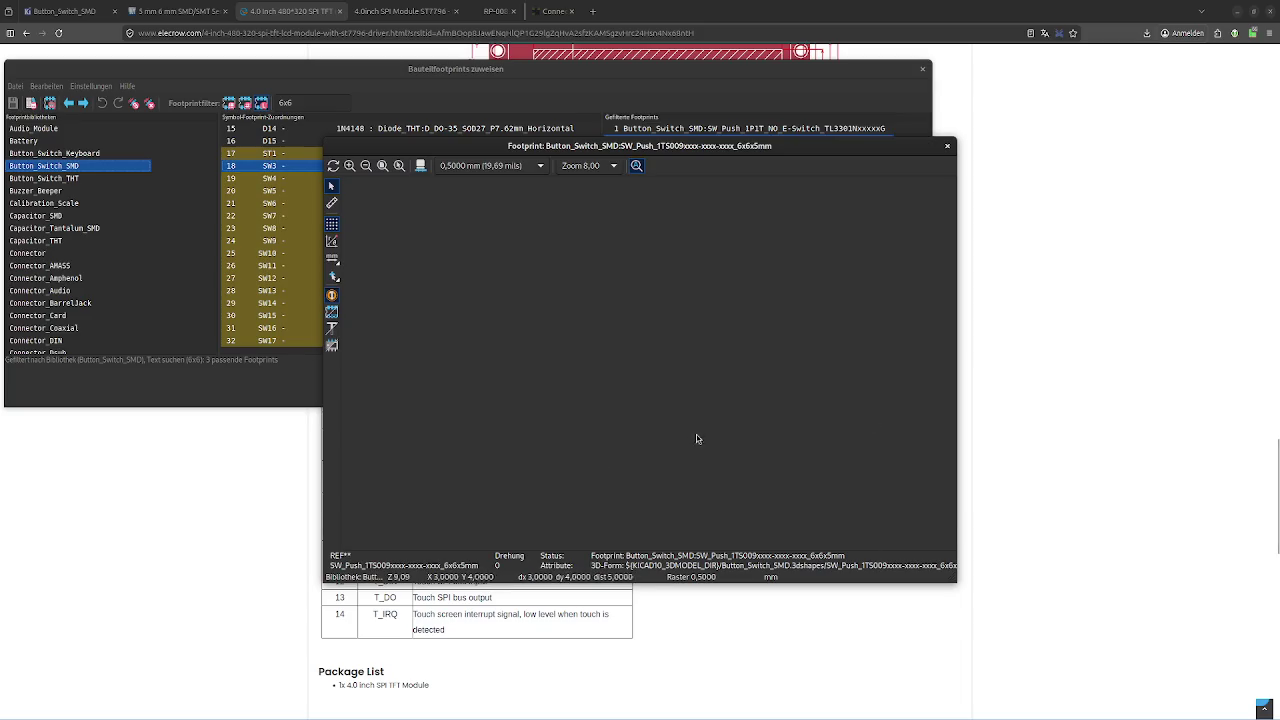
scroll(644, 349, up, 2)
scroll(644, 349, up, 2)
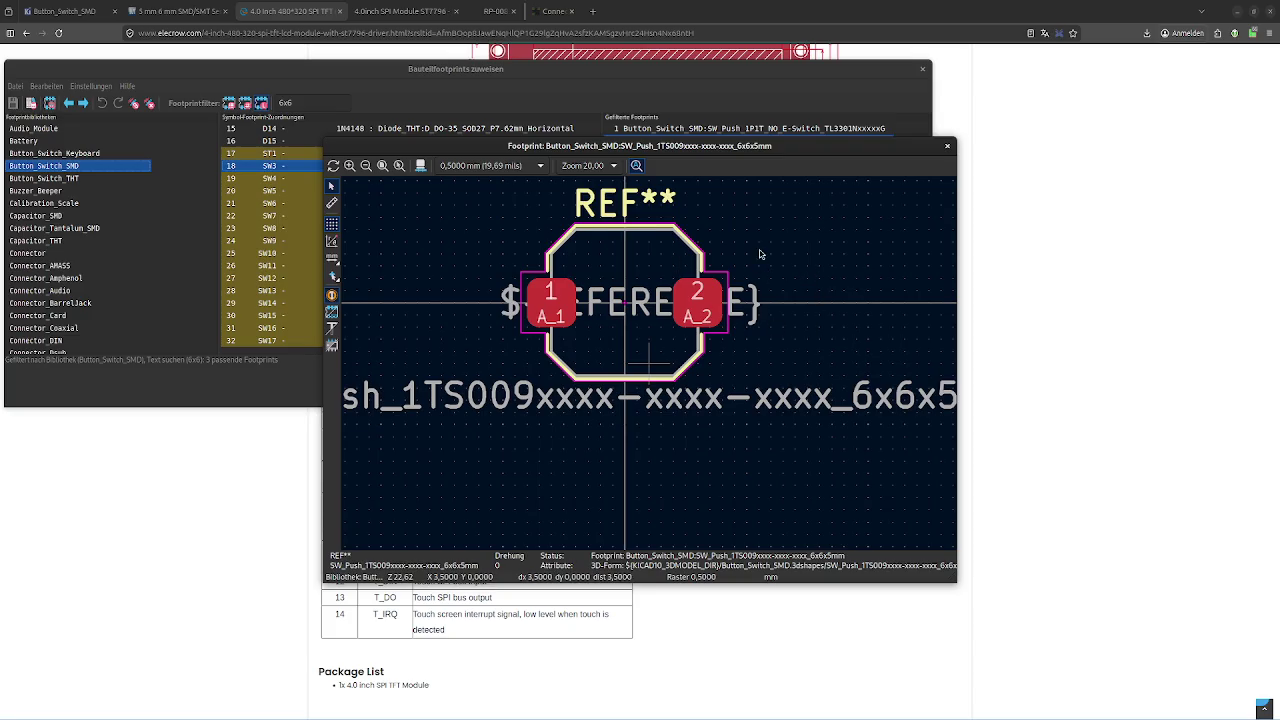
scroll(627, 381, down, 2)
scroll(627, 381, up, 2)
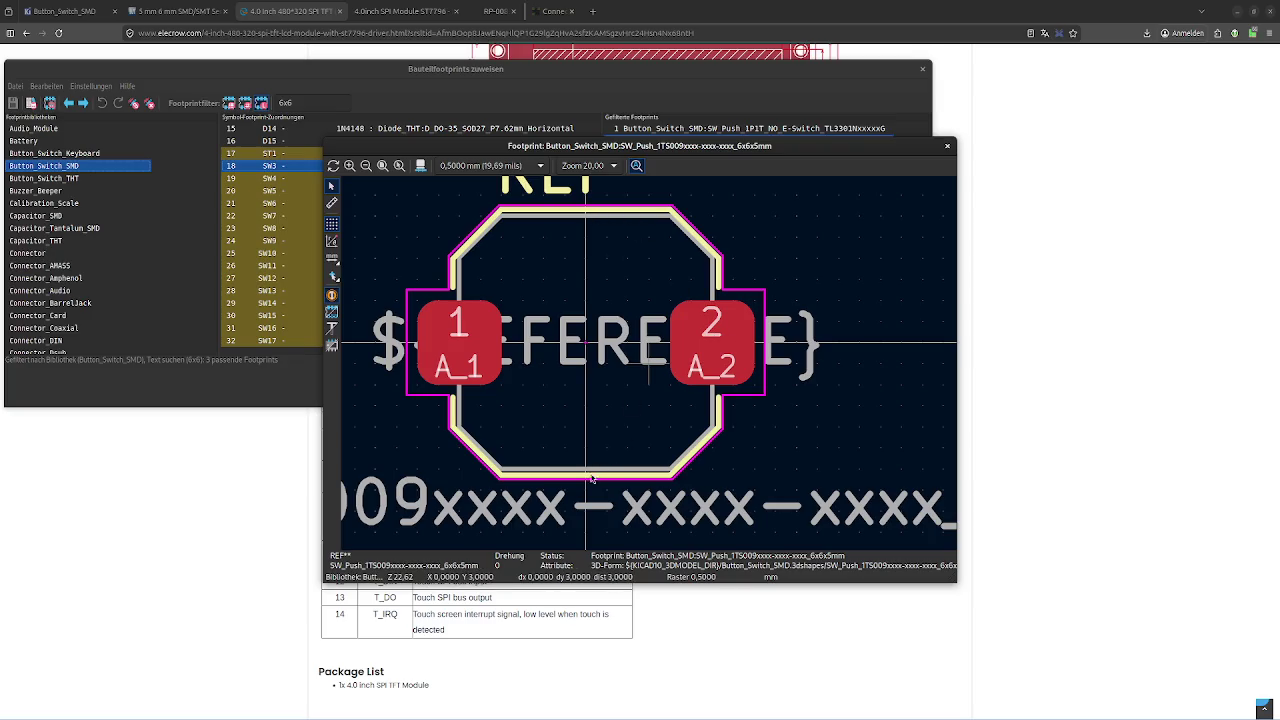
drag(945, 148, 949, 148)
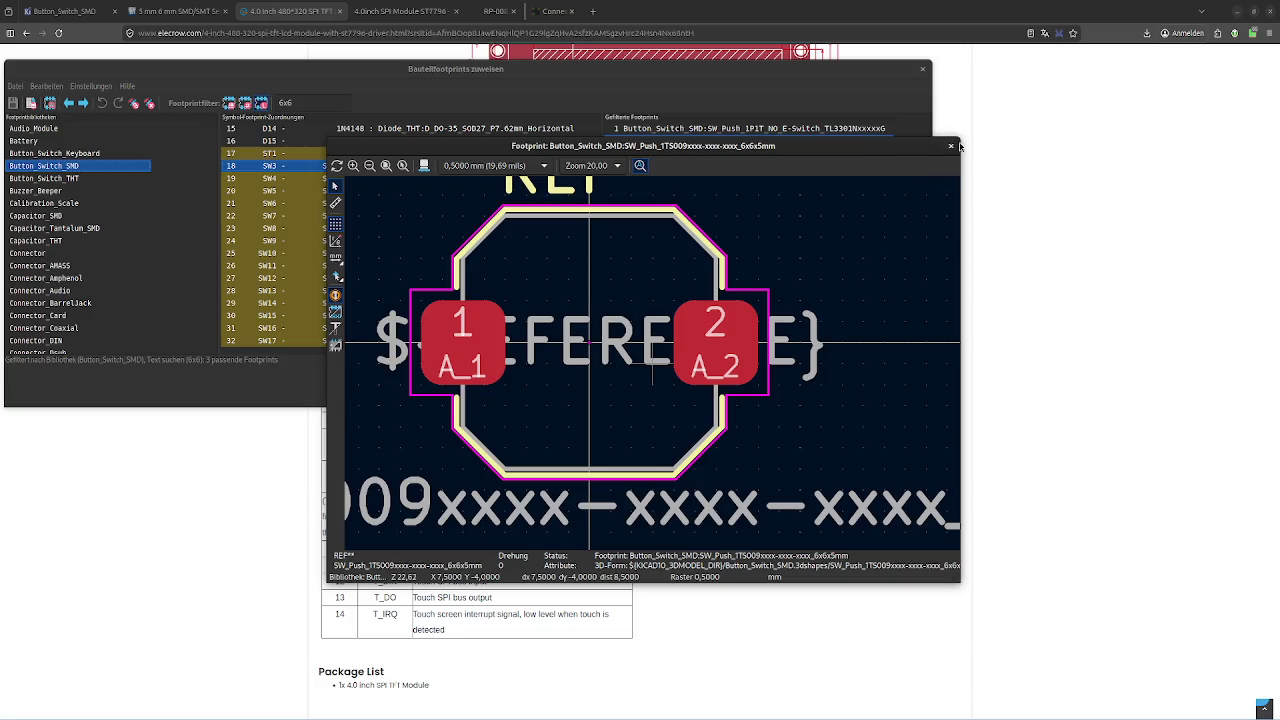
click(950, 146)
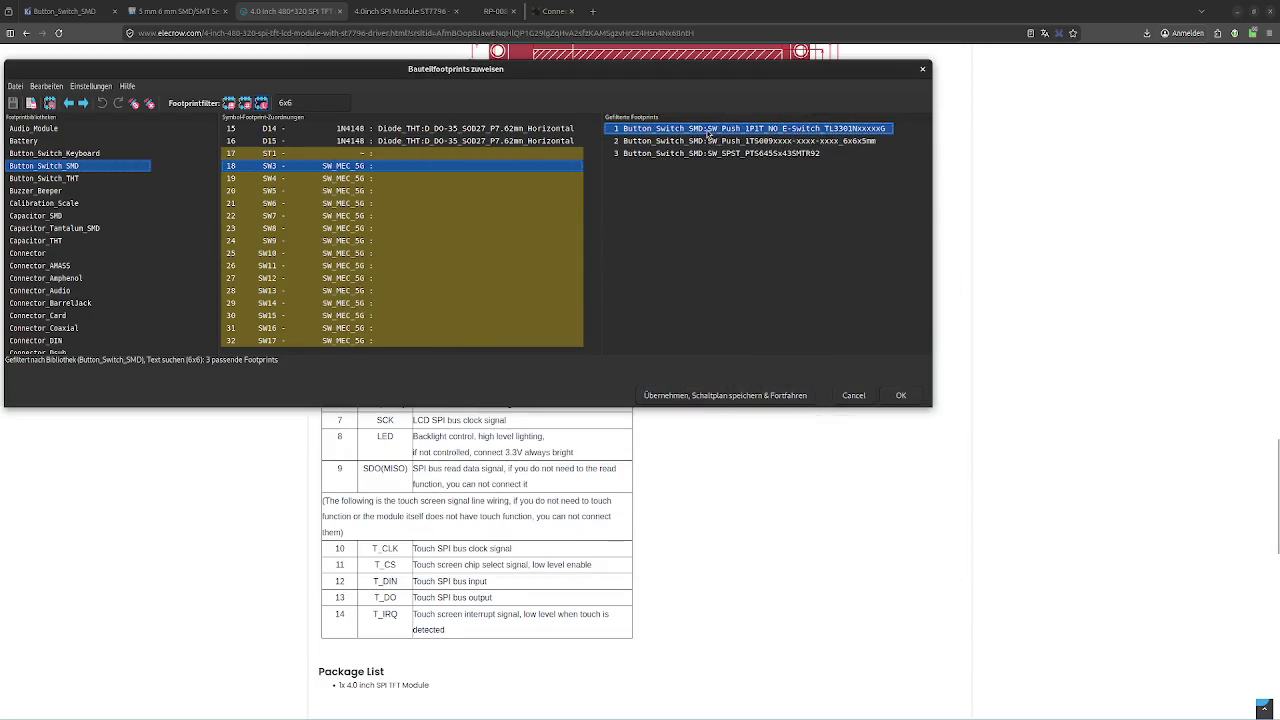
Preview the TL3301 switch footprint in an enlarged window and orbit its 3D model
click(731, 155)
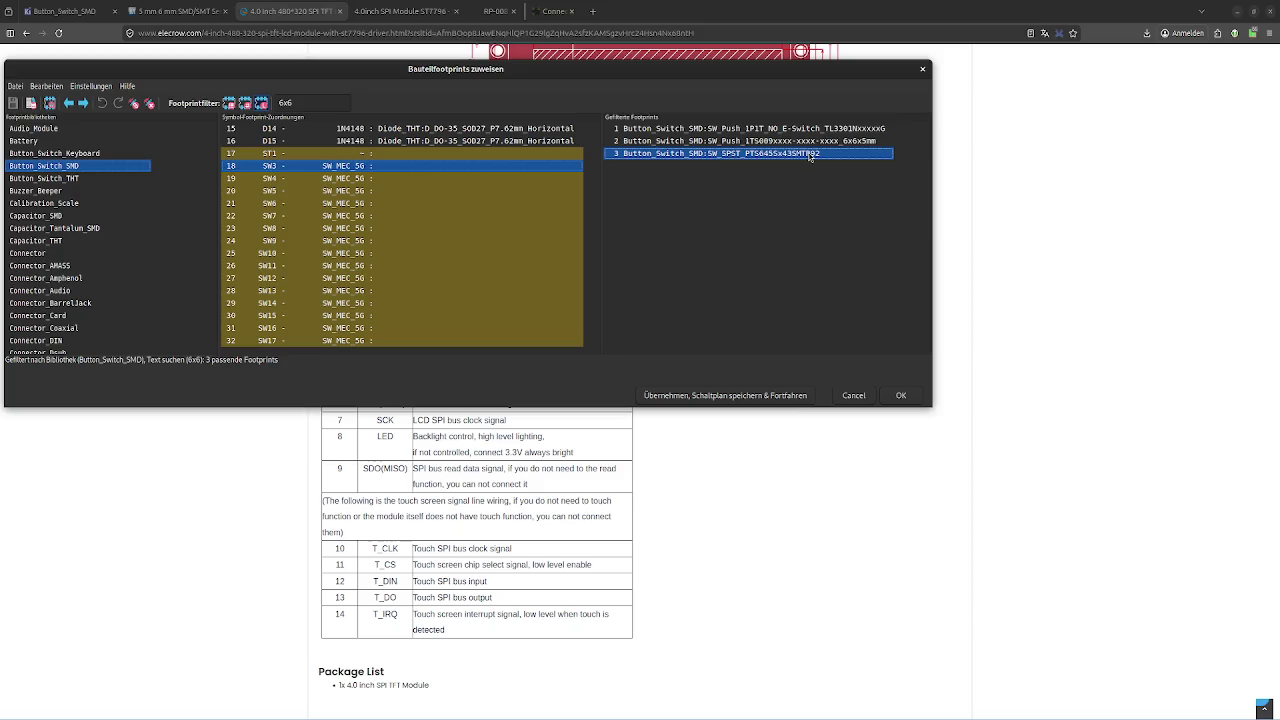
double_click(778, 130)
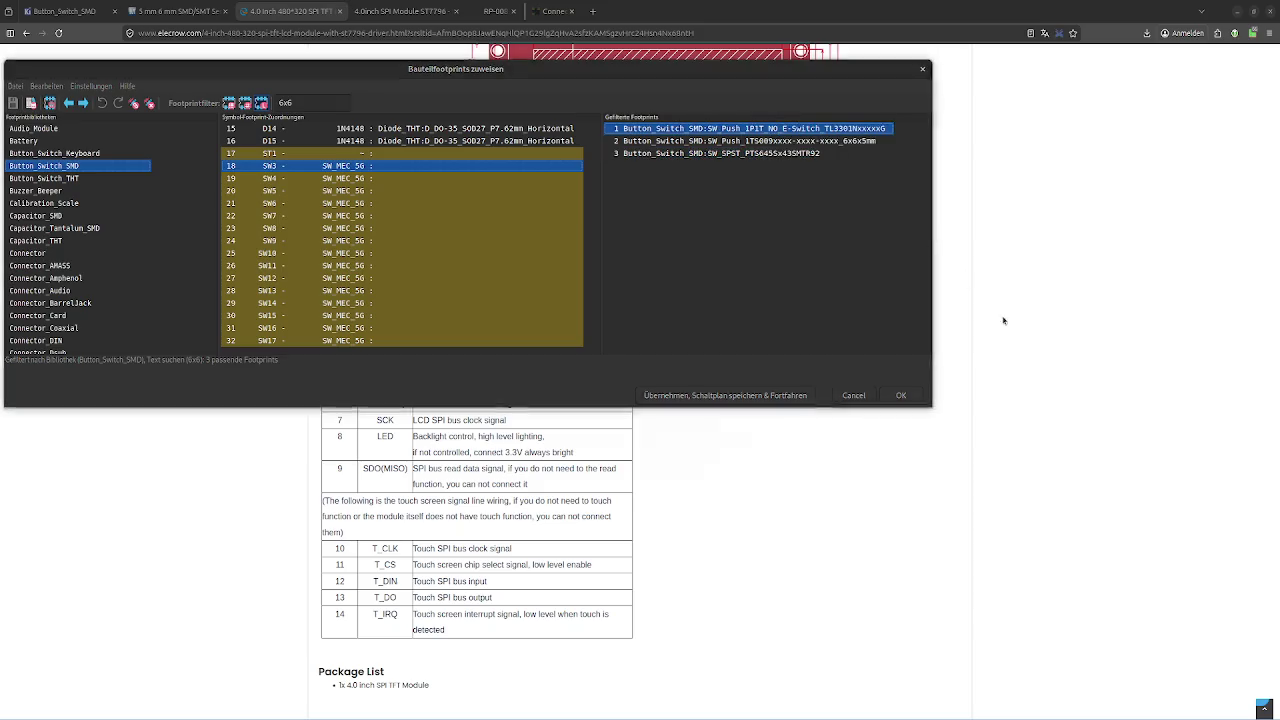
mouse_move(952, 489)
mouse_down()
mouse_move(1260, 484)
mouse_move(1106, 484)
mouse_up()
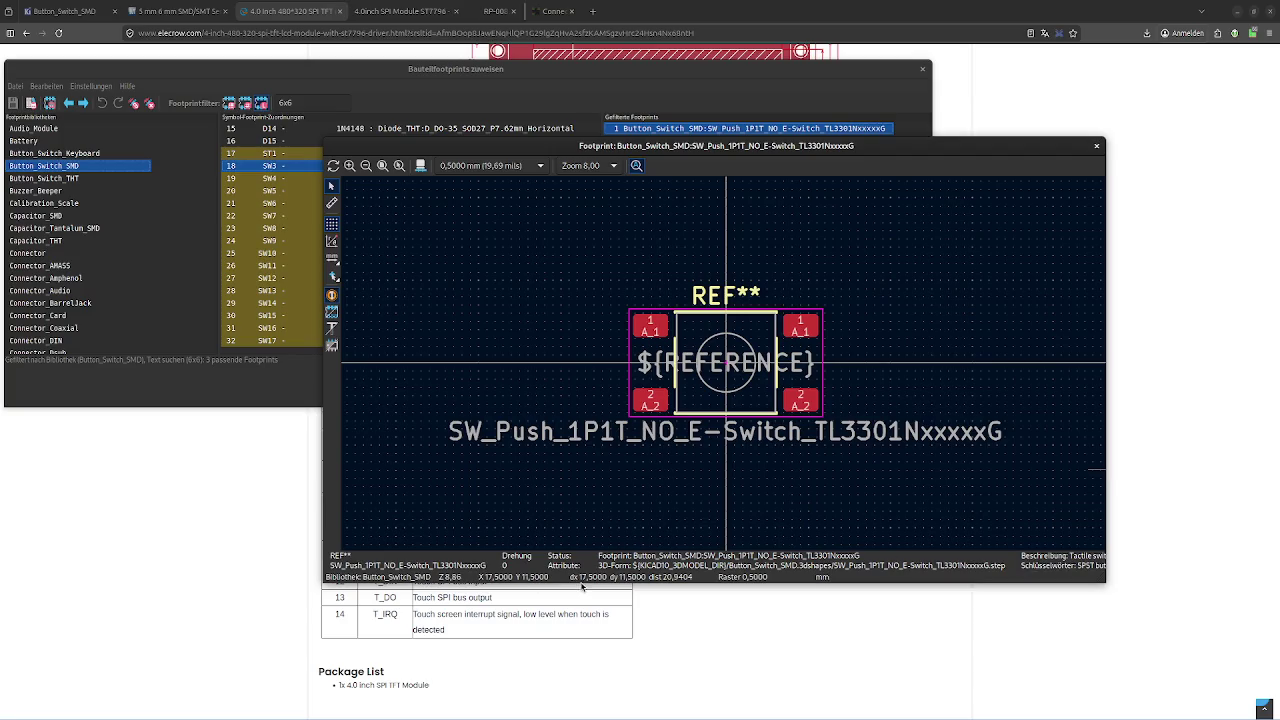
drag(583, 581, 580, 612)
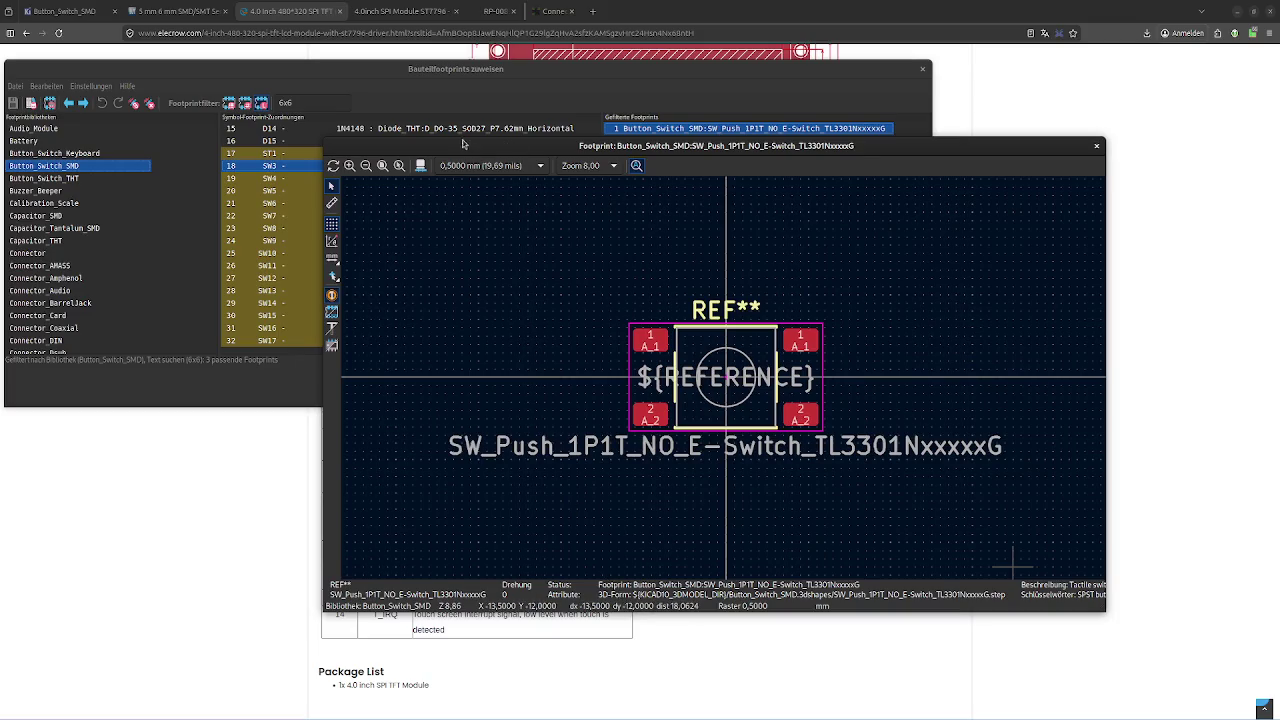
drag(458, 143, 306, 131)
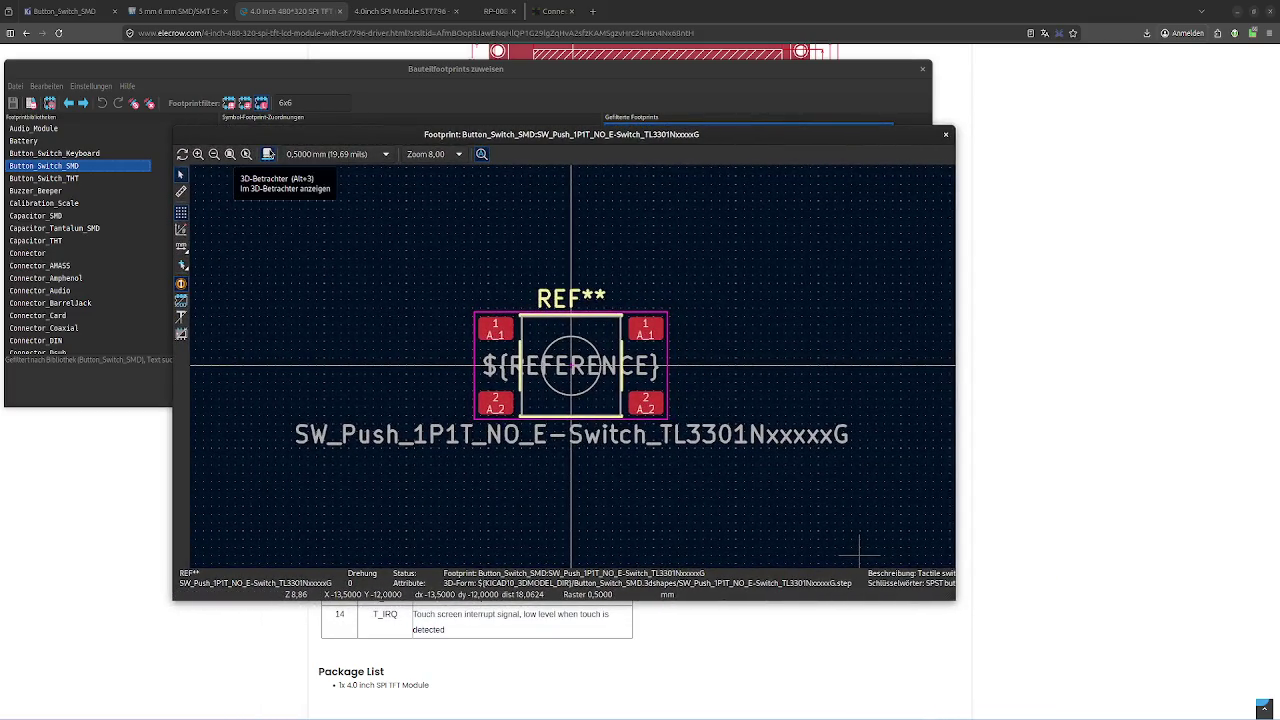
click(268, 154)
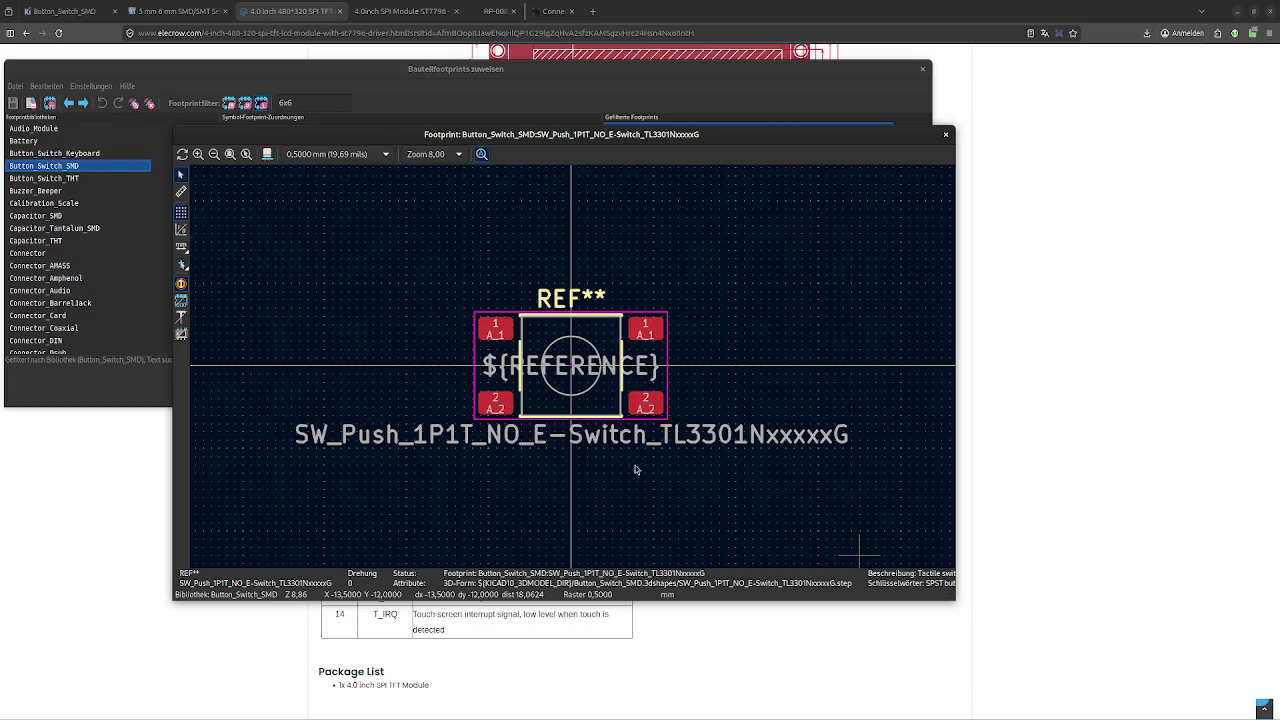
mouse_move(596, 440)
mouse_down()
mouse_move(553, 288)
mouse_move(829, 314)
mouse_move(557, 286)
mouse_move(448, 308)
mouse_move(520, 320)
mouse_up()
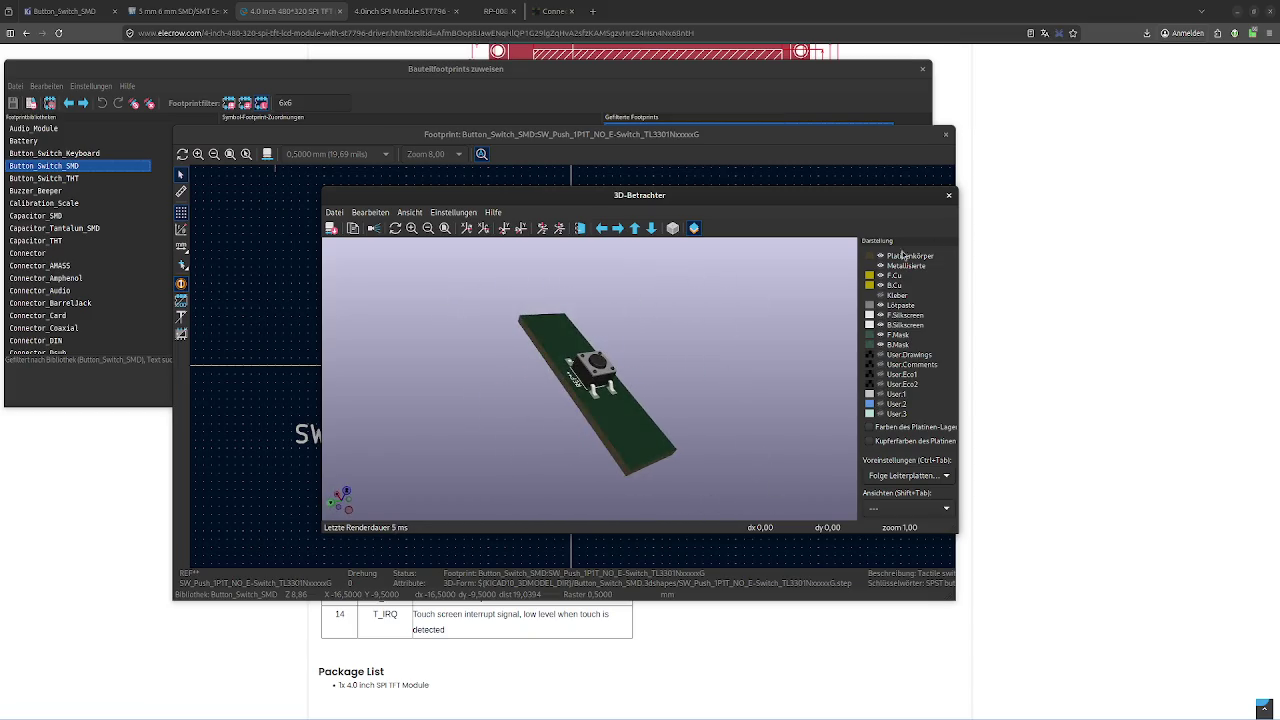
drag(956, 197, 950, 201)
click(944, 196)
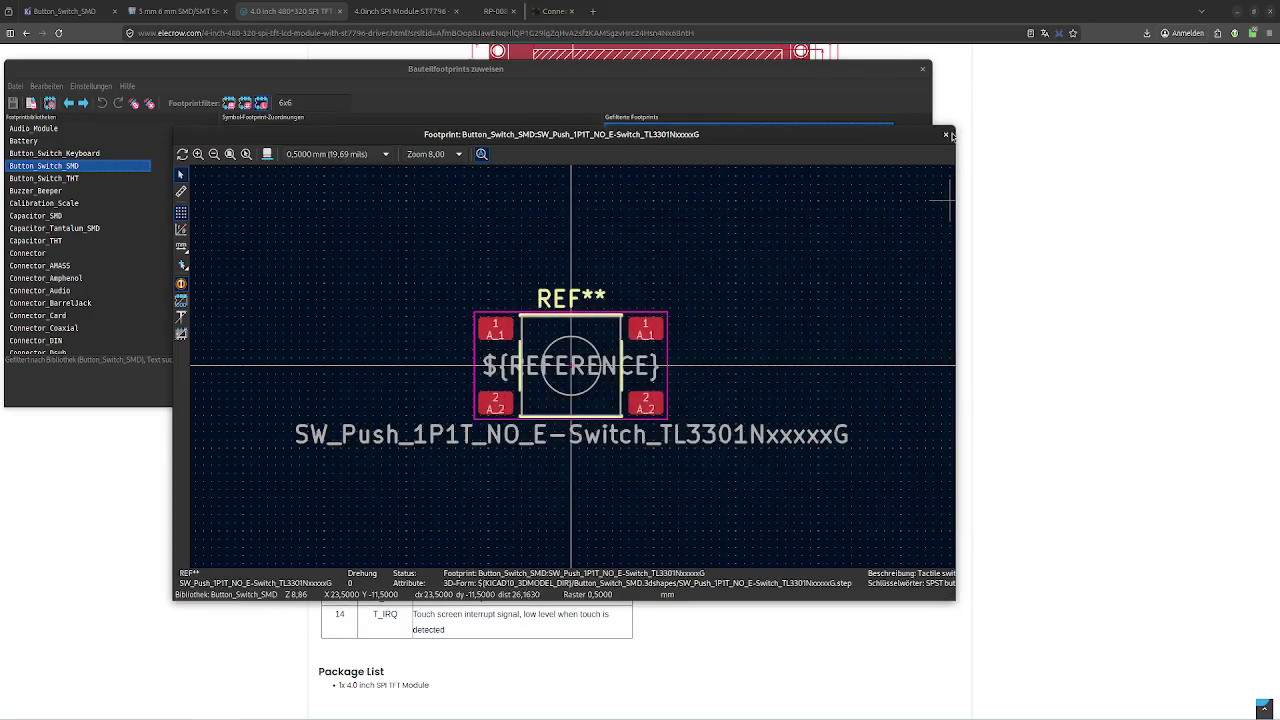
click(946, 134)
Preview the PTS645 switch footprint and orbit its 3D model to a tilted view
click(795, 154)
click(830, 163)
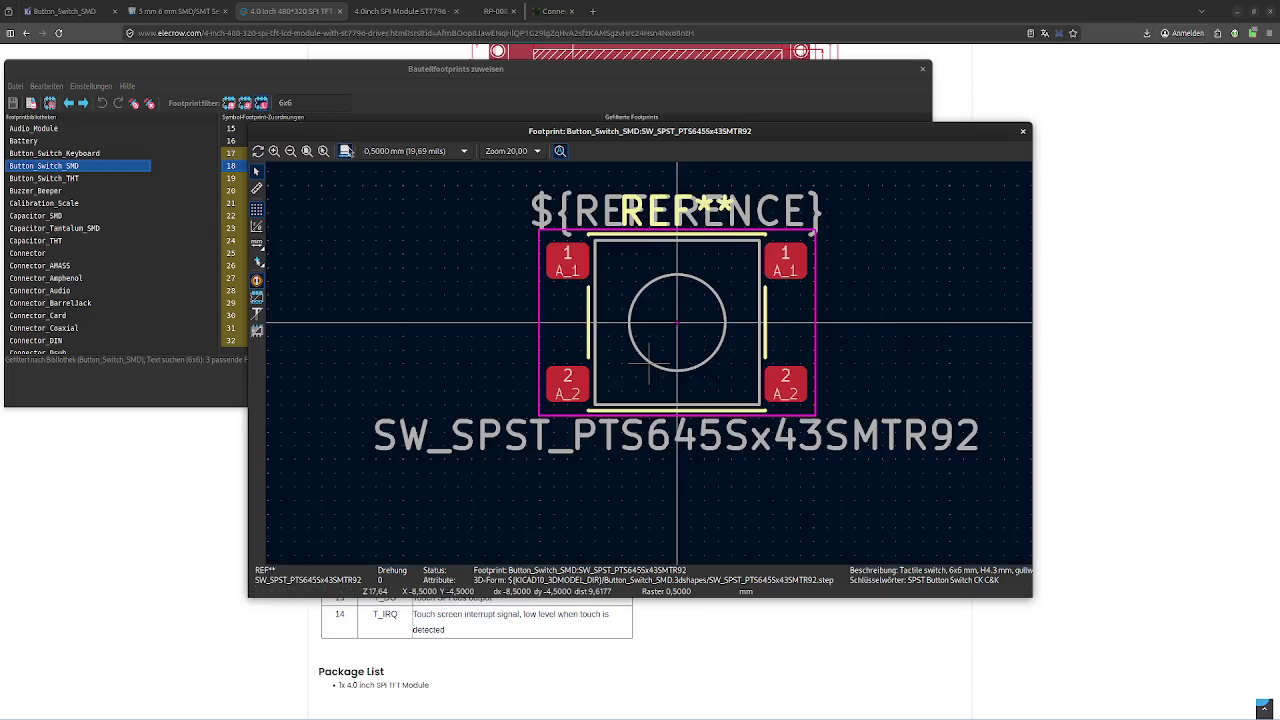
scroll(680, 365, up, 1)
key(alt+3)
mouse_move(722, 395)
mouse_down()
mouse_move(768, 445)
mouse_move(763, 114)
mouse_up()
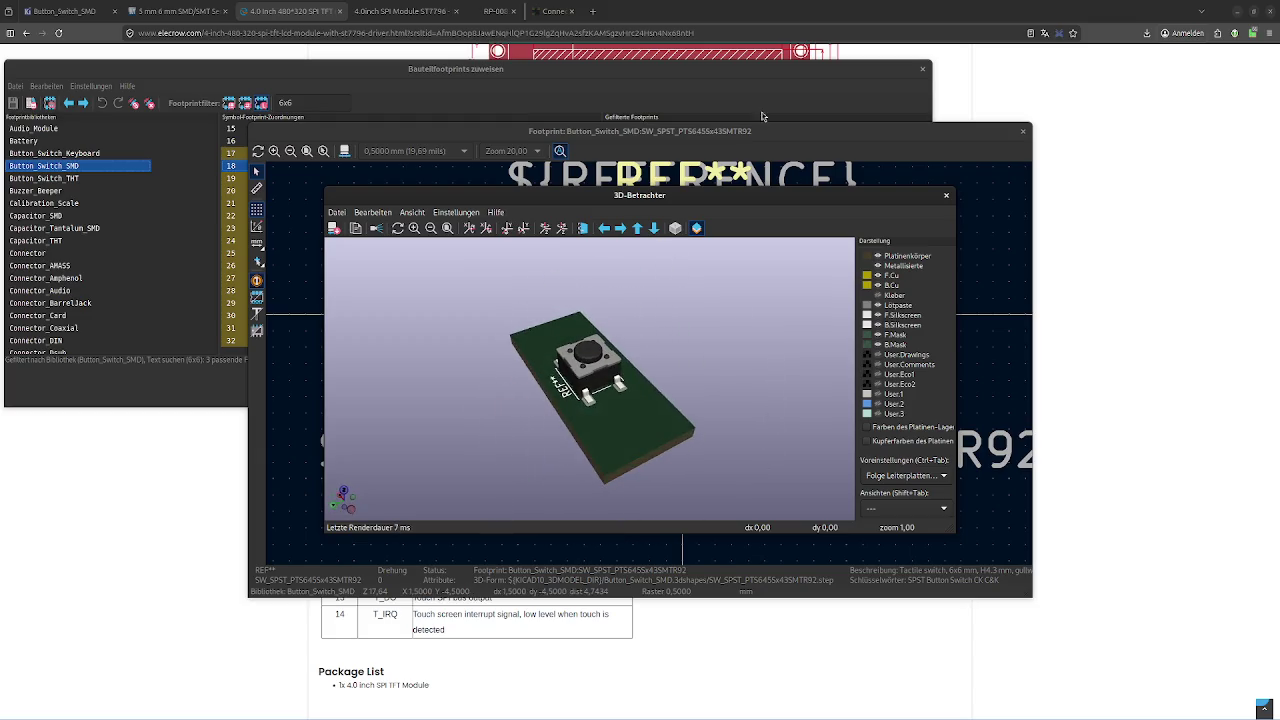
click(795, 119)
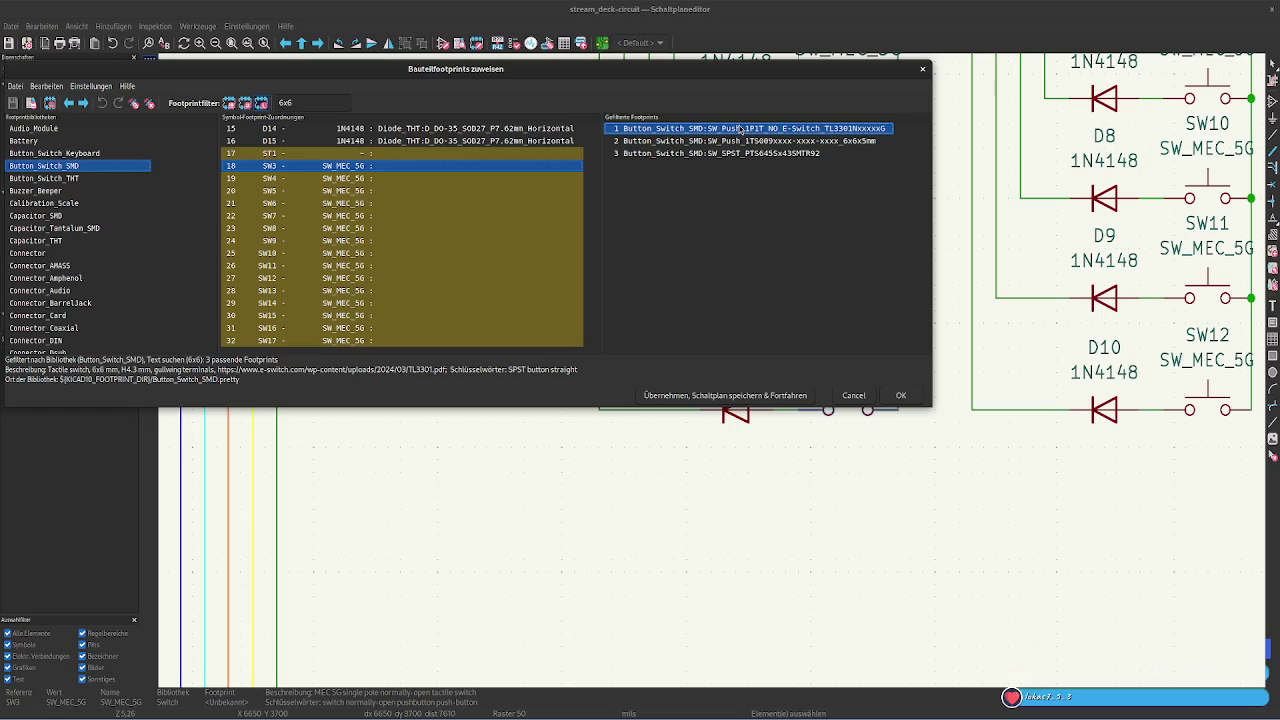
Show the TL3301 footprint preview via Ausgewählten Footprint anzeigen, placed beside its 3D viewer
right_click(740, 128)
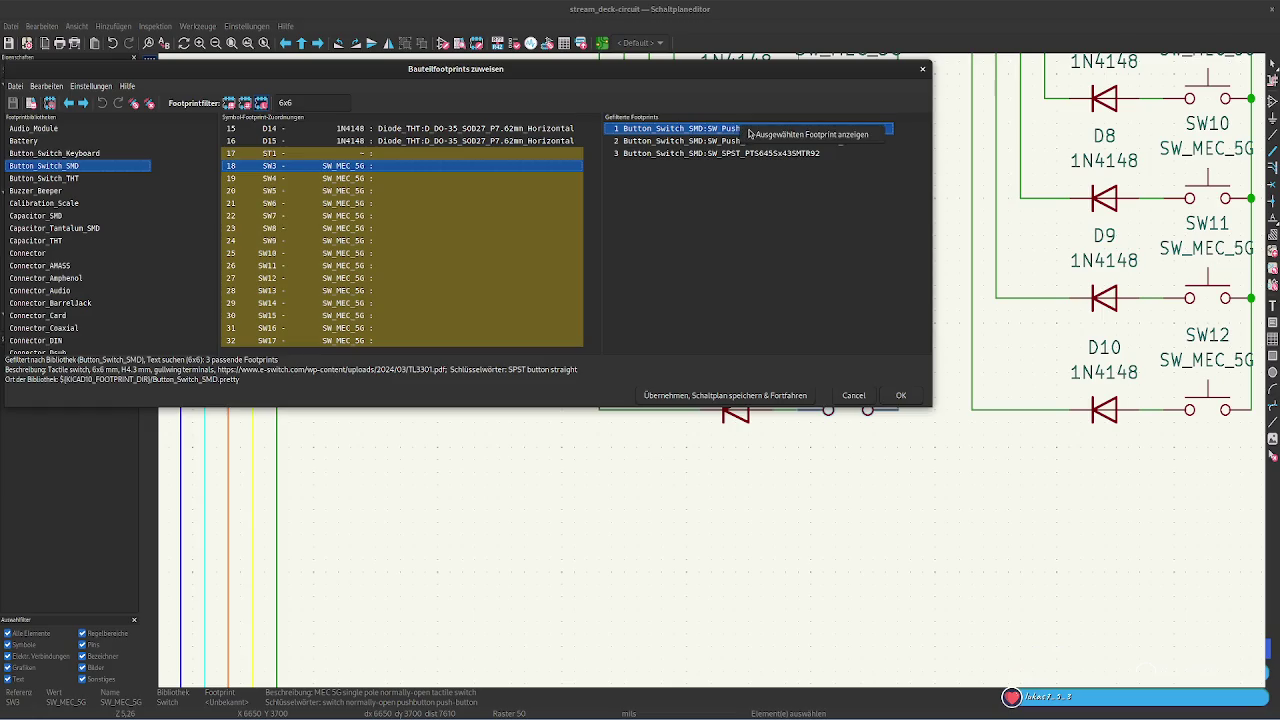
click(768, 134)
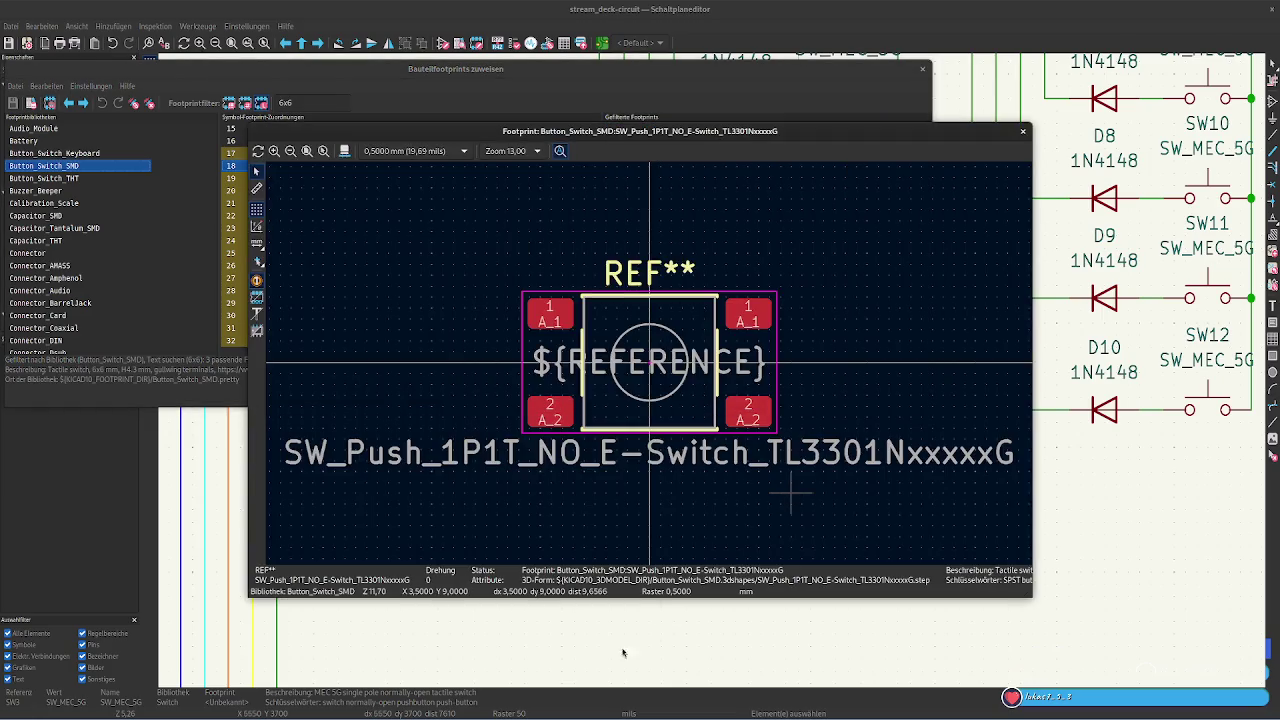
key(Tab)
key(Tab)
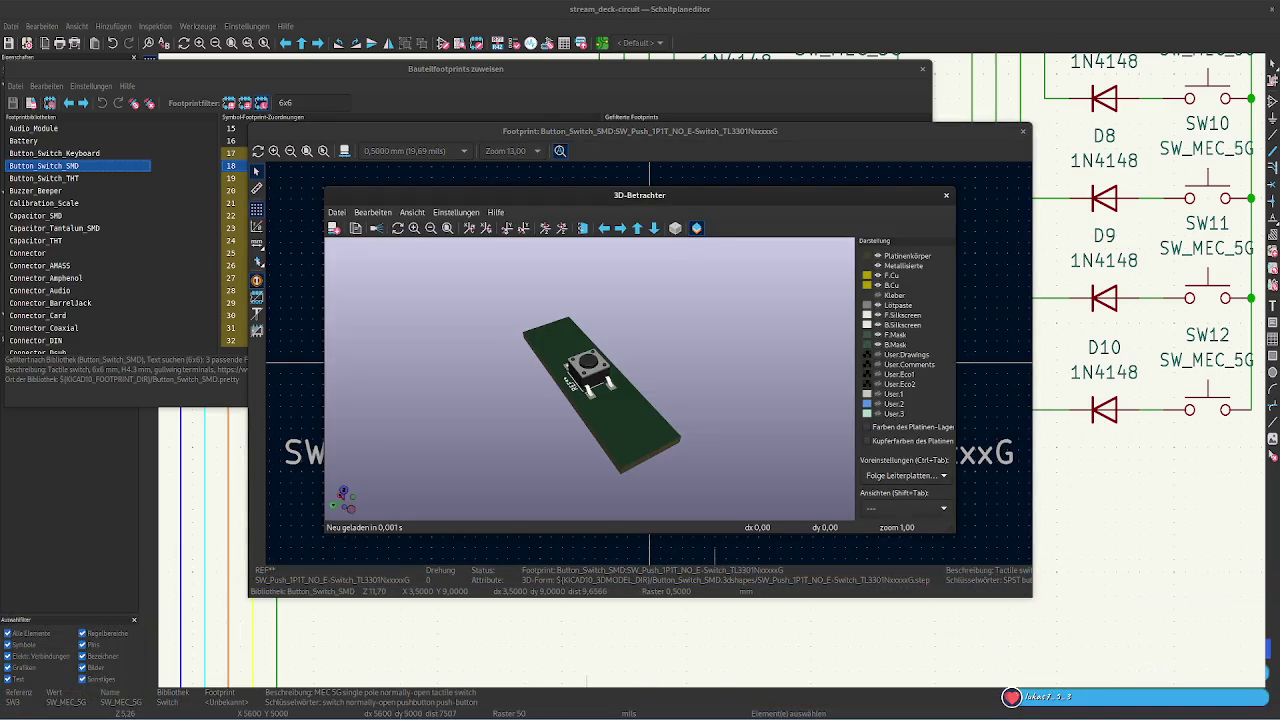
key(alt+Tab)
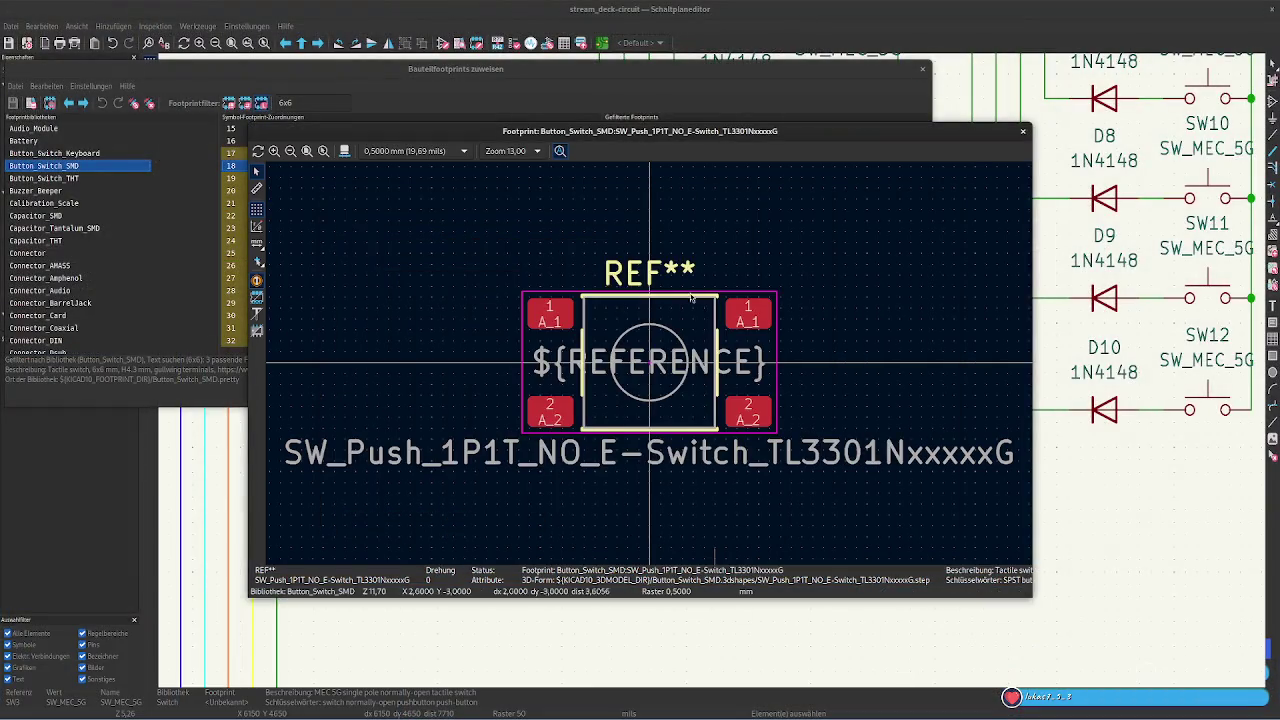
mouse_move(612, 131)
mouse_down()
mouse_move(737, 217)
mouse_move(734, 188)
mouse_move(55, 259)
mouse_up()
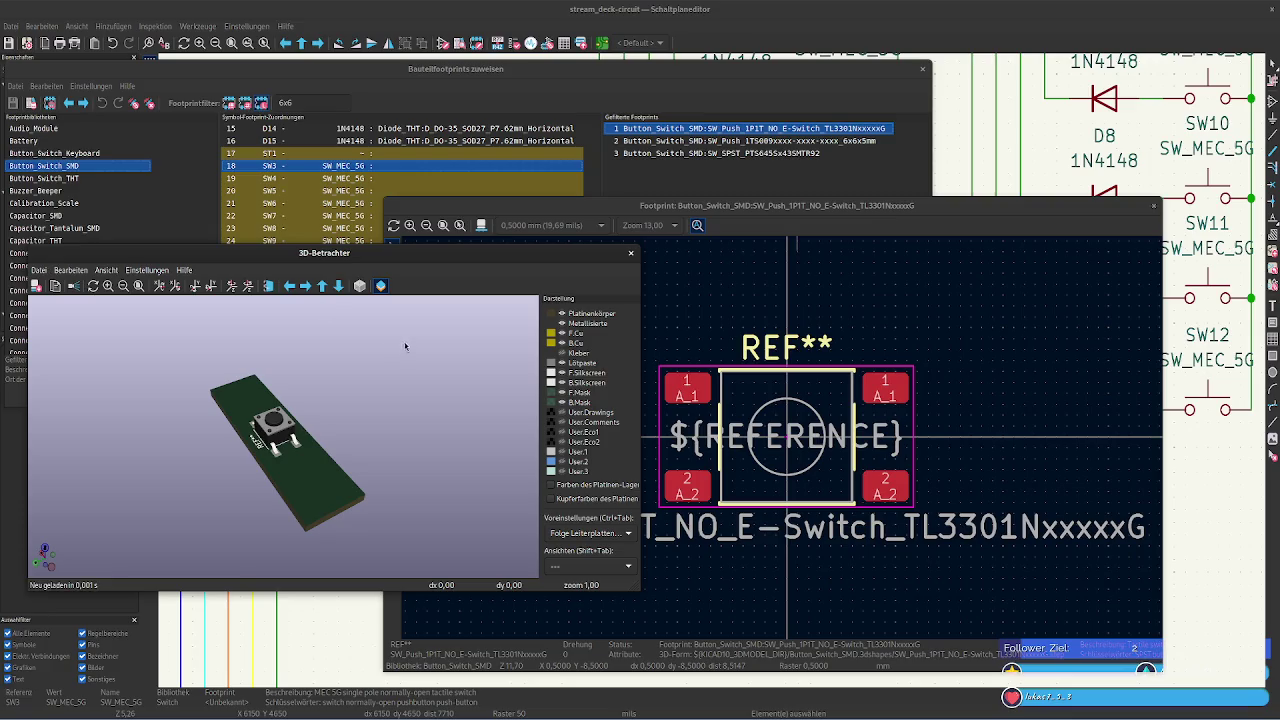
Flip repeatedly between the TL3301 and PTS645 footprints in the 2D and 3D previews
mouse_move(318, 256)
mouse_down()
mouse_move(287, 321)
mouse_move(363, 328)
mouse_up()
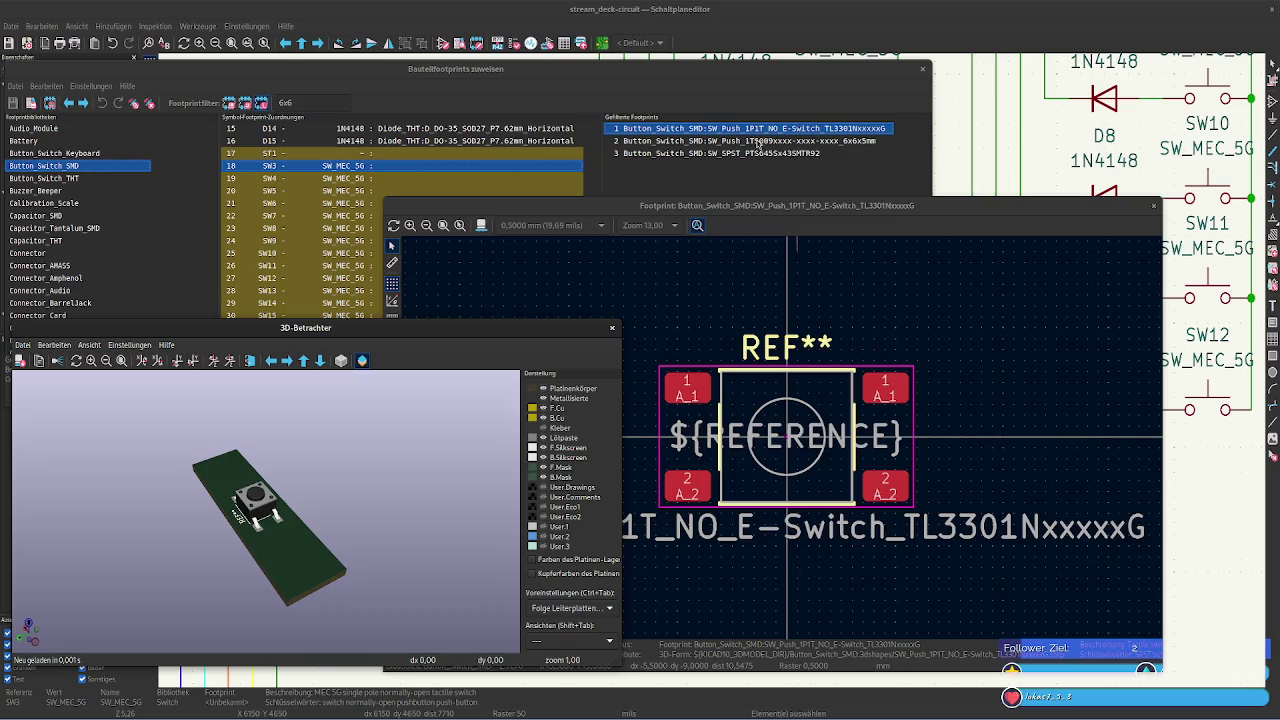
click(783, 155)
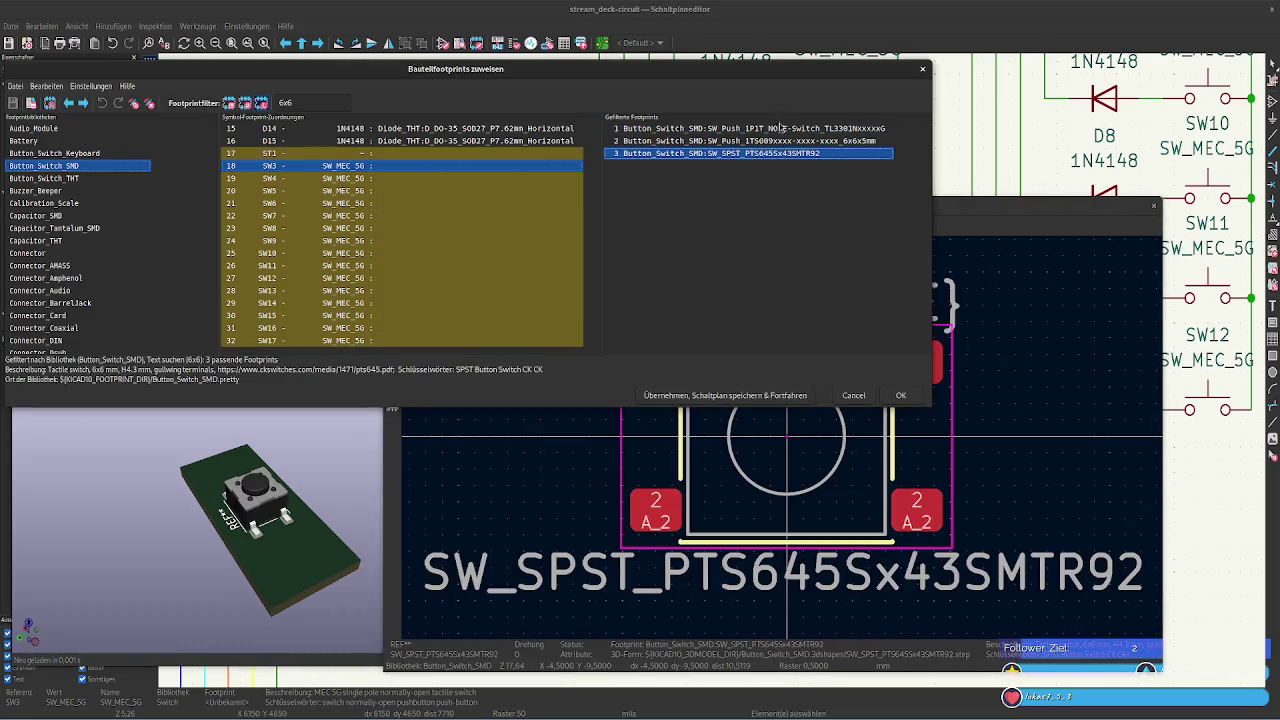
click(746, 129)
click(727, 155)
click(729, 129)
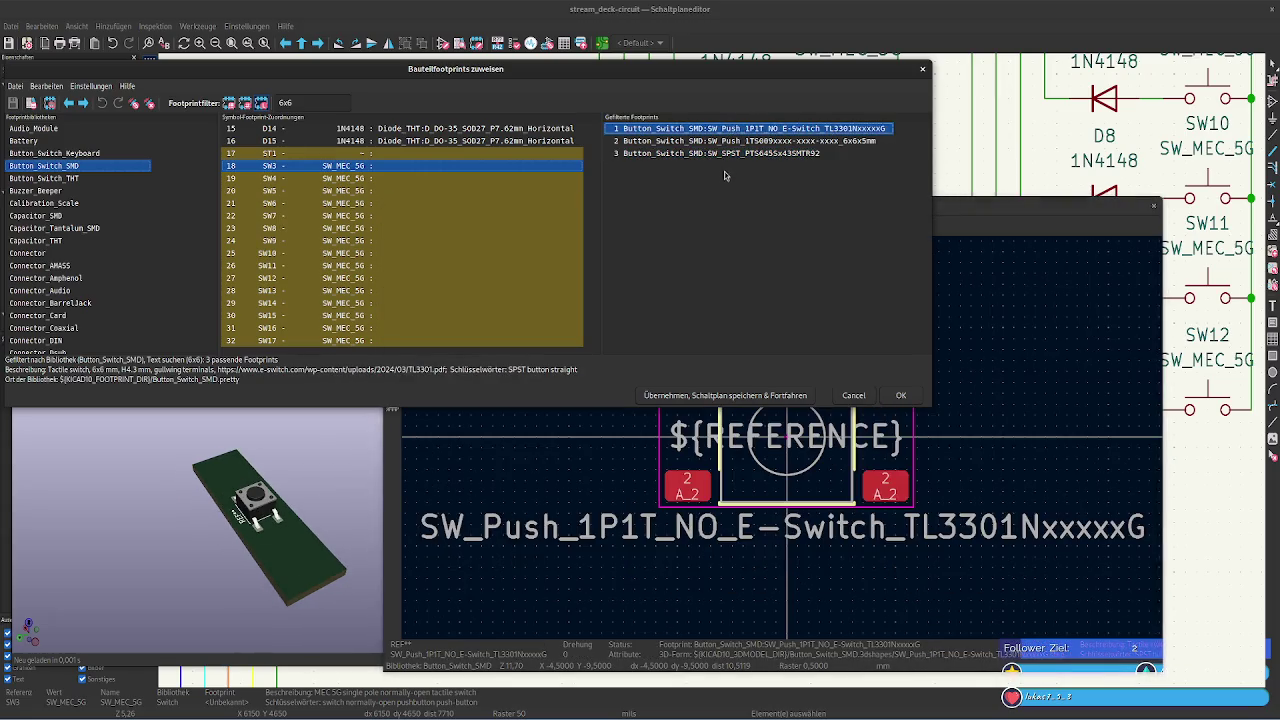
click(717, 166)
click(718, 155)
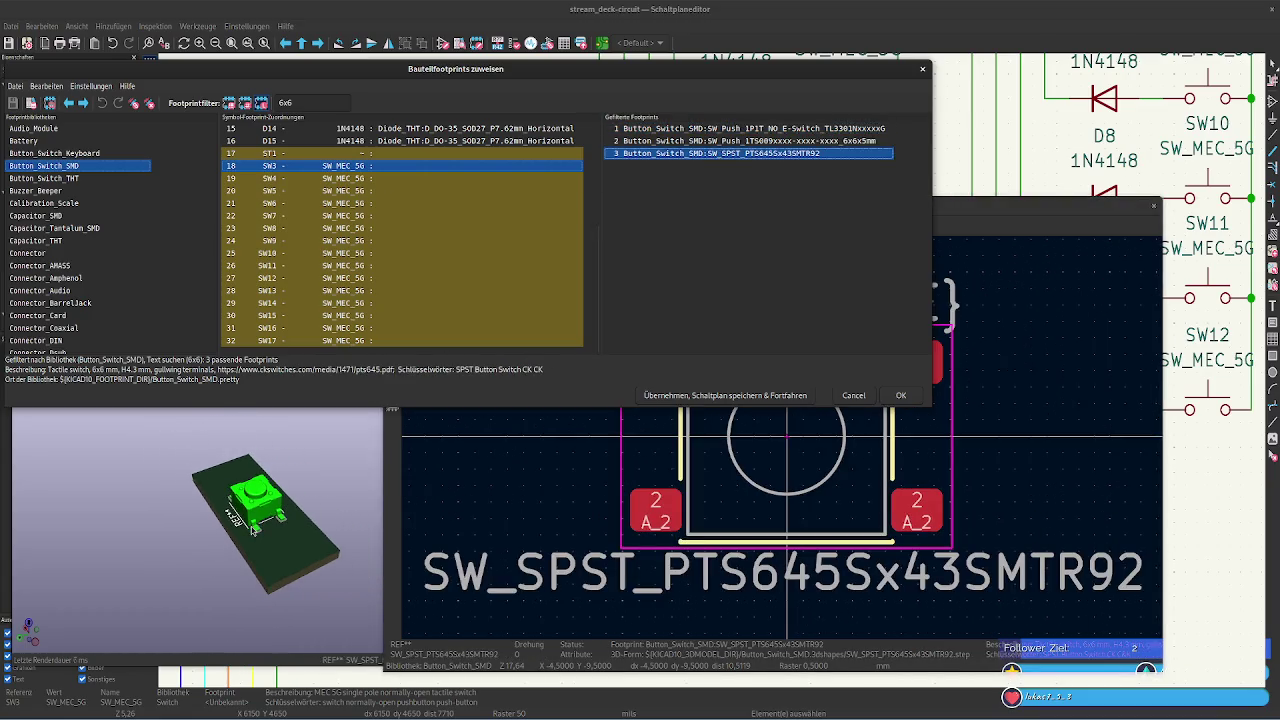
click(663, 127)
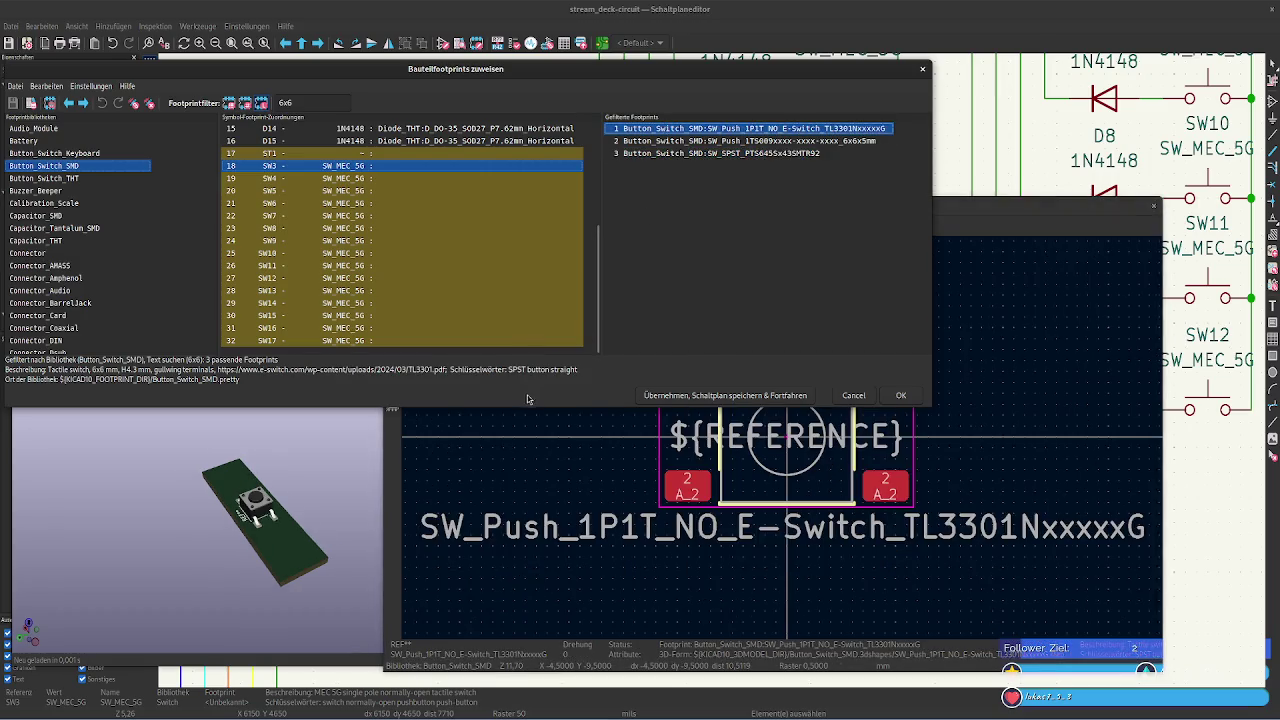
click(636, 155)
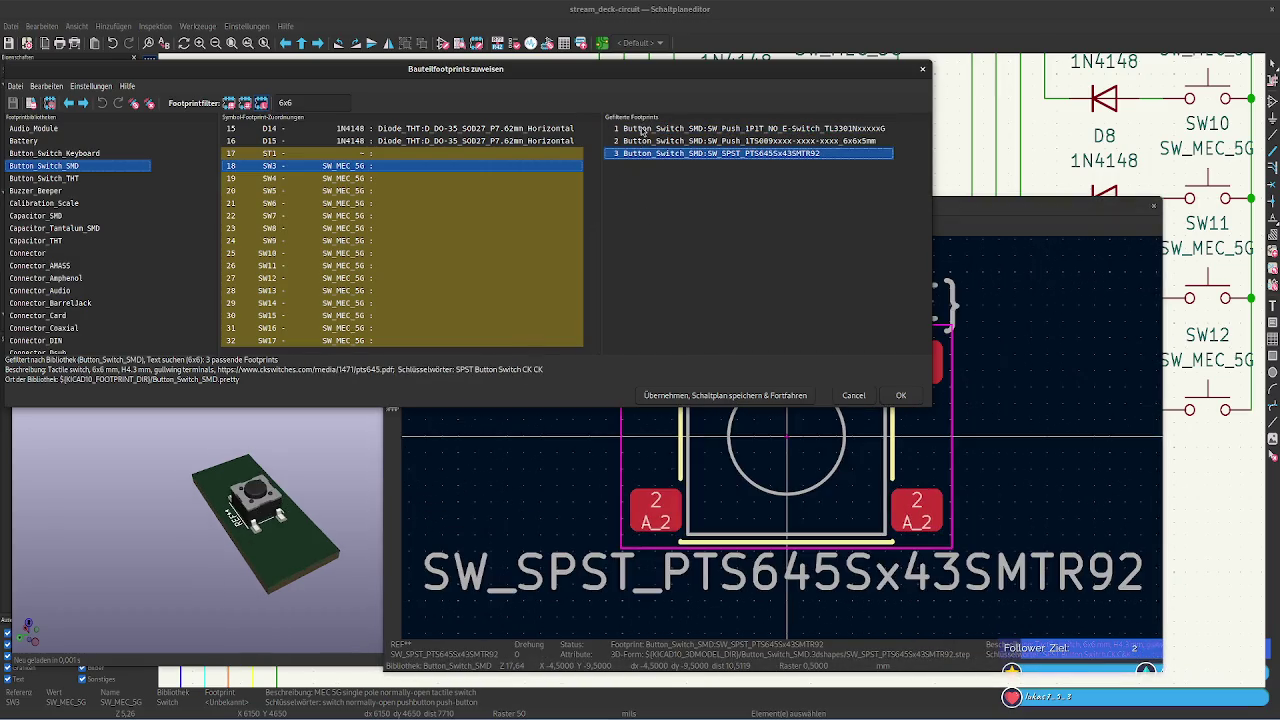
click(642, 129)
click(642, 155)
scroll(775, 541, down, 1)
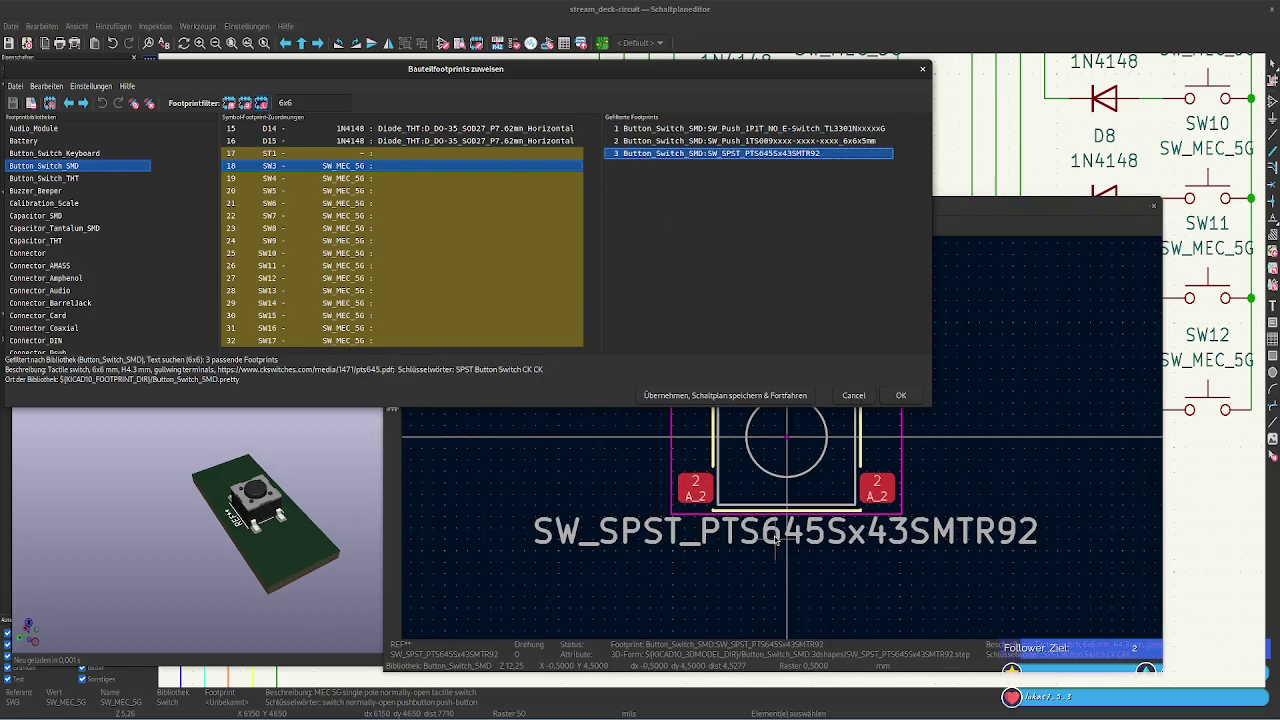
click(724, 129)
click(722, 153)
click(731, 129)
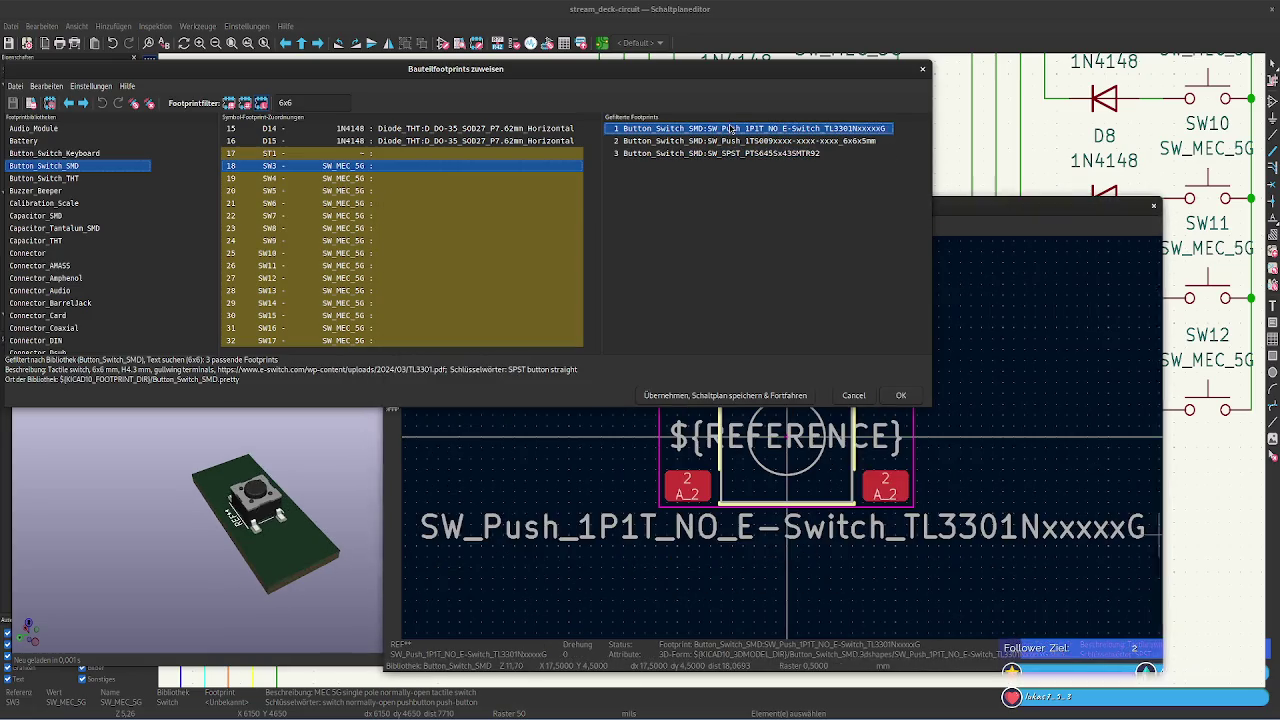
click(732, 151)
click(733, 129)
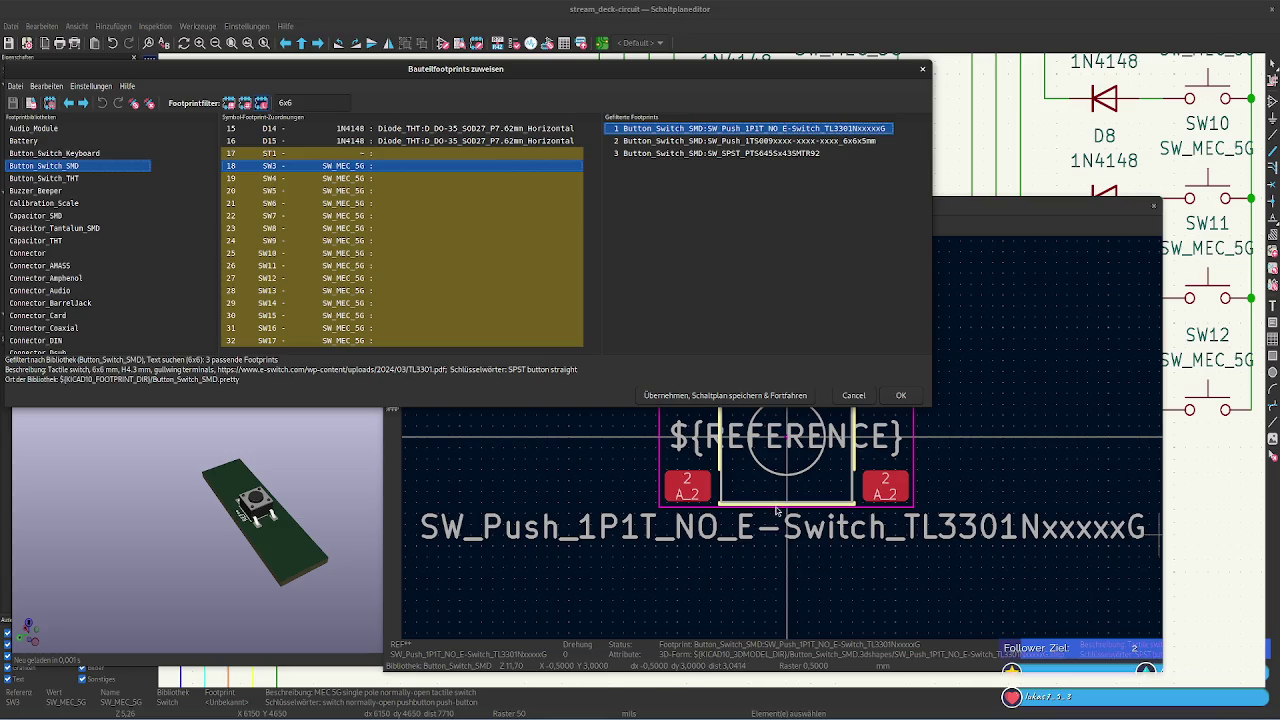
Select SW_SPST_PTS645Sx43SMTR92 and rotate its 3D model from a near top-down view
key(Down)
key(Down)
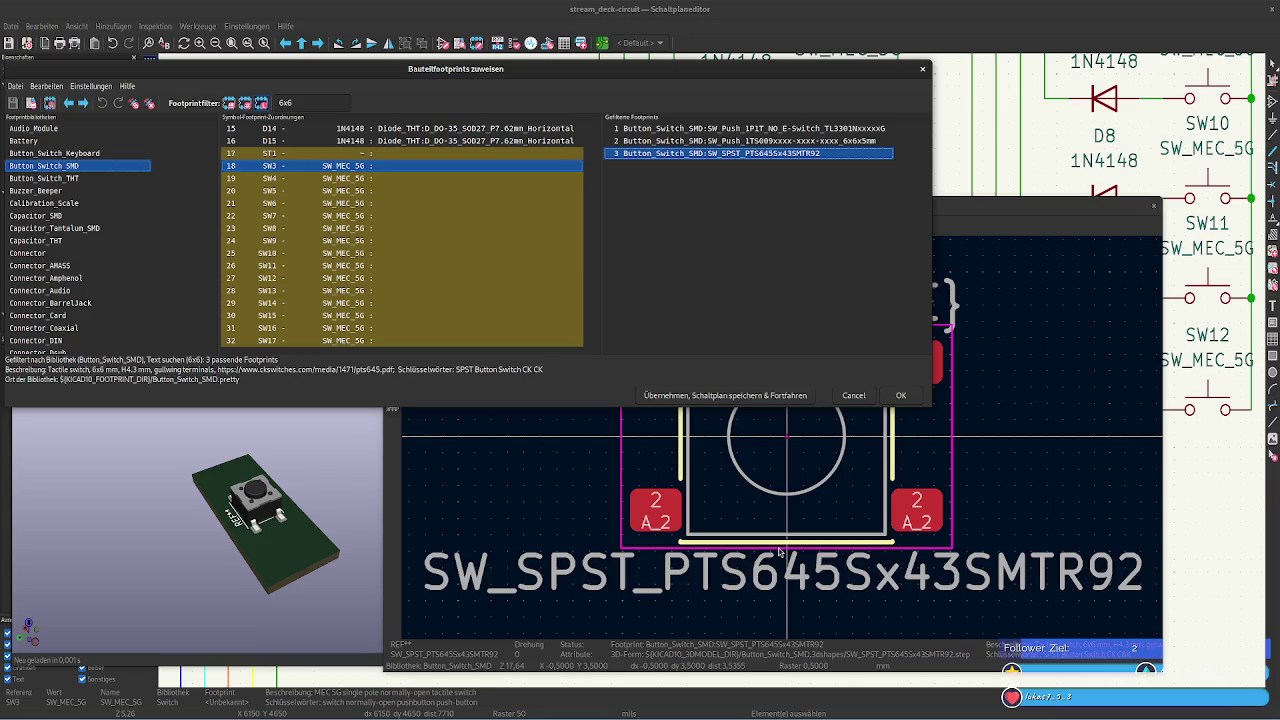
mouse_move(253, 564)
mouse_down()
mouse_move(256, 644)
mouse_move(217, 537)
mouse_up()
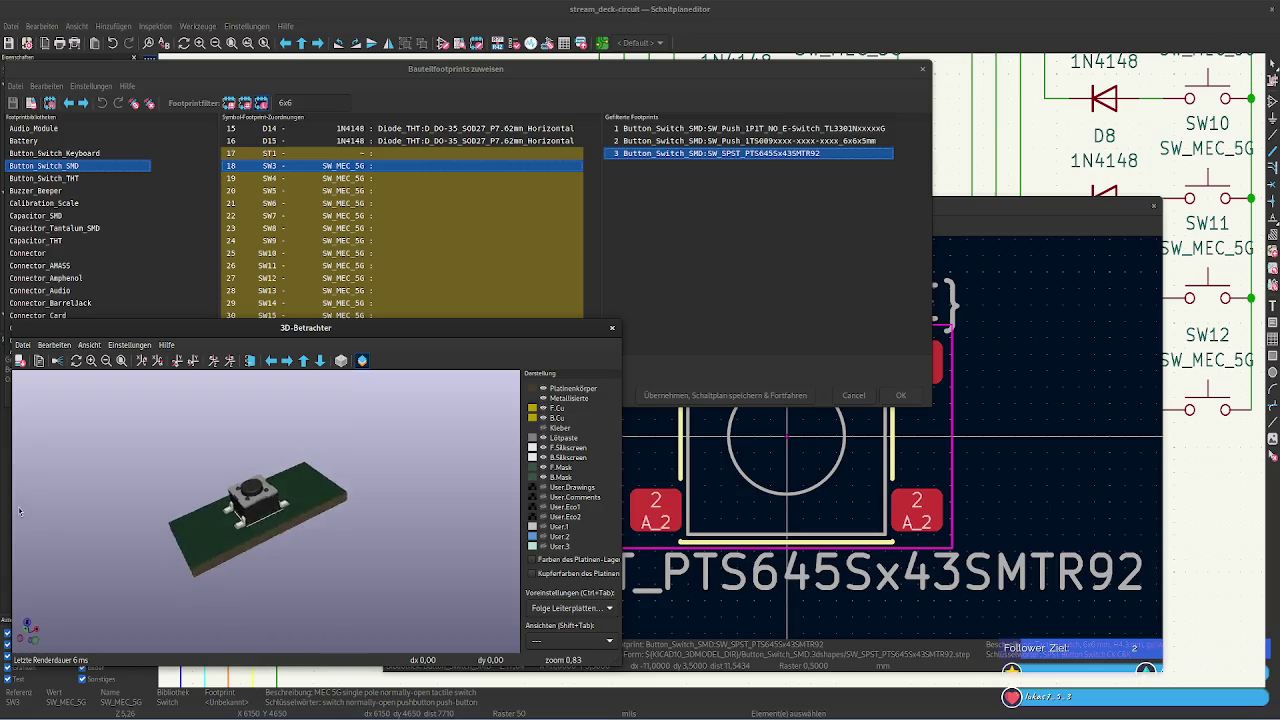
mouse_move(386, 489)
mouse_down()
mouse_move(171, 620)
mouse_move(383, 408)
mouse_up()
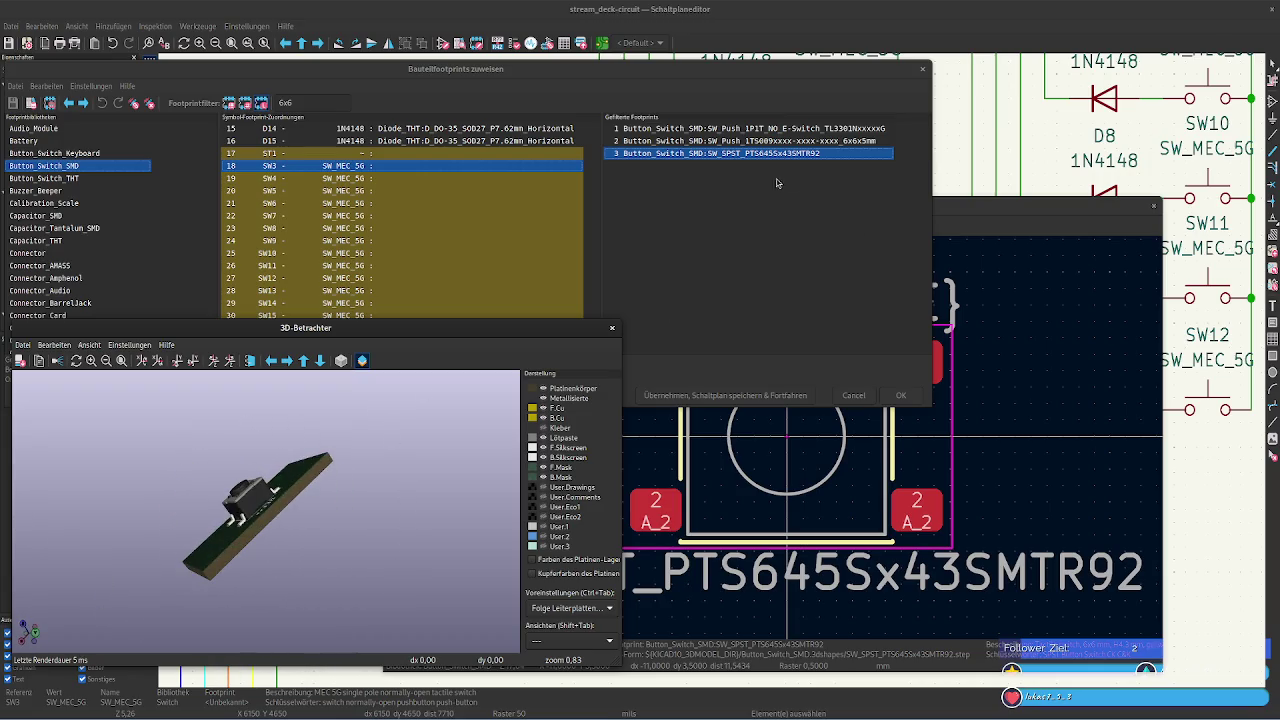
click(741, 157)
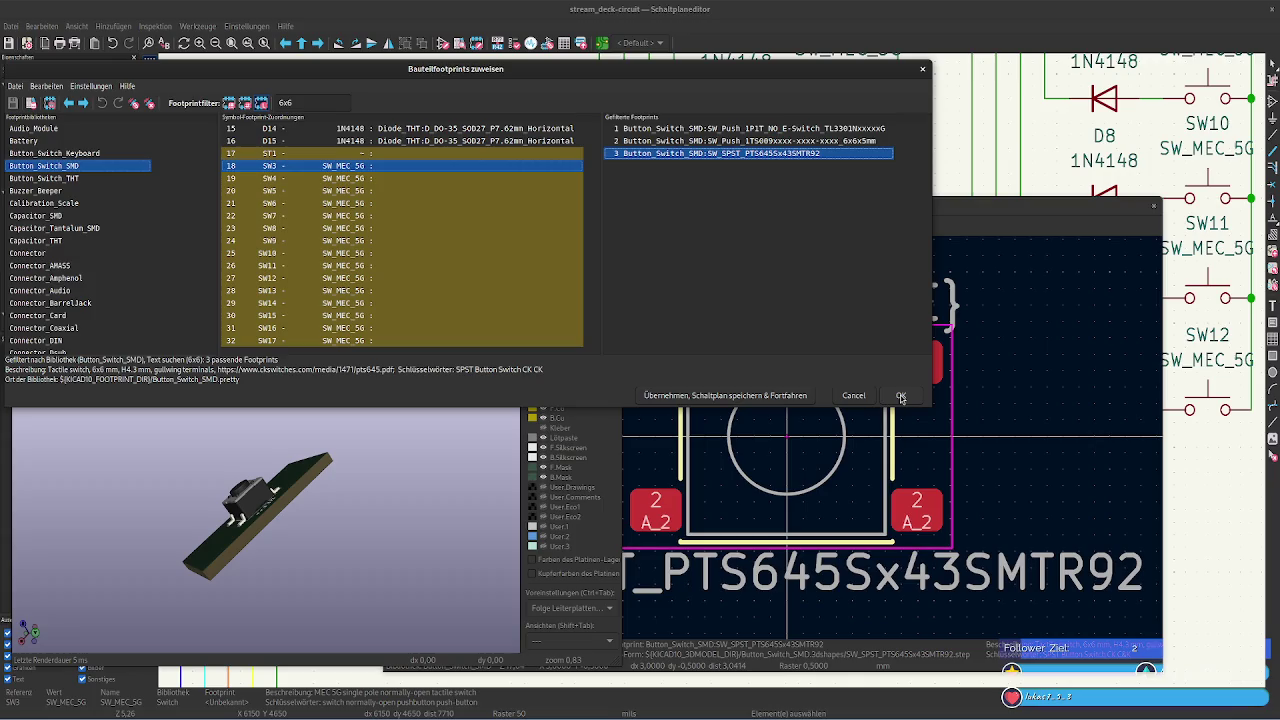
Assign Button_Switch_SMD:SW_SPST_PTS645Sx43SMTR92 to each switch row, SW3 through SW17
double_click(699, 157)
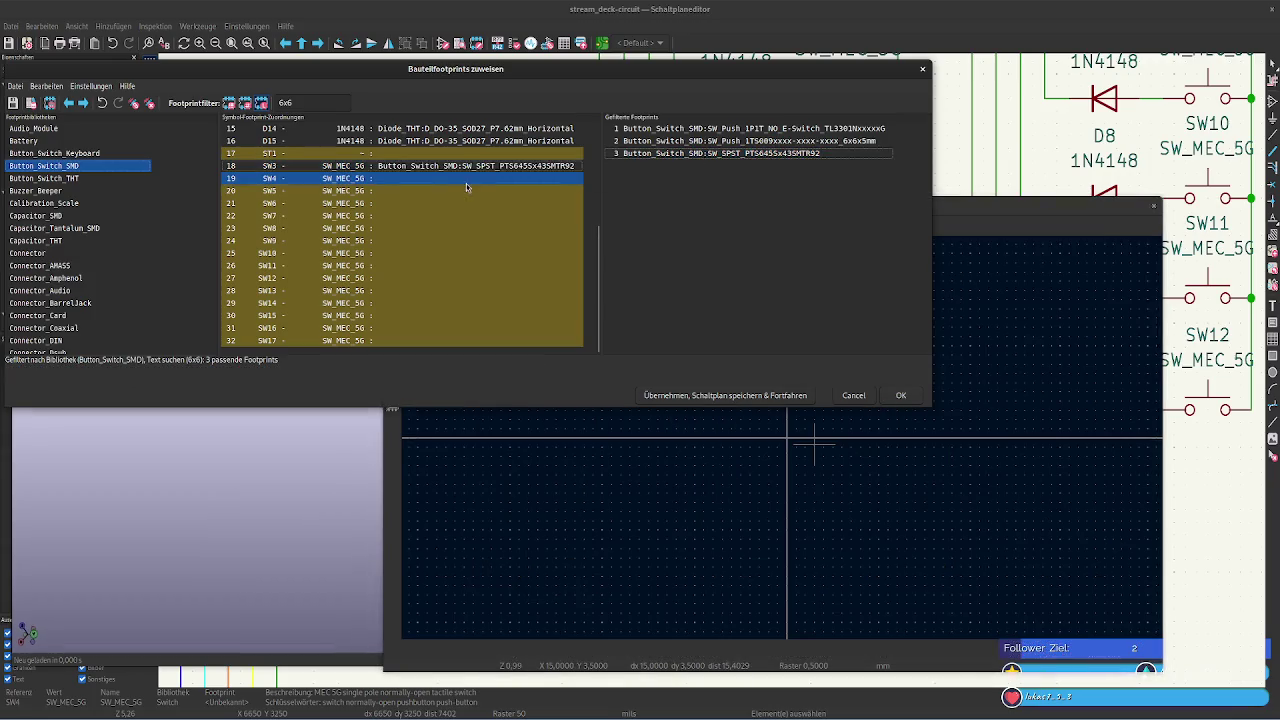
double_click(707, 154)
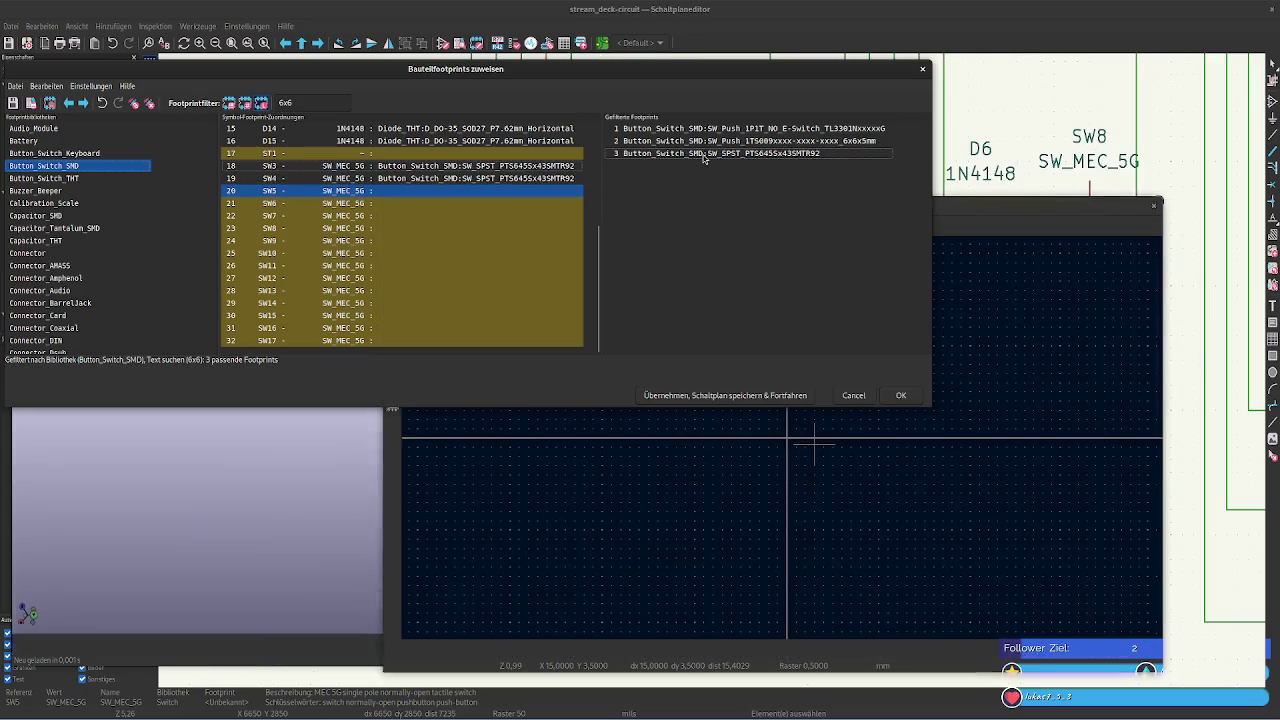
double_click(705, 156)
double_click(705, 156)
double_click(705, 156)
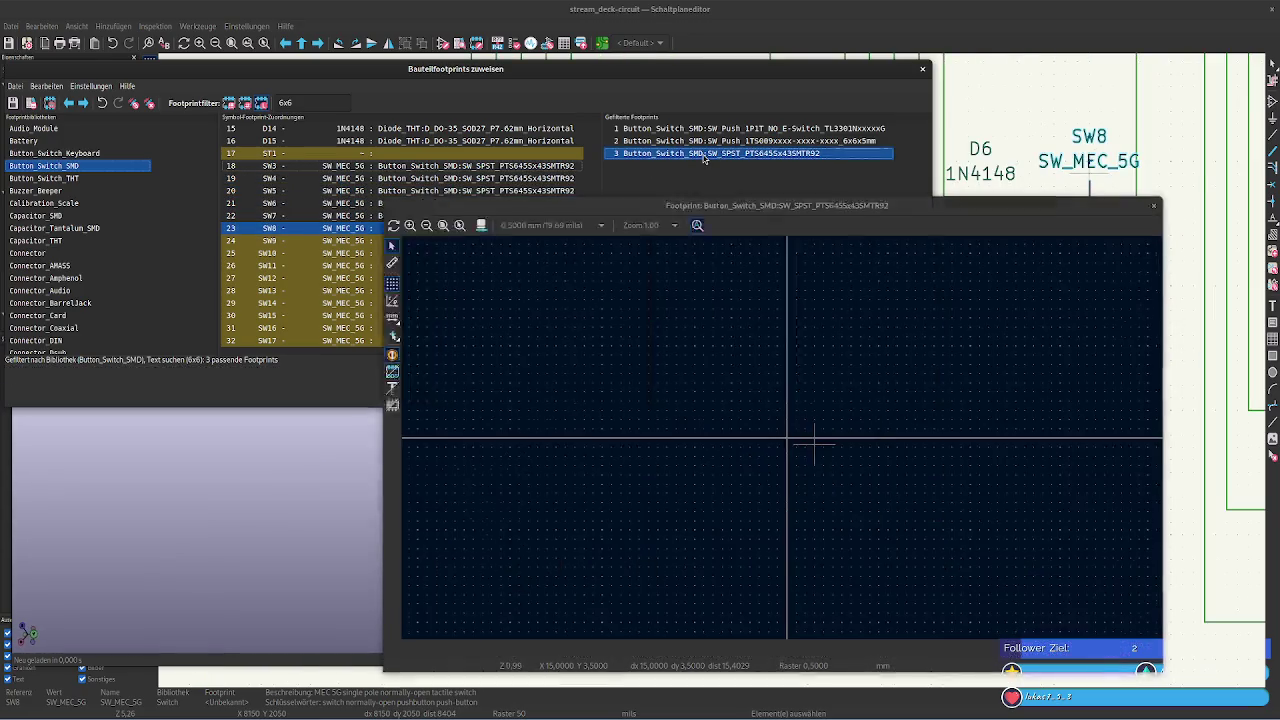
double_click(705, 156)
double_click(705, 156)
double_click(705, 156)
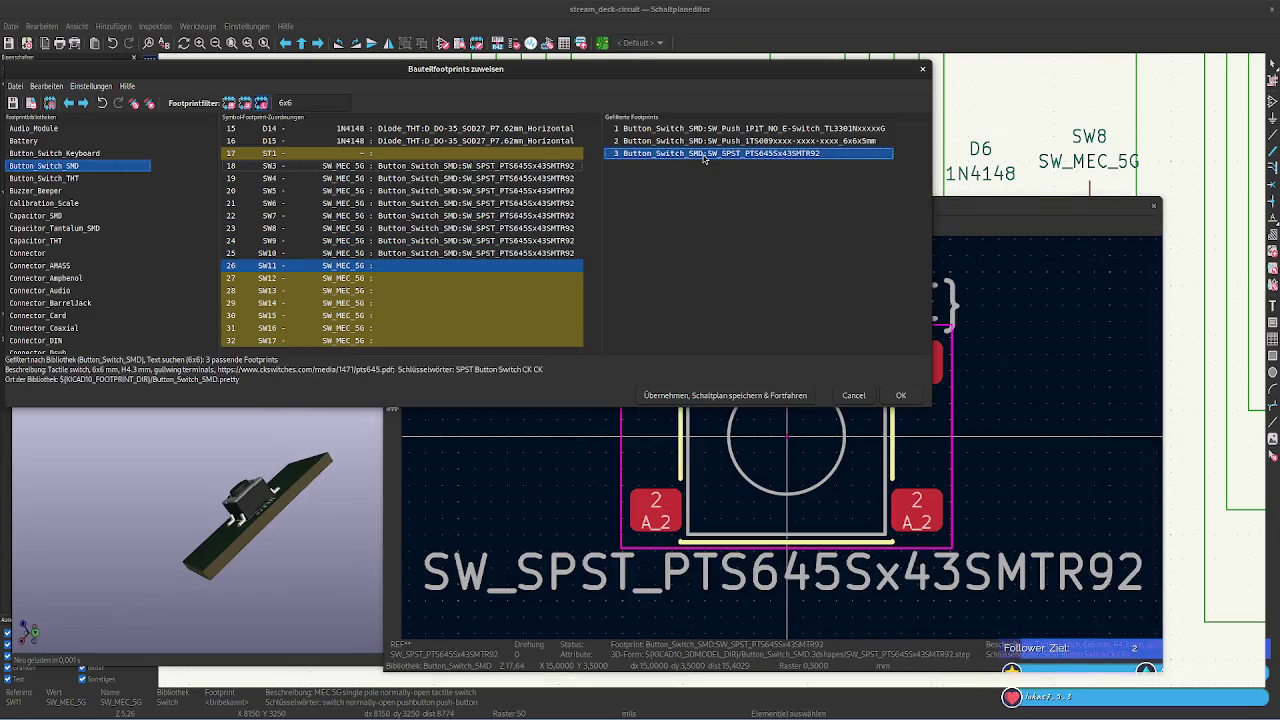
double_click(705, 156)
double_click(705, 156)
double_click(705, 156)
double_click(705, 156)
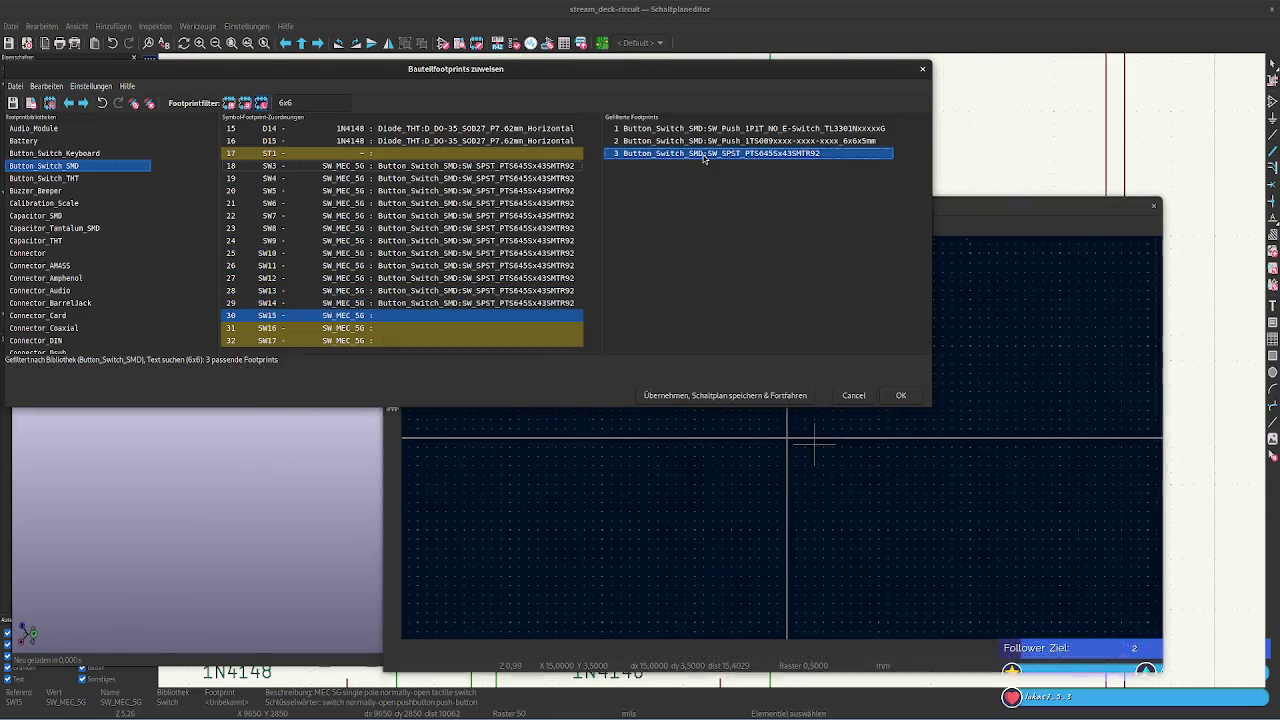
double_click(705, 156)
double_click(705, 156)
double_click(705, 156)
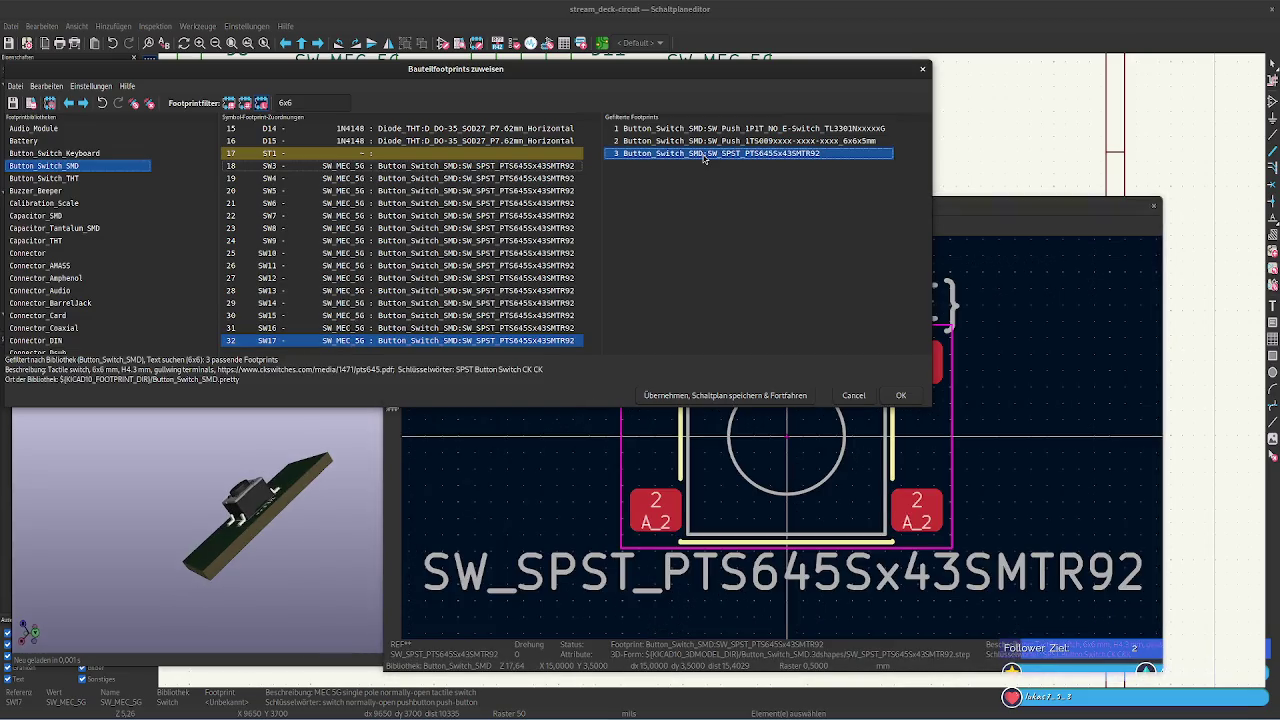
Select the ST1 display symbol in the assignment list
scroll(490, 323, up, 4)
scroll(470, 324, up, 1)
click(394, 318)
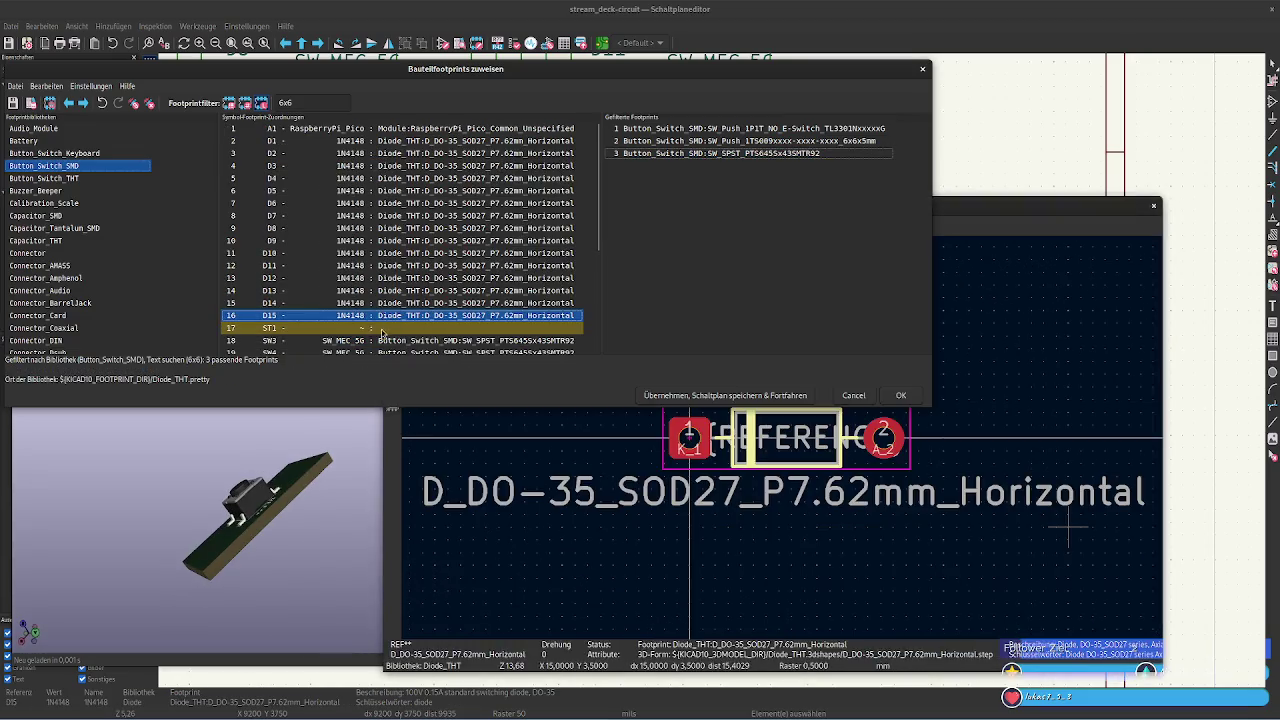
click(405, 329)
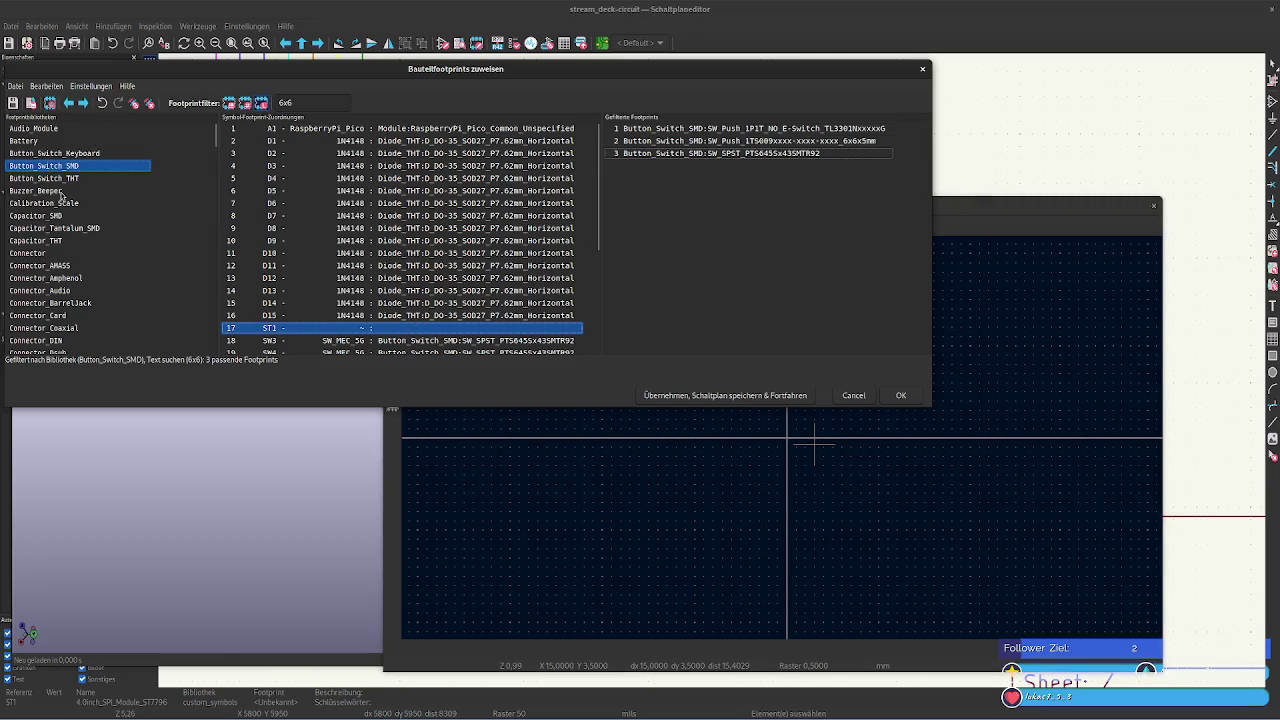
scroll(62, 198, down, 5)
scroll(68, 202, down, 5)
scroll(72, 208, down, 5)
scroll(78, 215, down, 3)
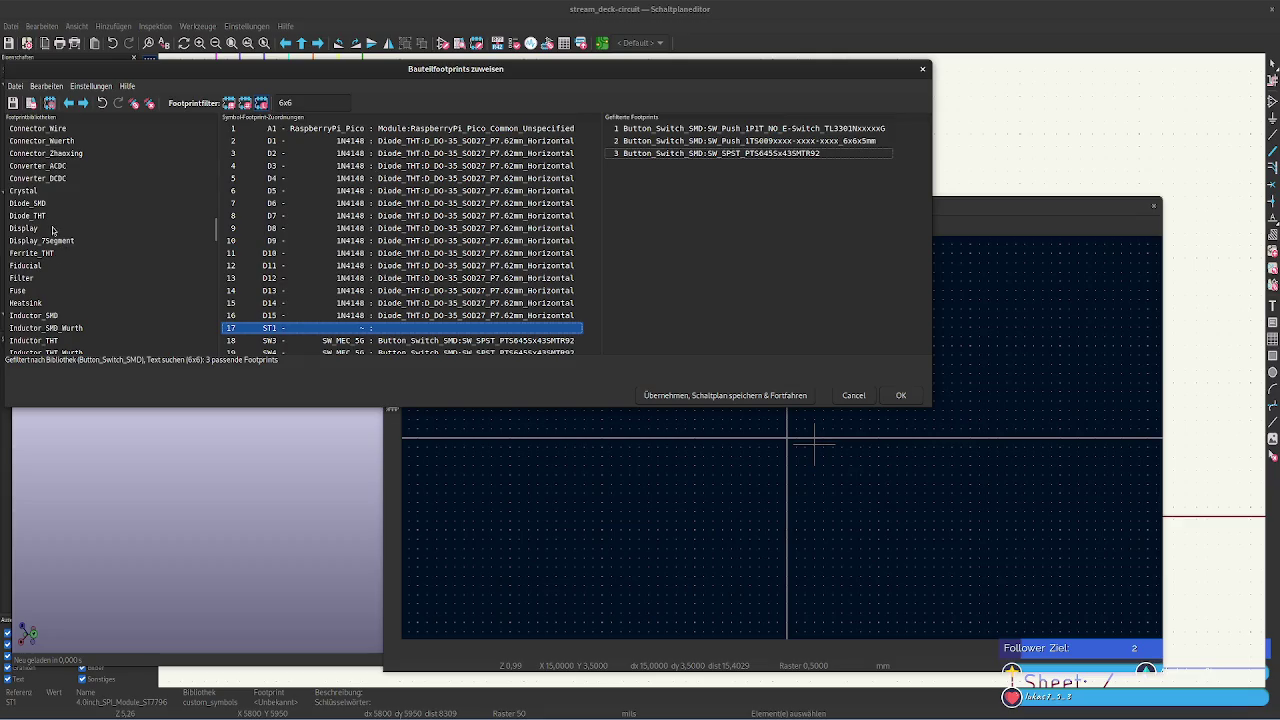
List the Display library footprints and rotate the CR2013-MI2120 model edge-on and top-down
click(53, 229)
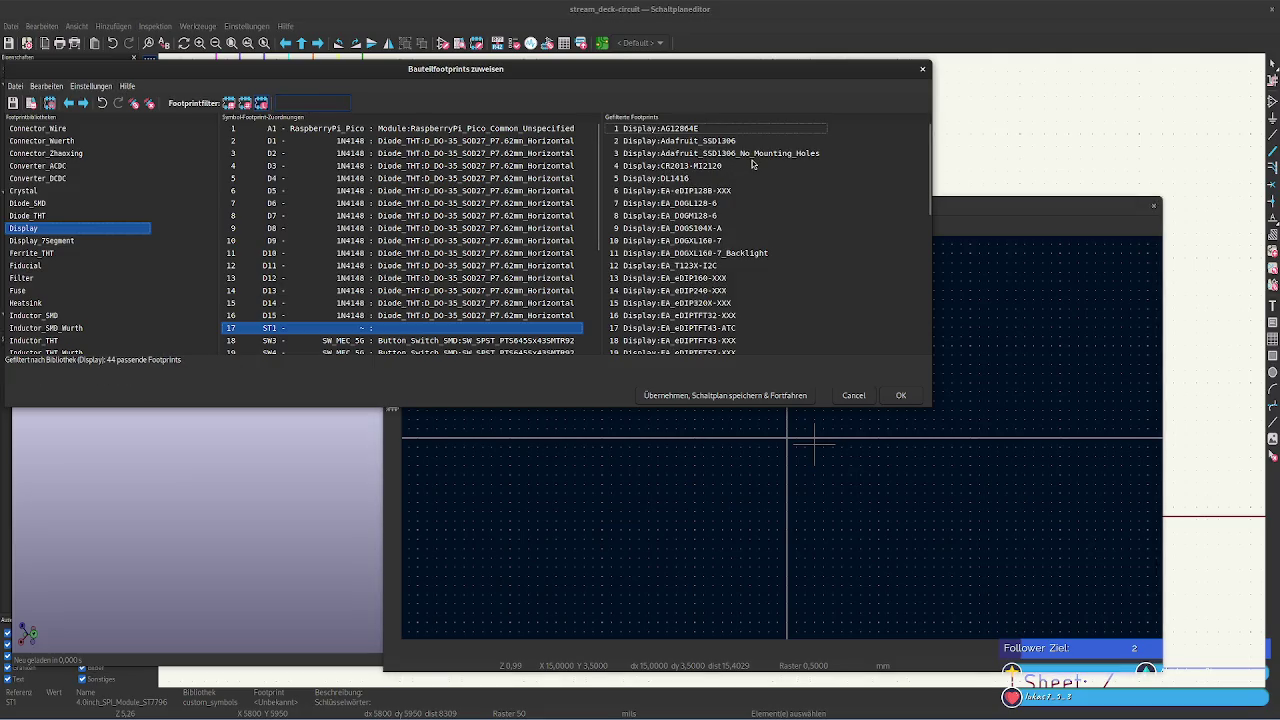
scroll(726, 203, down, 3)
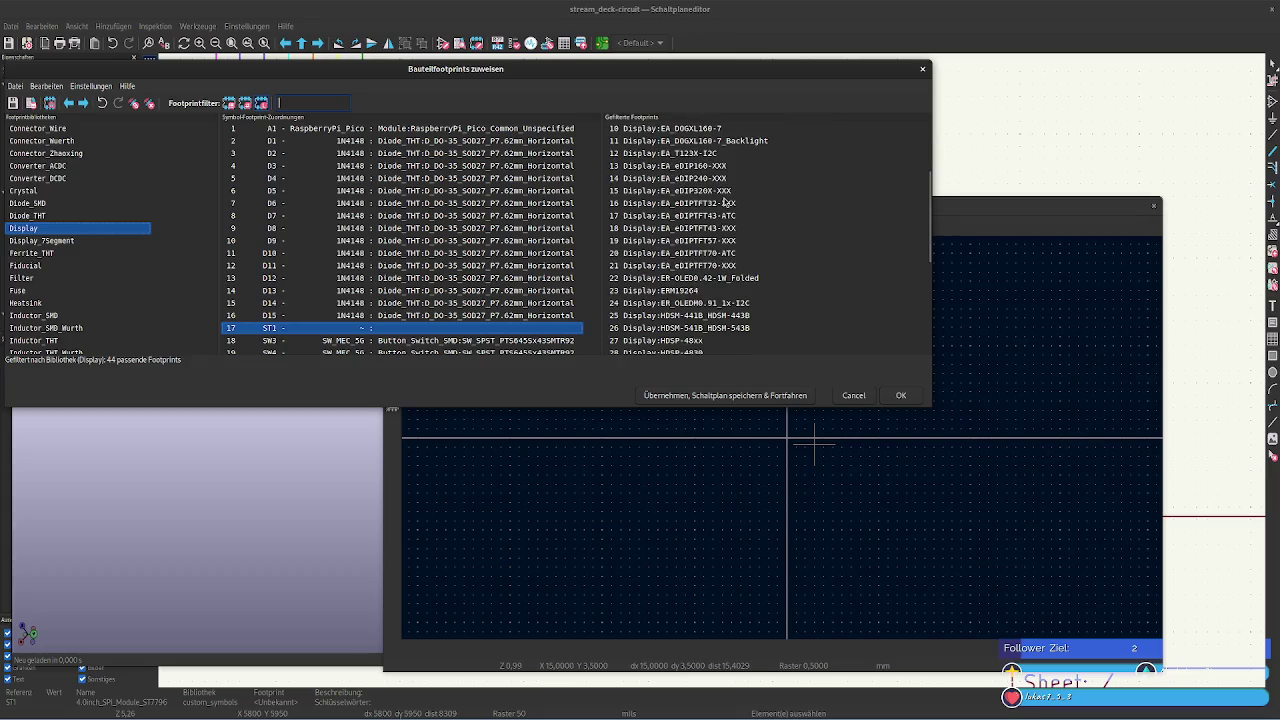
scroll(726, 203, up, 3)
click(718, 180)
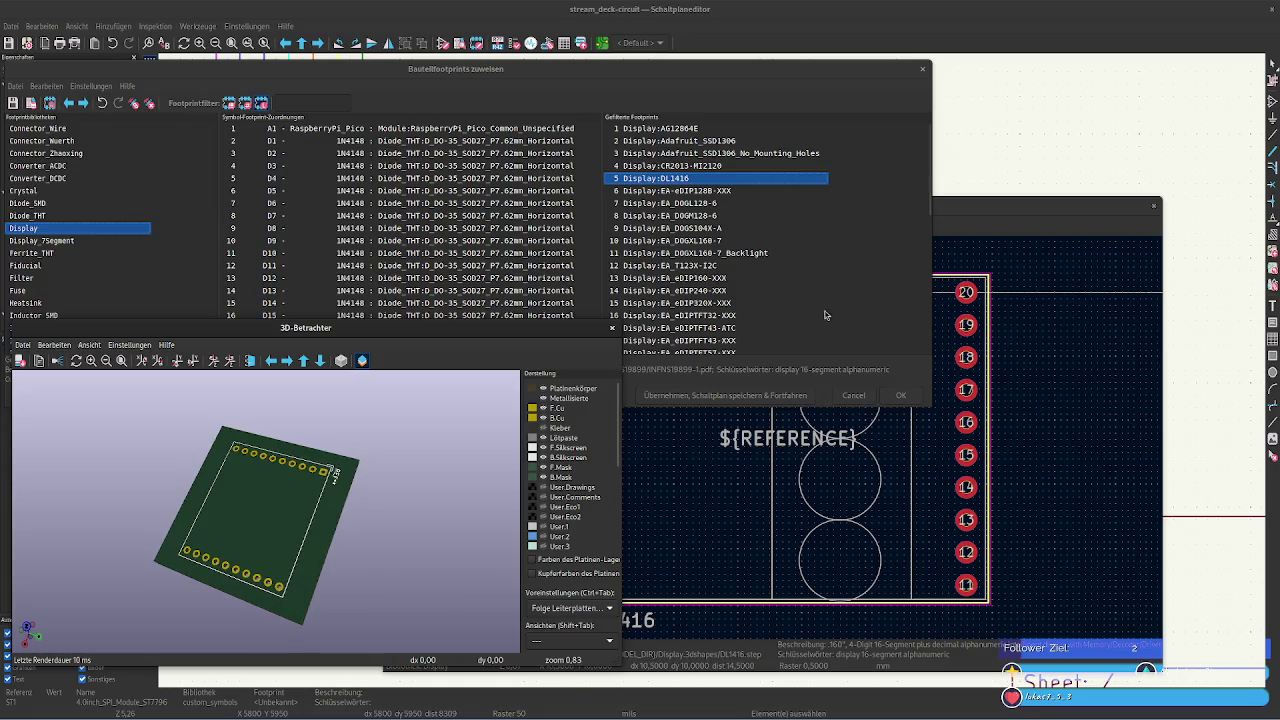
click(715, 130)
click(718, 141)
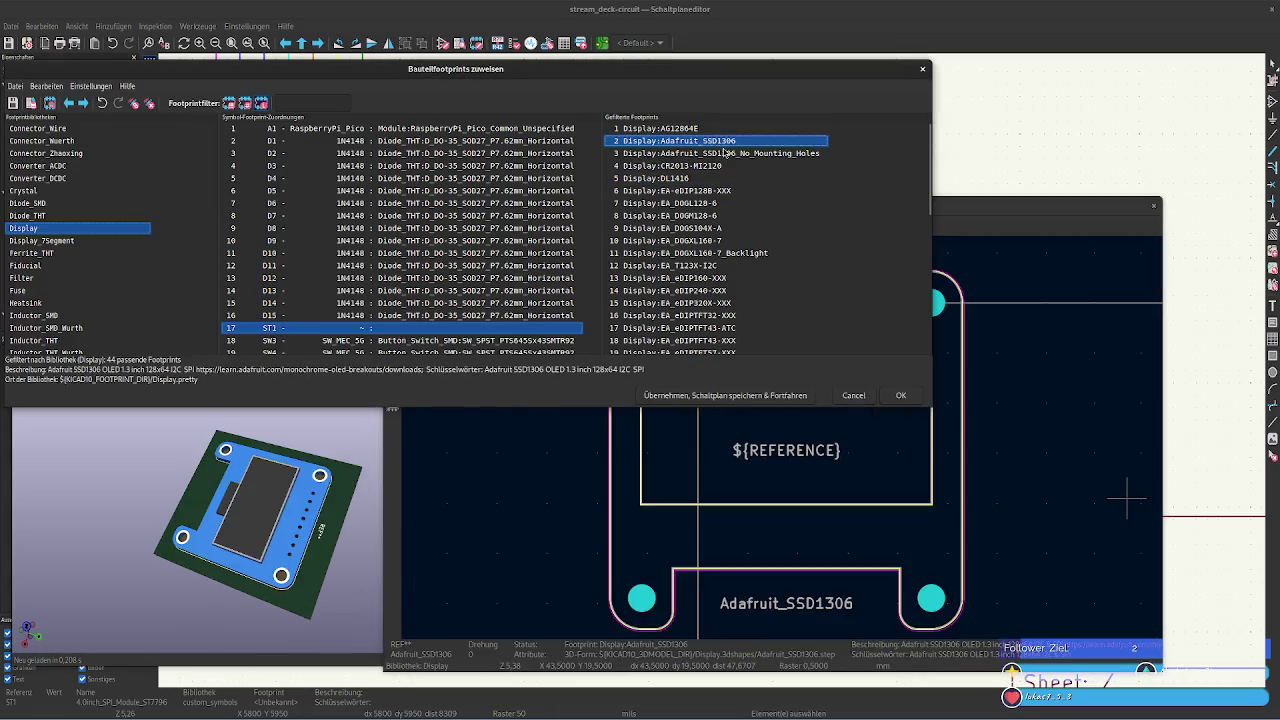
click(731, 156)
click(740, 166)
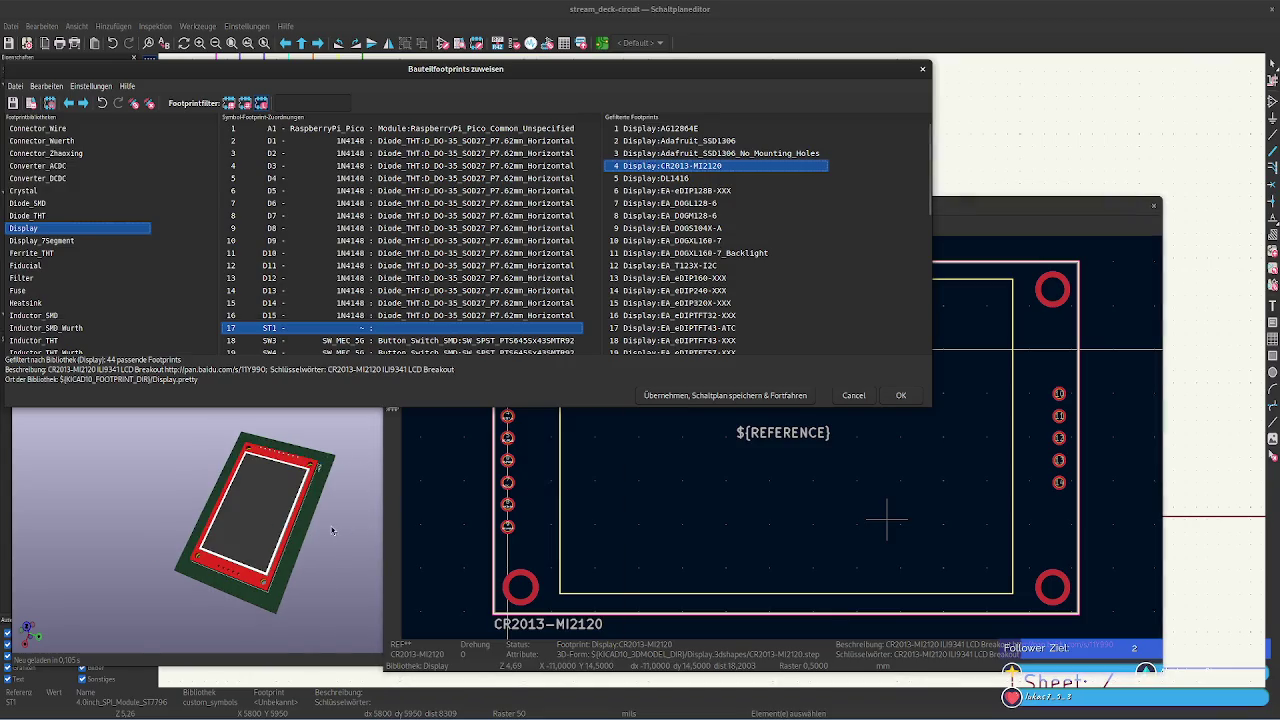
mouse_move(191, 434)
mouse_down()
mouse_move(104, 502)
mouse_move(440, 340)
mouse_up()
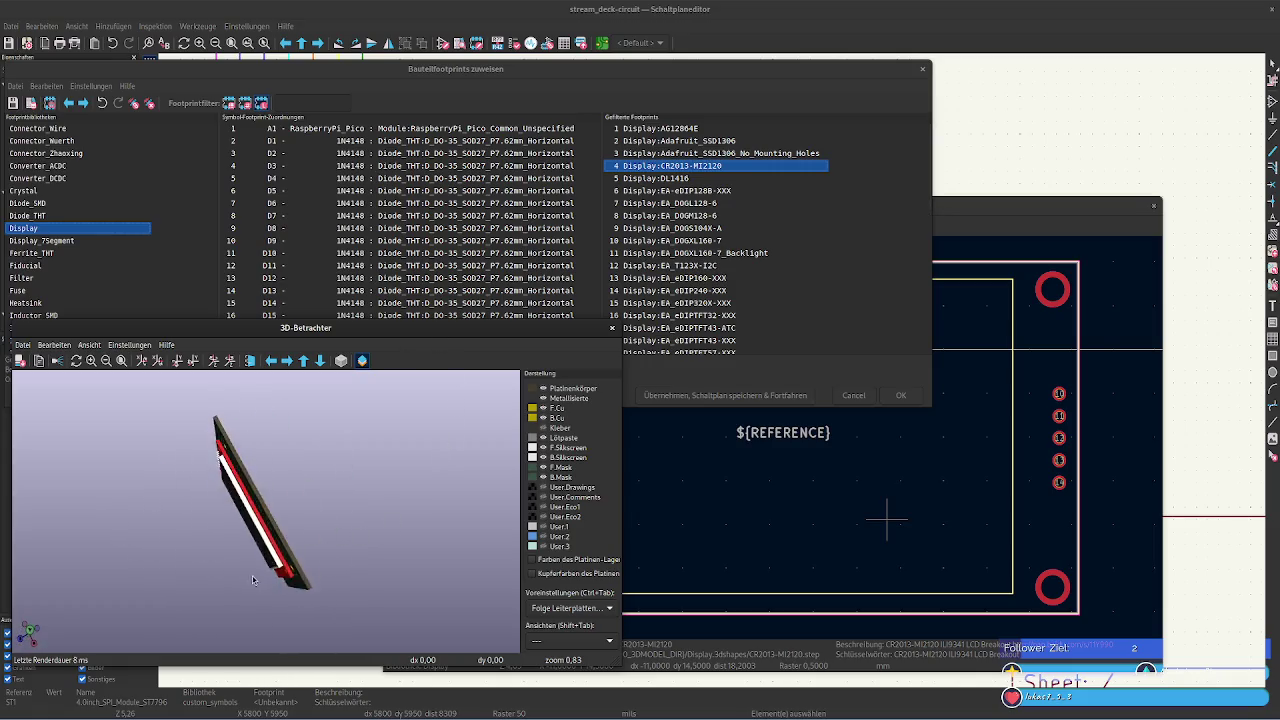
drag(440, 340, 338, 518)
Compare the DL1416 model in 3D, then flip CR2013-MI2120 to show its display face
click(717, 153)
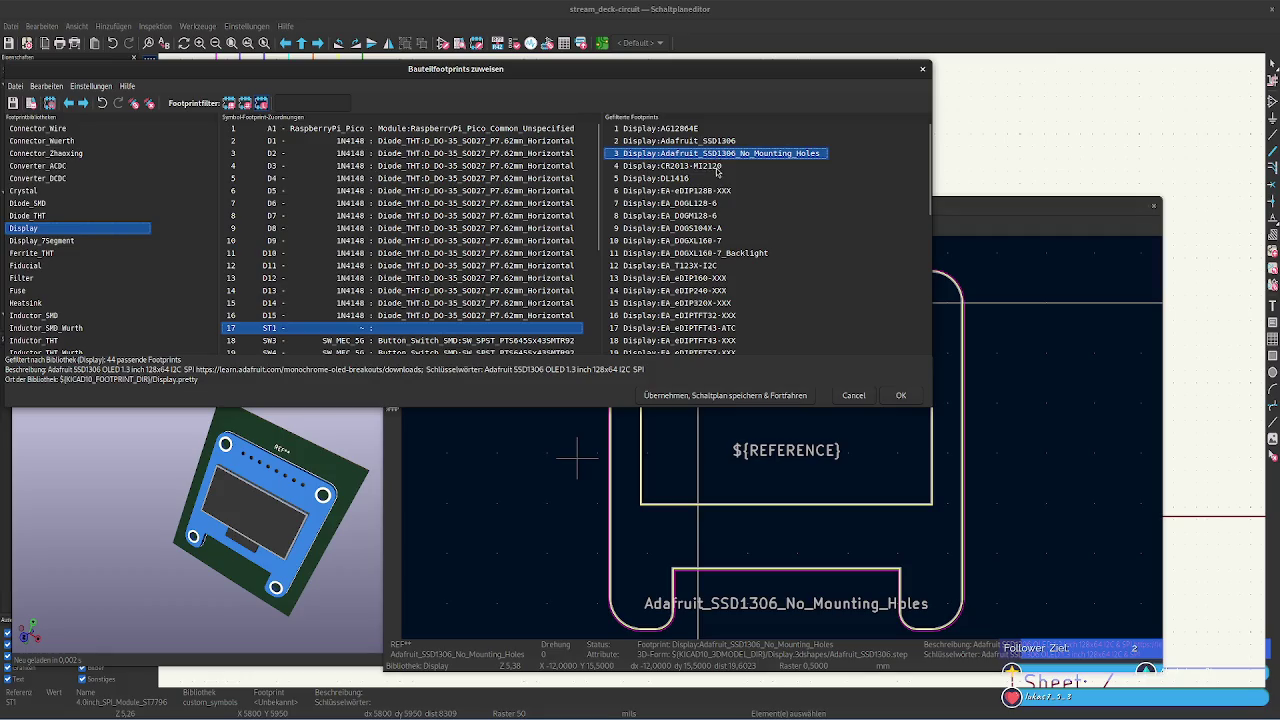
click(717, 178)
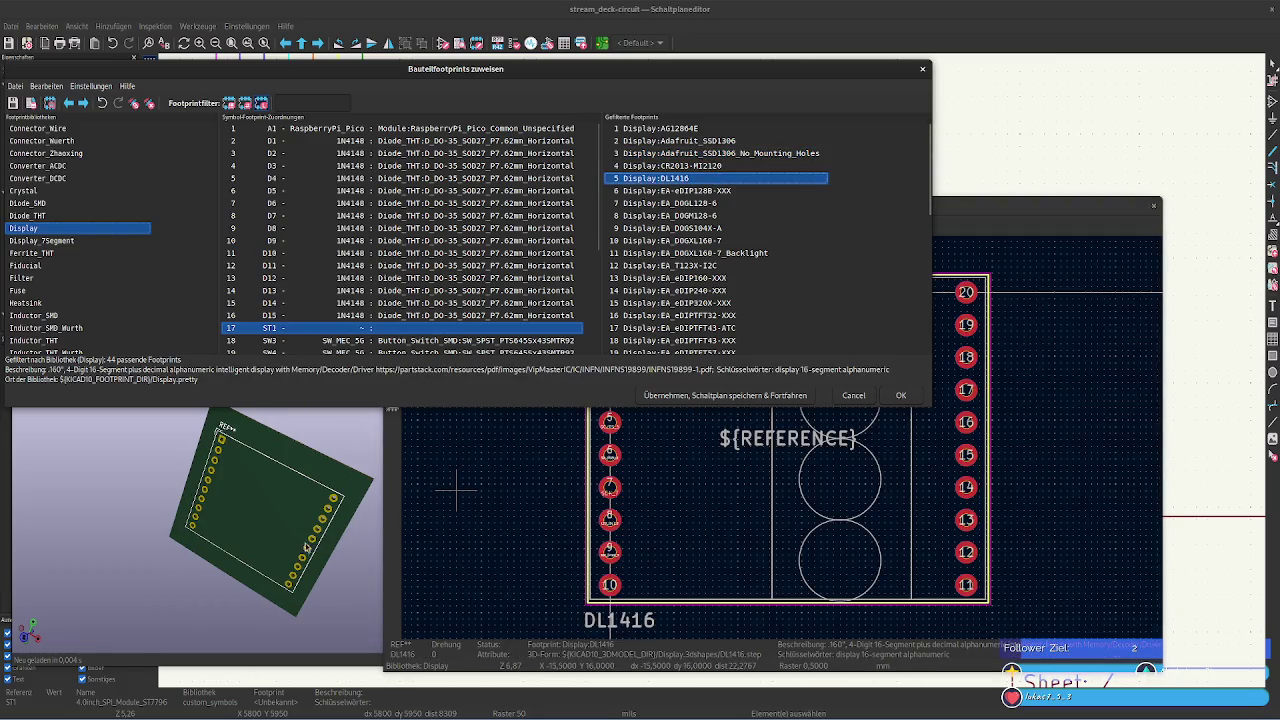
key(alt+3)
mouse_move(260, 480)
mouse_down()
mouse_move(135, 573)
mouse_move(250, 450)
mouse_up()
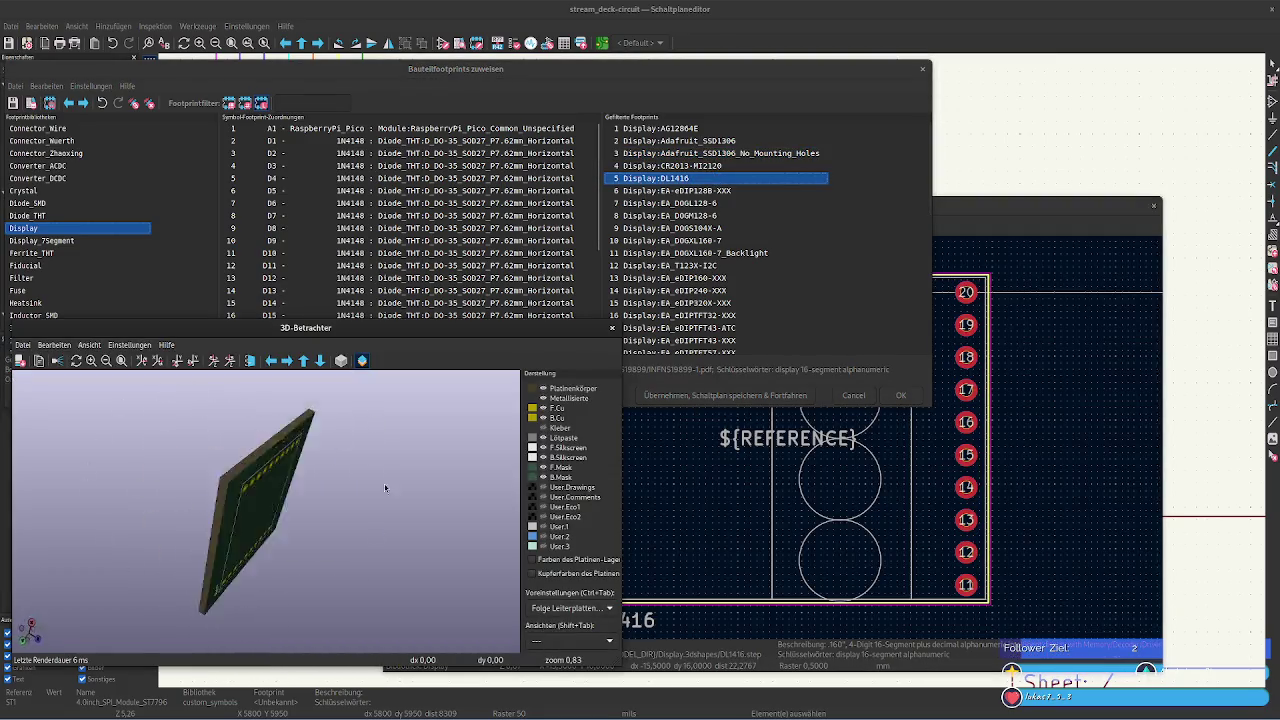
click(670, 165)
drag(350, 538, 573, 468)
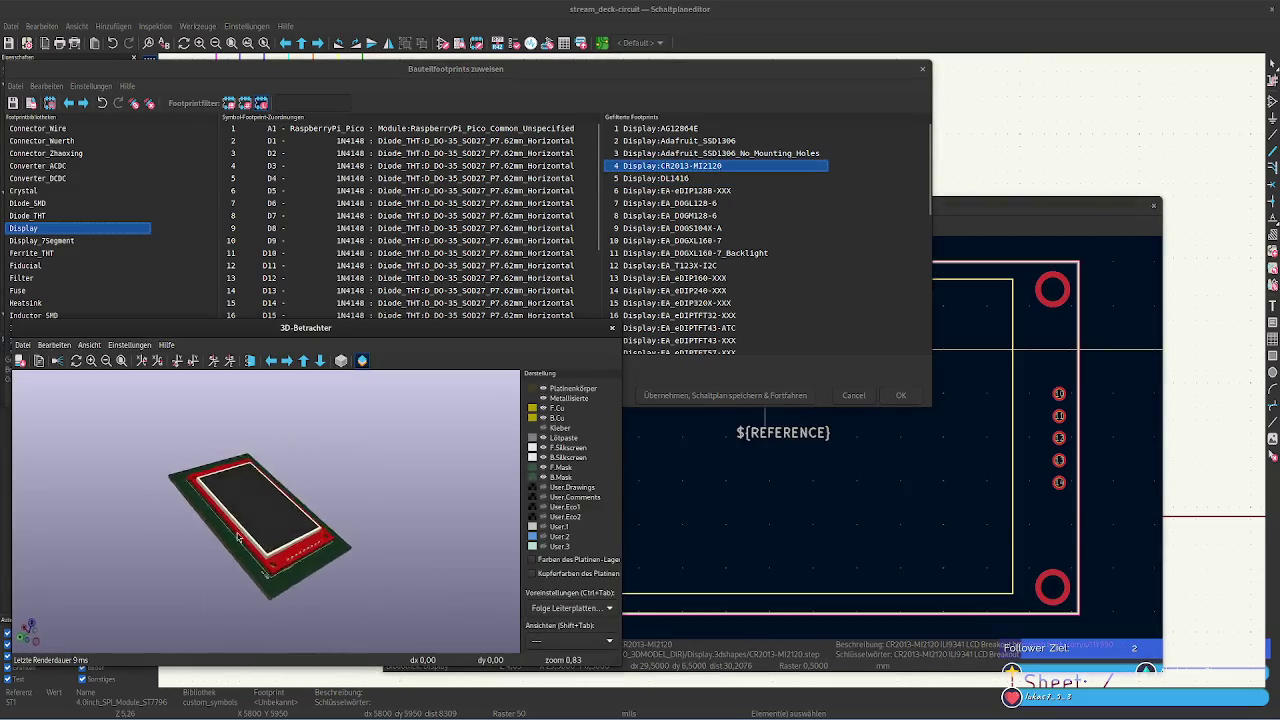
mouse_move(480, 470)
mouse_down()
mouse_move(164, 441)
mouse_move(140, 406)
mouse_up()
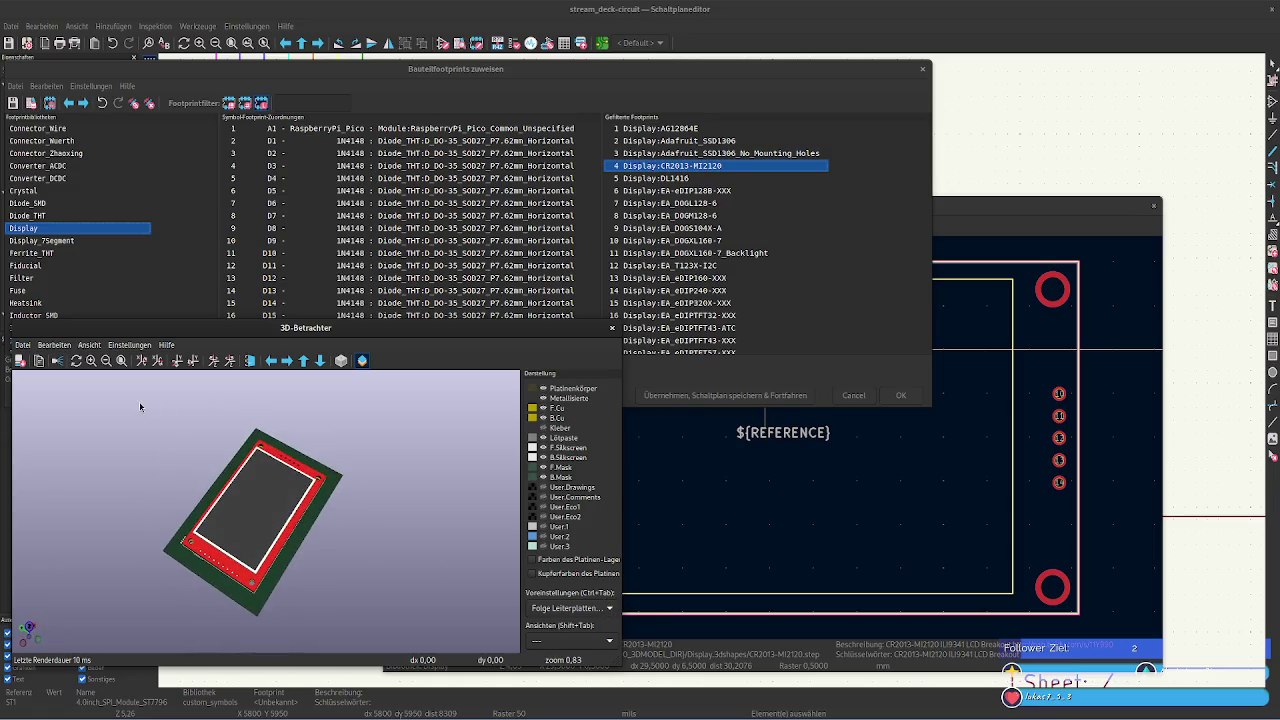
Preview the EA display footprints through EA_eDIPTFT70-ATC, rotating that model to its back side
click(665, 190)
click(683, 203)
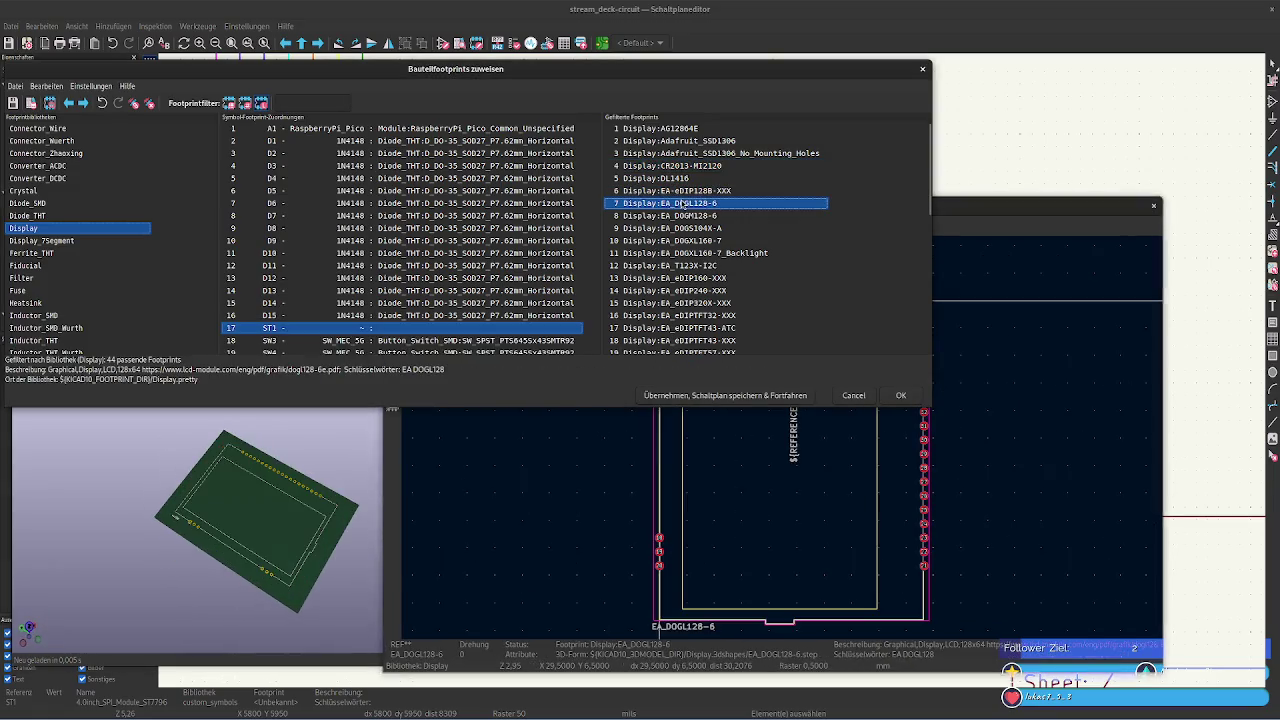
click(694, 215)
click(698, 228)
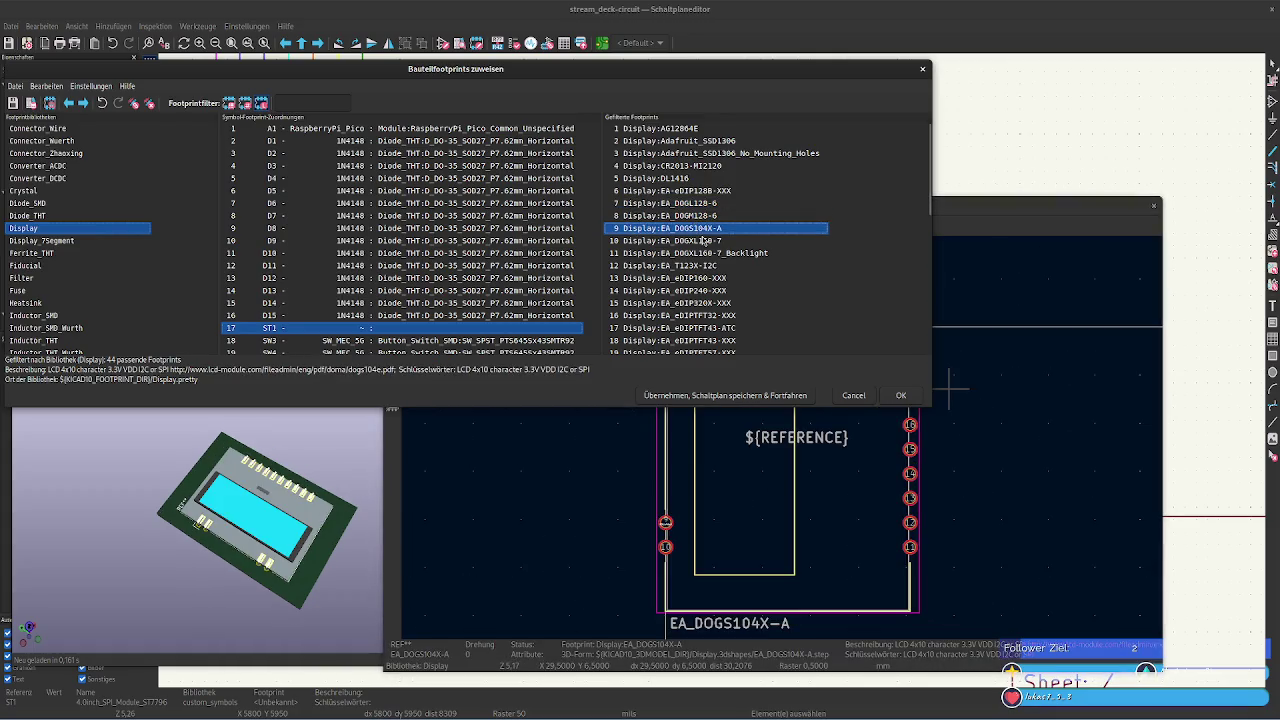
click(708, 241)
click(712, 253)
click(716, 266)
click(720, 279)
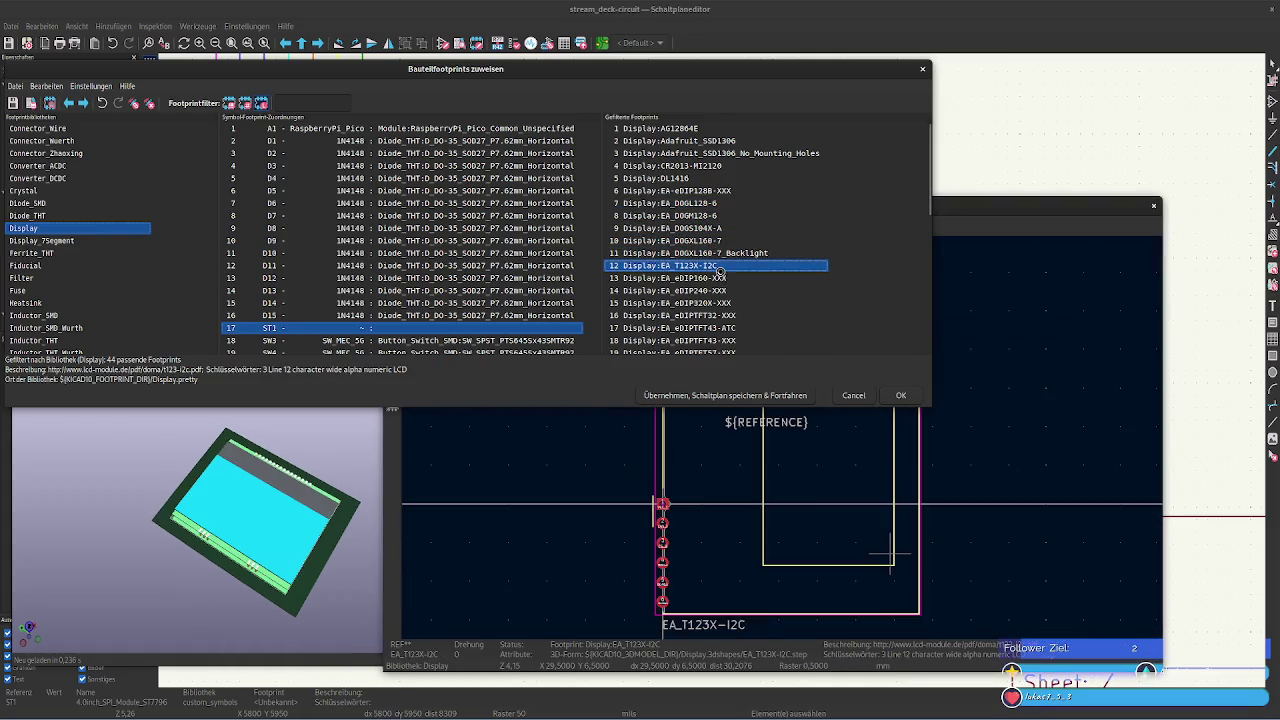
key(Down)
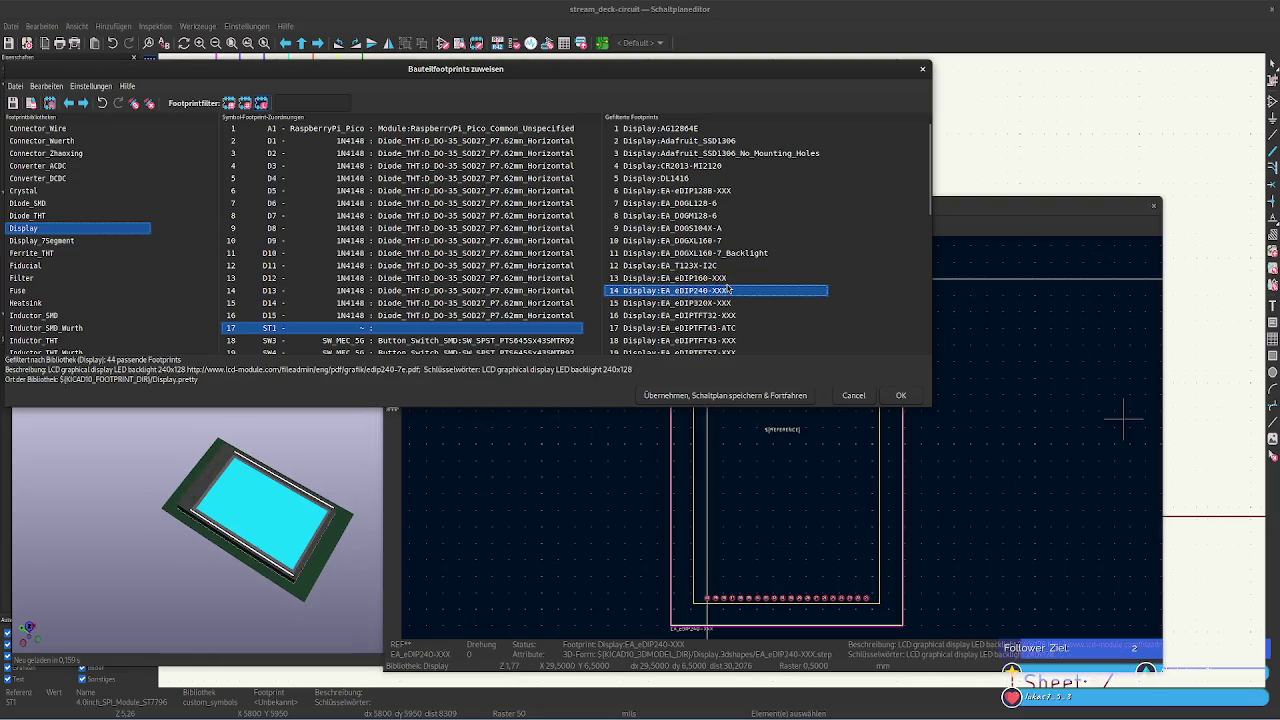
key(Down)
key(Down)
key(Down)
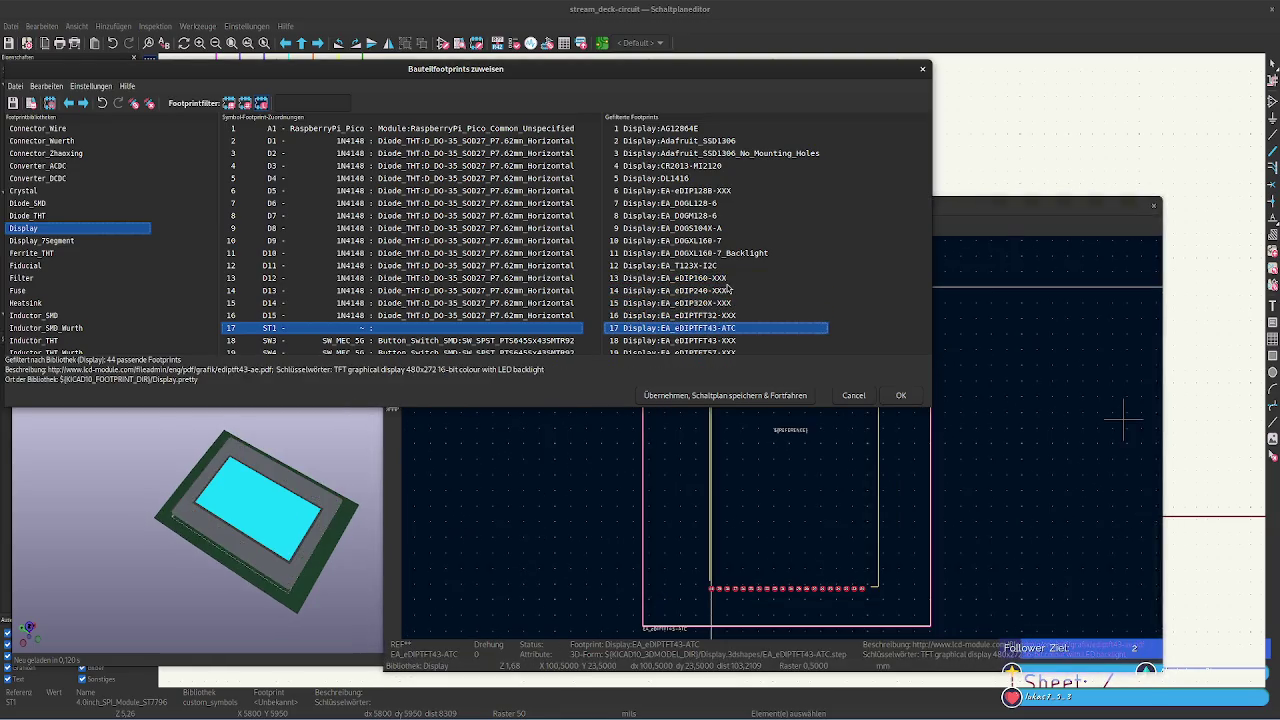
key(Down)
key(Down)
key(Down)
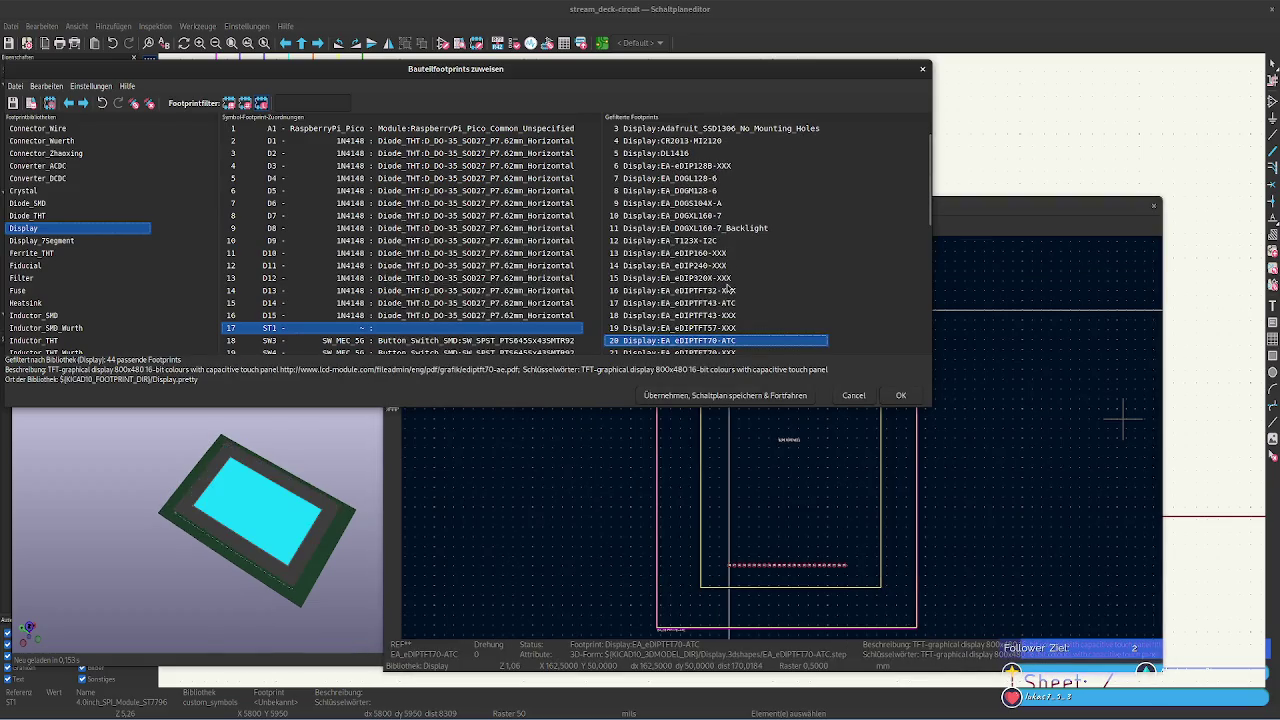
double_click(157, 563)
mouse_move(157, 563)
mouse_down()
mouse_move(277, 443)
mouse_move(398, 377)
mouse_up()
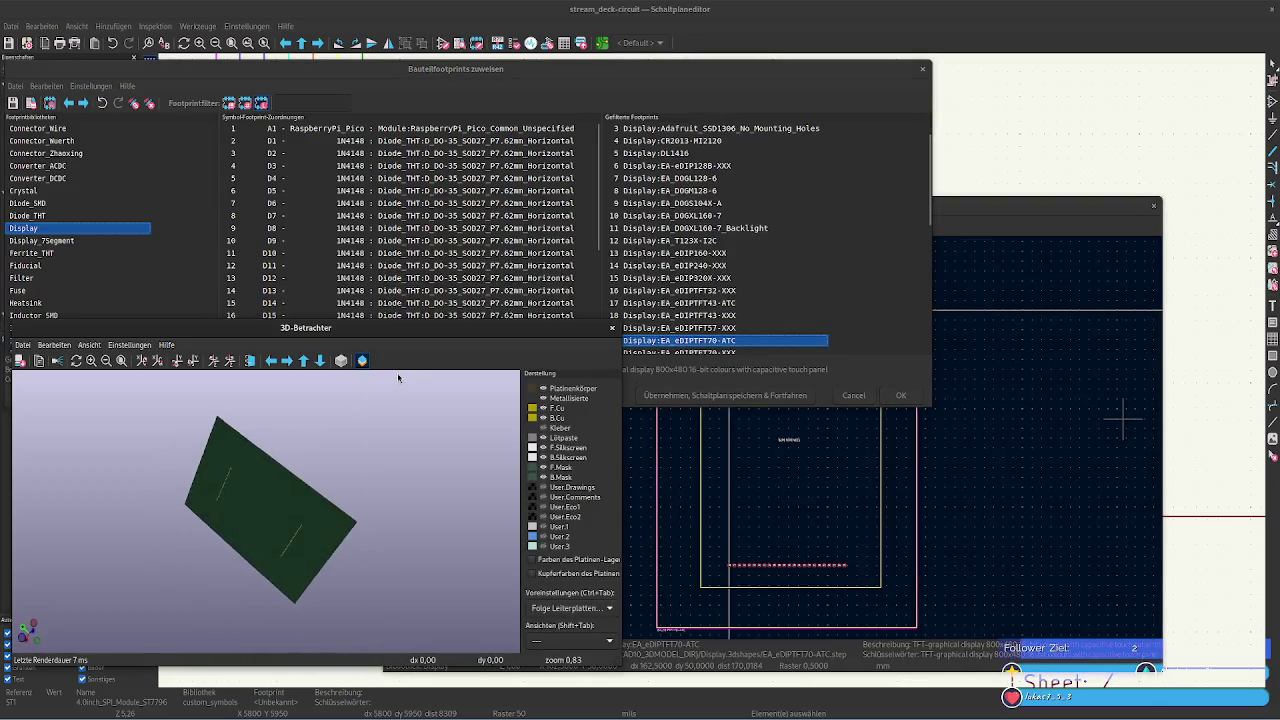
click(757, 342)
Orbit the ER-OLED0.42-1W_Folded 3D model top-down, then select ERM19264
key(Down)
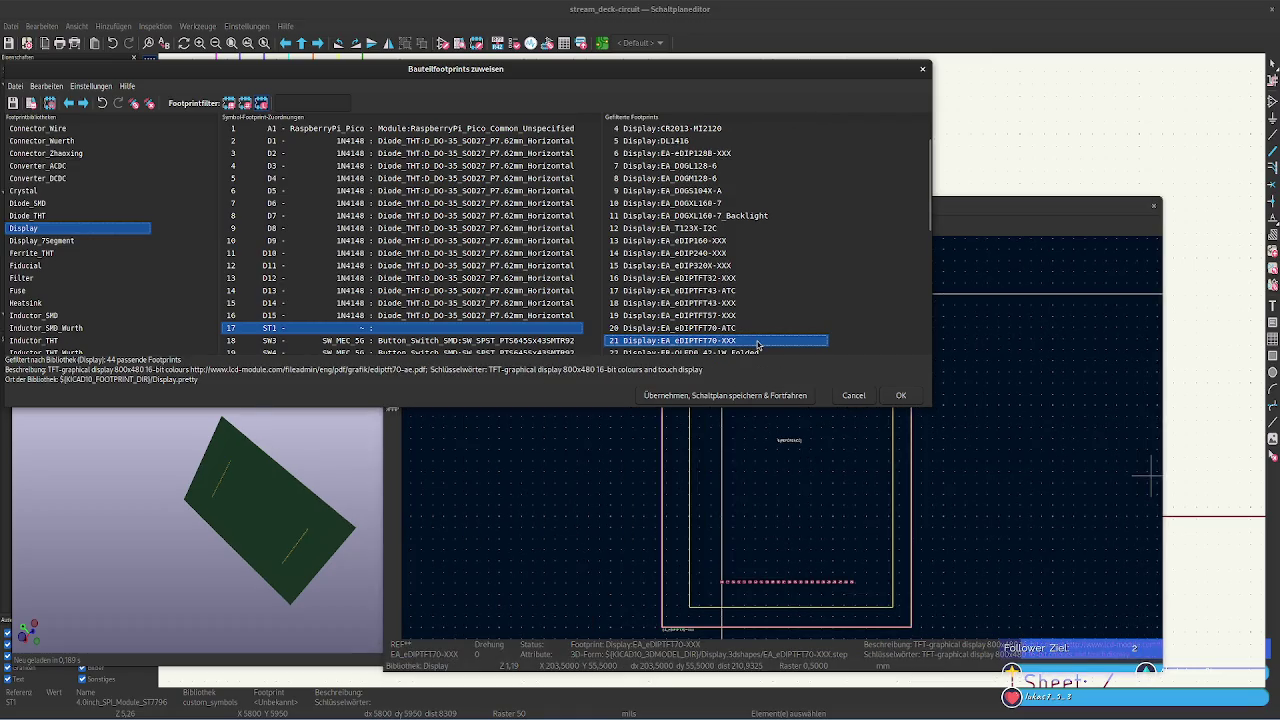
key(Down)
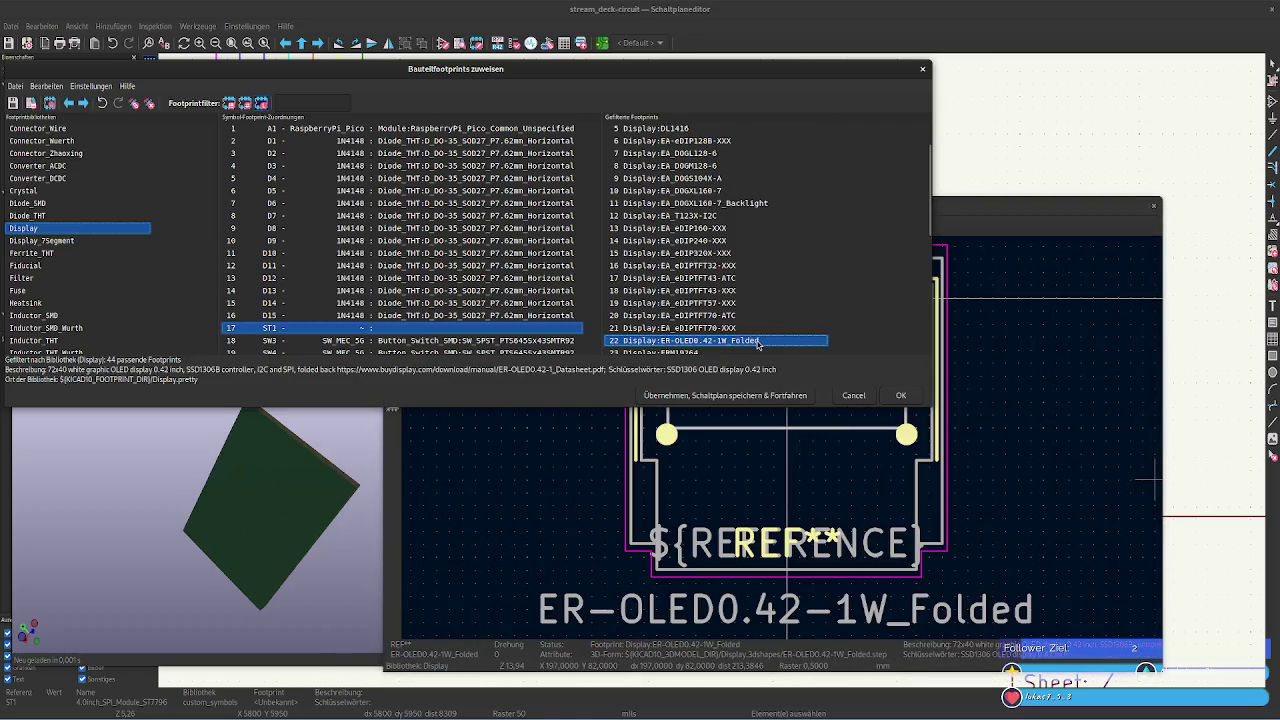
key(Down)
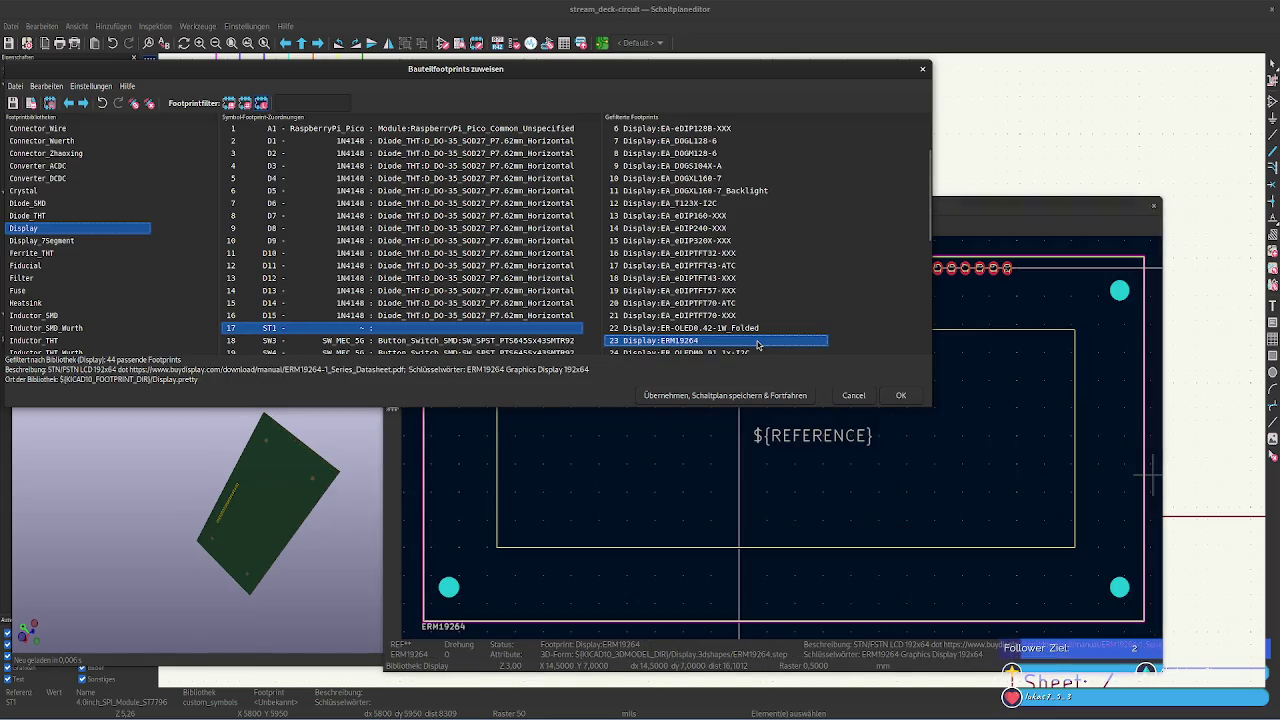
key(Up)
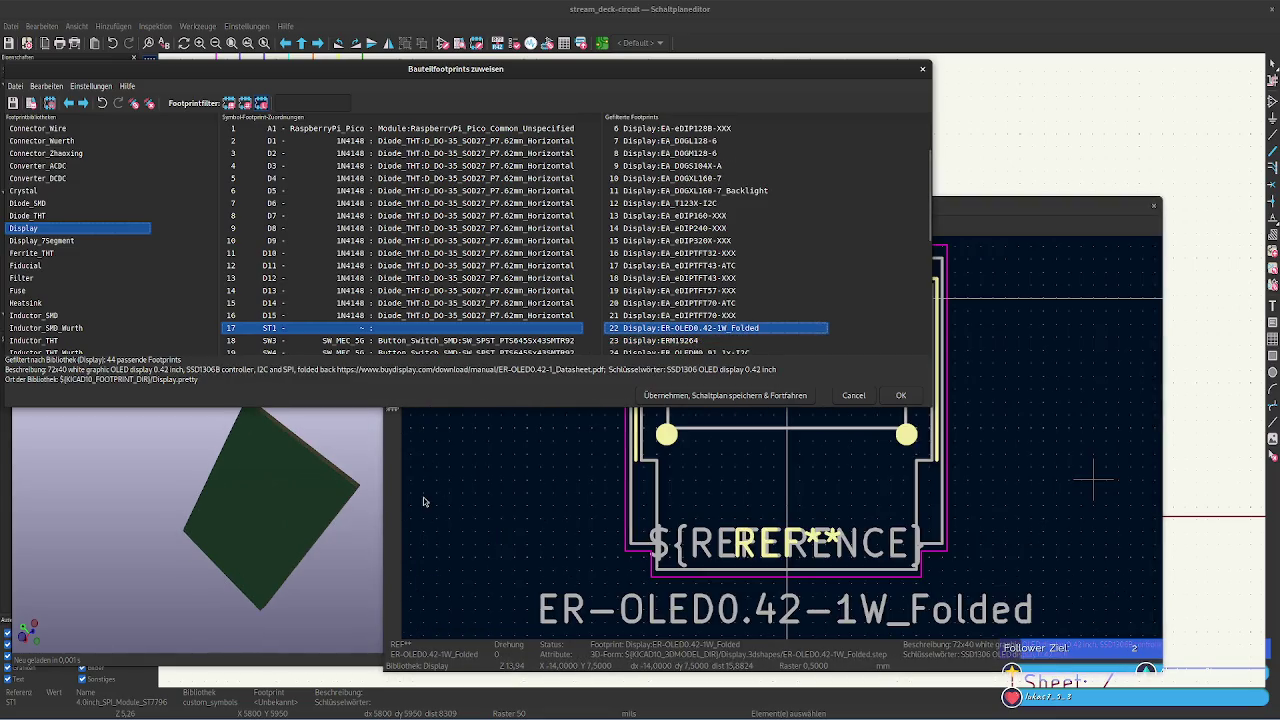
click(75, 576)
drag(75, 576, 324, 378)
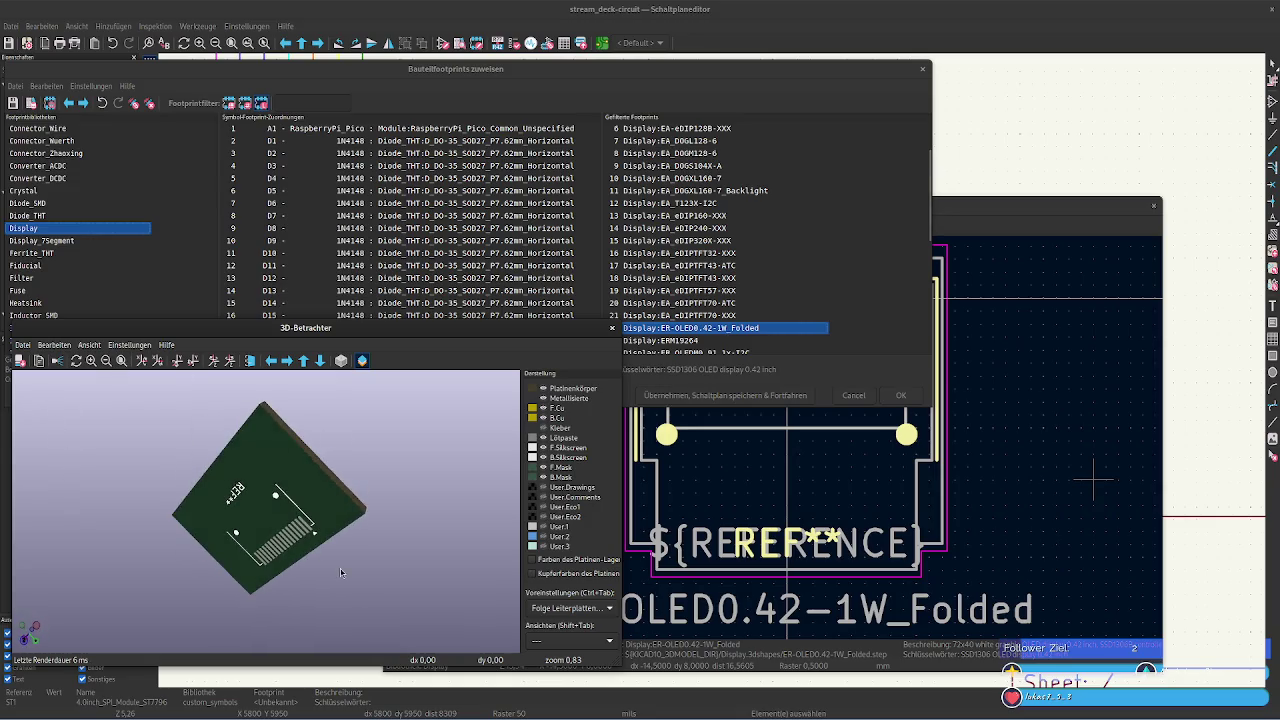
scroll(720, 235, down, 1)
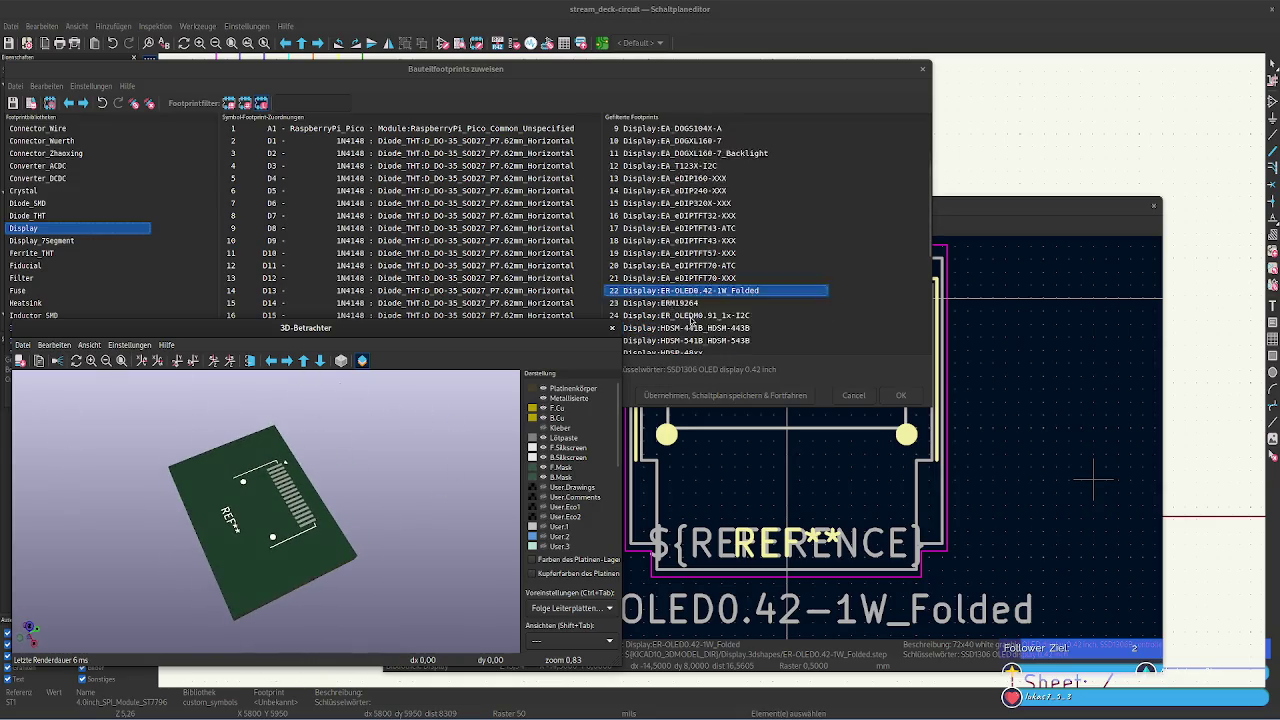
scroll(720, 235, down, 2)
click(720, 228)
Step through the HDSM-441B, HDSP, LCD-016N002L, NHD and Noritake_CU20025-Ux1J footprints
key(Down)
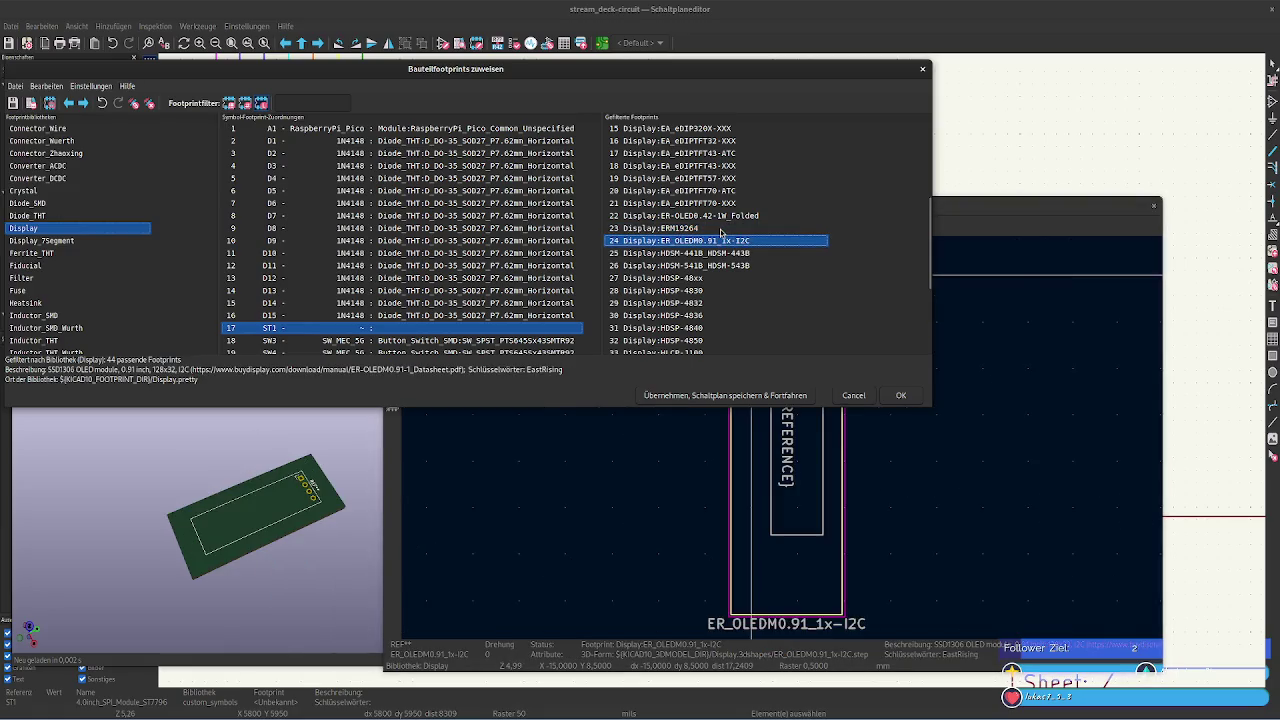
key(Down)
key(Down)
key(Down)
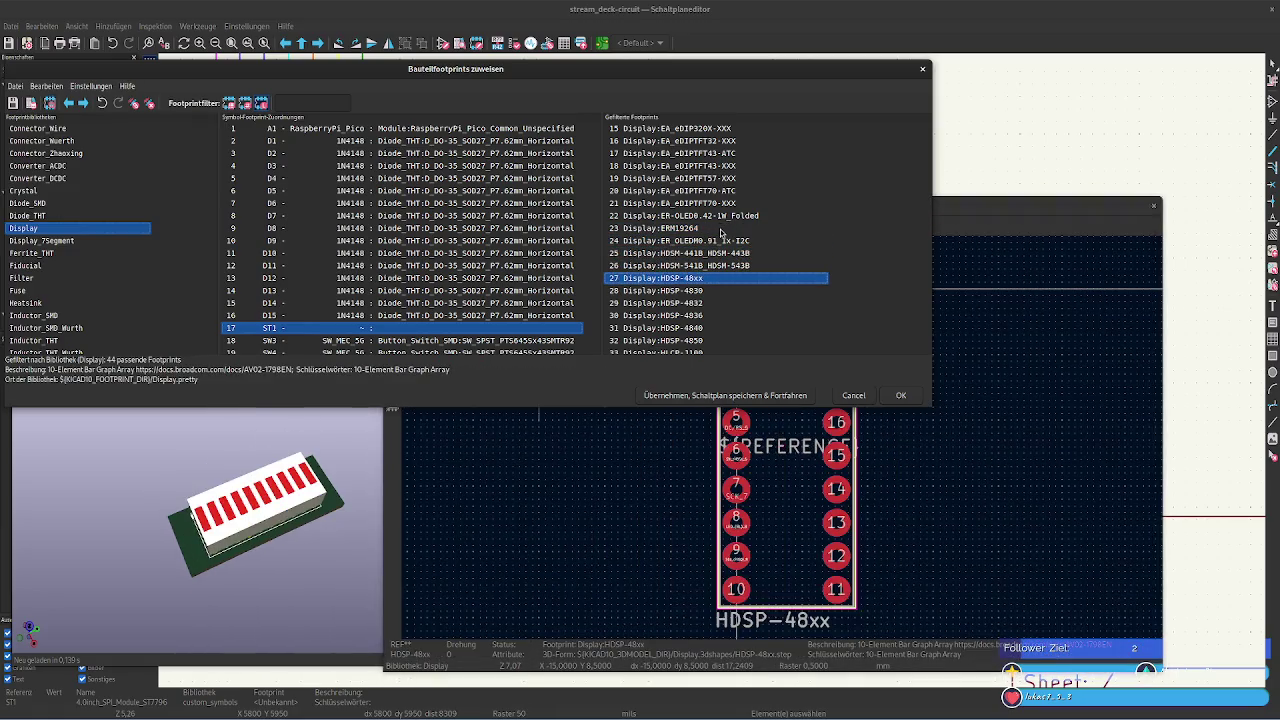
key(Down)
key(Down)
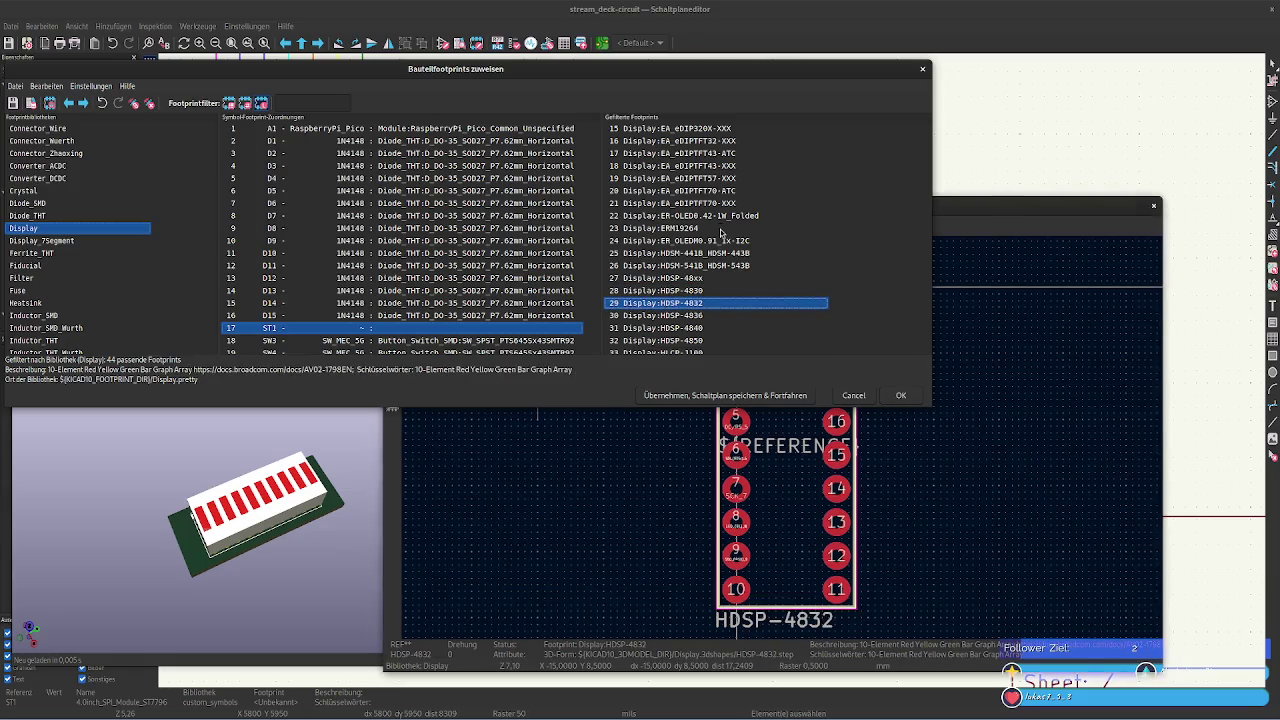
key(Down)
key(Down)
key(Down)
key(Down)
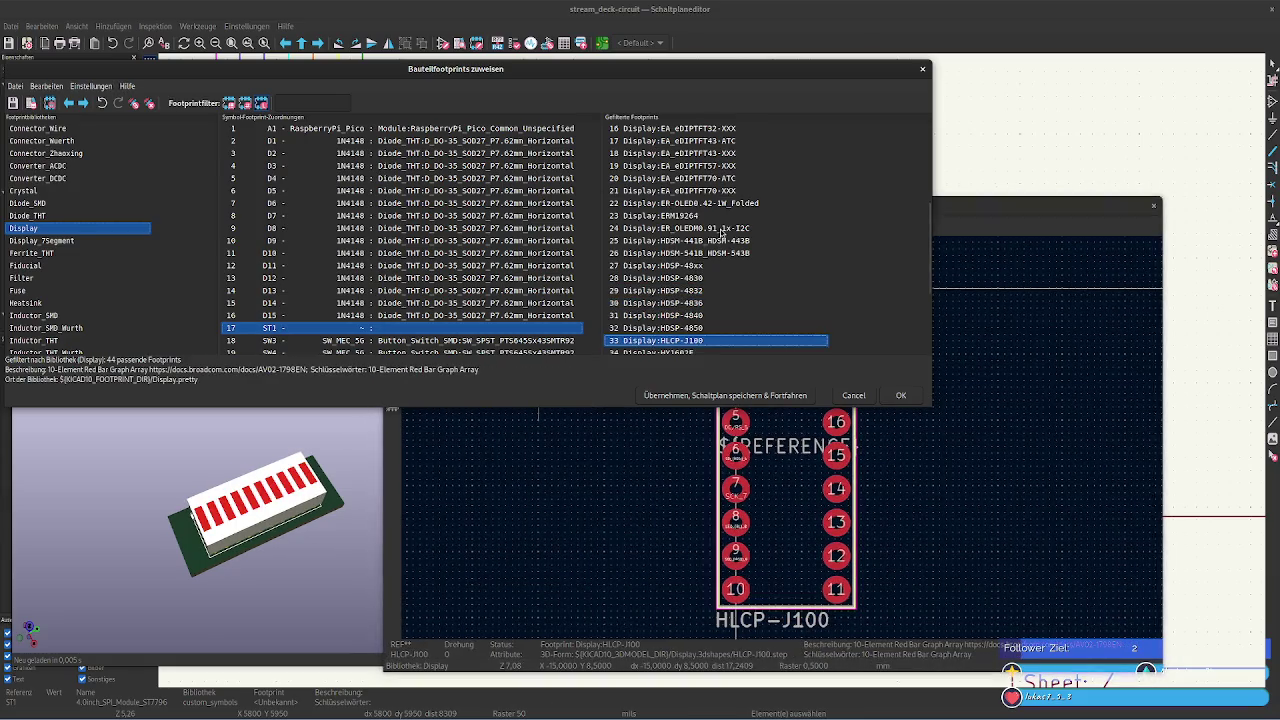
key(Down)
key(Down)
key(Down)
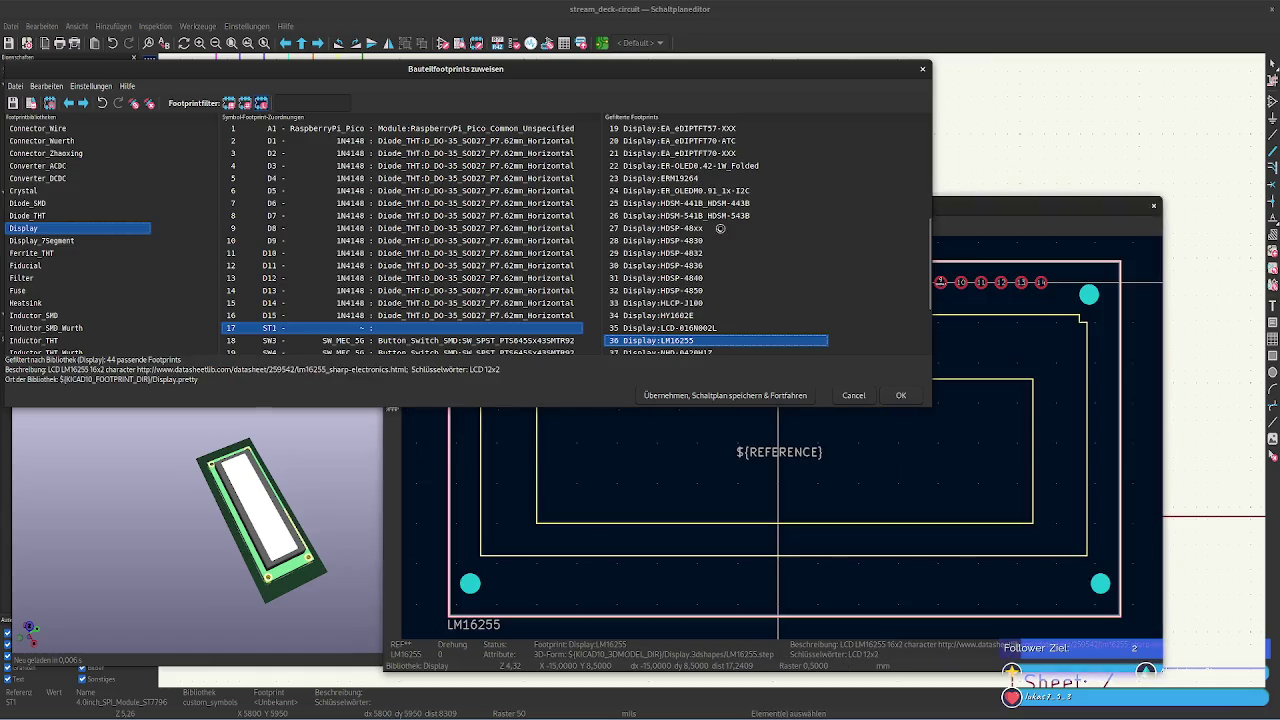
key(Down)
key(Down)
key(Down)
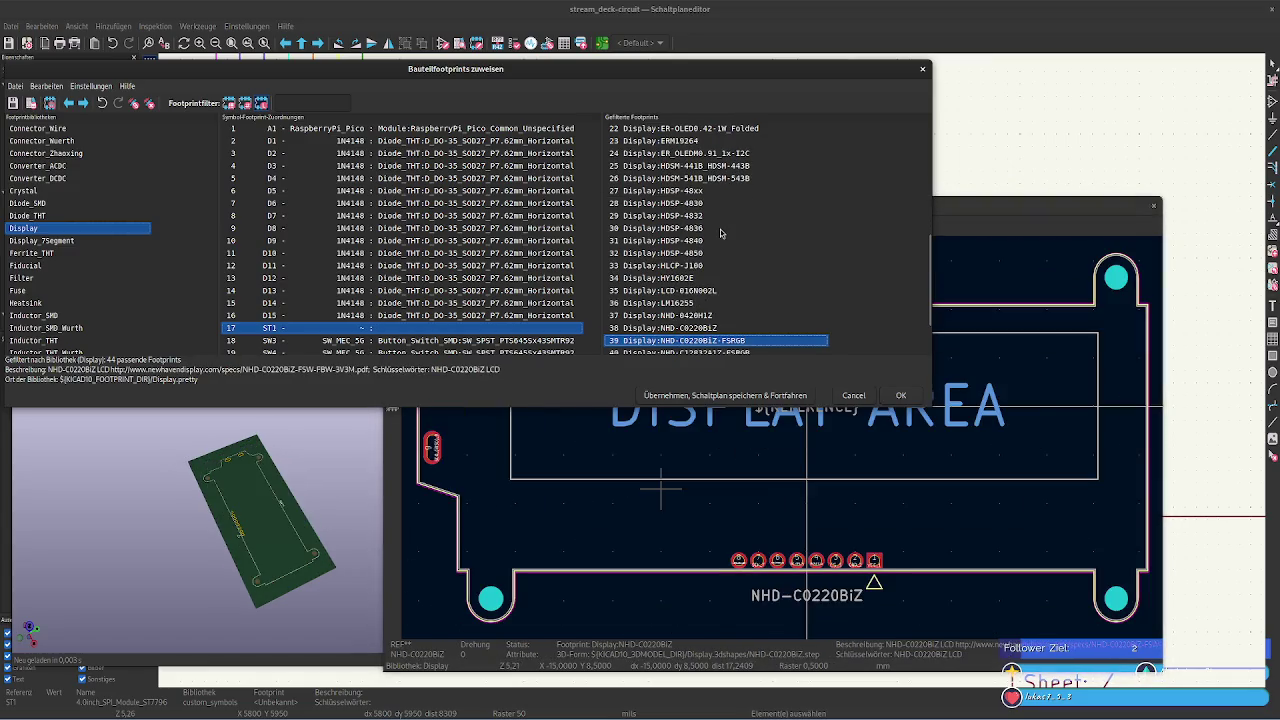
key(Down)
key(Down)
key(Up)
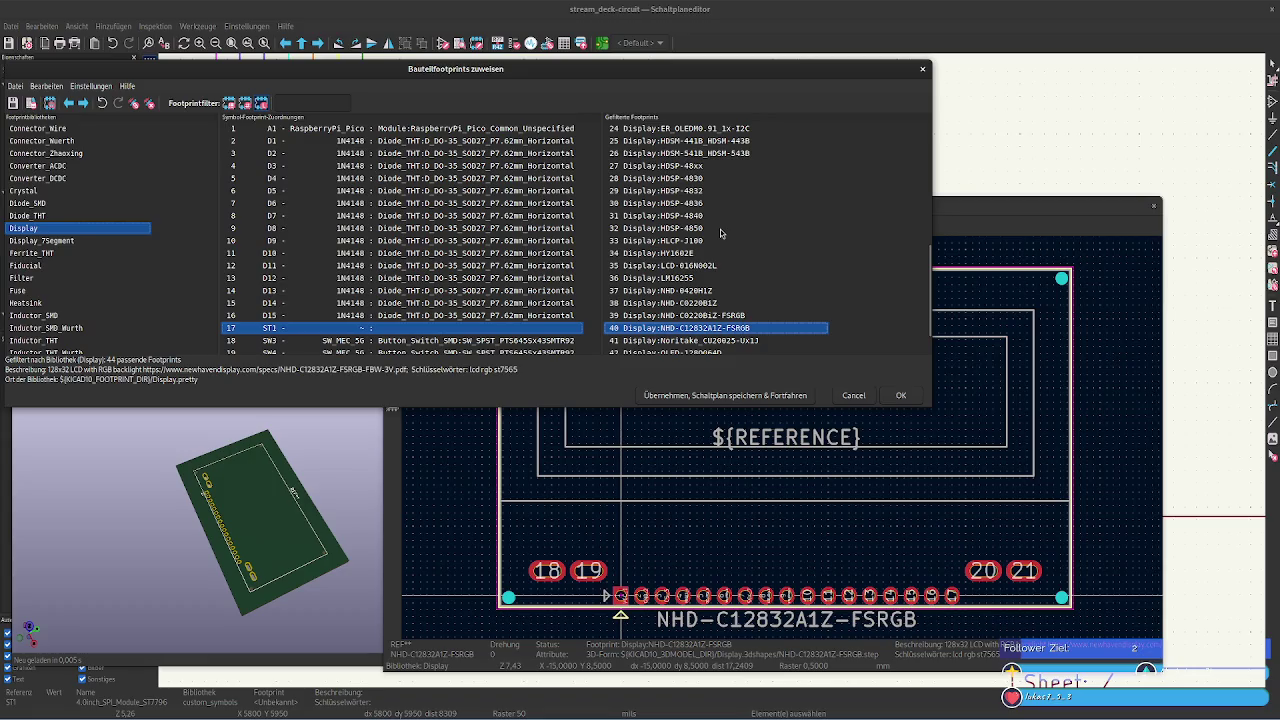
key(Down)
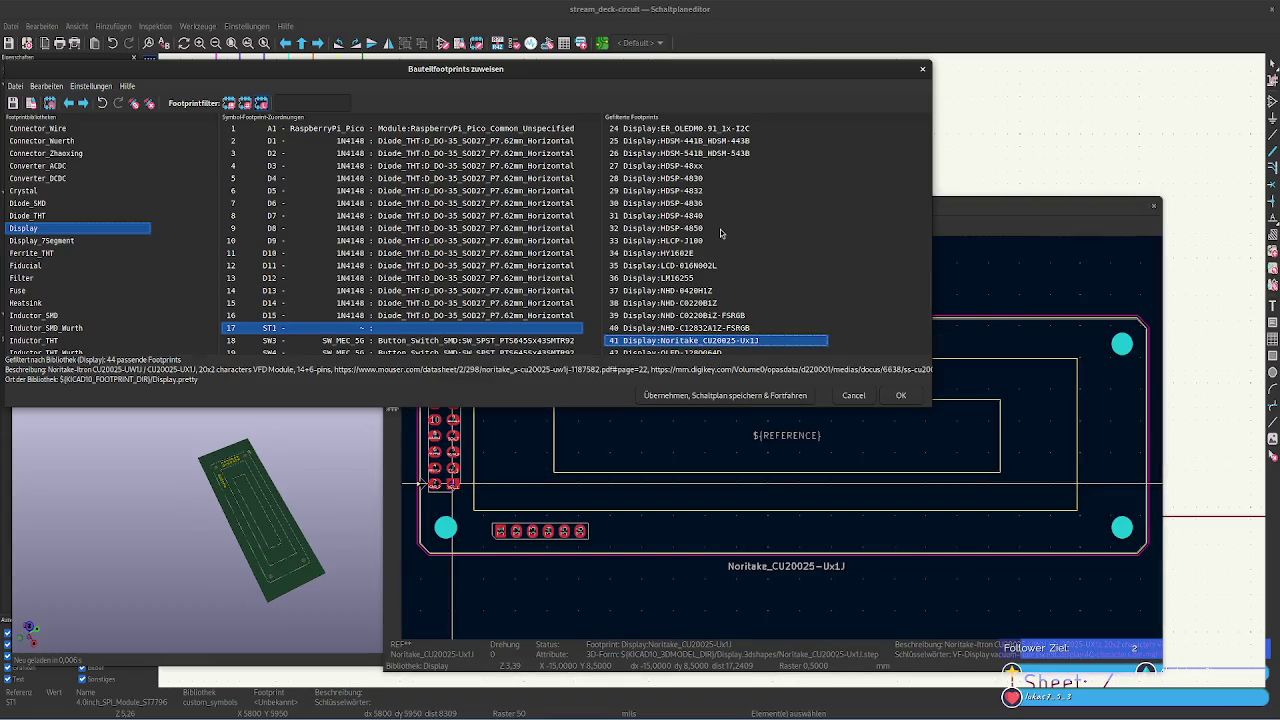
key(Down)
key(Down)
key(Down)
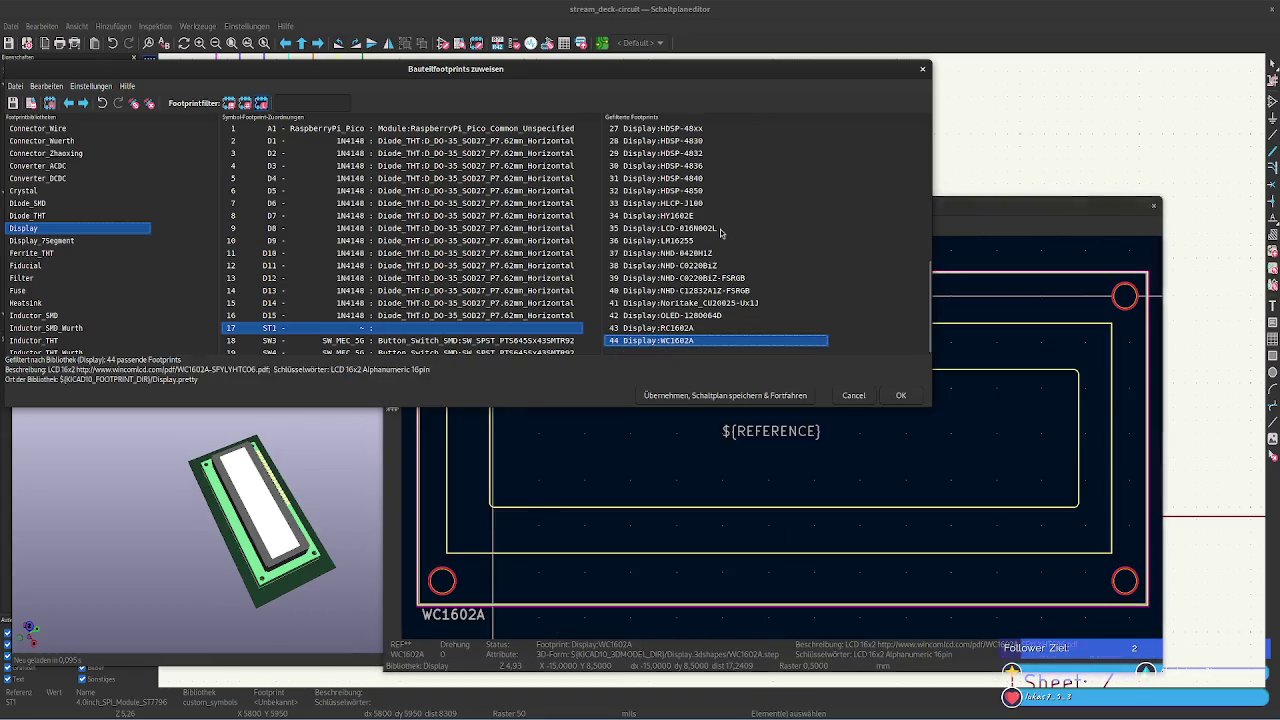
Compare Noritake_CU20025-Ux1J, OLED-128064D and RC1602A, then move back up the display footprints
key(Up)
key(Up)
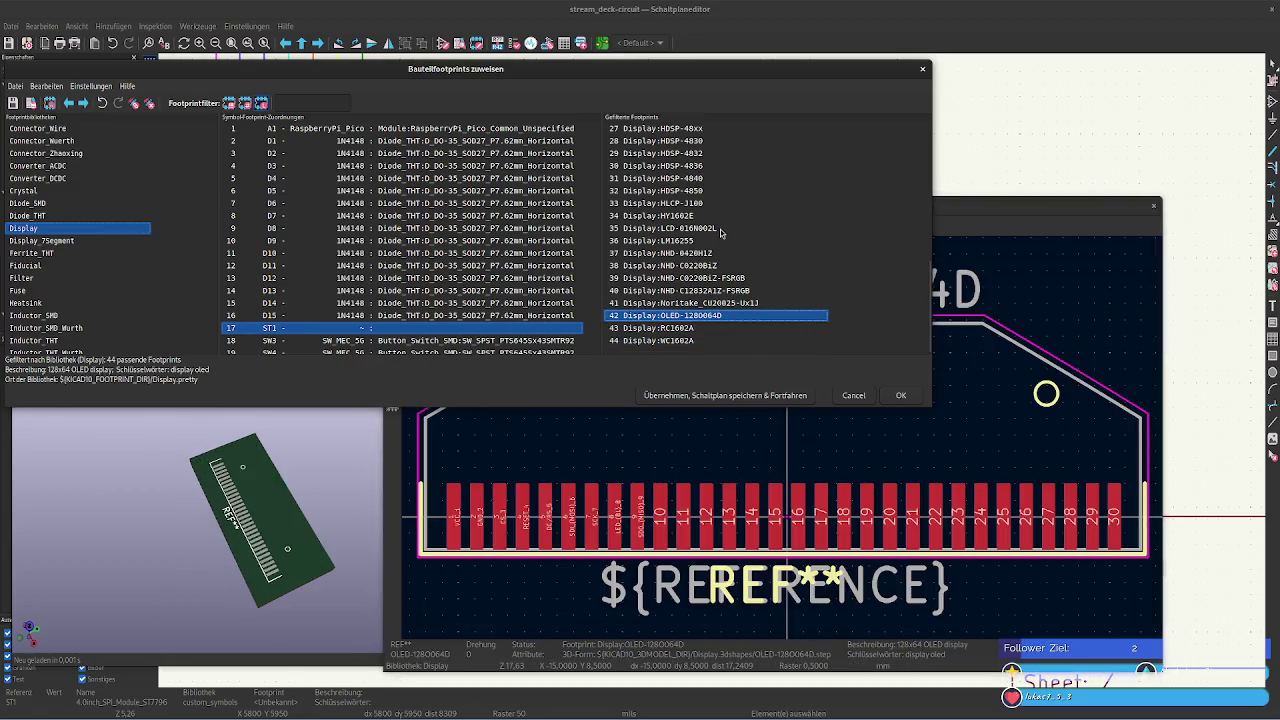
key(Down)
key(Down)
key(Up)
key(Up)
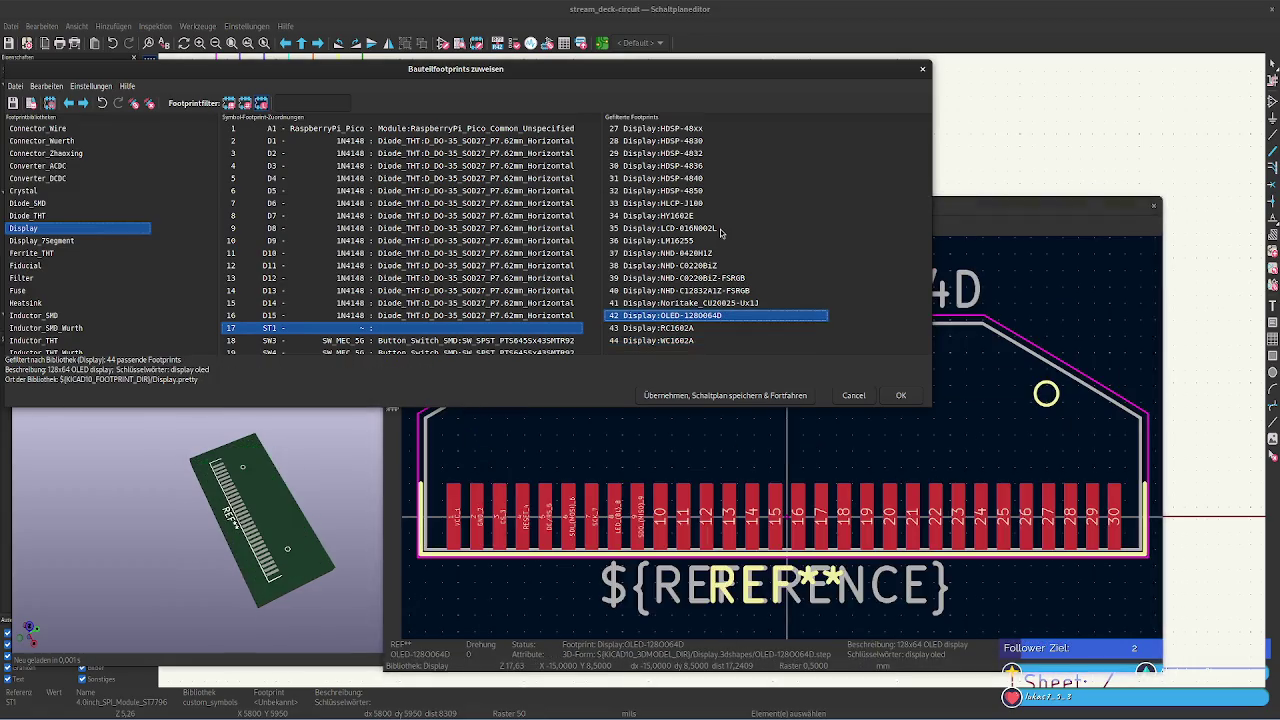
key(Up)
key(Down)
key(Up)
key(Down)
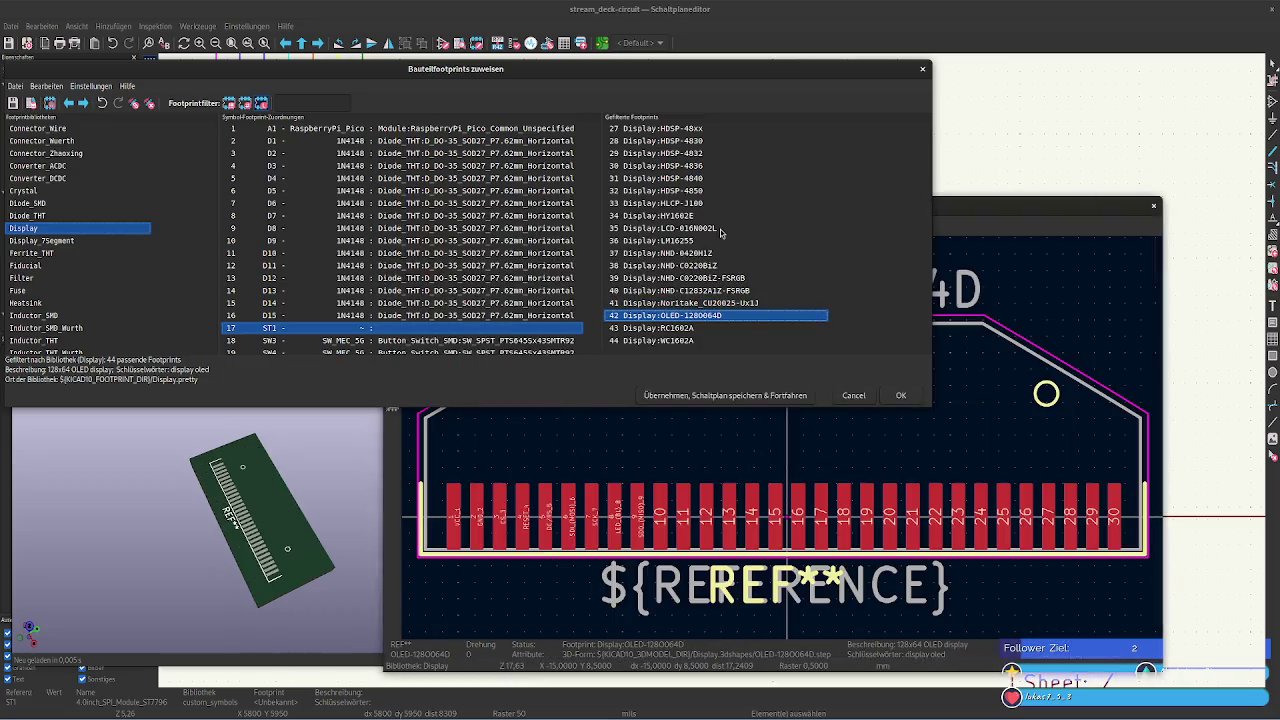
key(Up)
key(Up)
key(Up)
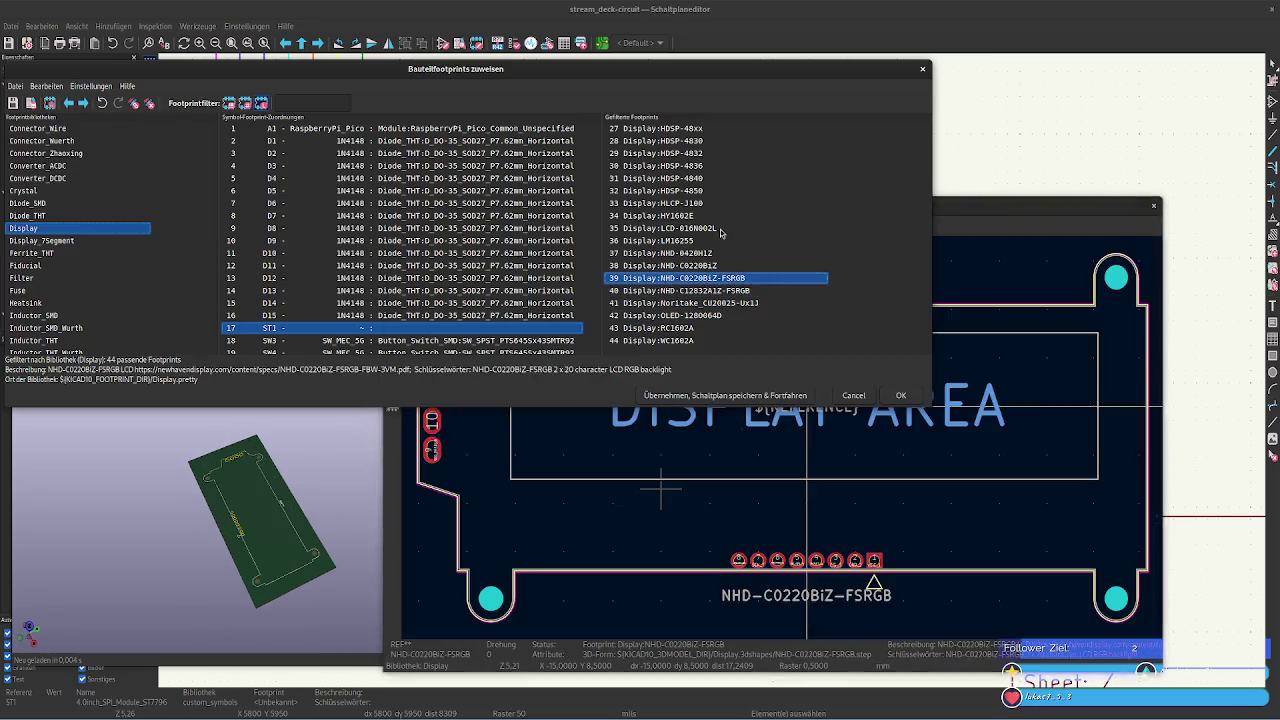
key(Up)
key(Up)
key(Up)
key(Up)
key(Up)
key(Up)
key(Up)
key(Up)
key(Up)
key(Up)
key(Up)
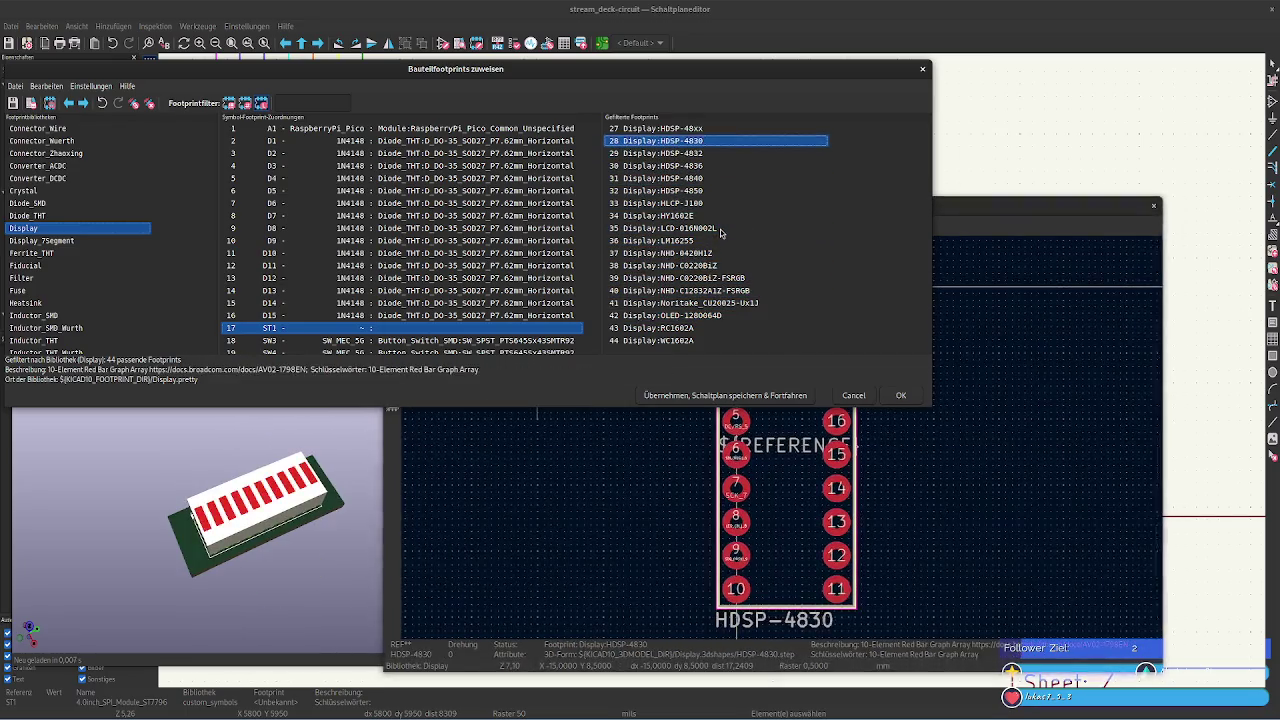
key(Up)
key(Up)
key(Up)
key(Up)
key(Up)
key(Up)
key(Up)
key(Up)
key(Up)
key(Up)
key(Up)
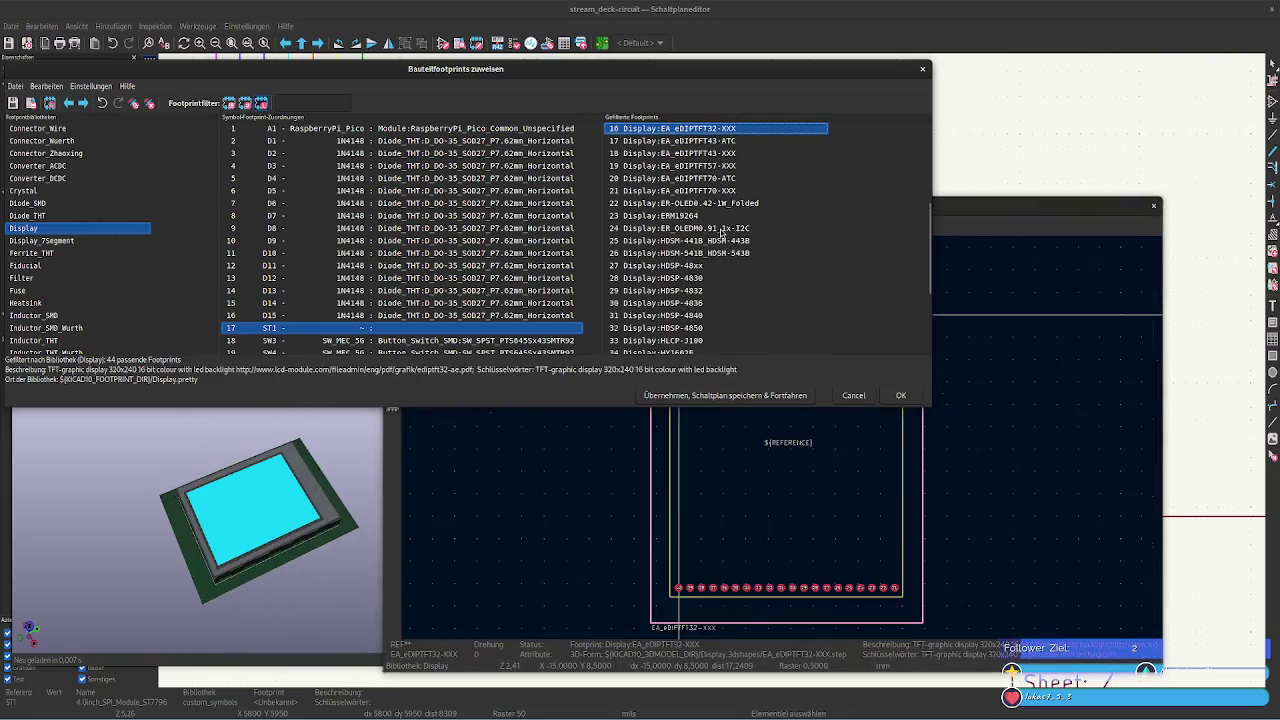
key(Up)
key(Up)
key(Up)
key(Up)
key(Up)
key(Up)
key(Up)
key(Up)
key(Up)
key(Up)
key(Up)
key(Up)
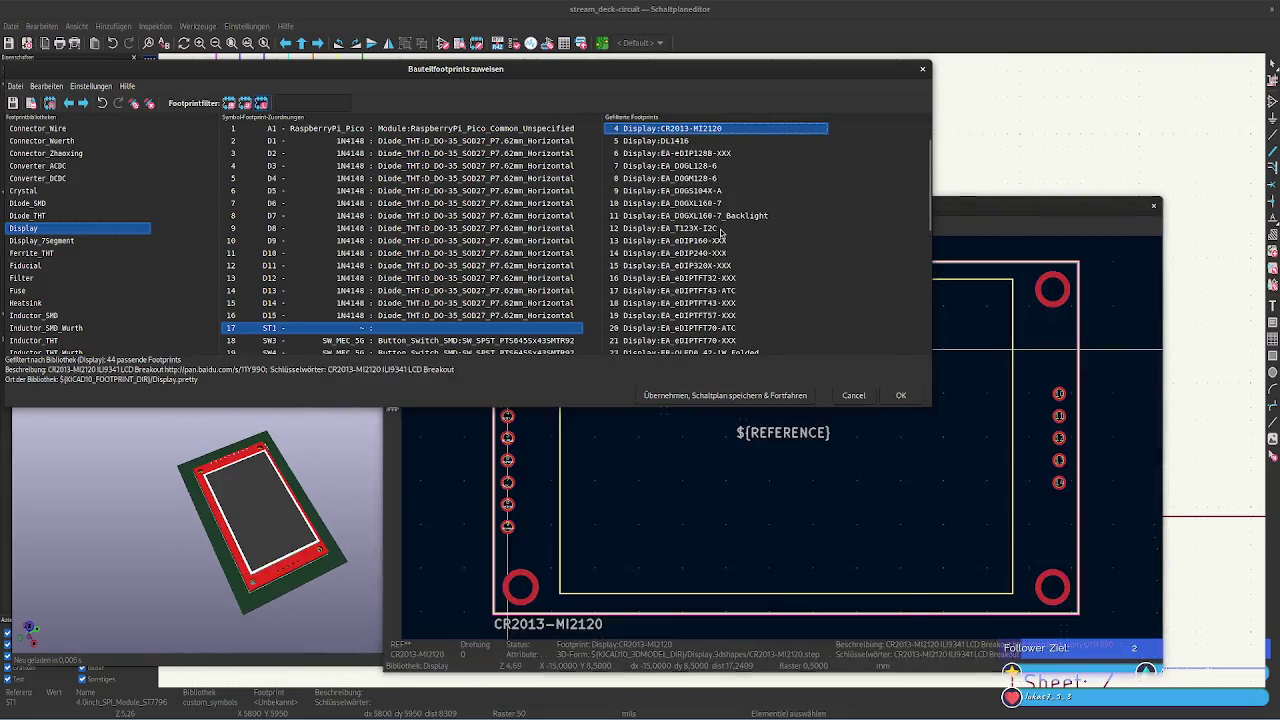
key(Up)
key(Up)
key(Up)
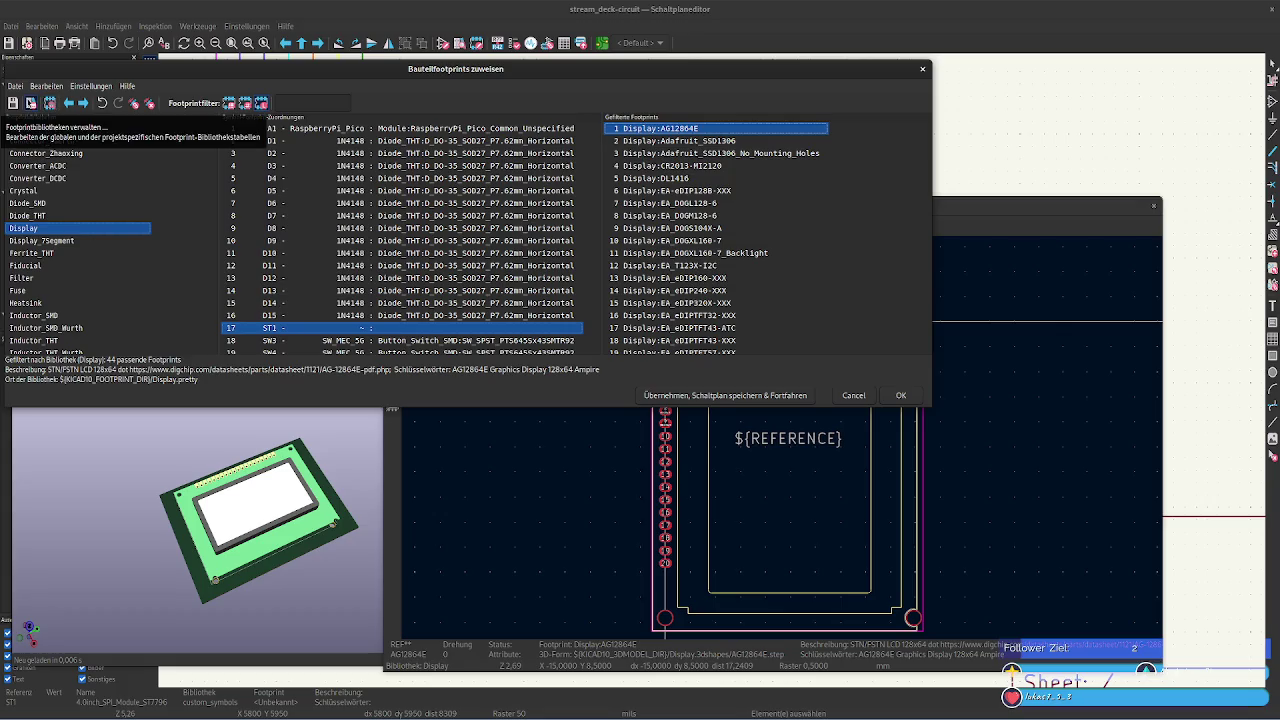
Check the Project Specific tab of Manage Footprint Libraries, which is empty
click(31, 103)
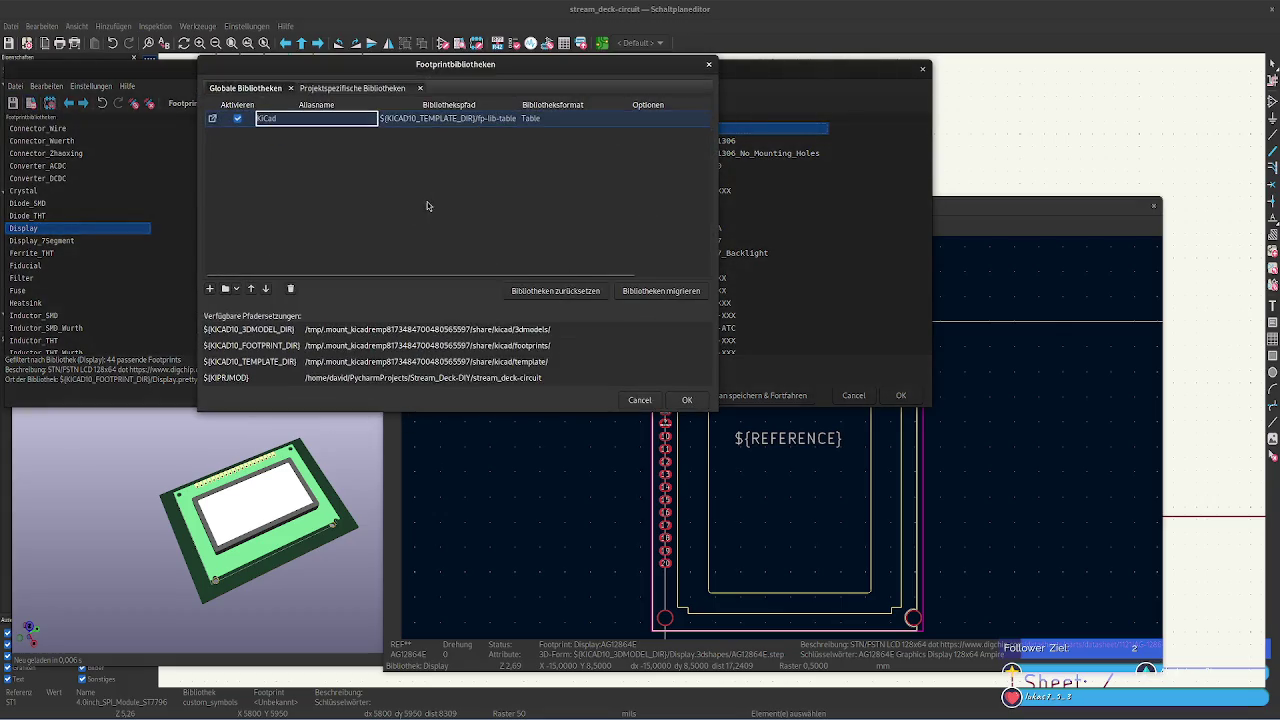
click(363, 88)
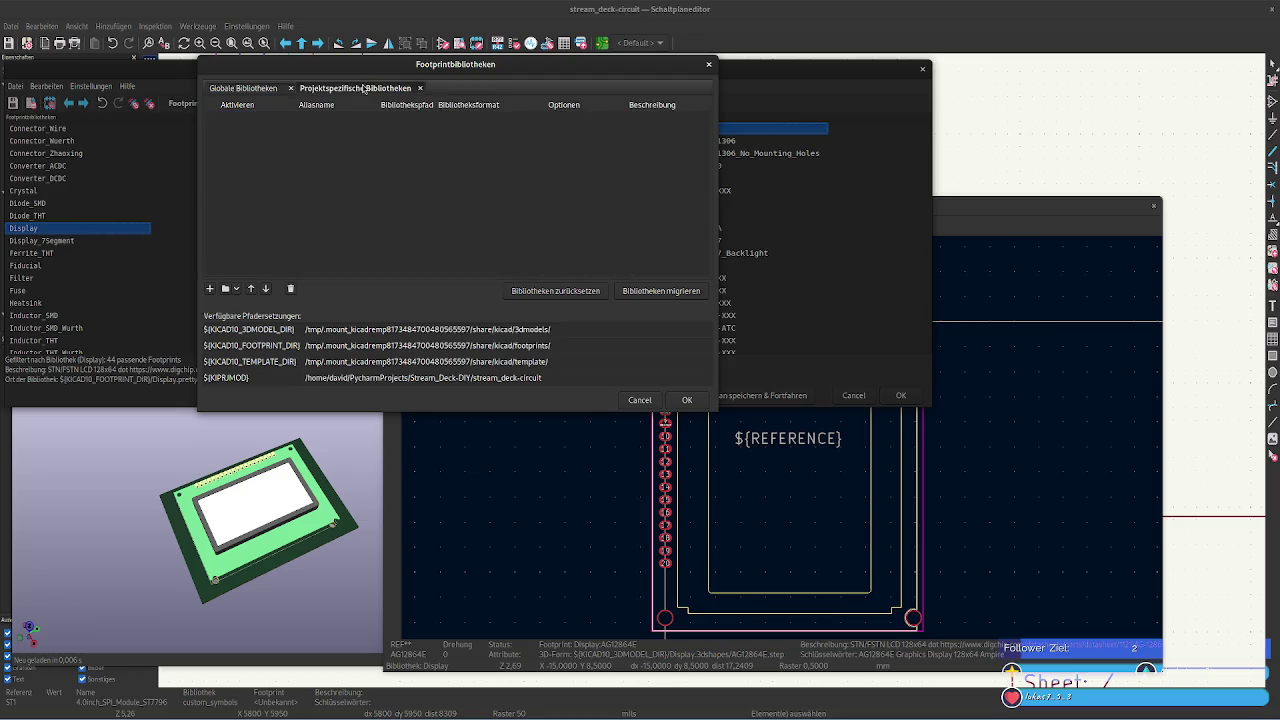
click(709, 65)
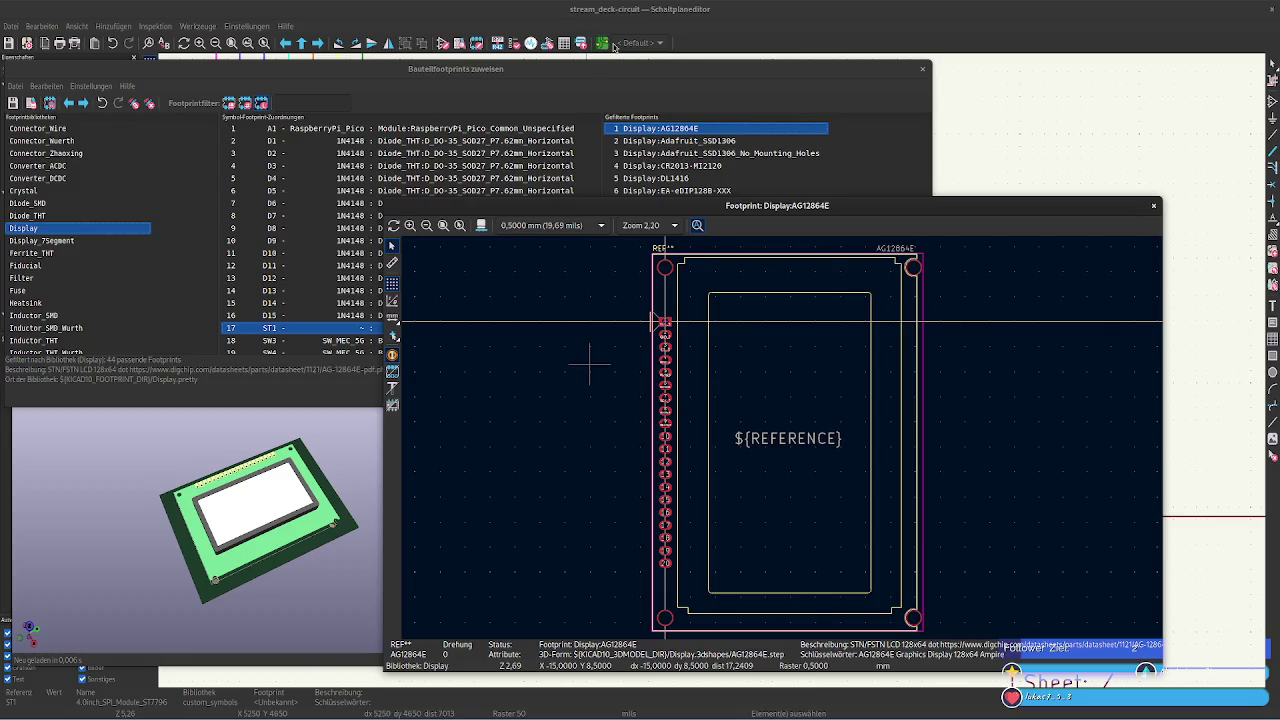
Close the Update PCB from Schematic dialog without applying the changes
click(604, 43)
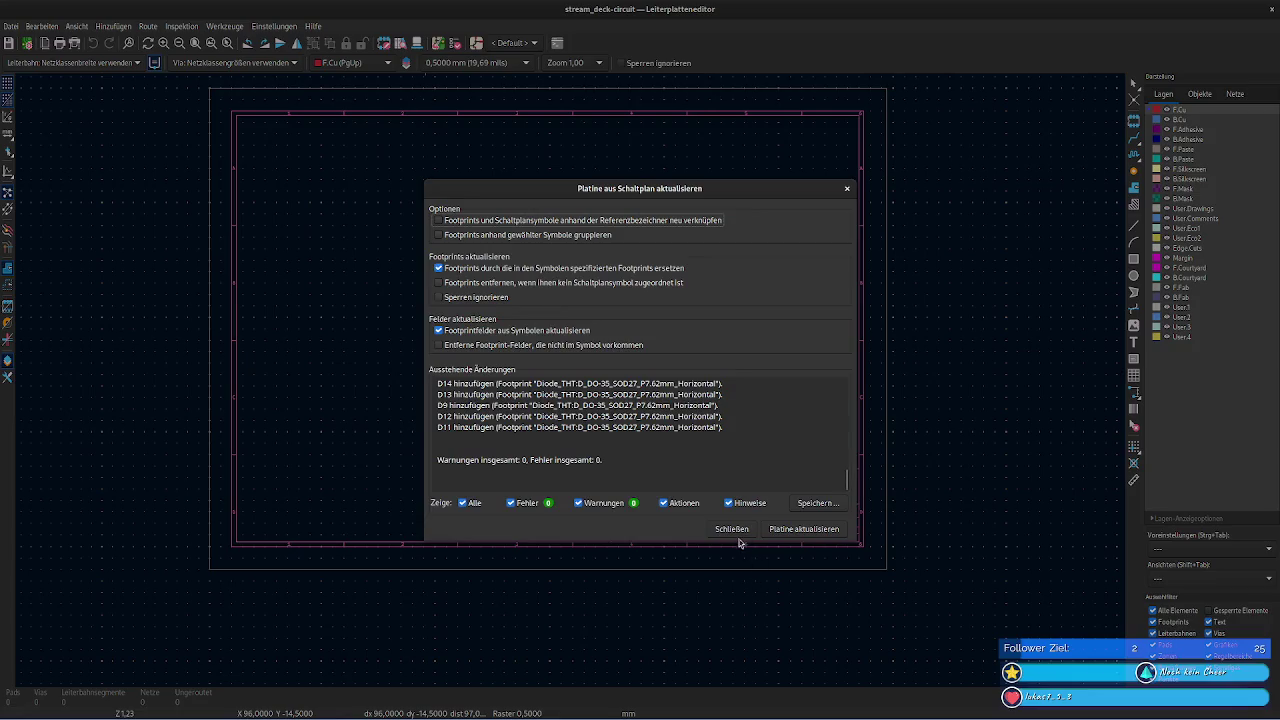
click(737, 536)
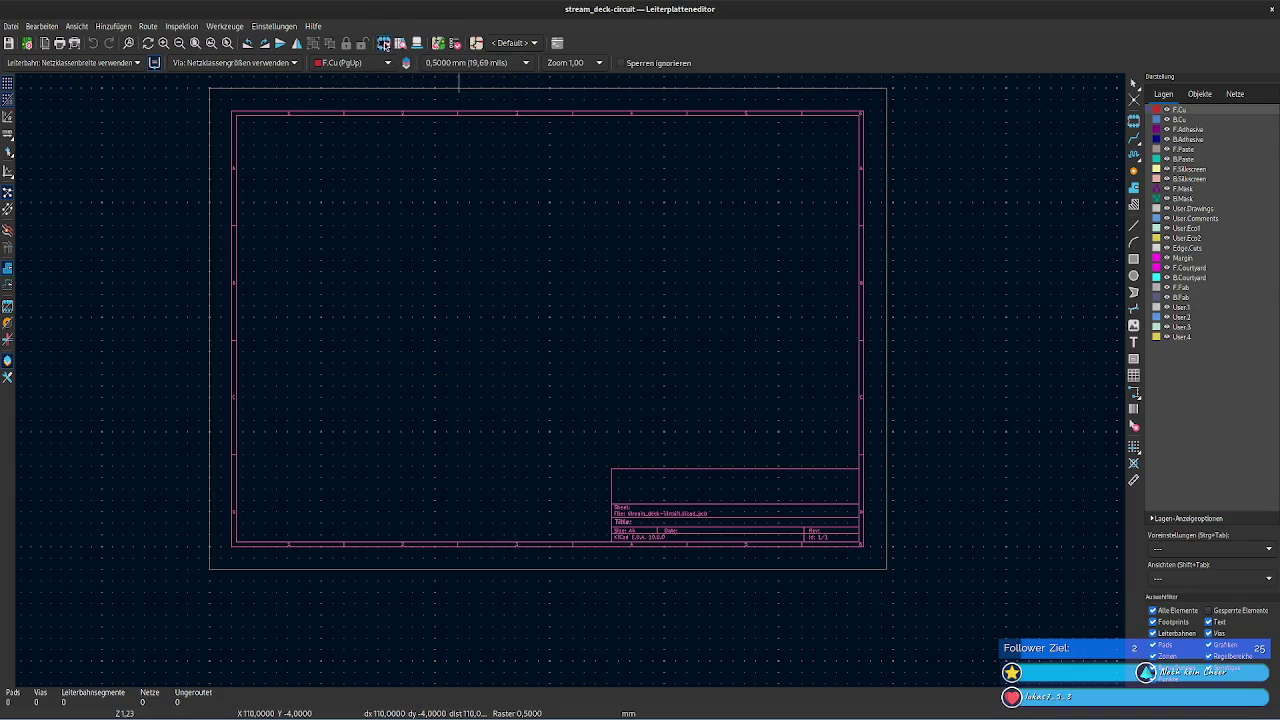
click(400, 716)
key(alt+Tab)
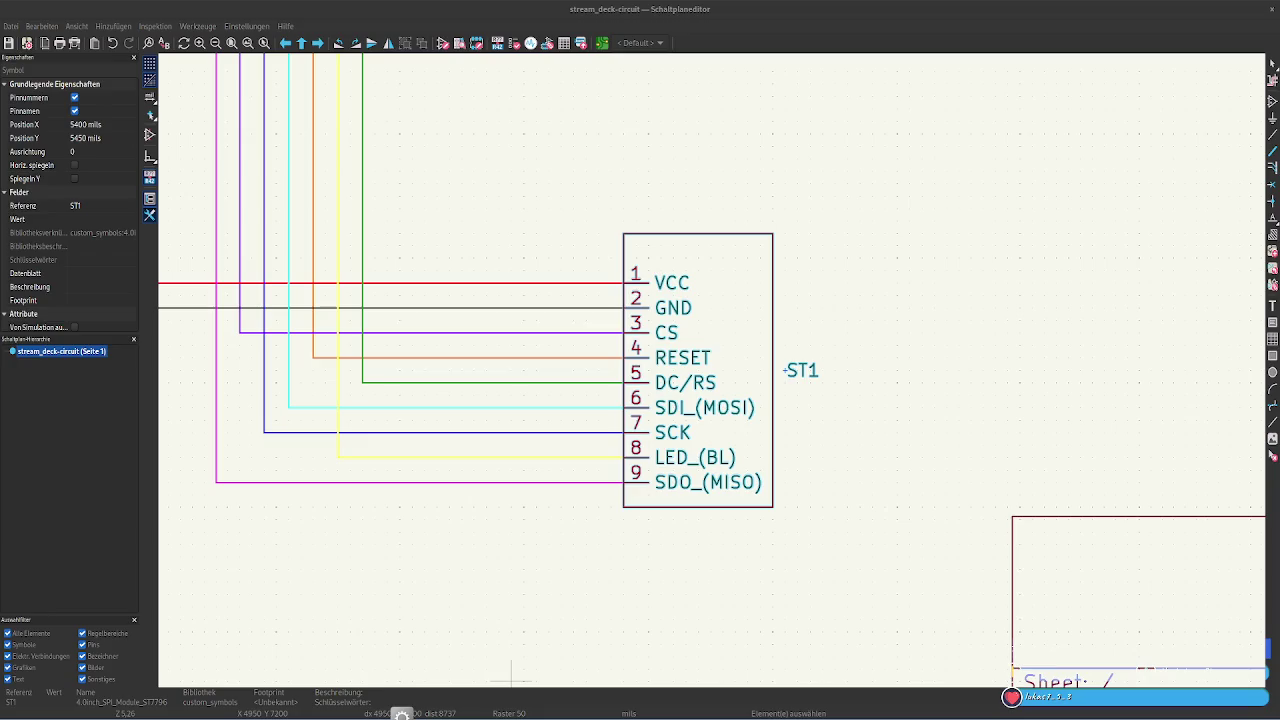
click(401, 716)
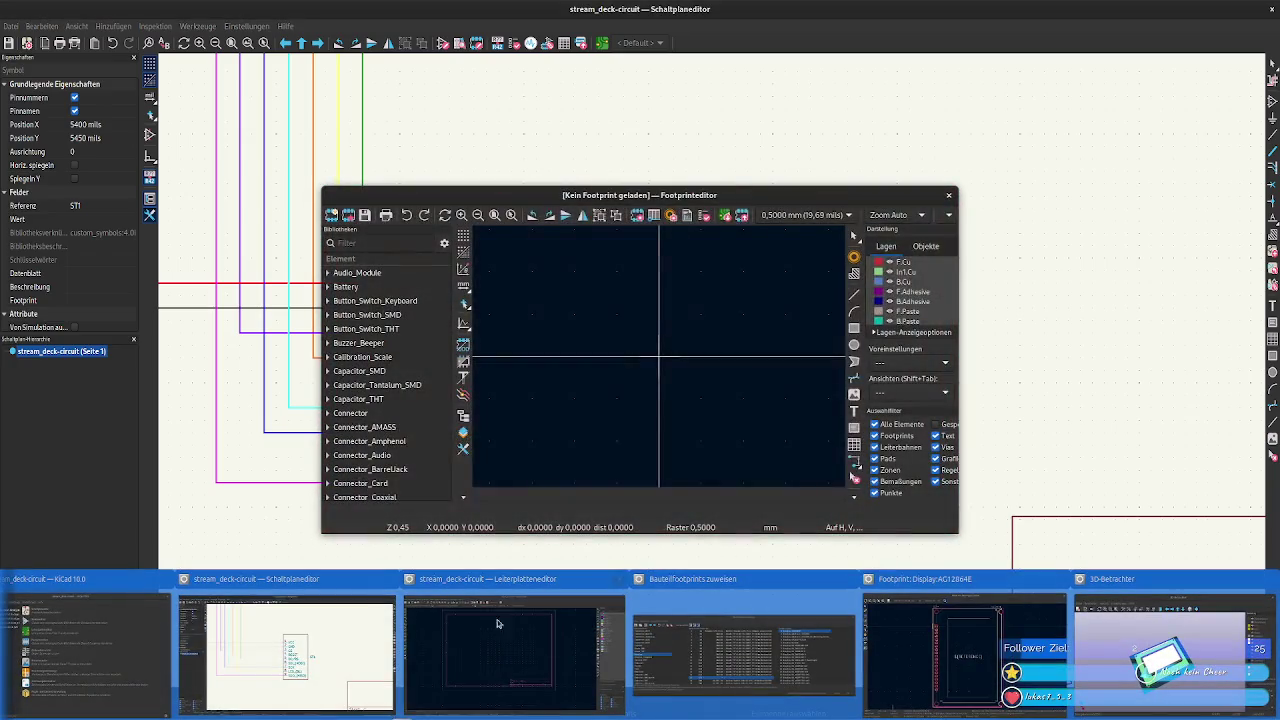
drag(607, 193, 396, 63)
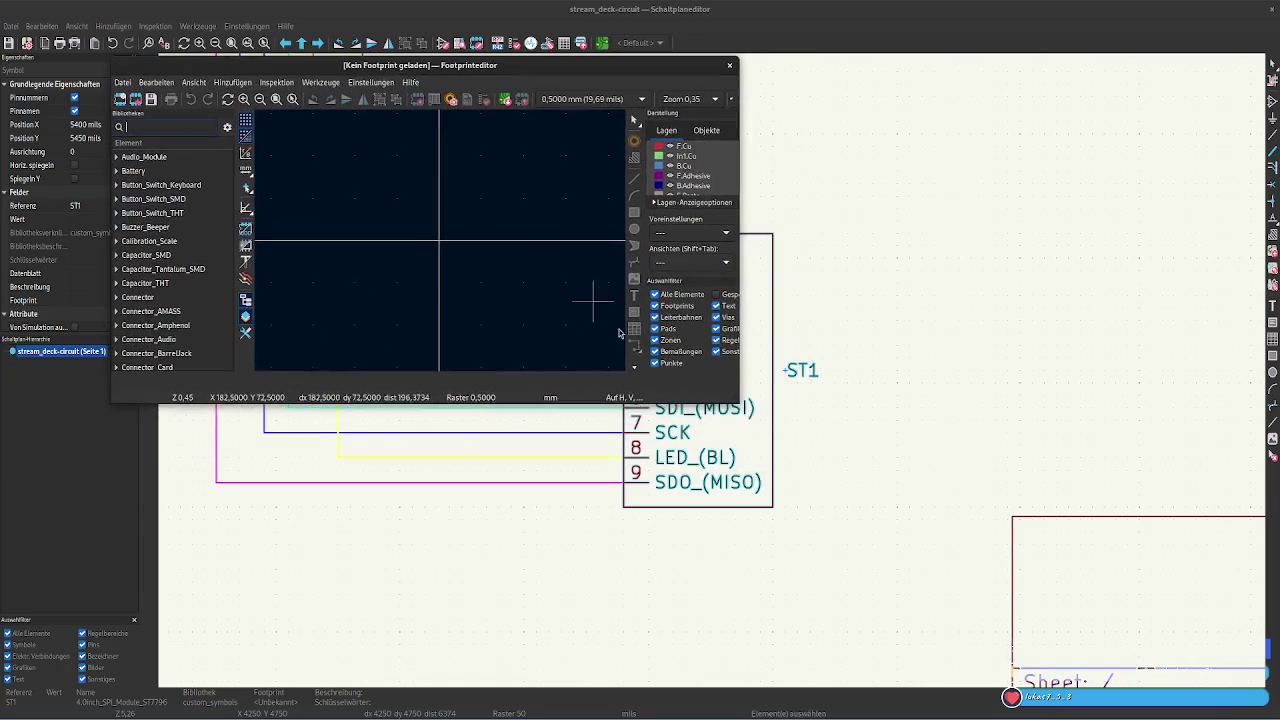
drag(738, 398, 1031, 638)
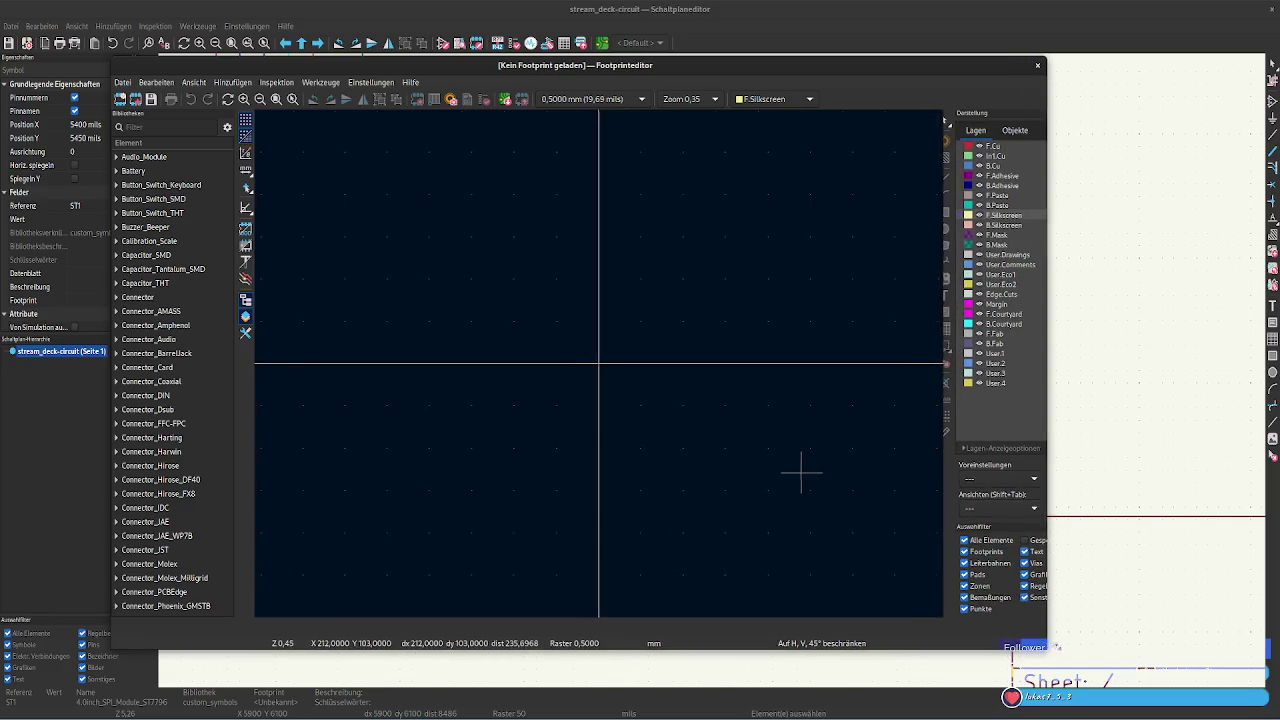
drag(1031, 638, 1066, 652)
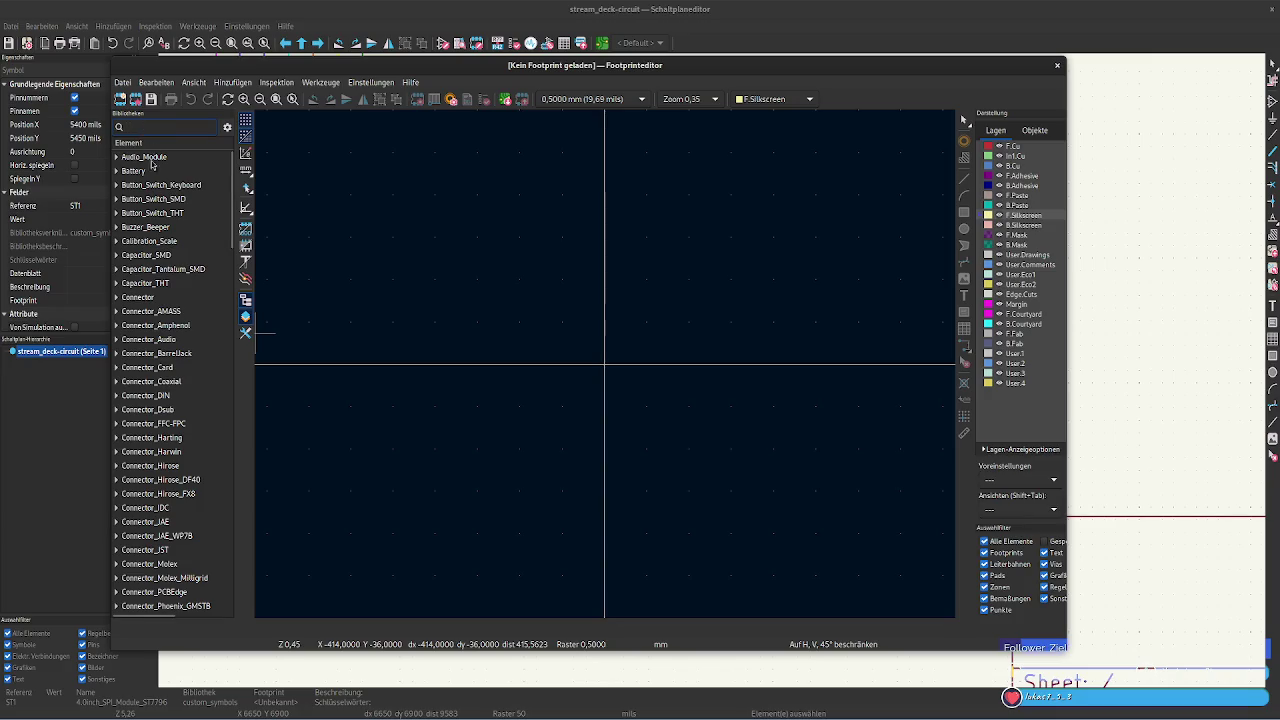
scroll(152, 200, down, 5)
scroll(153, 240, down, 5)
scroll(154, 290, down, 5)
scroll(155, 330, down, 5)
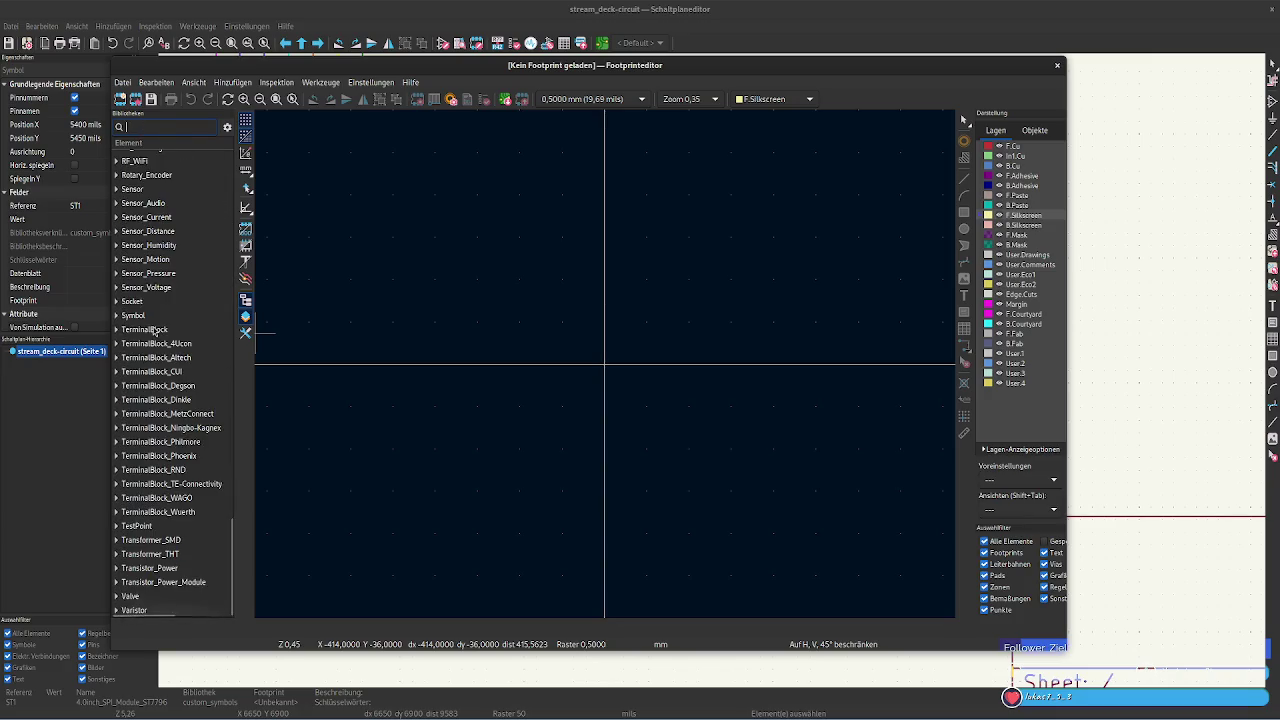
scroll(153, 330, up, 5)
scroll(153, 331, up, 5)
scroll(153, 332, up, 10)
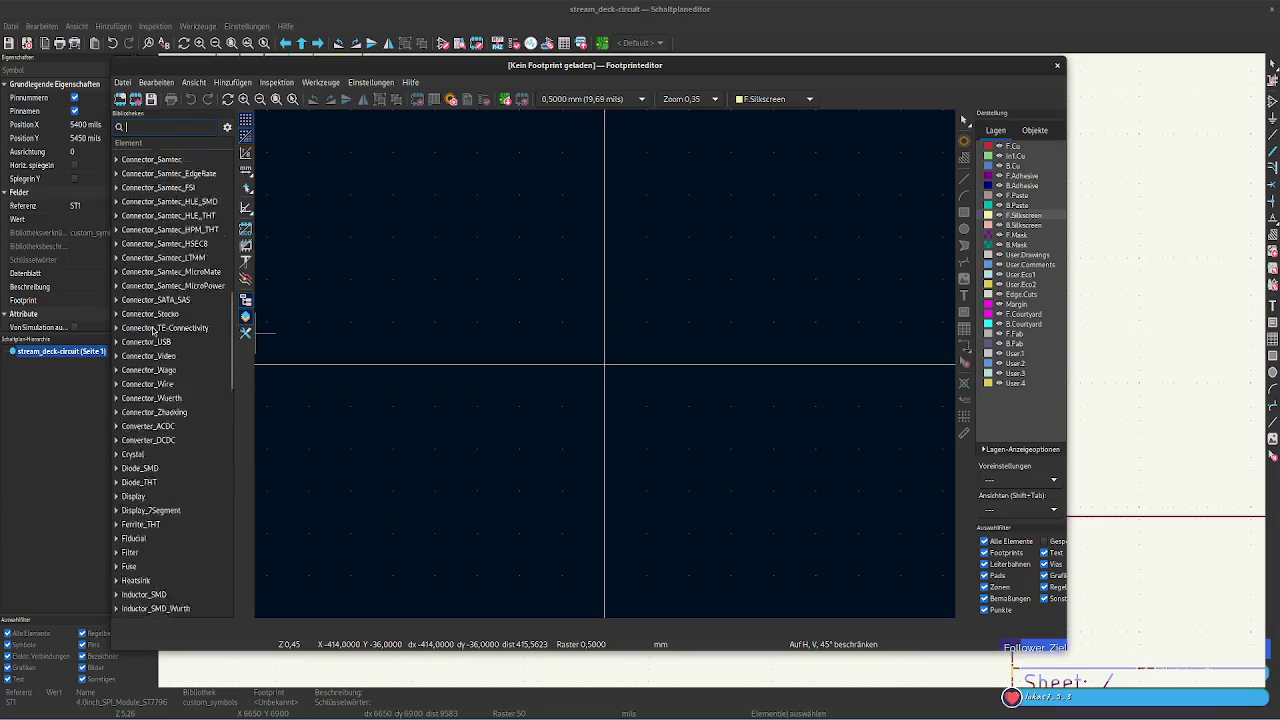
scroll(153, 330, up, 5)
scroll(140, 250, up, 5)
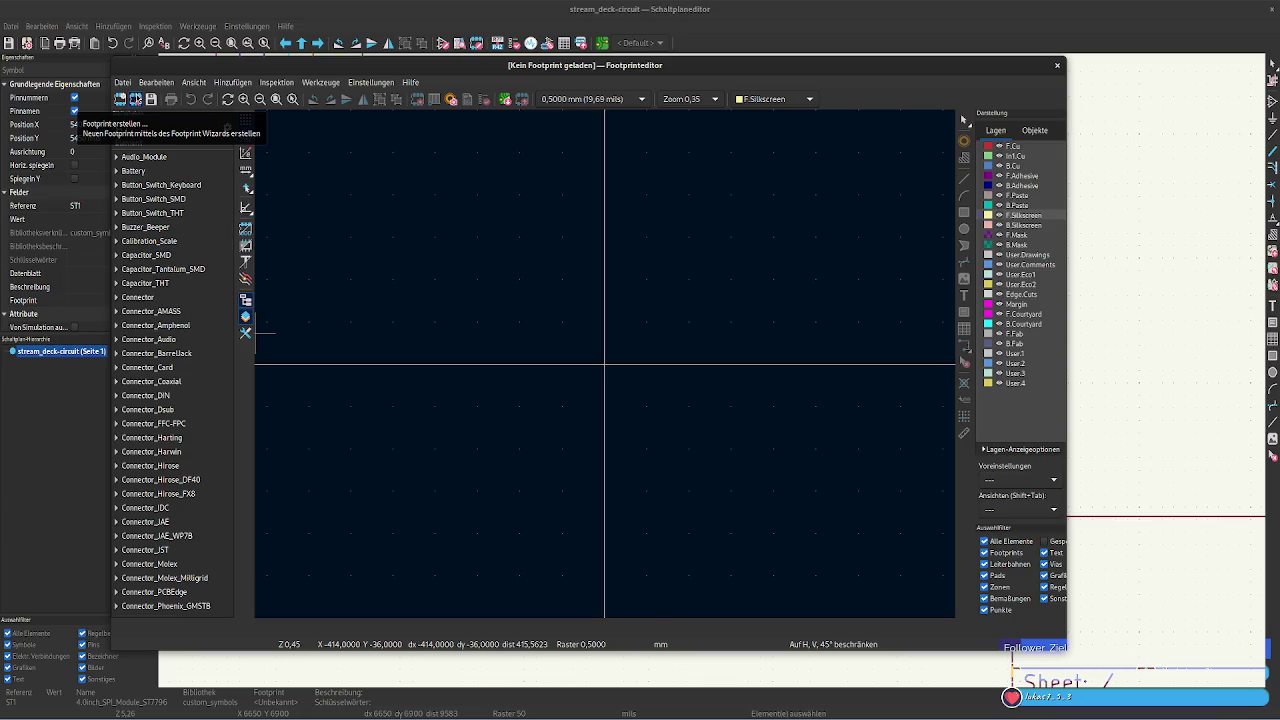
click(136, 99)
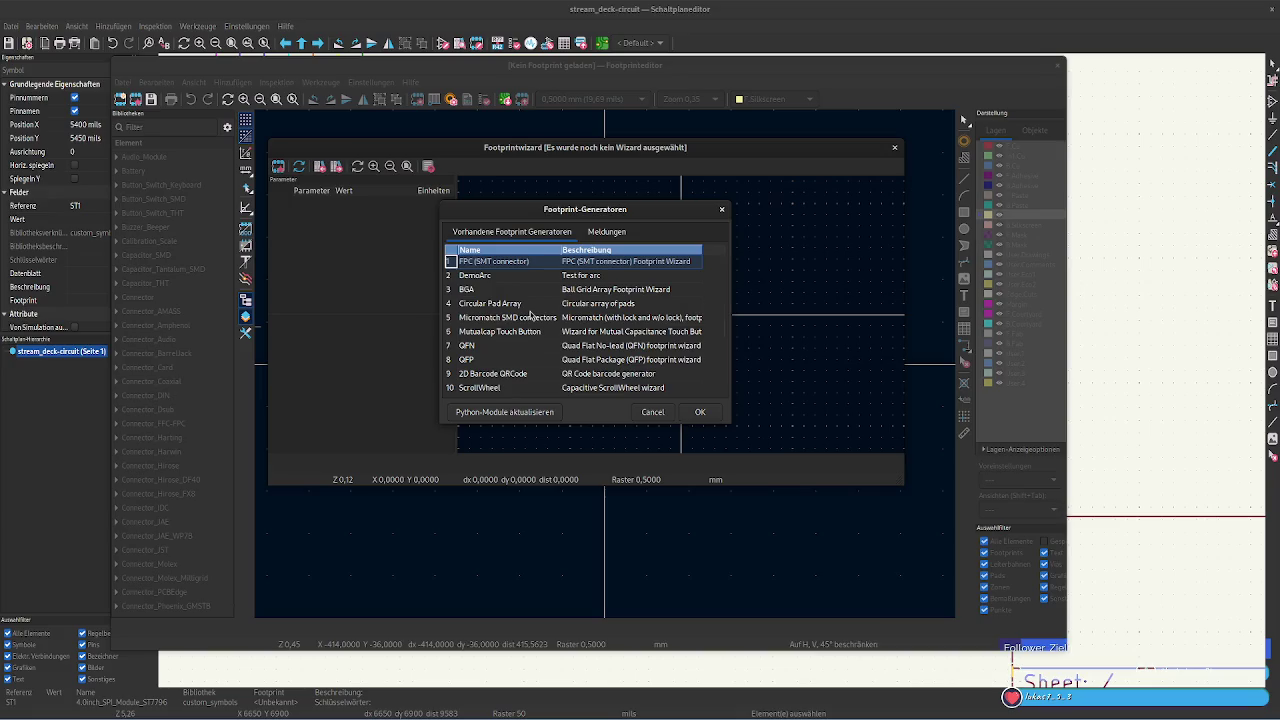
scroll(530, 316, down, 2)
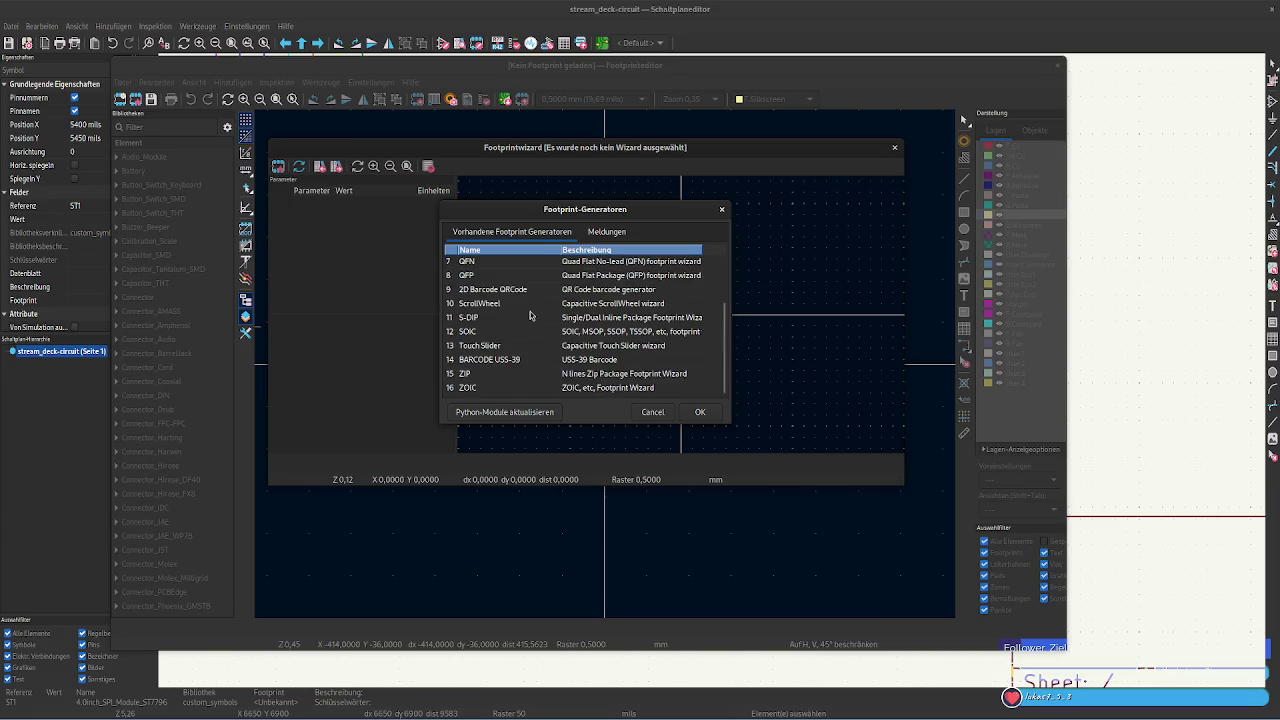
scroll(530, 316, up, 2)
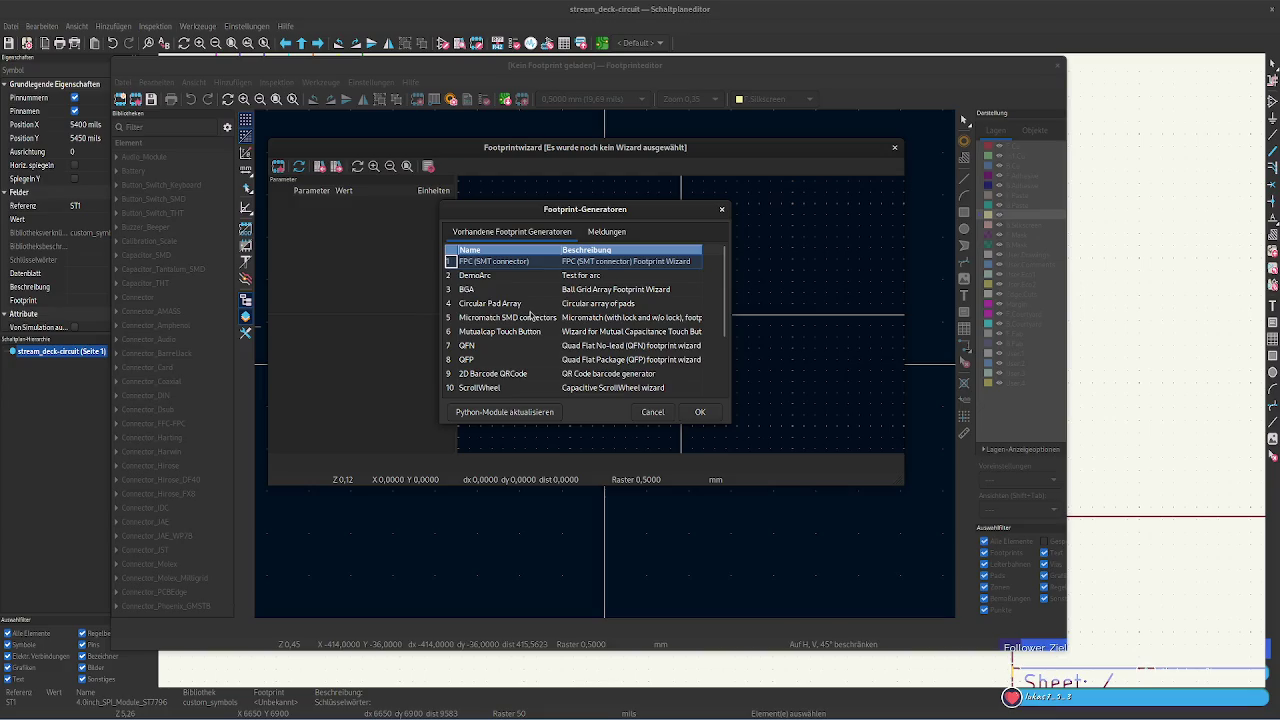
click(651, 412)
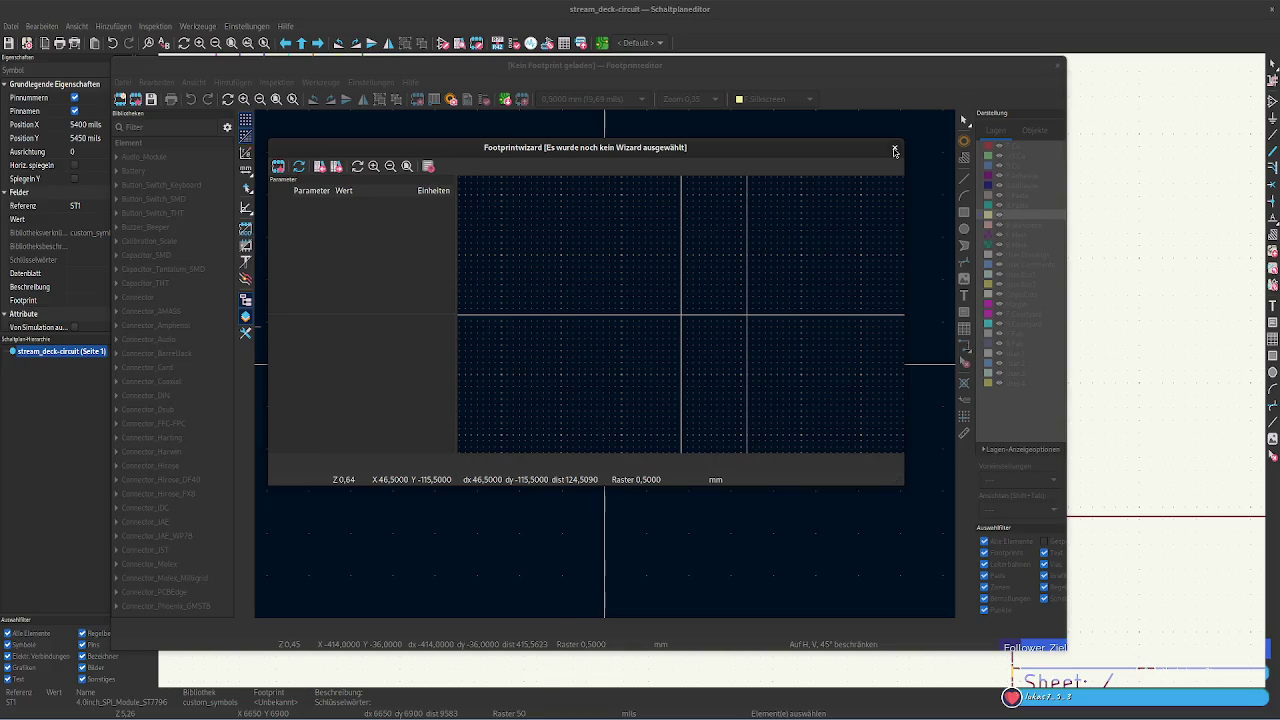
click(895, 150)
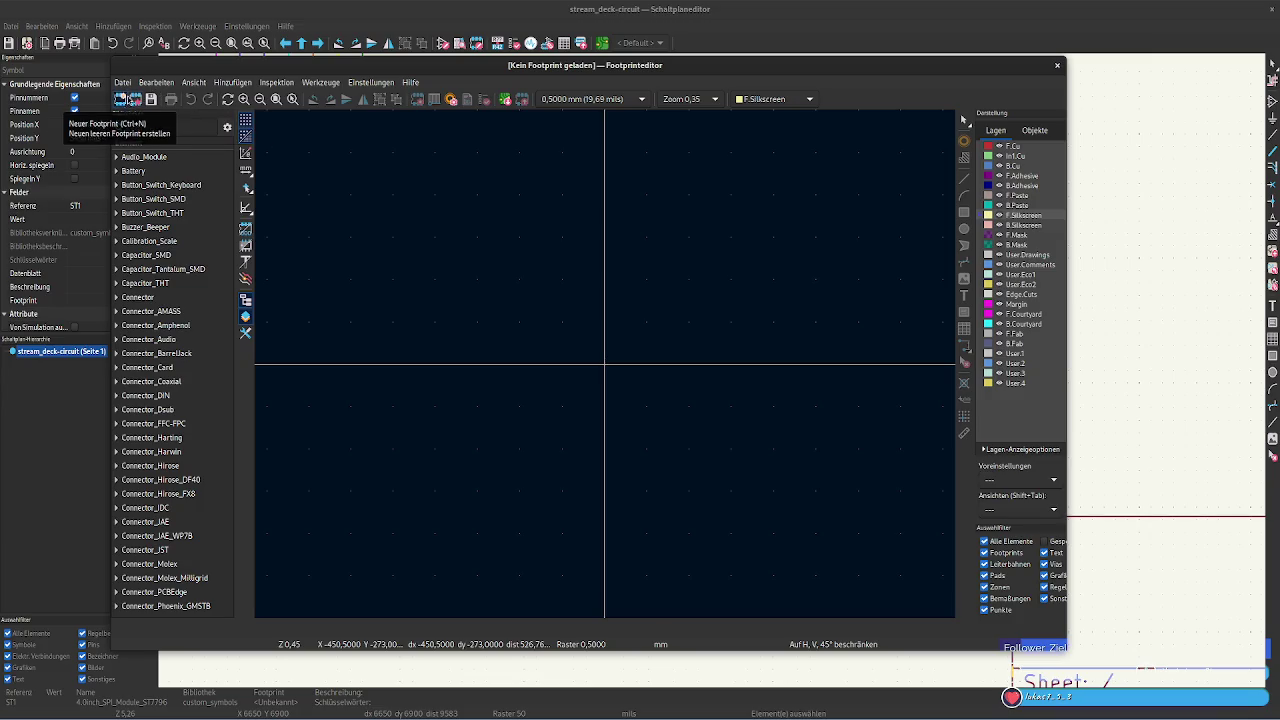
Start a new untitled footprint and expand the Display library in the tree
click(136, 99)
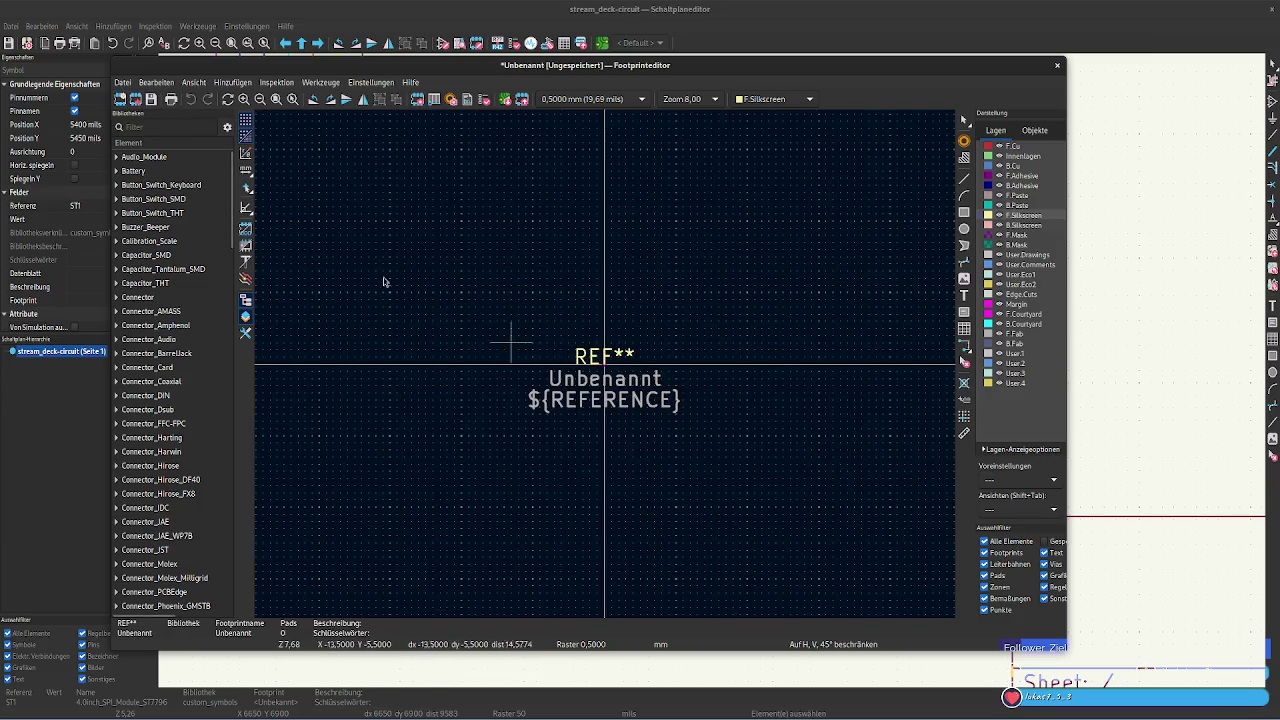
scroll(173, 365, down, 5)
scroll(173, 365, up, 5)
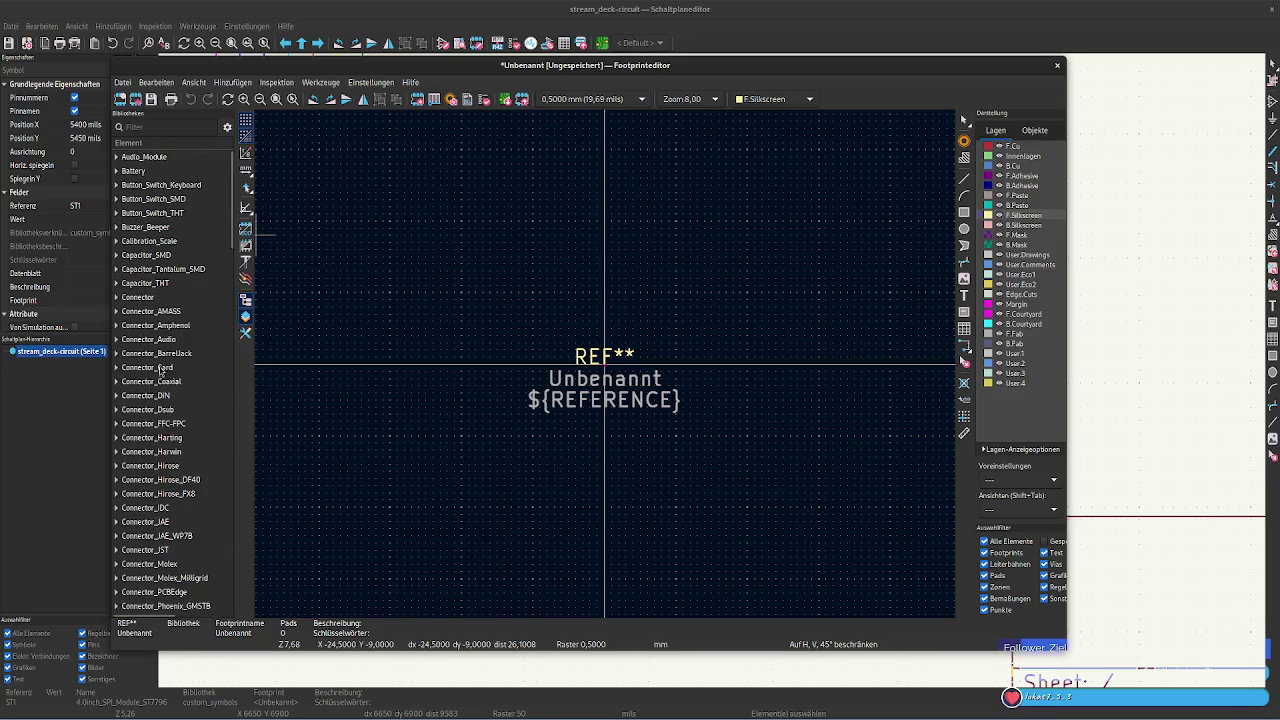
scroll(166, 400, down, 6)
scroll(167, 460, down, 6)
scroll(168, 520, down, 6)
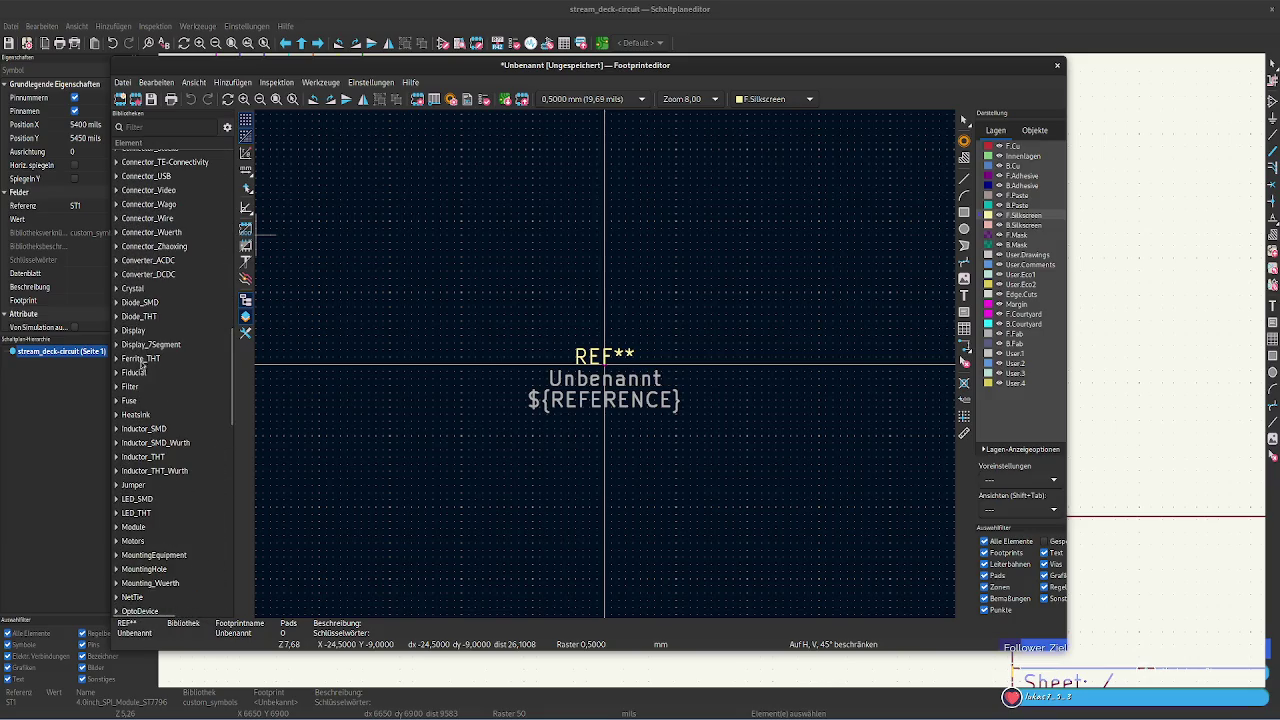
click(133, 331)
click(116, 331)
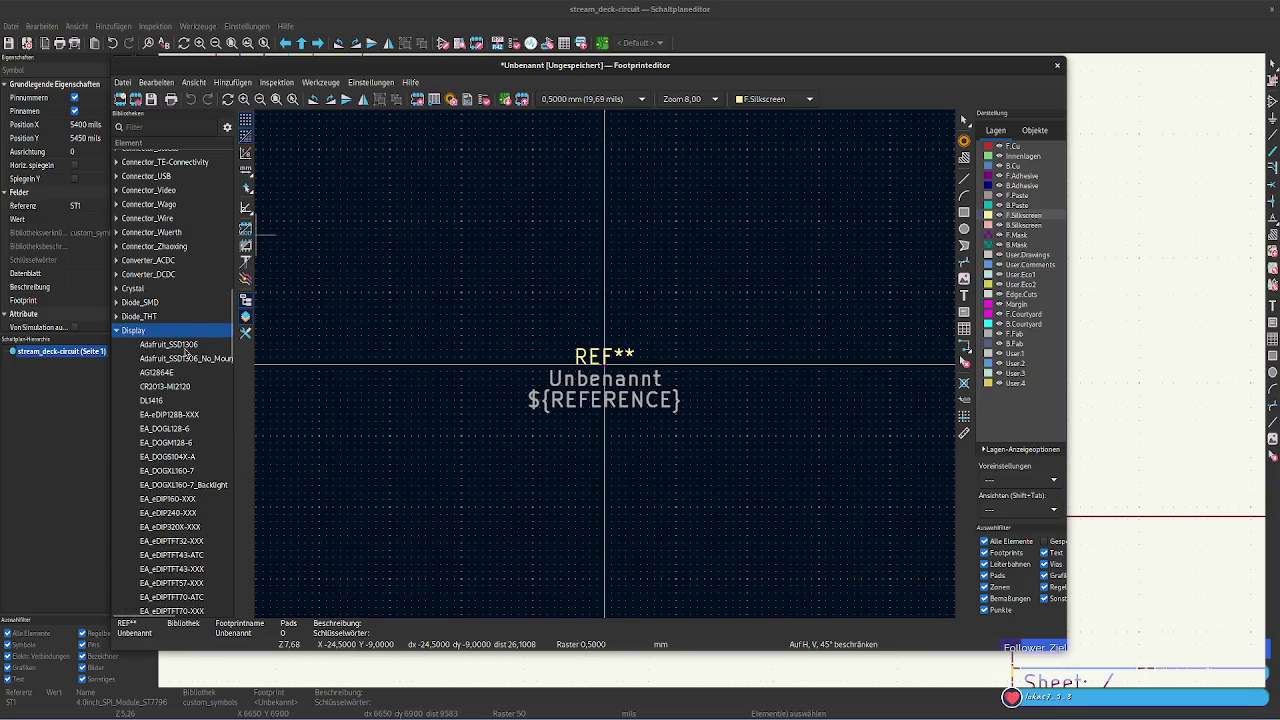
Copy the CR2013-MI2120 footprint, then duplicate it from its context menu
click(183, 346)
click(181, 360)
click(178, 389)
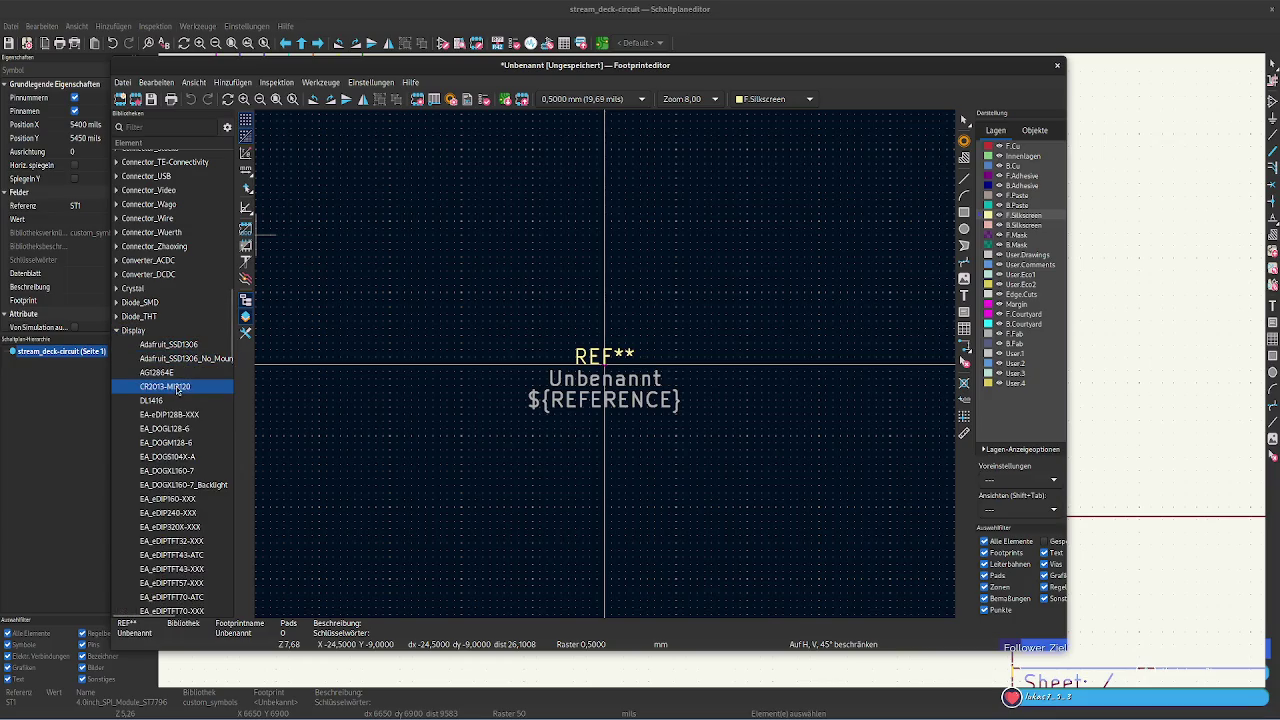
right_click(178, 389)
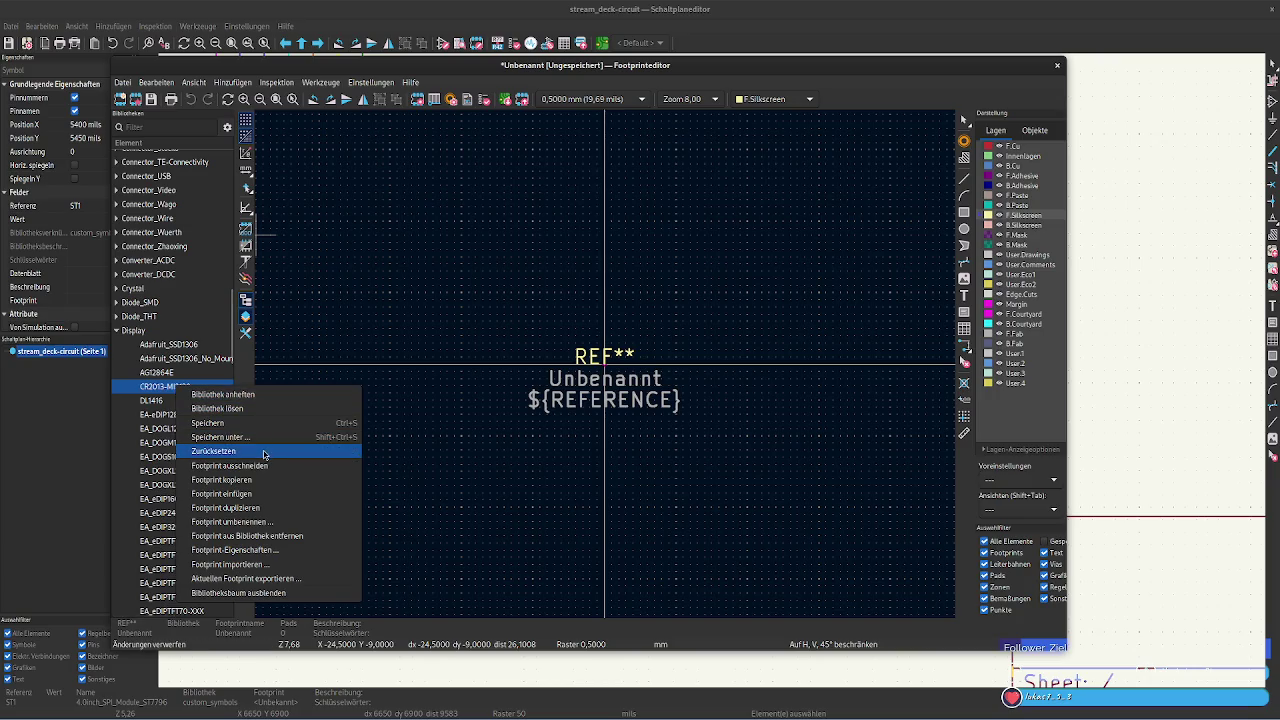
click(272, 480)
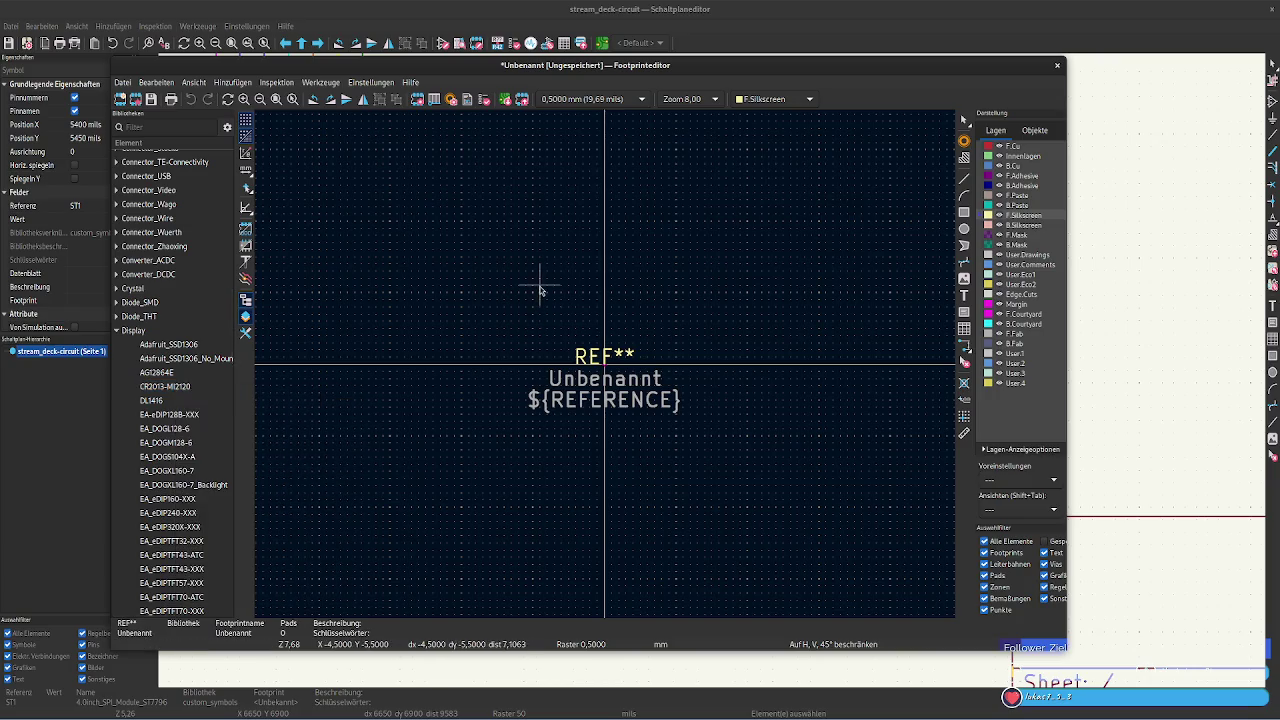
right_click(576, 452)
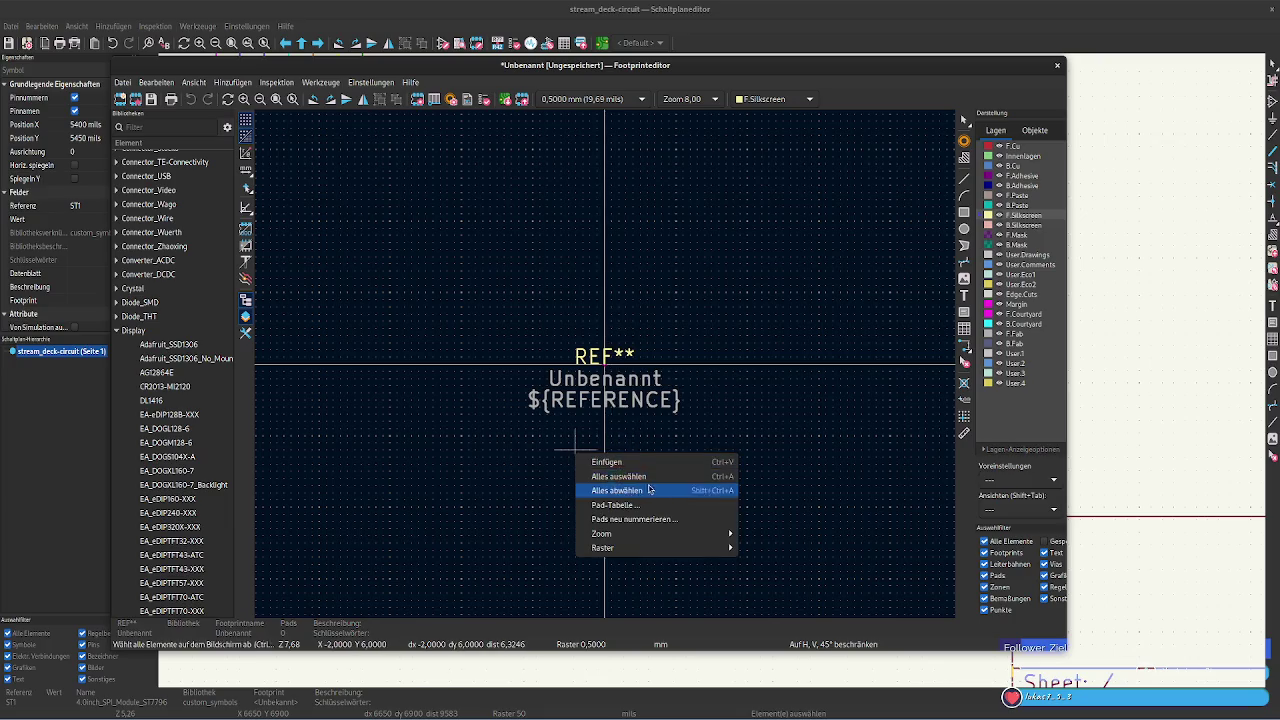
click(640, 474)
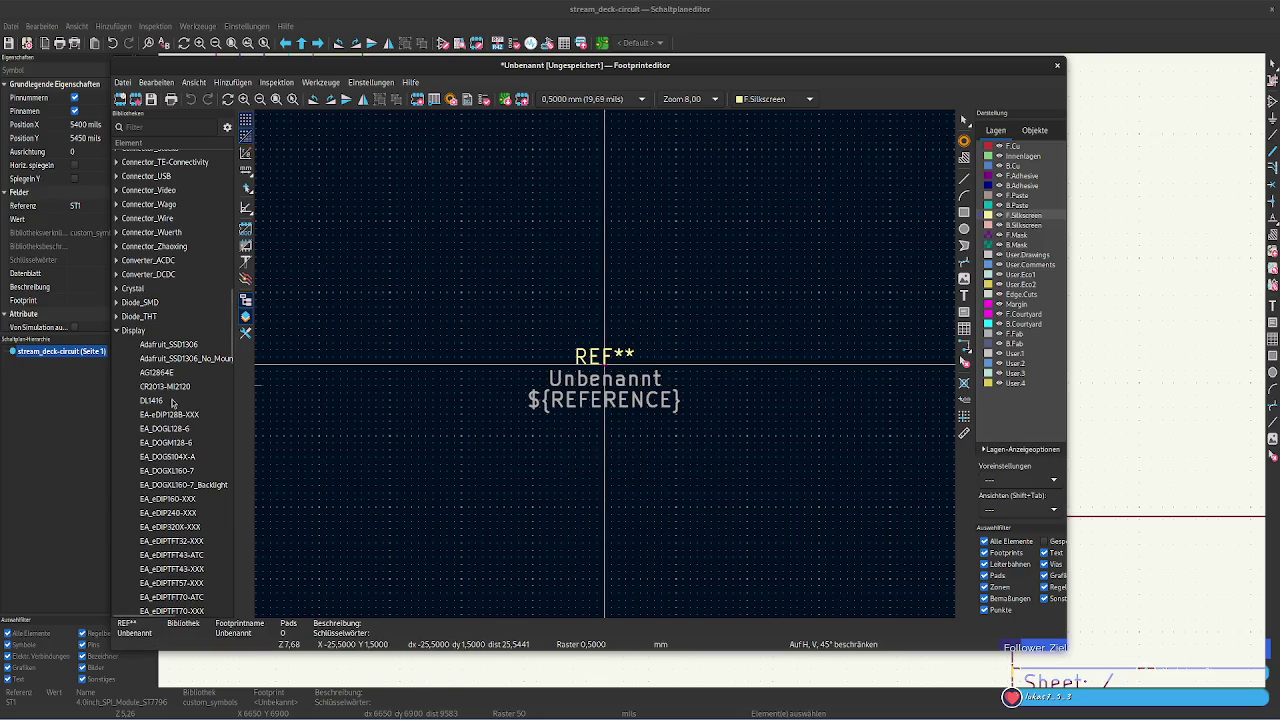
right_click(168, 387)
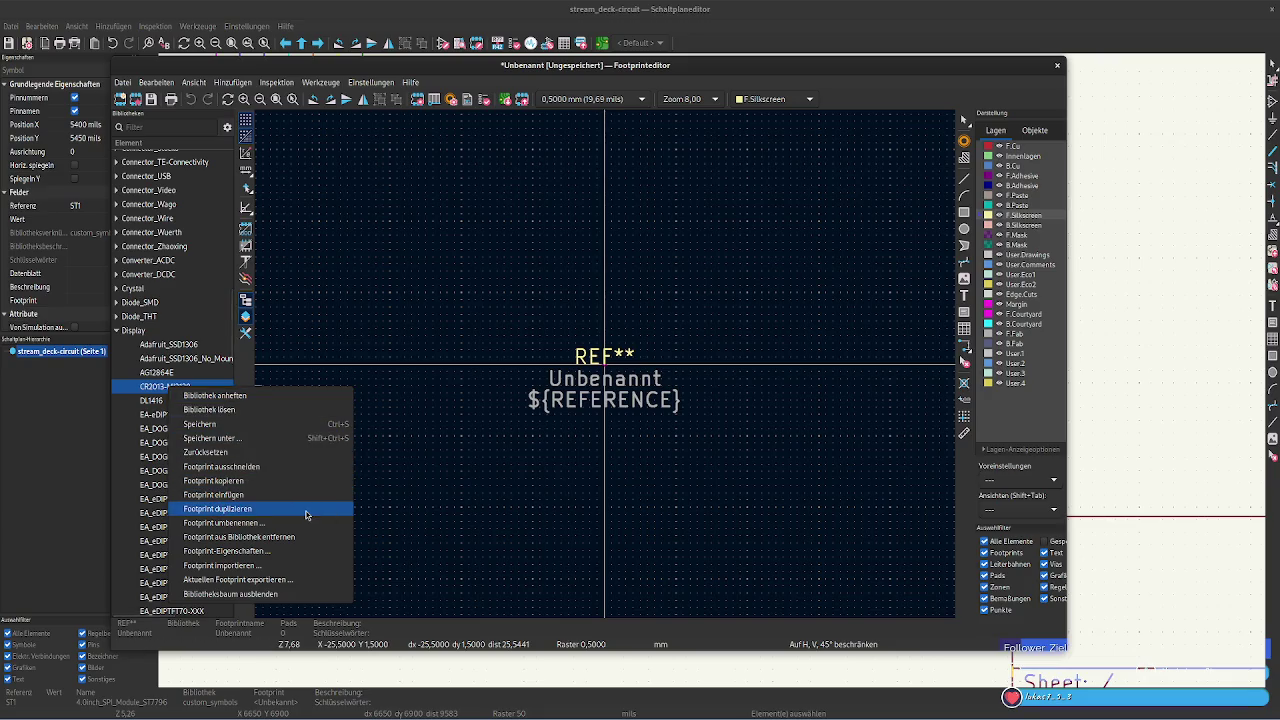
click(306, 515)
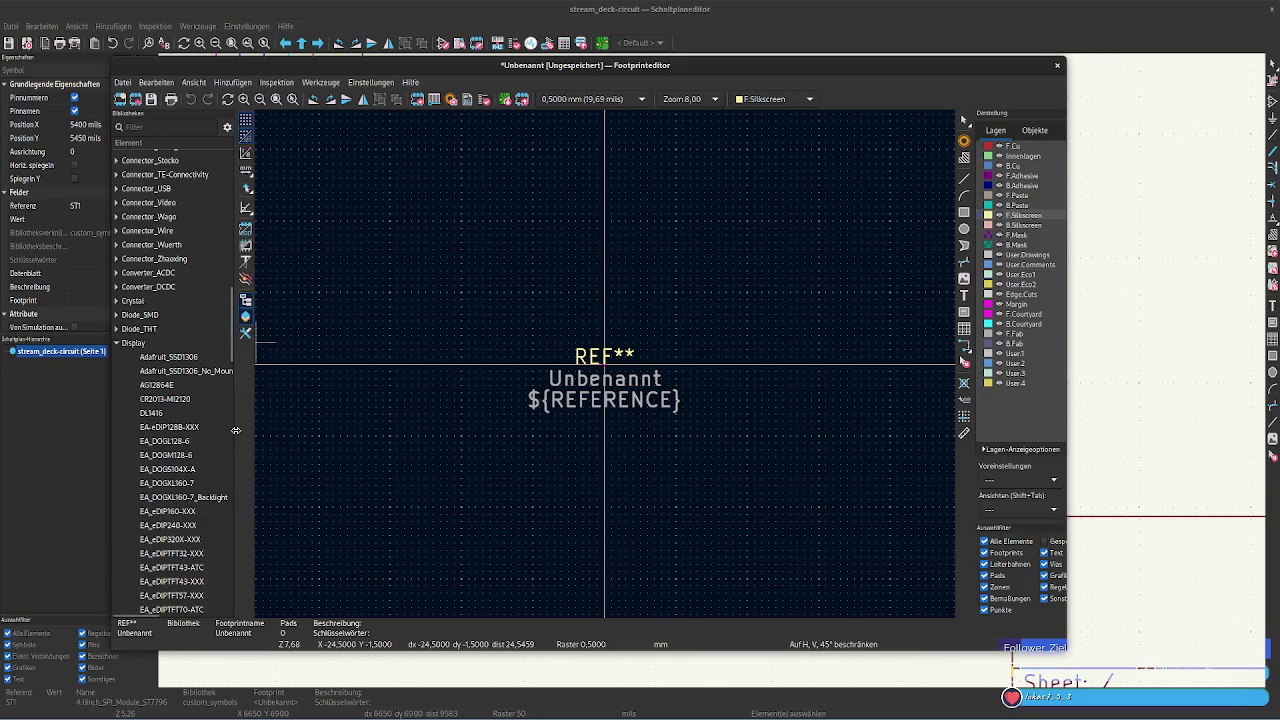
Scroll the library tree and reopen CR2013-MI2120's context menu without choosing an action
scroll(187, 403, up, 3)
scroll(187, 403, up, 5)
scroll(187, 403, up, 5)
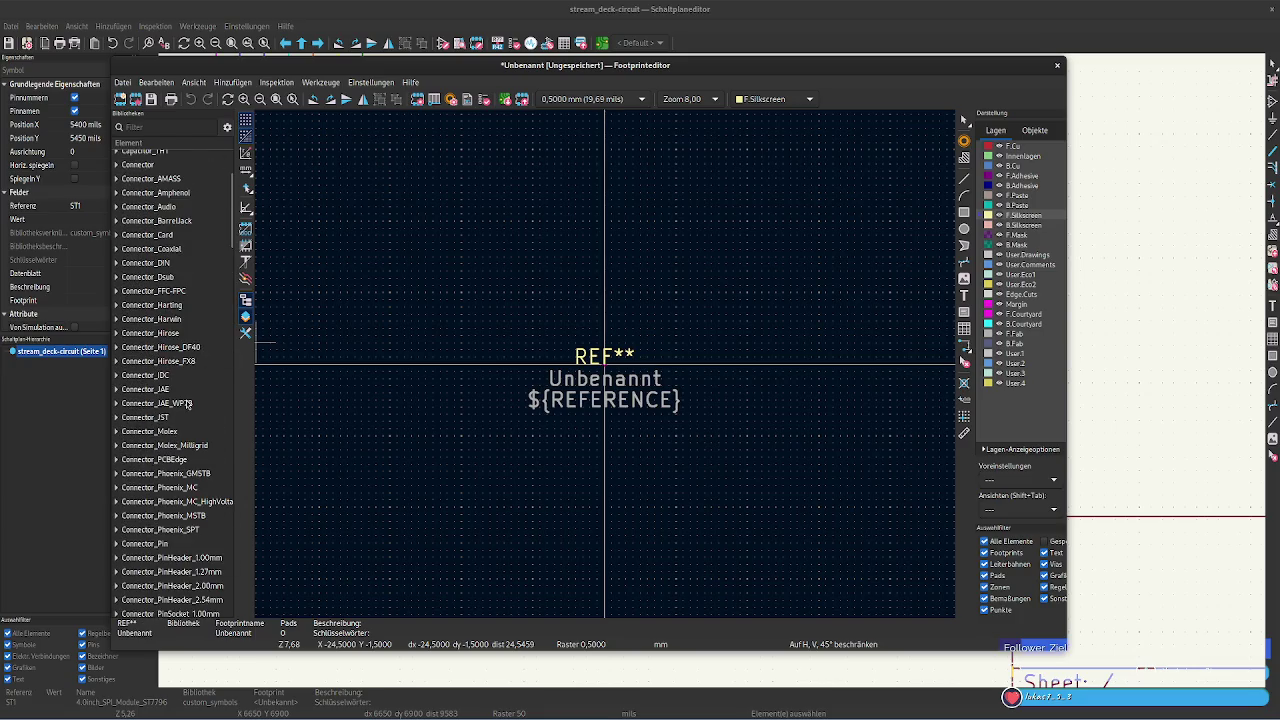
scroll(187, 403, up, 3)
scroll(187, 403, down, 5)
scroll(187, 403, down, 5)
scroll(186, 408, down, 5)
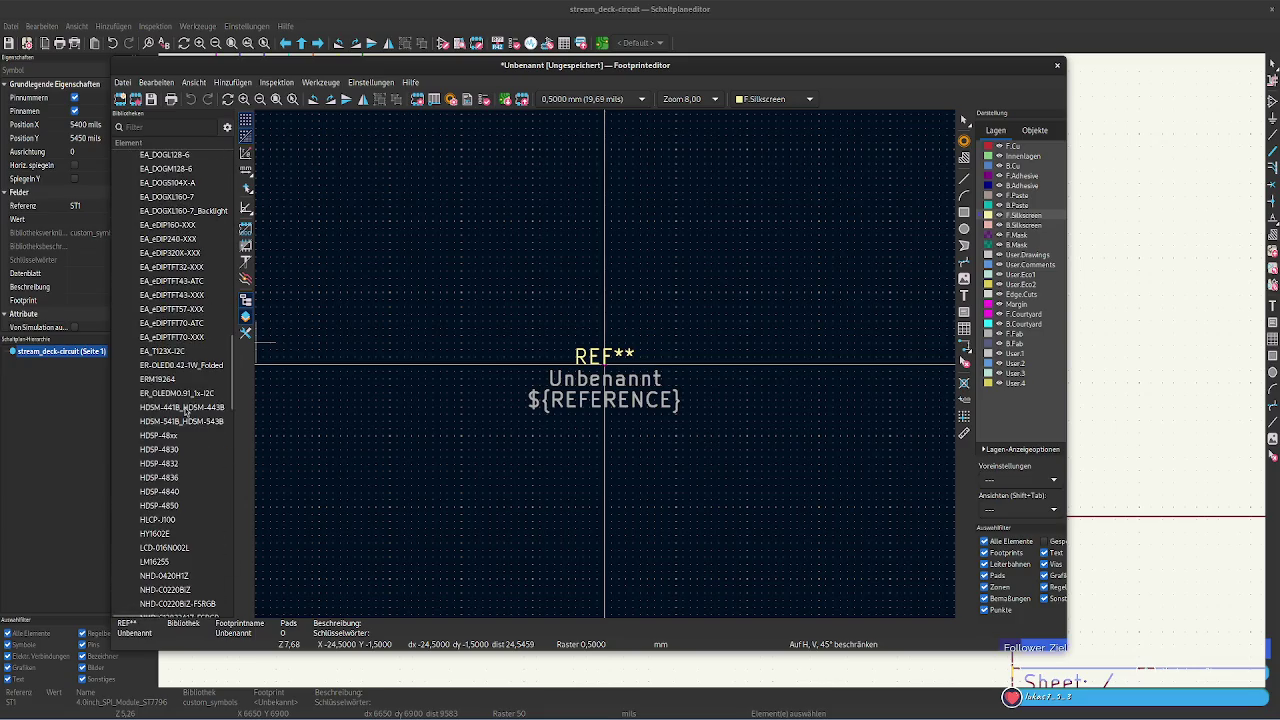
scroll(185, 410, down, 5)
scroll(185, 410, down, 1)
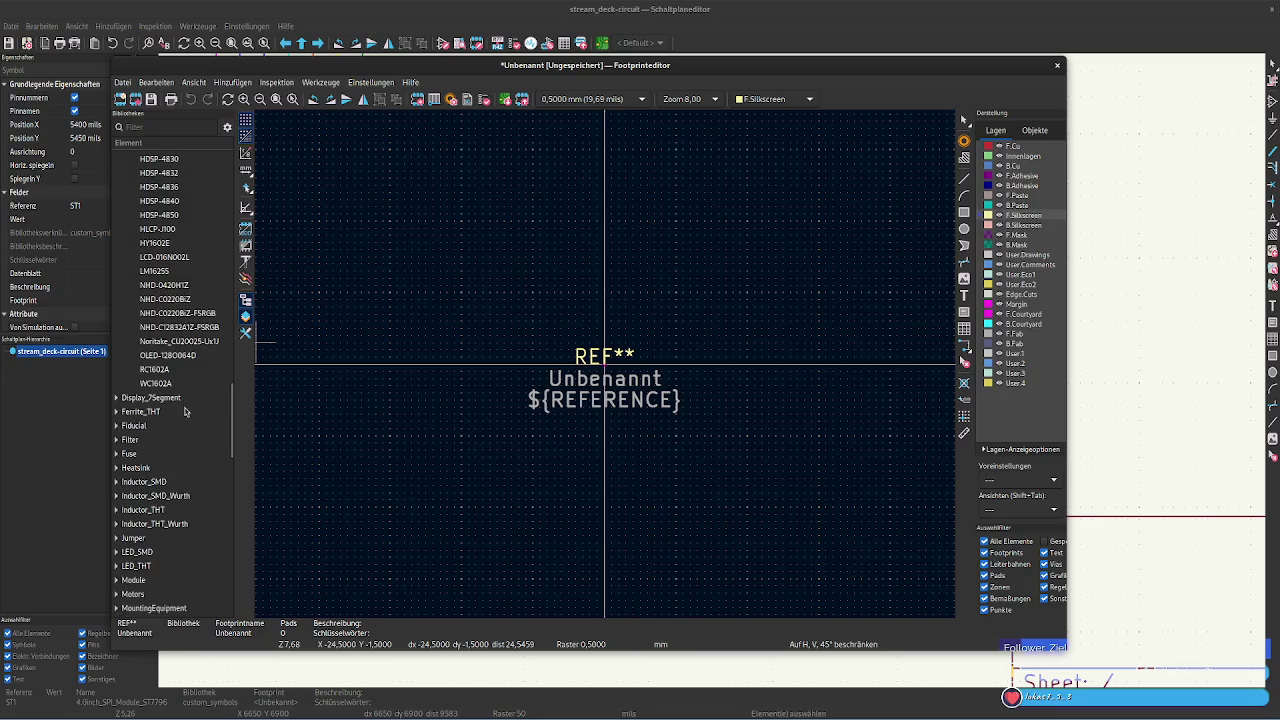
scroll(184, 411, up, 10)
scroll(184, 411, up, 8)
right_click(179, 406)
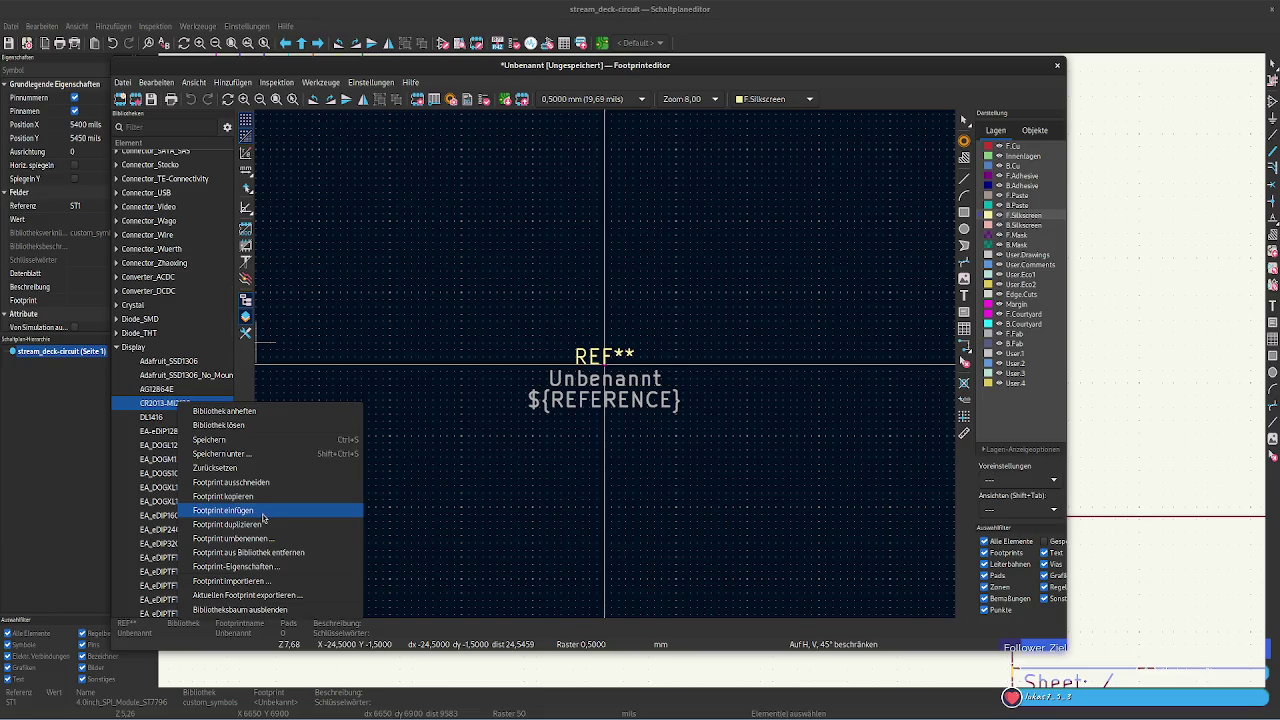
click(473, 352)
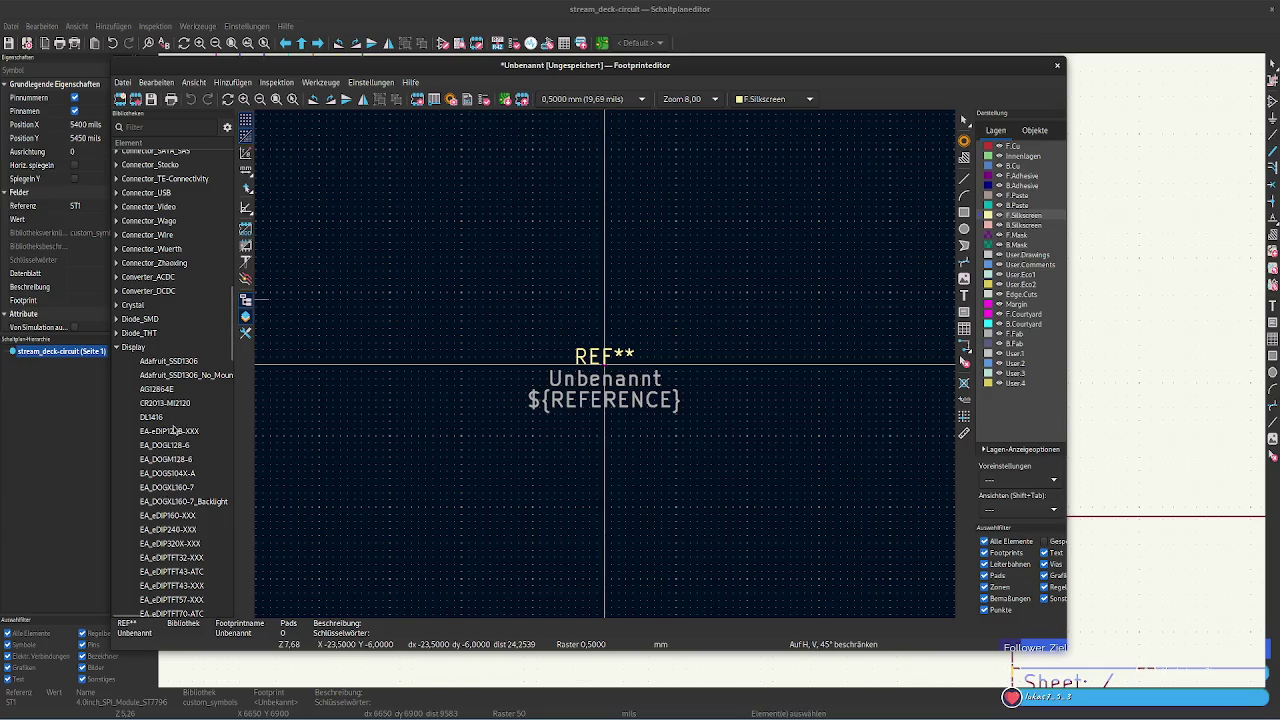
Check CR2013-MI2120's context menu twice more without acting, then bring up the File menu
right_click(167, 408)
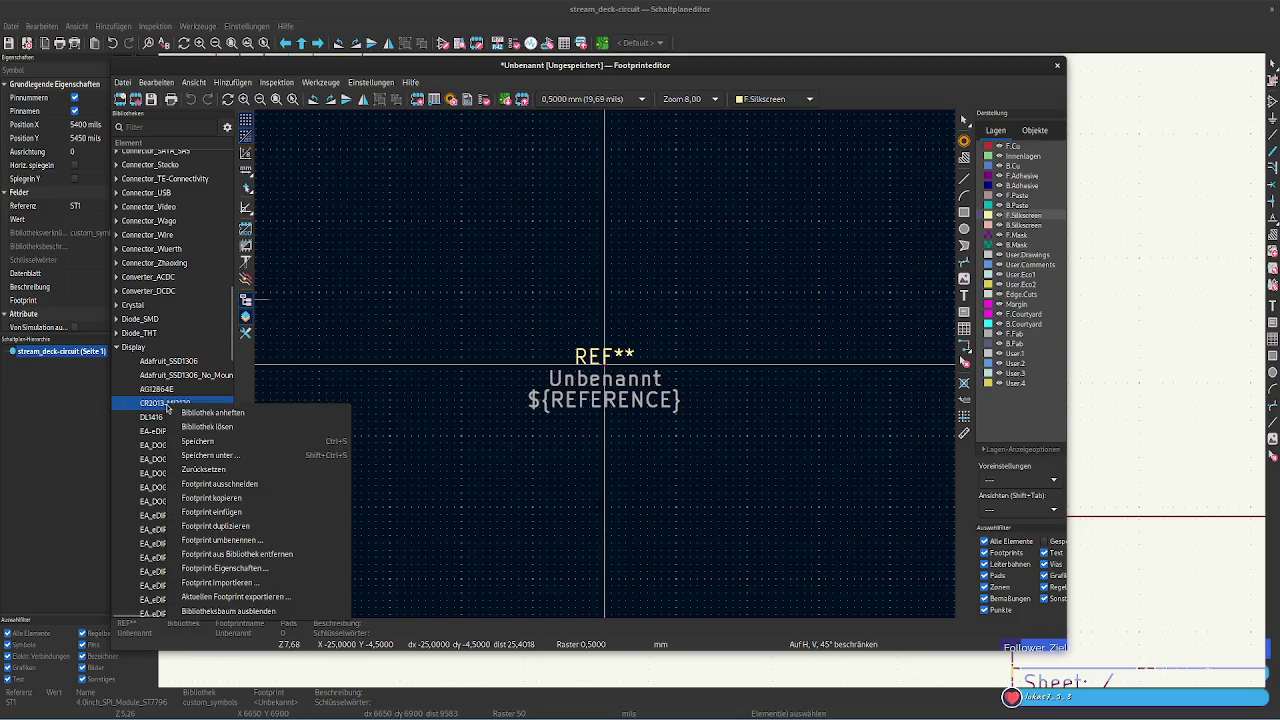
click(253, 528)
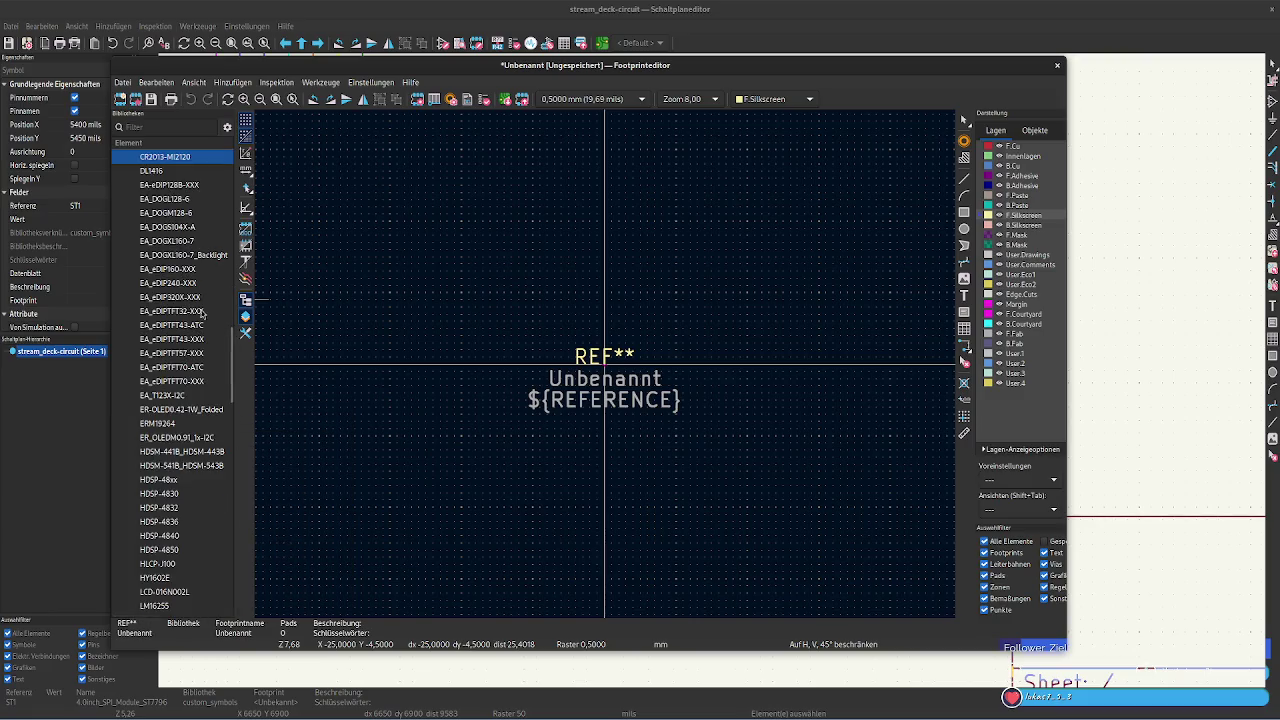
scroll(197, 271, down, 2)
scroll(197, 271, down, 1)
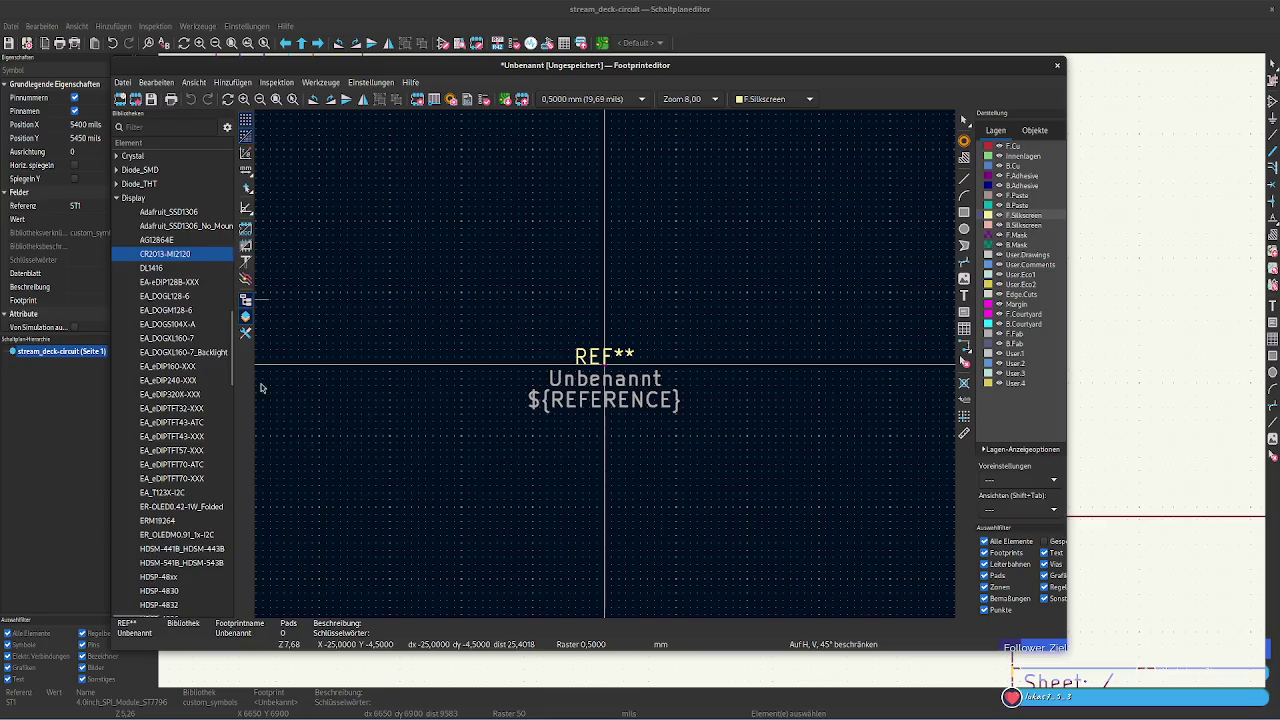
mouse_move(165, 254)
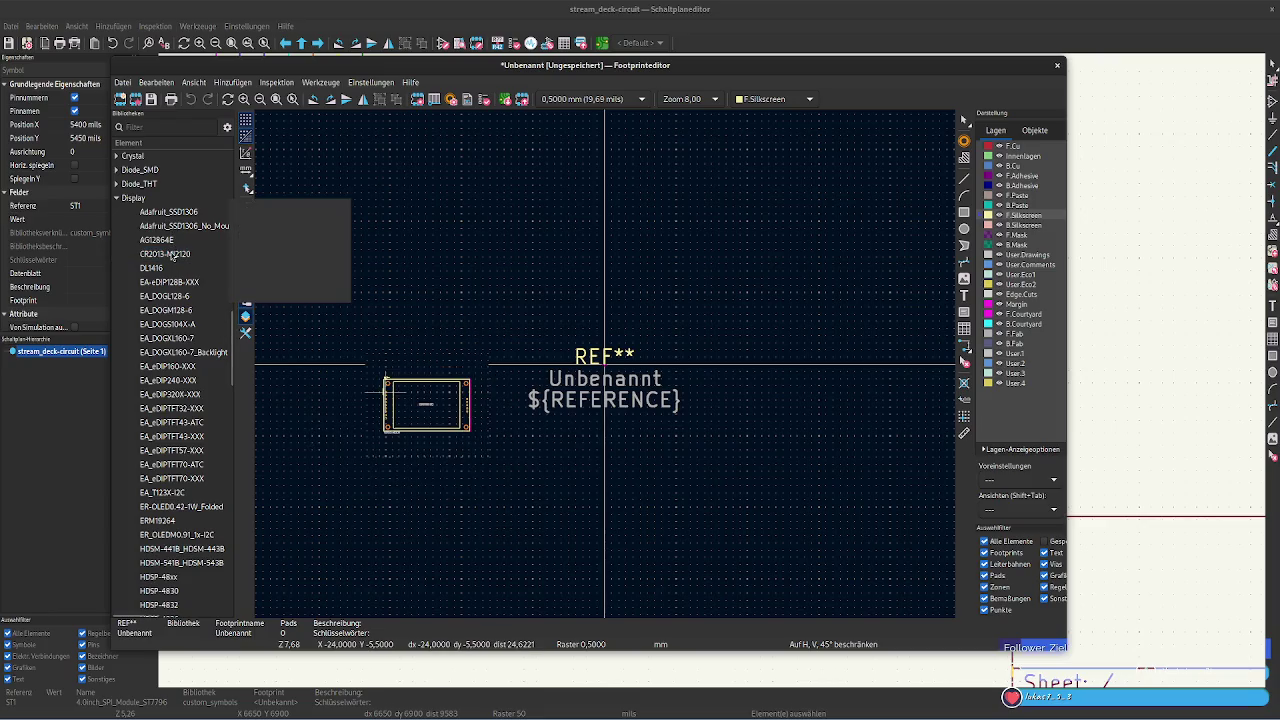
right_click(172, 255)
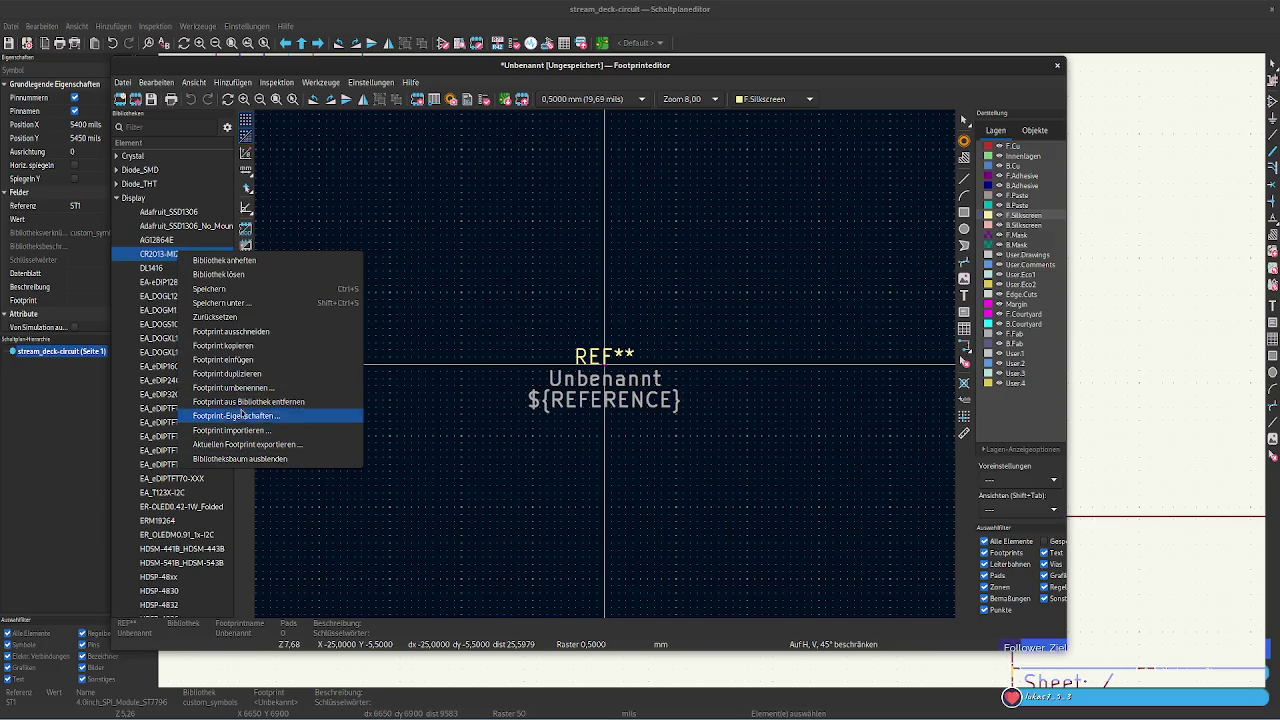
click(403, 303)
click(130, 83)
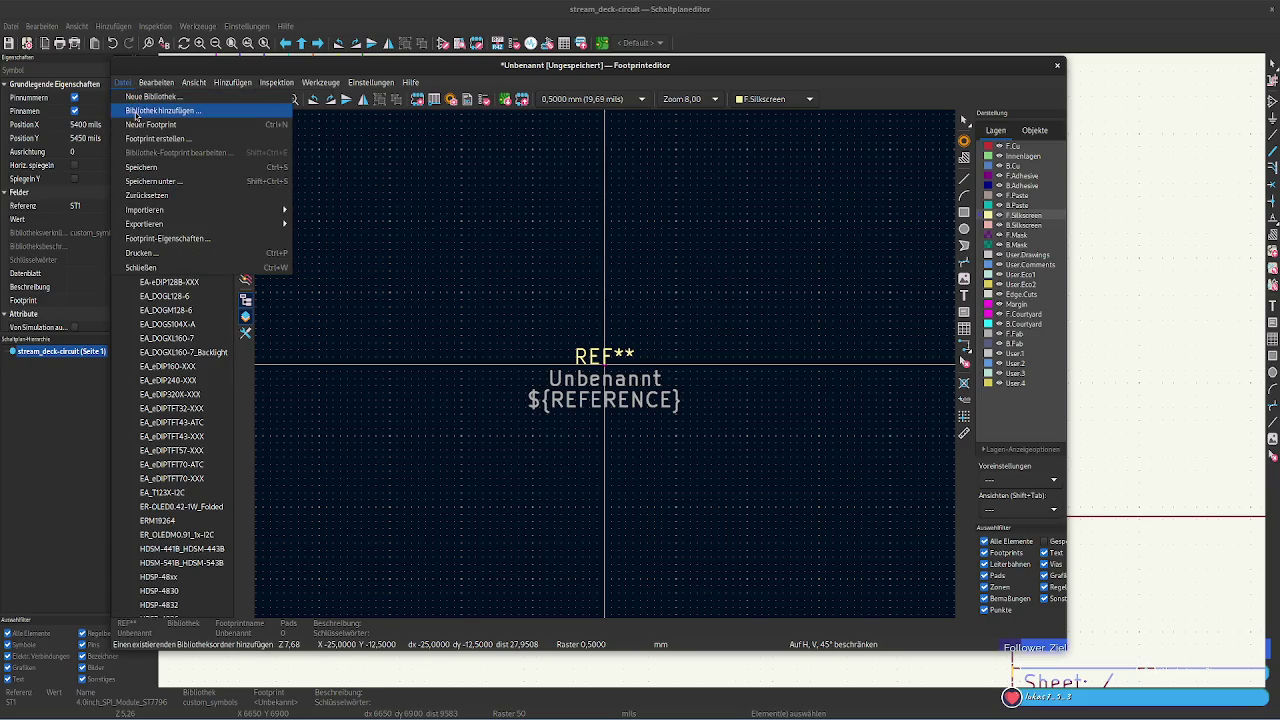
Browse to the stream_deck-circuit project folder in the add-library dialog, then close it
click(136, 112)
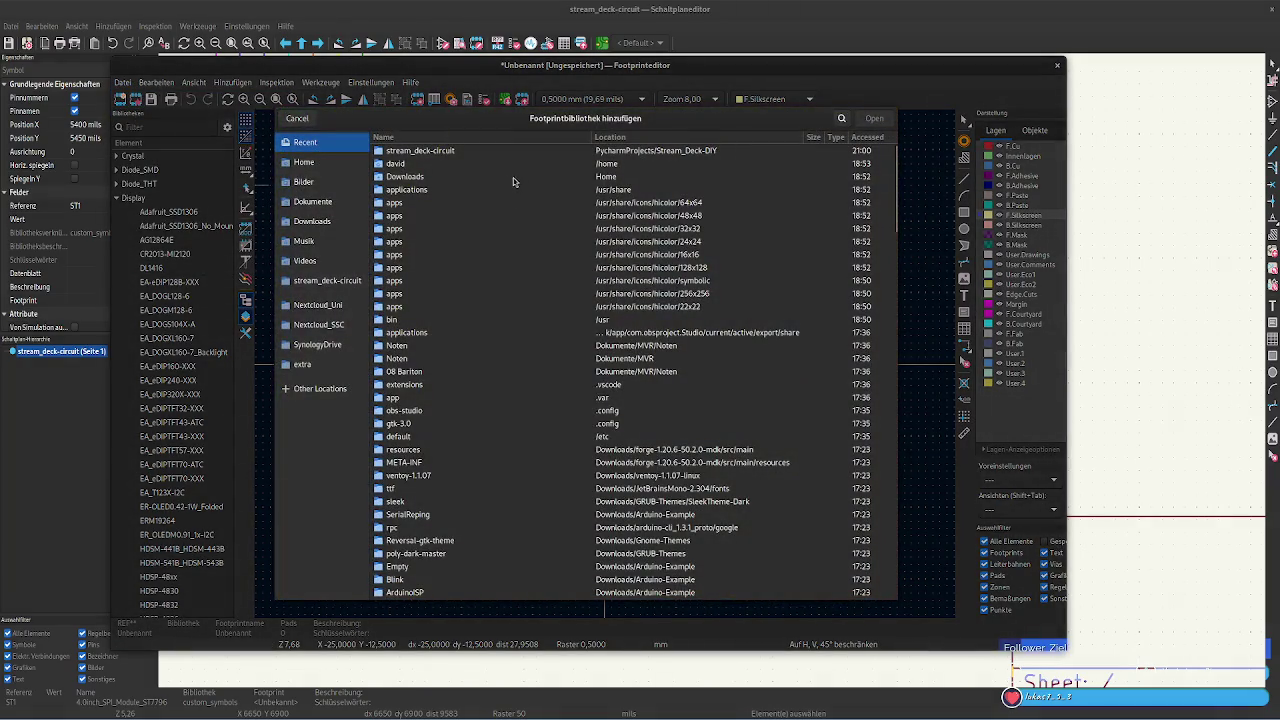
click(447, 154)
double_click(450, 152)
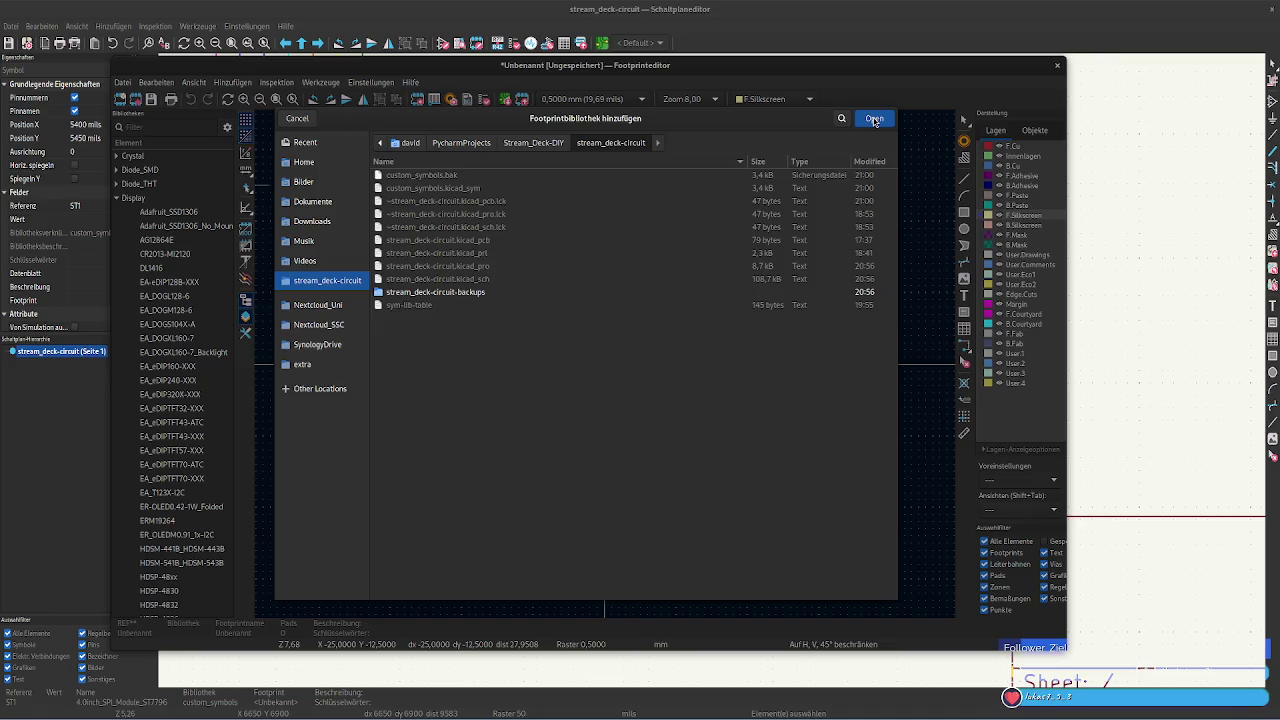
click(544, 144)
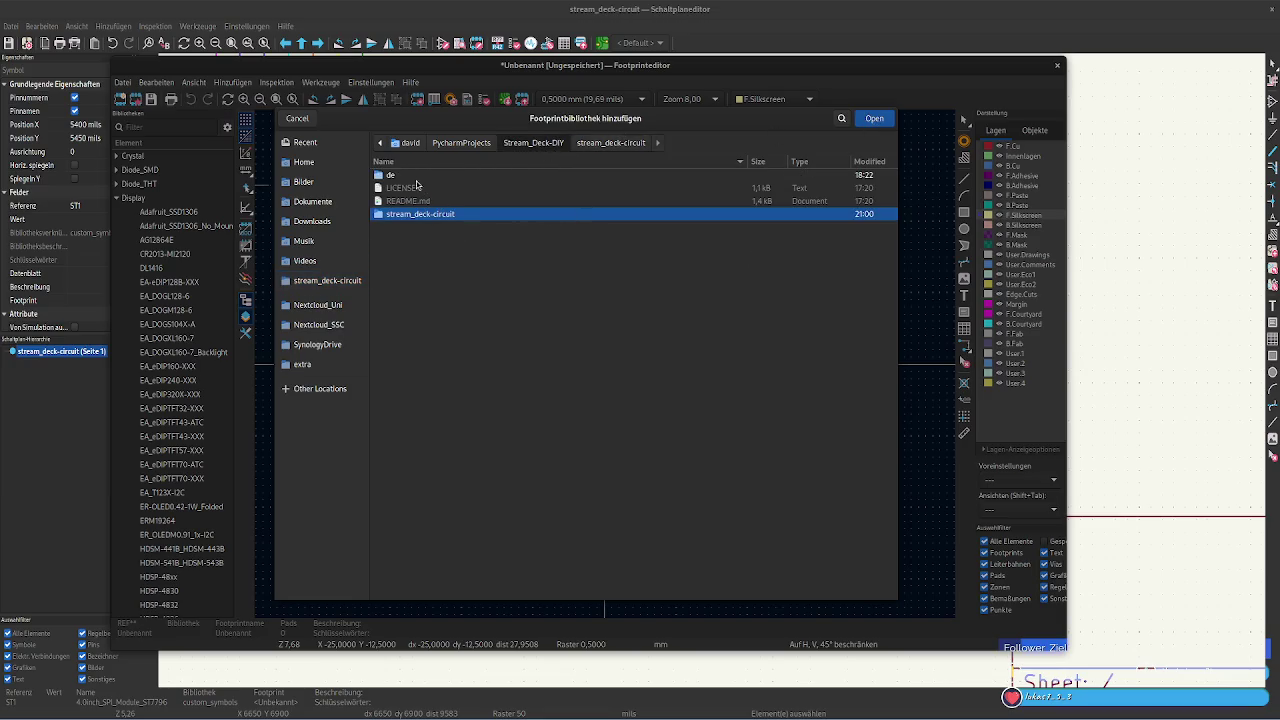
double_click(430, 212)
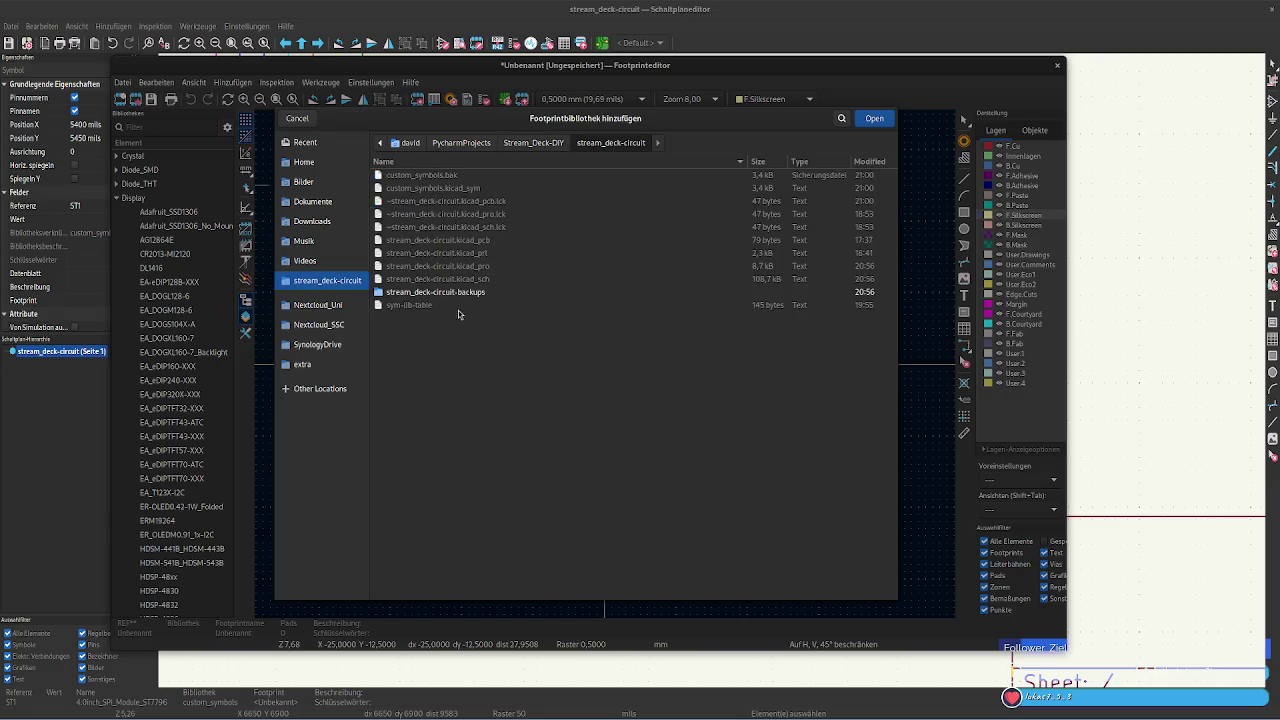
click(870, 120)
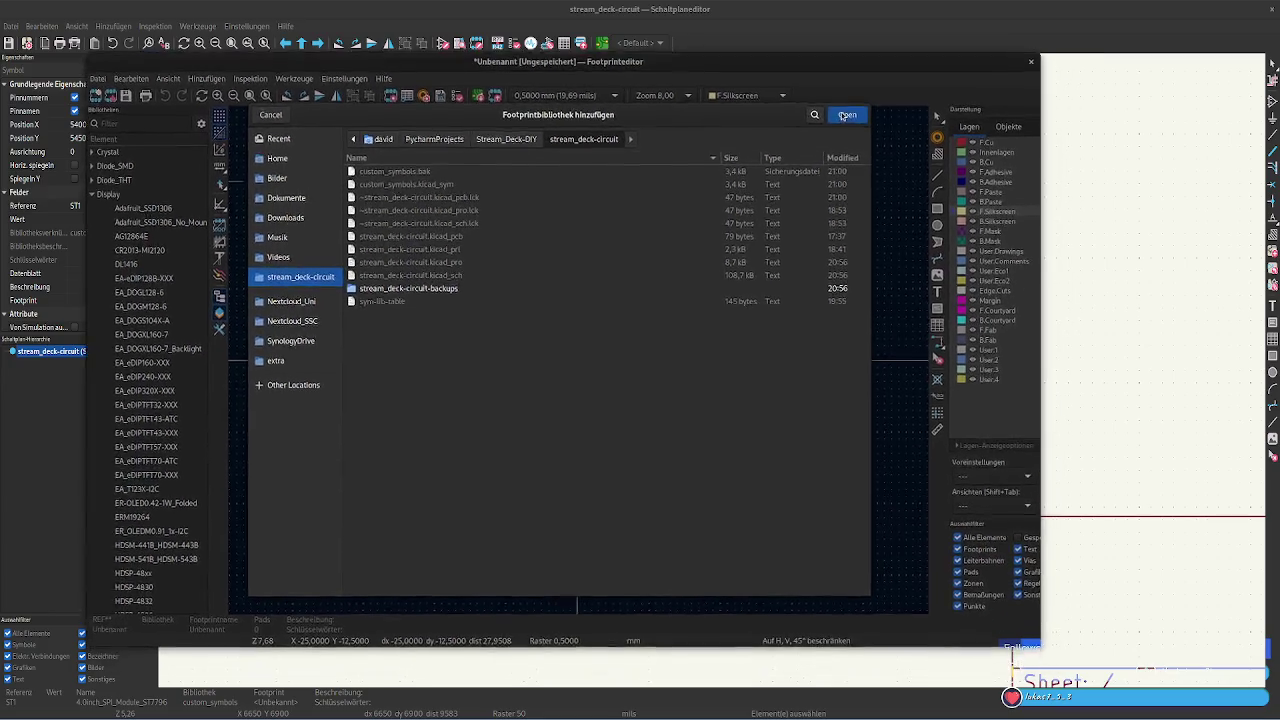
click(283, 108)
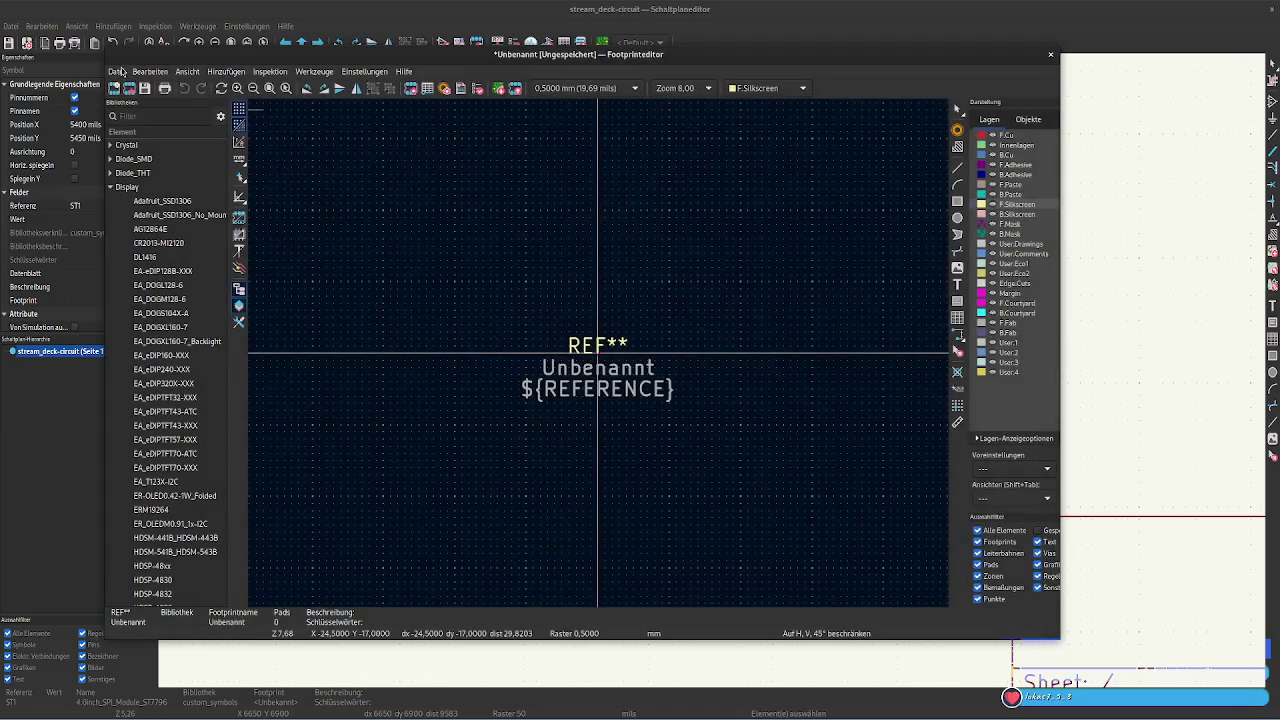
Create a project footprint library named custom_lib.pretty in stream_deck-circuit and save it
click(117, 72)
click(133, 86)
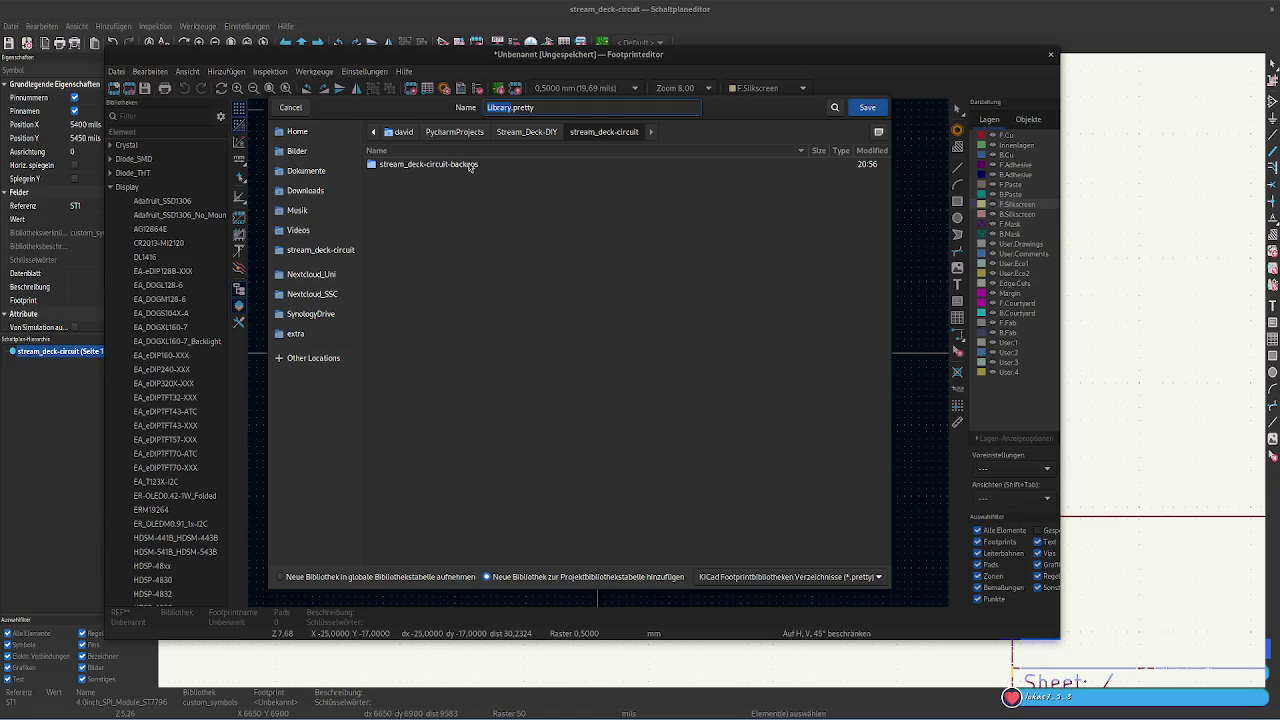
click(469, 167)
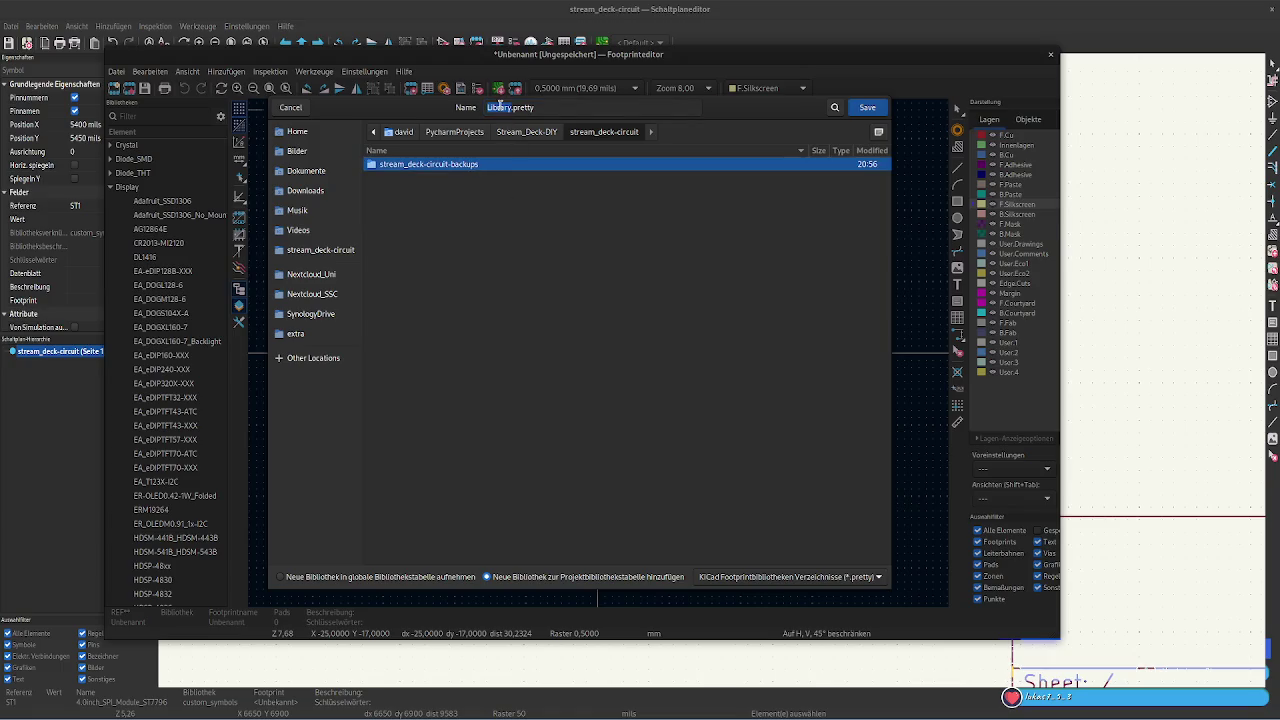
double_click(500, 107)
text(custom_l)
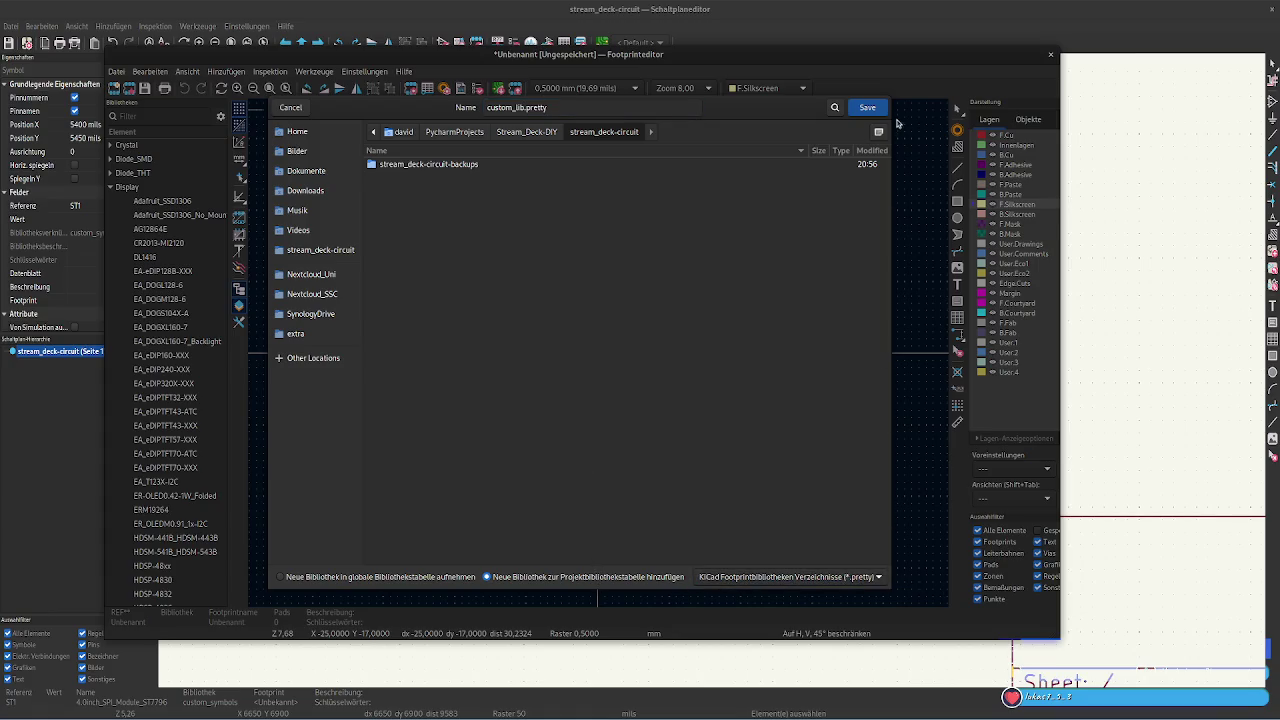
click(866, 108)
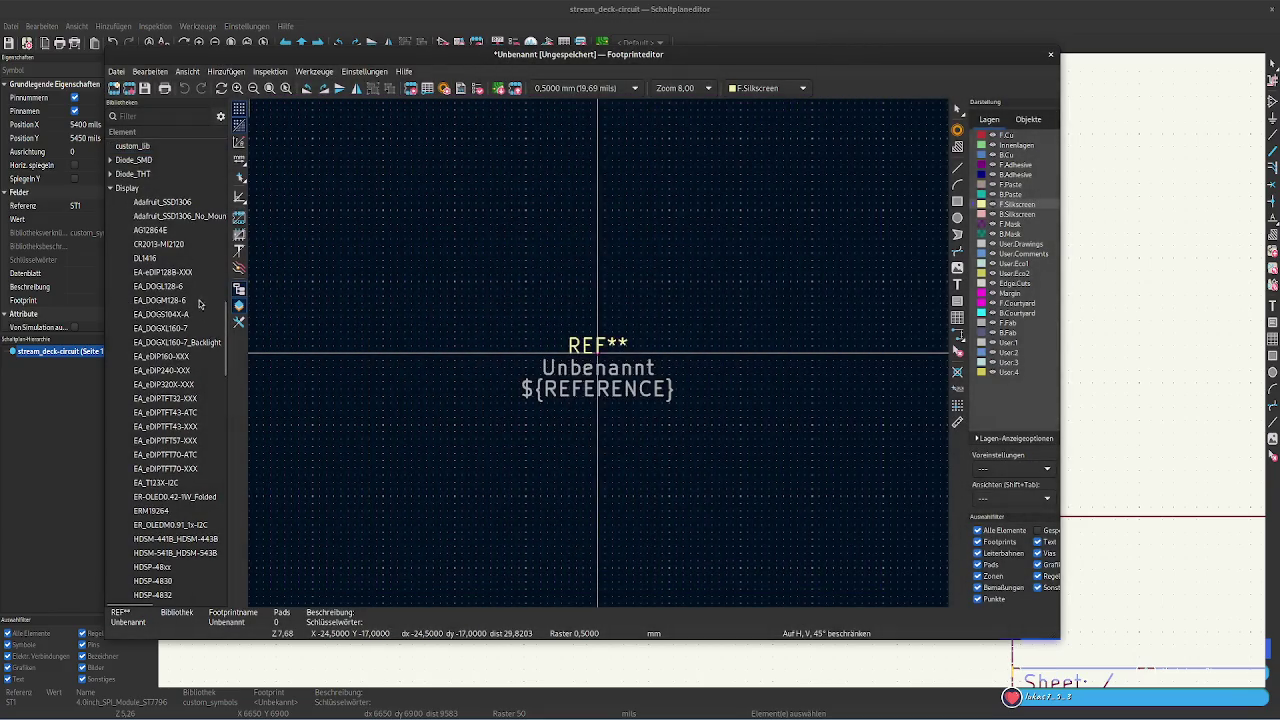
Start a new footprint in custom_lib, skipping the save prompt, and scroll to the Display footprints
right_click(144, 148)
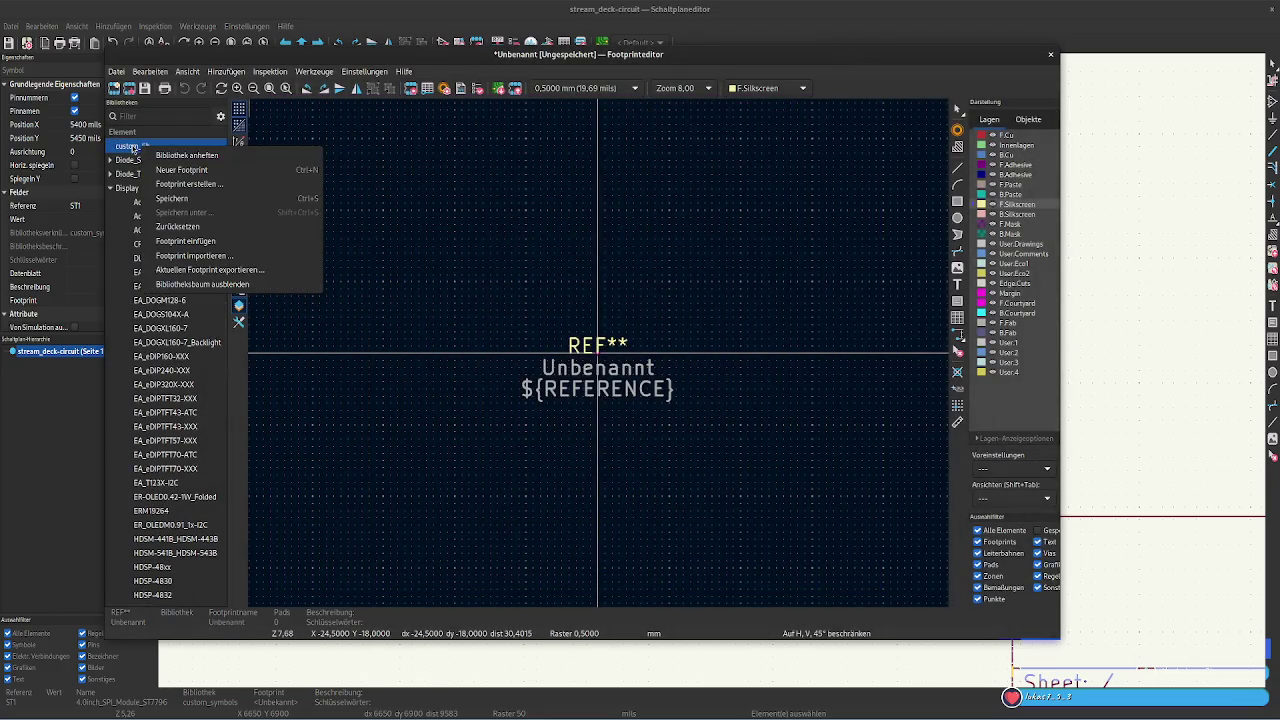
click(190, 174)
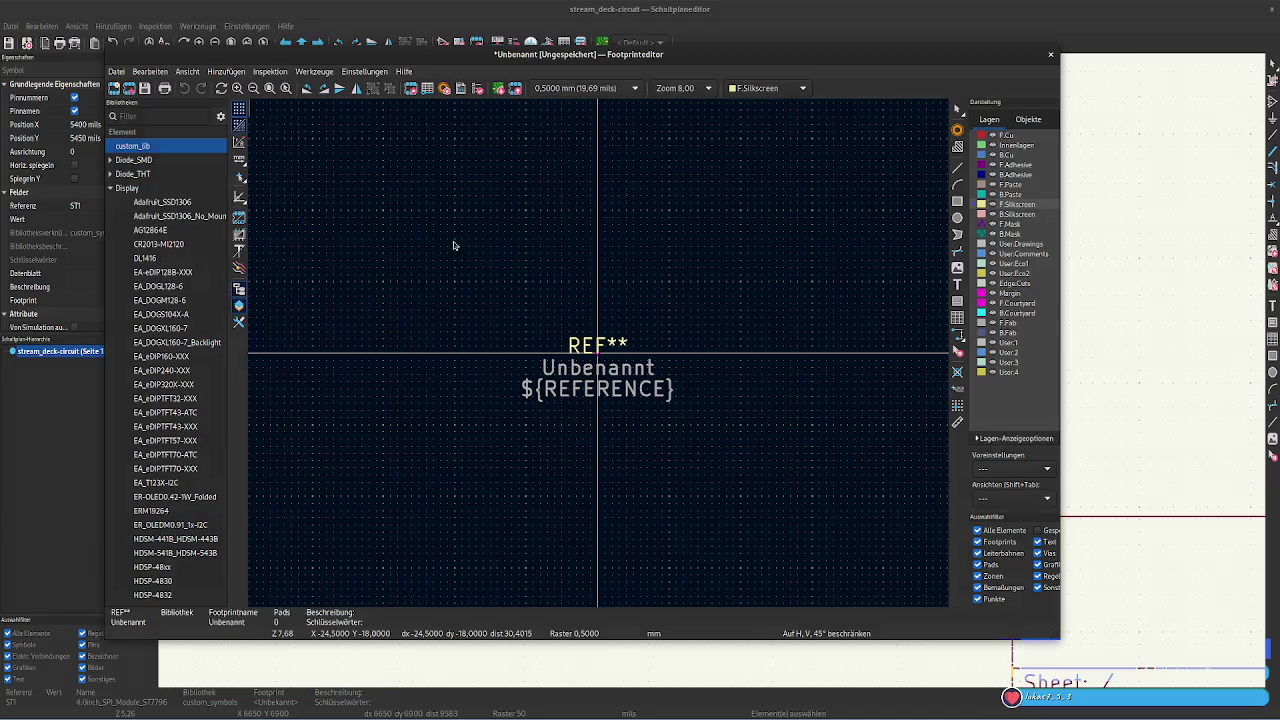
click(504, 372)
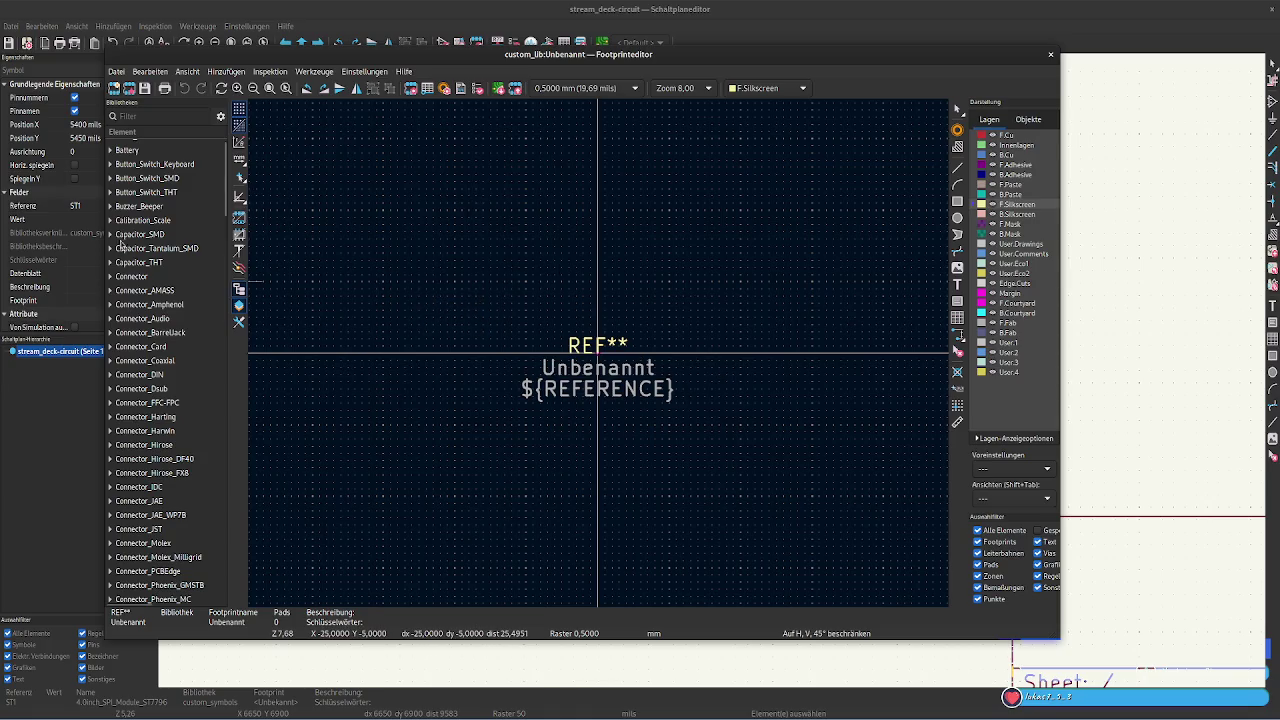
scroll(172, 313, down, 3)
scroll(172, 313, down, 3)
scroll(172, 313, down, 3)
scroll(172, 310, down, 3)
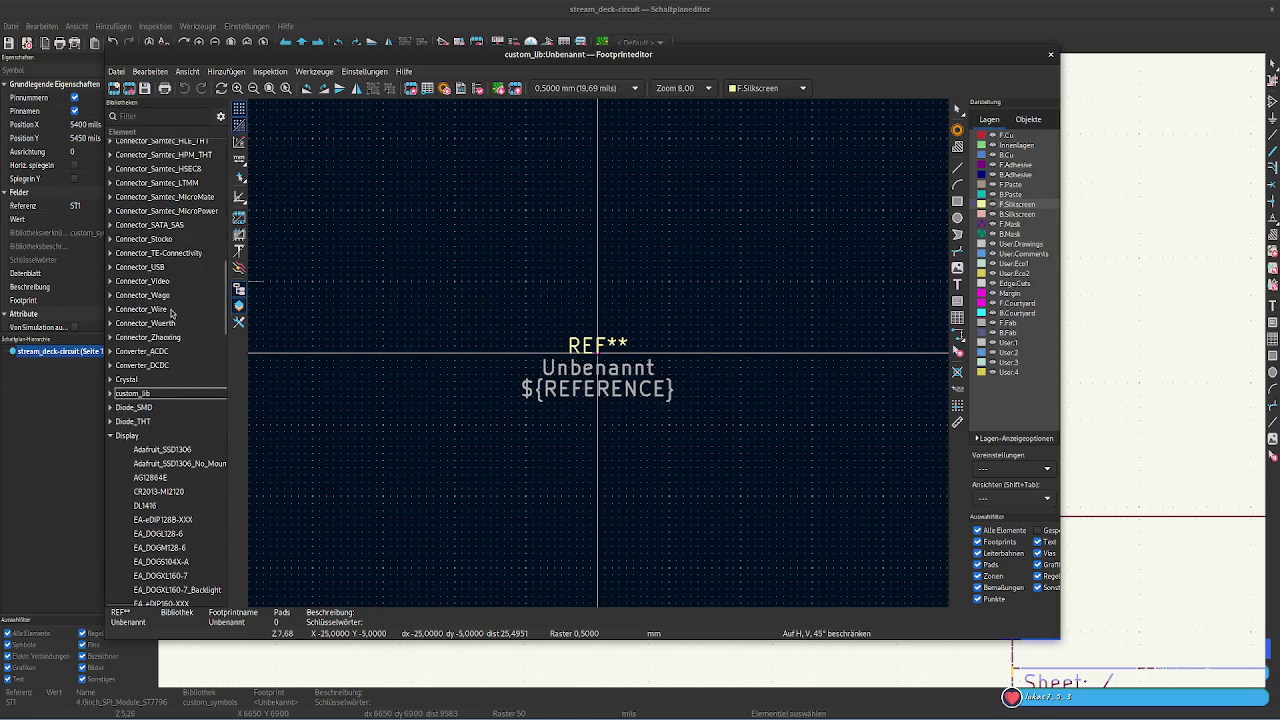
scroll(172, 310, down, 5)
scroll(172, 312, down, 2)
Duplicate and copy the CR2013-MI2120 footprint, expanding custom_lib to receive it
right_click(166, 395)
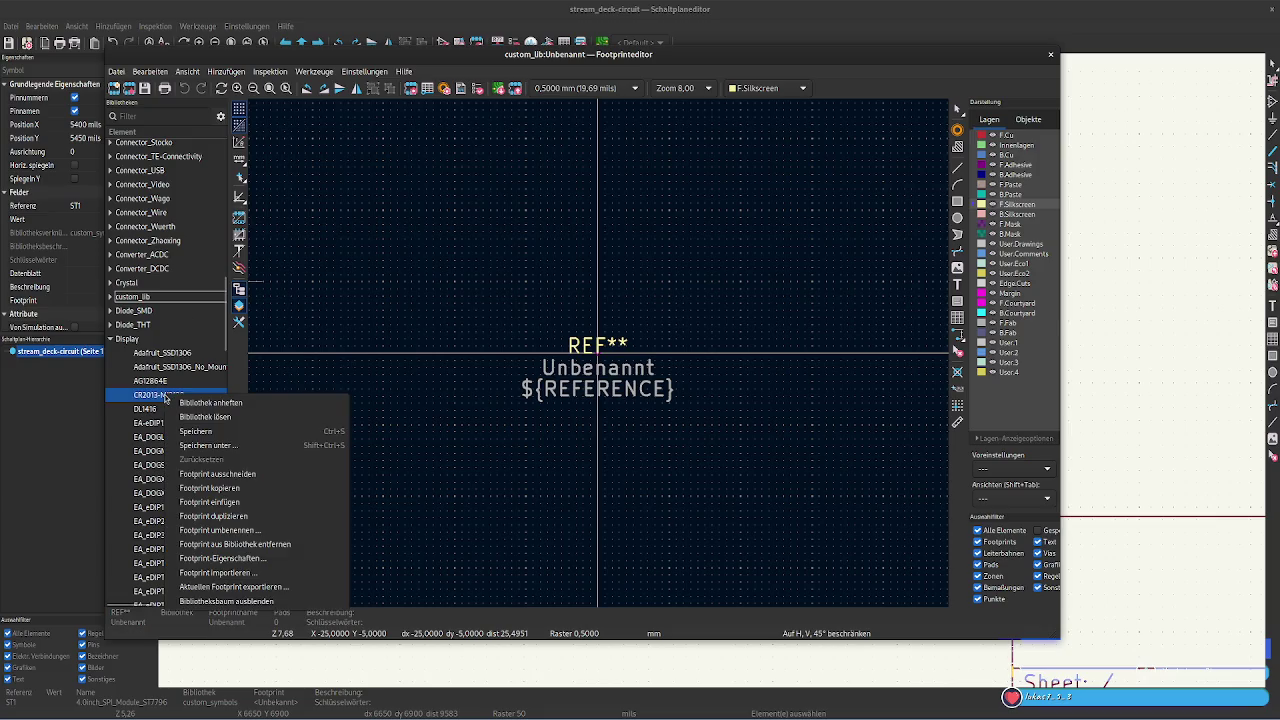
click(248, 517)
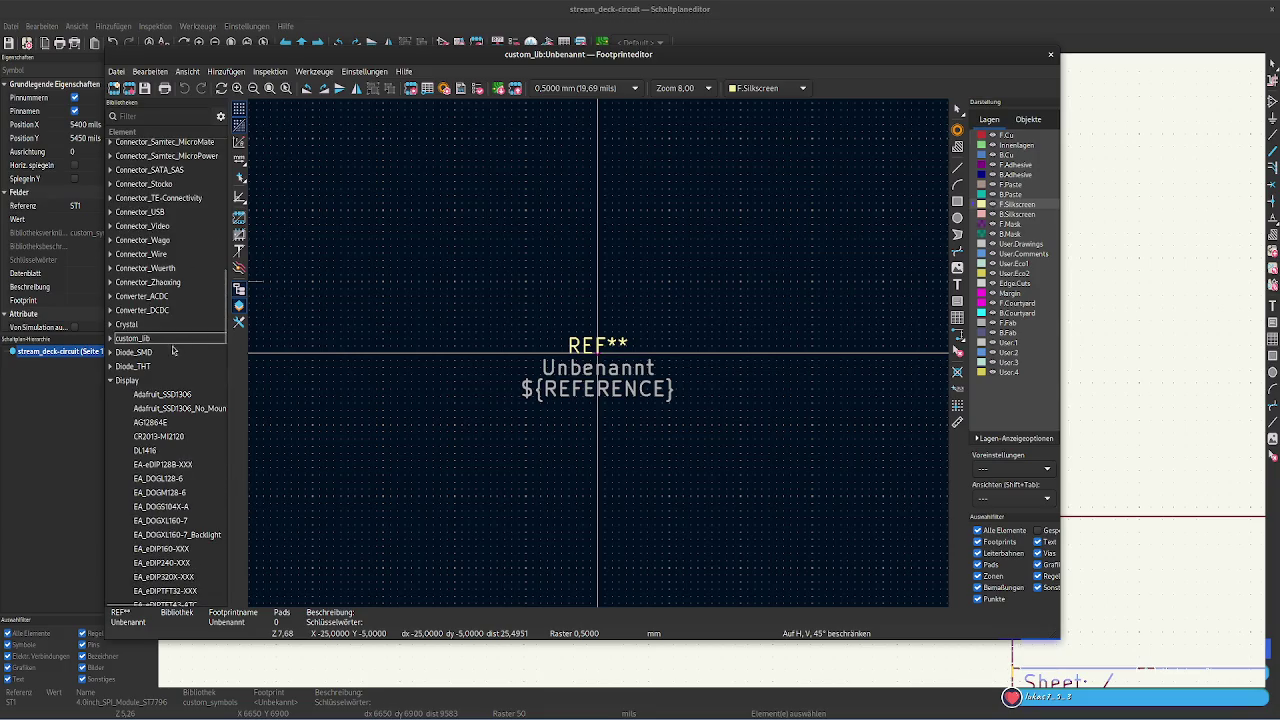
click(111, 341)
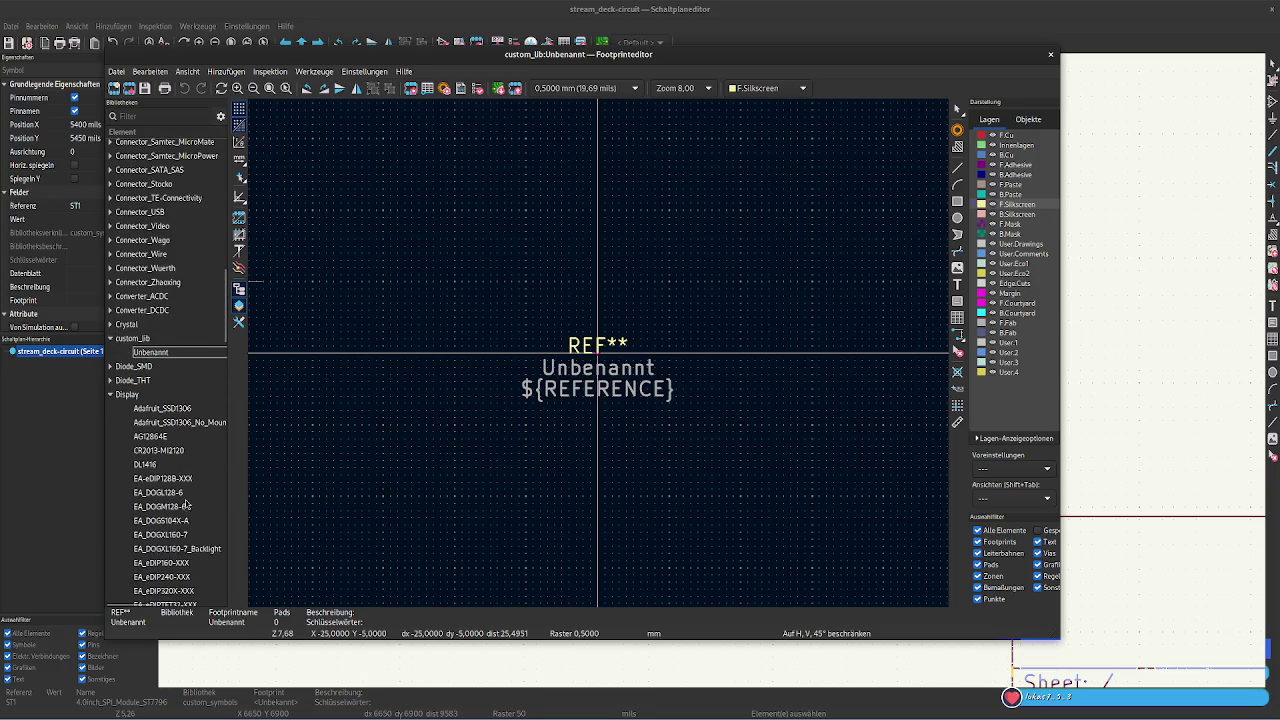
right_click(162, 452)
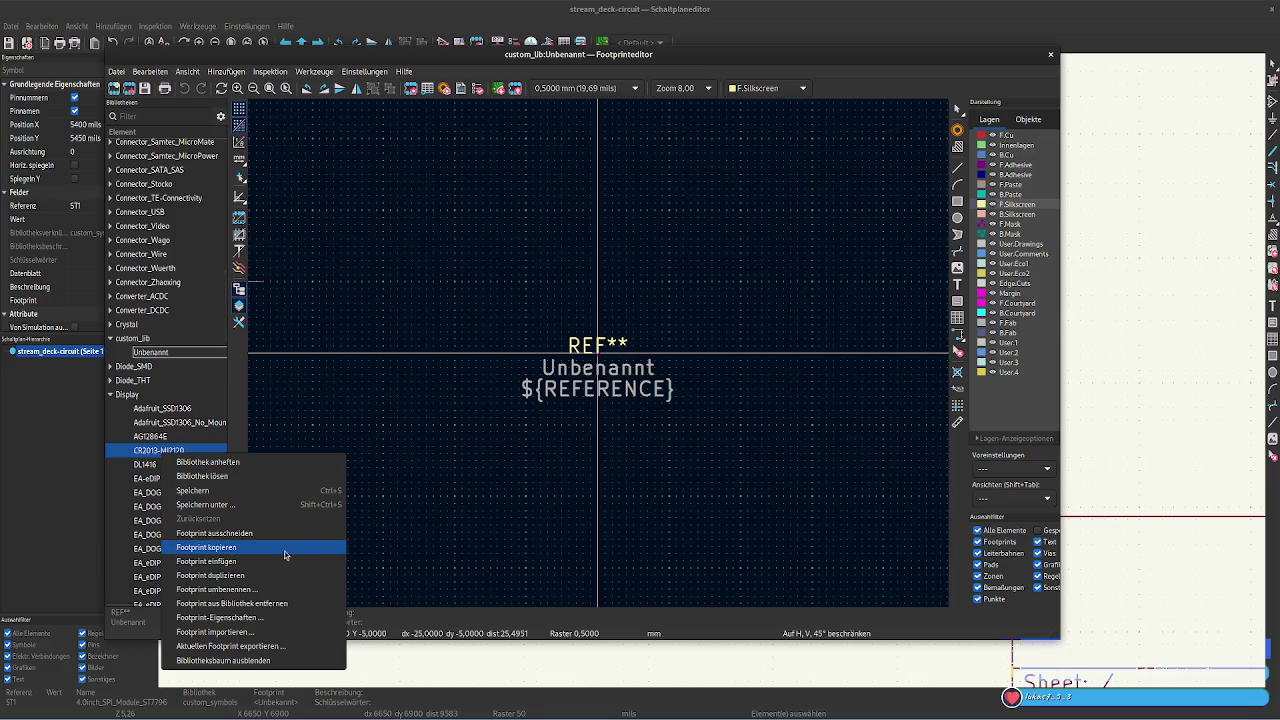
click(267, 550)
right_click(141, 338)
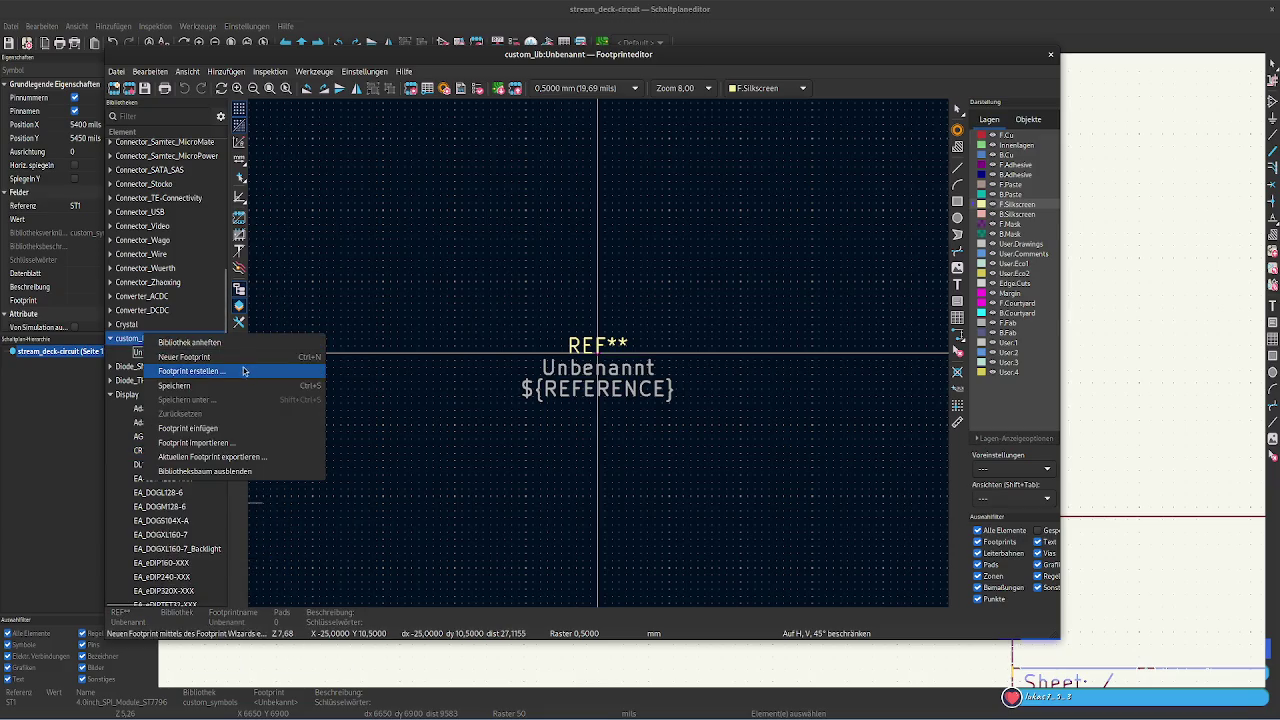
Paste CR2013-MI2120 into custom_lib, then open the empty Unbenannt footprint there
click(230, 428)
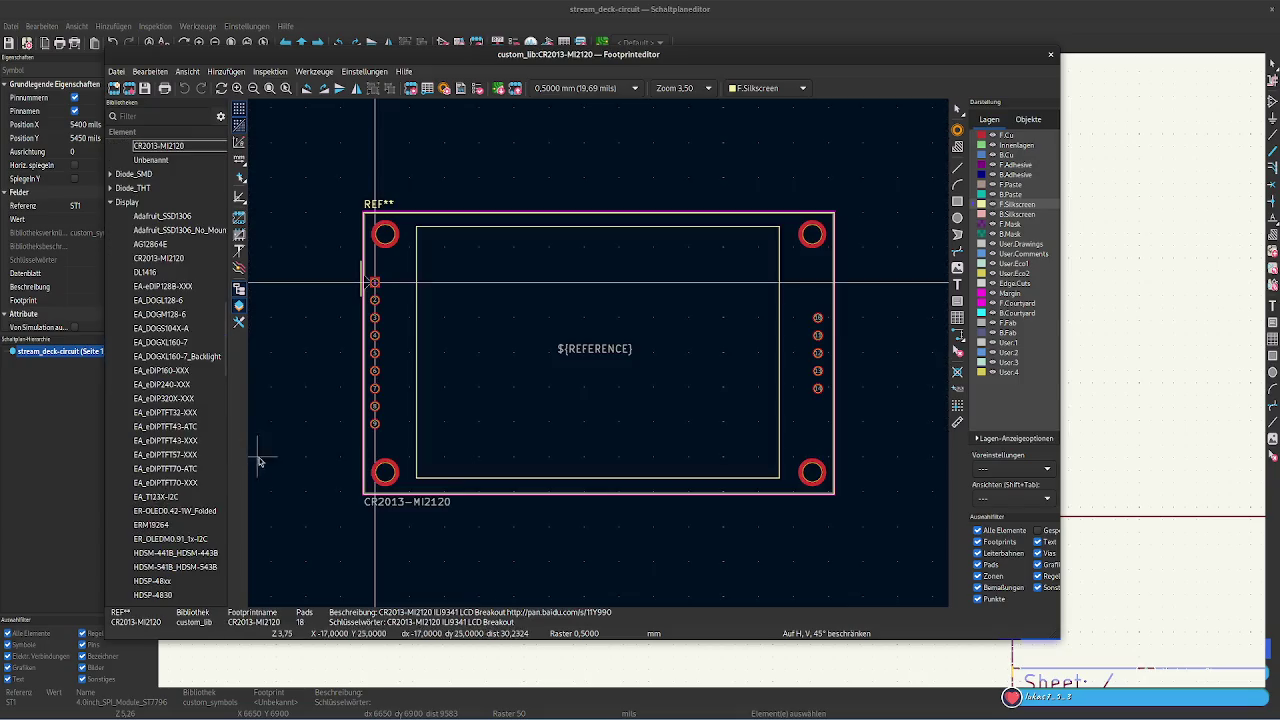
click(175, 451)
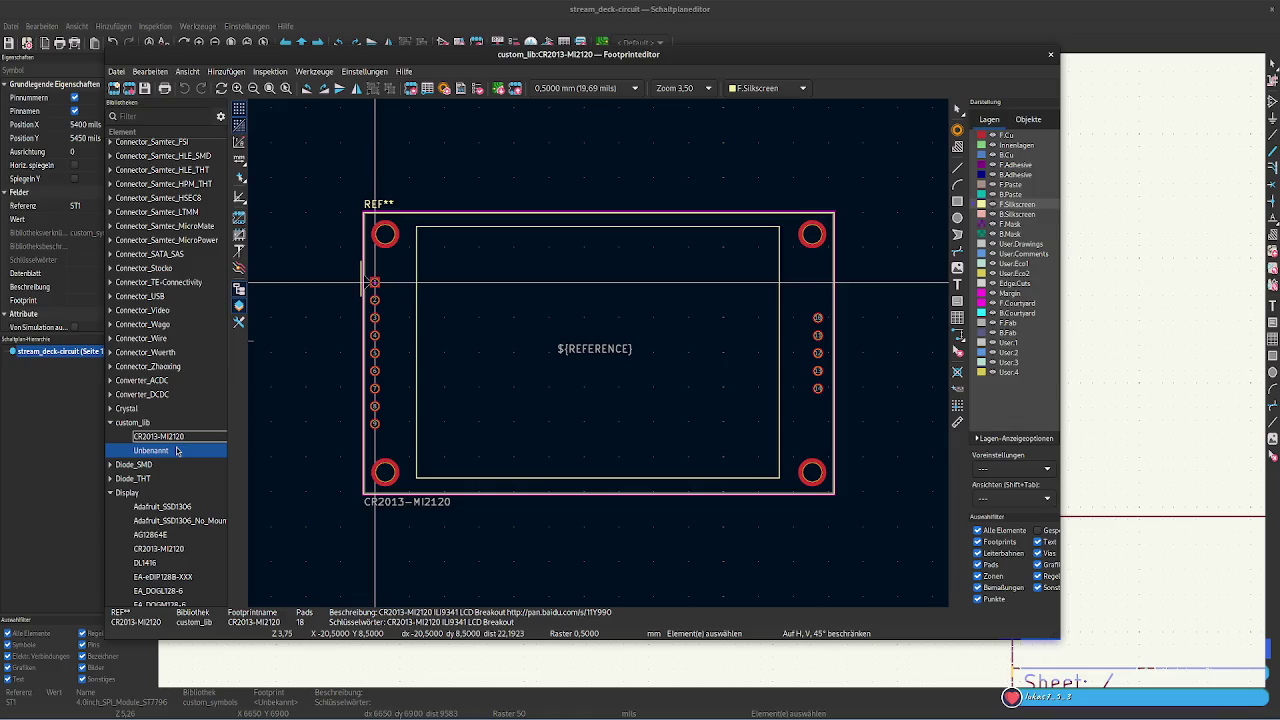
right_click(177, 451)
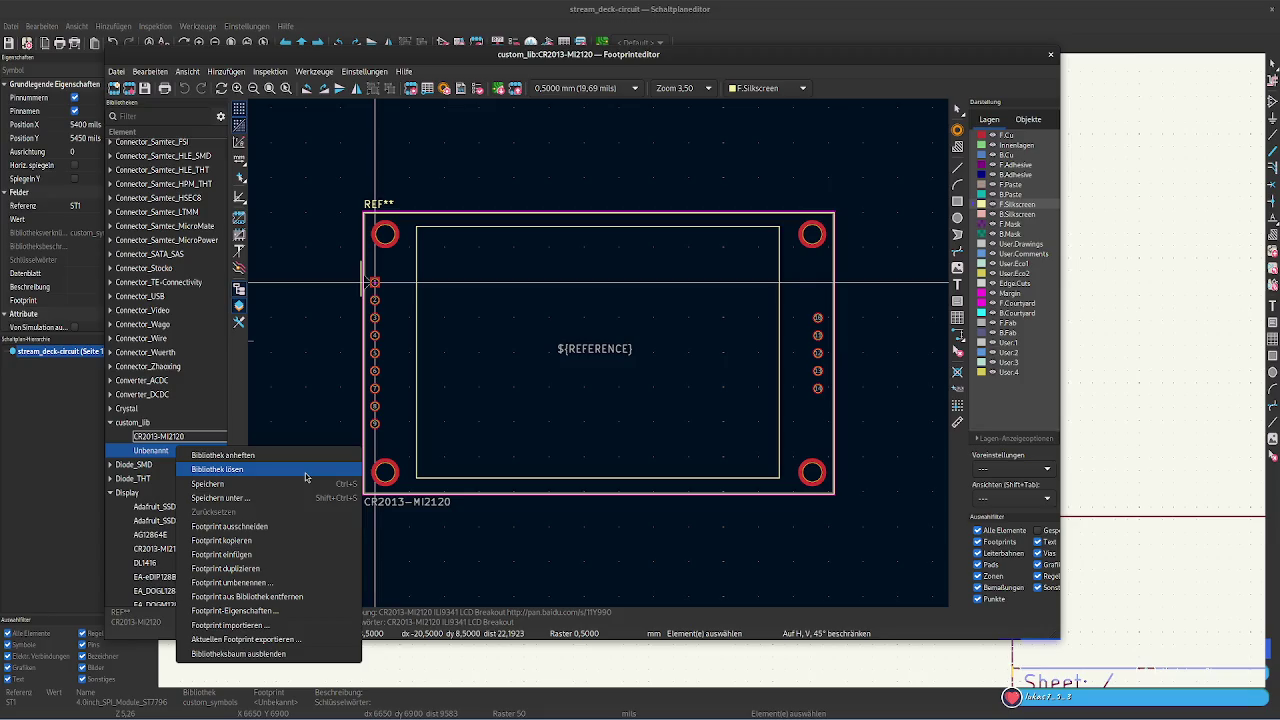
click(158, 458)
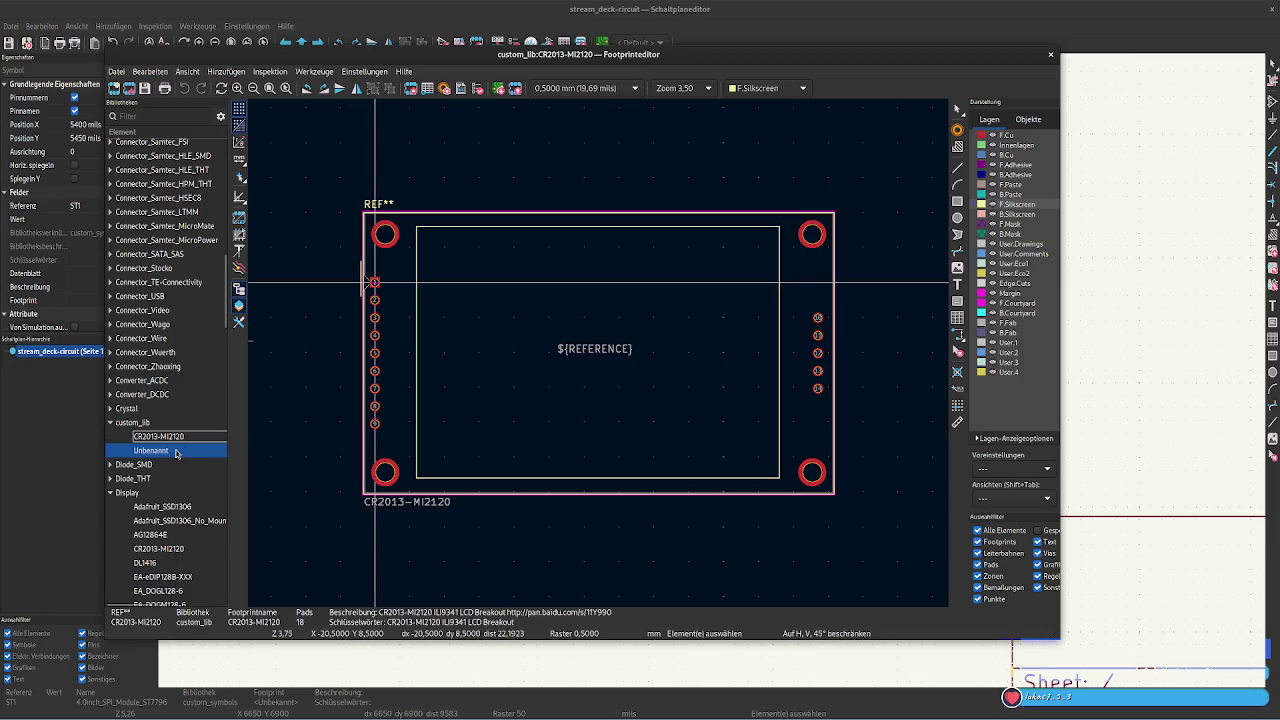
double_click(177, 452)
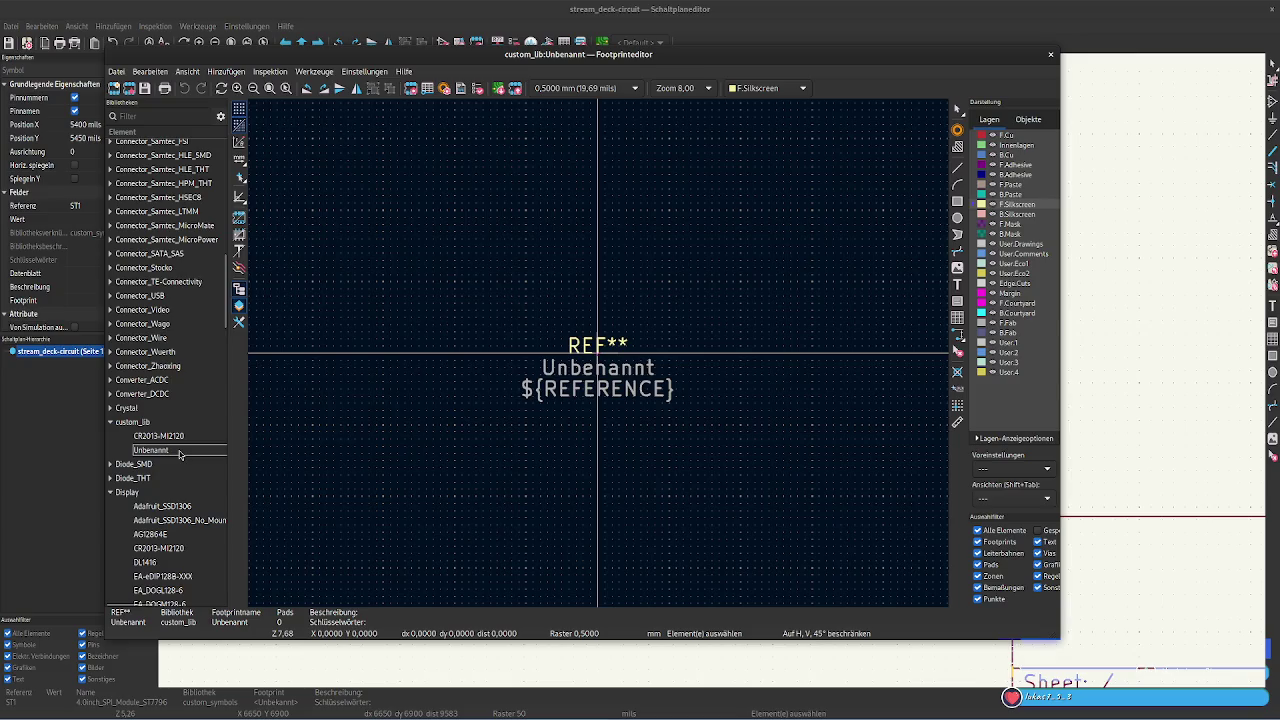
right_click(180, 454)
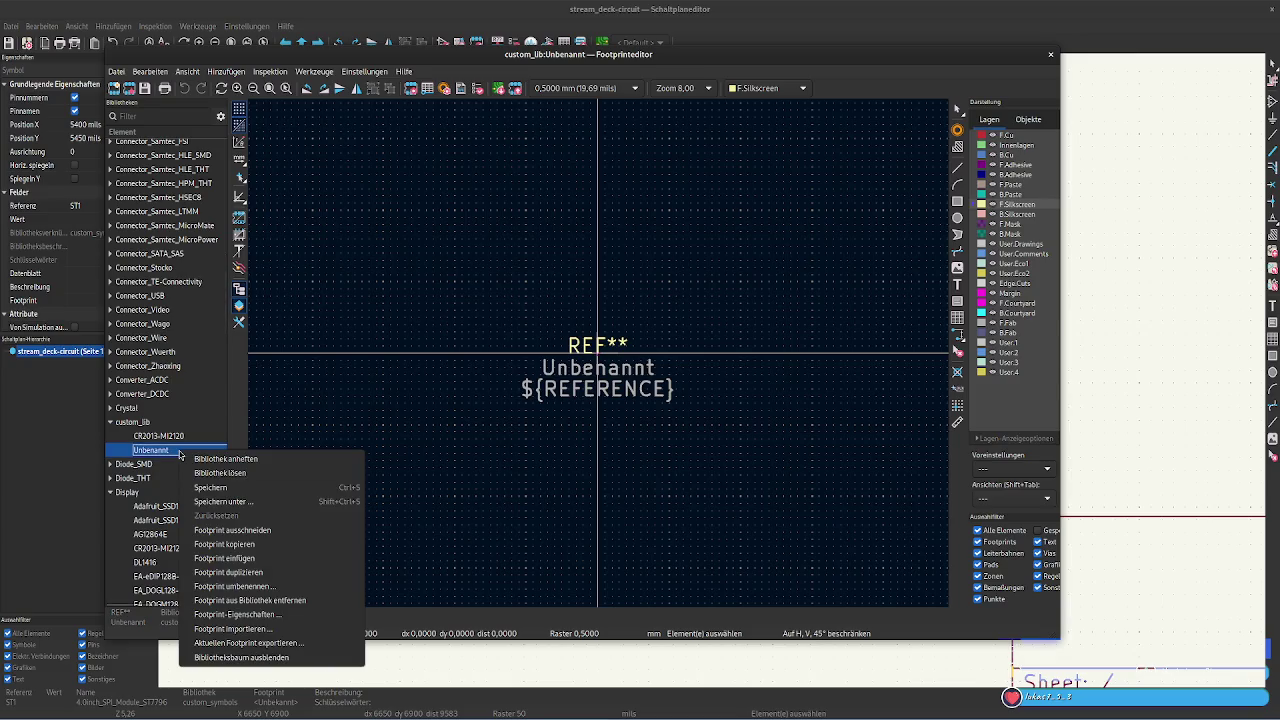